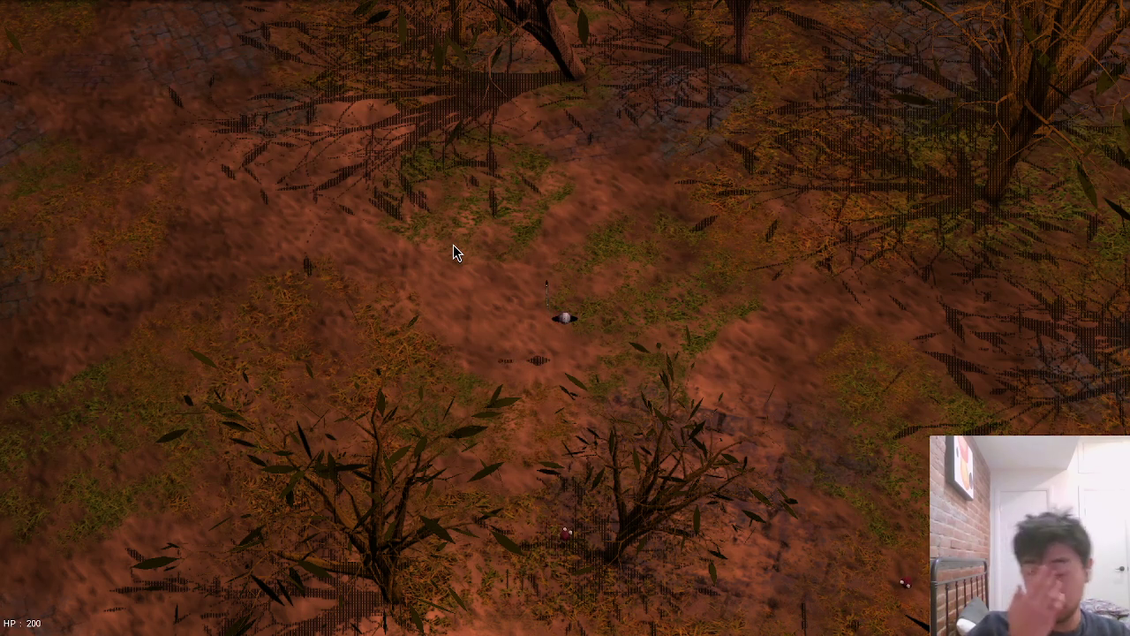
Step: Close the game, then stage and commit the smoother sword movement with git add -u
{"action": "key", "text": "Escape"}
{"action": "key", "text": "alt+Tab"}
{"action": "key", "text": "alt+Tab"}
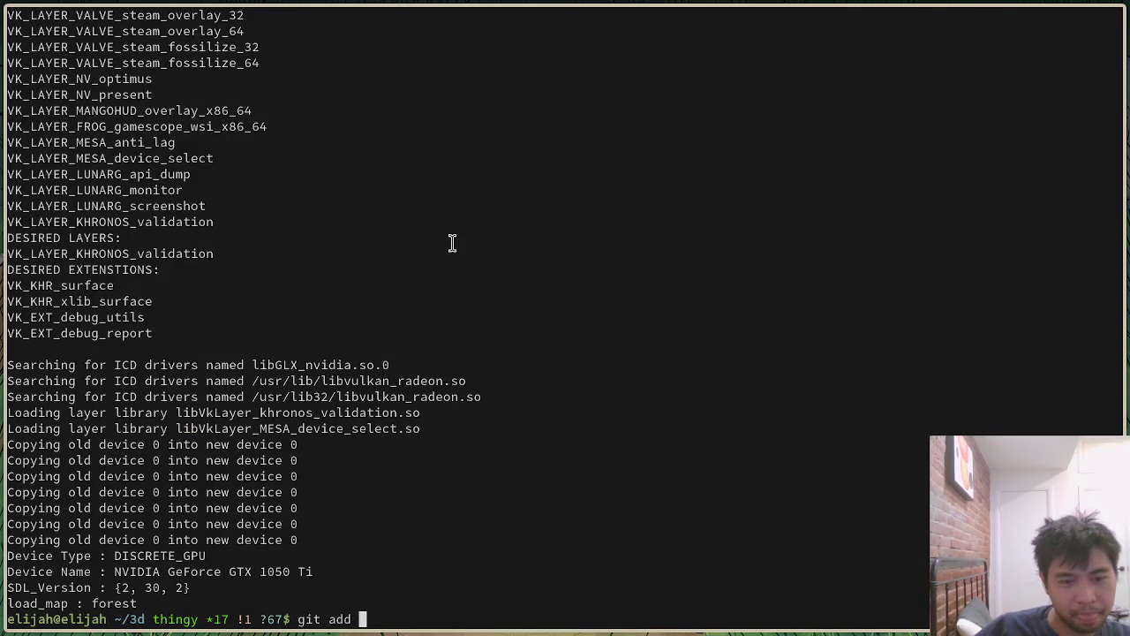
{"action": "type", "text": "-u"}
{"action": "key", "text": "Return"}
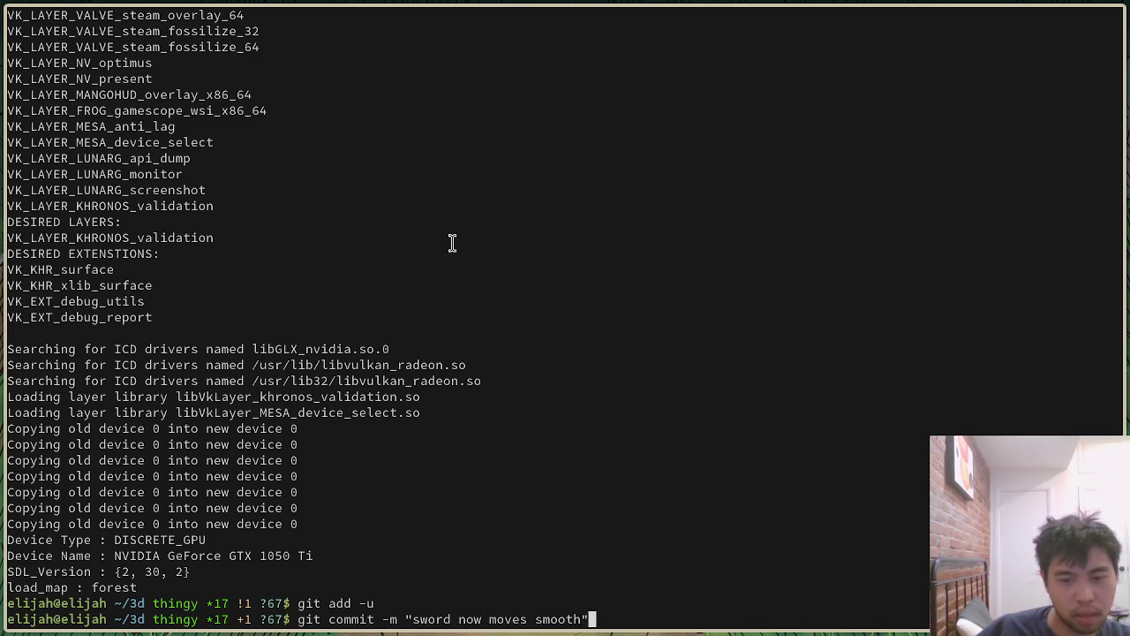
{"action": "key", "text": "Return"}
{"action": "type", "text": "git add blender"}
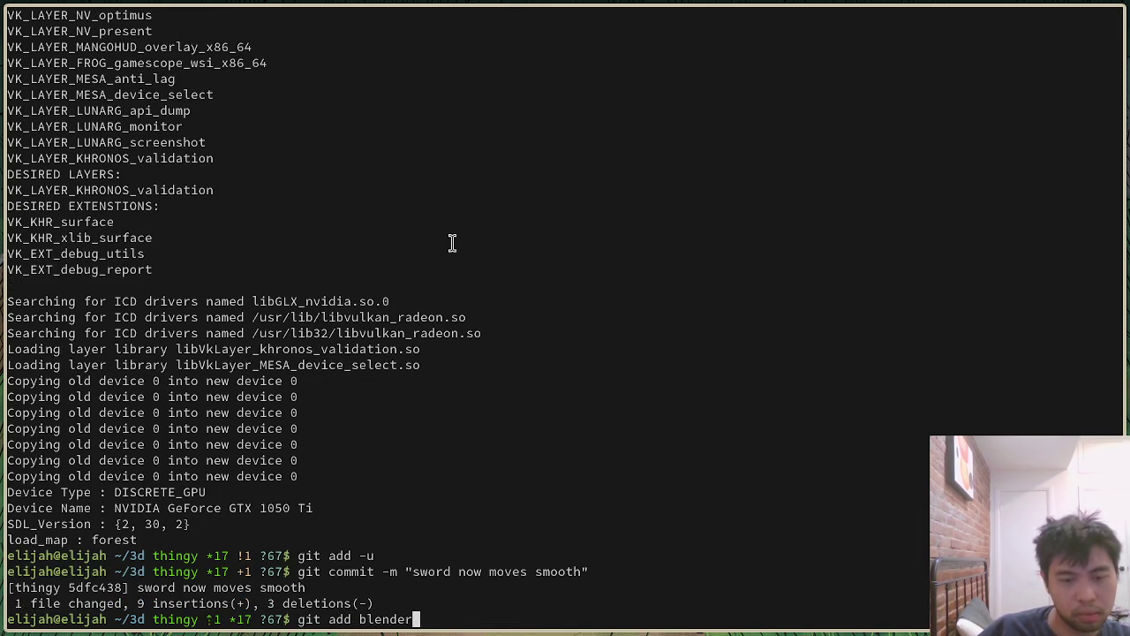
Step: Stage the blender and meshes folders, commit them, and push both commits to GitHub
{"action": "key", "text": "Return"}
{"action": "type", "text": "git add meshes"}
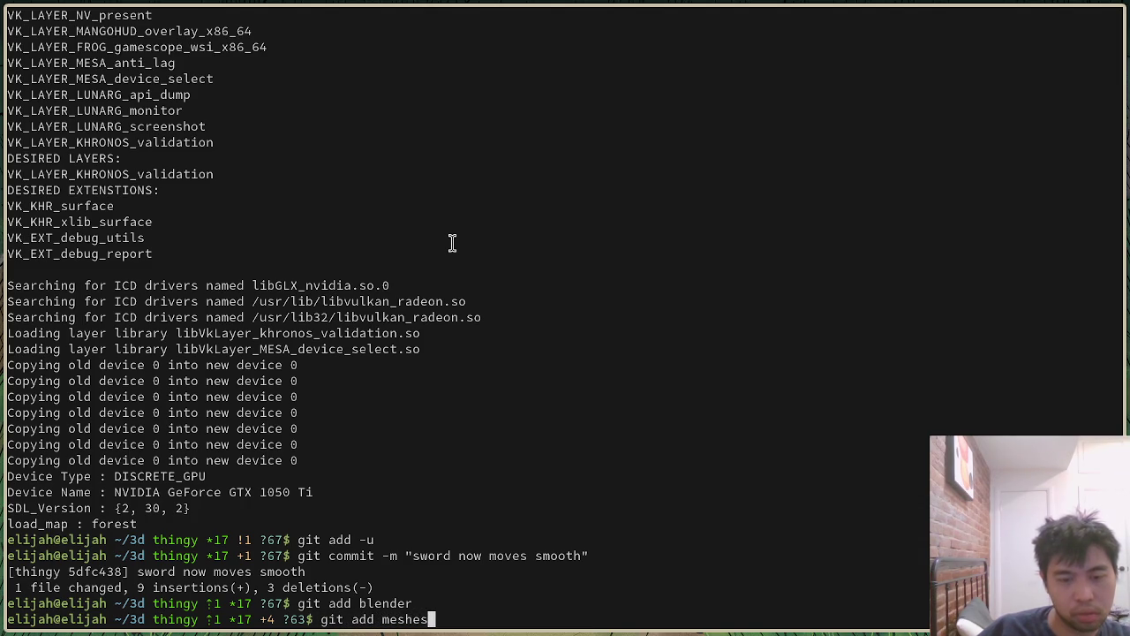
{"action": "key", "text": "Return"}
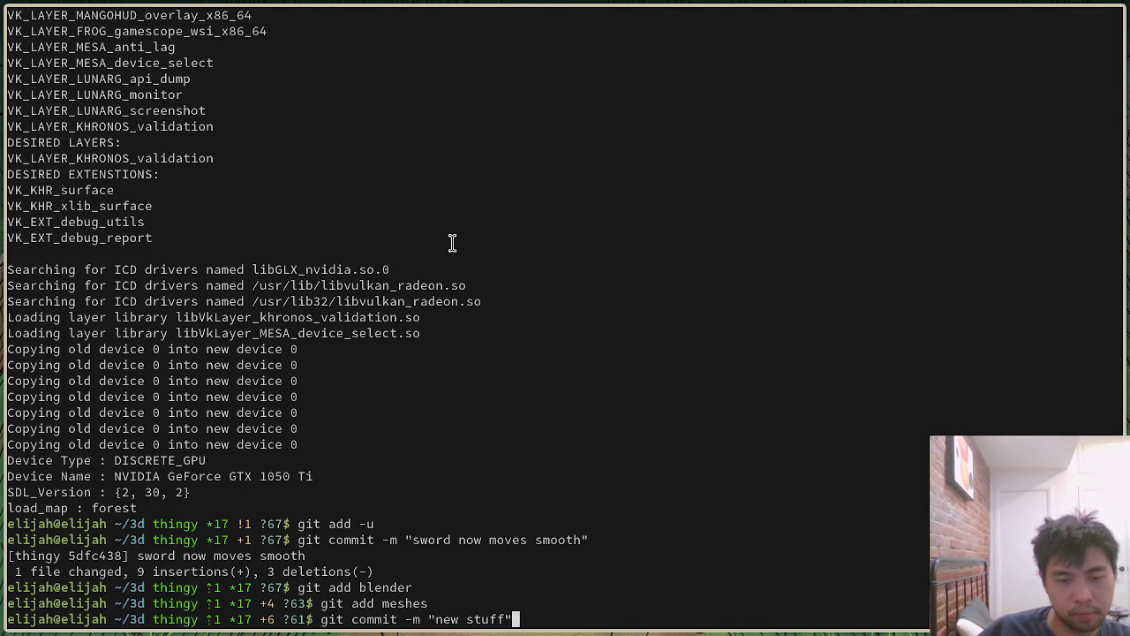
{"action": "key", "text": "Return"}
{"action": "type", "text": "g"}
{"action": "type", "text": "sh"}
{"action": "key", "text": "Return"}
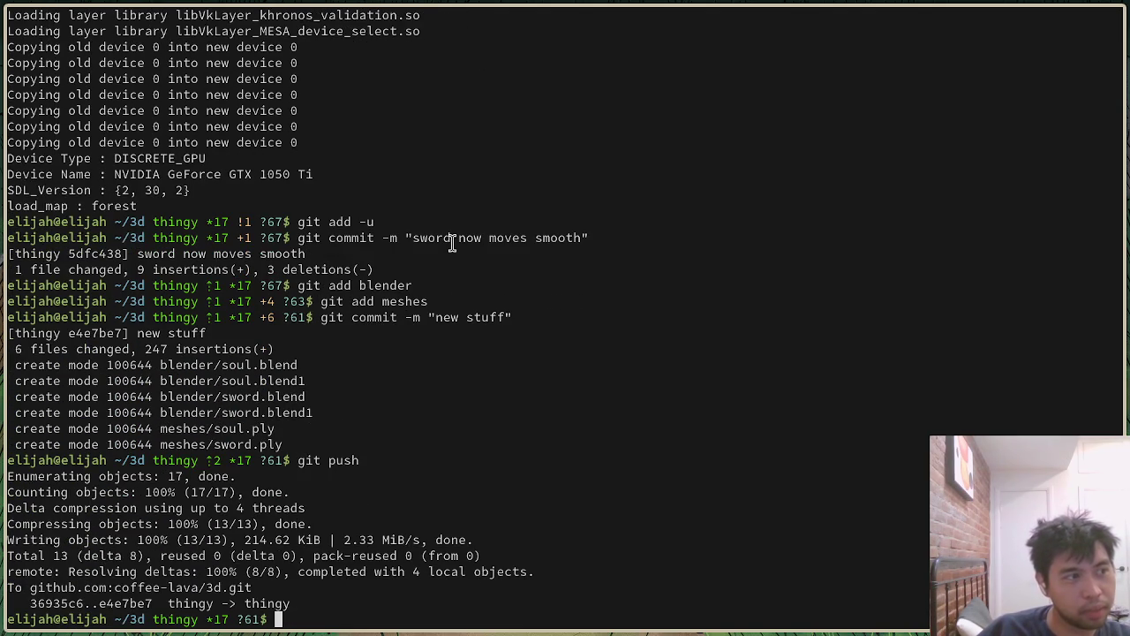
Step: Relaunch the game with ./main on the forest map
{"action": "key", "text": "alt+Tab"}
{"action": "key", "text": "alt+Tab"}
{"action": "type", "text": "./main"}
{"action": "key", "text": "Return"}
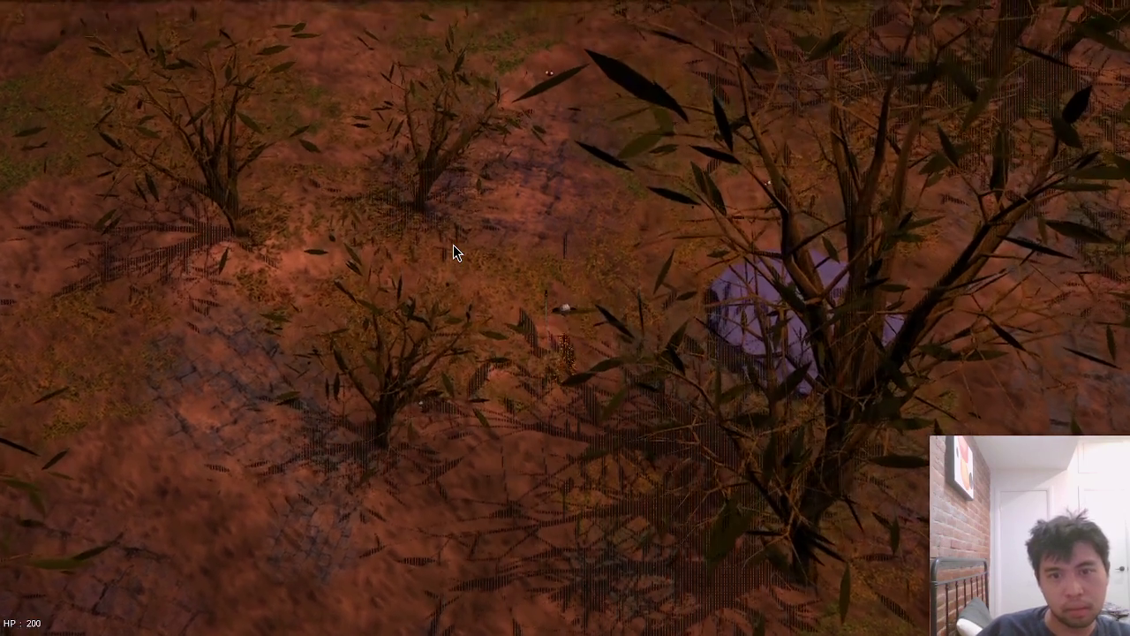
Step: Walk the character west, east, back west and north through the clearing, then quit the game
{"action": "key", "text": "w"}
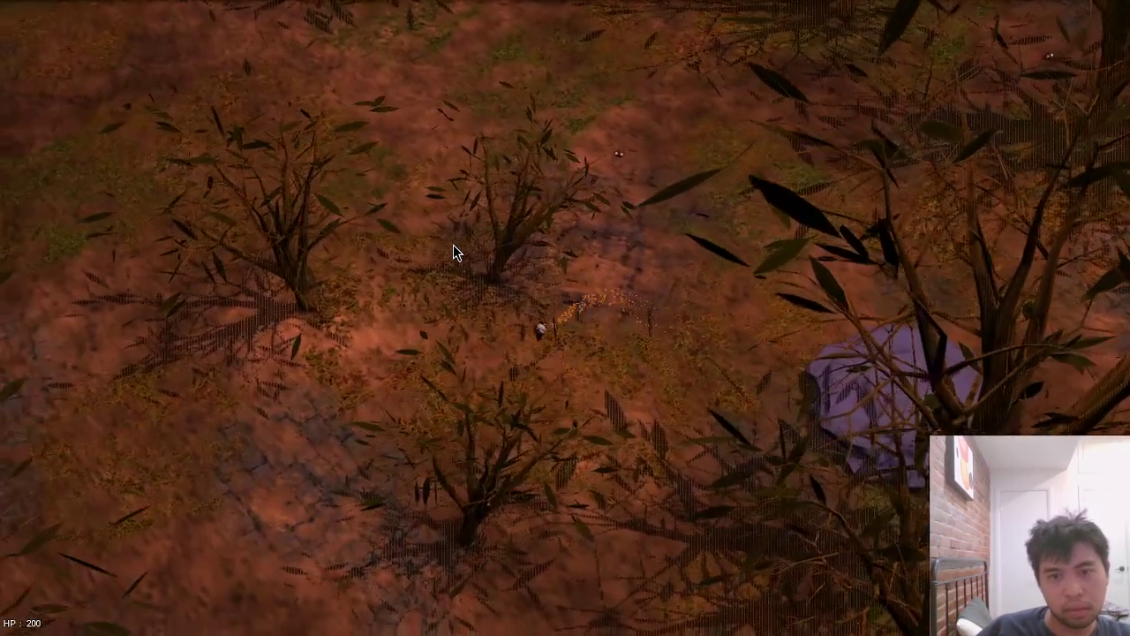
{"action": "key", "text": "a"}
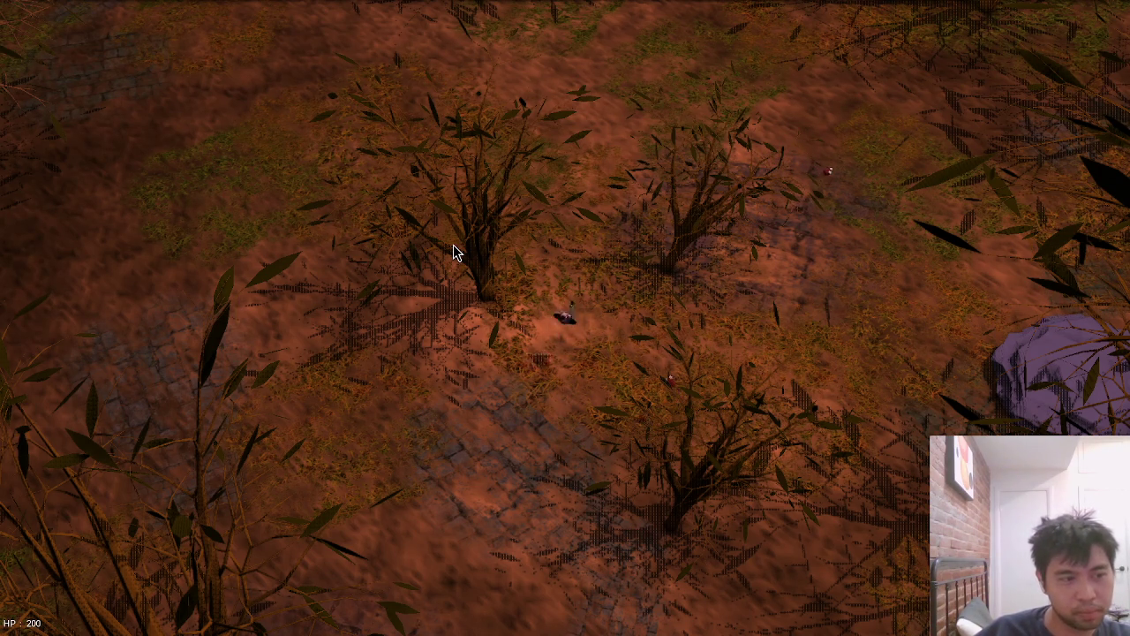
{"action": "key", "text": "d"}
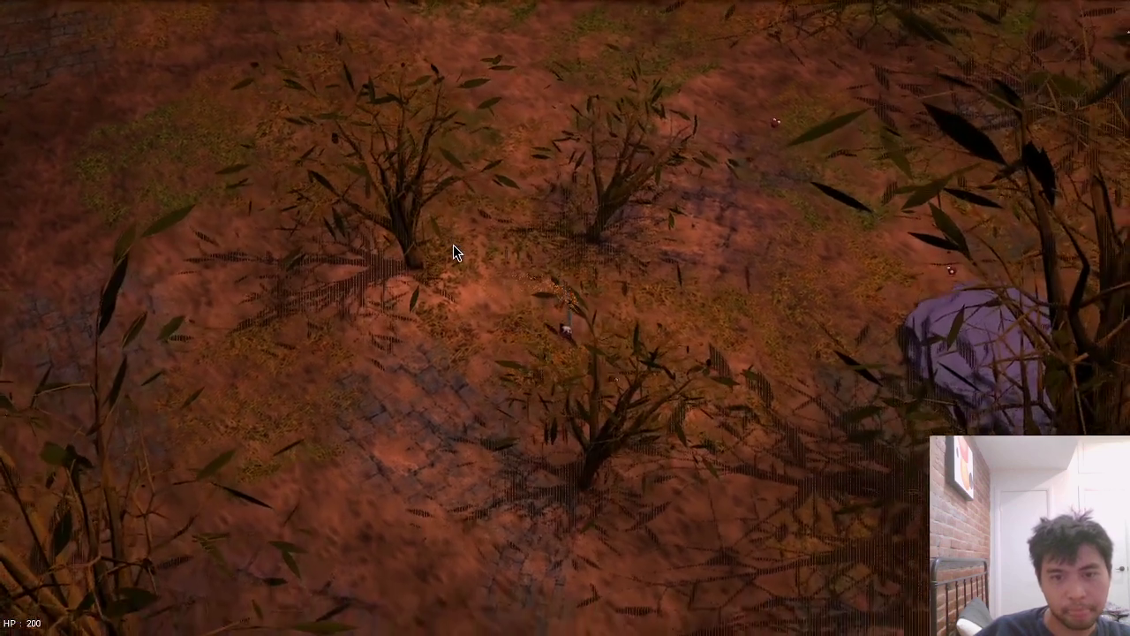
{"action": "key", "text": "a"}
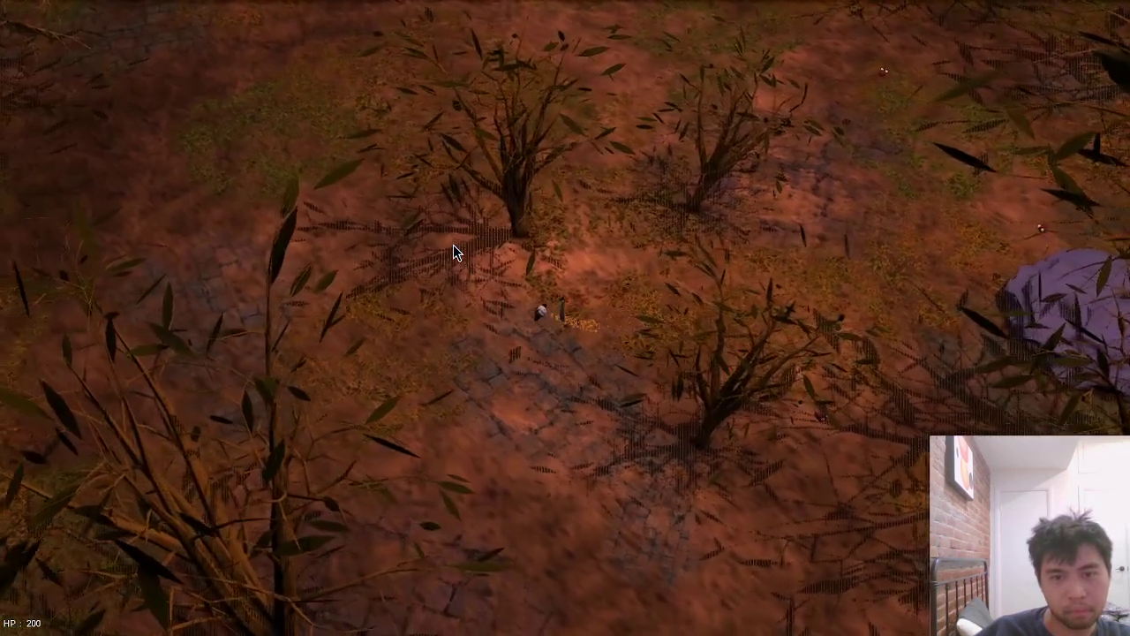
{"action": "key", "text": "w"}
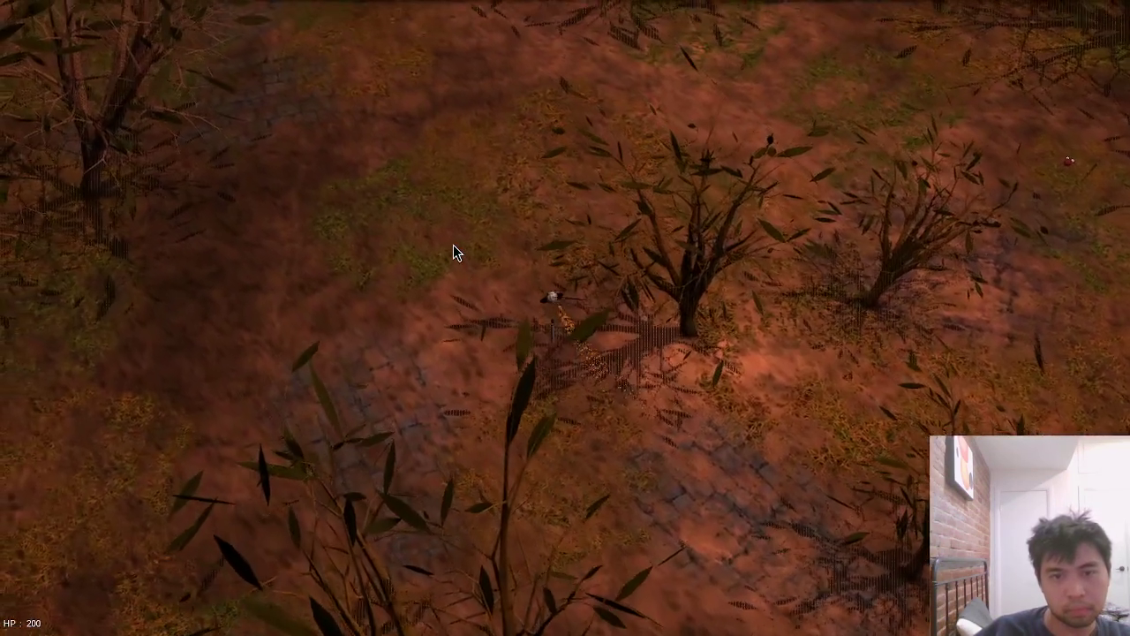
{"action": "key", "text": "w"}
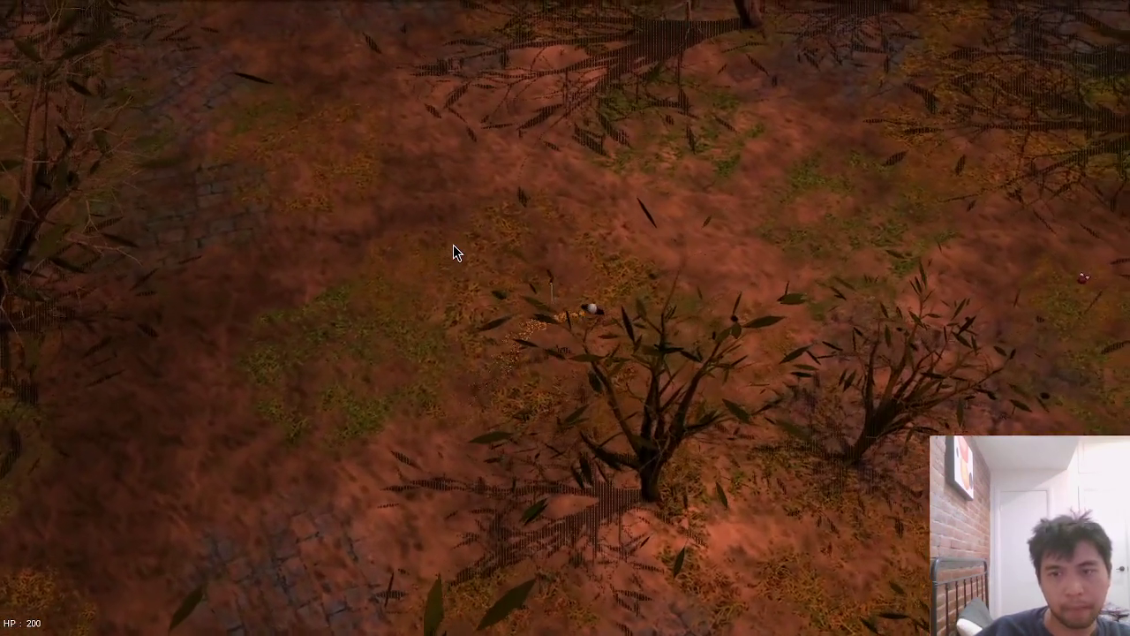
{"action": "key", "text": "Escape"}
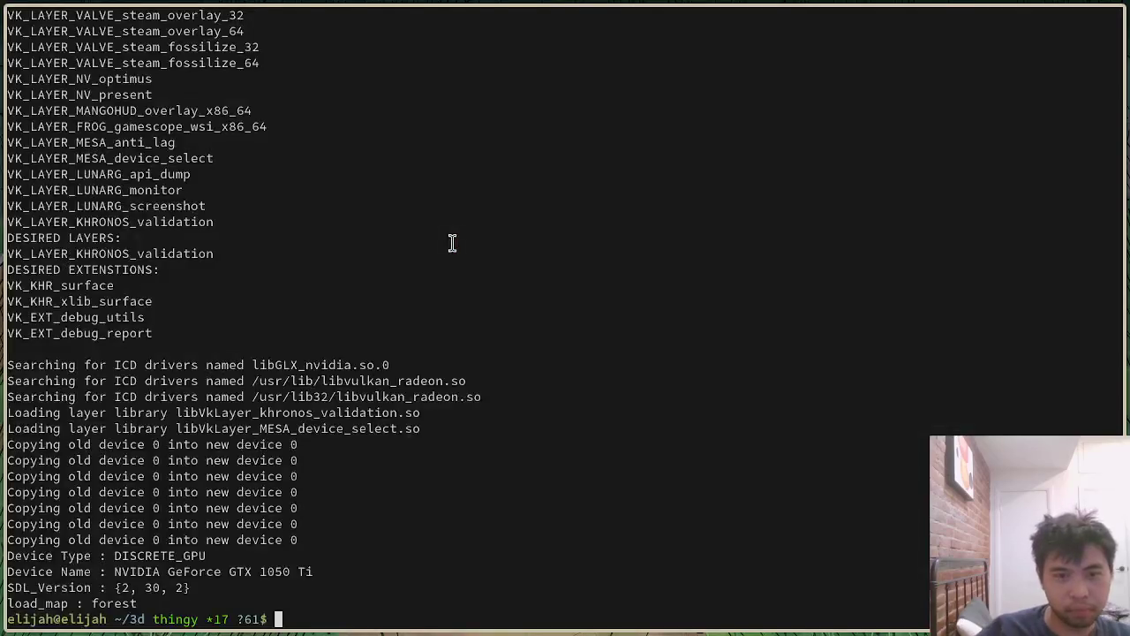
Step: Save soul.blend and start a new General scene, then switch back to the terminal
{"action": "key", "text": "alt+Tab"}
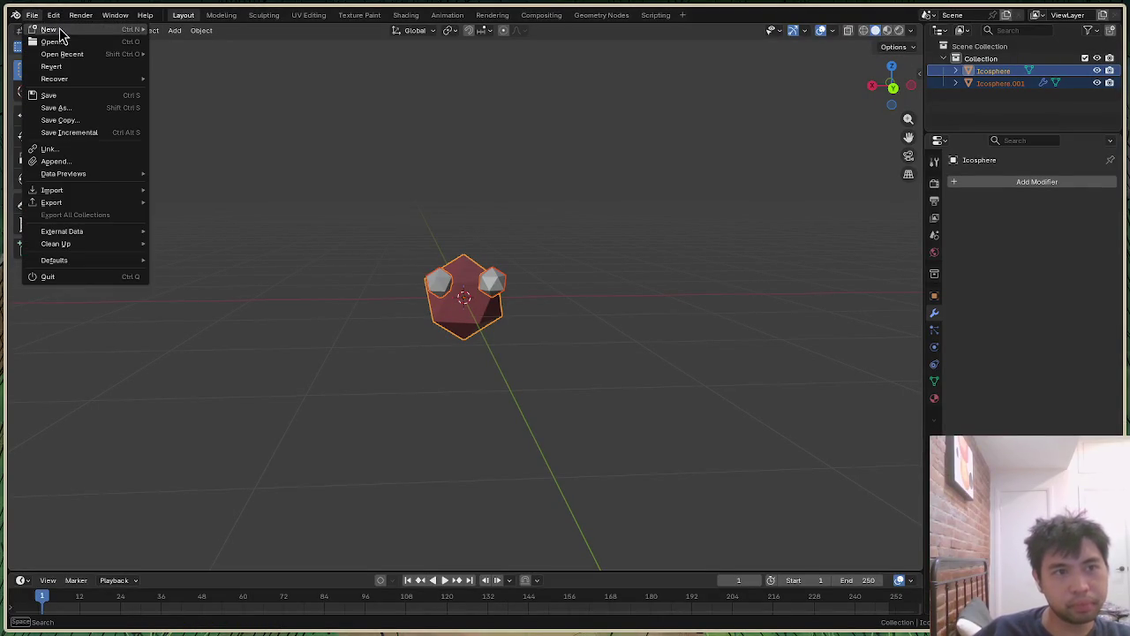
{"action": "left_click", "coordinate": [232, 32]}
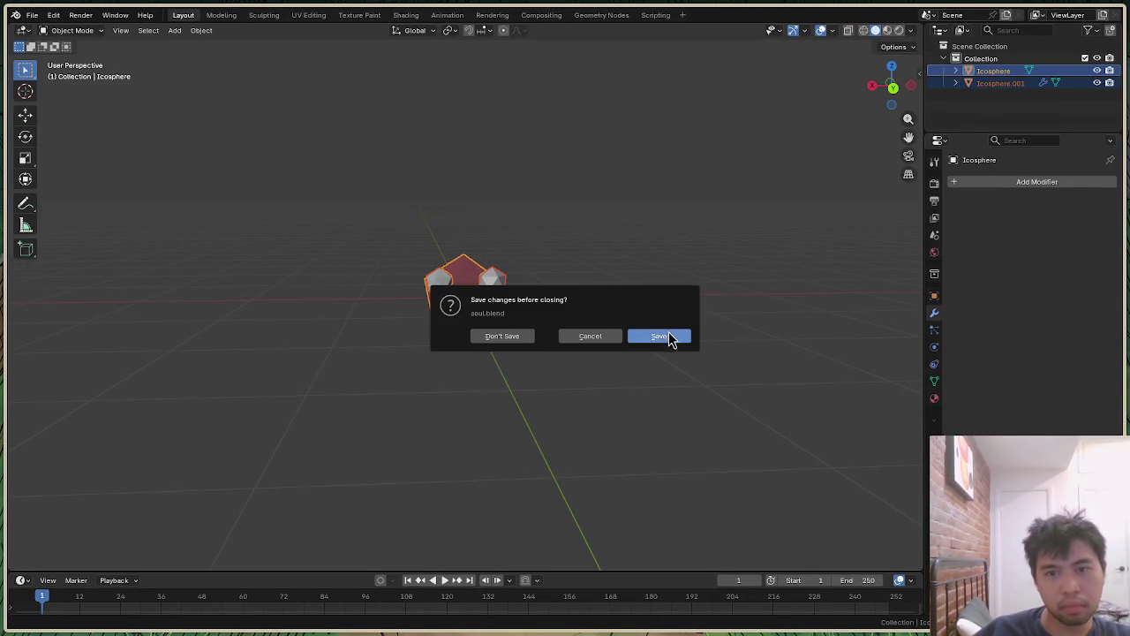
{"action": "left_click", "coordinate": [664, 337]}
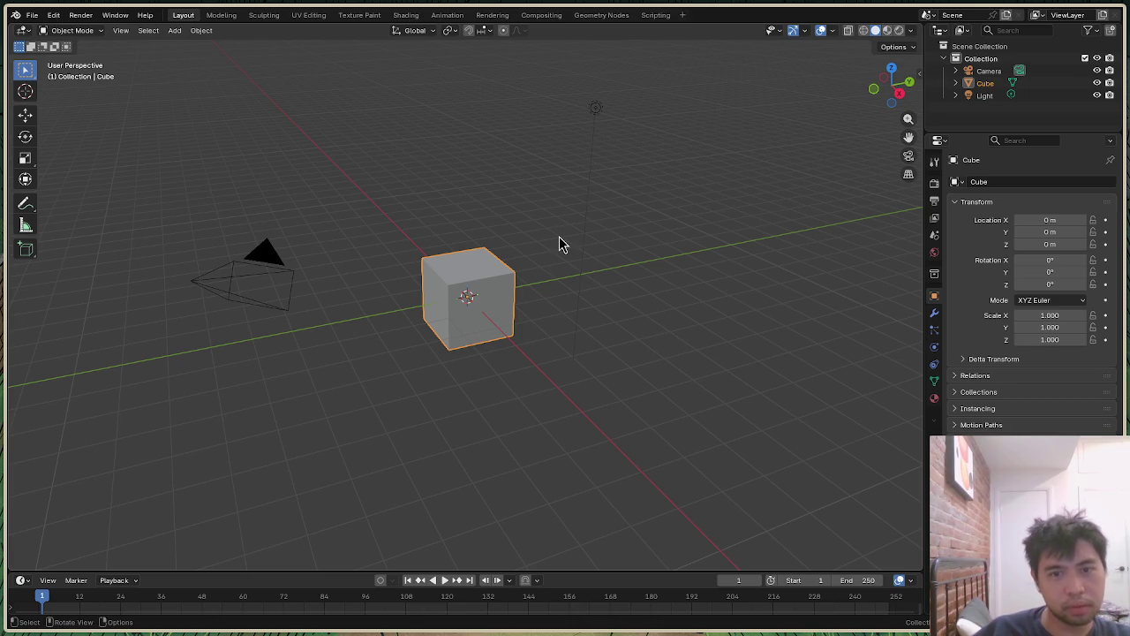
{"action": "key", "text": "super+1"}
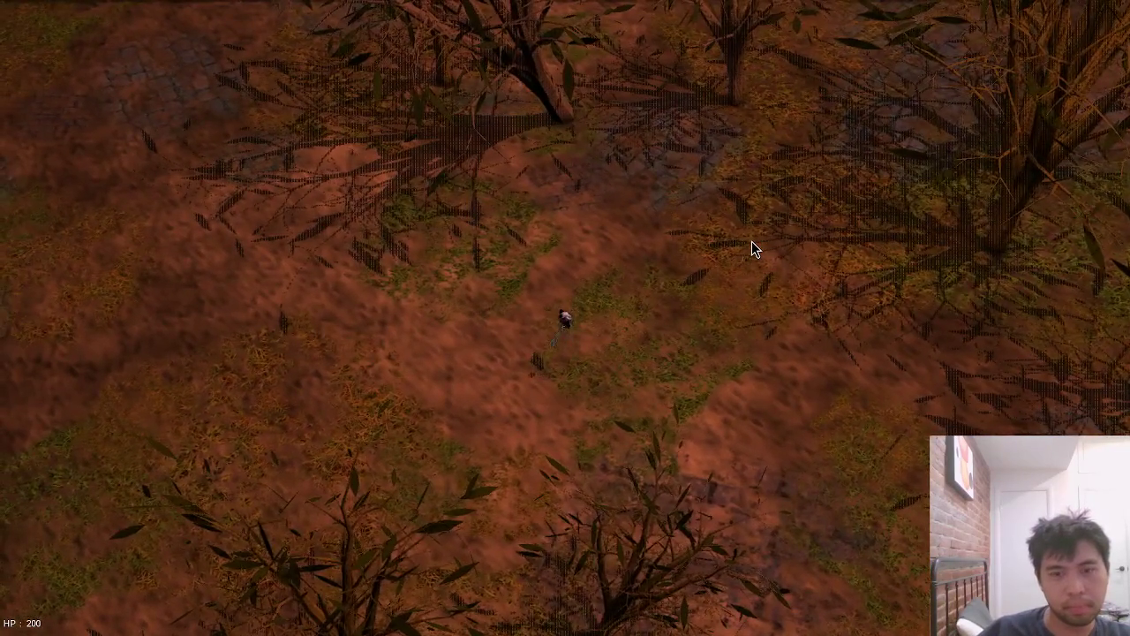
Step: Swing the sword once, quit the game, and delete the new scene's camera, cube and light
{"action": "left_click", "coordinate": [752, 249]}
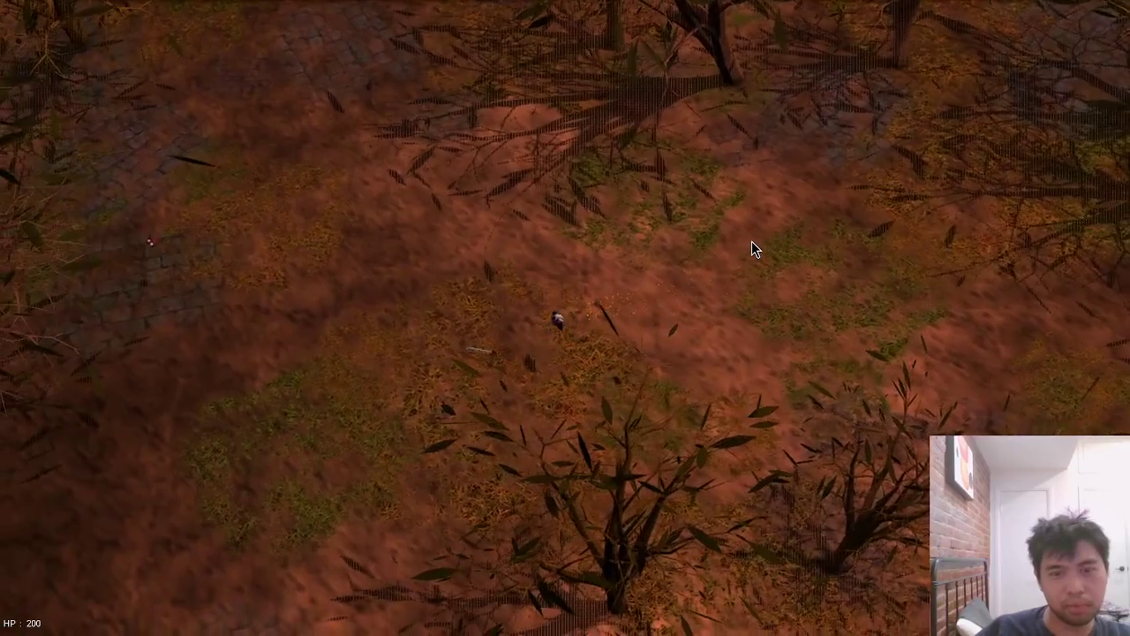
{"action": "key", "text": "Escape"}
{"action": "key", "text": "alt+Tab"}
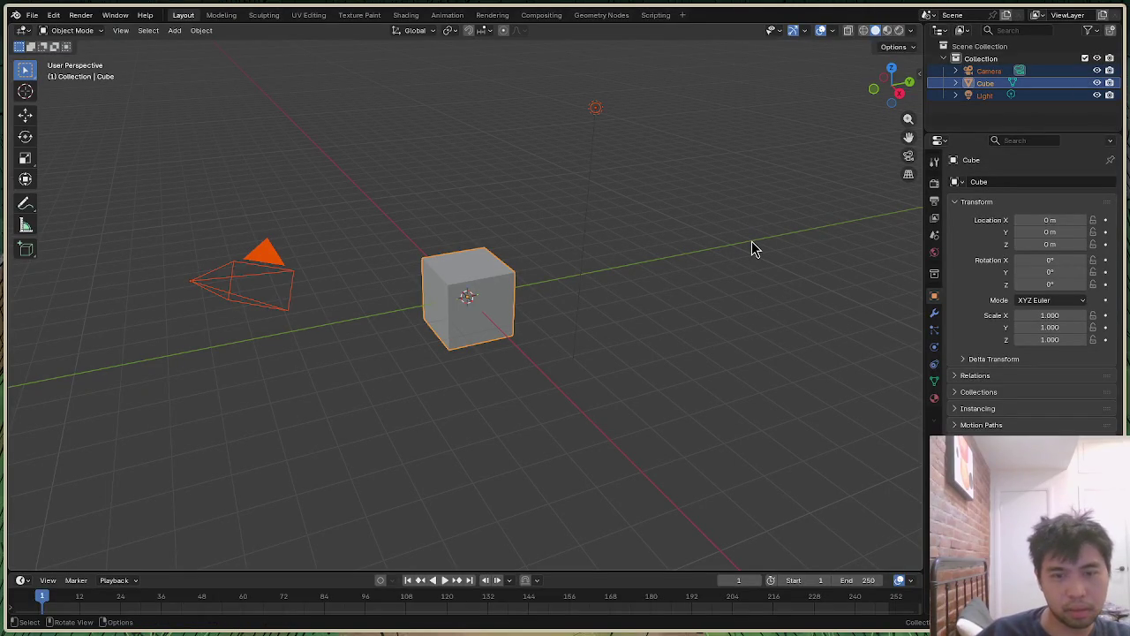
{"action": "key", "text": "Delete"}
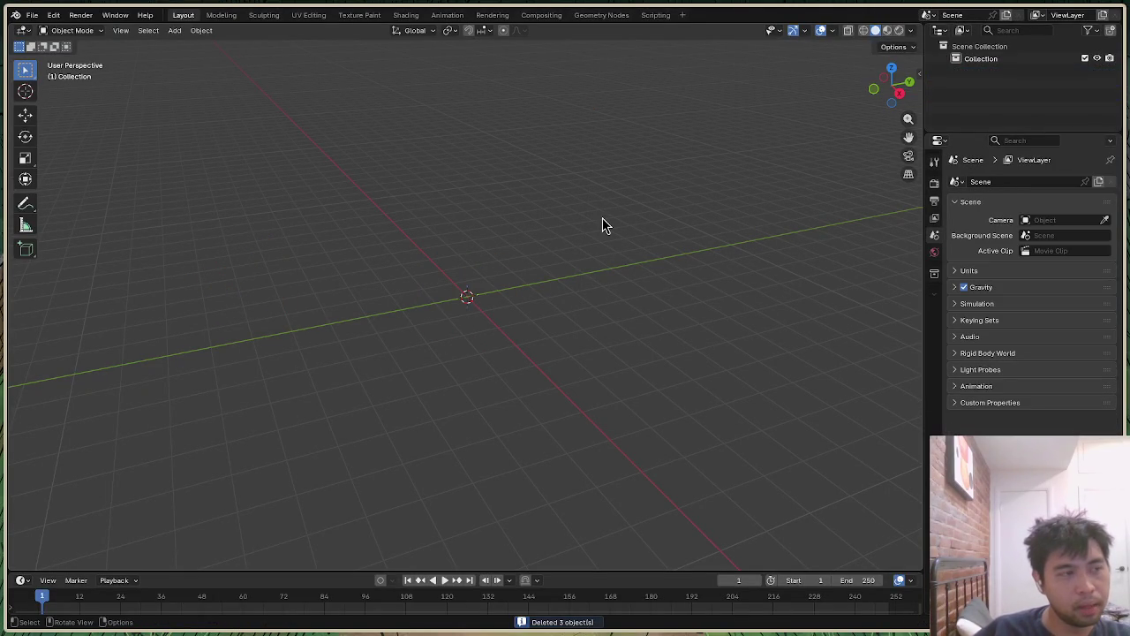
{"action": "key", "text": "alt+Tab"}
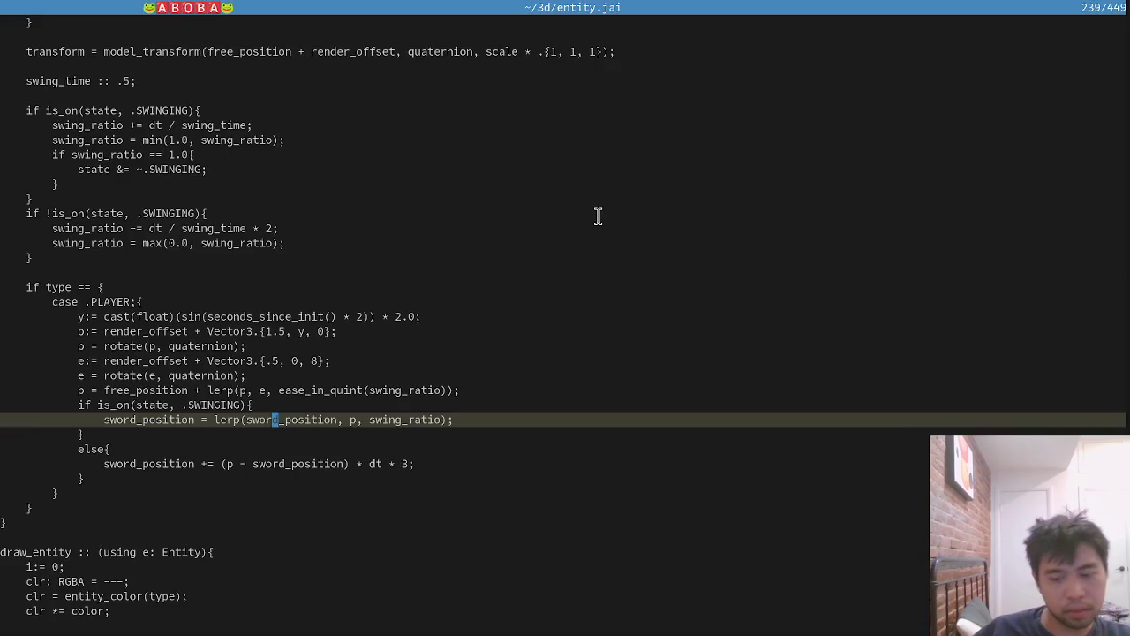
Step: Relaunch the game and walk the character west, then north through the forest
{"action": "key", "text": "alt+Tab"}
{"action": "key", "text": "Up"}
{"action": "key", "text": "Return"}
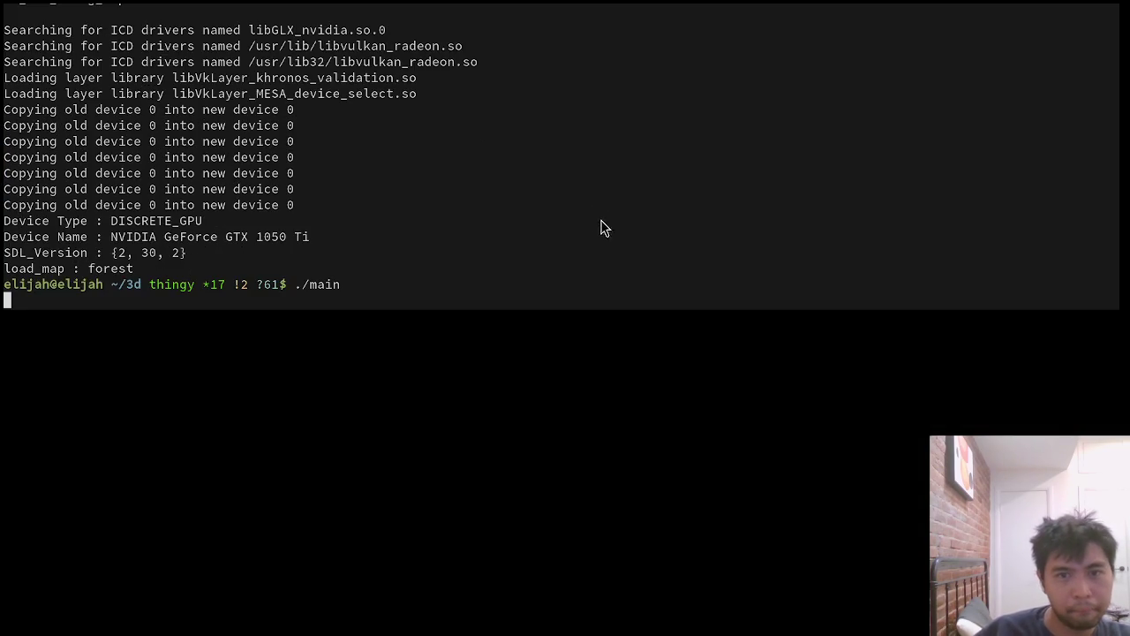
{"action": "key", "text": "a"}
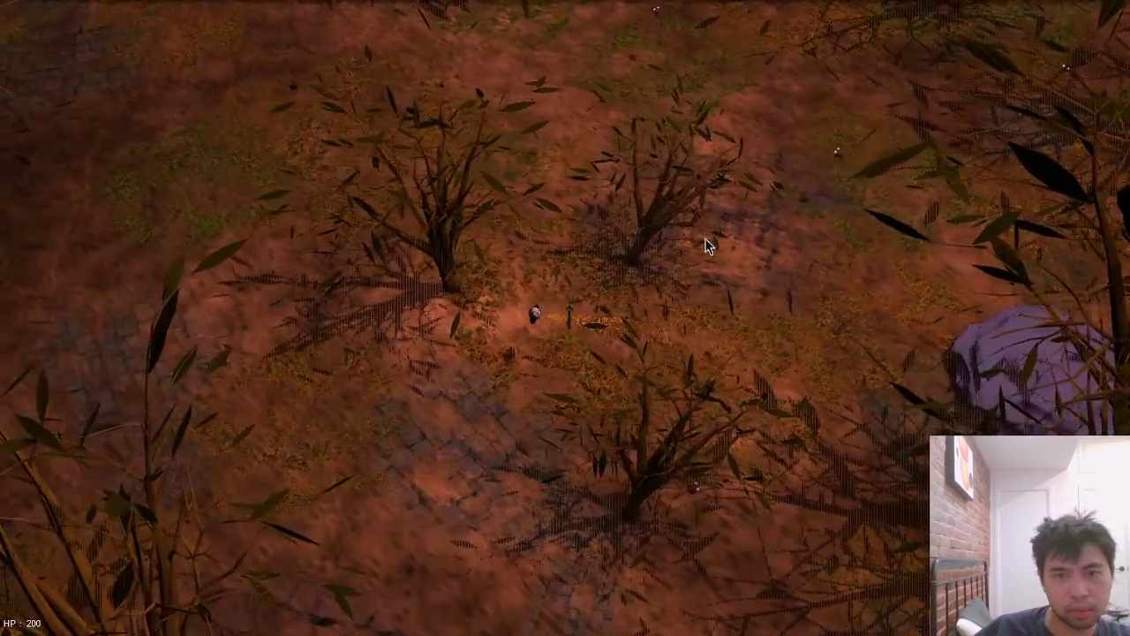
{"action": "key", "text": "a"}
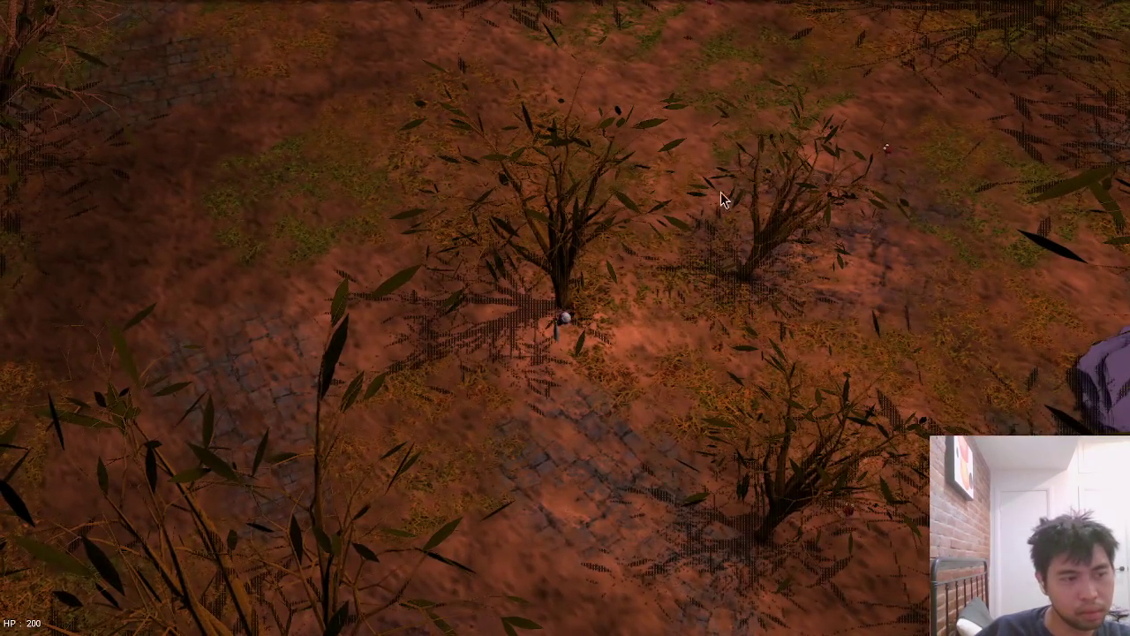
{"action": "key", "text": "w"}
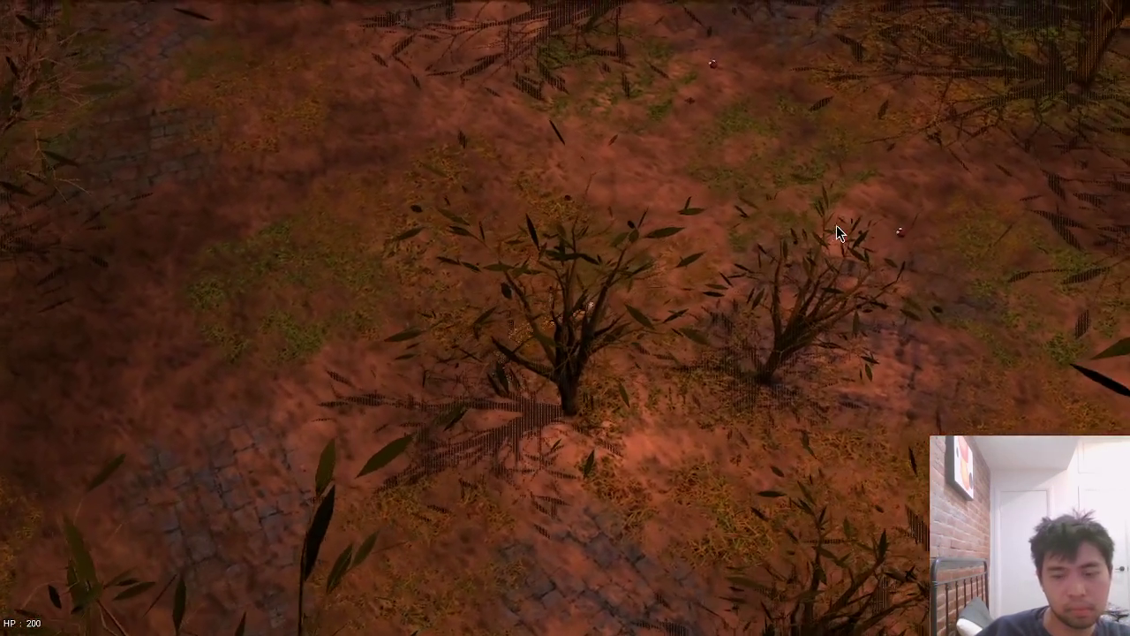
{"action": "key", "text": "w"}
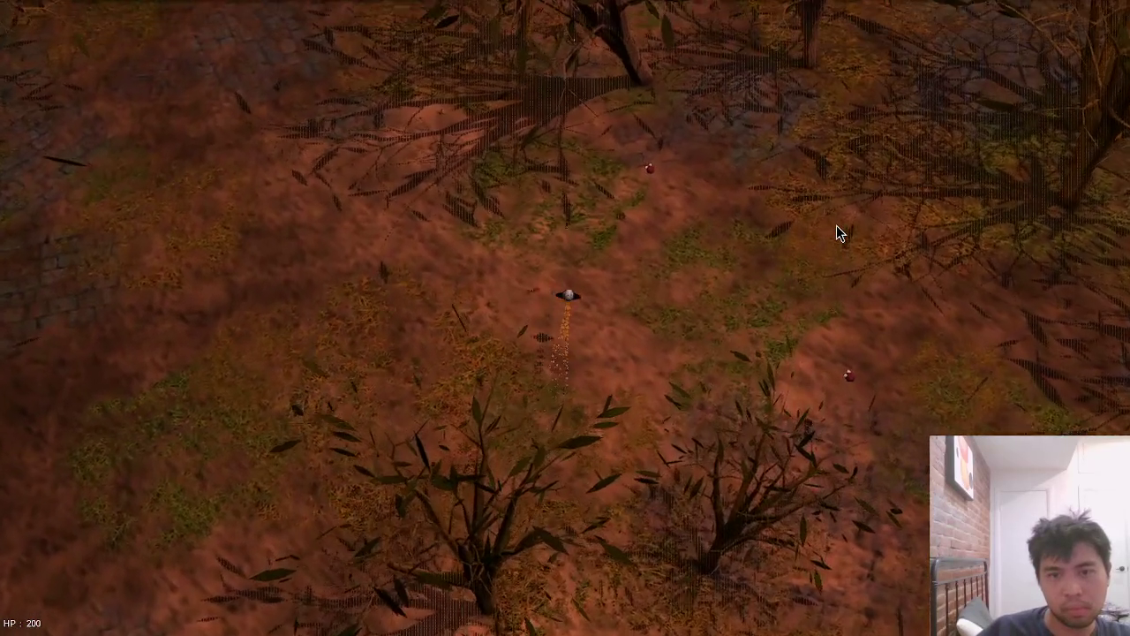
{"action": "key", "text": "w"}
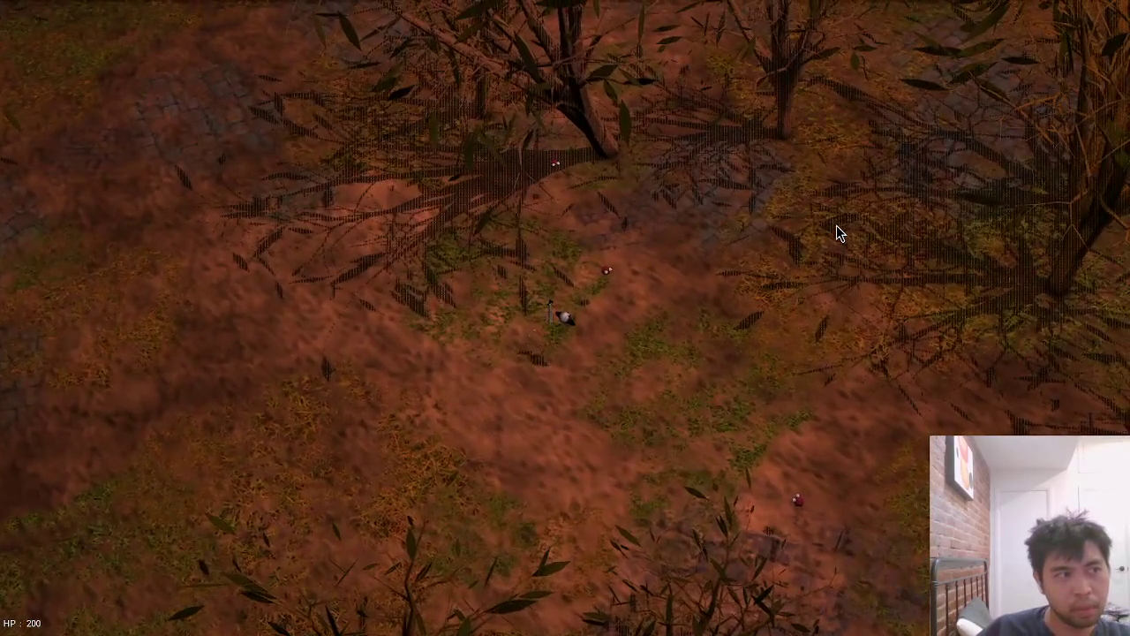
{"action": "key", "text": "w"}
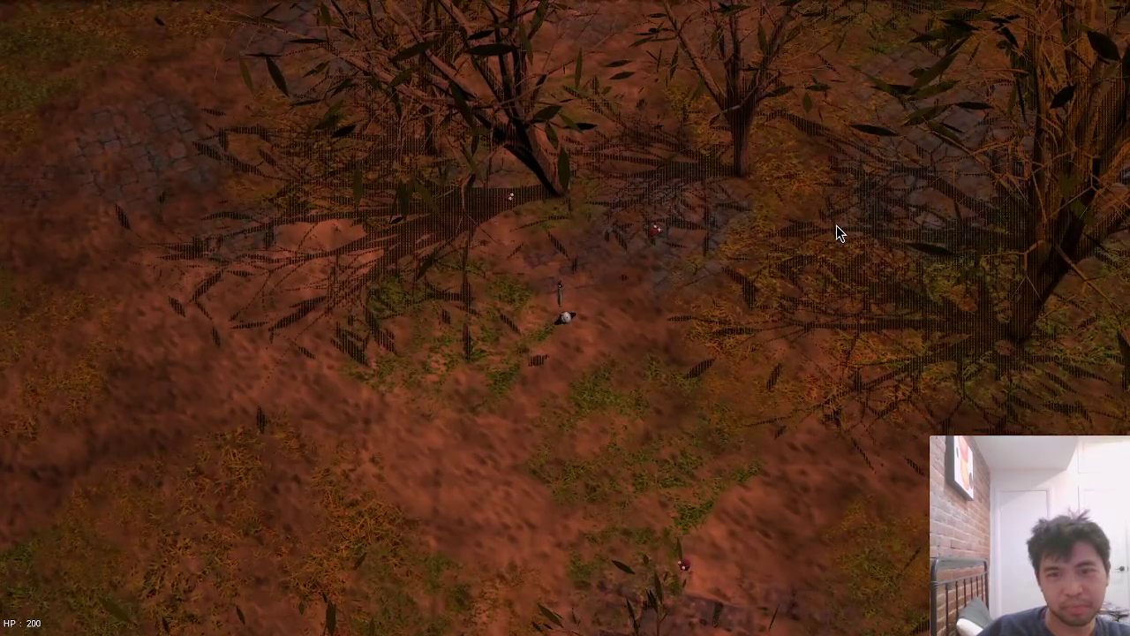
Step: Walk the character left, down, back up, right and then southward
{"action": "key", "text": "a"}
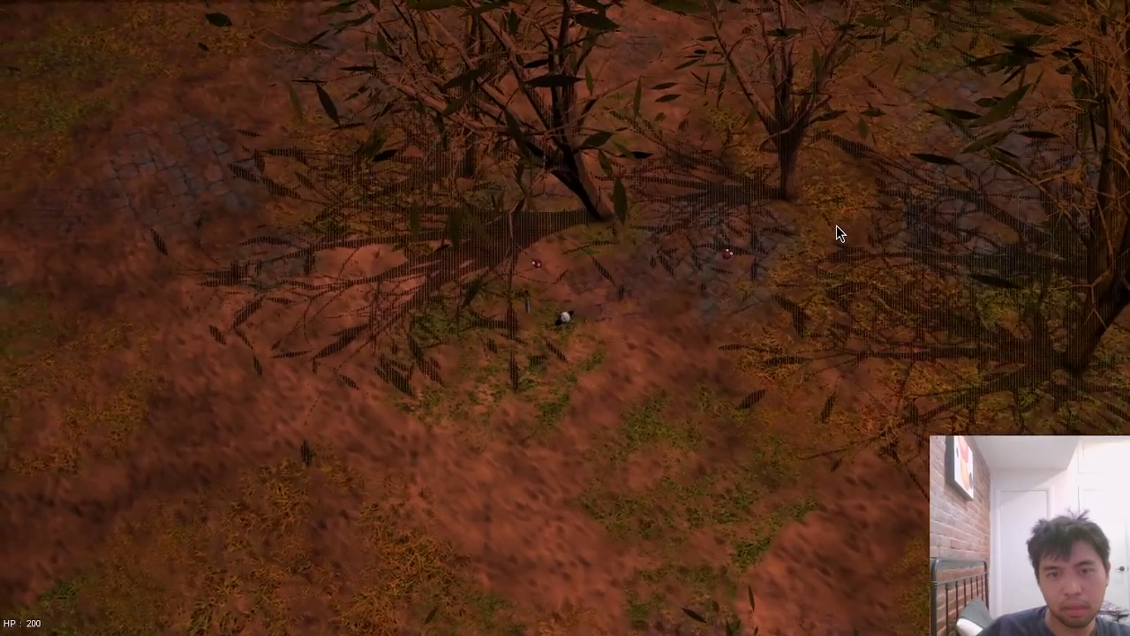
{"action": "key", "text": "s"}
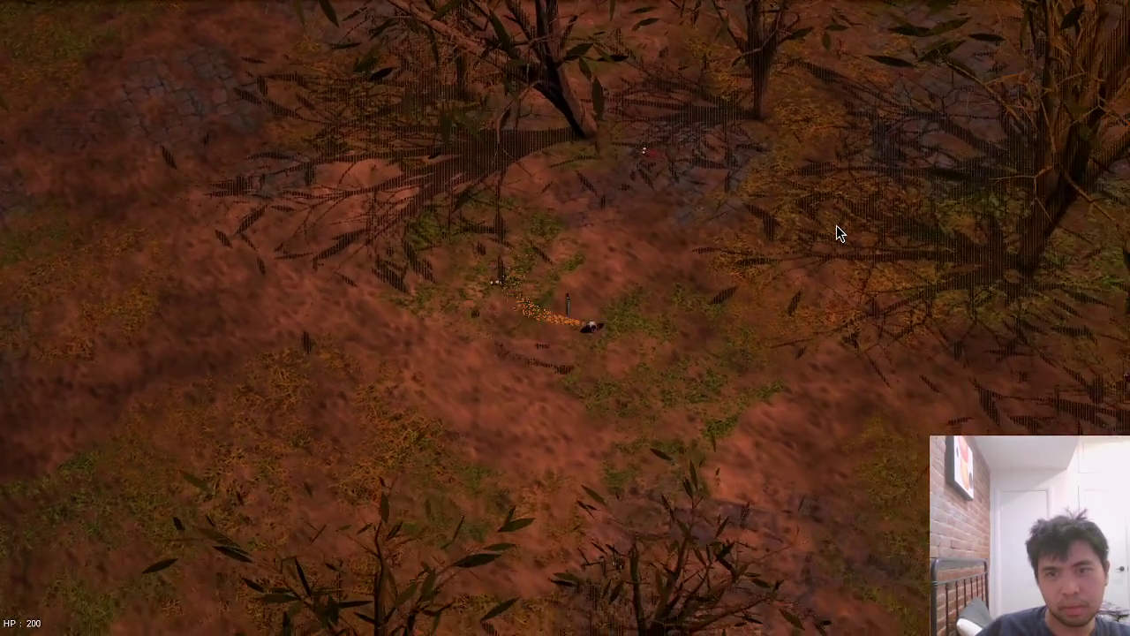
{"action": "key", "text": "w"}
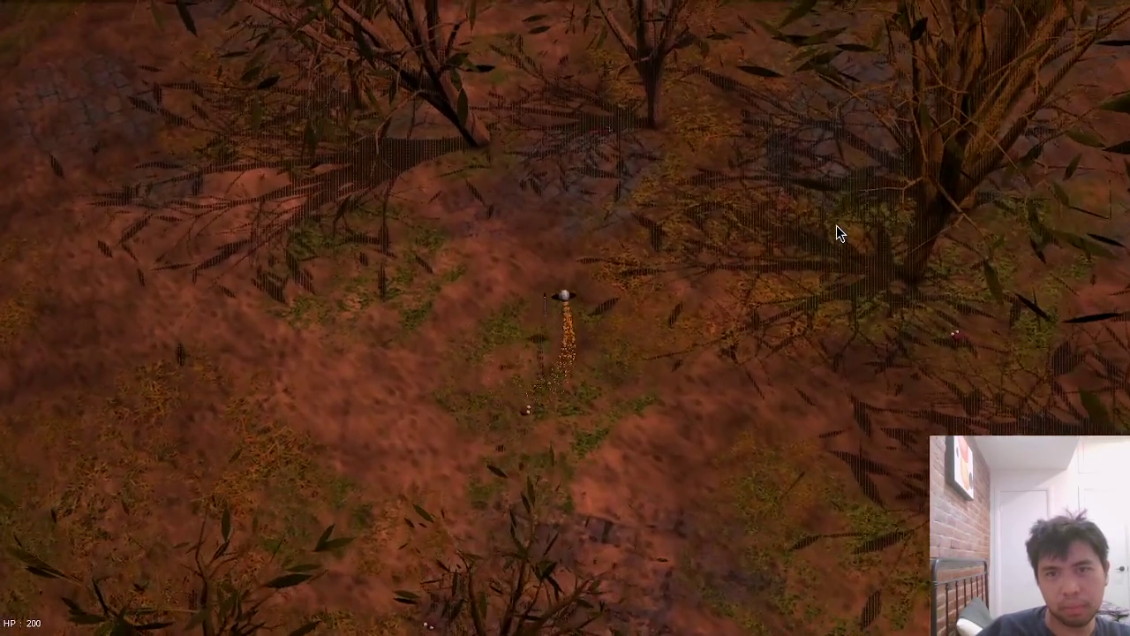
{"action": "key", "text": "w"}
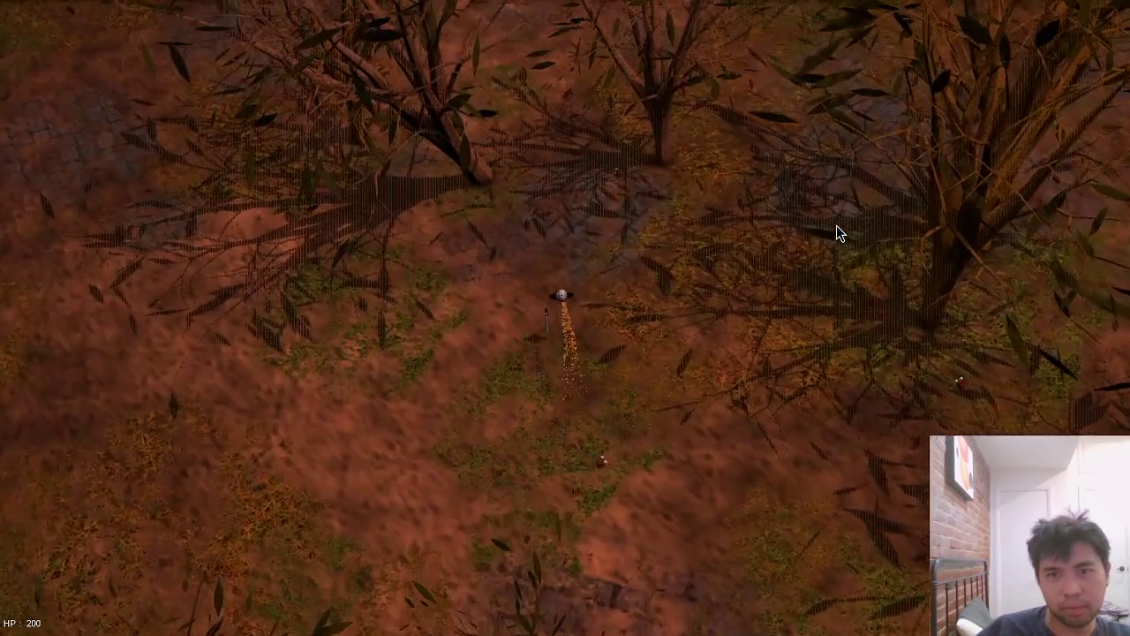
{"action": "key", "text": "d"}
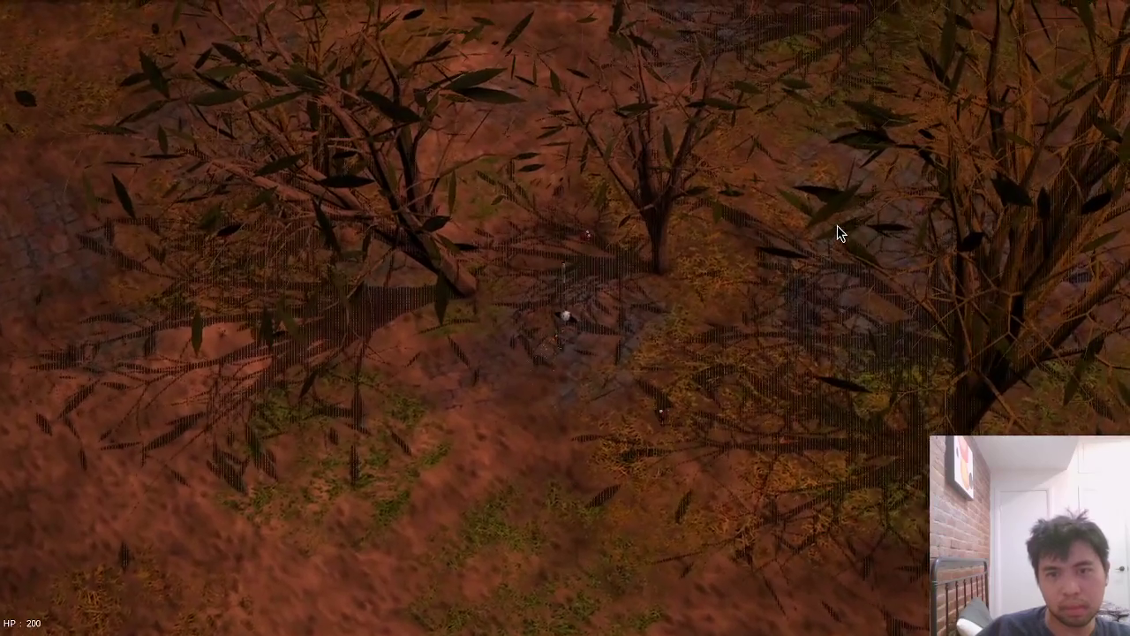
{"action": "key", "text": "s"}
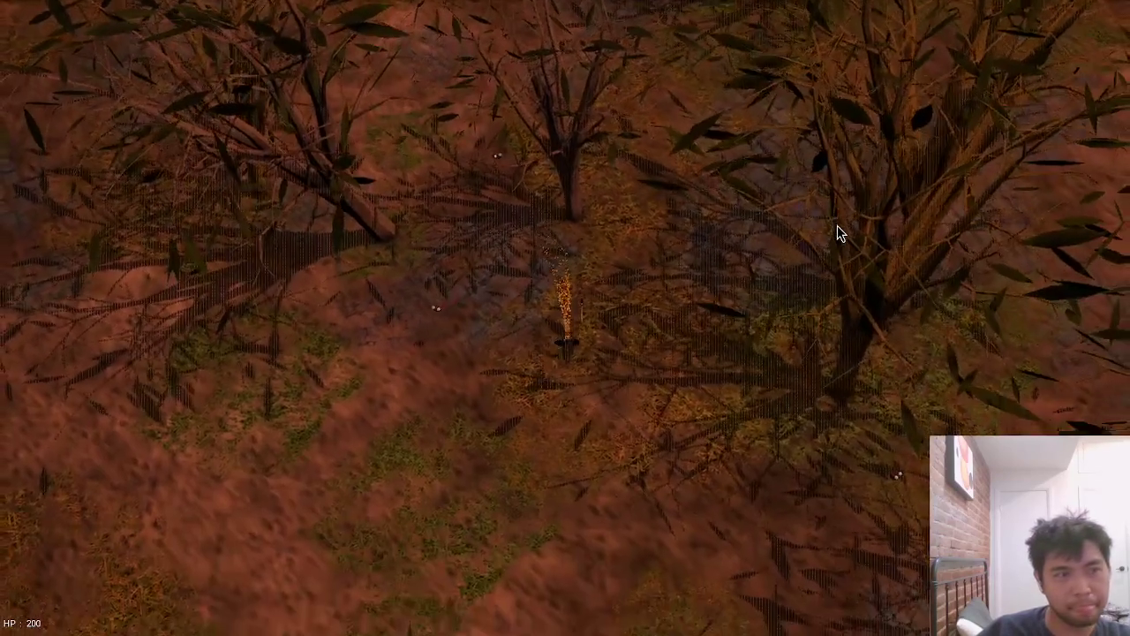
{"action": "key", "text": "s"}
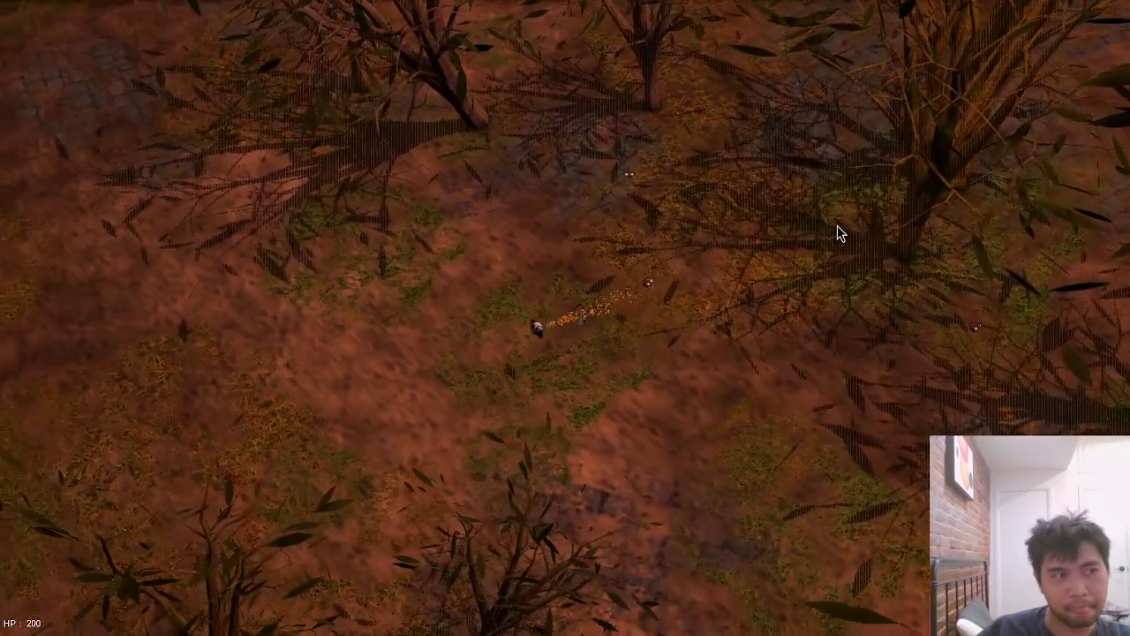
{"action": "key", "text": "s"}
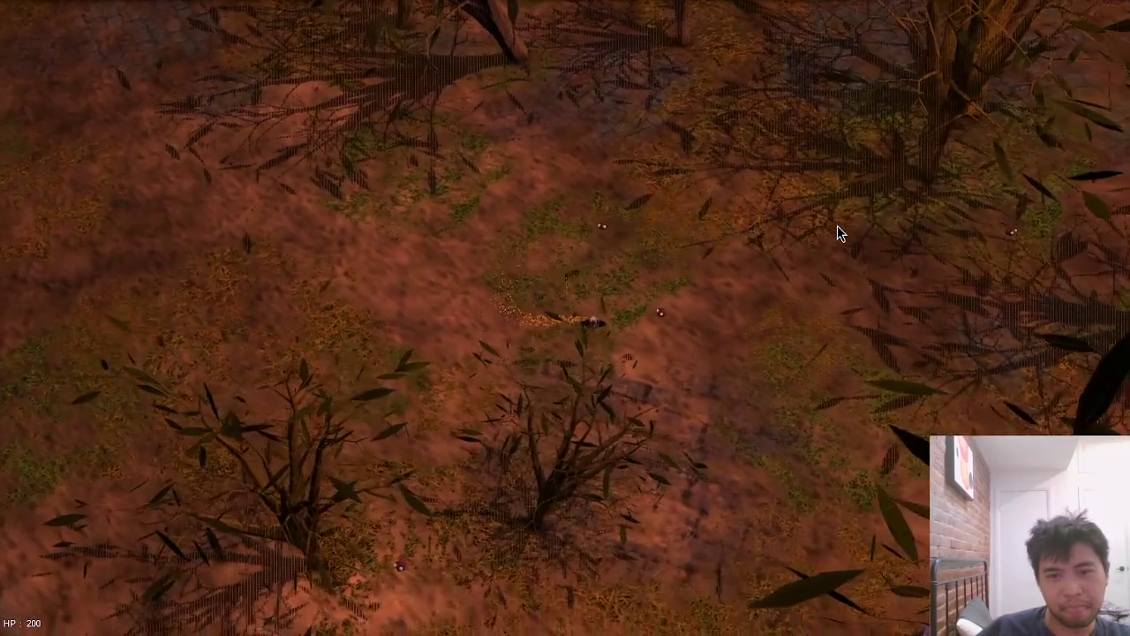
{"action": "key", "text": "s"}
Step: Walk the character south-west, south and south-east, then quit the game
{"action": "key", "text": "a"}
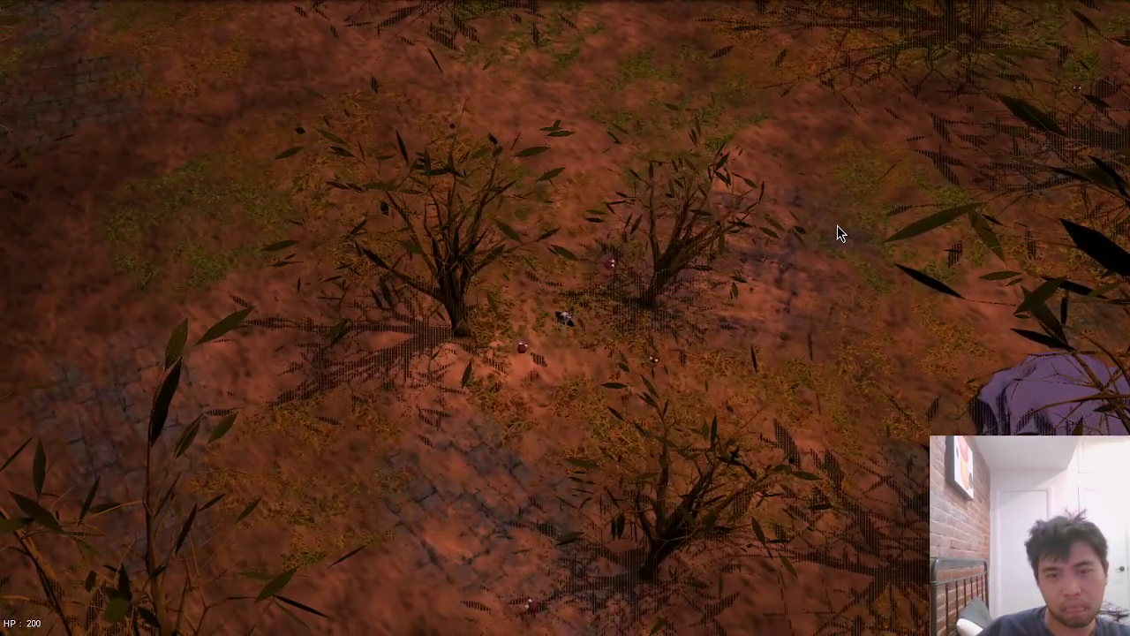
{"action": "key", "text": "s"}
{"action": "key", "text": "a"}
{"action": "key", "text": "s"}
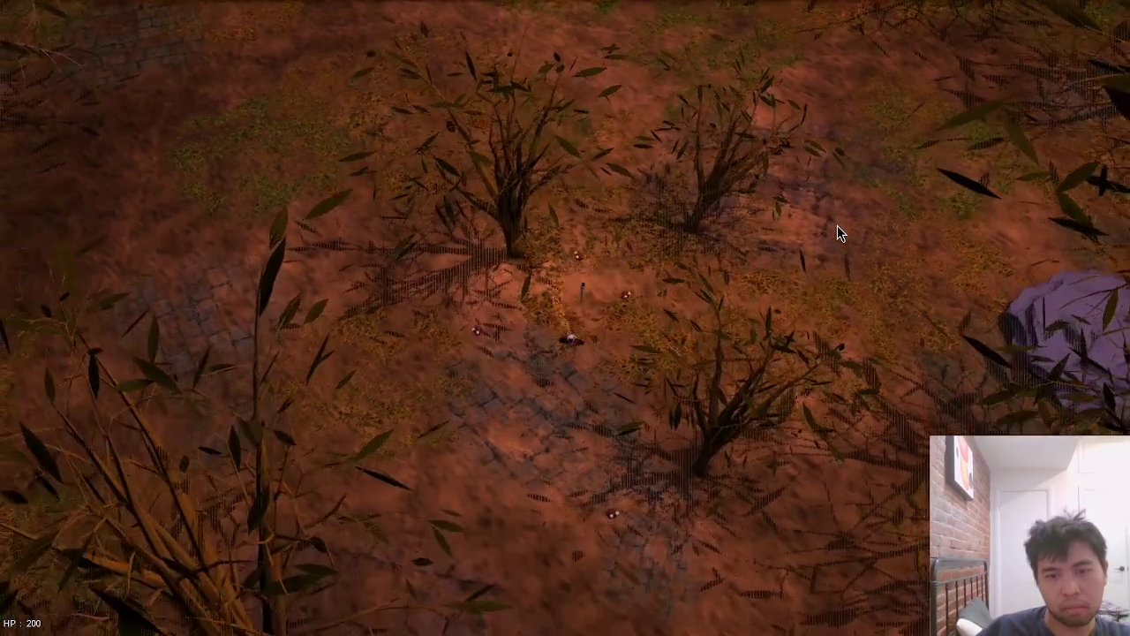
{"action": "key", "text": "s"}
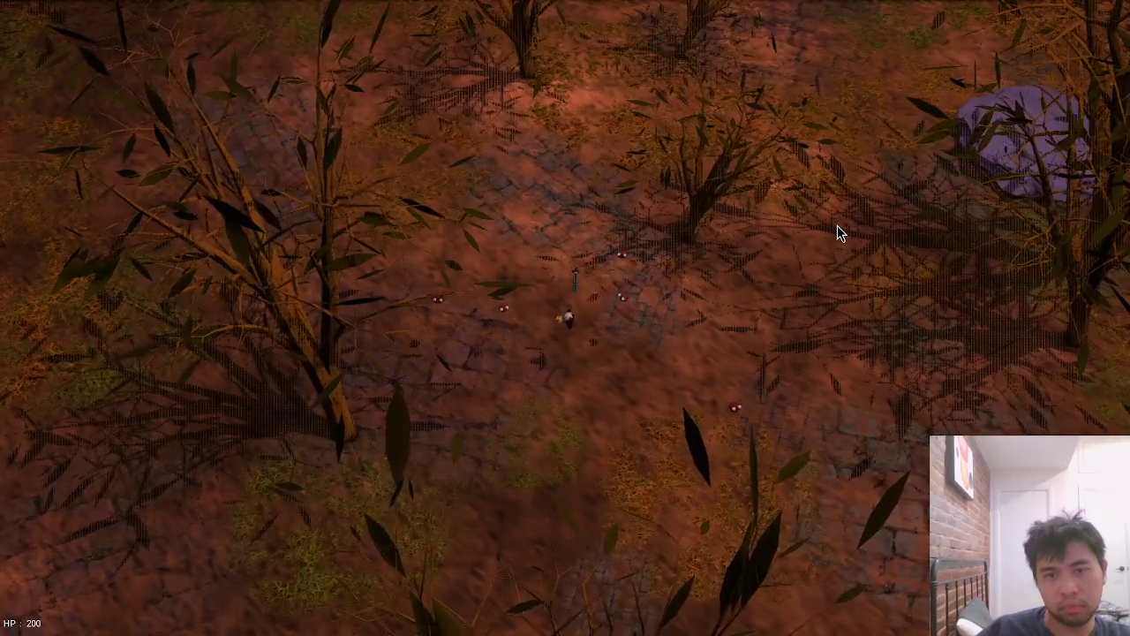
{"action": "key", "text": "d"}
{"action": "key", "text": "s"}
{"action": "key", "text": "s"}
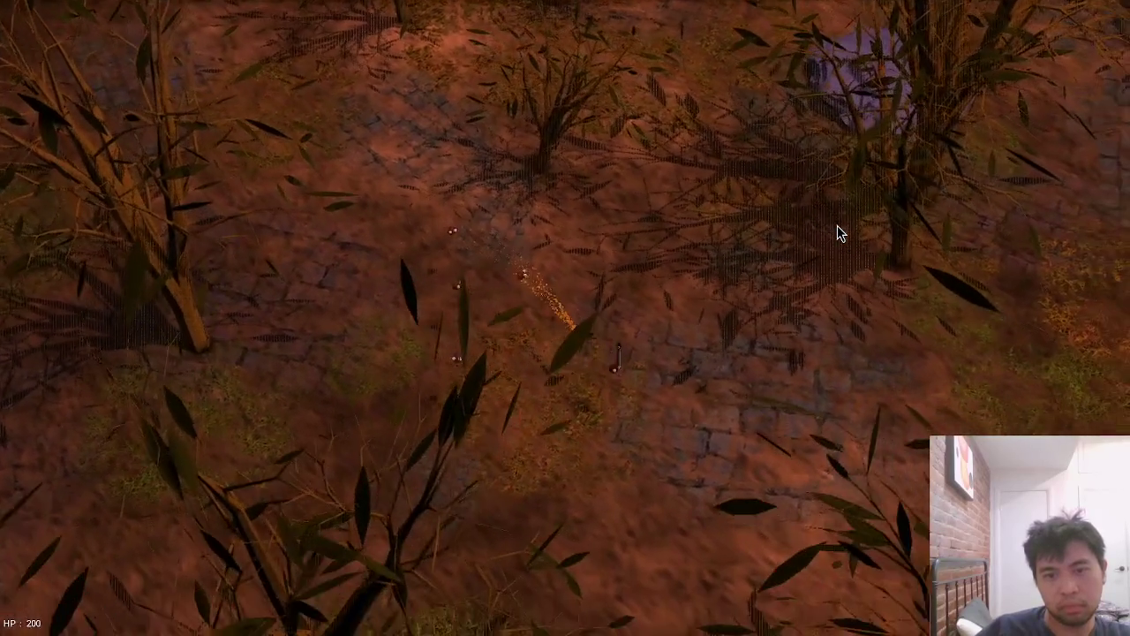
{"action": "key", "text": "Escape"}
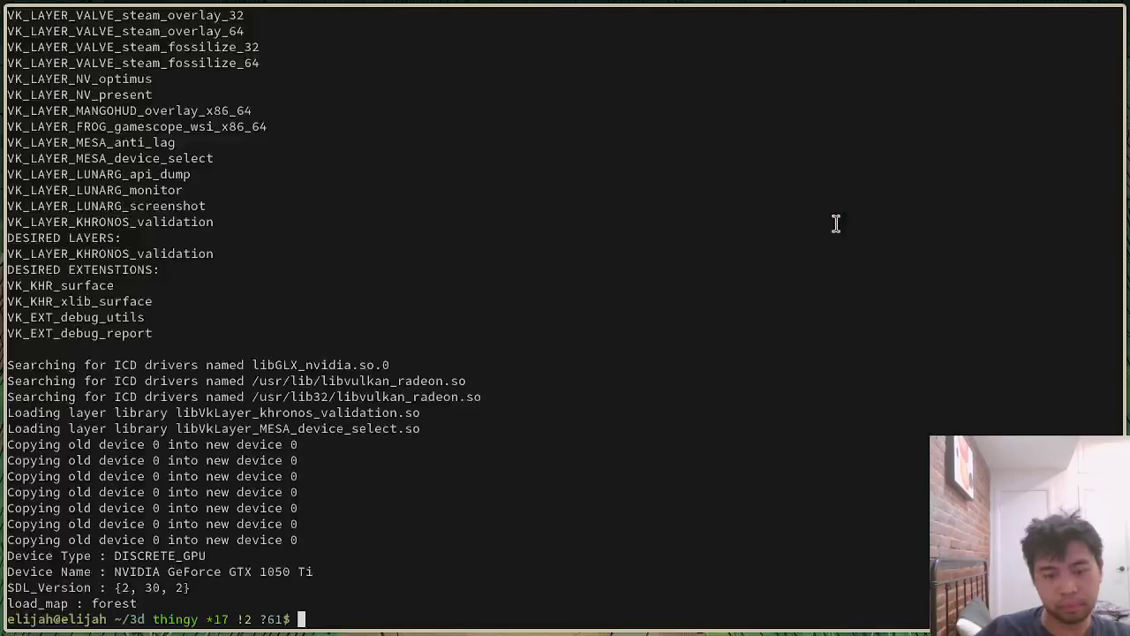
Step: Add a cube at the world origin with its Add Cube size set to 1 m
{"action": "key", "text": "alt+Tab"}
{"action": "mouse_move", "coordinate": [645, 323]}
{"action": "middle_mouse_down"}
{"action": "mouse_move", "coordinate": [507, 247]}
{"action": "mouse_move", "coordinate": [583, 270]}
{"action": "mouse_move", "coordinate": [650, 270]}
{"action": "middle_mouse_up"}
{"action": "key", "text": "ctrl"}
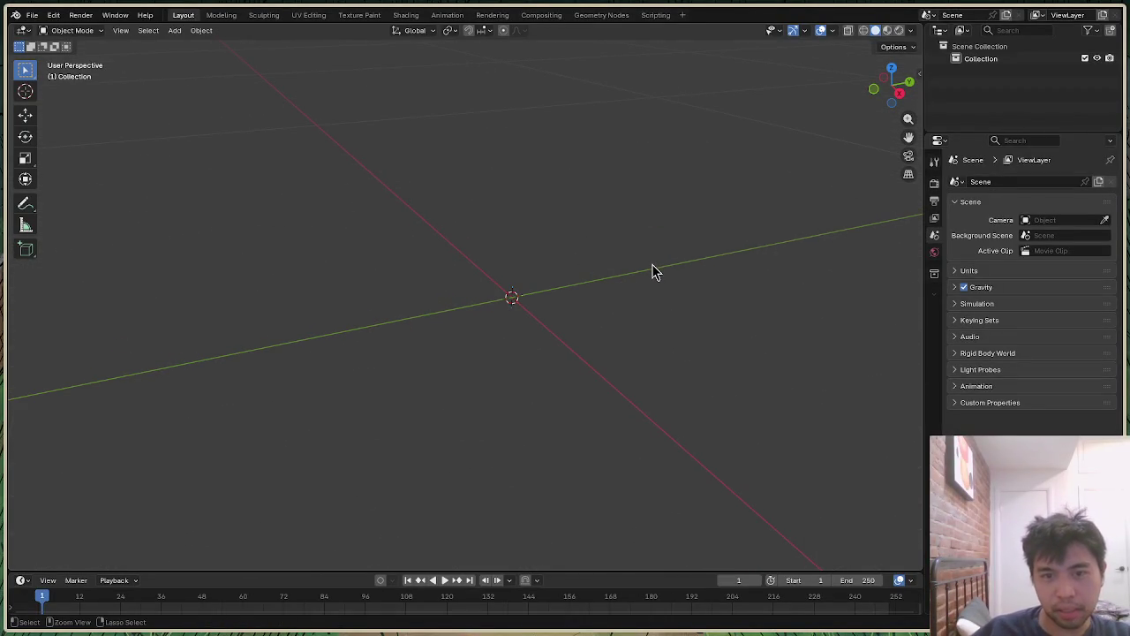
{"action": "key", "text": "shift+a"}
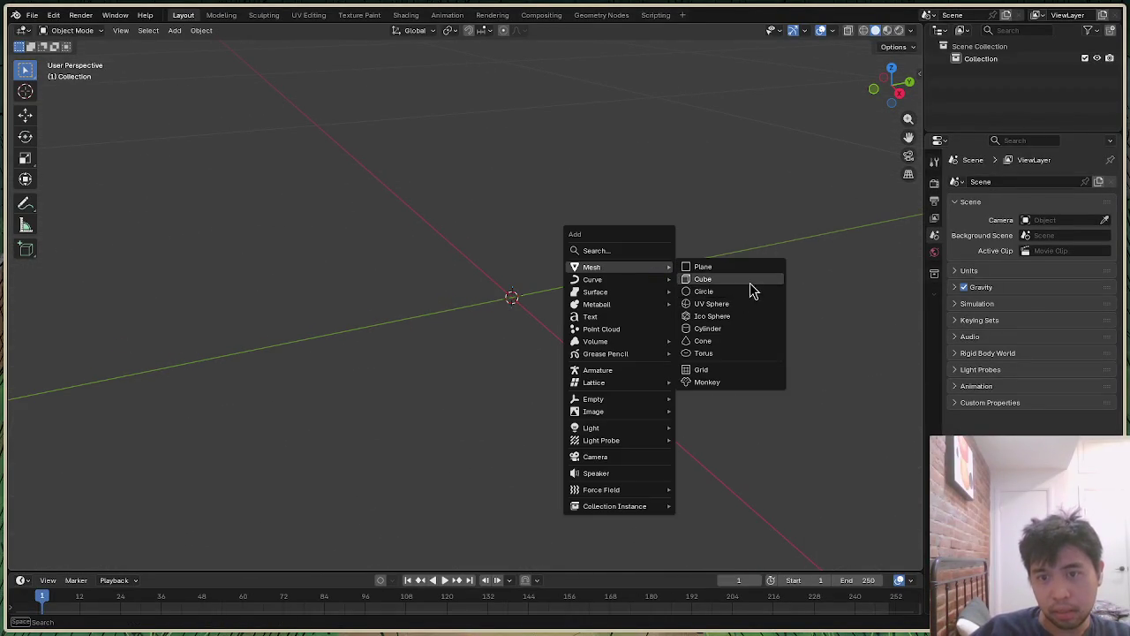
{"action": "left_click", "coordinate": [749, 281]}
{"action": "scroll", "coordinate": [653, 376], "scroll_direction": "down", "scroll_amount": 3}
{"action": "scroll", "coordinate": [645, 389], "scroll_direction": "down", "scroll_amount": 4}
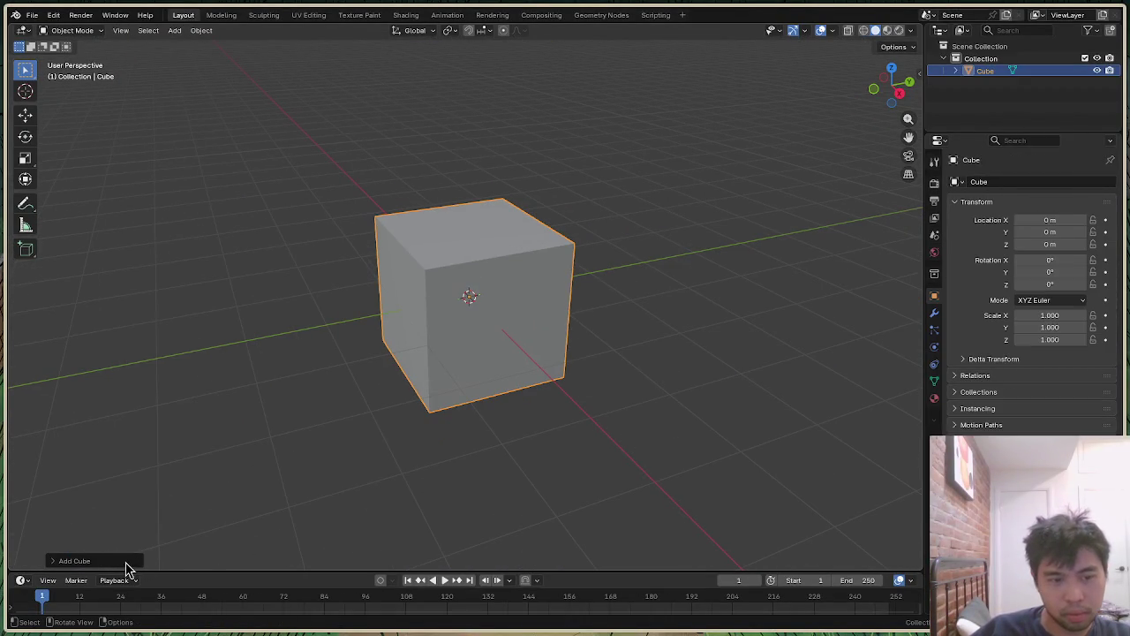
{"action": "left_click", "coordinate": [123, 560]}
{"action": "double_click", "coordinate": [168, 452]}
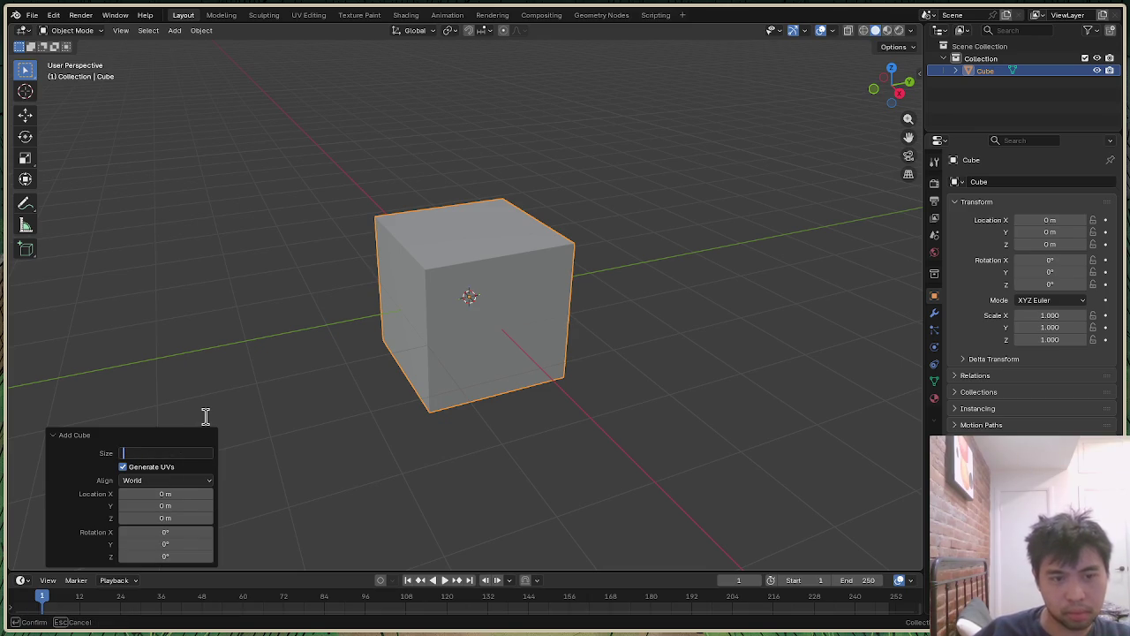
{"action": "type", "text": "1"}
{"action": "key", "text": "Return"}
{"action": "scroll", "coordinate": [572, 278], "scroll_direction": "up", "scroll_amount": 3}
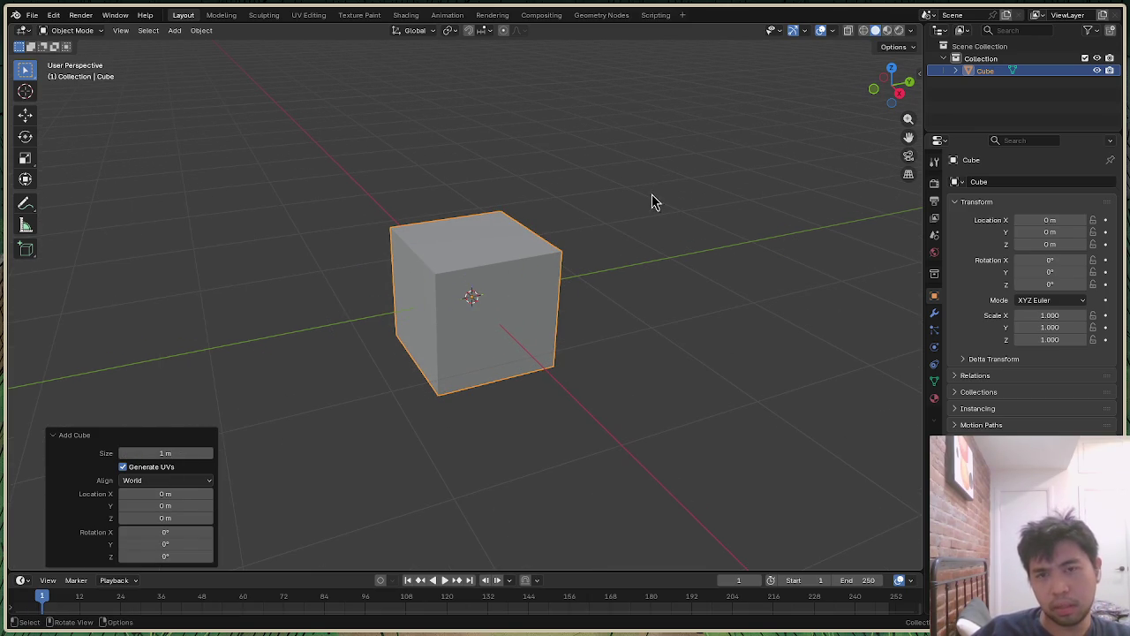
Step: Scale the cube to 0.267 along the X axis
{"action": "left_click_drag", "start_coordinate": [885, 94], "coordinate": [830, 103]}
{"action": "key", "text": "s"}
{"action": "key", "text": "x"}
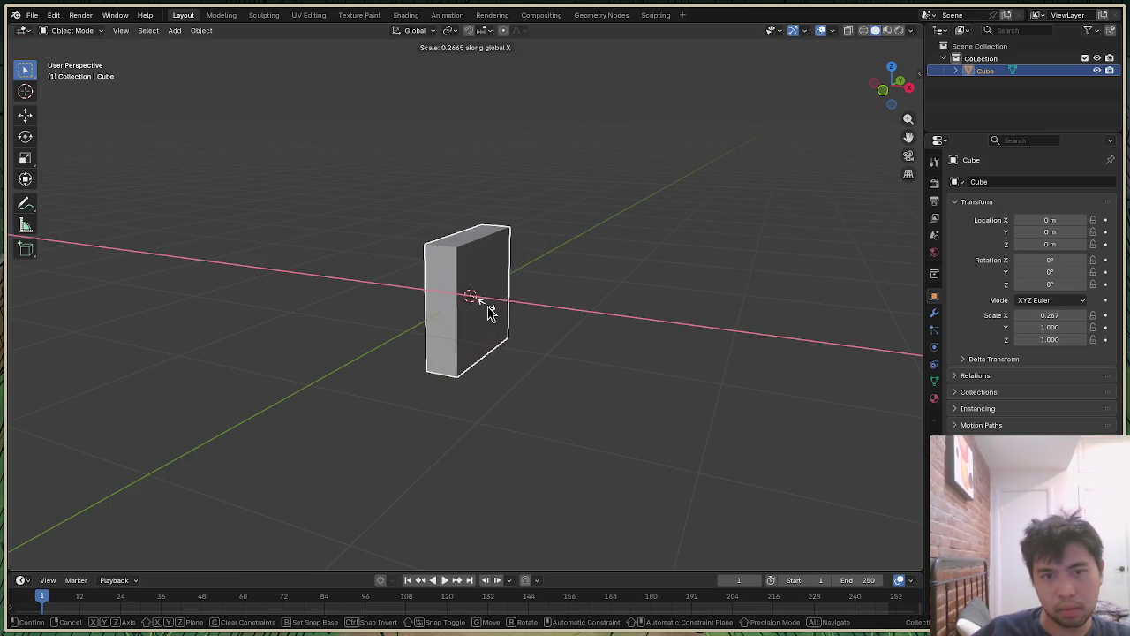
{"action": "left_click", "coordinate": [485, 305]}
{"action": "left_click", "coordinate": [908, 87]}
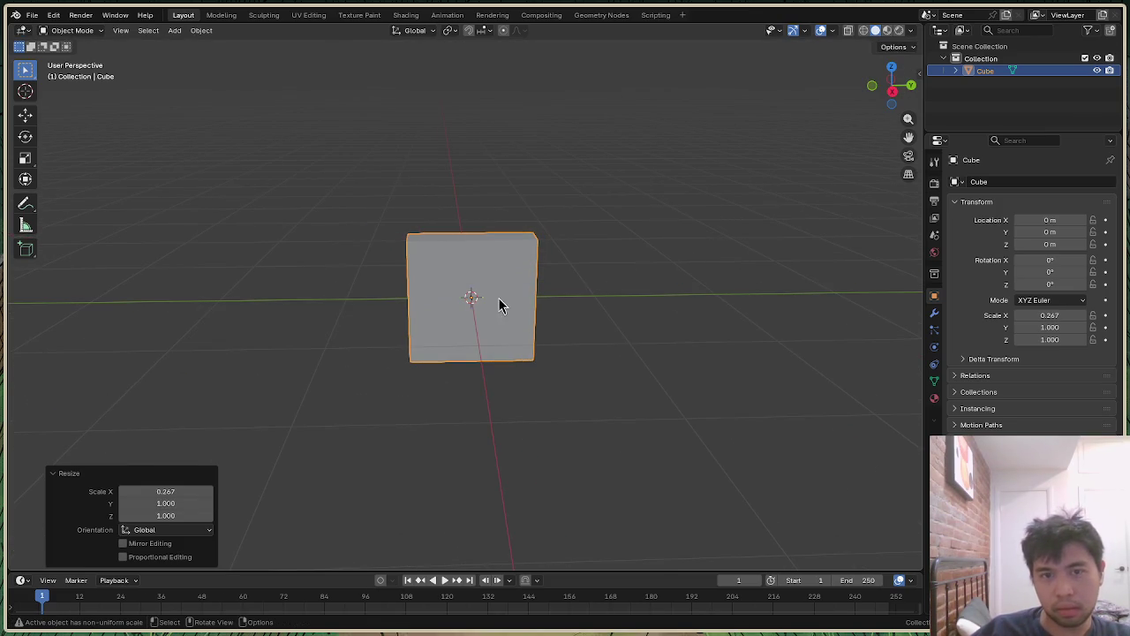
Step: Scale the block to 0.332 along Y and switch it to Sculpt Mode
{"action": "key", "text": "s"}
{"action": "key", "text": "y"}
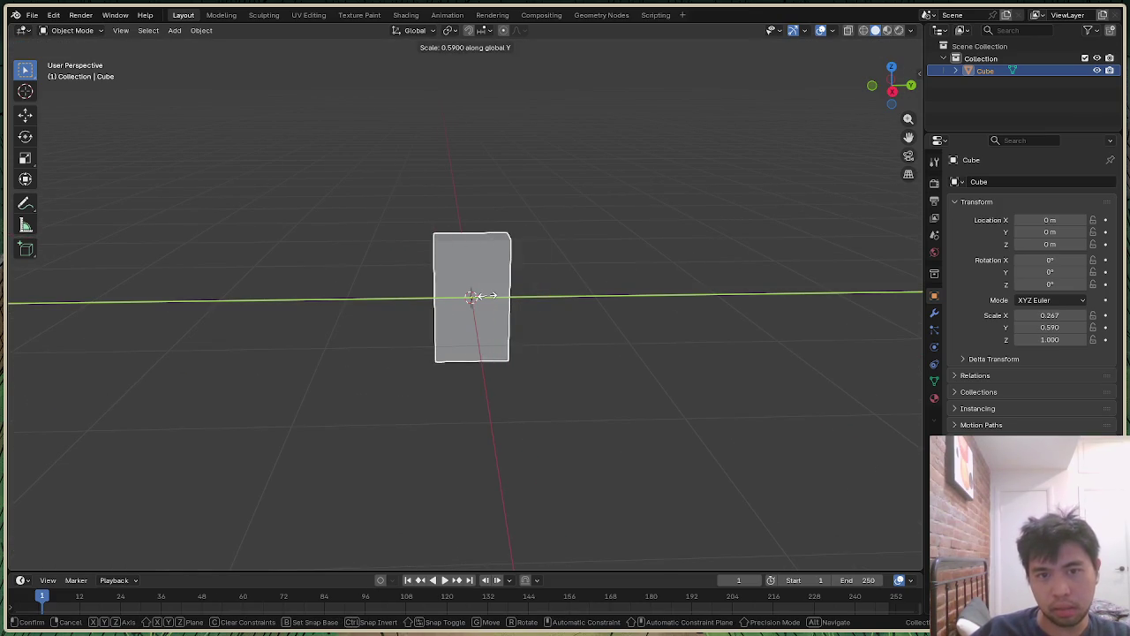
{"action": "left_click", "coordinate": [492, 299]}
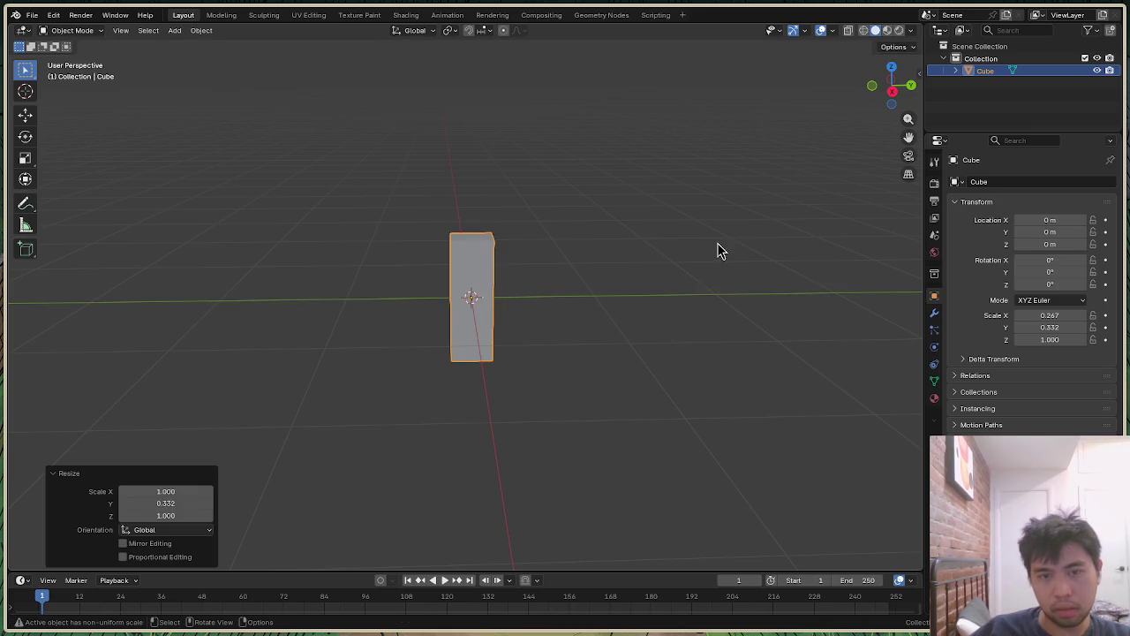
{"action": "left_click", "coordinate": [720, 250]}
{"action": "left_click_drag", "start_coordinate": [889, 84], "coordinate": [892, 81]}
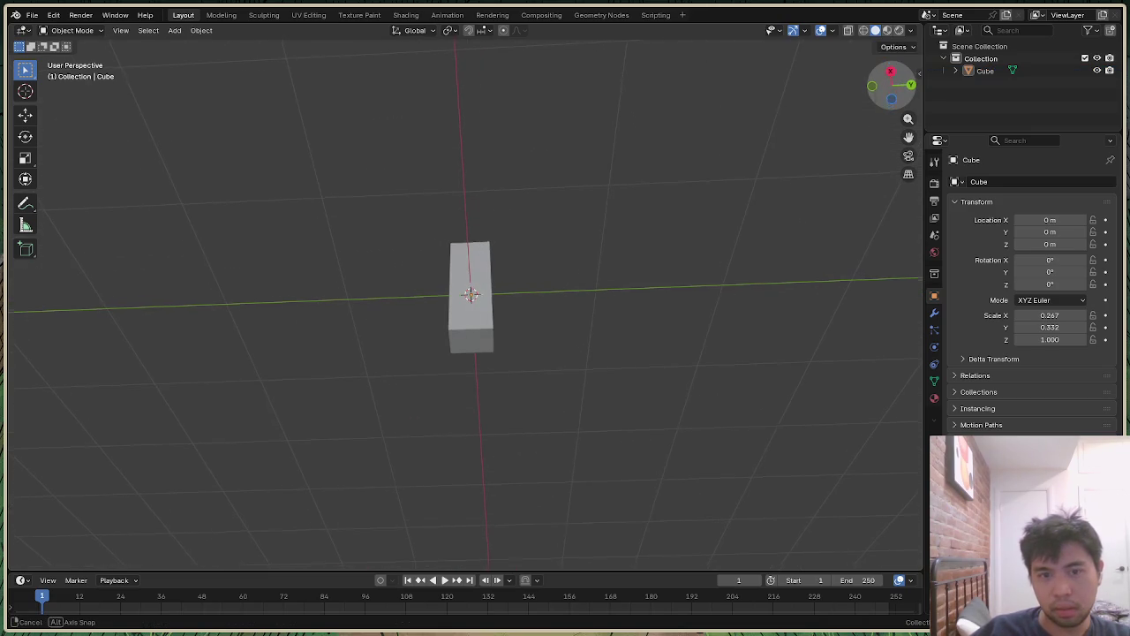
{"action": "left_click", "coordinate": [469, 351]}
{"action": "scroll", "coordinate": [486, 315], "scroll_direction": "up", "scroll_amount": 5}
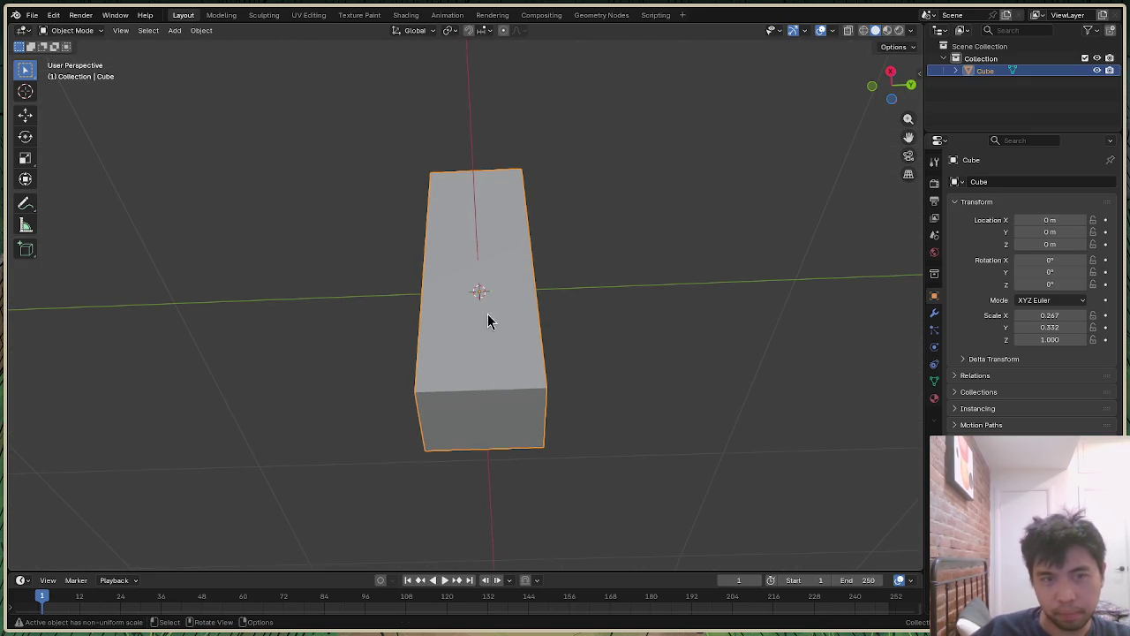
{"action": "left_click", "coordinate": [72, 31]}
{"action": "left_click", "coordinate": [79, 72]}
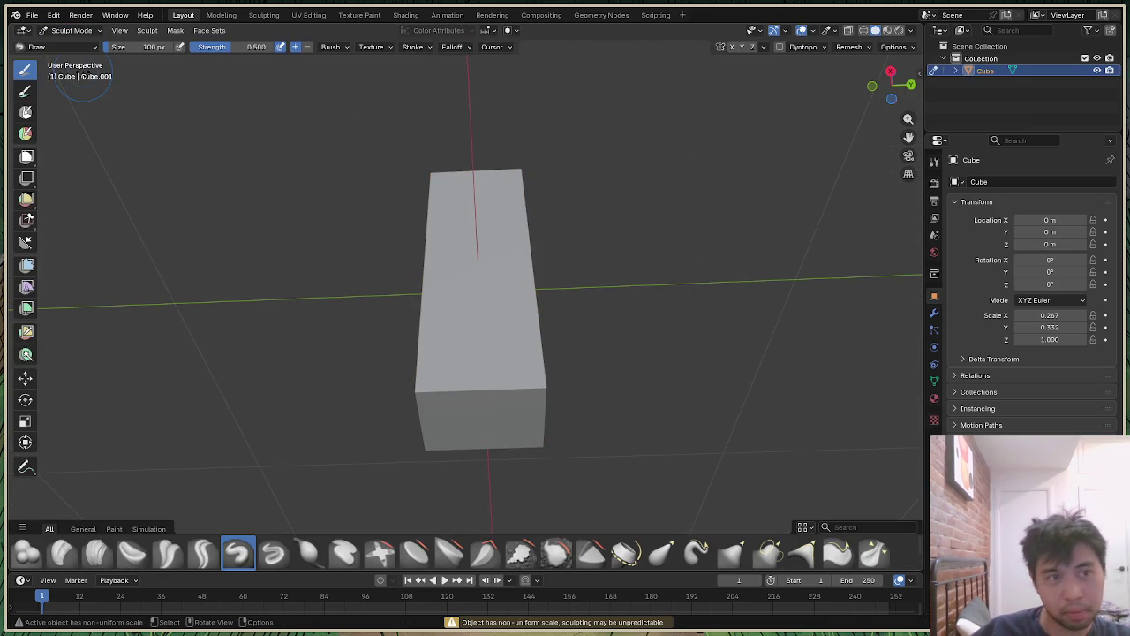
Step: Put the block in Edit Mode and select the part of its mesh to reshape
{"action": "left_click", "coordinate": [72, 32]}
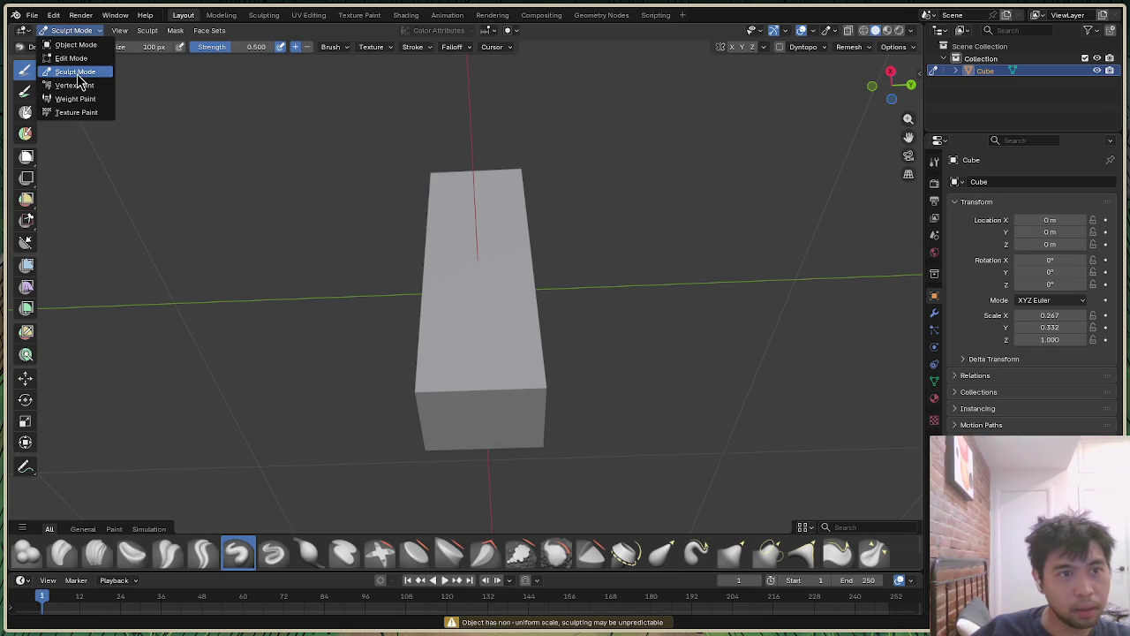
{"action": "left_click", "coordinate": [71, 58]}
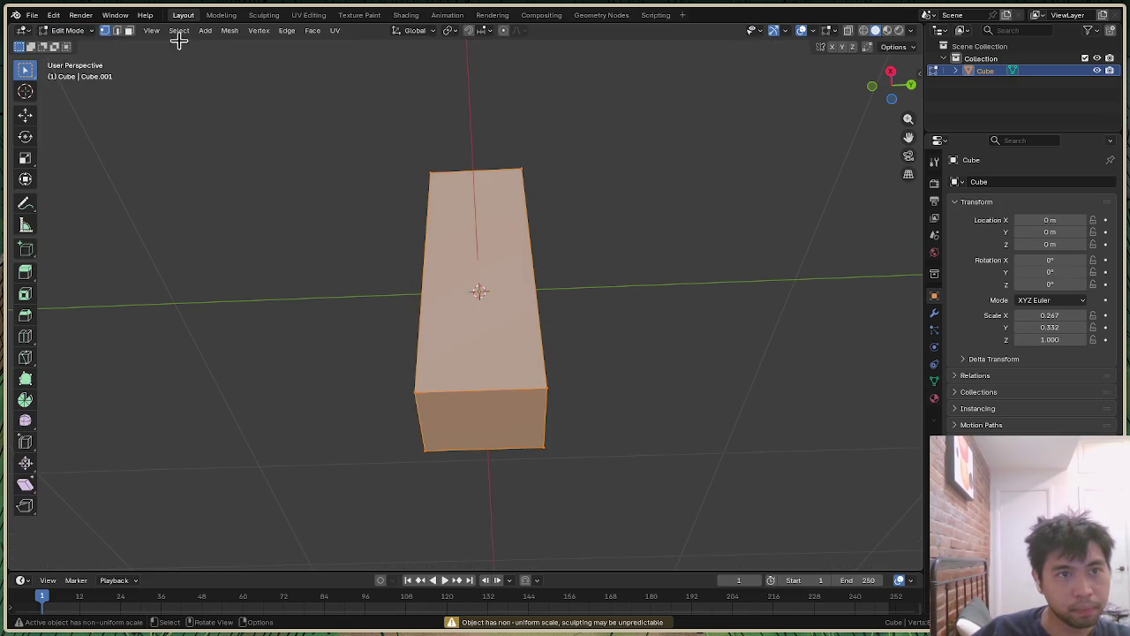
{"action": "left_click", "coordinate": [550, 455]}
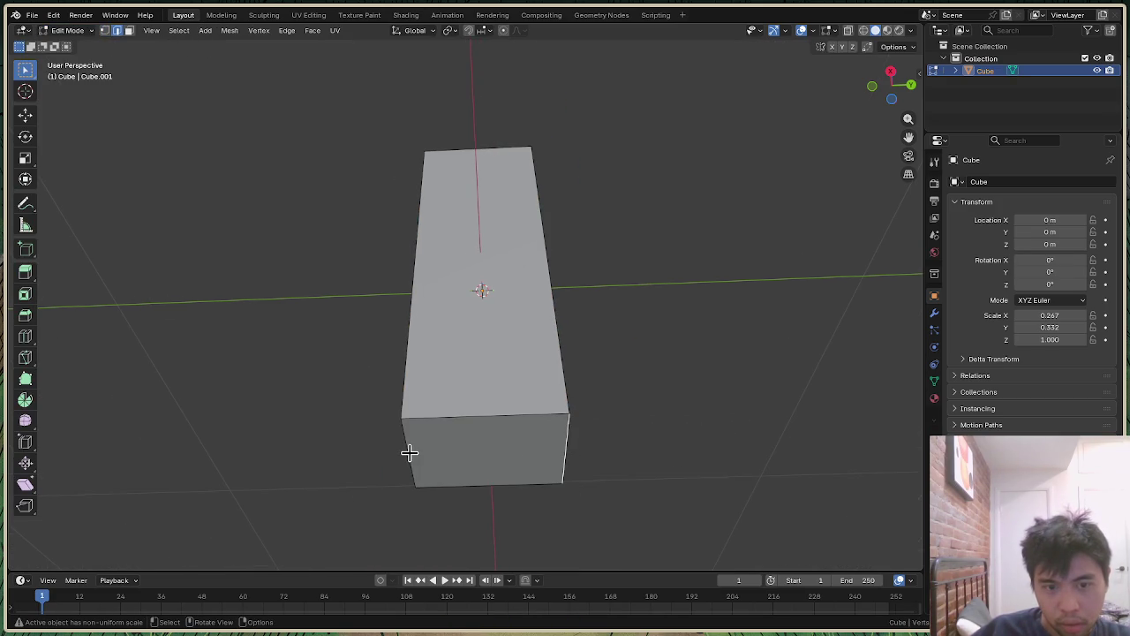
{"action": "left_click", "coordinate": [566, 454], "text": "ctrl"}
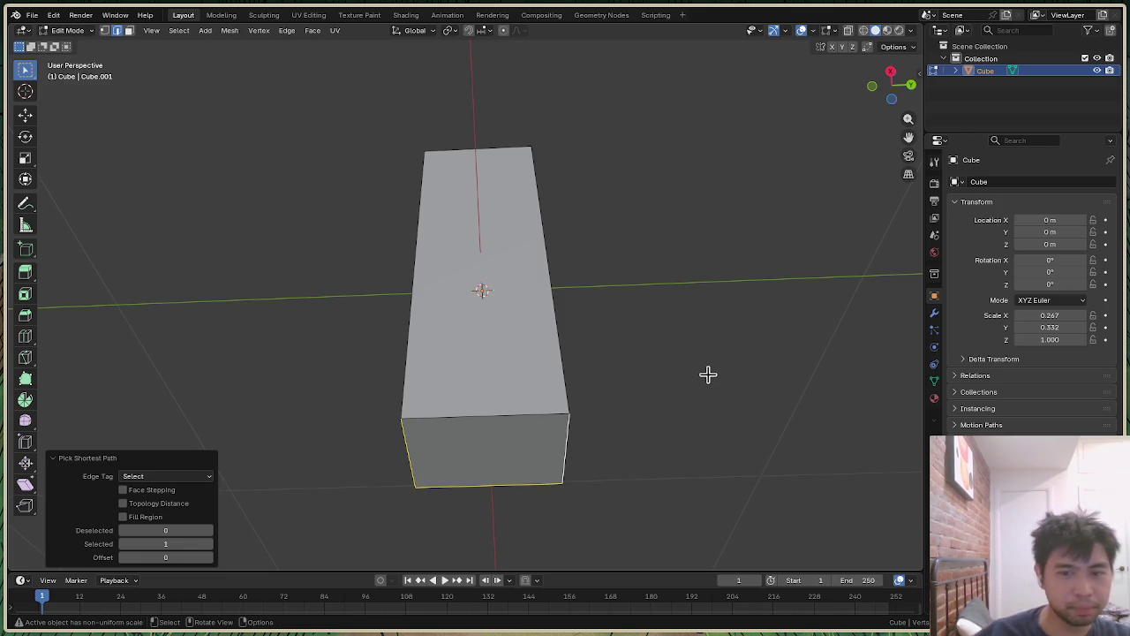
{"action": "left_click", "coordinate": [701, 378]}
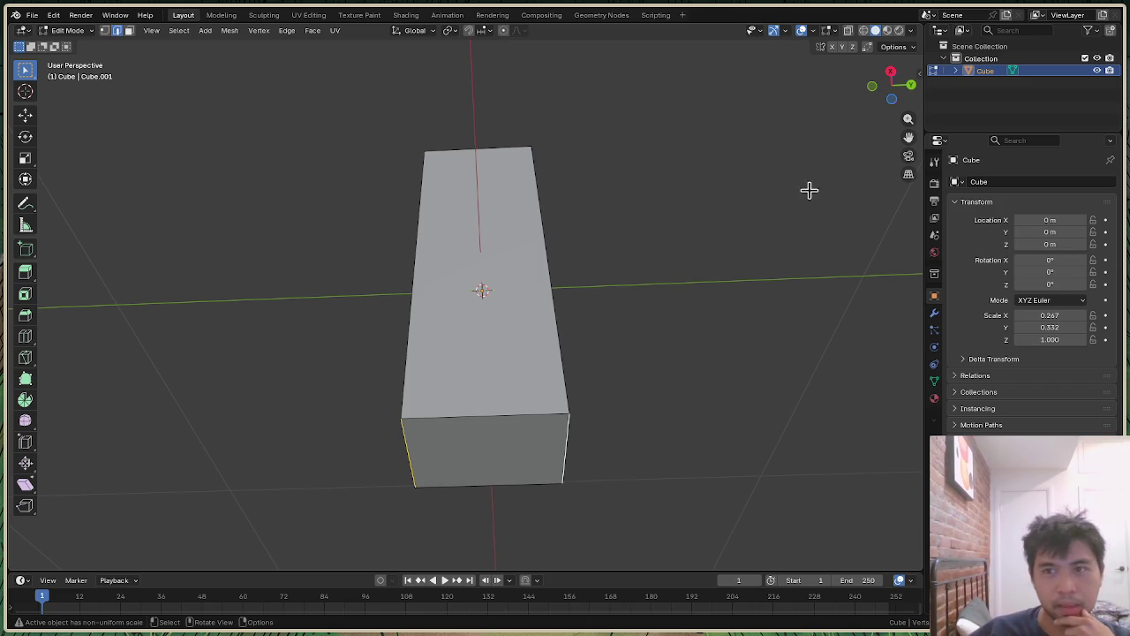
{"action": "mouse_move", "coordinate": [891, 86]}
{"action": "left_mouse_down"}
{"action": "mouse_move", "coordinate": [891, 70]}
{"action": "mouse_move", "coordinate": [892, 86]}
{"action": "left_mouse_up"}
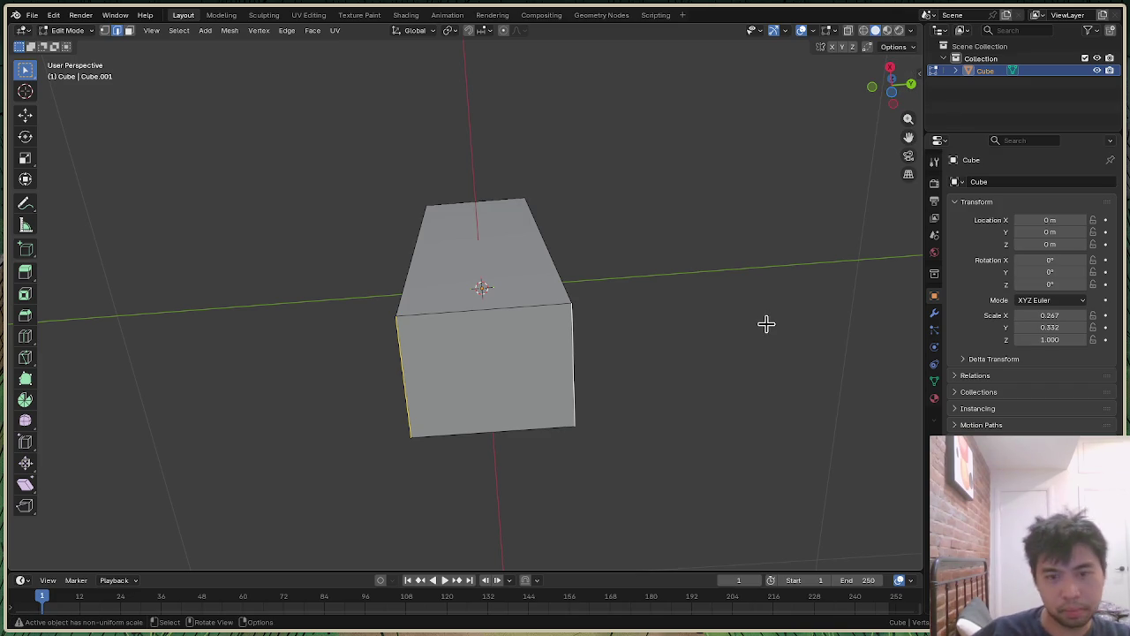
Step: Widen the selected lower end of the block along Y by a 1.749 scale
{"action": "key", "text": "s"}
{"action": "key", "text": "y"}
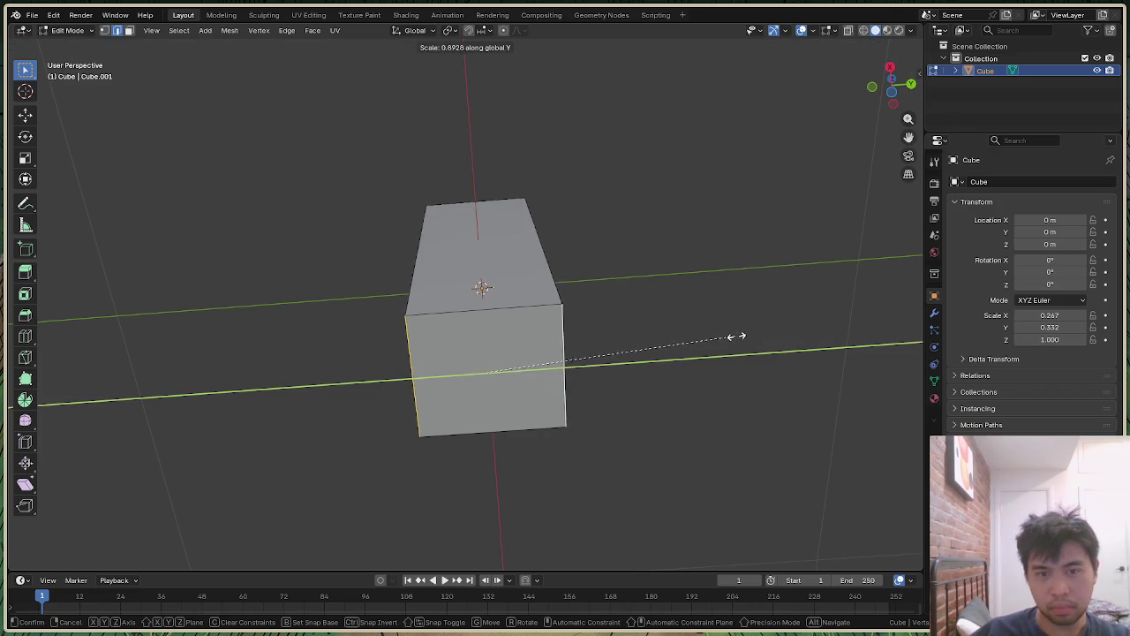
{"action": "left_click", "coordinate": [70, 319]}
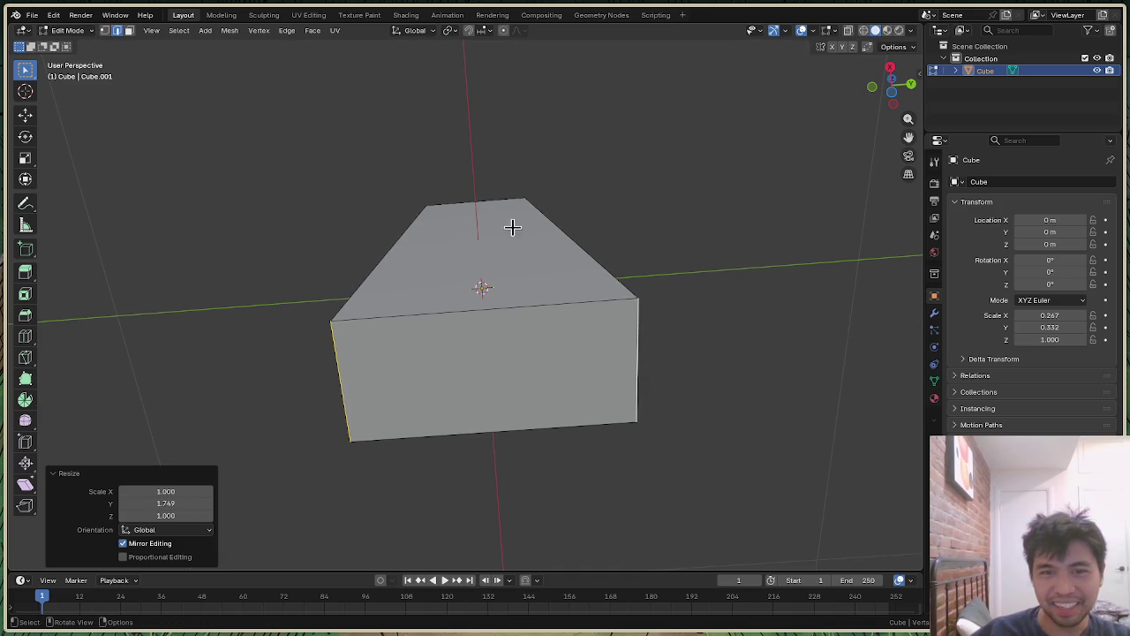
{"action": "left_click_drag", "start_coordinate": [892, 86], "coordinate": [874, 124]}
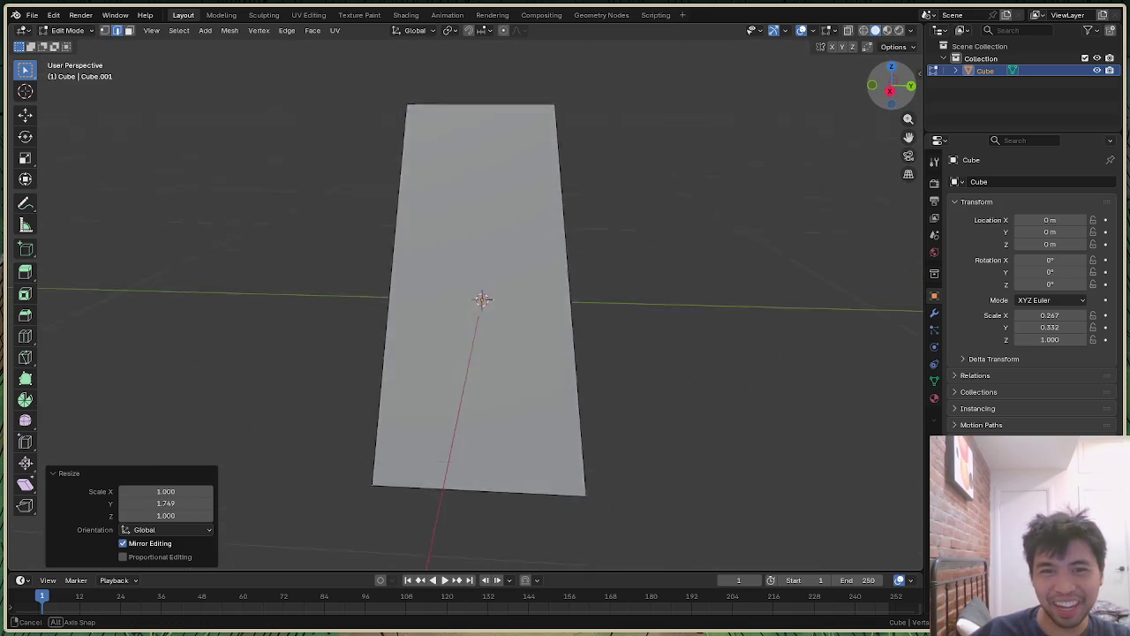
{"action": "left_click_drag", "start_coordinate": [874, 124], "coordinate": [781, 267]}
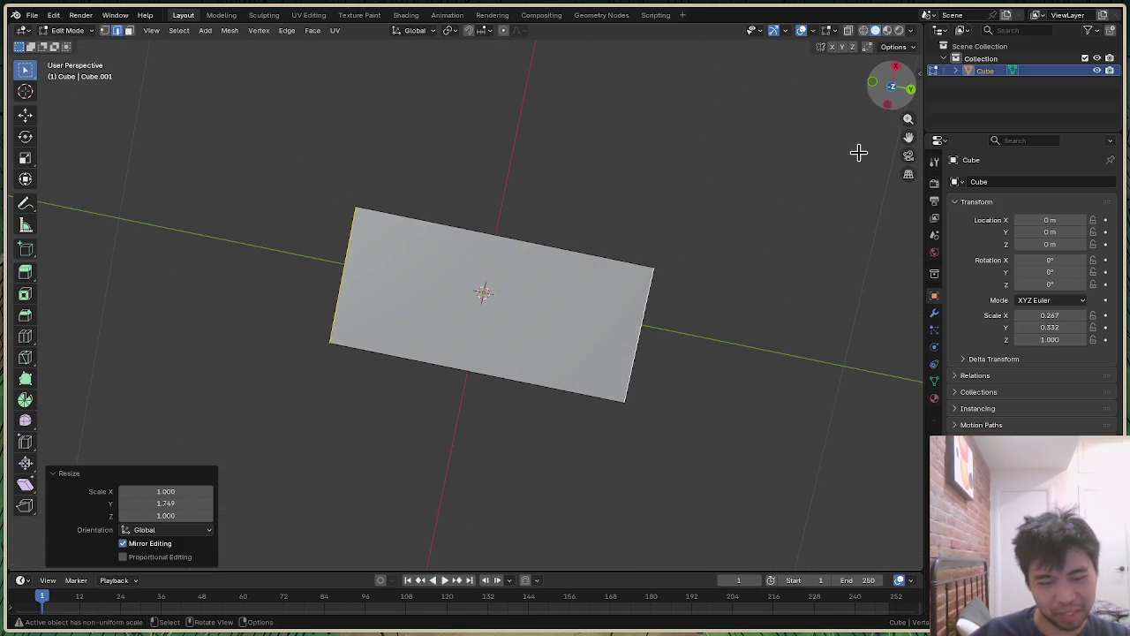
Step: Stretch the selected plane further along Y so the block tapers toward its top
{"action": "key", "text": "s"}
{"action": "key", "text": "y"}
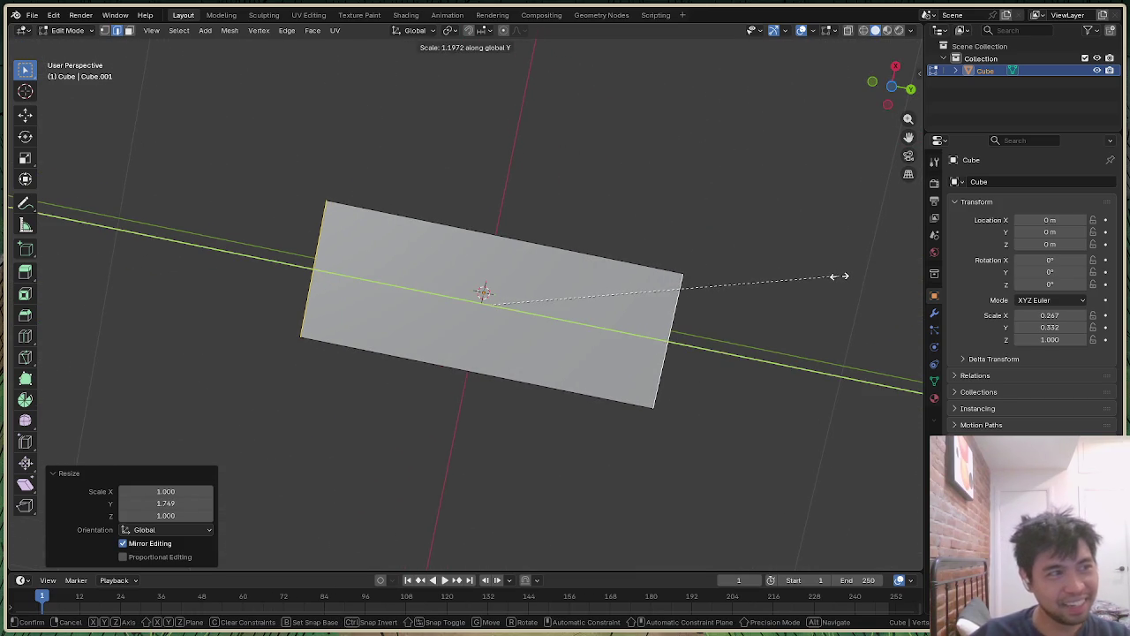
{"action": "left_click", "coordinate": [838, 276]}
{"action": "left_click", "coordinate": [832, 216]}
{"action": "mouse_move", "coordinate": [894, 86]}
{"action": "left_mouse_down"}
{"action": "mouse_move", "coordinate": [887, 119]}
{"action": "mouse_move", "coordinate": [890, 86]}
{"action": "mouse_move", "coordinate": [606, 144]}
{"action": "left_mouse_up"}
{"action": "scroll", "coordinate": [645, 262], "scroll_direction": "down", "scroll_amount": 4}
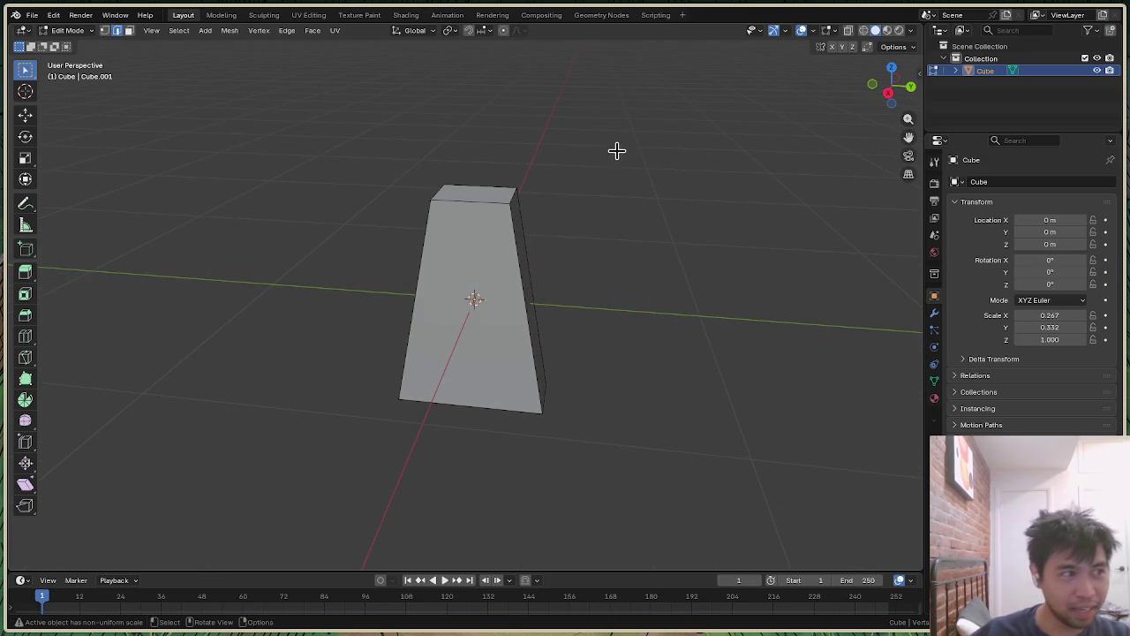
{"action": "key", "text": "shift+a"}
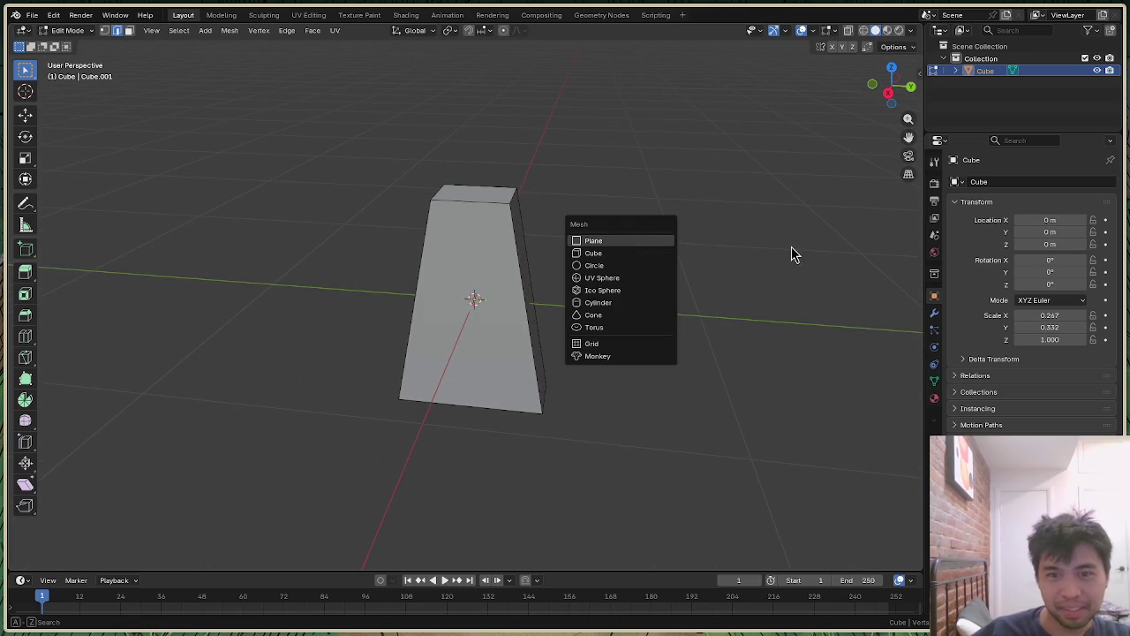
Step: Return to Object Mode and add an icosphere at the origin
{"action": "key", "text": "shift+a"}
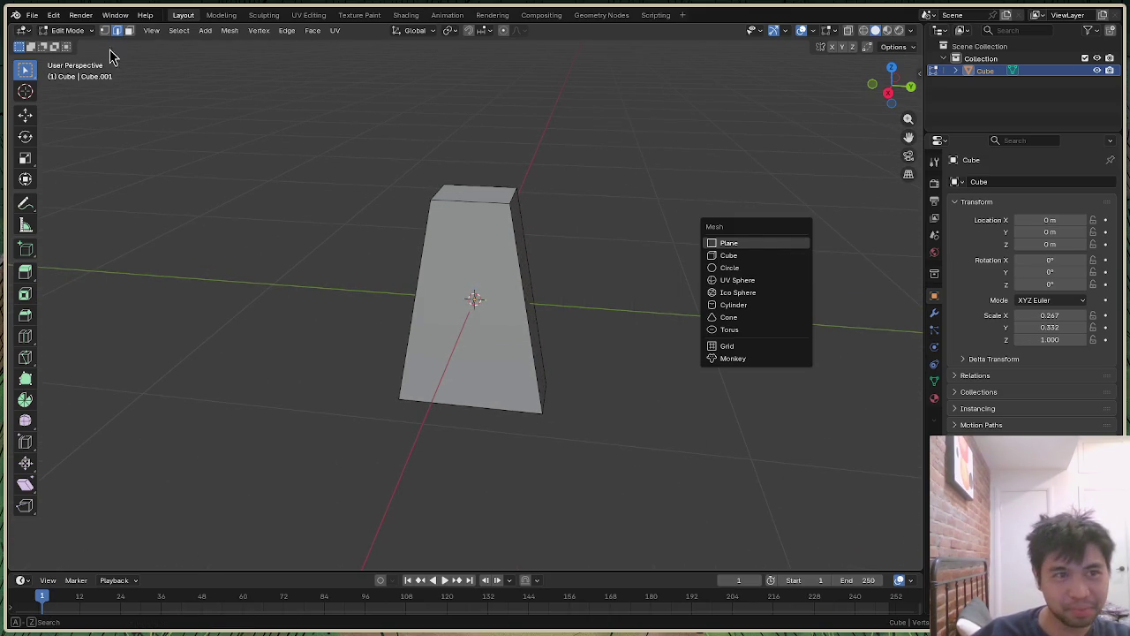
{"action": "left_click", "coordinate": [86, 34]}
{"action": "left_click", "coordinate": [85, 45]}
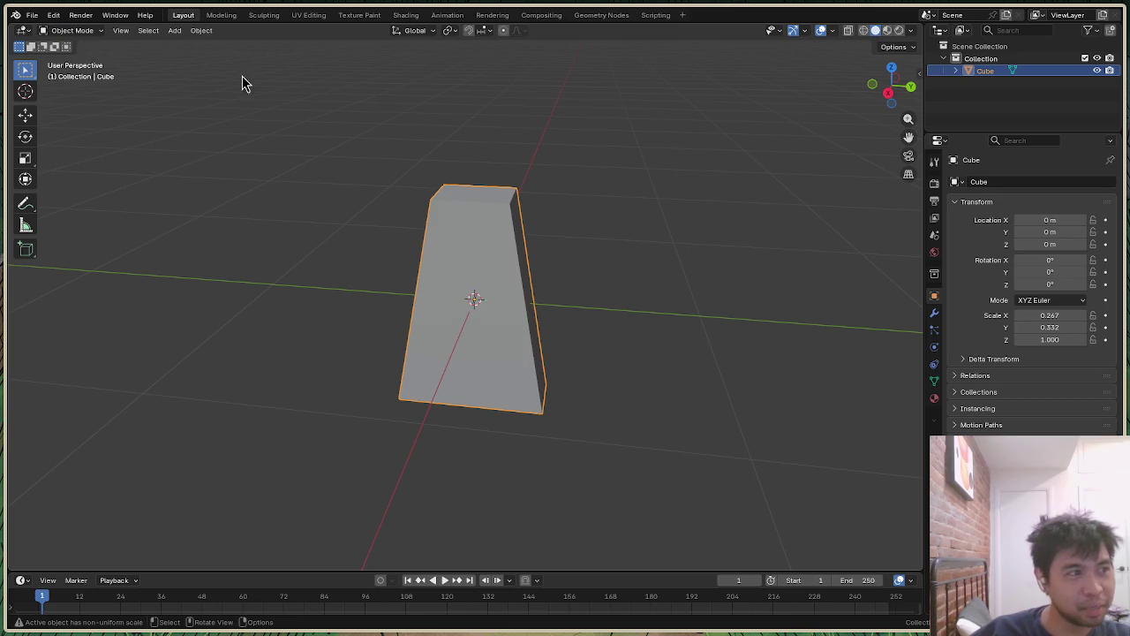
{"action": "left_click", "coordinate": [738, 175]}
{"action": "left_click_drag", "start_coordinate": [892, 89], "coordinate": [887, 101]}
{"action": "key", "text": "shift+a"}
{"action": "left_click", "coordinate": [864, 256]}
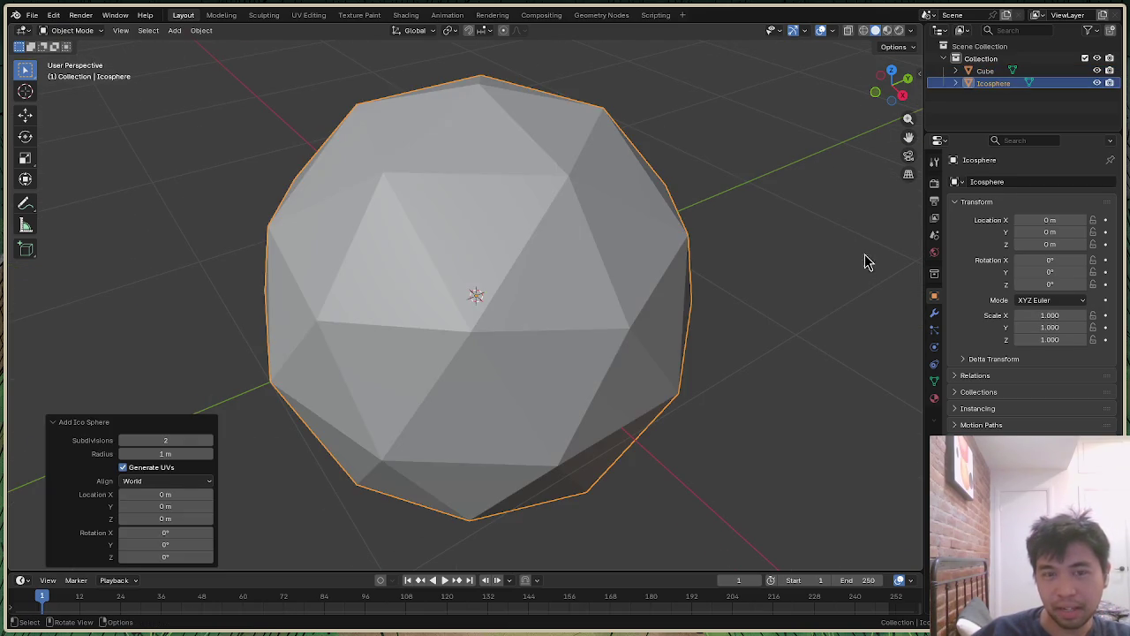
Step: Give the icosphere a 0.5 m radius and a single subdivision for a low-poly look
{"action": "left_click", "coordinate": [182, 452]}
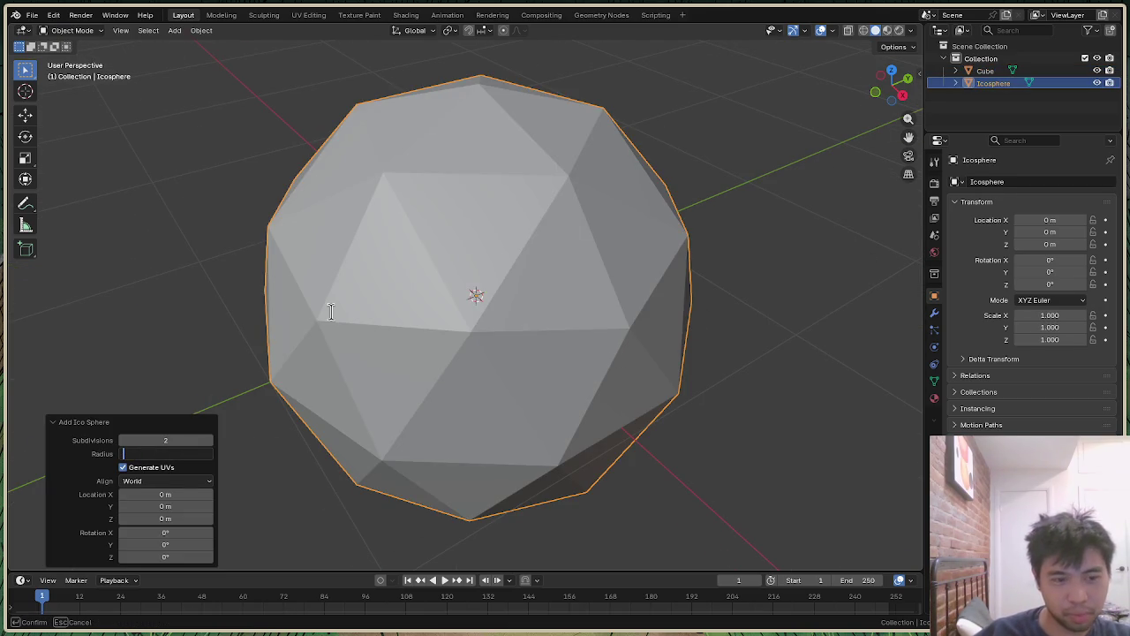
{"action": "type", "text": "0.5"}
{"action": "key", "text": "Return"}
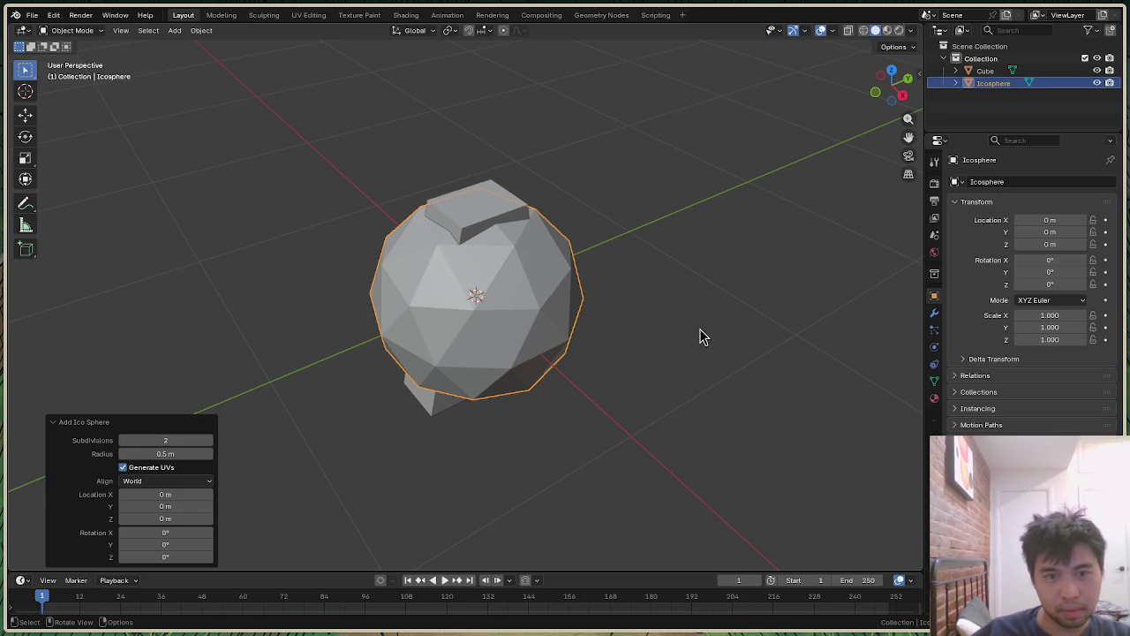
{"action": "left_click", "coordinate": [176, 440]}
{"action": "type", "text": "3"}
{"action": "key", "text": "Return"}
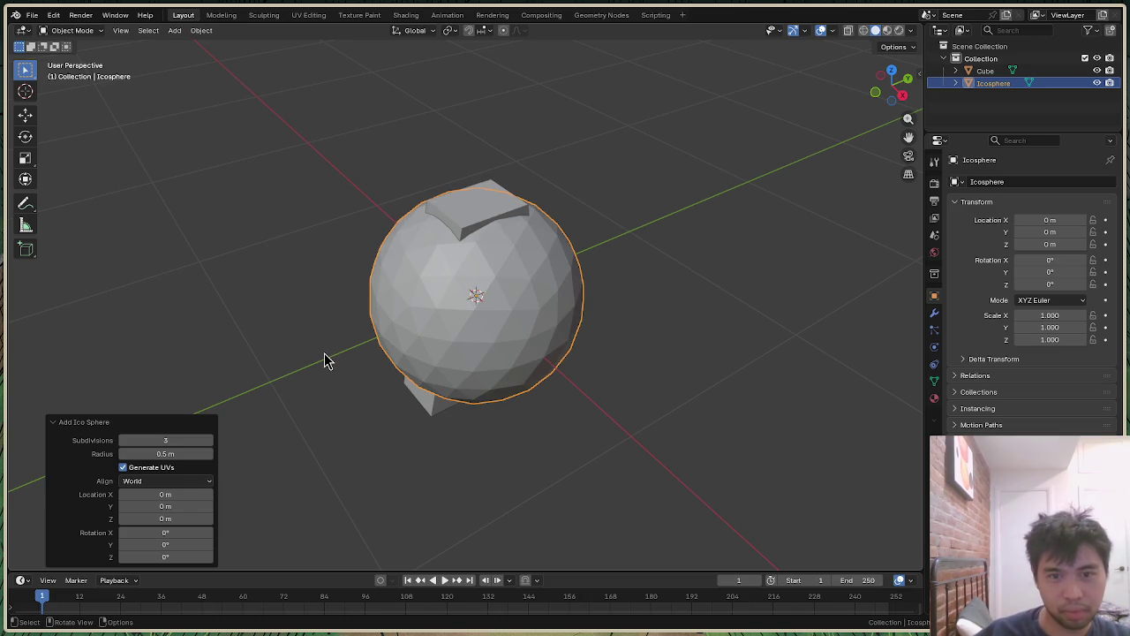
{"action": "left_click", "coordinate": [166, 440]}
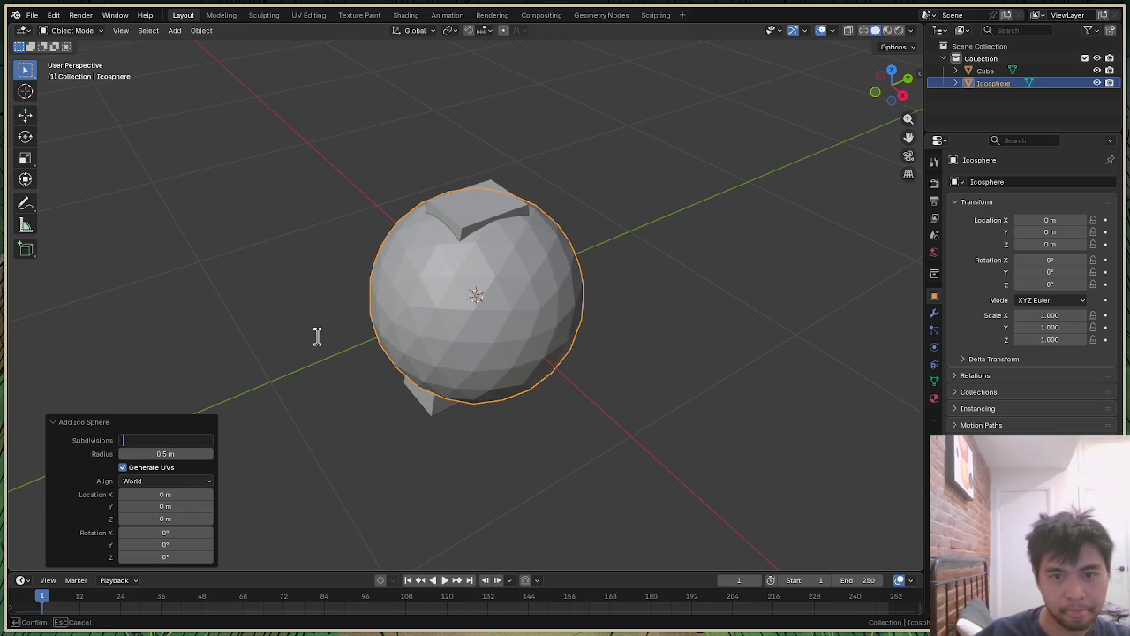
{"action": "type", "text": "1"}
{"action": "key", "text": "Return"}
{"action": "left_click", "coordinate": [785, 286]}
Step: Raise the icosphere about 0.78 m along Z above the block
{"action": "left_click", "coordinate": [545, 294]}
{"action": "key", "text": "g"}
{"action": "key", "text": "z"}
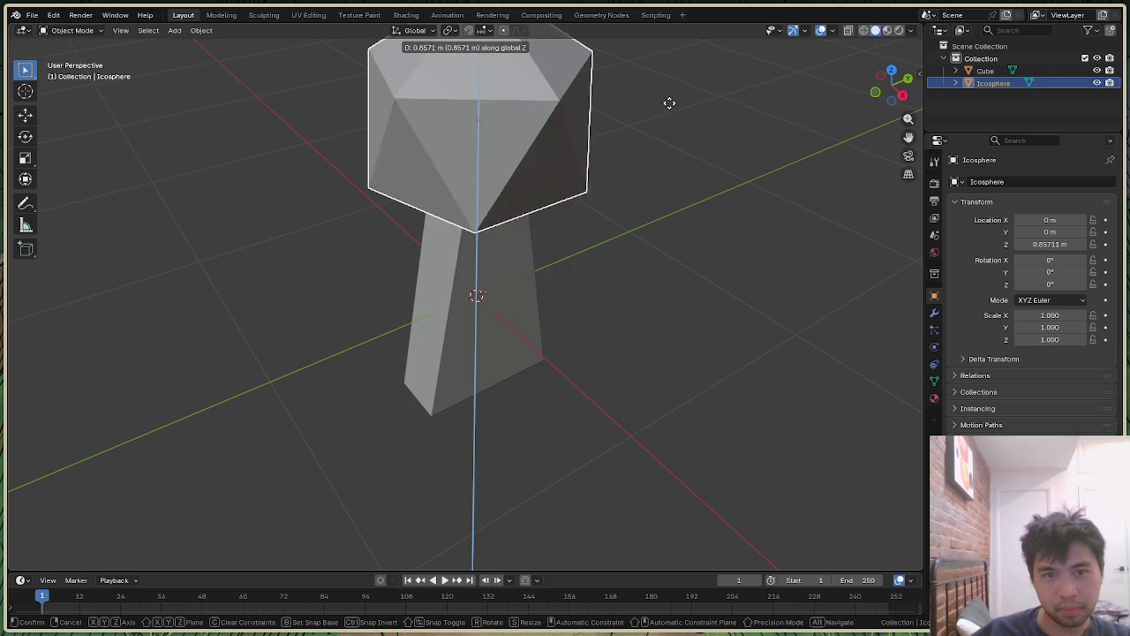
{"action": "left_click", "coordinate": [675, 139]}
{"action": "left_click_drag", "start_coordinate": [894, 77], "coordinate": [908, 85]}
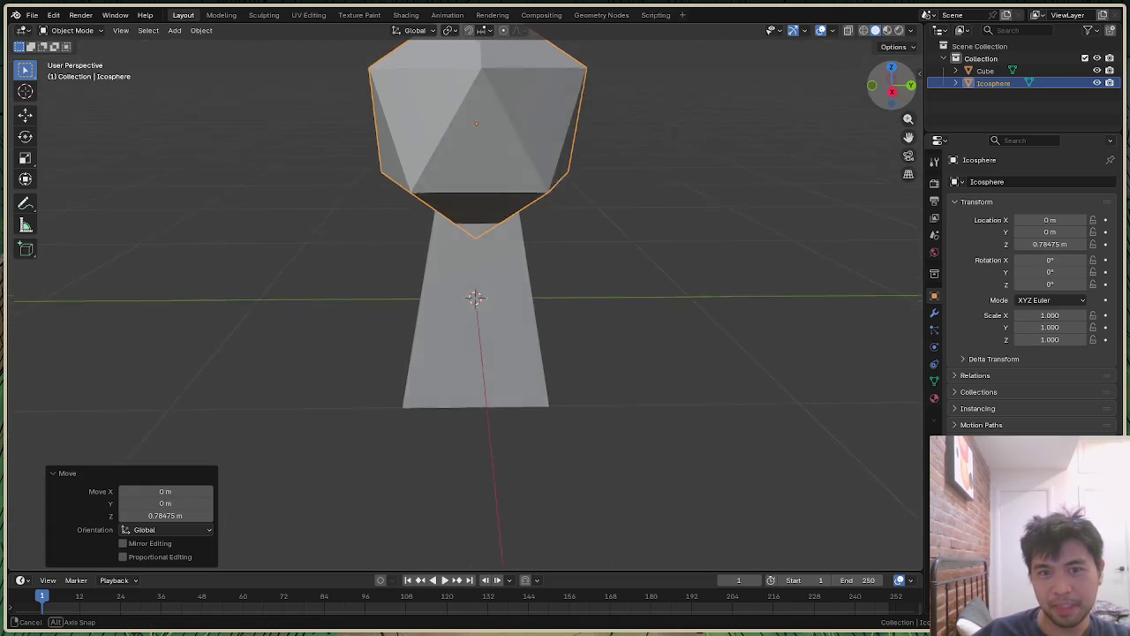
{"action": "scroll", "coordinate": [671, 227], "scroll_direction": "up", "scroll_amount": 1}
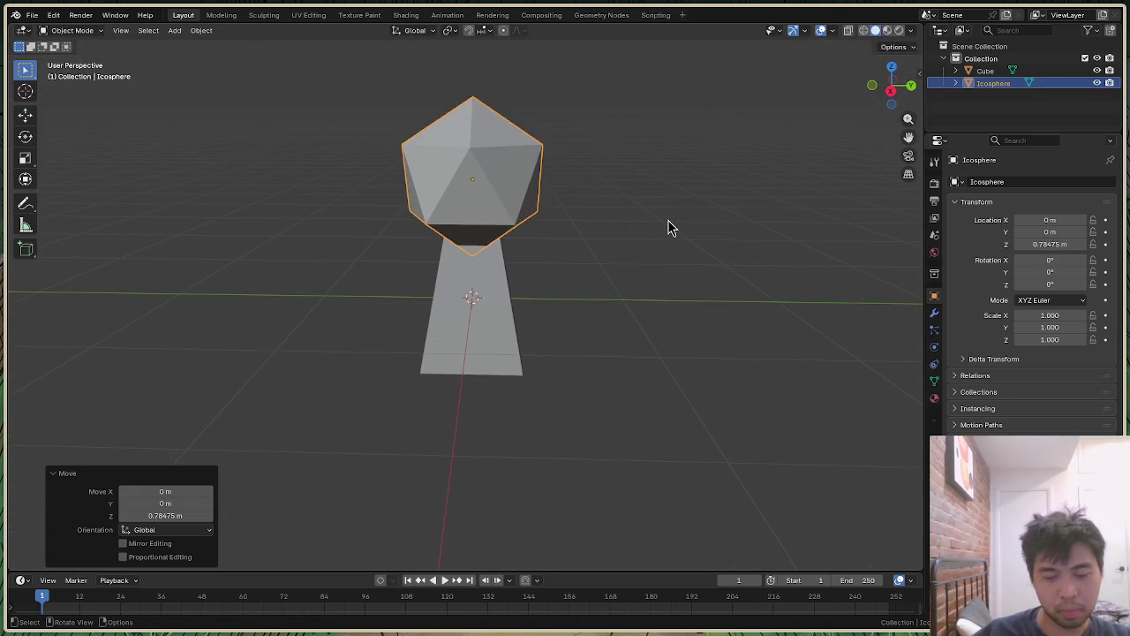
Step: Shrink the icosphere to a 0.437 scale
{"action": "key", "text": "s"}
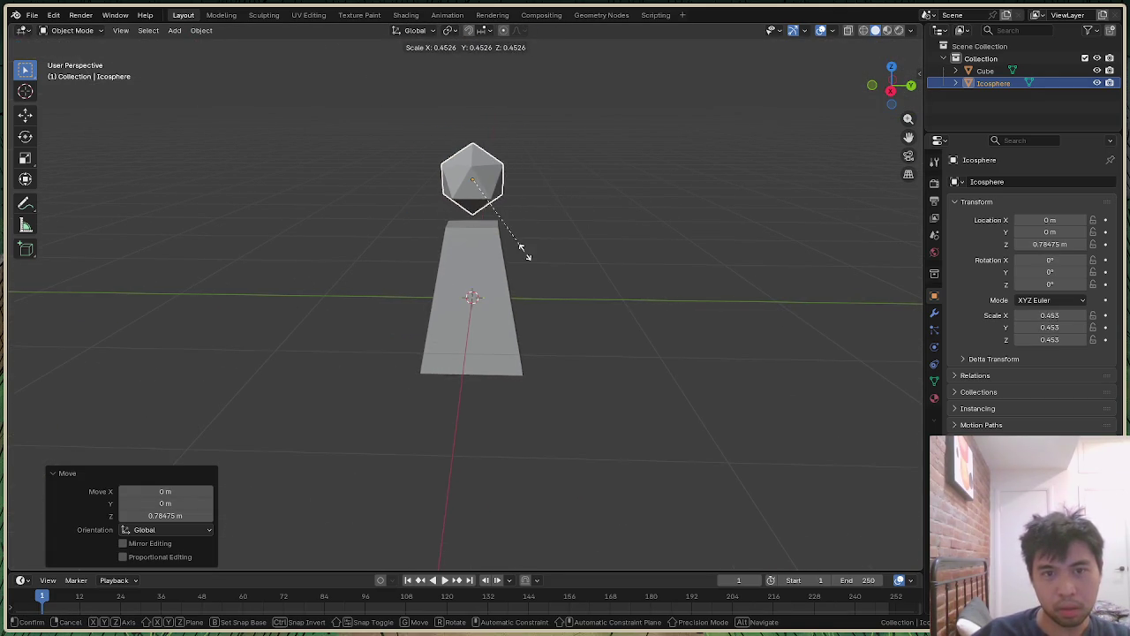
{"action": "left_click", "coordinate": [558, 250]}
{"action": "left_click", "coordinate": [558, 250]}
{"action": "left_click_drag", "start_coordinate": [893, 82], "coordinate": [890, 92]}
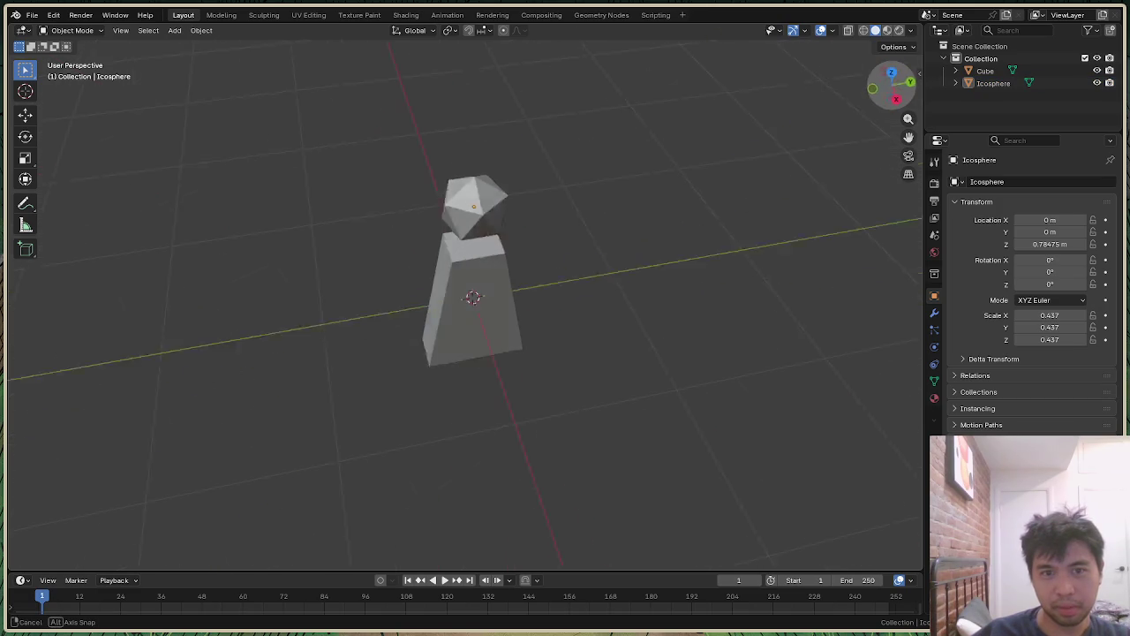
{"action": "left_click", "coordinate": [468, 196]}
Step: Seat the head on the block, lowering it to Z 0.59 then raising it to Z 0.72
{"action": "key", "text": "g"}
{"action": "key", "text": "z"}
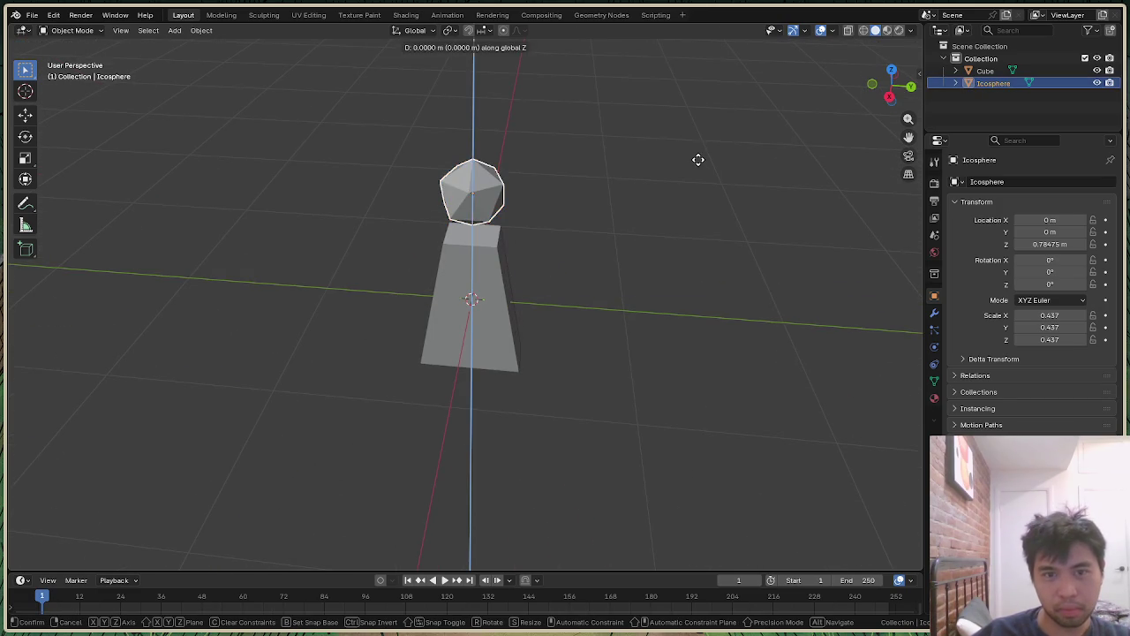
{"action": "left_click", "coordinate": [697, 197]}
{"action": "left_click_drag", "start_coordinate": [865, 104], "coordinate": [890, 88]}
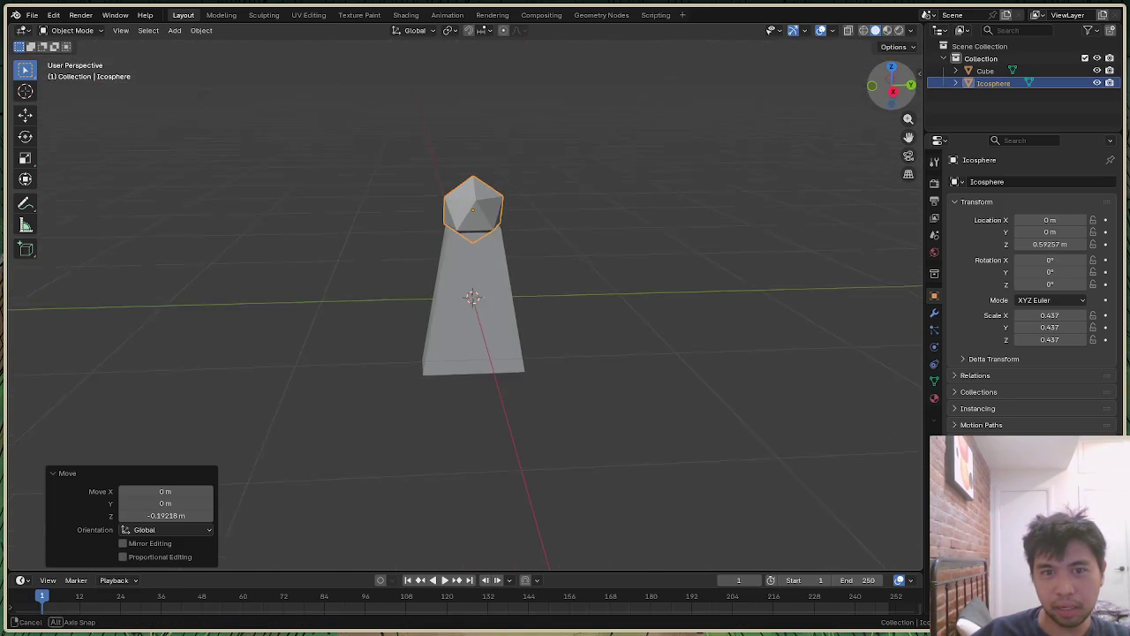
{"action": "left_click", "coordinate": [648, 164]}
{"action": "left_click", "coordinate": [493, 212]}
{"action": "key", "text": "g"}
{"action": "key", "text": "z"}
{"action": "left_click", "coordinate": [596, 173]}
Step: Orbit around the finished figure, then open a new browser tab
{"action": "left_click", "coordinate": [678, 167]}
{"action": "left_click_drag", "start_coordinate": [892, 86], "coordinate": [583, 95]}
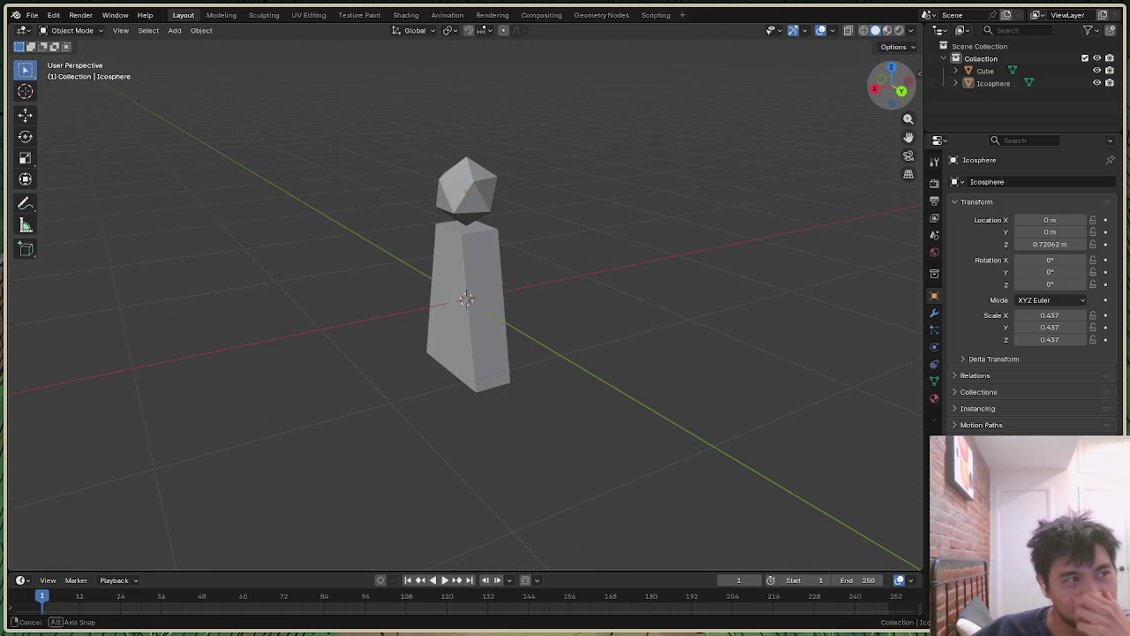
{"action": "left_click_drag", "start_coordinate": [583, 95], "coordinate": [569, 97]}
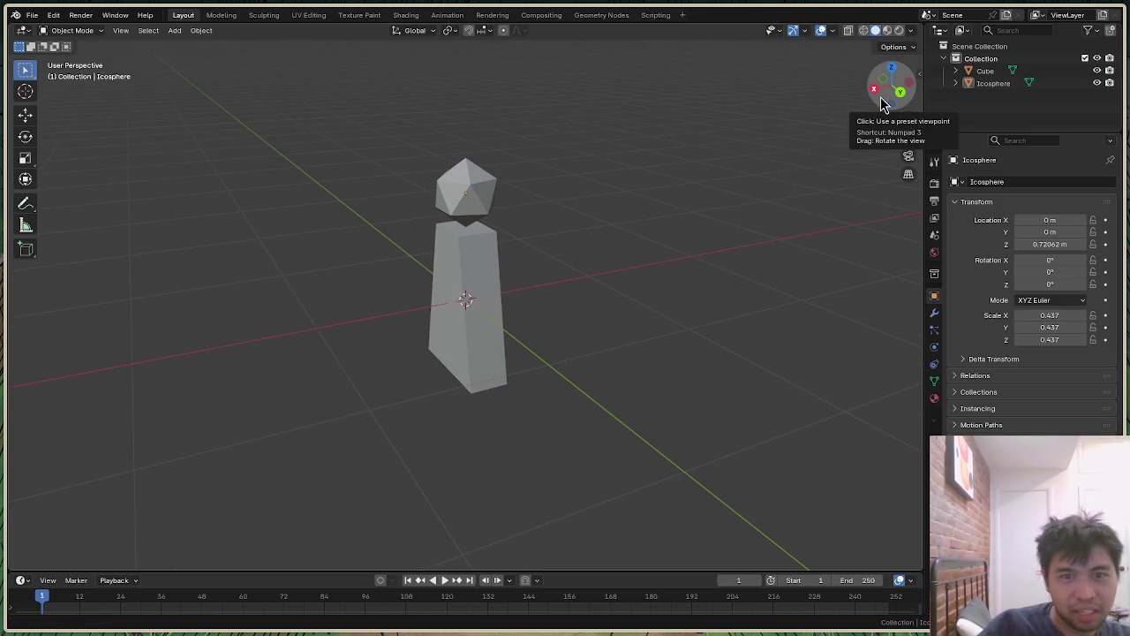
{"action": "key", "text": "alt+Tab"}
{"action": "left_click", "coordinate": [459, 18]}
Step: Visit Twitch and open a live pixel-art game development stream, highlighting '15 Days Left' in its title
{"action": "type", "text": "twitch"}
{"action": "key", "text": "Return"}
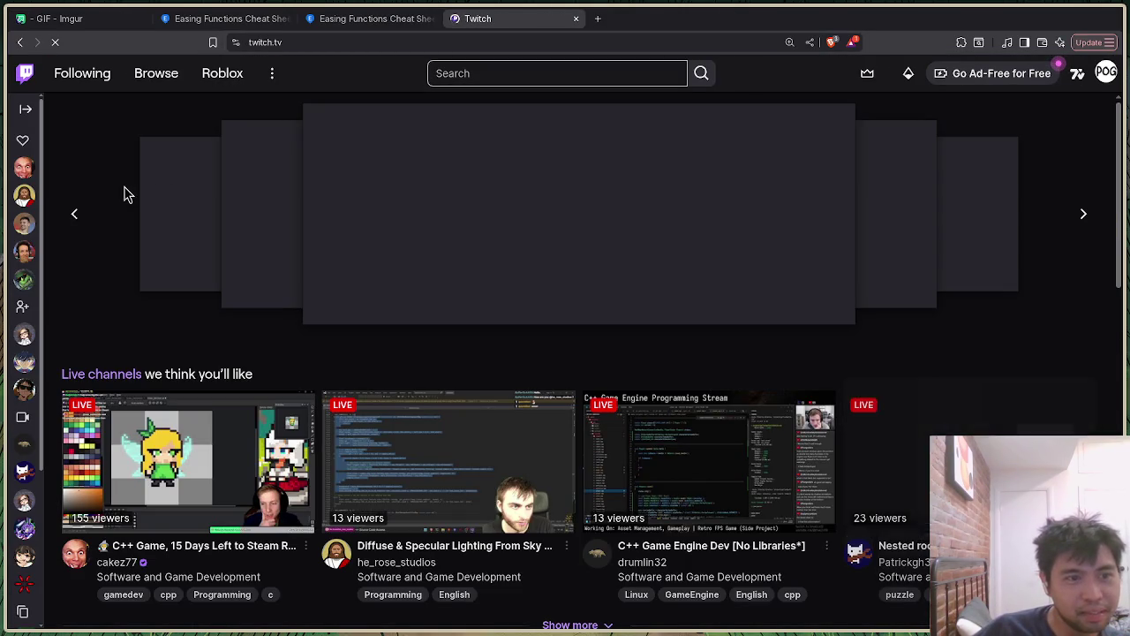
{"action": "left_click", "coordinate": [25, 168]}
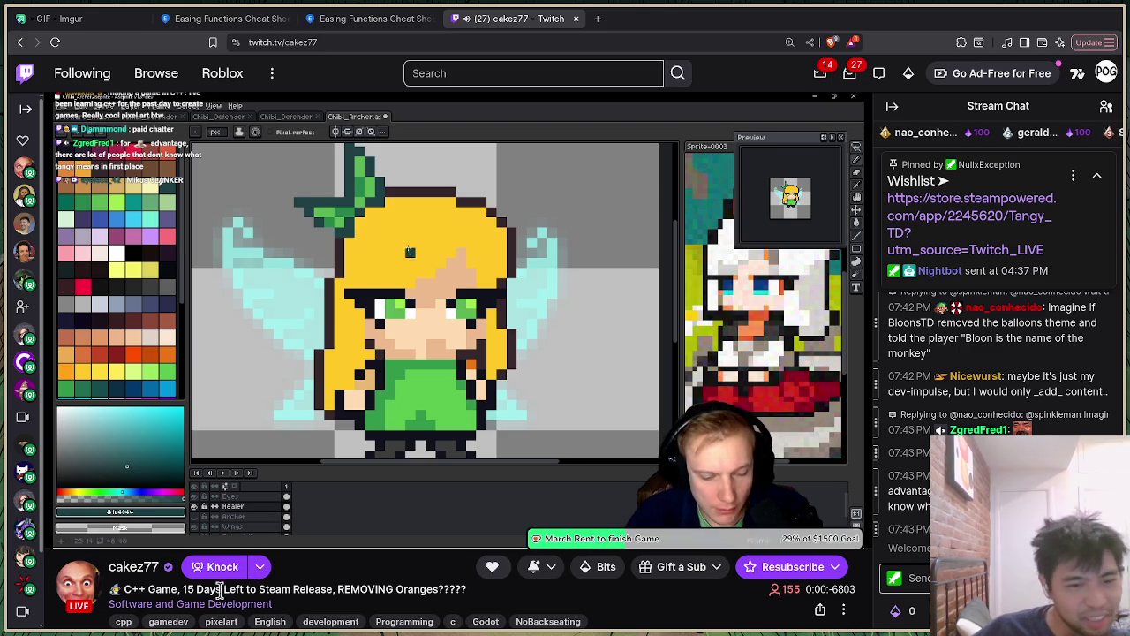
{"action": "left_click_drag", "start_coordinate": [194, 590], "coordinate": [244, 589]}
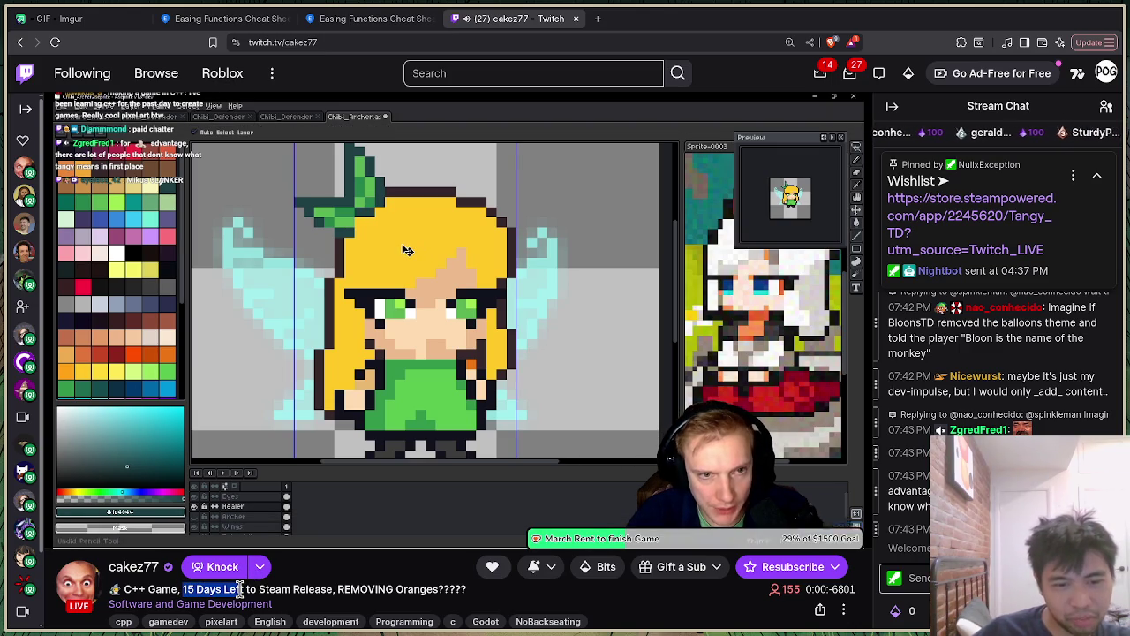
{"action": "scroll", "coordinate": [354, 442], "scroll_direction": "down", "scroll_amount": 2}
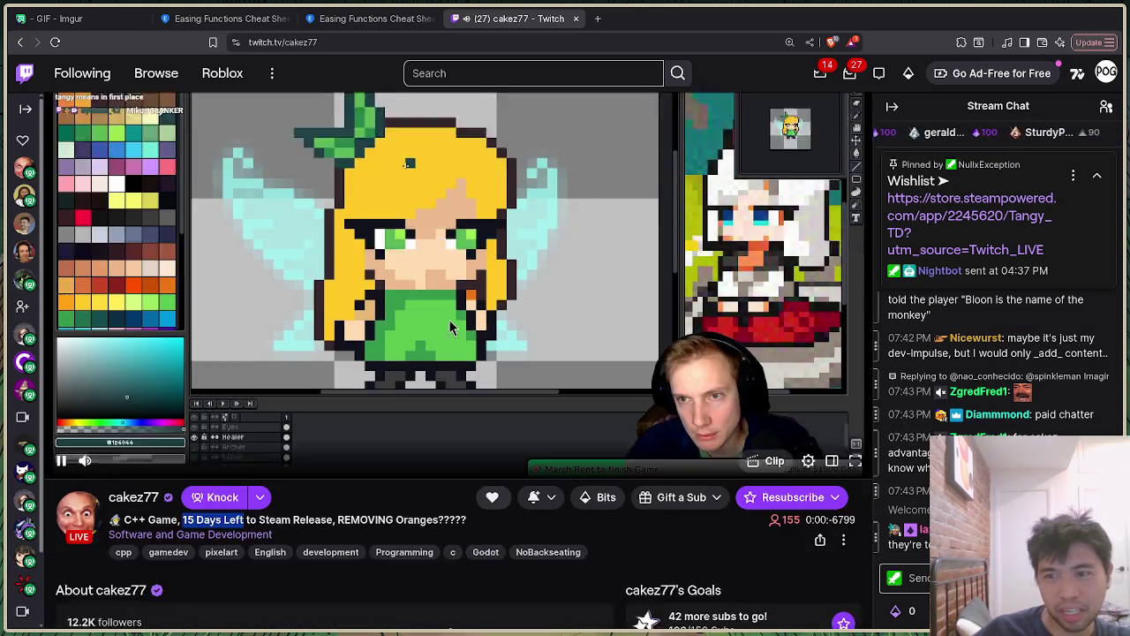
{"action": "scroll", "coordinate": [265, 547], "scroll_direction": "up", "scroll_amount": 2}
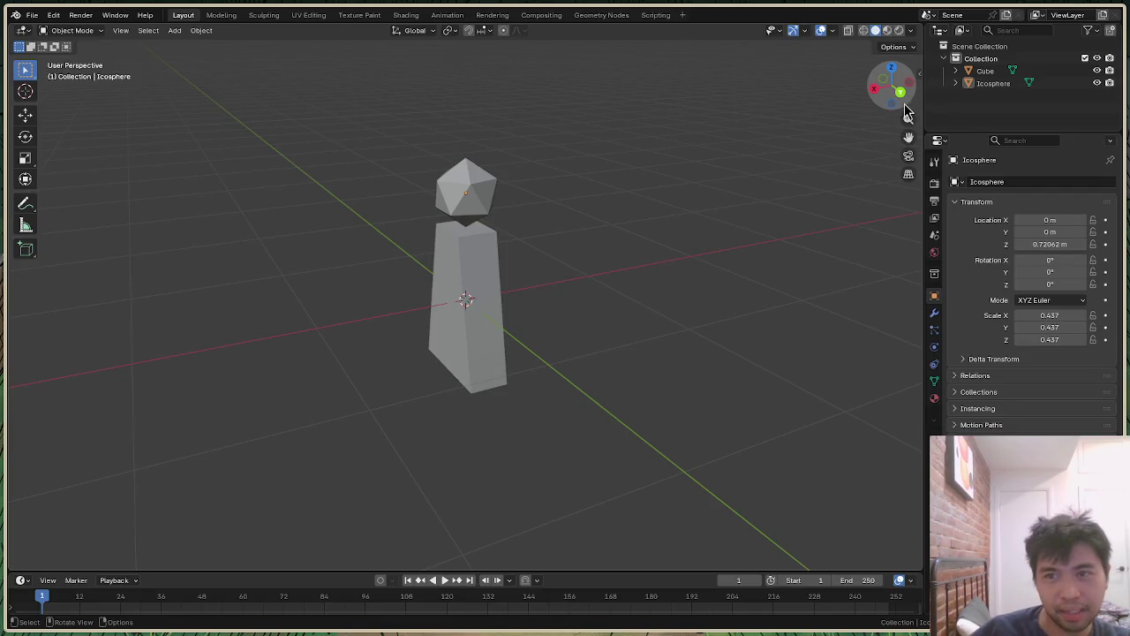
Step: Add a second icosphere with 2 subdivisions and enlarge it to about 1.166 around the block
{"action": "left_click_drag", "start_coordinate": [892, 89], "coordinate": [591, 296]}
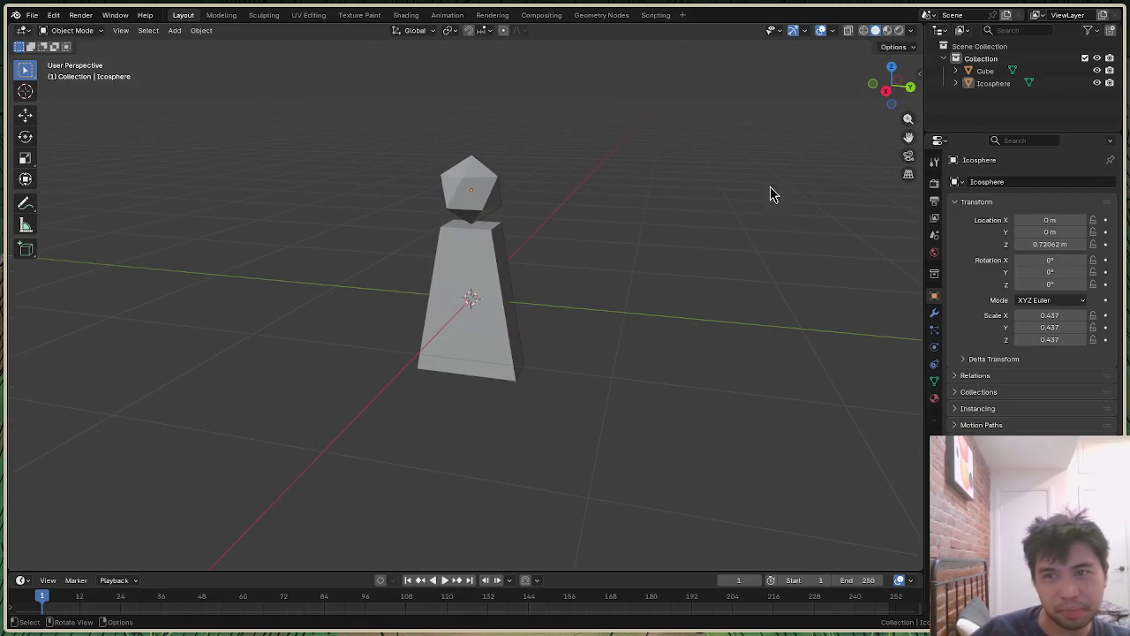
{"action": "mouse_move", "coordinate": [893, 88]}
{"action": "left_mouse_down"}
{"action": "mouse_move", "coordinate": [918, 92]}
{"action": "mouse_move", "coordinate": [815, 162]}
{"action": "left_mouse_up"}
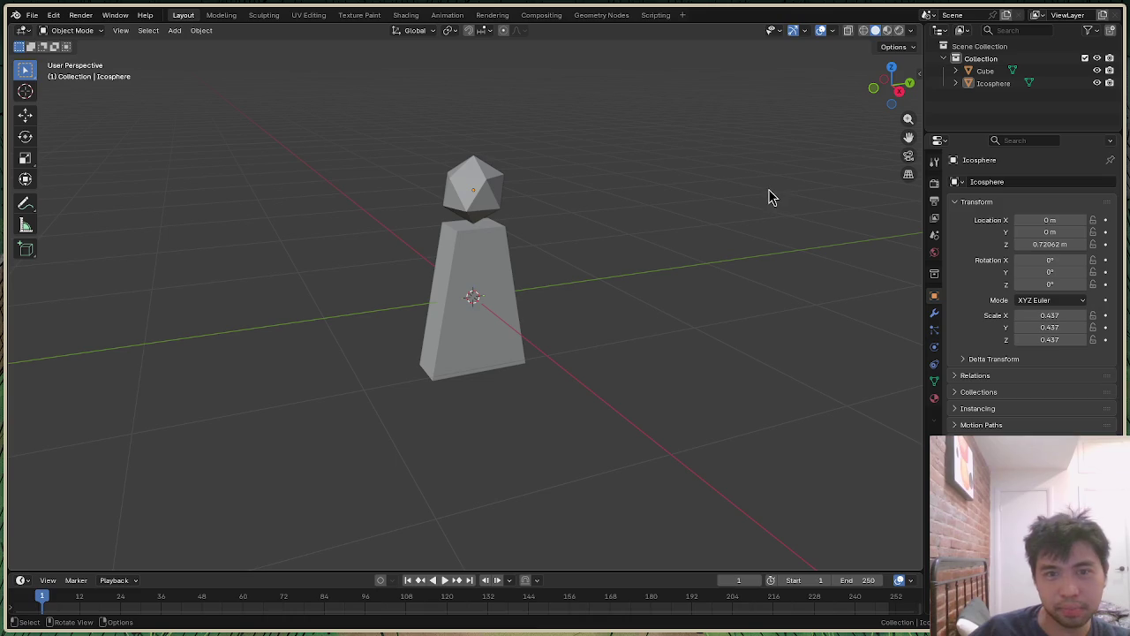
{"action": "key", "text": "shift+a"}
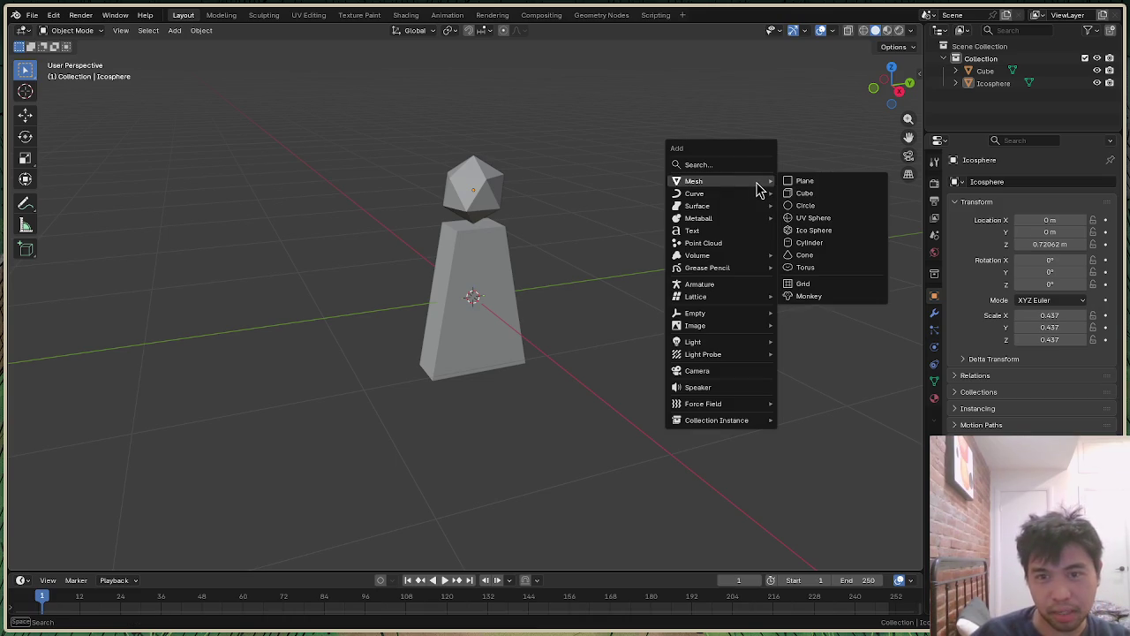
{"action": "left_click", "coordinate": [845, 238]}
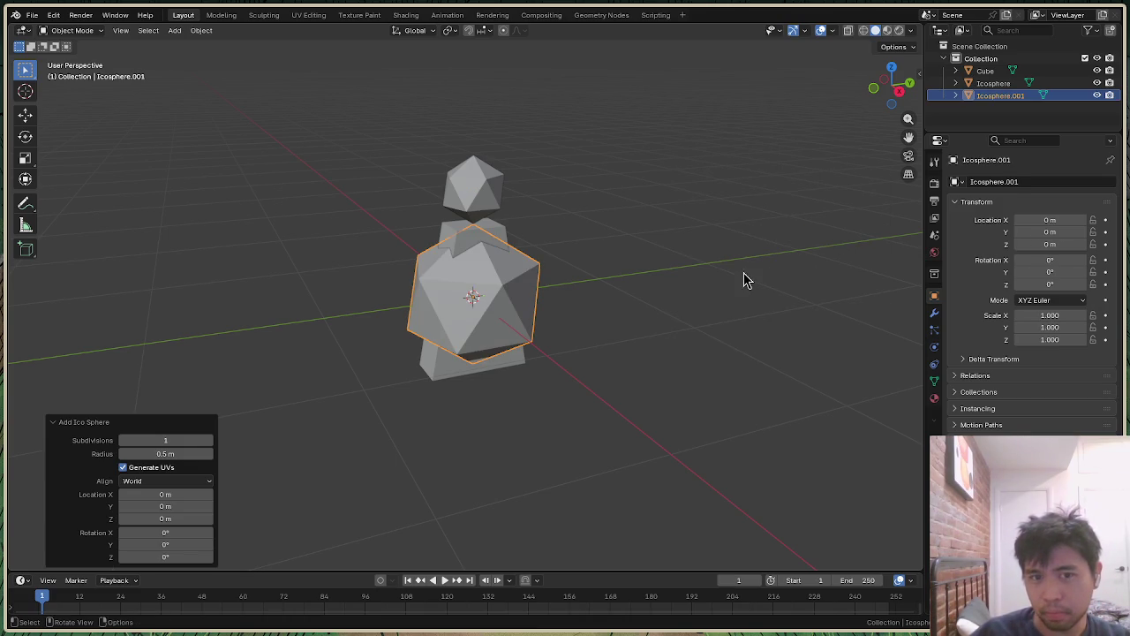
{"action": "left_click", "coordinate": [193, 440]}
{"action": "type", "text": "2"}
{"action": "key", "text": "Return"}
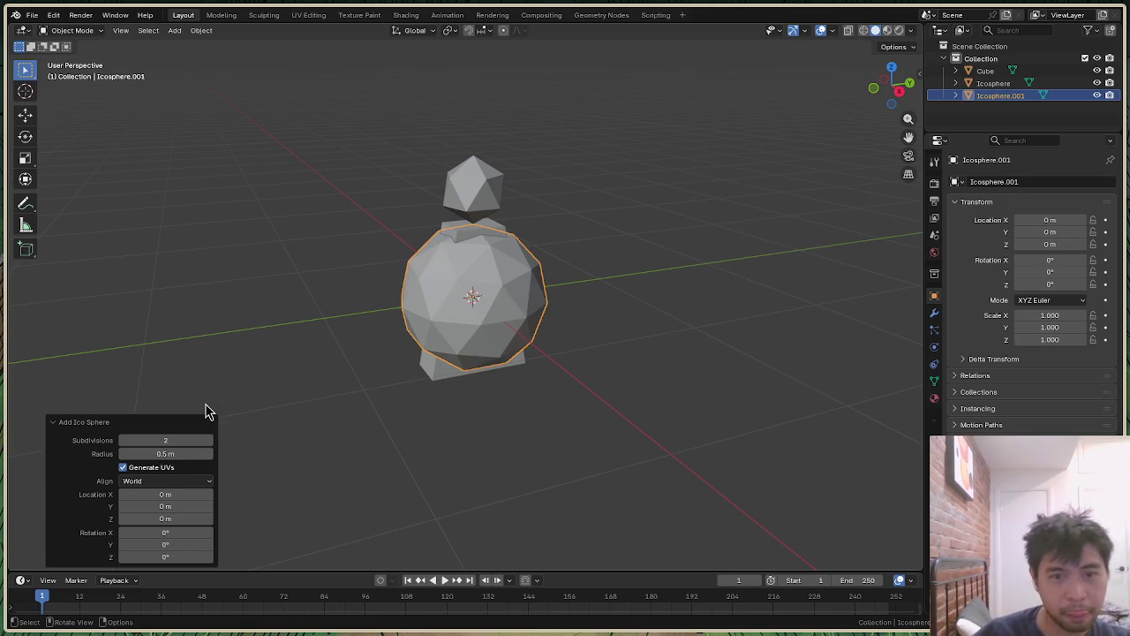
{"action": "left_click_drag", "start_coordinate": [900, 96], "coordinate": [878, 95]}
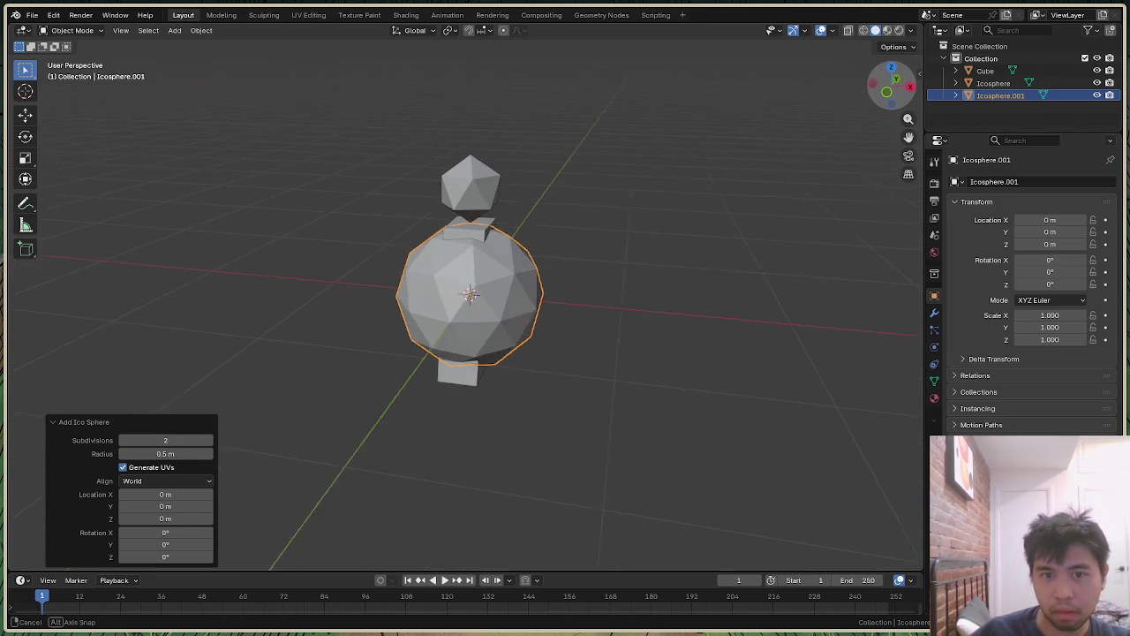
{"action": "key", "text": "g"}
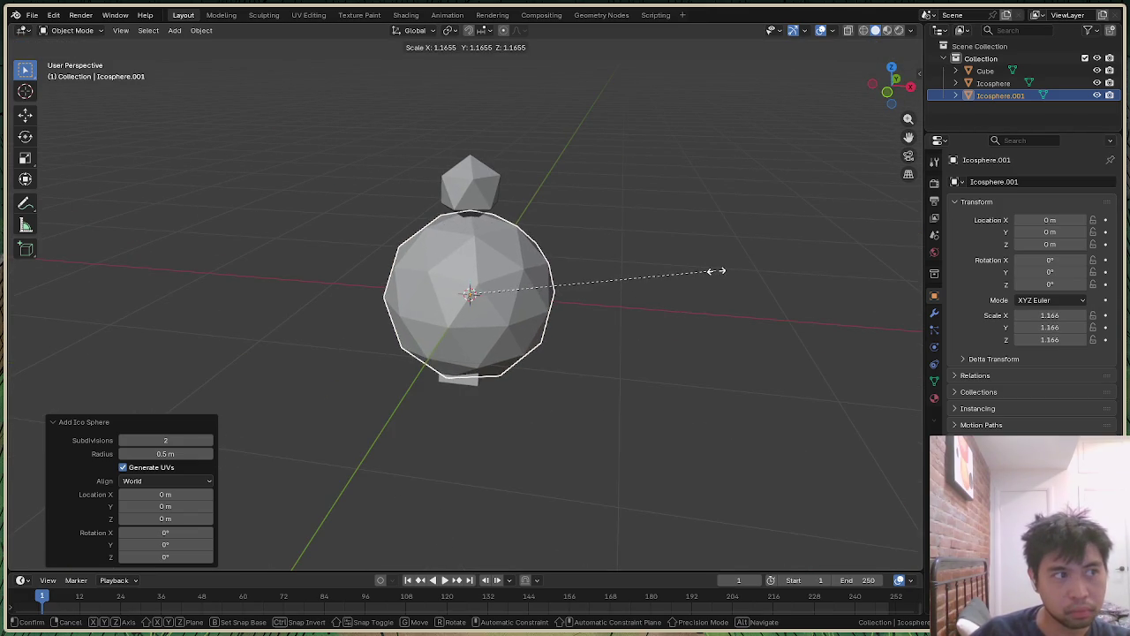
{"action": "left_click", "coordinate": [714, 273]}
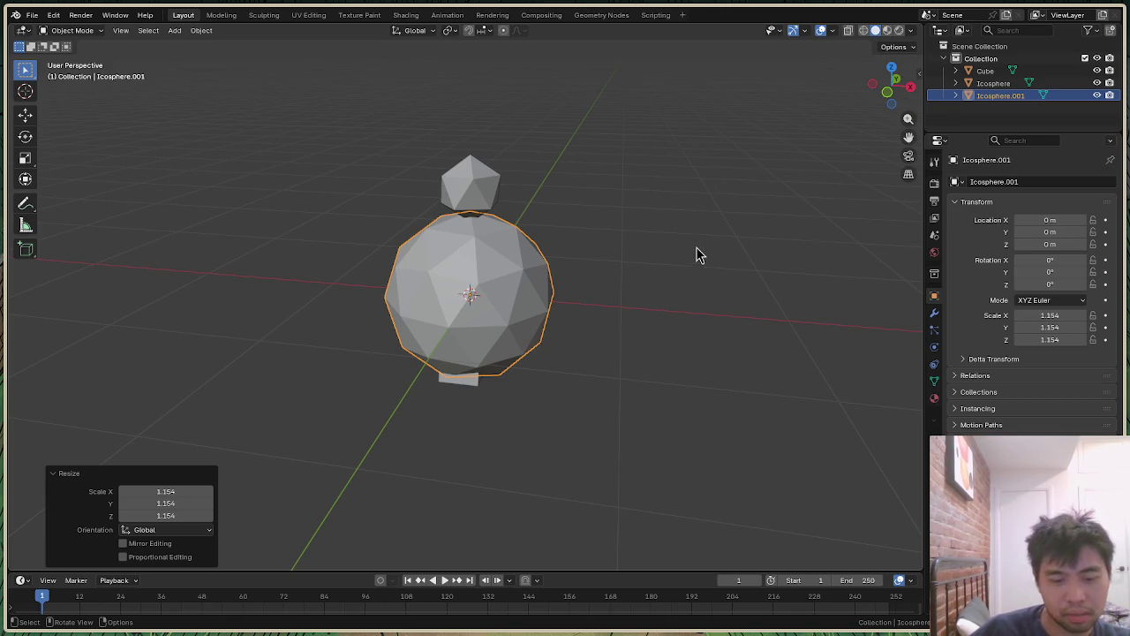
Step: Select the large icosphere and delete it
{"action": "left_click", "coordinate": [664, 287]}
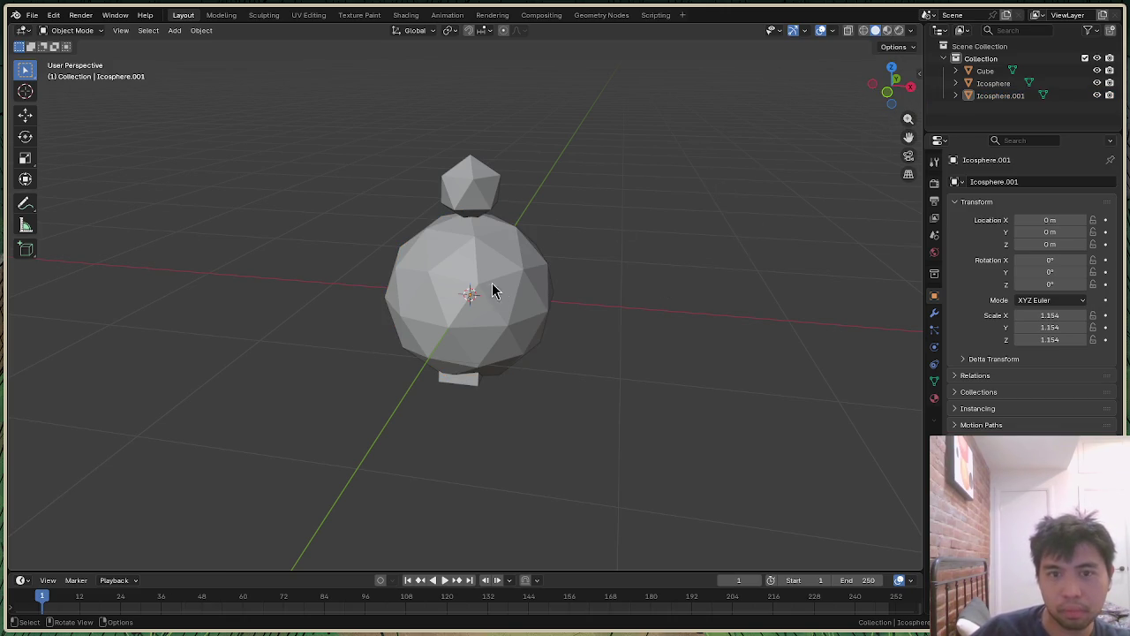
{"action": "left_click_drag", "start_coordinate": [890, 85], "coordinate": [895, 106]}
{"action": "left_click", "coordinate": [515, 317]}
{"action": "key", "text": "Delete"}
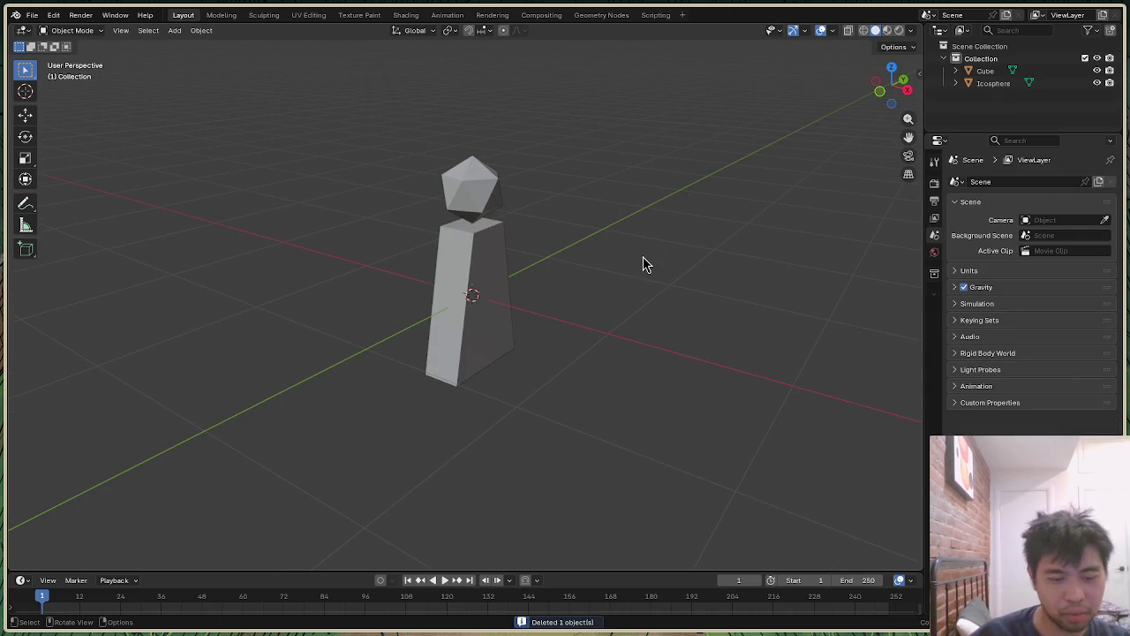
Step: Add a plane and rotate it about 98° around Y so it stands upright
{"action": "key", "text": "shift+a"}
{"action": "left_click", "coordinate": [686, 258]}
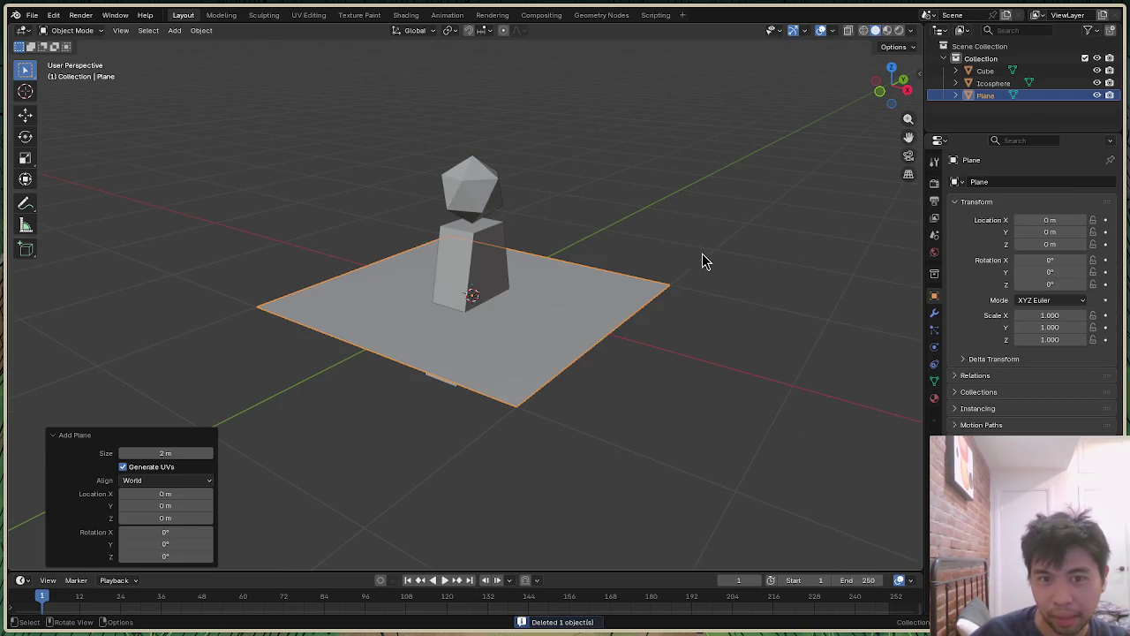
{"action": "key", "text": "r"}
{"action": "key", "text": "y"}
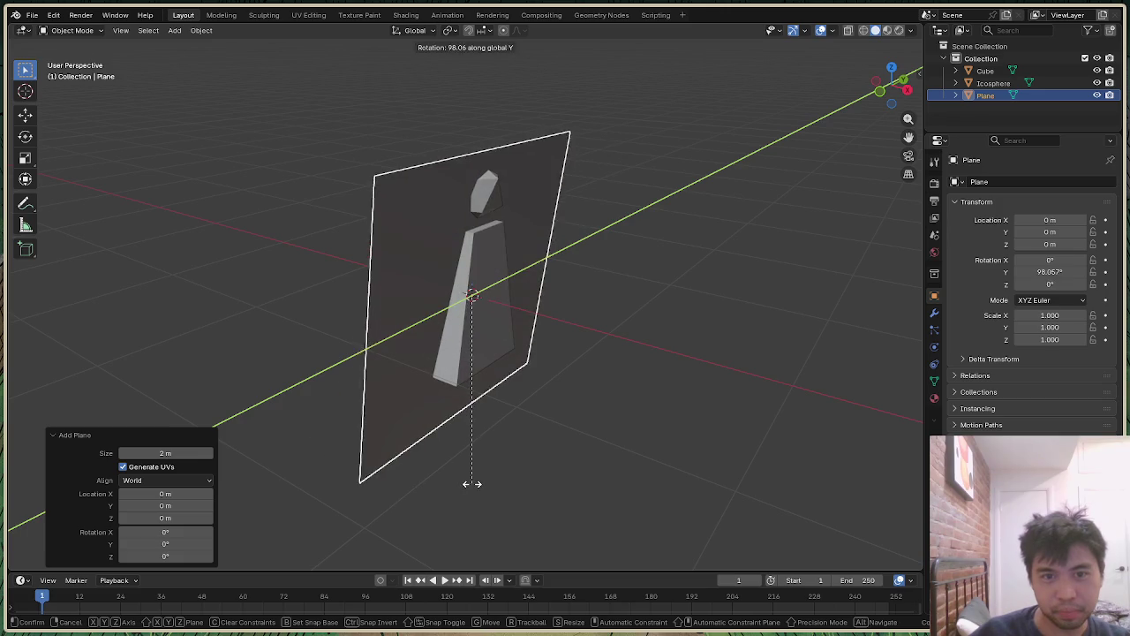
{"action": "left_click", "coordinate": [467, 479]}
{"action": "left_click", "coordinate": [722, 321]}
{"action": "left_click_drag", "start_coordinate": [885, 106], "coordinate": [567, 250]}
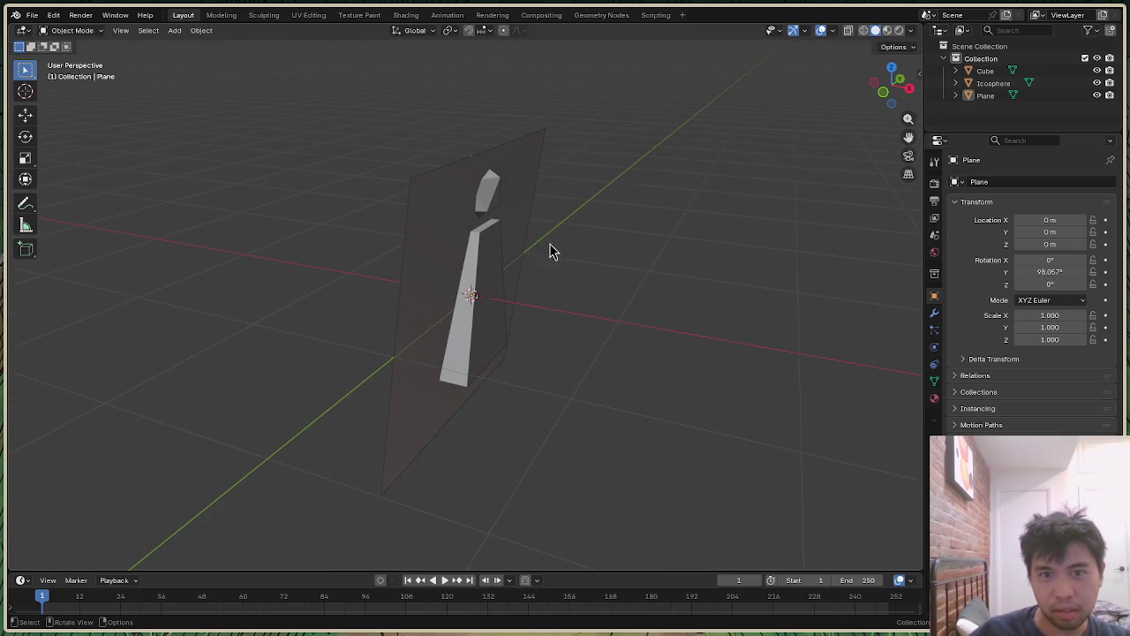
Step: Move the plane further to the left of the tapered body
{"action": "left_click", "coordinate": [523, 242]}
{"action": "key", "text": "g"}
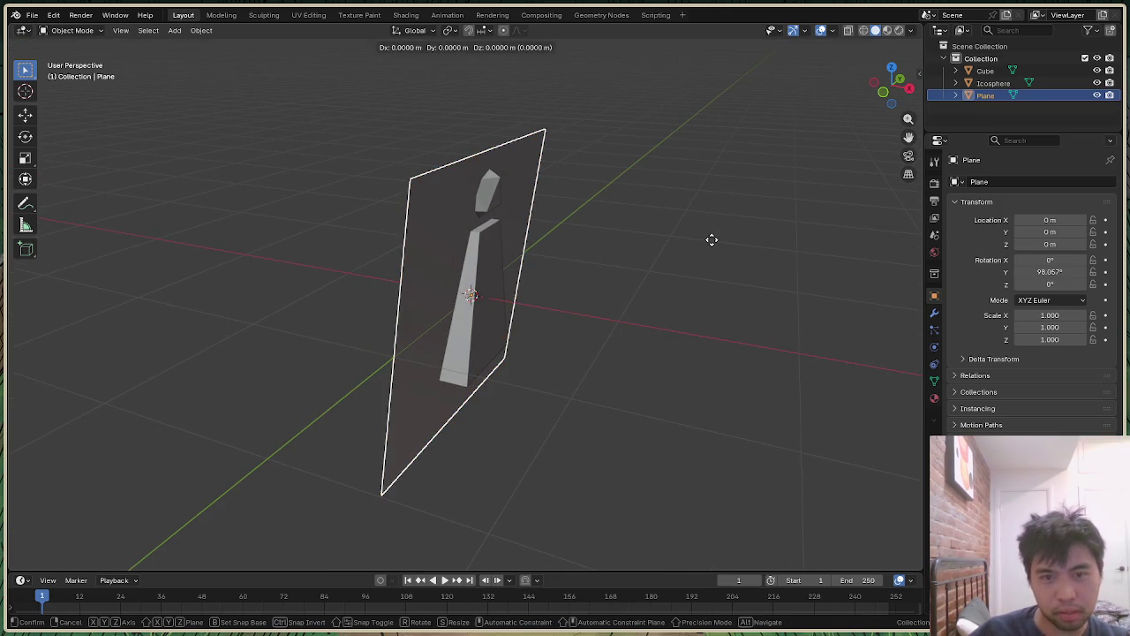
{"action": "left_click", "coordinate": [658, 229]}
{"action": "left_click", "coordinate": [679, 227]}
Step: Lower the plane along Z to −0.550 and check it from the front view
{"action": "left_click", "coordinate": [370, 284]}
{"action": "key", "text": "g"}
{"action": "key", "text": "z"}
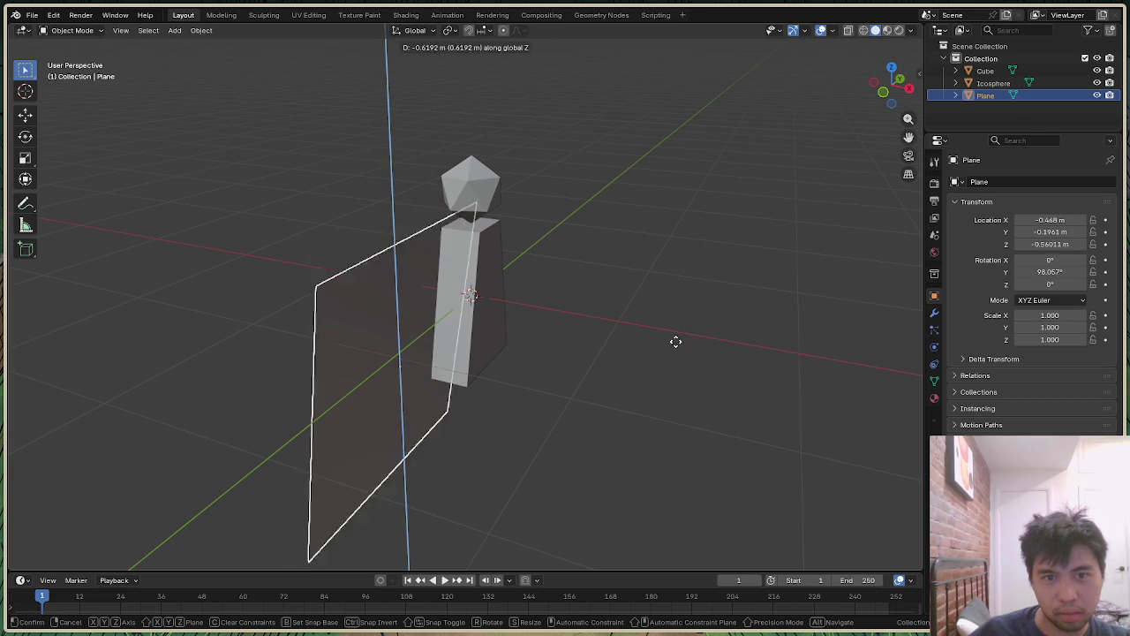
{"action": "left_click", "coordinate": [675, 331]}
{"action": "left_click", "coordinate": [848, 174]}
{"action": "mouse_move", "coordinate": [891, 83]}
{"action": "left_mouse_down"}
{"action": "mouse_move", "coordinate": [870, 97]}
{"action": "mouse_move", "coordinate": [900, 97]}
{"action": "left_mouse_up"}
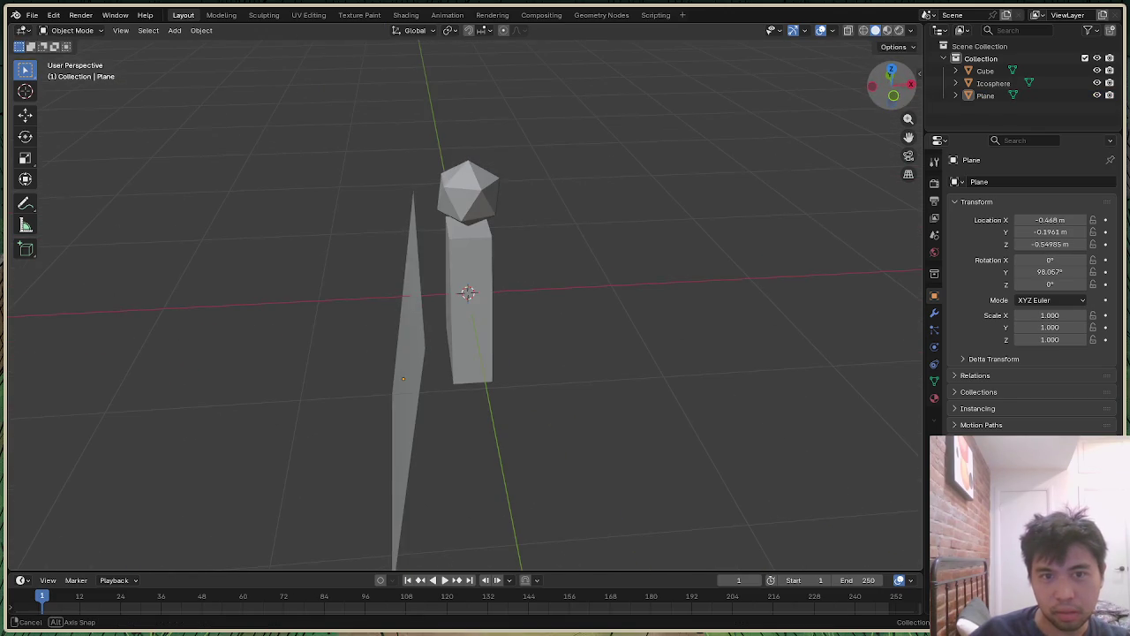
{"action": "left_click", "coordinate": [894, 96]}
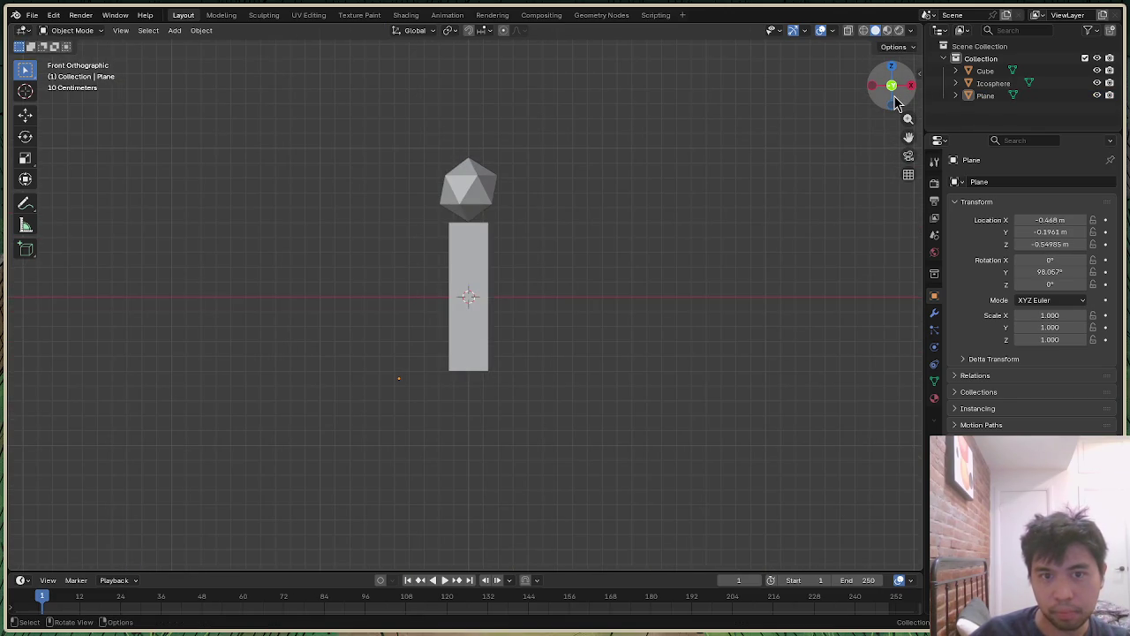
{"action": "left_click_drag", "start_coordinate": [894, 99], "coordinate": [651, 323]}
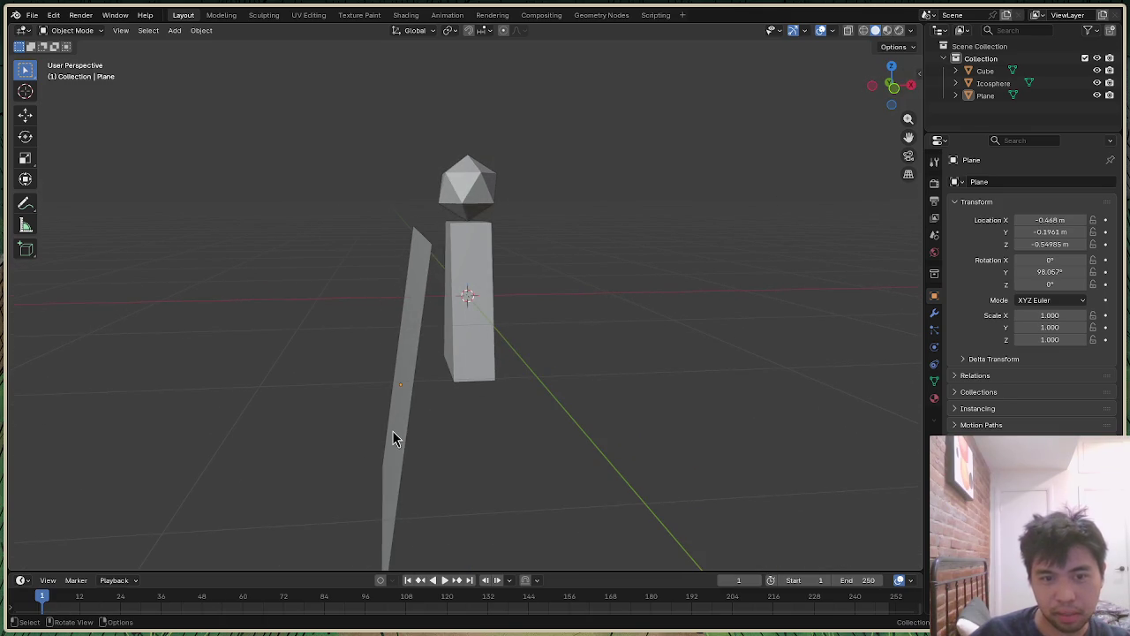
Step: Slide the plane along X toward the tapered body
{"action": "left_click", "coordinate": [391, 433]}
{"action": "key", "text": "g"}
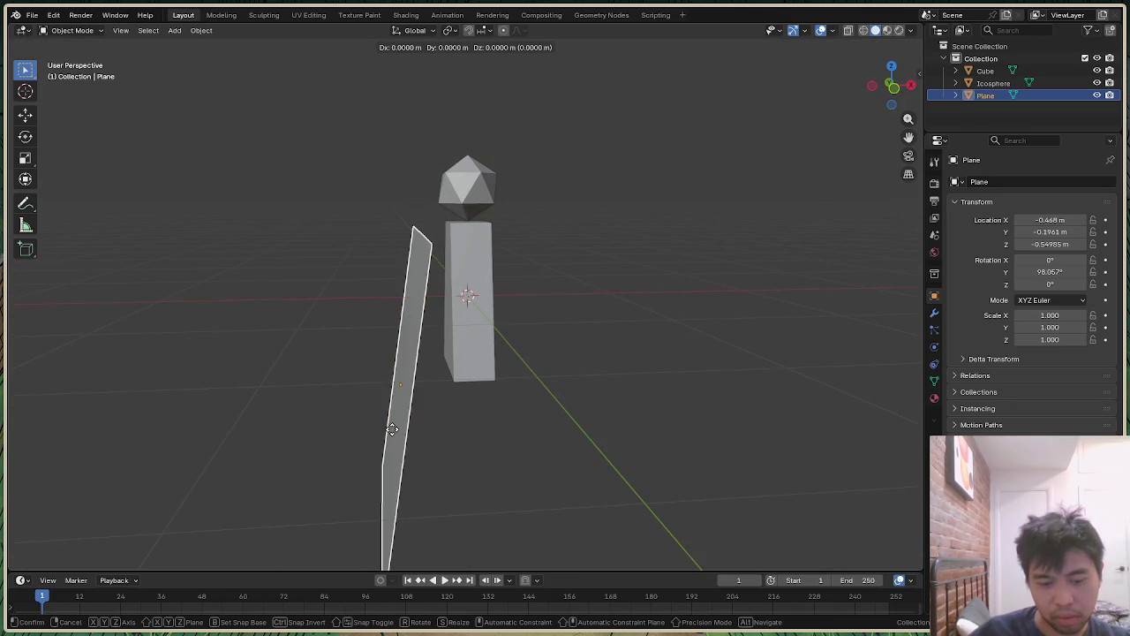
{"action": "key", "text": "x"}
{"action": "left_click", "coordinate": [422, 436]}
{"action": "left_click", "coordinate": [873, 306]}
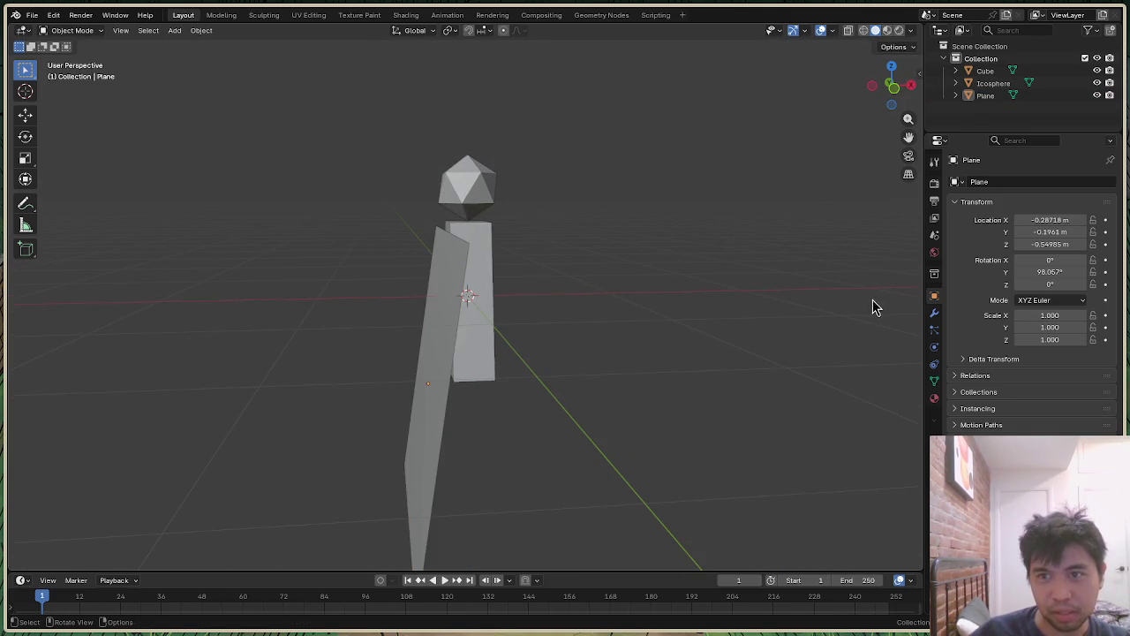
{"action": "left_click_drag", "start_coordinate": [890, 84], "coordinate": [879, 128]}
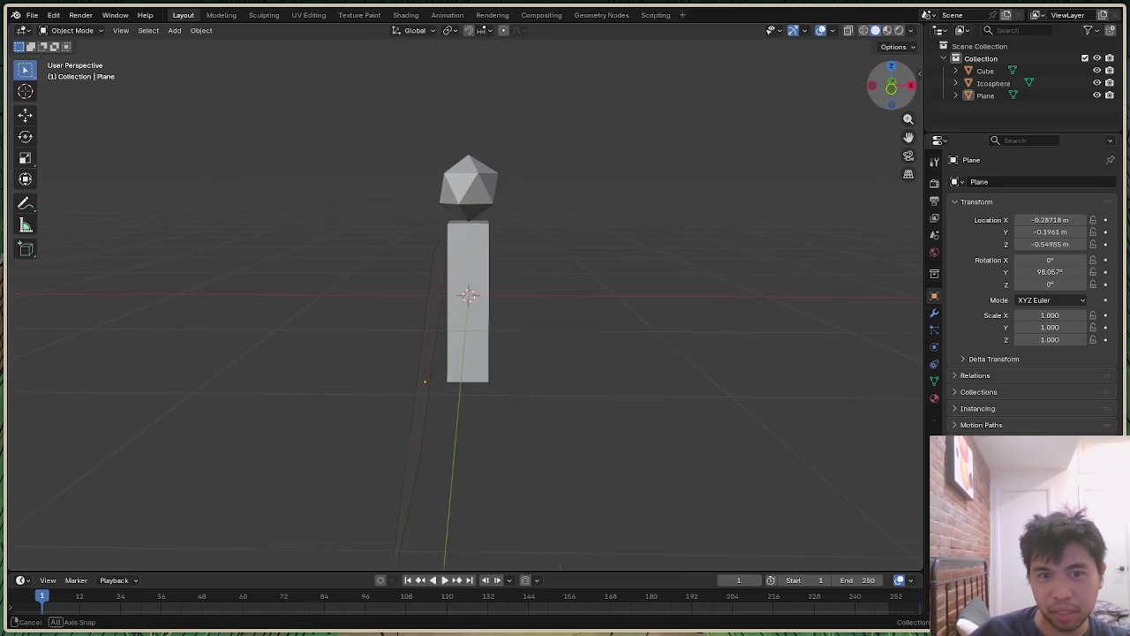
Step: Undo a stray vertical nudge and set the plane at X −0.287 m
{"action": "left_click", "coordinate": [424, 419]}
{"action": "key", "text": "g"}
{"action": "key", "text": "z"}
{"action": "left_click", "coordinate": [425, 419]}
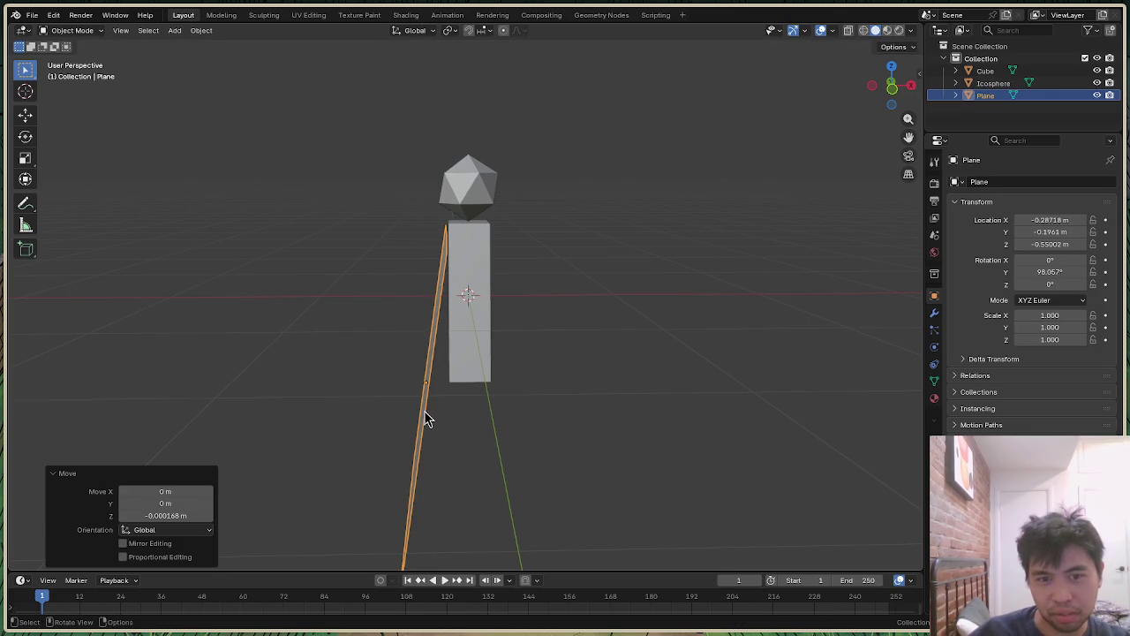
{"action": "key", "text": "ctrl+z"}
{"action": "key", "text": "g"}
{"action": "key", "text": "x"}
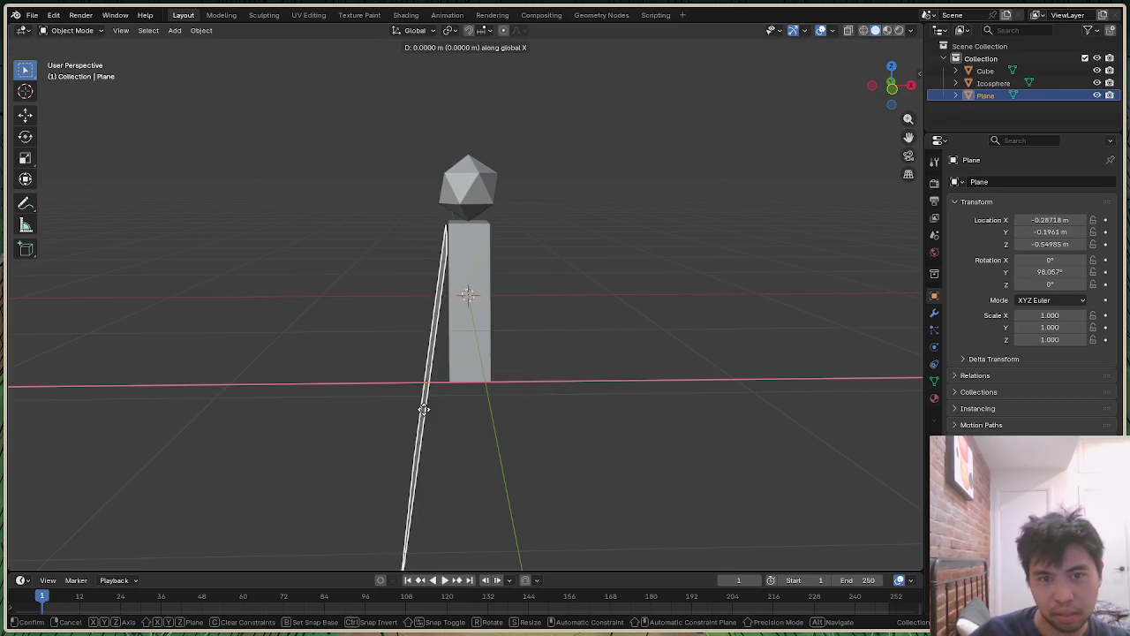
{"action": "left_click", "coordinate": [426, 404]}
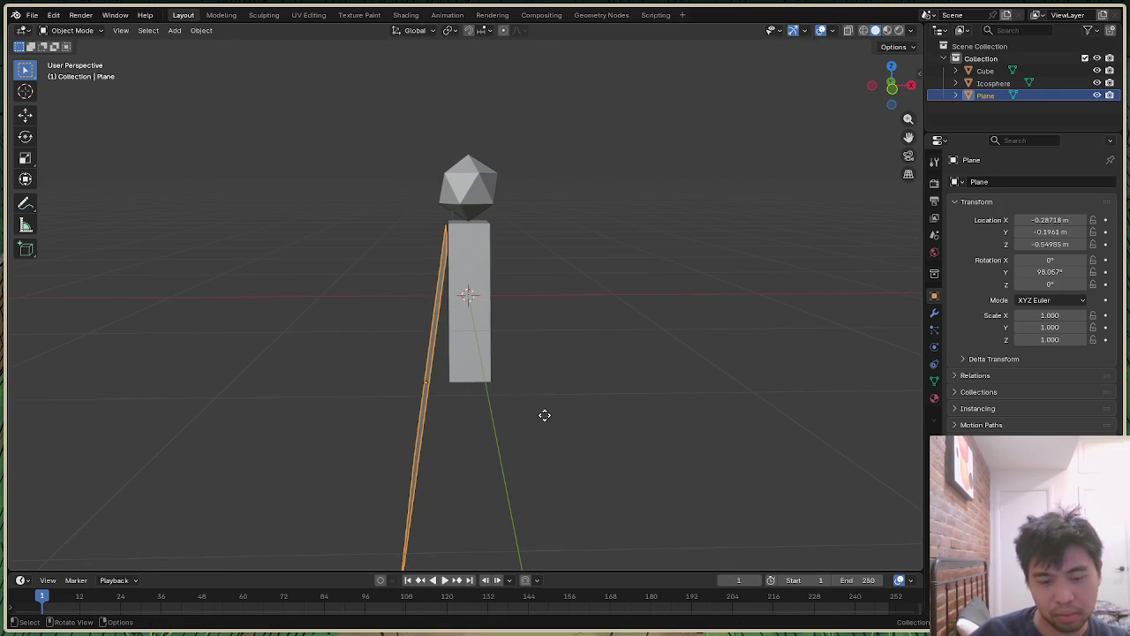
Step: Raise the plane along Z to −0.359 m so it hangs behind the figure
{"action": "key", "text": "g"}
{"action": "key", "text": "z"}
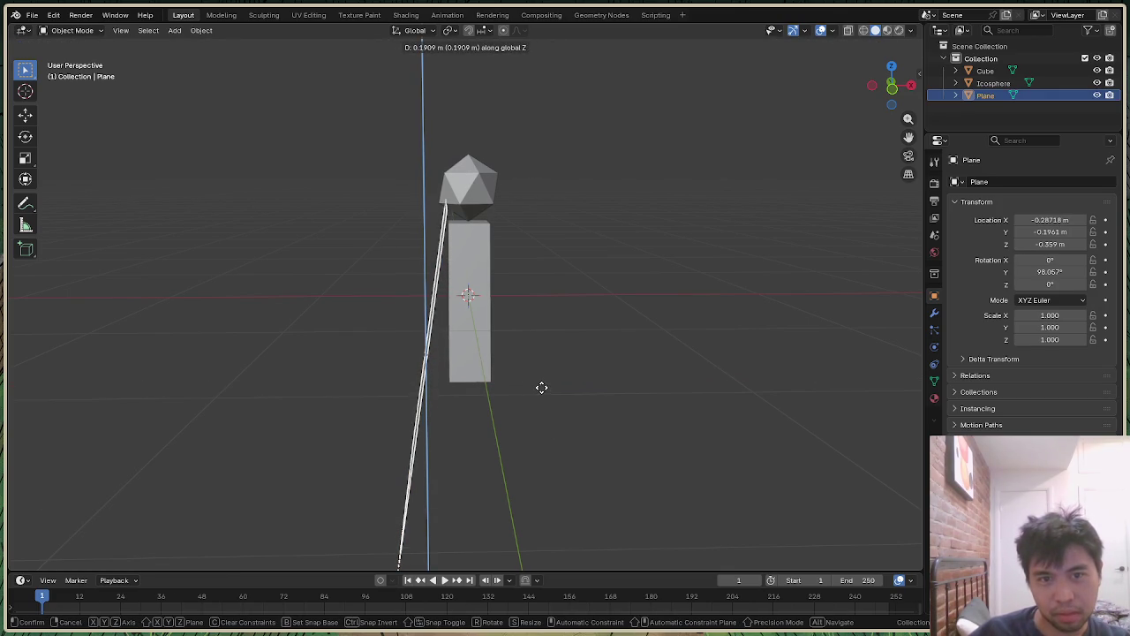
{"action": "left_click", "coordinate": [542, 386]}
{"action": "key", "text": "alt+a"}
{"action": "mouse_move", "coordinate": [890, 89]}
{"action": "left_mouse_down"}
{"action": "mouse_move", "coordinate": [861, 93]}
{"action": "mouse_move", "coordinate": [883, 88]}
{"action": "left_mouse_up"}
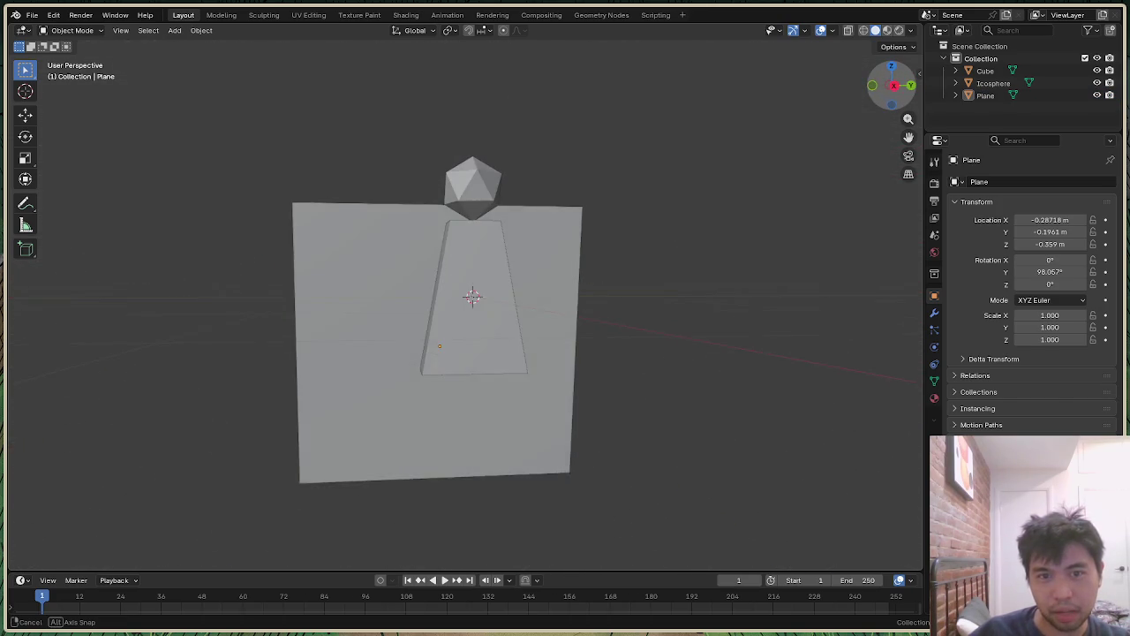
Step: Select the plane and switch to the Left Orthographic side view
{"action": "left_click", "coordinate": [544, 331]}
{"action": "left_click", "coordinate": [890, 86]}
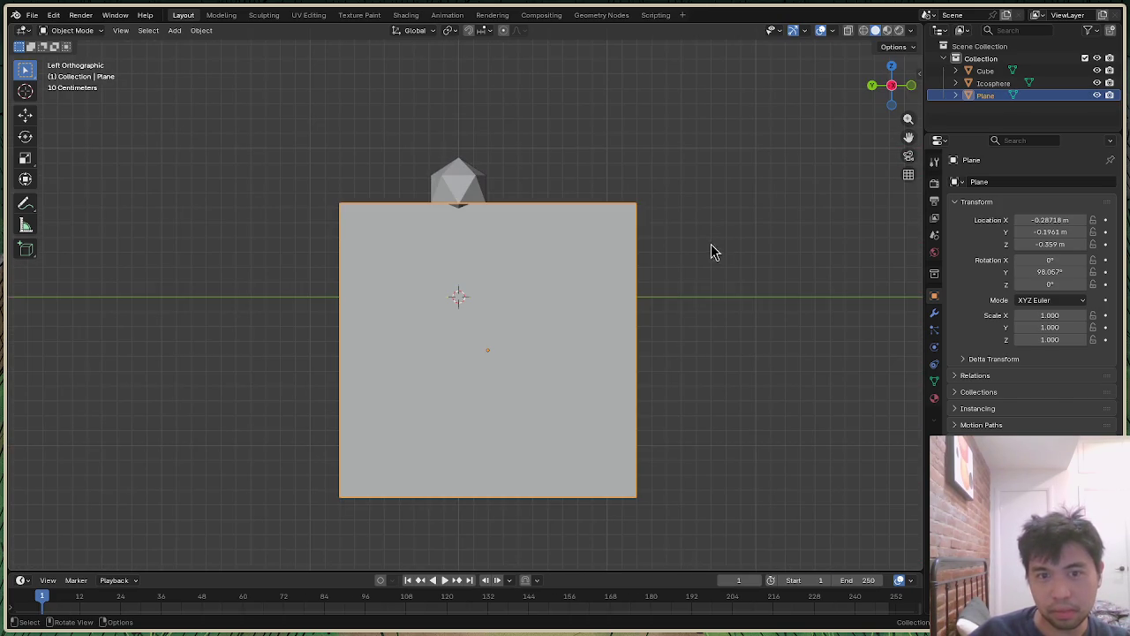
{"action": "key", "text": "g"}
{"action": "key", "text": "x"}
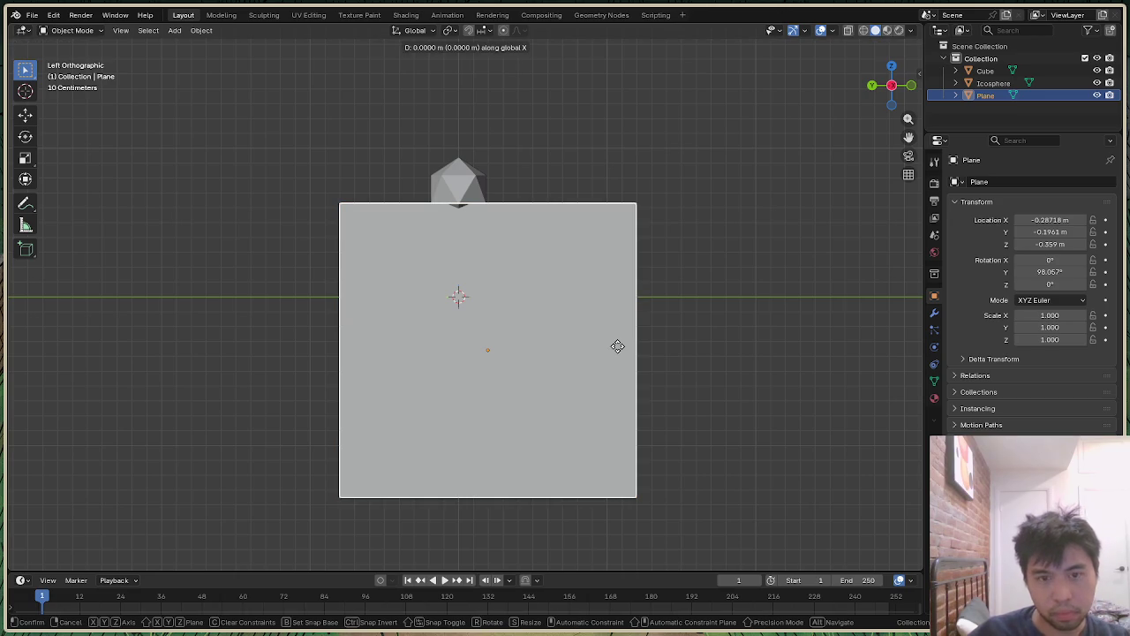
{"action": "left_click", "coordinate": [617, 346]}
Step: Slide the plane 0.2021 m along Y to Y 0.006, centred behind the figure
{"action": "key", "text": "g"}
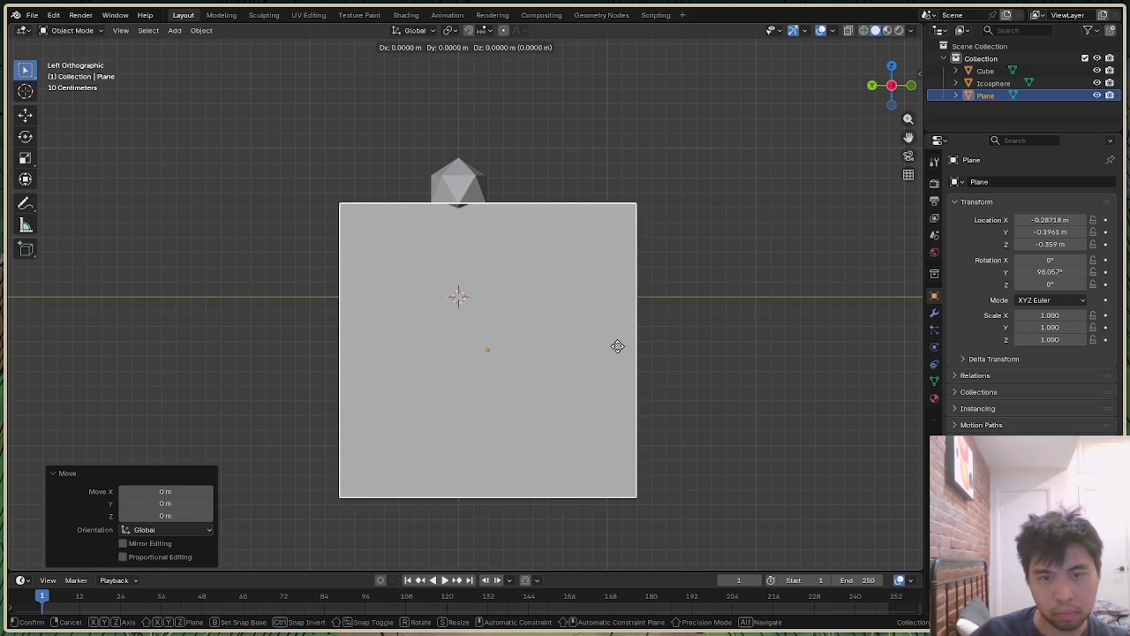
{"action": "key", "text": "y"}
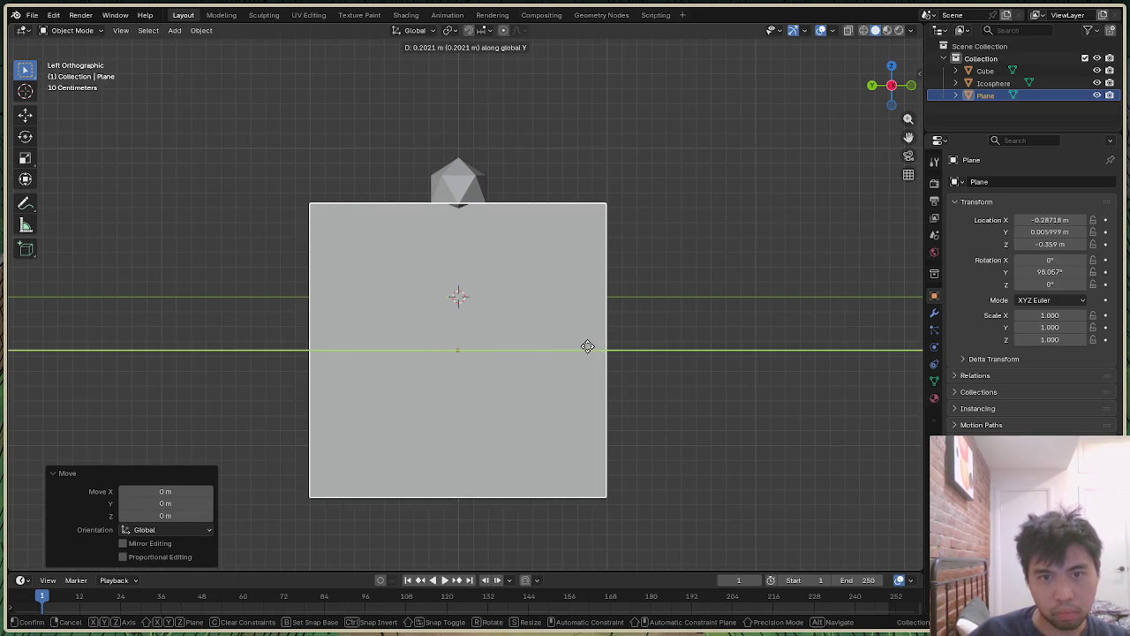
{"action": "left_click", "coordinate": [589, 355]}
{"action": "left_click", "coordinate": [739, 285]}
{"action": "mouse_move", "coordinate": [892, 88]}
{"action": "left_mouse_down"}
{"action": "mouse_move", "coordinate": [914, 97]}
{"action": "mouse_move", "coordinate": [911, 86]}
{"action": "left_mouse_up"}
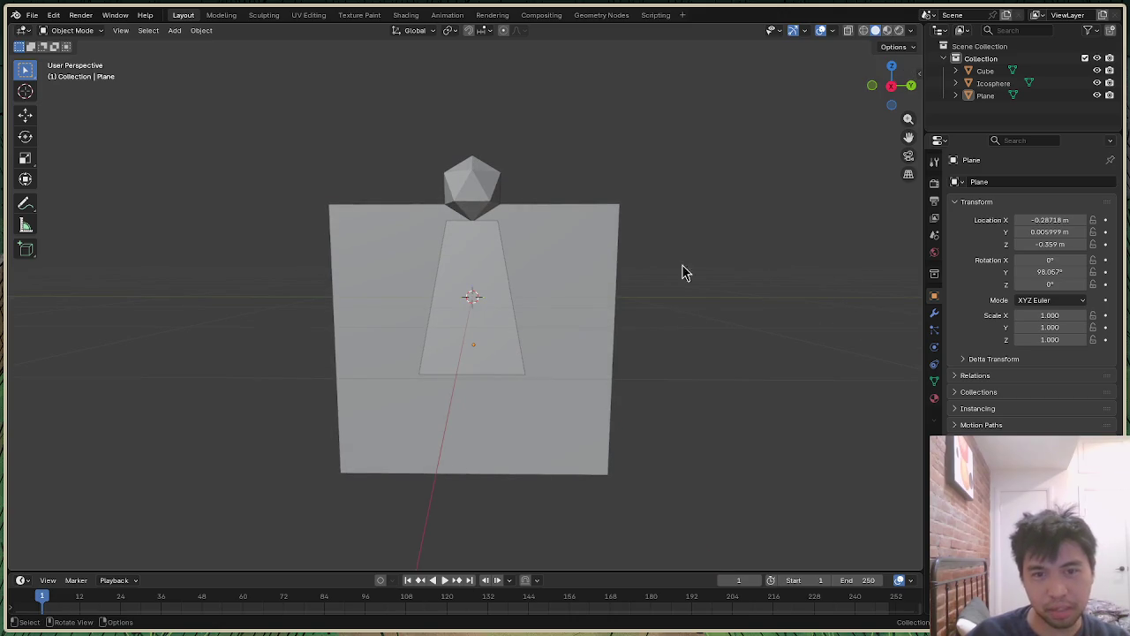
{"action": "left_click", "coordinate": [590, 300]}
{"action": "left_click", "coordinate": [71, 30]}
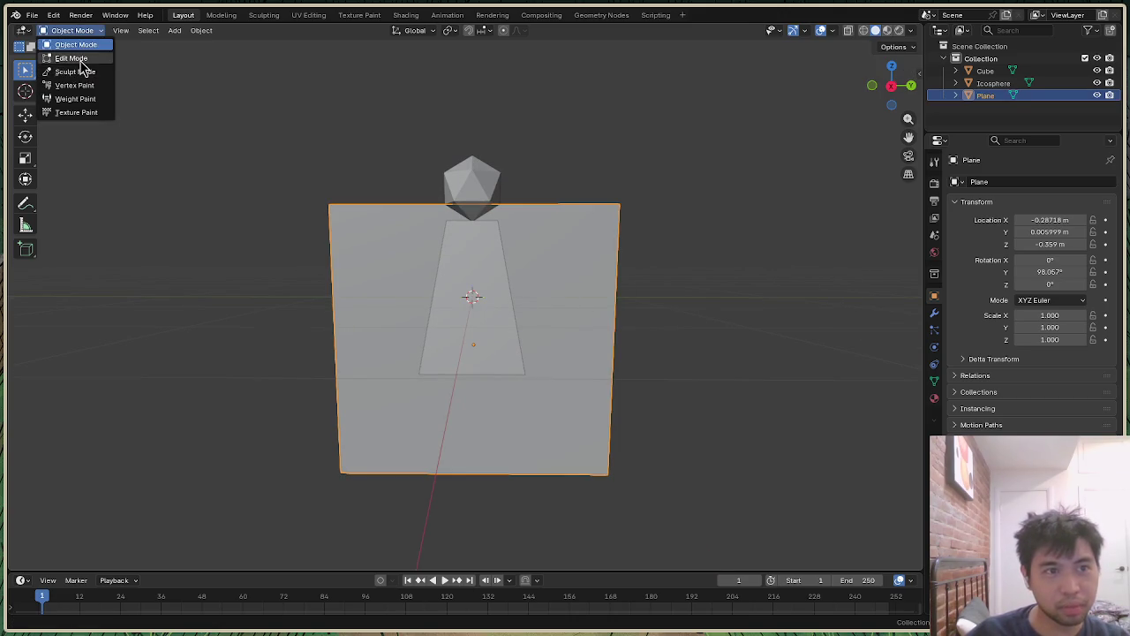
Step: Subdivide the plane twice into a 4x4 grid, then return to Object Mode
{"action": "left_click", "coordinate": [66, 56]}
{"action": "right_click", "coordinate": [575, 261]}
{"action": "left_click", "coordinate": [573, 258]}
{"action": "right_click", "coordinate": [591, 267]}
{"action": "left_click", "coordinate": [592, 257]}
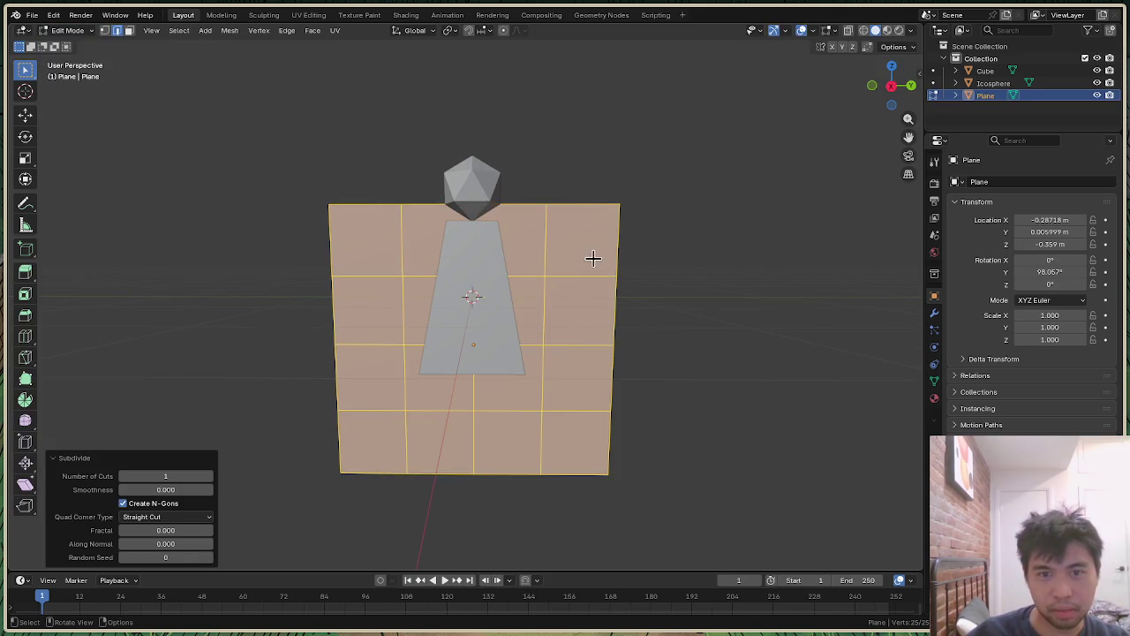
{"action": "left_click", "coordinate": [786, 245]}
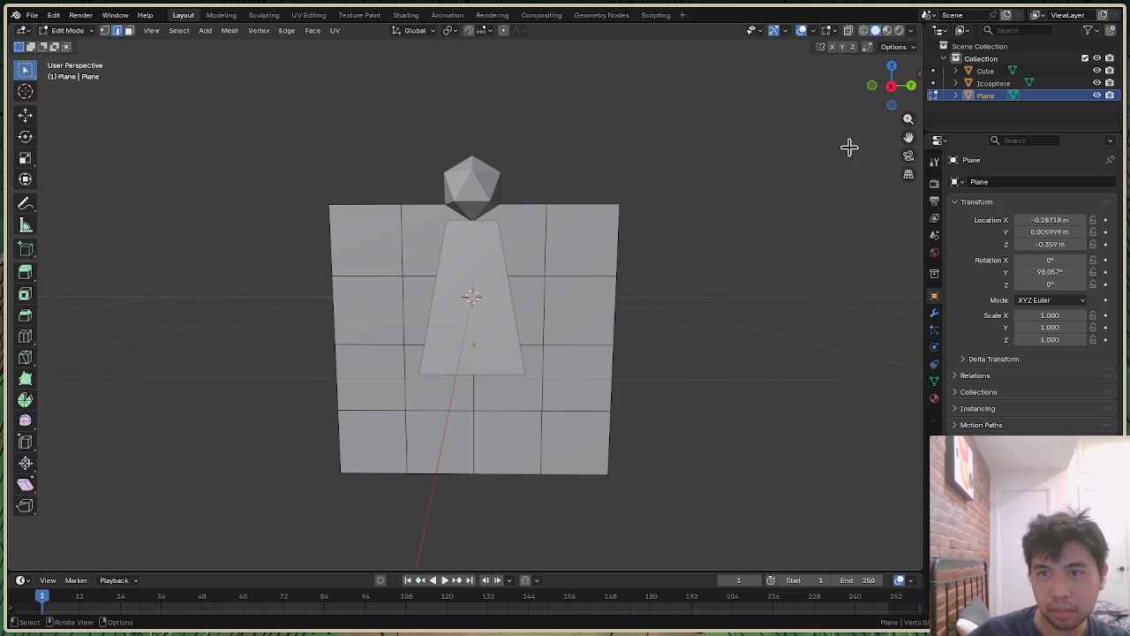
{"action": "left_click", "coordinate": [69, 30]}
{"action": "left_click", "coordinate": [71, 44]}
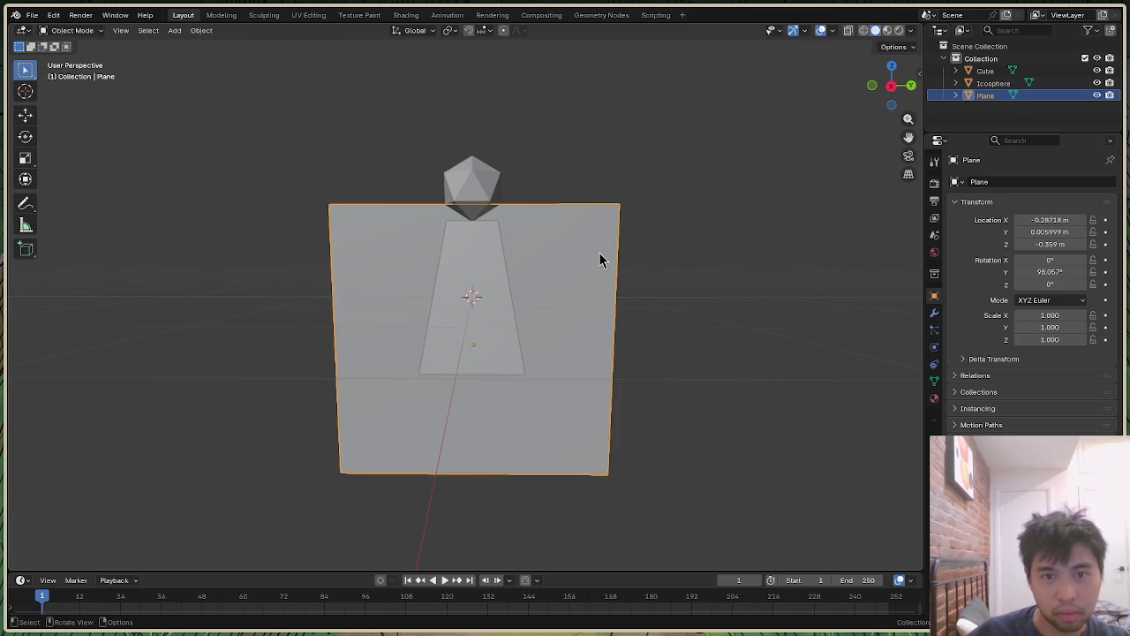
Step: Switch to Material Preview shading and lower the plane along Z to −0.440 m
{"action": "key", "text": "g"}
{"action": "key", "text": "z"}
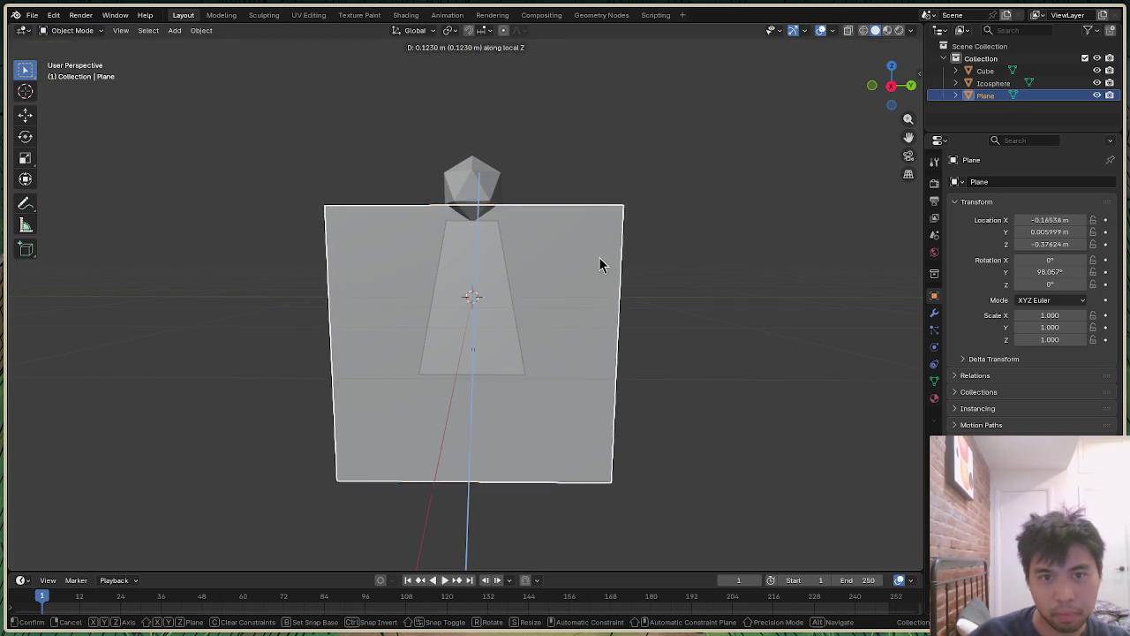
{"action": "right_click", "coordinate": [600, 259]}
{"action": "key", "text": "z"}
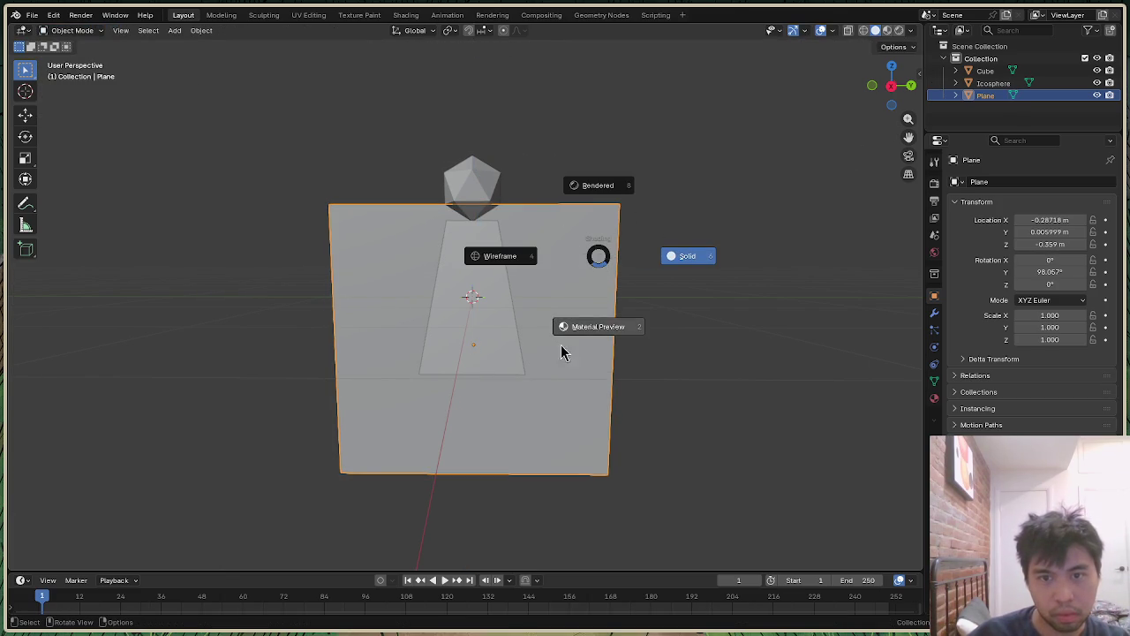
{"action": "left_click", "coordinate": [548, 408]}
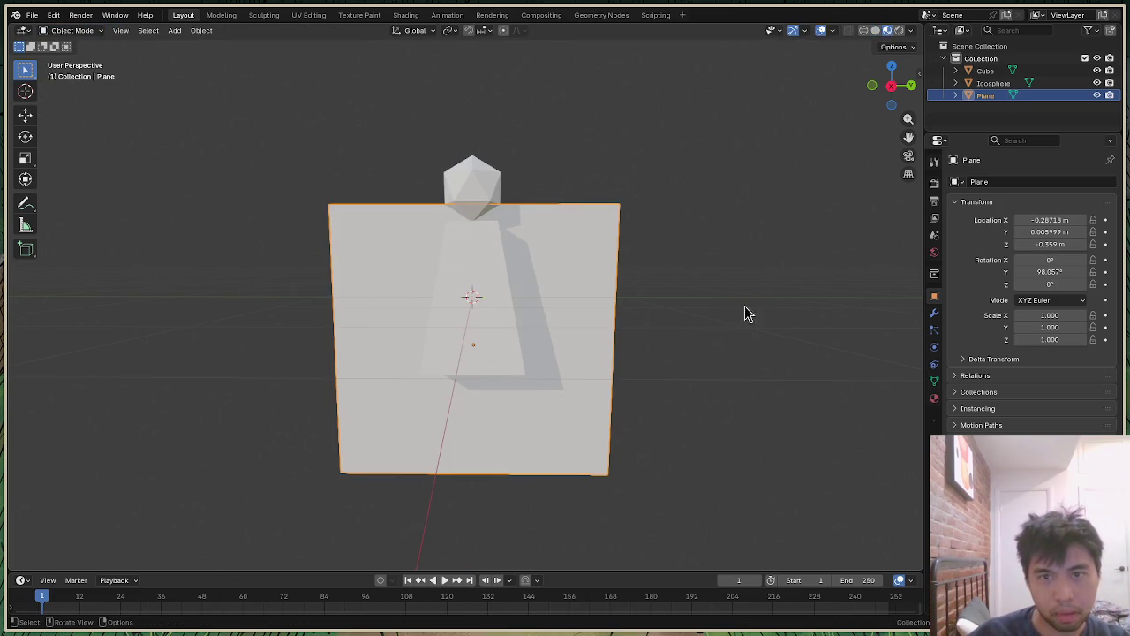
{"action": "key", "text": "shift+a"}
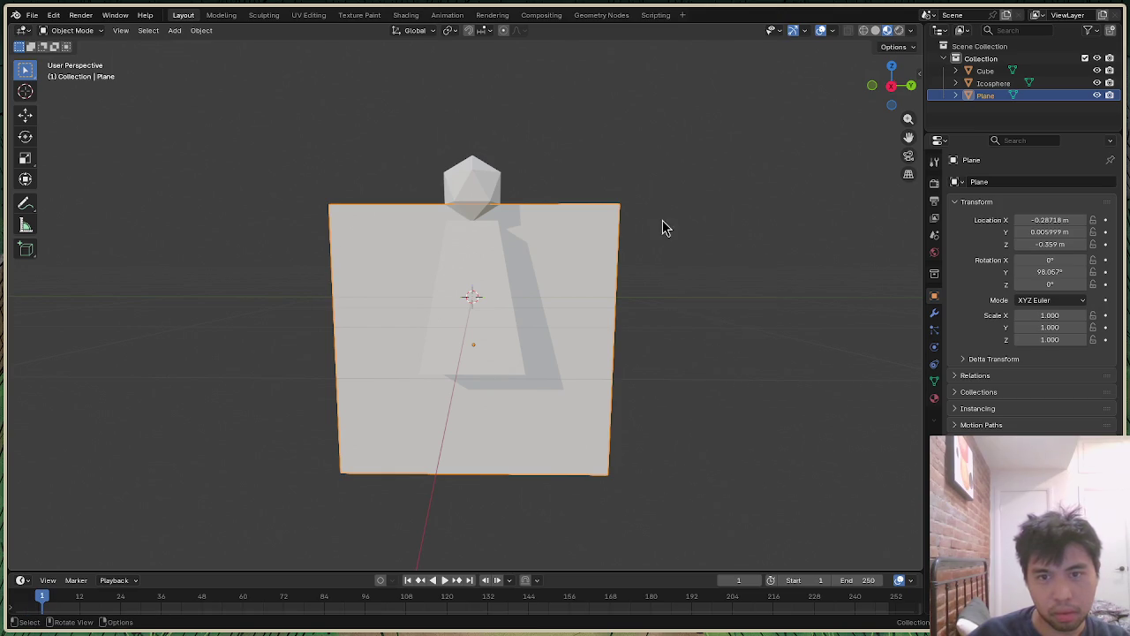
{"action": "key", "text": "g"}
{"action": "key", "text": "z"}
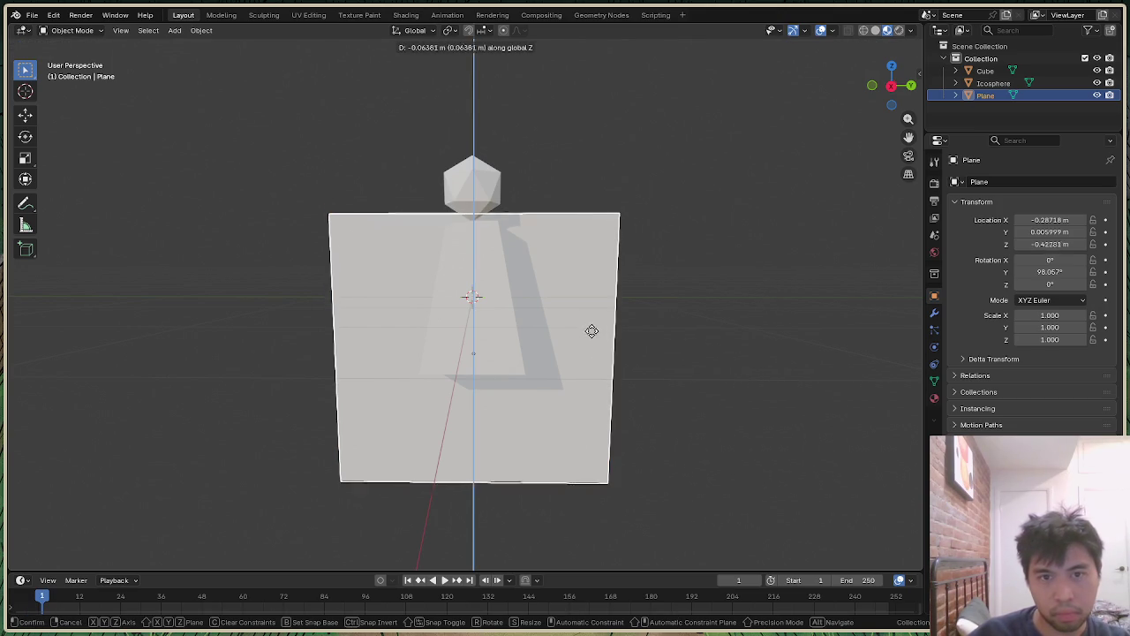
{"action": "left_click", "coordinate": [596, 335]}
{"action": "key", "text": "alt+a"}
Step: Toggle Wireframe then Solid shading and put the plane into Edit Mode
{"action": "left_click", "coordinate": [863, 31]}
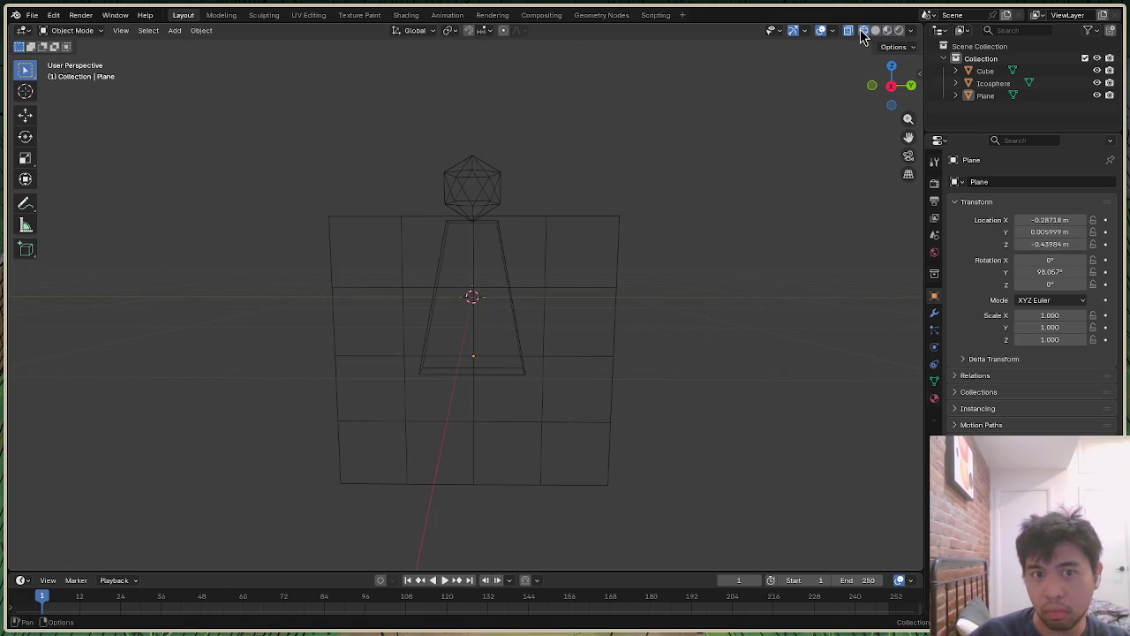
{"action": "left_click", "coordinate": [875, 31]}
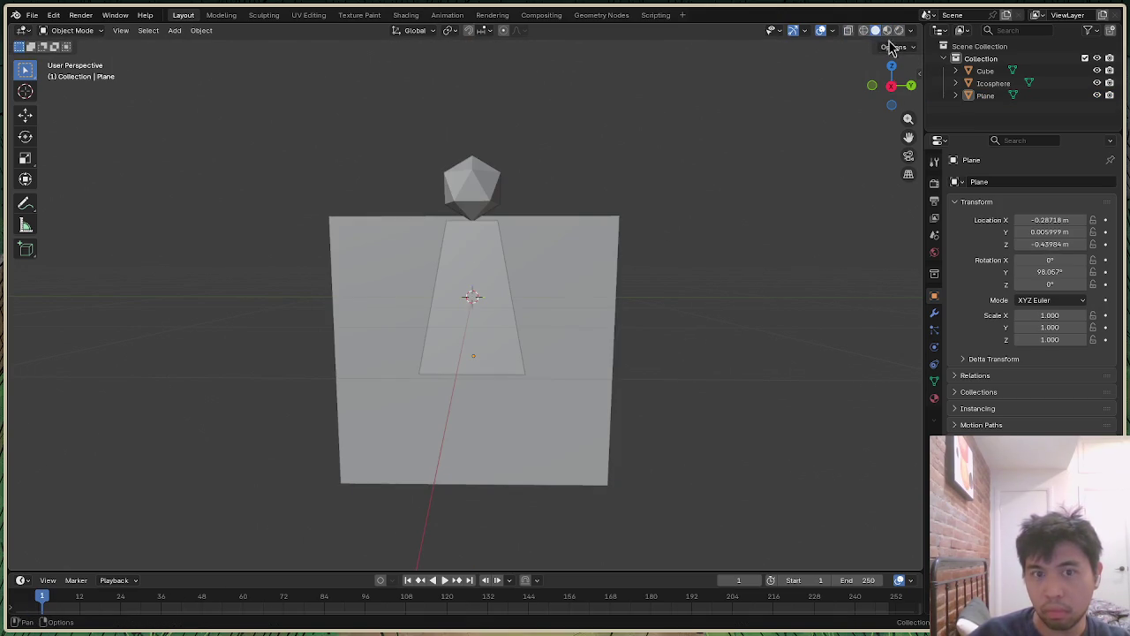
{"action": "mouse_move", "coordinate": [894, 82]}
{"action": "left_mouse_down"}
{"action": "mouse_move", "coordinate": [874, 97]}
{"action": "mouse_move", "coordinate": [892, 88]}
{"action": "left_mouse_up"}
{"action": "left_click", "coordinate": [73, 35]}
{"action": "left_click", "coordinate": [77, 57]}
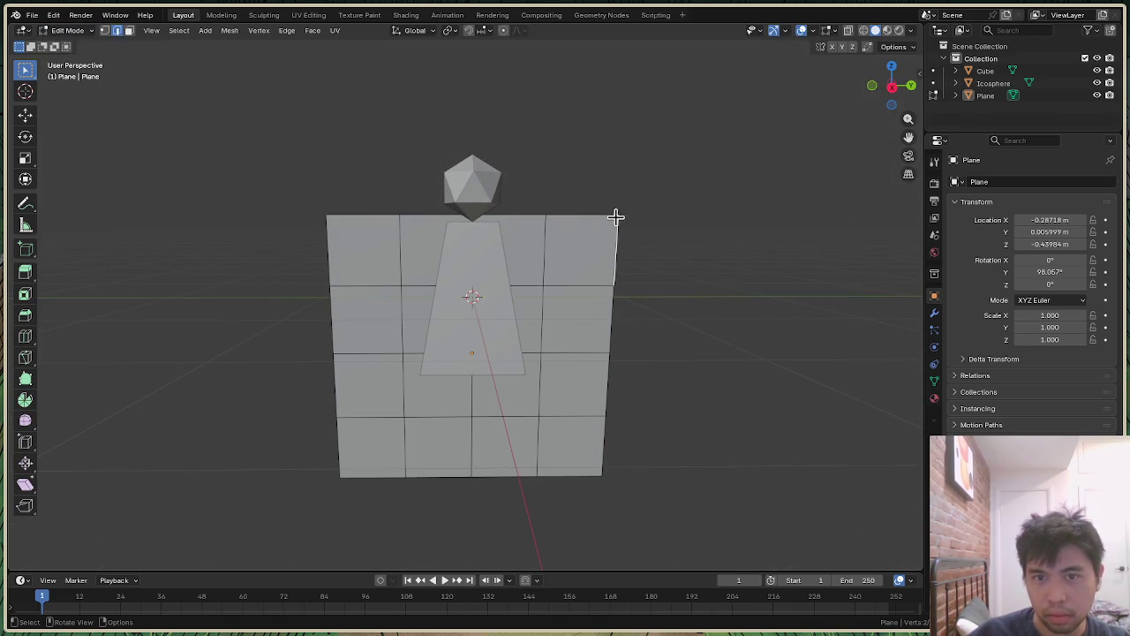
Step: In vertex select mode, scale the plane's top edge slightly narrower along Y
{"action": "left_click", "coordinate": [104, 30]}
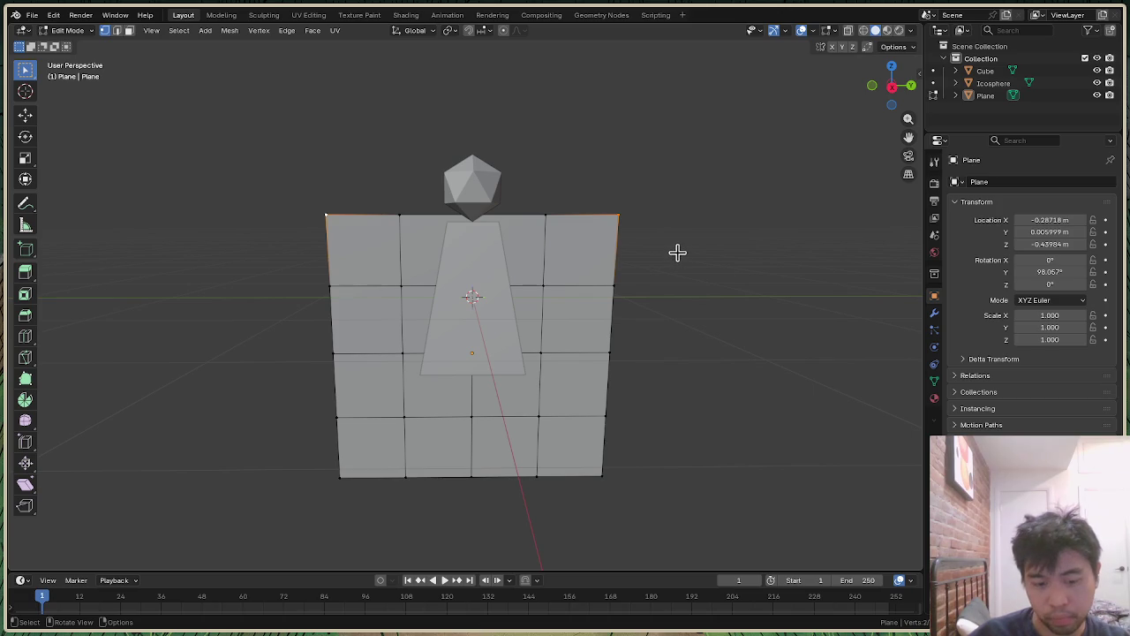
{"action": "key", "text": "g"}
{"action": "key", "text": "y"}
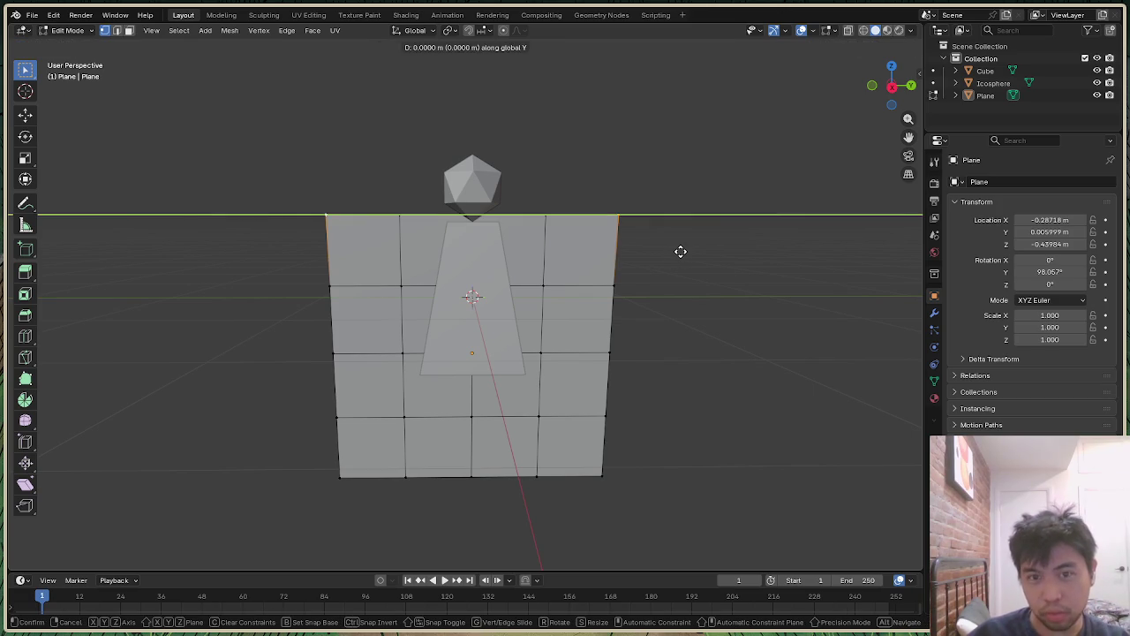
{"action": "left_click", "coordinate": [671, 252]}
{"action": "key", "text": "ctrl+z"}
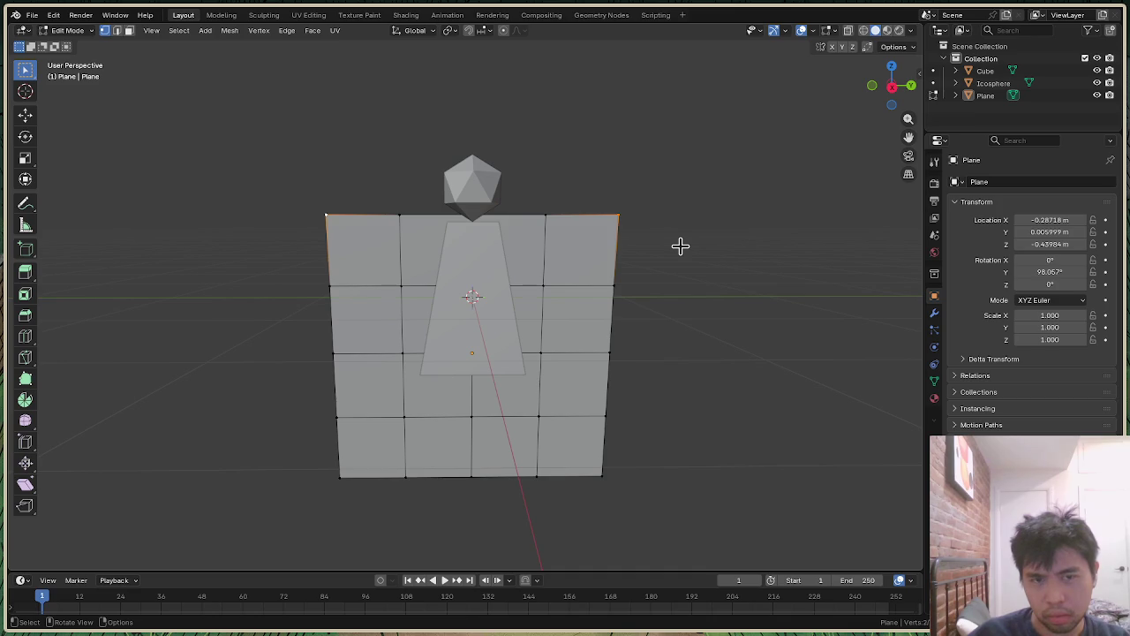
{"action": "key", "text": "s"}
{"action": "key", "text": "y"}
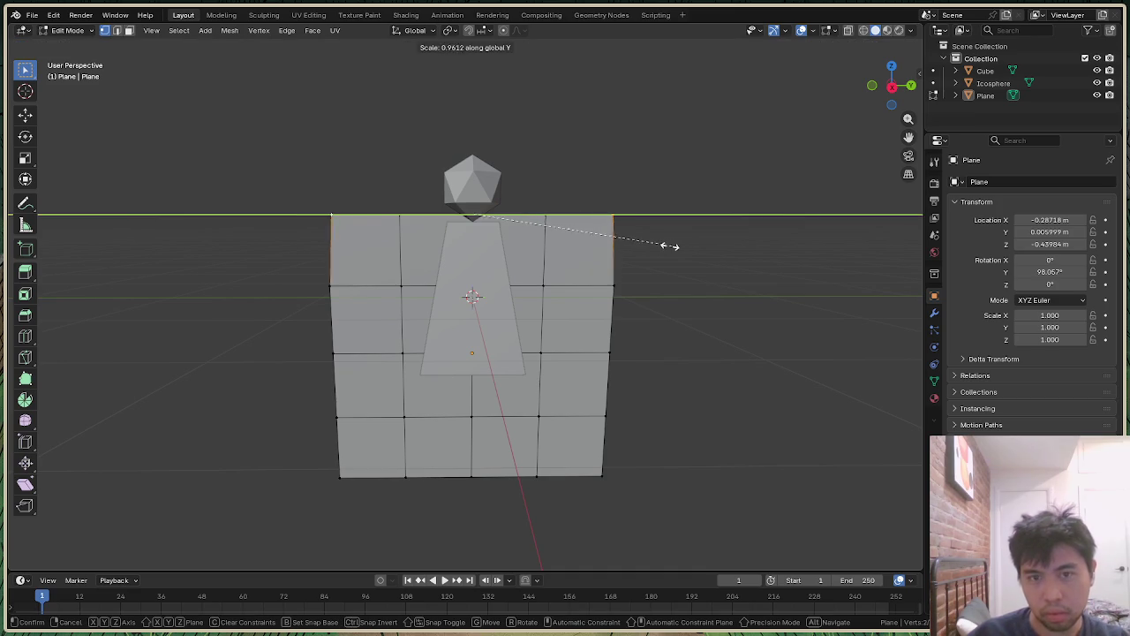
{"action": "left_click", "coordinate": [590, 244]}
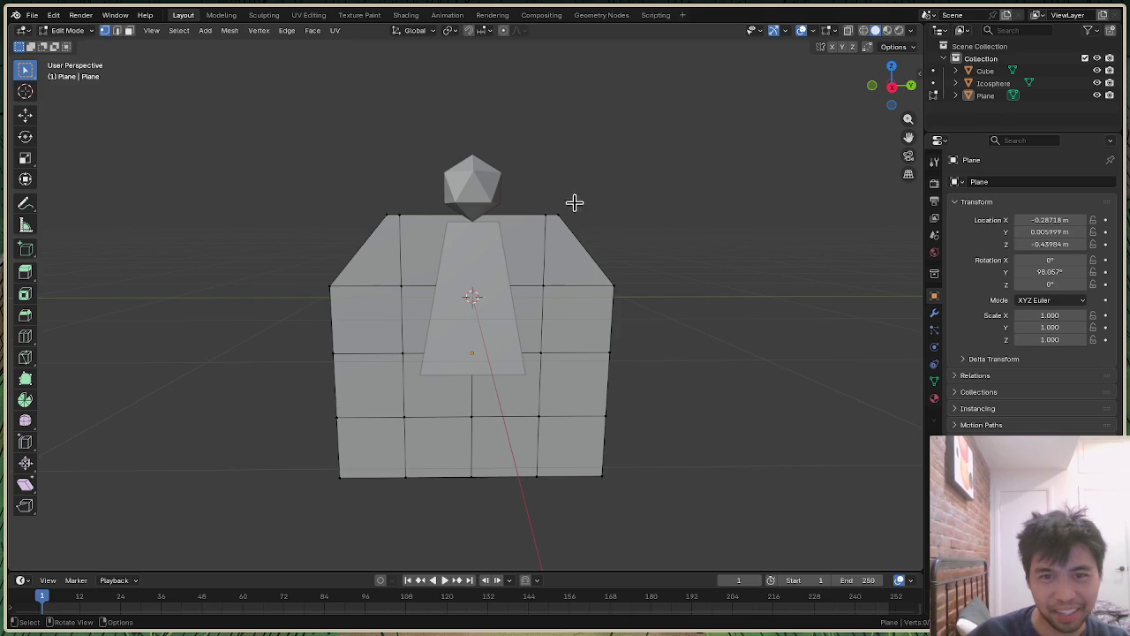
Step: Select the top edge path from the head to the top-left corner, undoing a trial X move
{"action": "left_click", "coordinate": [468, 216], "text": "shift"}
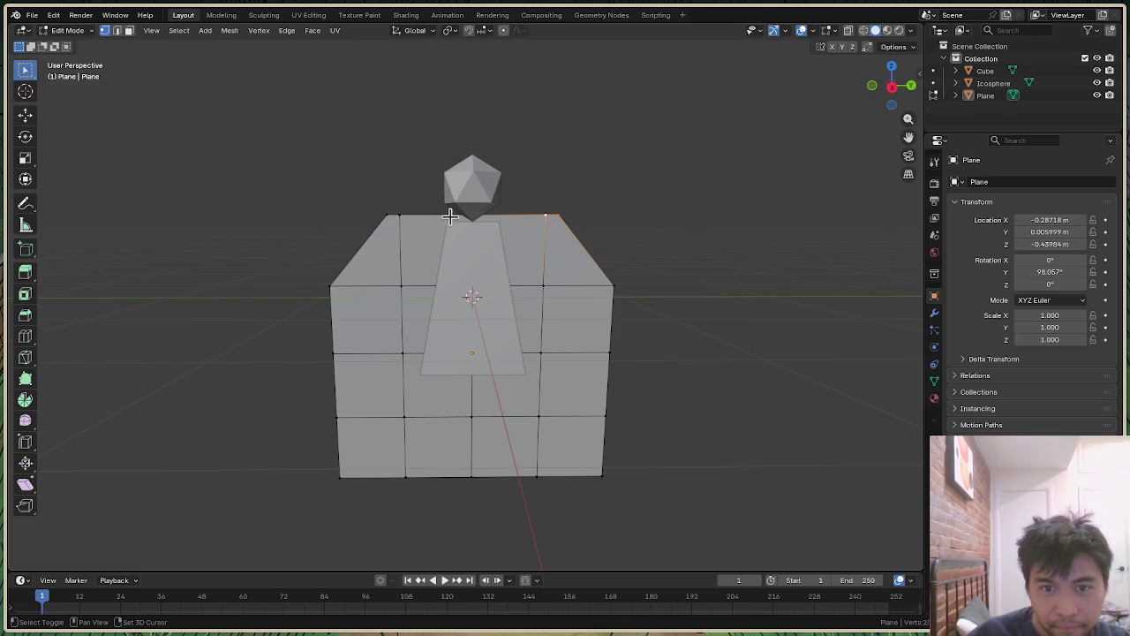
{"action": "left_click", "coordinate": [389, 216], "text": "shift"}
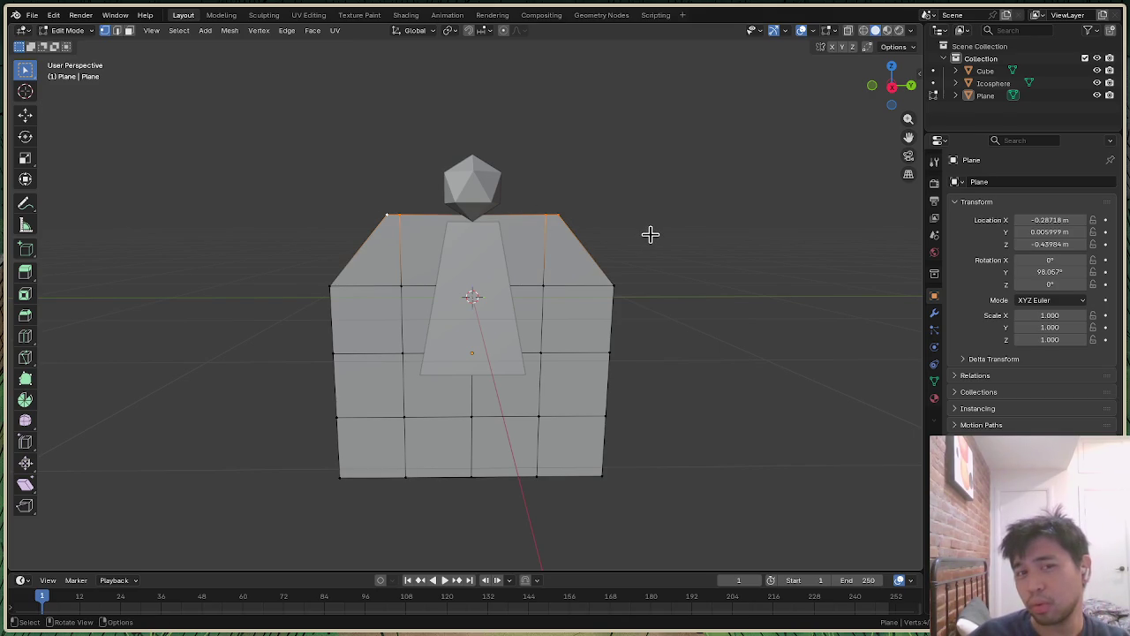
{"action": "key", "text": "alt+a"}
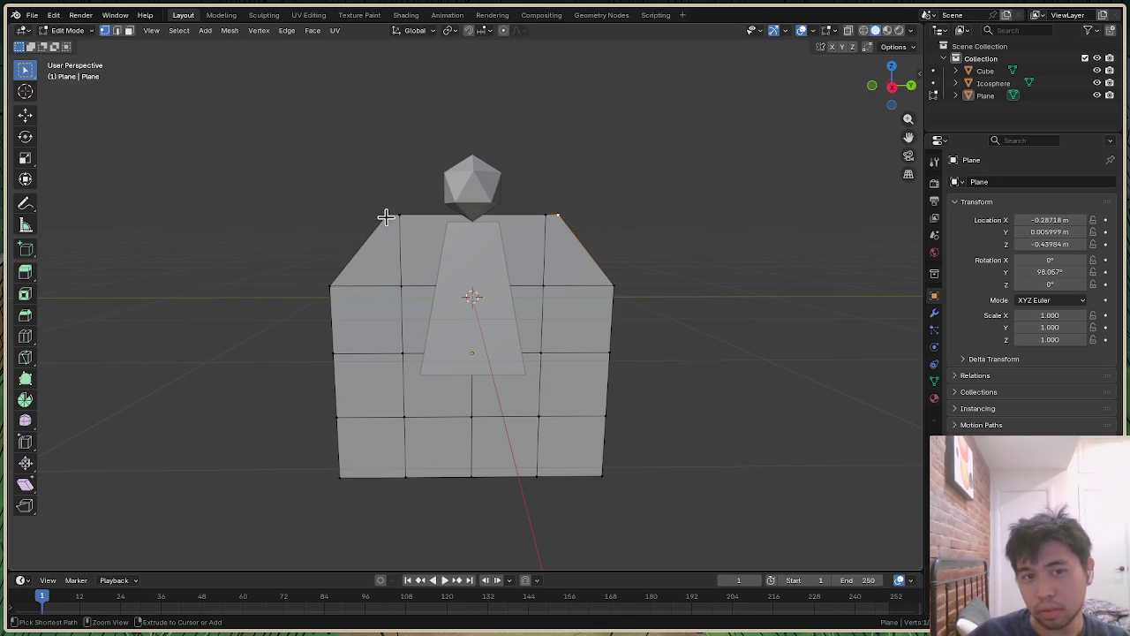
{"action": "left_click", "coordinate": [387, 215], "text": "ctrl"}
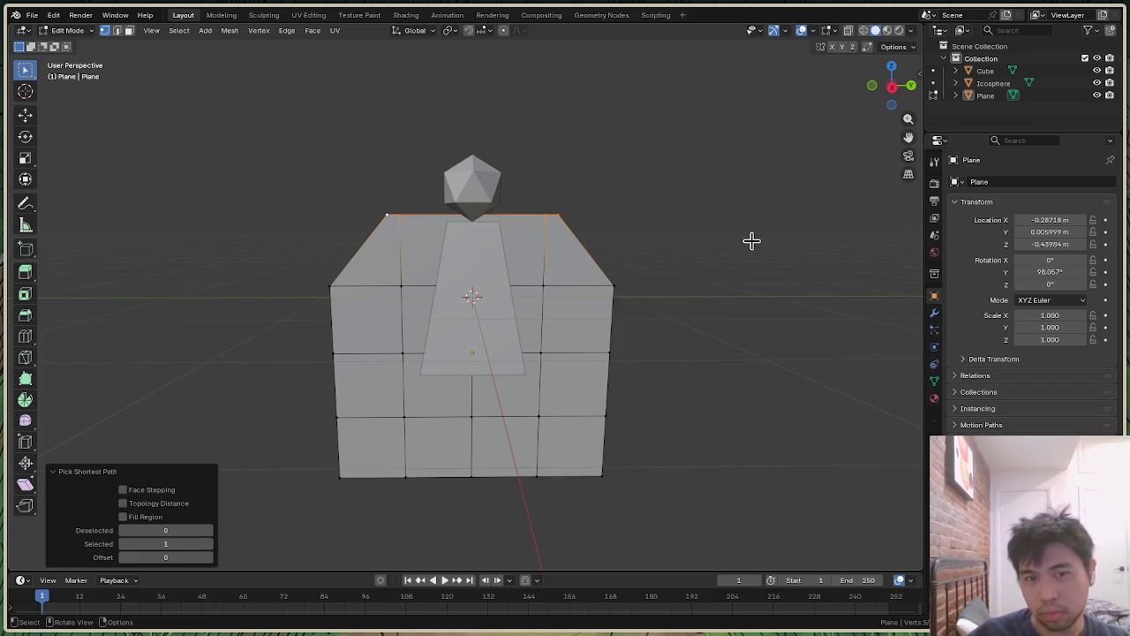
{"action": "key", "text": "g"}
{"action": "key", "text": "x"}
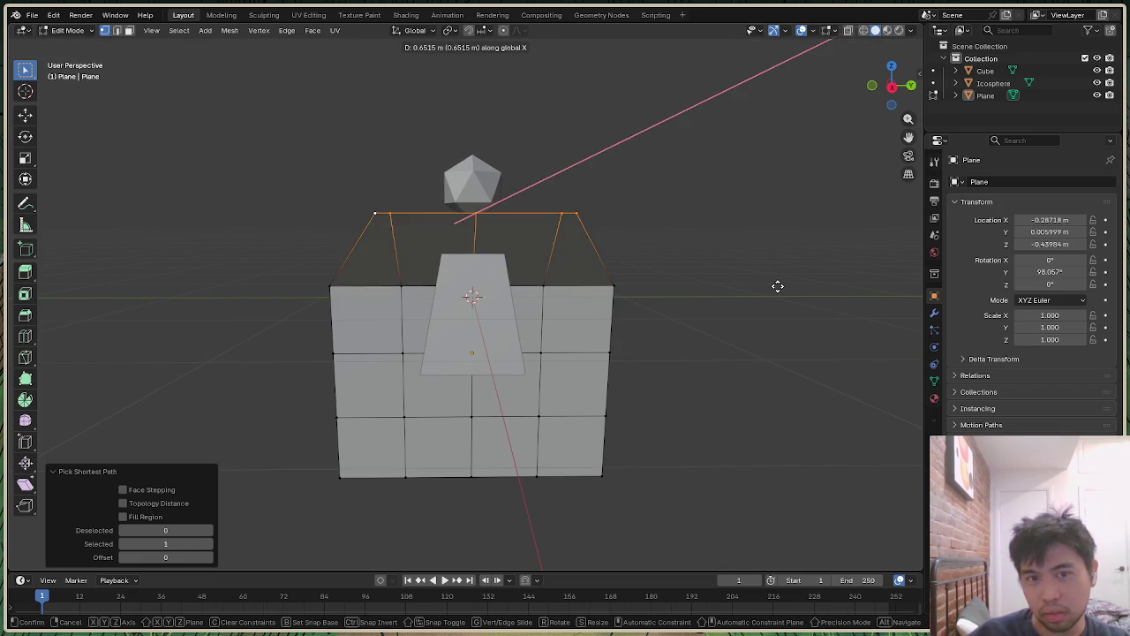
{"action": "left_click", "coordinate": [777, 286]}
{"action": "key", "text": "ctrl+z"}
{"action": "key", "text": "ctrl+z"}
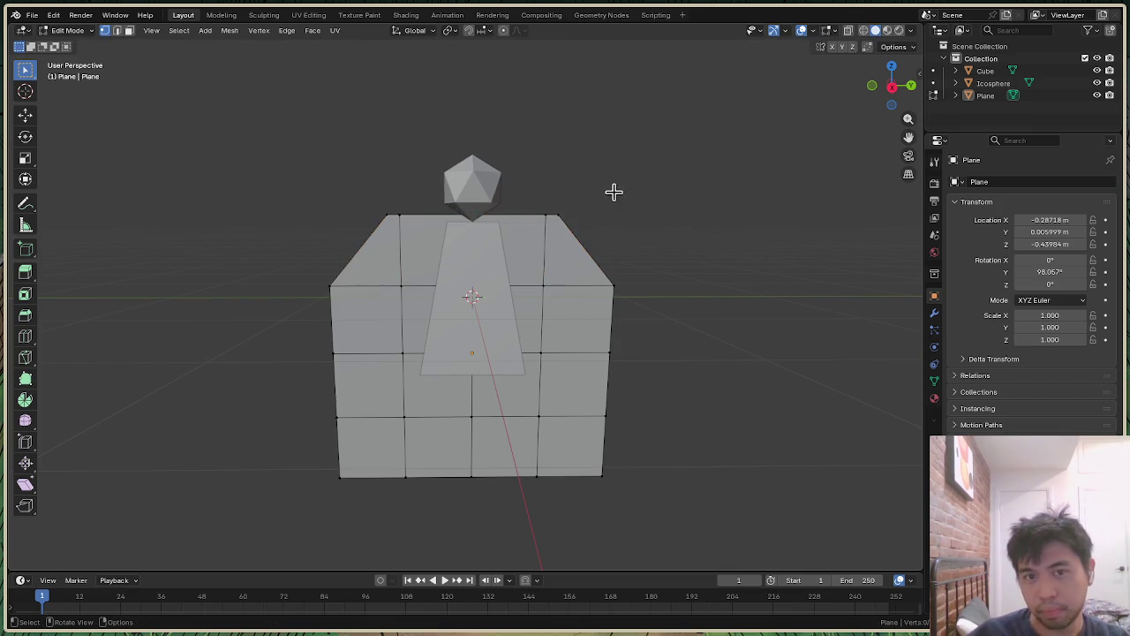
{"action": "scroll", "coordinate": [631, 192], "scroll_direction": "up", "scroll_amount": 3}
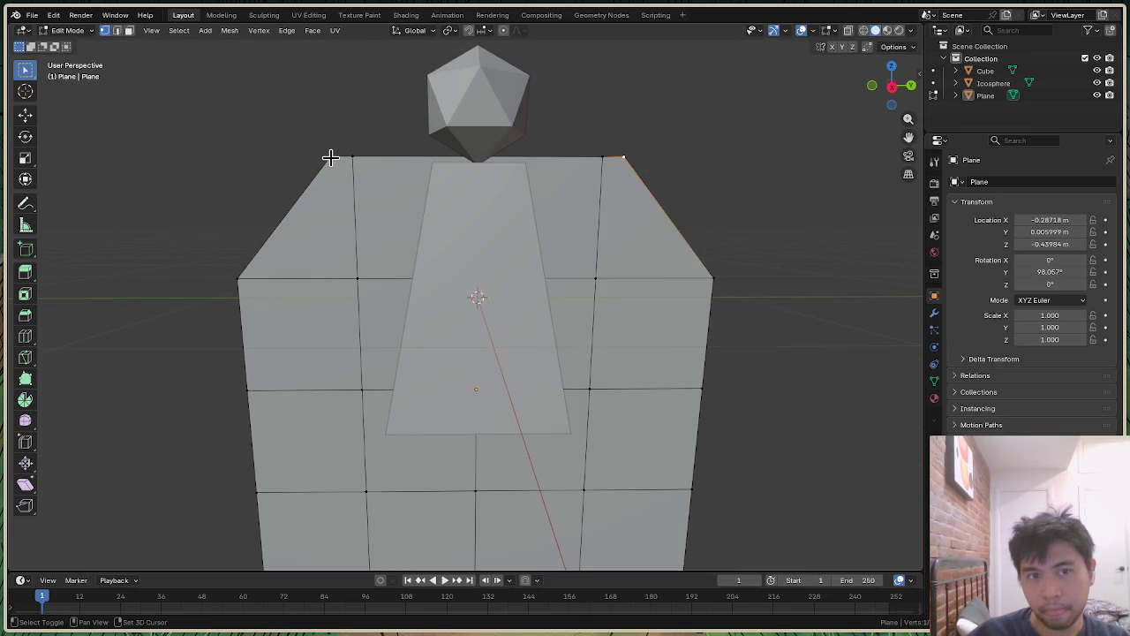
Step: Move the shoulder vertices outward along X and orbit to check the shoulders
{"action": "key", "text": "g"}
{"action": "key", "text": "x"}
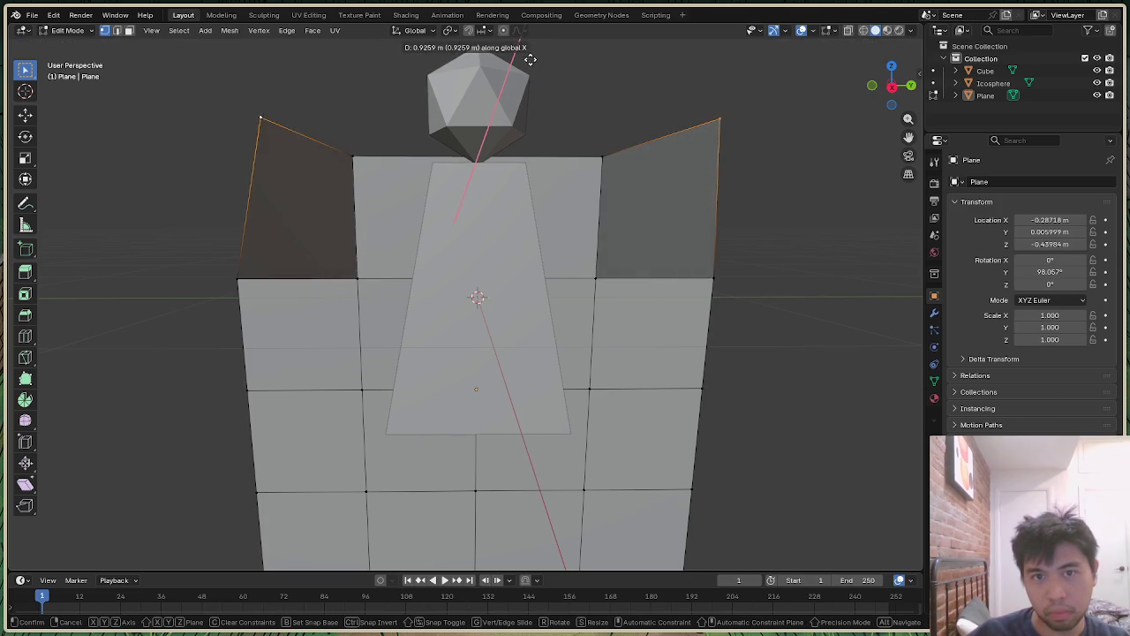
{"action": "left_click", "coordinate": [558, 85]}
{"action": "mouse_move", "coordinate": [888, 85]}
{"action": "left_mouse_down"}
{"action": "mouse_move", "coordinate": [870, 97]}
{"action": "mouse_move", "coordinate": [886, 96]}
{"action": "left_mouse_up"}
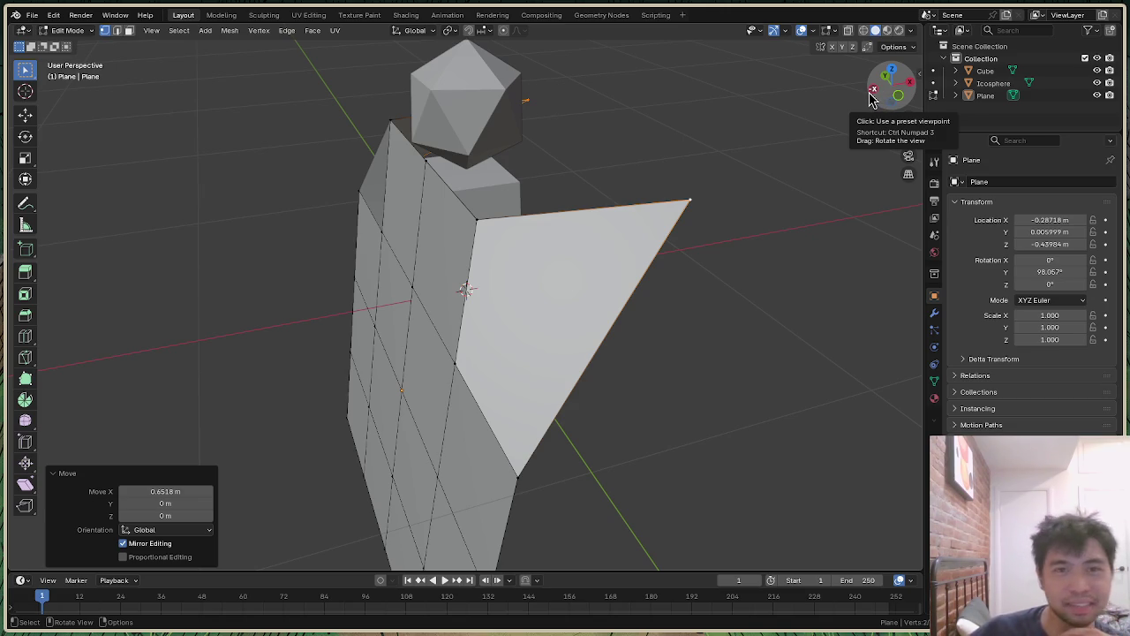
{"action": "mouse_move", "coordinate": [870, 97]}
{"action": "left_mouse_down"}
{"action": "mouse_move", "coordinate": [892, 99]}
{"action": "mouse_move", "coordinate": [883, 93]}
{"action": "left_mouse_up"}
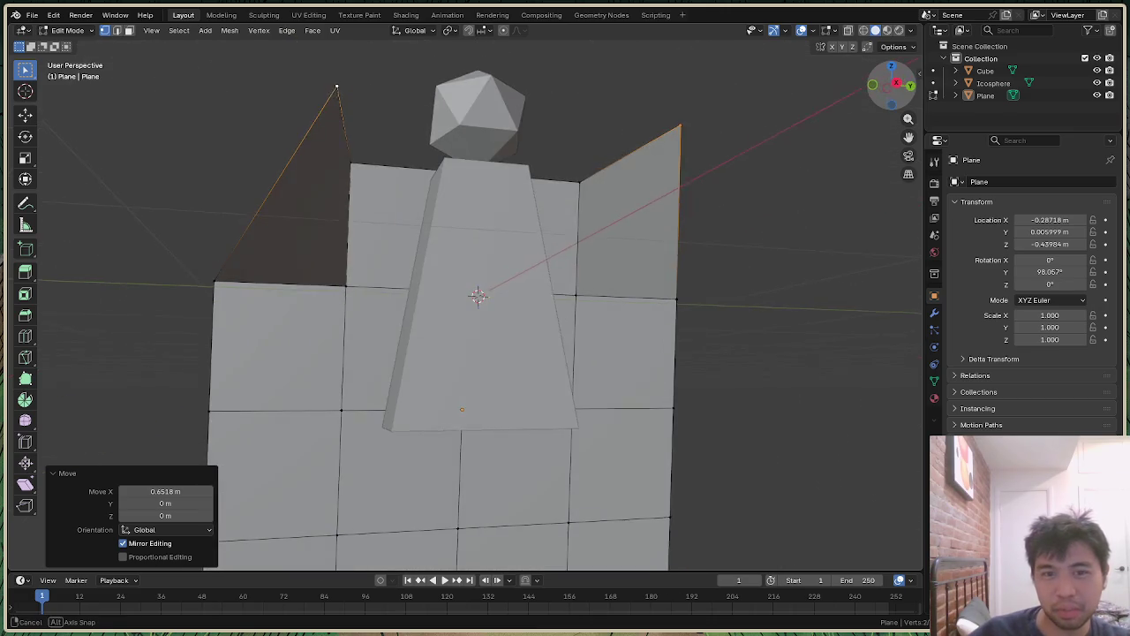
{"action": "scroll", "coordinate": [701, 320], "scroll_direction": "down", "scroll_amount": 4}
{"action": "scroll", "coordinate": [710, 319], "scroll_direction": "up", "scroll_amount": 2}
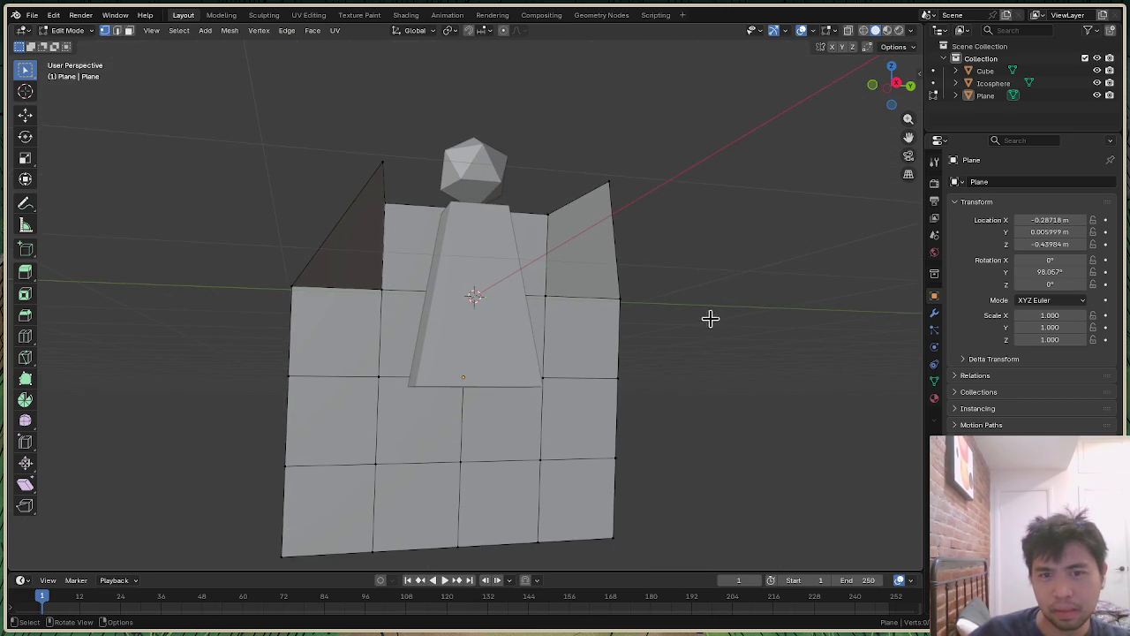
{"action": "left_click_drag", "start_coordinate": [889, 85], "coordinate": [892, 89]}
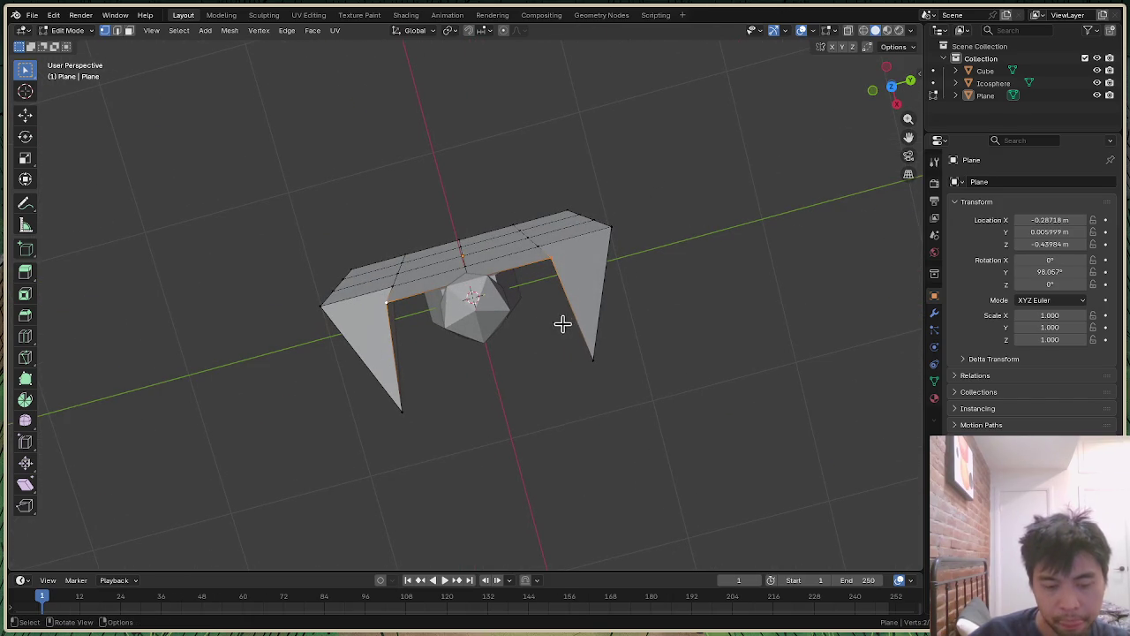
Step: Move the selected edges along X so the cloak's sides fold forward in a U-shape
{"action": "key", "text": "g"}
{"action": "key", "text": "x"}
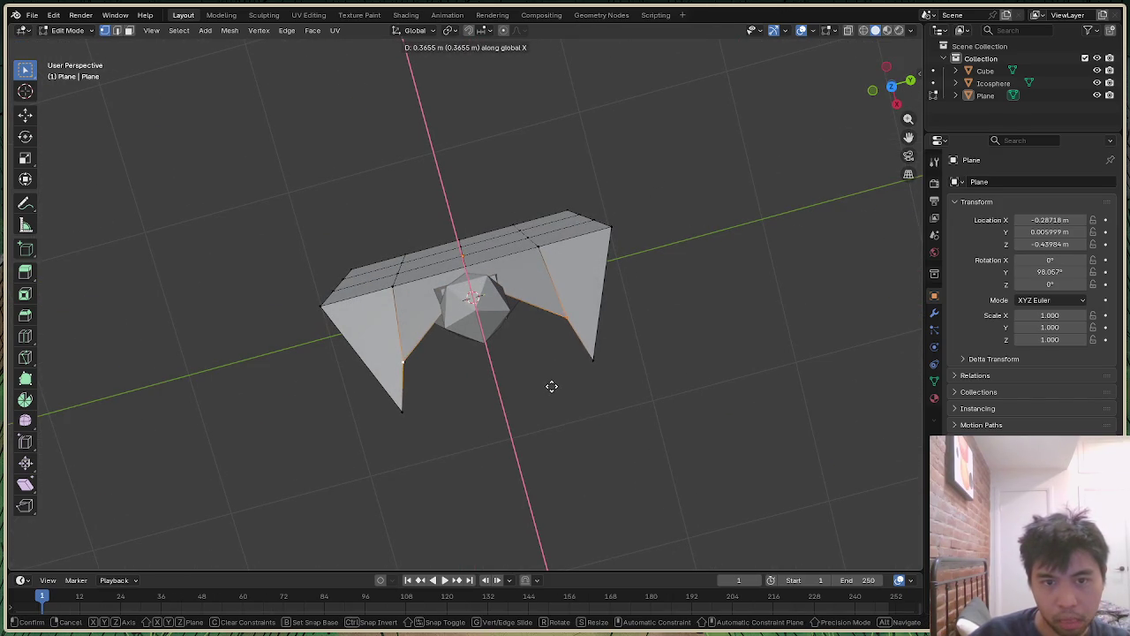
{"action": "left_click", "coordinate": [551, 386]}
{"action": "mouse_move", "coordinate": [897, 97]}
{"action": "left_mouse_down"}
{"action": "mouse_move", "coordinate": [888, 85]}
{"action": "mouse_move", "coordinate": [807, 174]}
{"action": "left_mouse_up"}
{"action": "left_click_drag", "start_coordinate": [888, 83], "coordinate": [890, 89]}
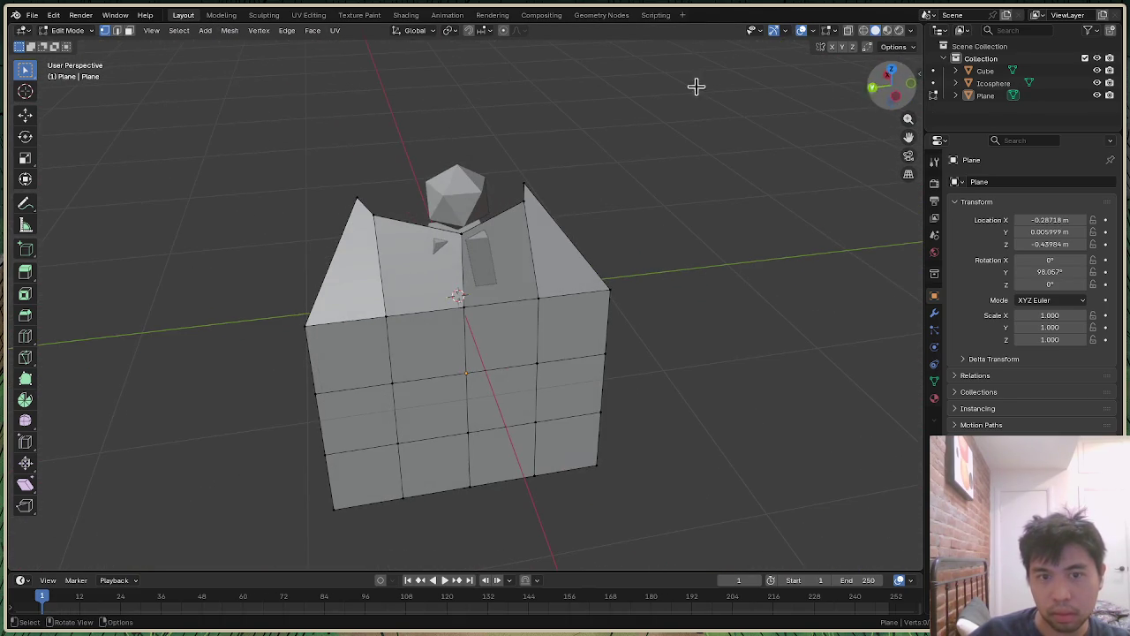
{"action": "left_click", "coordinate": [67, 30]}
Step: Reselect the cloak Plane in object mode and try moving it along X
{"action": "left_click", "coordinate": [485, 374]}
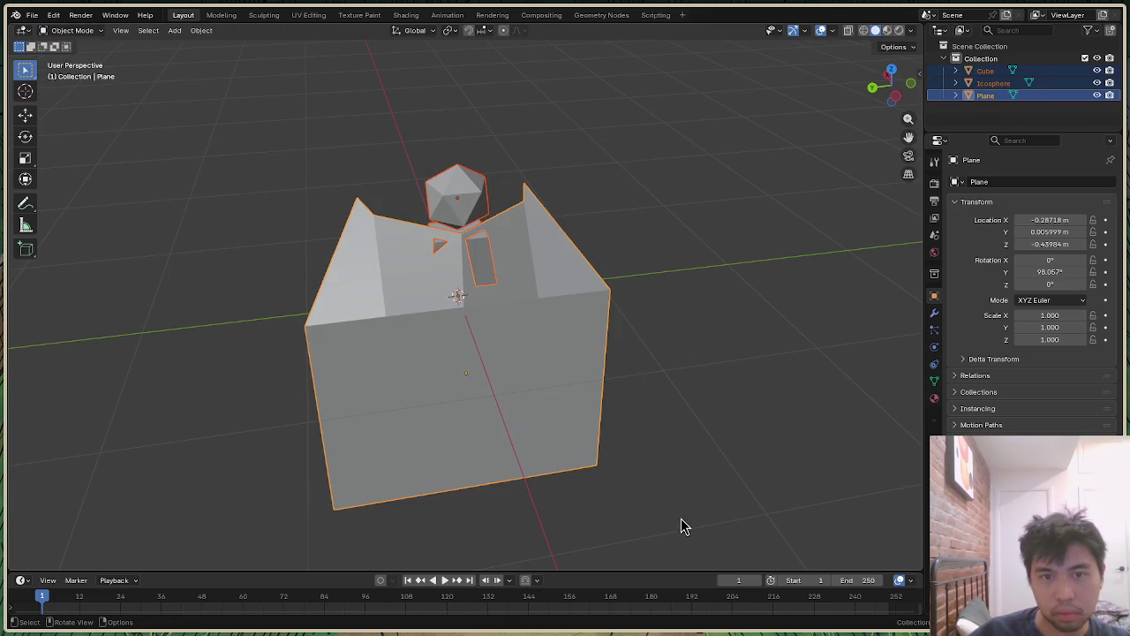
{"action": "left_click", "coordinate": [659, 391]}
{"action": "left_click", "coordinate": [542, 362]}
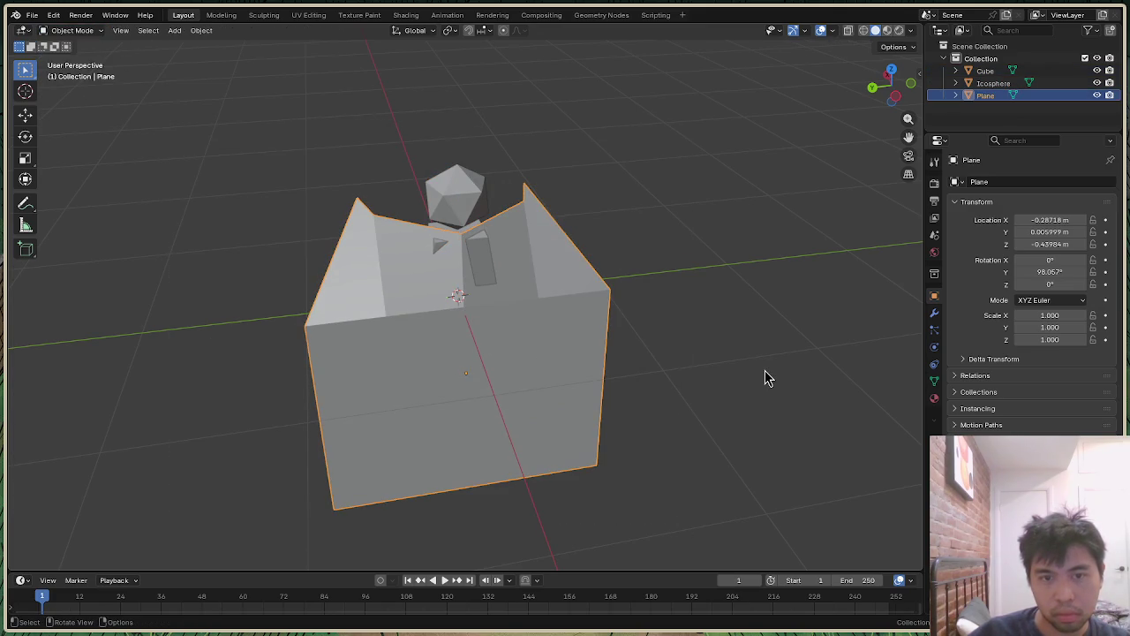
{"action": "key", "text": "g"}
{"action": "key", "text": "x"}
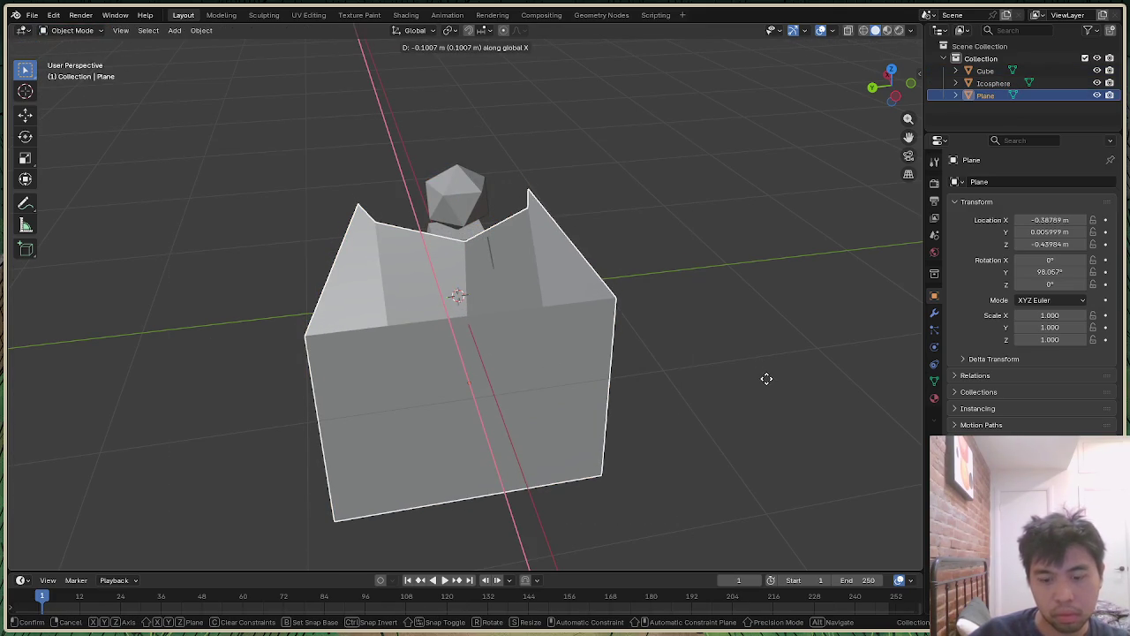
{"action": "left_click", "coordinate": [766, 377]}
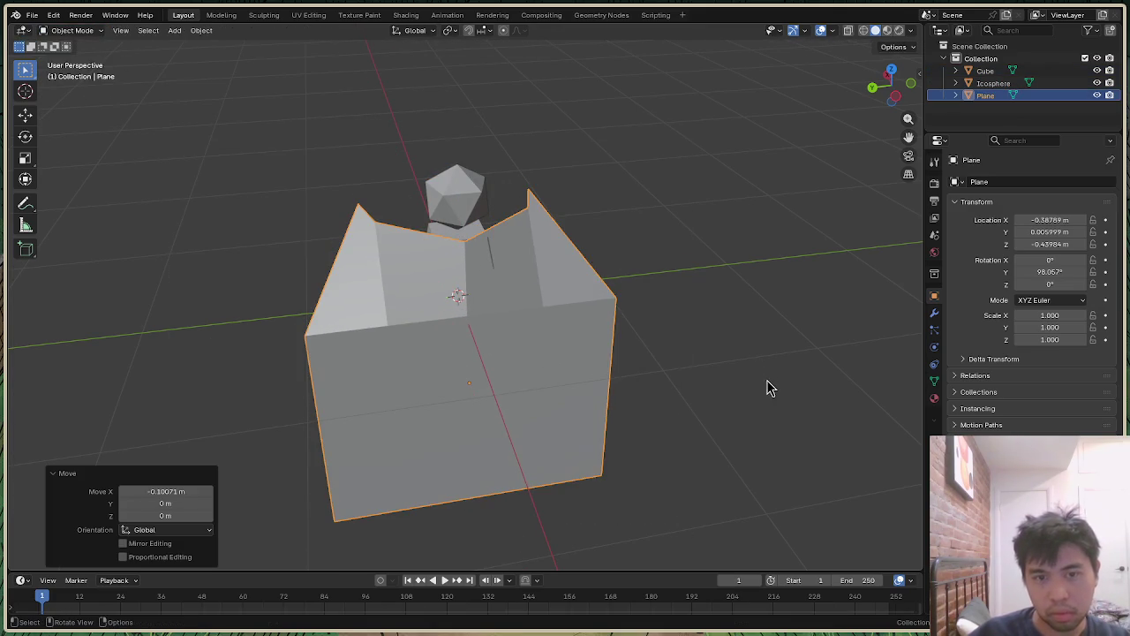
Step: Undo the X move and slide the Plane along Y instead
{"action": "key", "text": "ctrl+z"}
{"action": "key", "text": "g"}
{"action": "key", "text": "y"}
{"action": "left_click", "coordinate": [586, 347]}
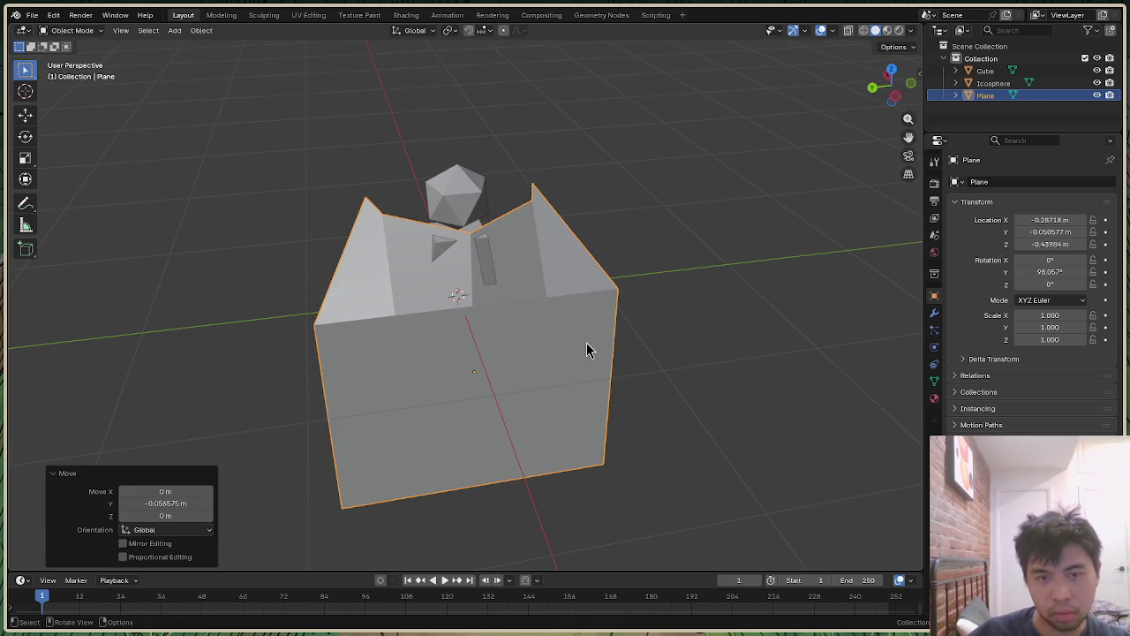
{"action": "key", "text": "g"}
{"action": "key", "text": "y"}
{"action": "type", "text": "0"}
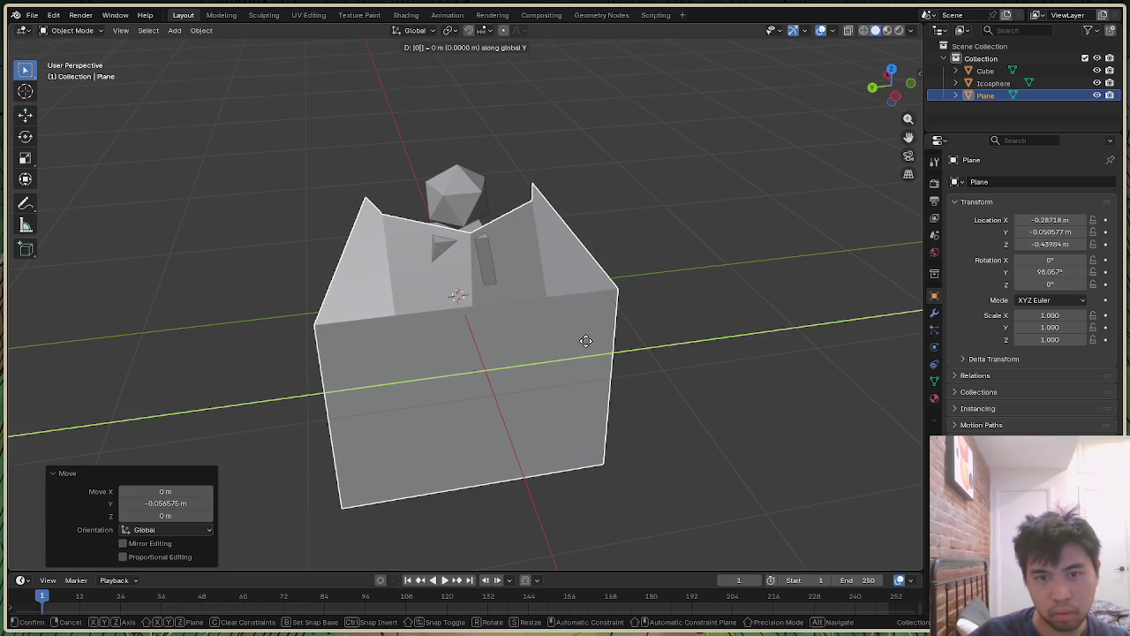
{"action": "key", "text": "Return"}
Step: Reset the Plane's Y offset to 0 and view the model from the side
{"action": "key", "text": "g"}
{"action": "key", "text": "y"}
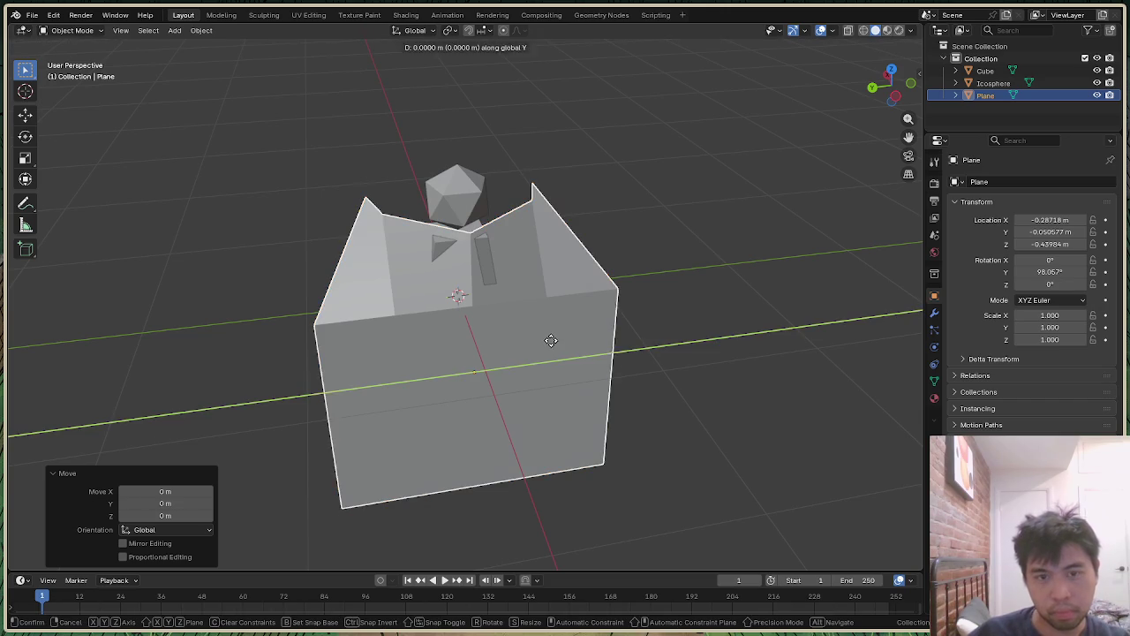
{"action": "type", "text": "0"}
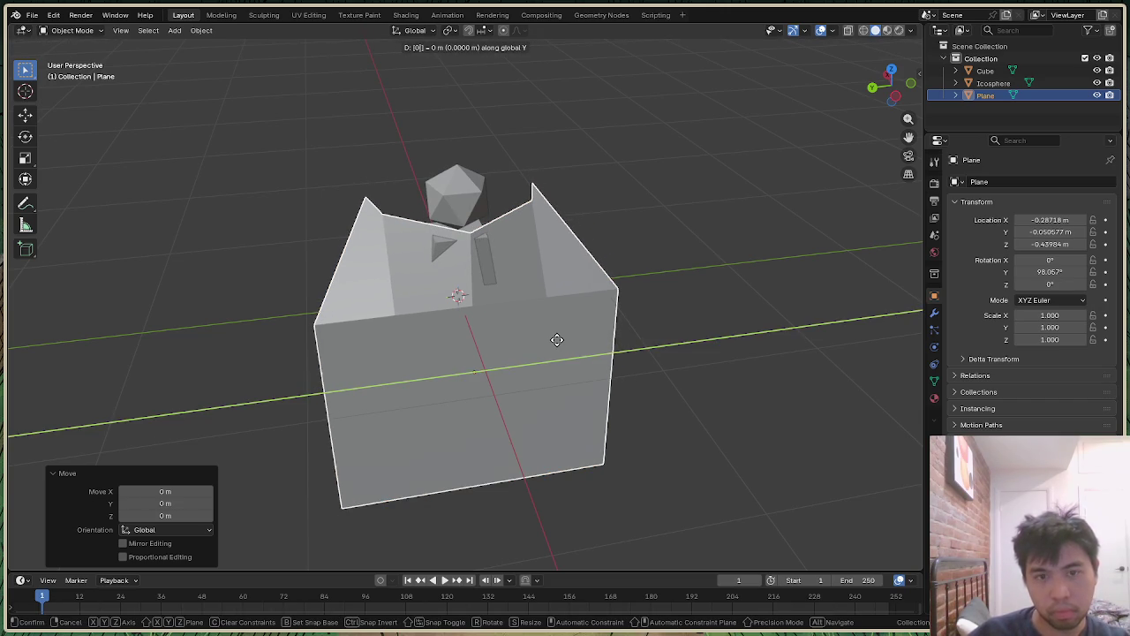
{"action": "key", "text": "Return"}
{"action": "mouse_move", "coordinate": [890, 88]}
{"action": "left_mouse_down"}
{"action": "mouse_move", "coordinate": [847, 114]}
{"action": "mouse_move", "coordinate": [894, 85]}
{"action": "left_mouse_up"}
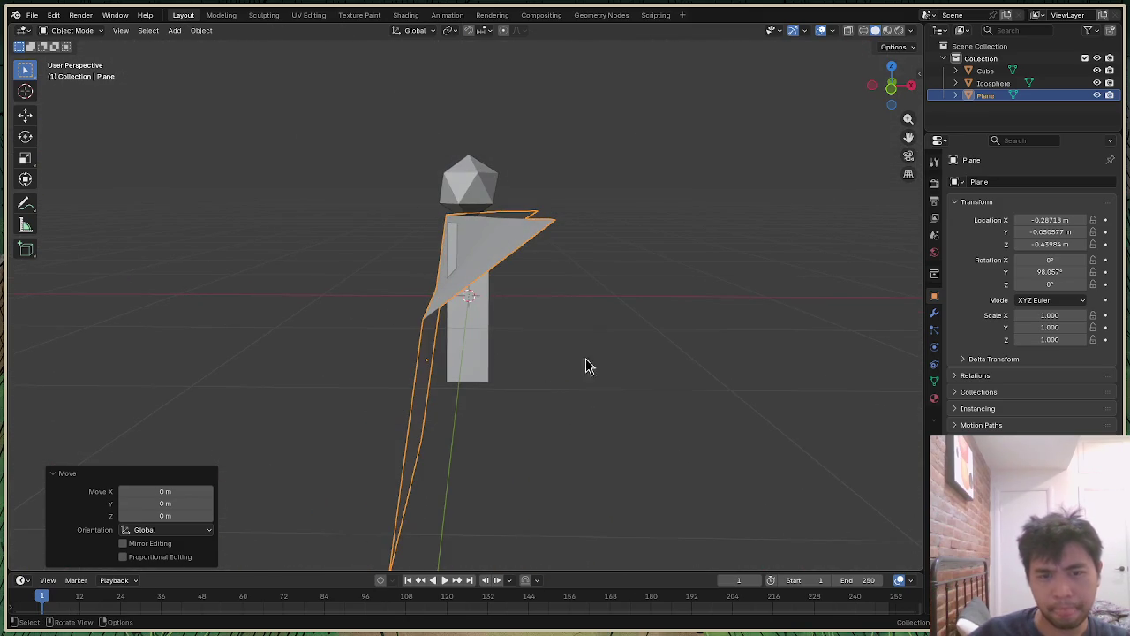
Step: Shift the cloak Plane left to about X −0.40 m, keeping its Y at 0
{"action": "key", "text": "g"}
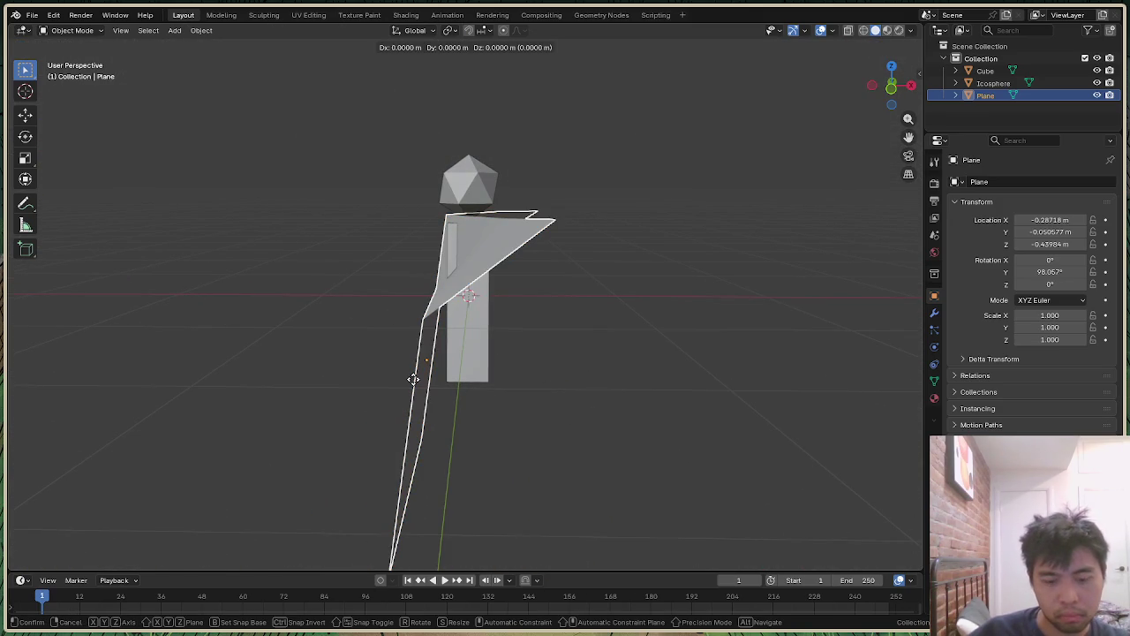
{"action": "left_click", "coordinate": [397, 384]}
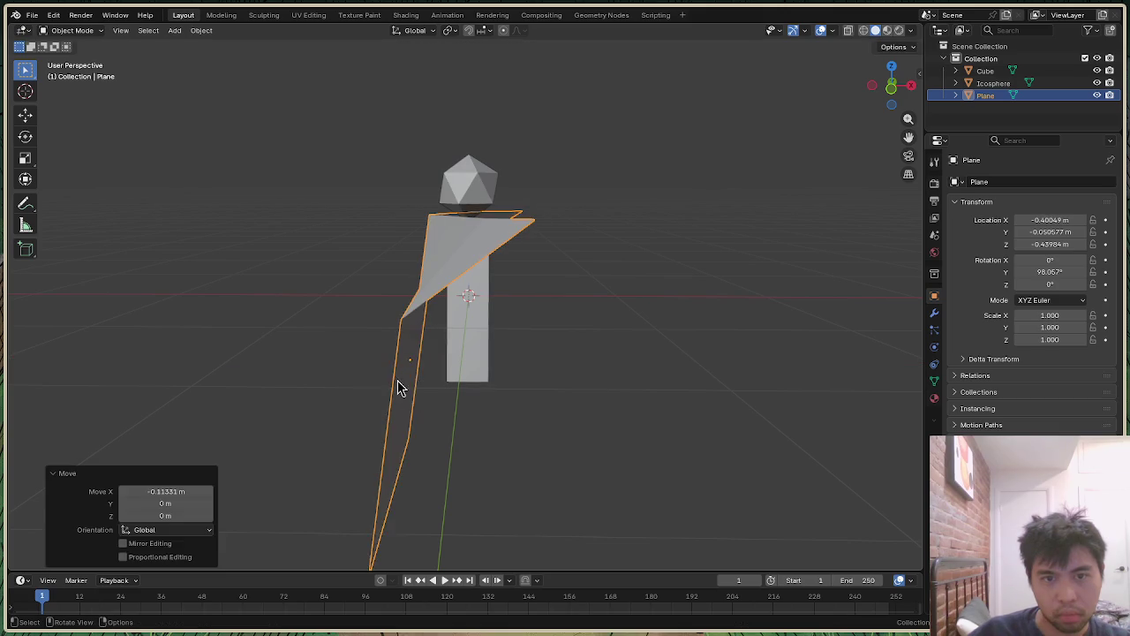
{"action": "left_click", "coordinate": [900, 106]}
{"action": "mouse_move", "coordinate": [901, 106]}
{"action": "left_mouse_down"}
{"action": "mouse_move", "coordinate": [894, 88]}
{"action": "mouse_move", "coordinate": [776, 150]}
{"action": "left_mouse_up"}
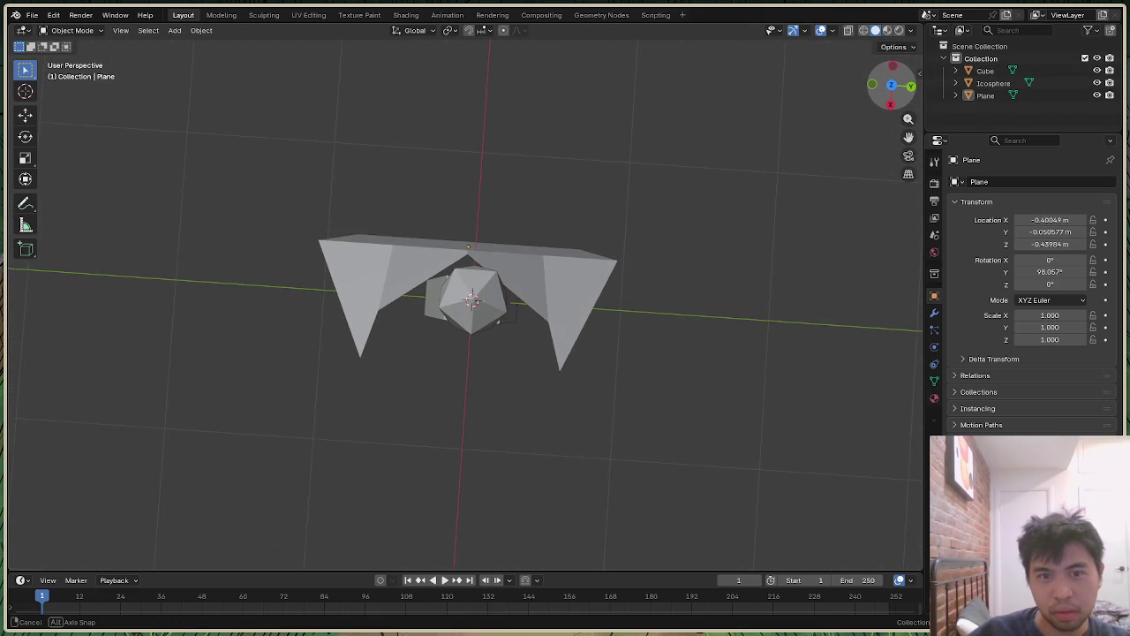
{"action": "left_click", "coordinate": [565, 259]}
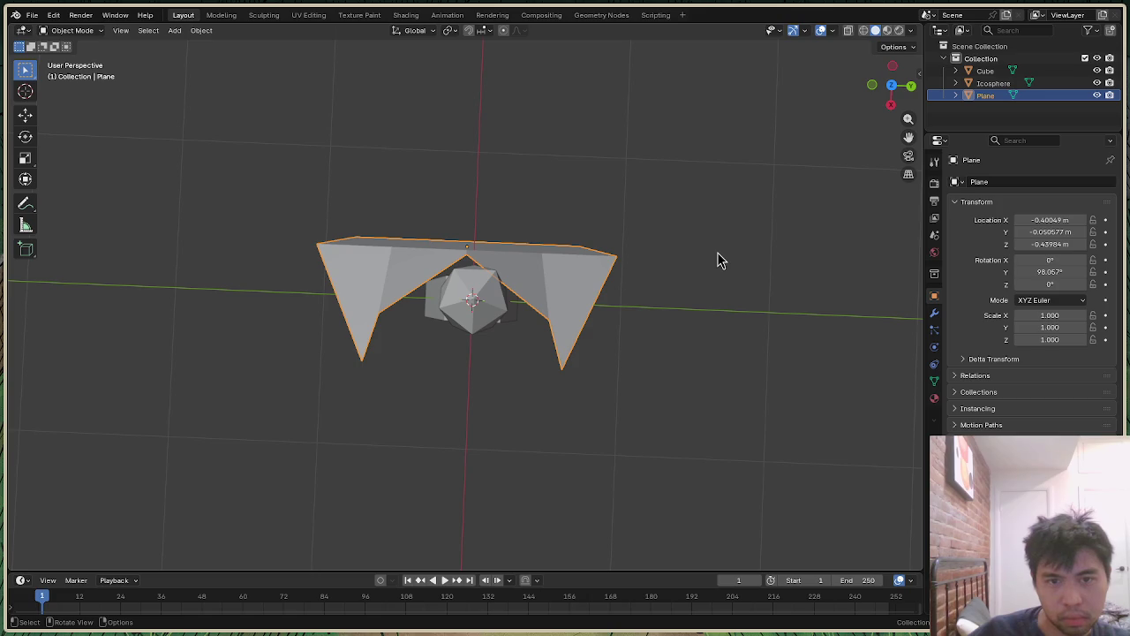
{"action": "type", "text": "gx"}
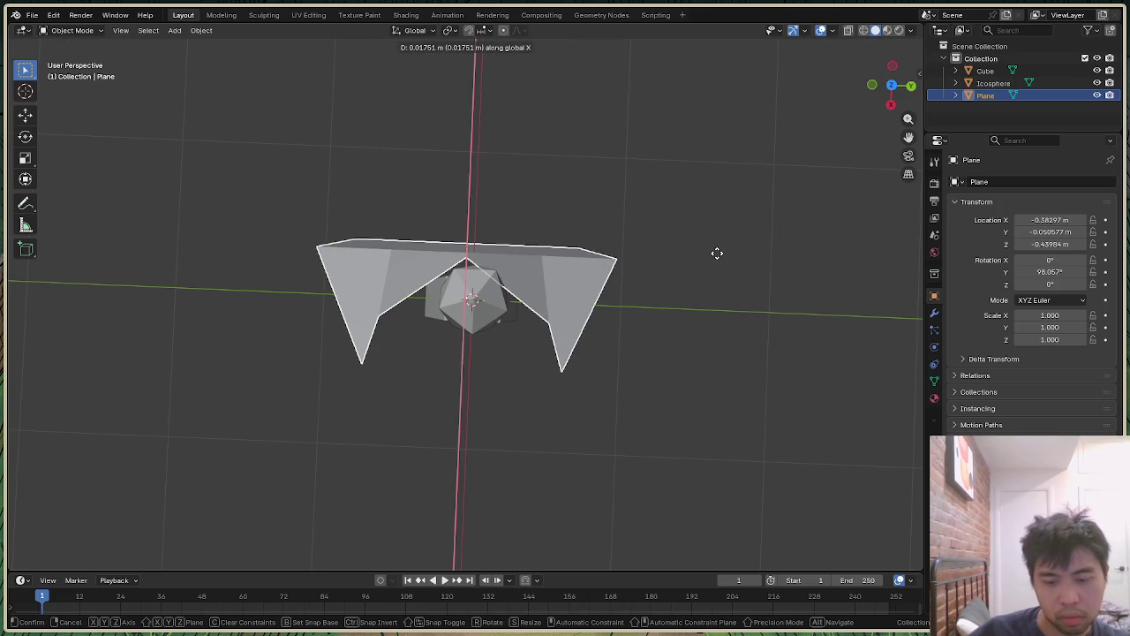
{"action": "type", "text": "0"}
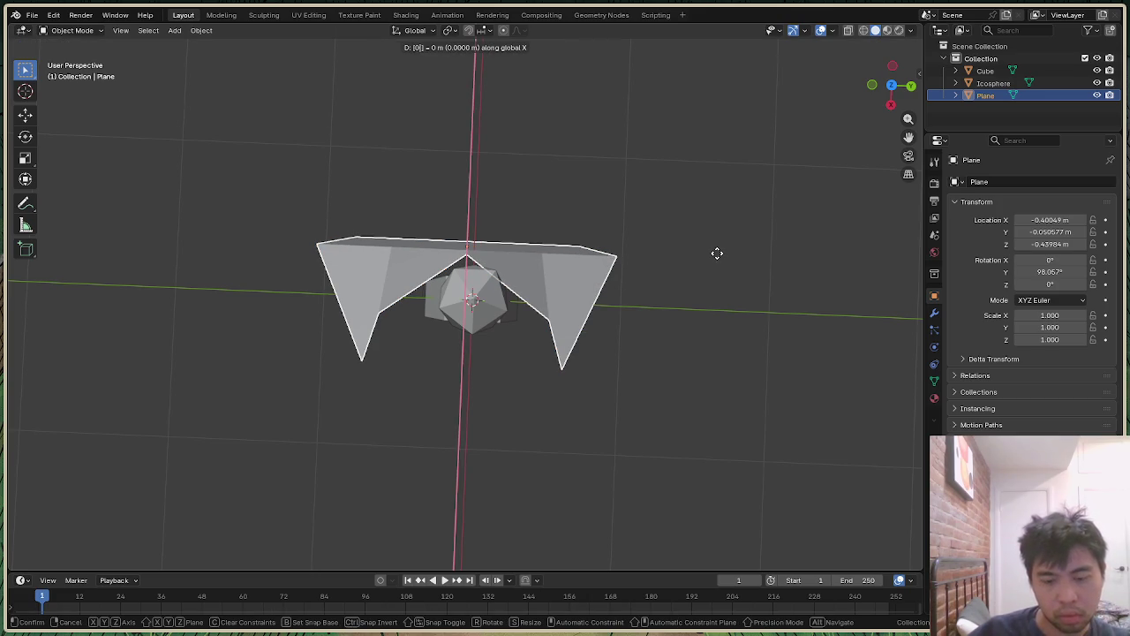
{"action": "type", "text": "y"}
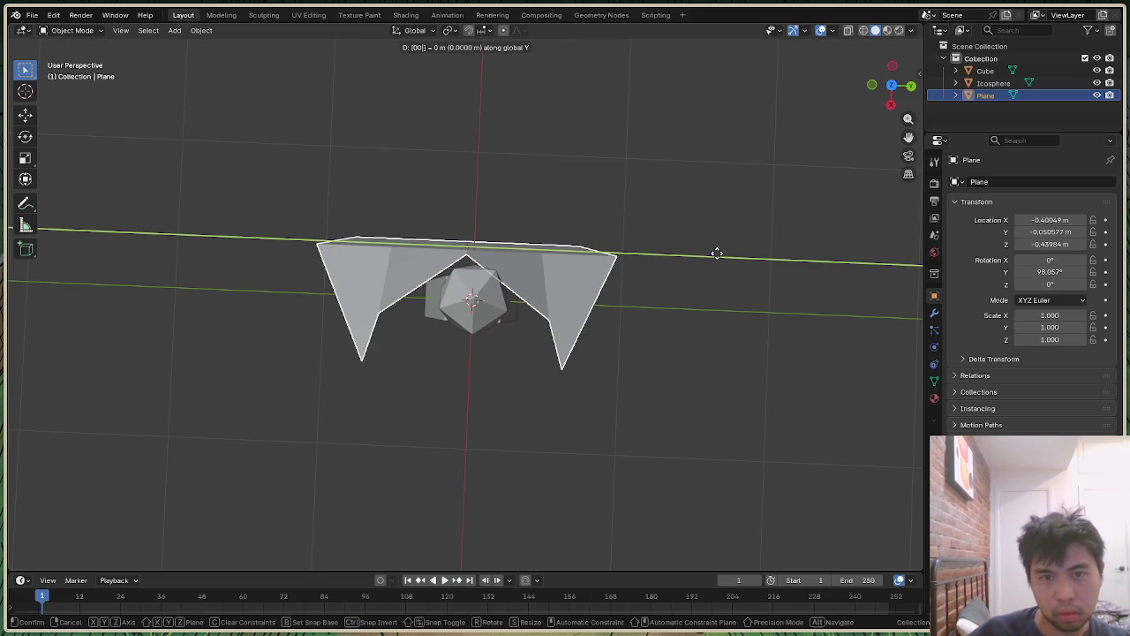
{"action": "key", "text": "Return"}
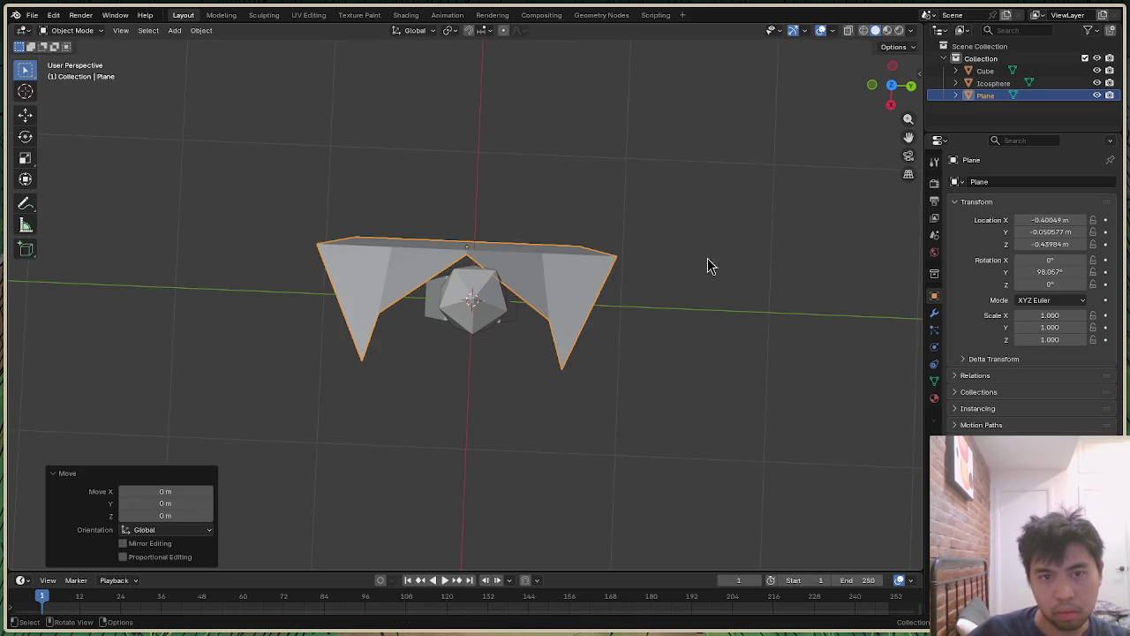
{"action": "left_click", "coordinate": [601, 282]}
Step: Nudge the Plane along Y to about −0.082 m and check it from above
{"action": "key", "text": "g"}
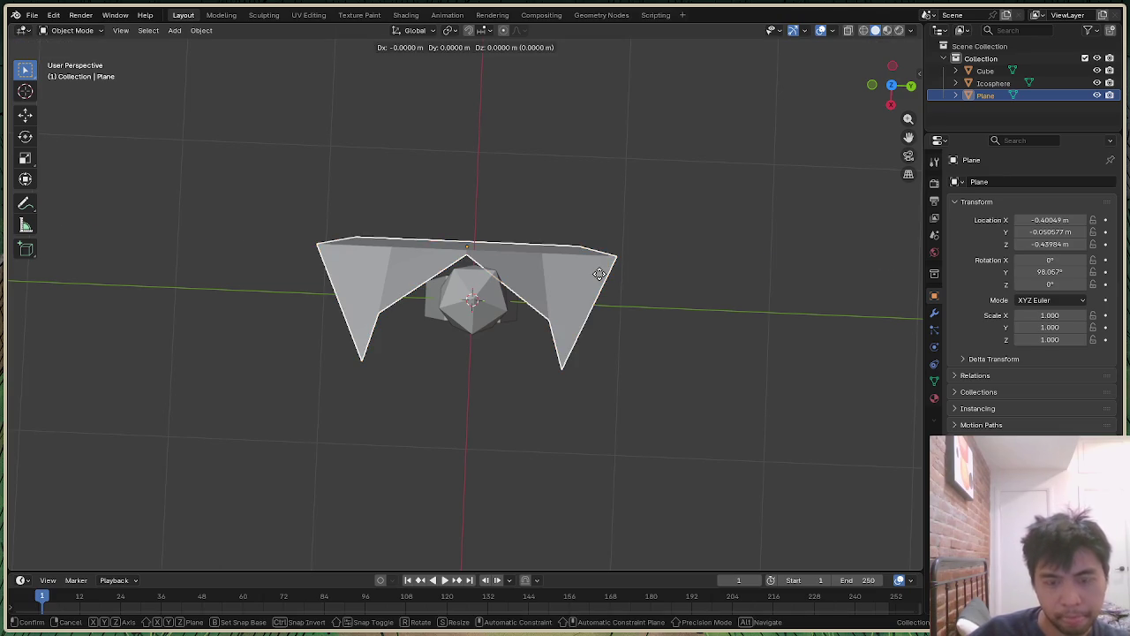
{"action": "key", "text": "y"}
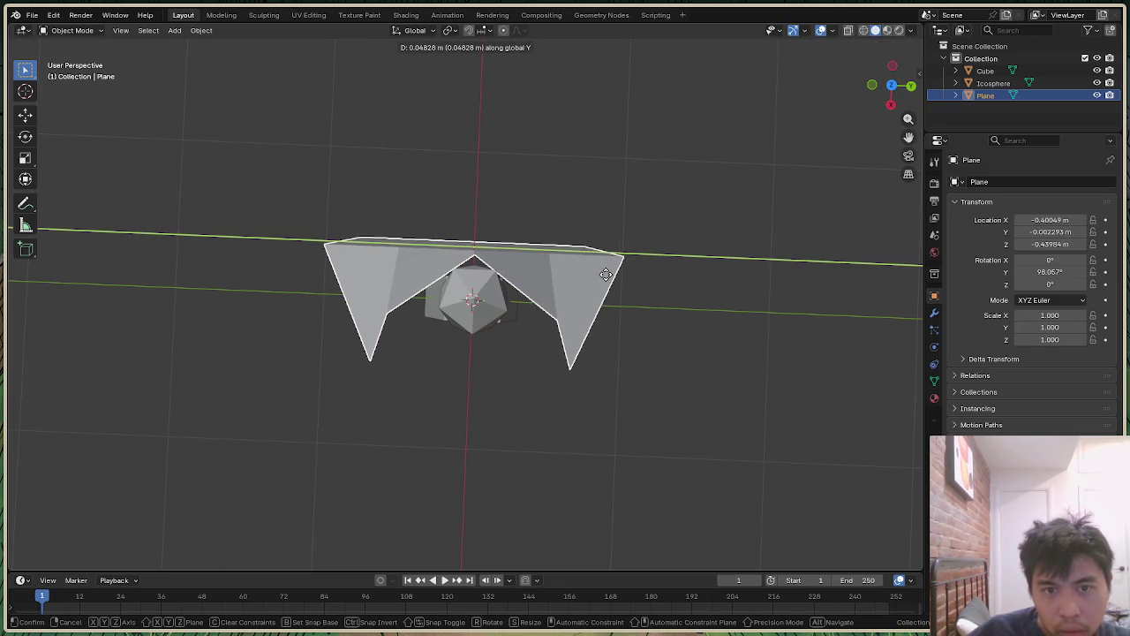
{"action": "left_click", "coordinate": [609, 277]}
{"action": "left_click", "coordinate": [732, 203]}
{"action": "mouse_move", "coordinate": [900, 102]}
{"action": "left_mouse_down"}
{"action": "mouse_move", "coordinate": [896, 141]}
{"action": "mouse_move", "coordinate": [821, 221]}
{"action": "mouse_move", "coordinate": [597, 374]}
{"action": "left_mouse_up"}
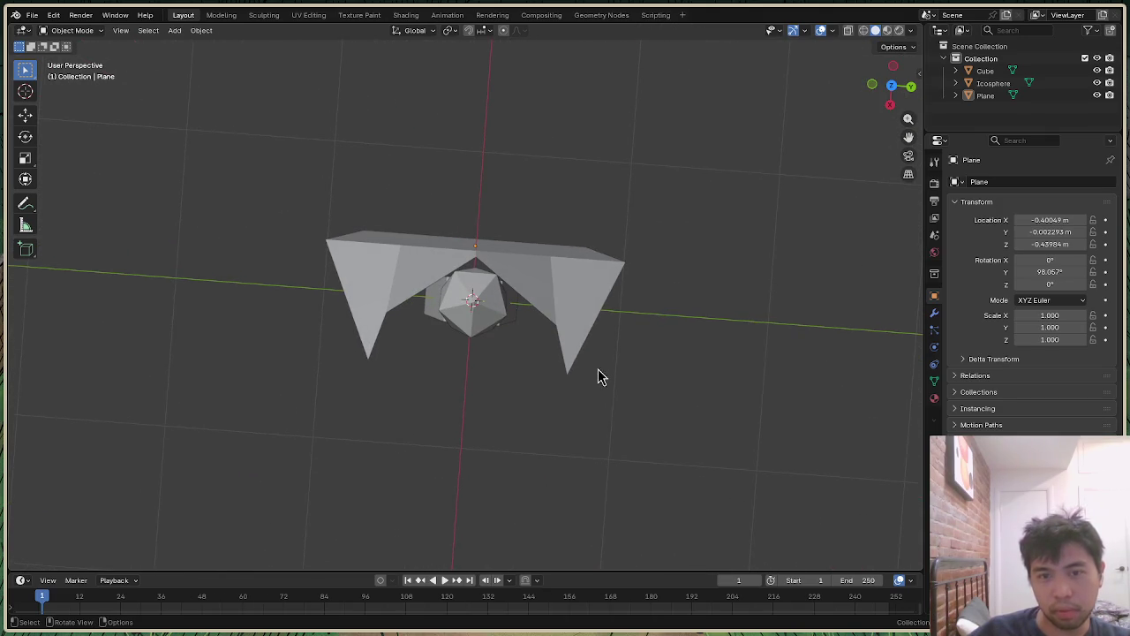
Step: Enter Edit Mode on the cloak and scale its tip vertices inward along Y
{"action": "left_click", "coordinate": [72, 30]}
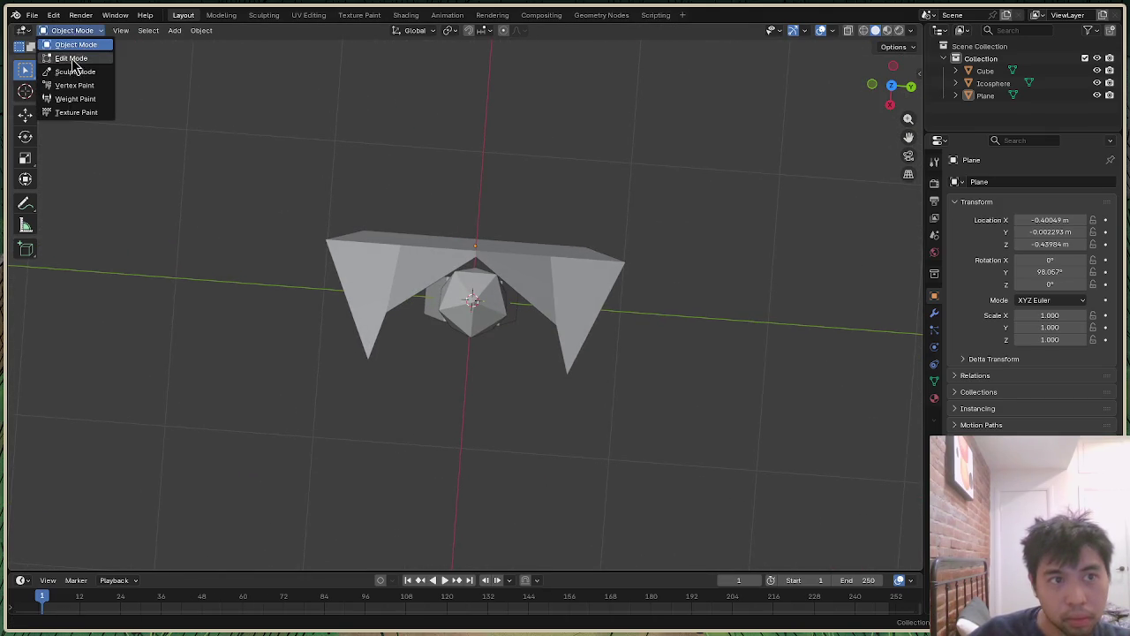
{"action": "left_click", "coordinate": [70, 59]}
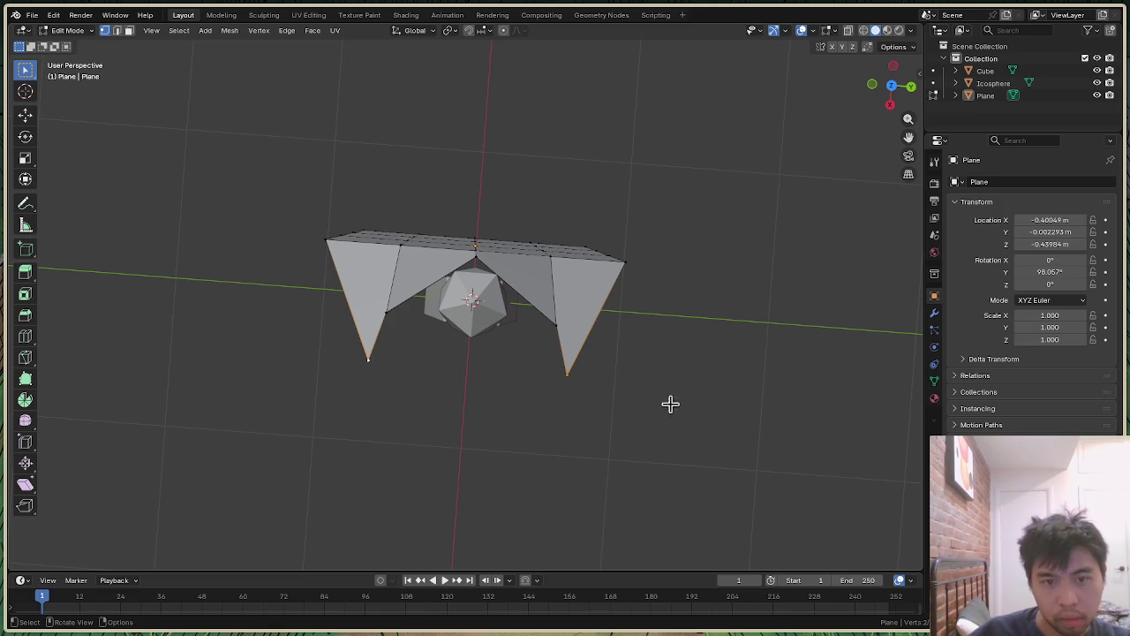
{"action": "key", "text": "s"}
{"action": "key", "text": "y"}
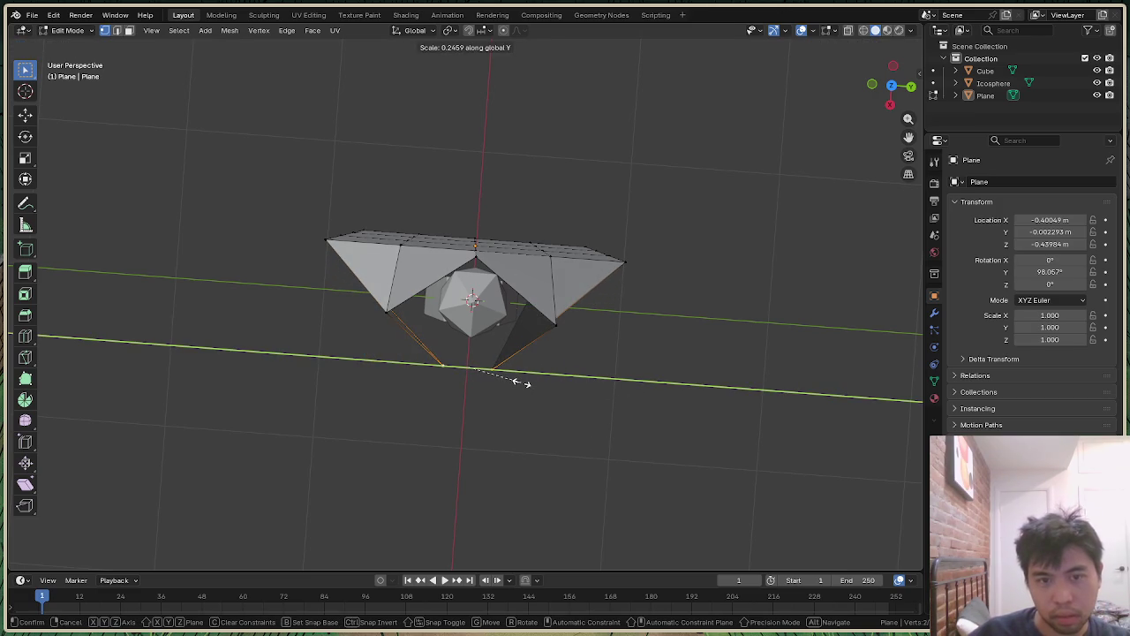
{"action": "left_click", "coordinate": [521, 381]}
Step: Scale another set of cloak vertices inward along Y and view the figure head-on
{"action": "left_click", "coordinate": [555, 325]}
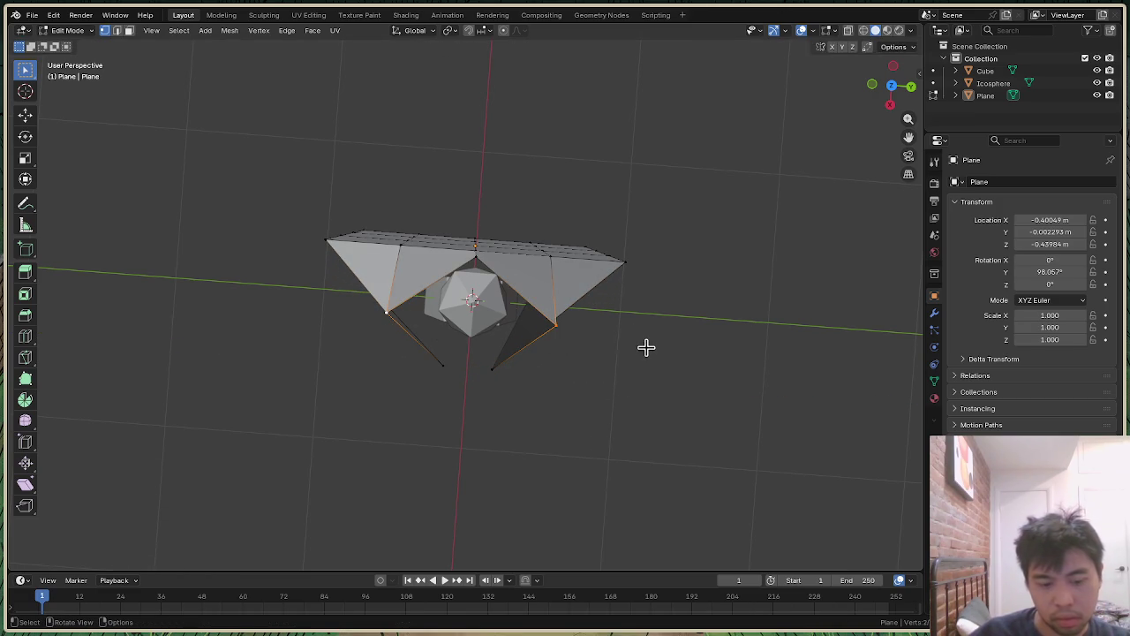
{"action": "key", "text": "s"}
{"action": "key", "text": "y"}
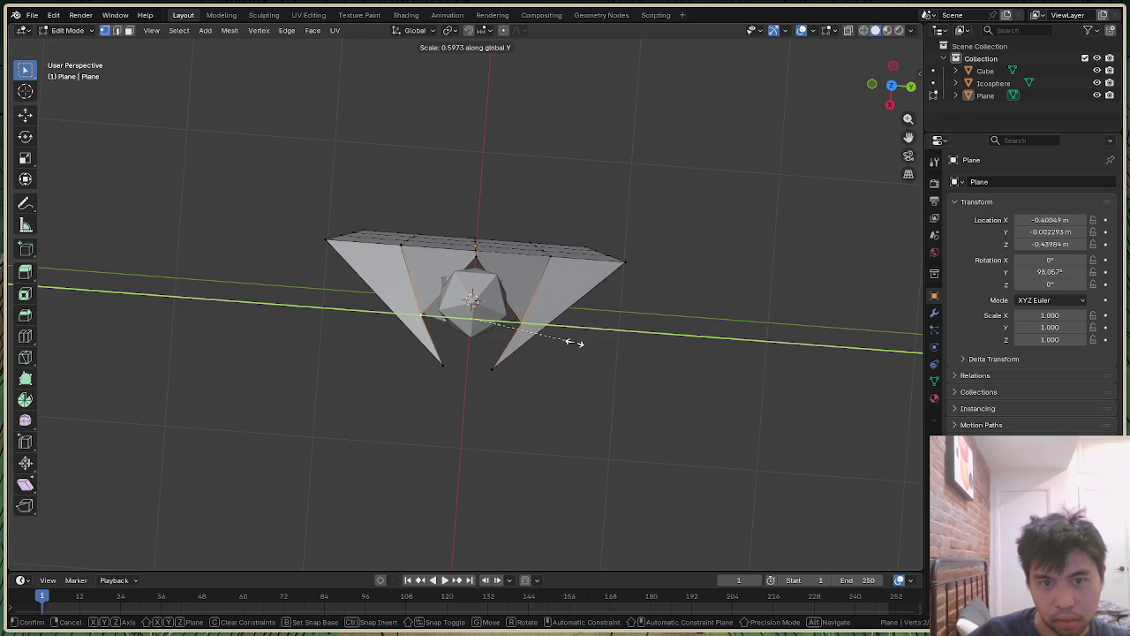
{"action": "left_click", "coordinate": [575, 338]}
{"action": "left_click_drag", "start_coordinate": [890, 87], "coordinate": [892, 86]}
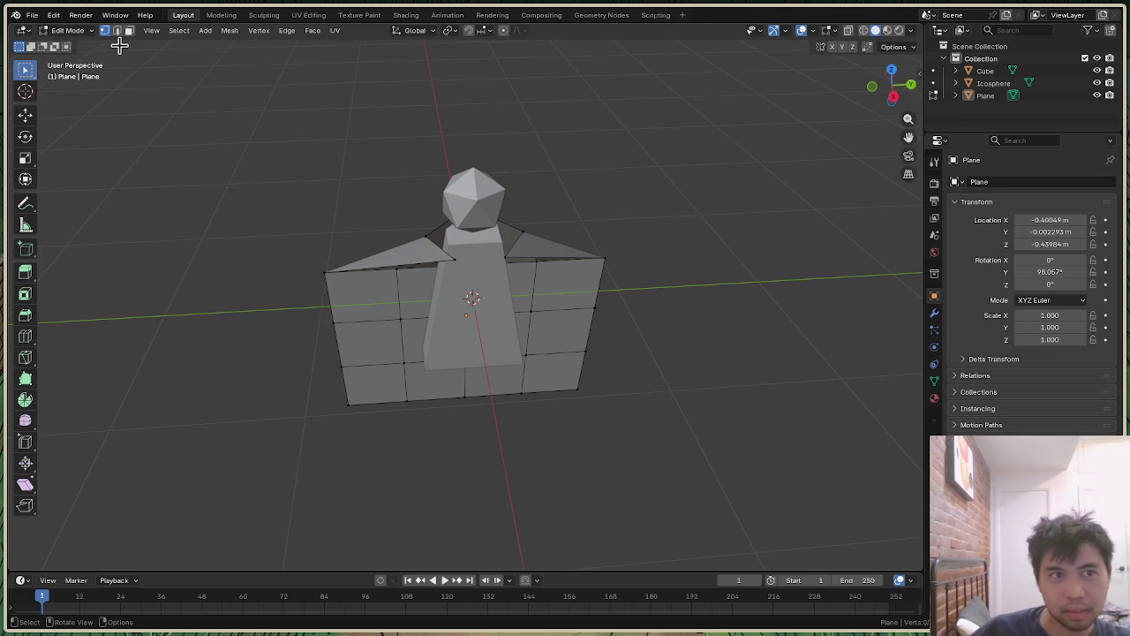
{"action": "left_click", "coordinate": [69, 30]}
Step: Return to Object Mode and set the cloak Plane's Y position to 0
{"action": "left_click", "coordinate": [79, 44]}
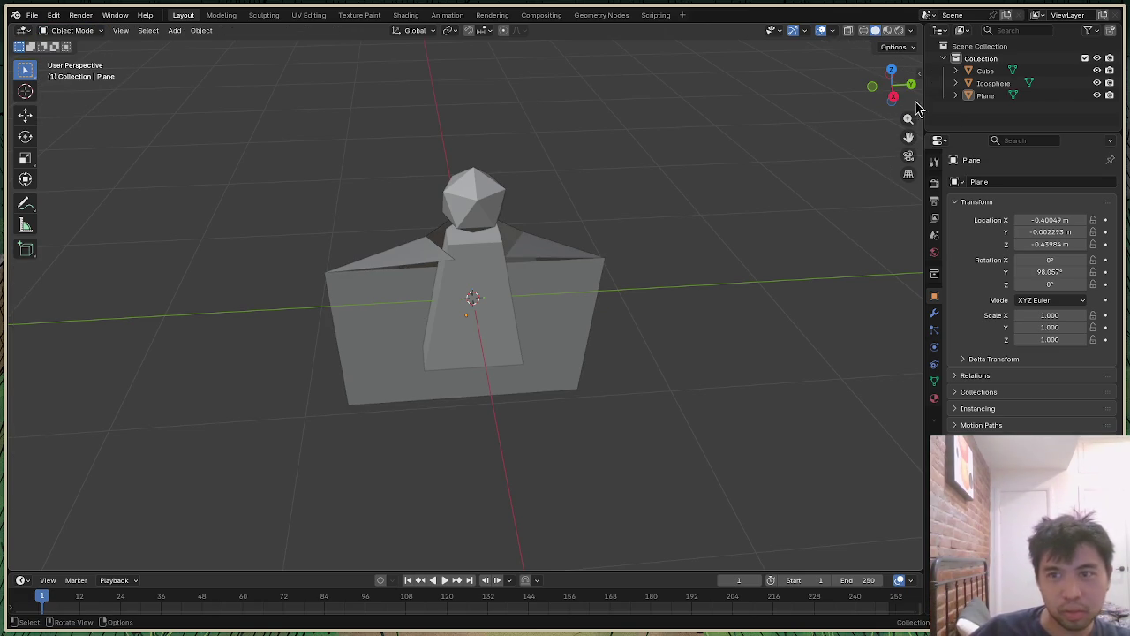
{"action": "left_click_drag", "start_coordinate": [893, 88], "coordinate": [904, 88]}
{"action": "left_click", "coordinate": [570, 314]}
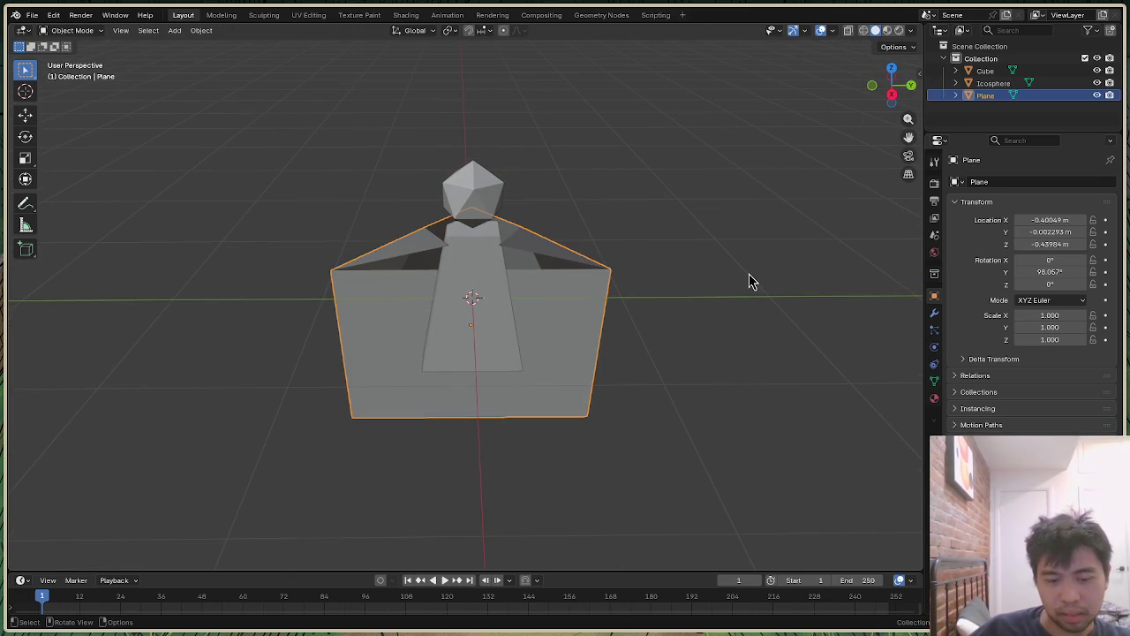
{"action": "key", "text": "g"}
{"action": "type", "text": "y"}
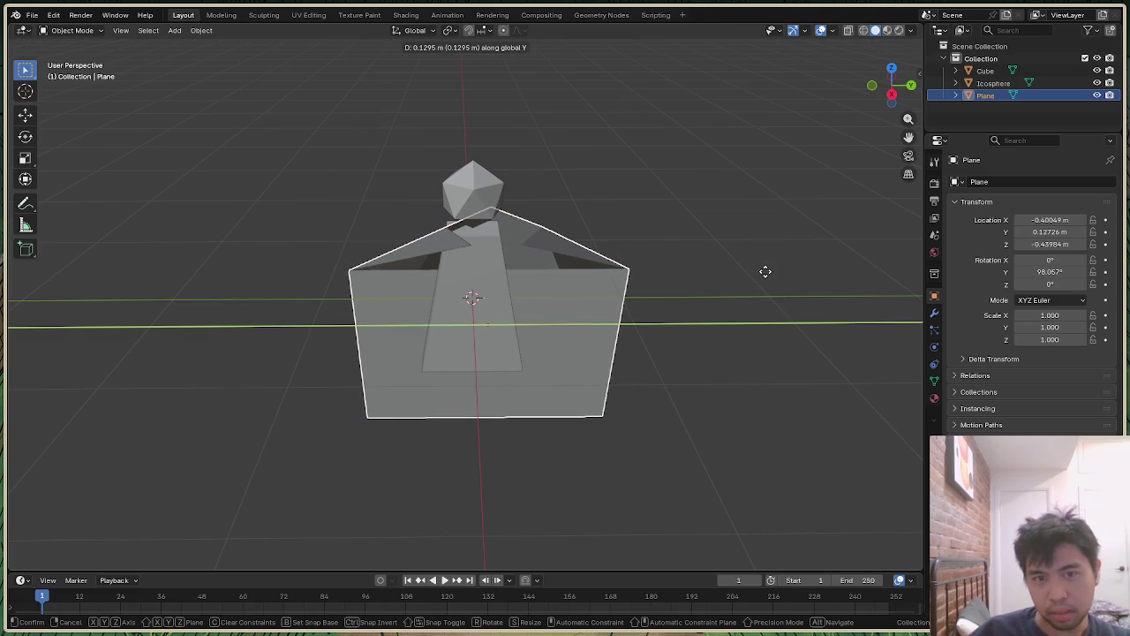
{"action": "type", "text": "0"}
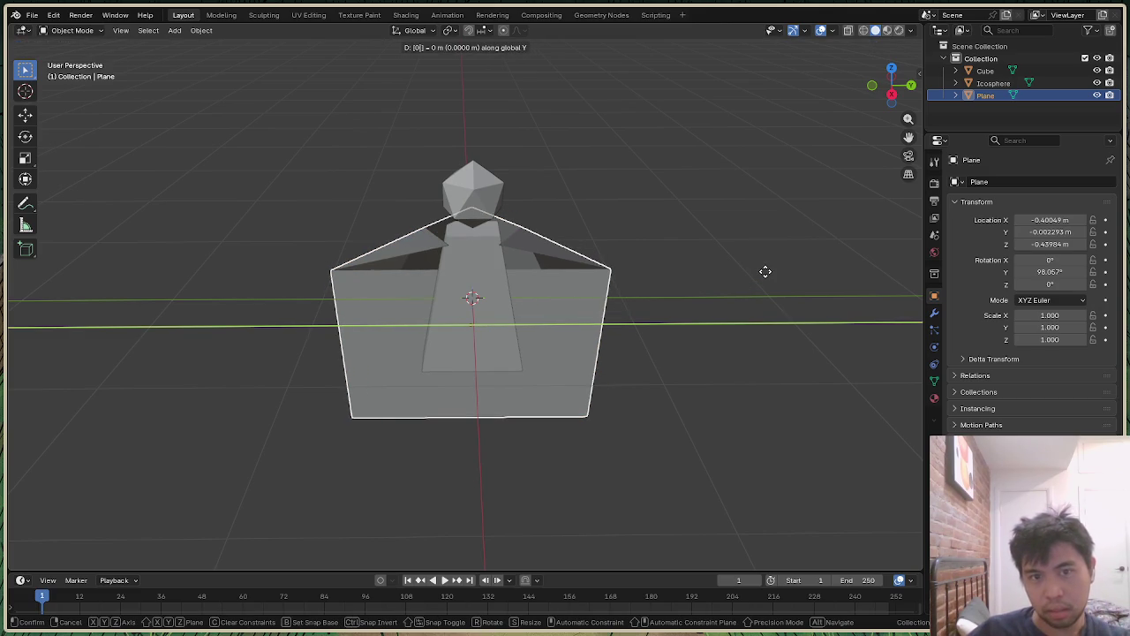
{"action": "key", "text": "Return"}
Step: Check the cloak's alignment around the body from a top view
{"action": "mouse_move", "coordinate": [891, 86]}
{"action": "left_mouse_down"}
{"action": "mouse_move", "coordinate": [891, 115]}
{"action": "mouse_move", "coordinate": [609, 111]}
{"action": "left_mouse_up"}
{"action": "left_click", "coordinate": [533, 300]}
{"action": "left_click", "coordinate": [839, 146]}
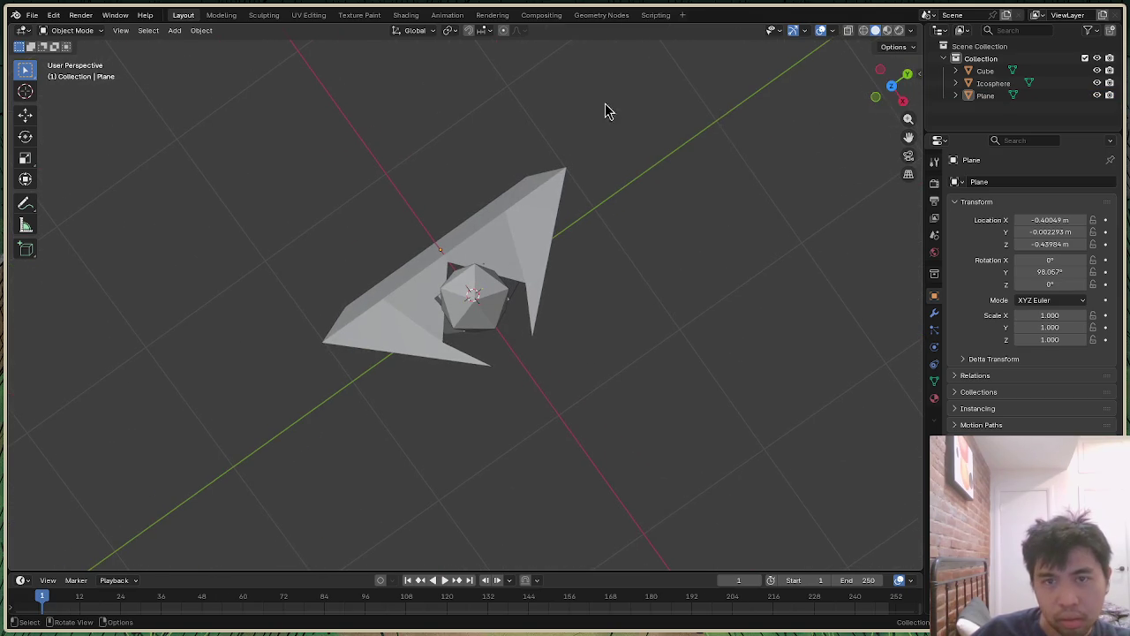
{"action": "left_click", "coordinate": [892, 89]}
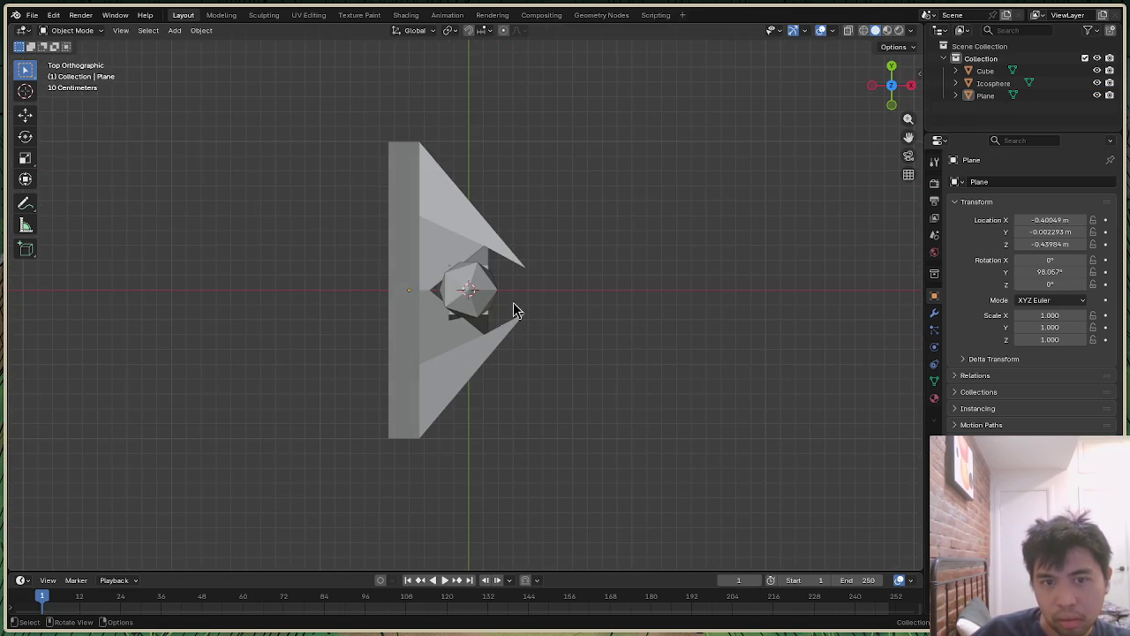
{"action": "left_click", "coordinate": [452, 323]}
{"action": "left_click", "coordinate": [465, 342]}
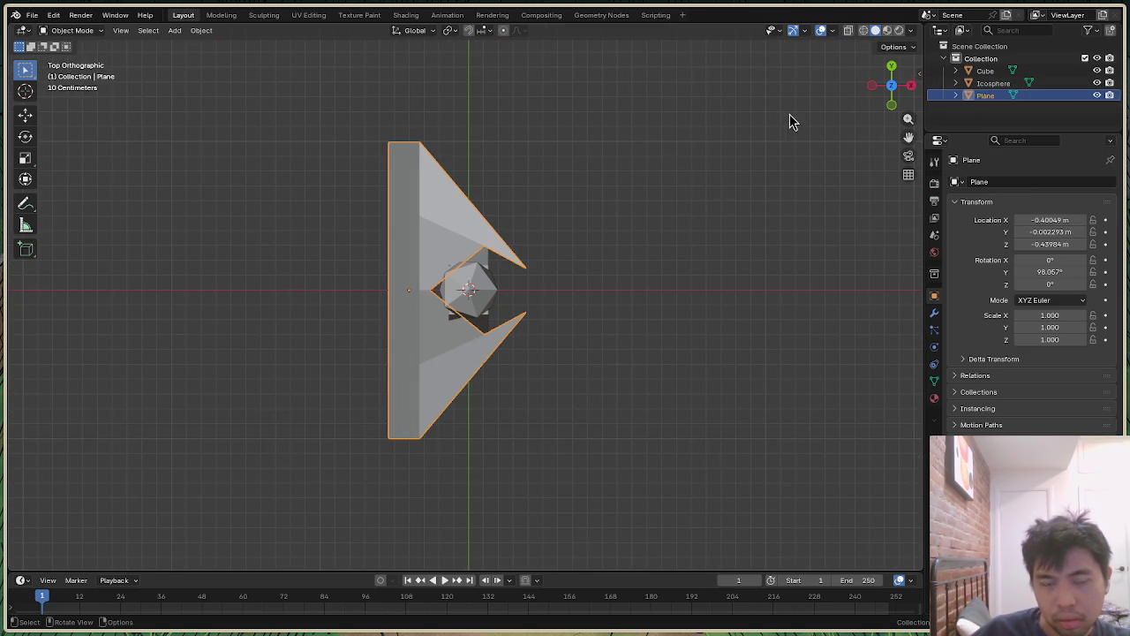
{"action": "left_click_drag", "start_coordinate": [892, 86], "coordinate": [496, 351]}
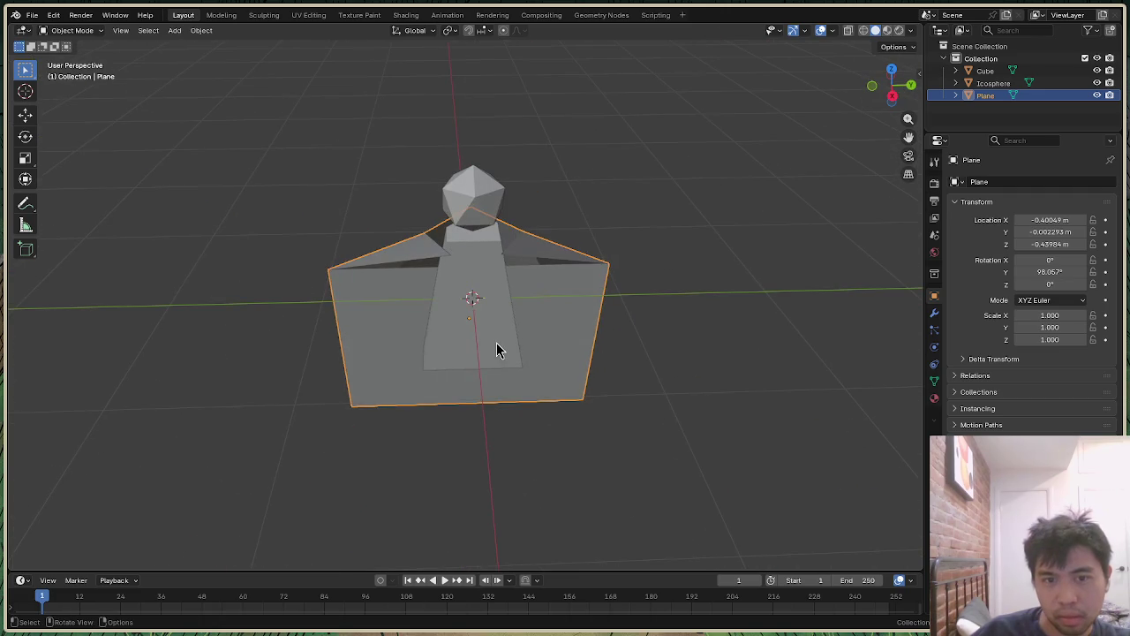
Step: Set the block body's Y position to 0
{"action": "left_click", "coordinate": [497, 343]}
{"action": "type", "text": "gy0"}
{"action": "key", "text": "Return"}
{"action": "left_click_drag", "start_coordinate": [888, 83], "coordinate": [897, 81]}
Step: Keep the icosphere head centred at Y 0
{"action": "left_click", "coordinate": [484, 188]}
{"action": "key", "text": "g"}
{"action": "type", "text": "y0"}
{"action": "key", "text": "Return"}
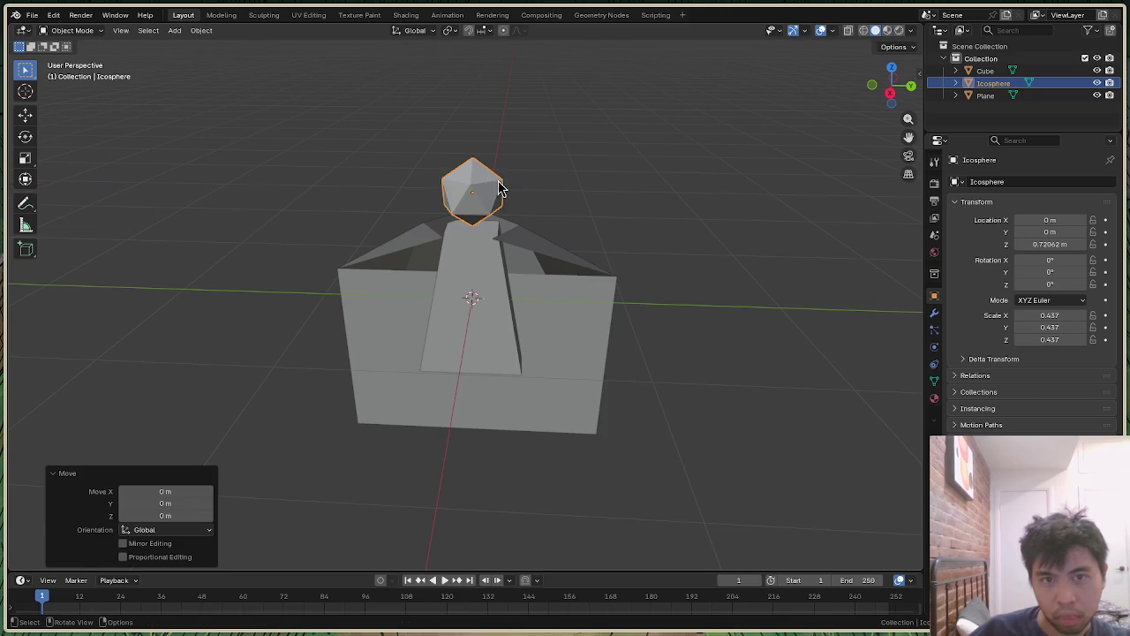
{"action": "left_click", "coordinate": [681, 132]}
Step: View the figure from a low front angle and select the cloak Plane
{"action": "left_click_drag", "start_coordinate": [890, 94], "coordinate": [895, 83]}
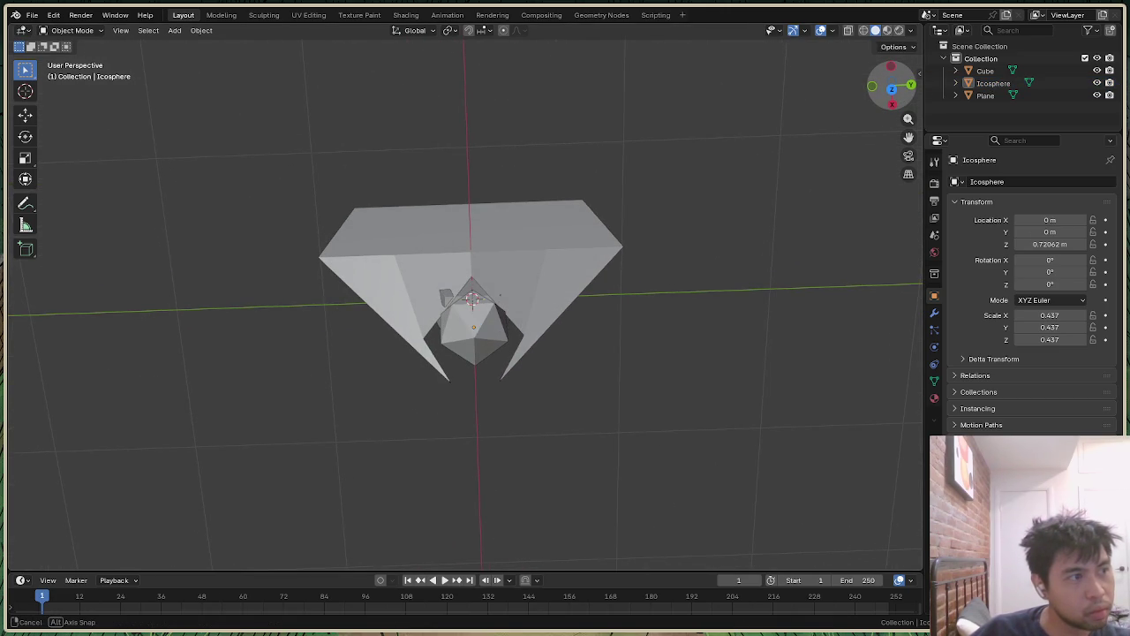
{"action": "mouse_move", "coordinate": [895, 83]}
{"action": "left_mouse_down"}
{"action": "mouse_move", "coordinate": [894, 98]}
{"action": "mouse_move", "coordinate": [871, 97]}
{"action": "mouse_move", "coordinate": [892, 86]}
{"action": "left_mouse_up"}
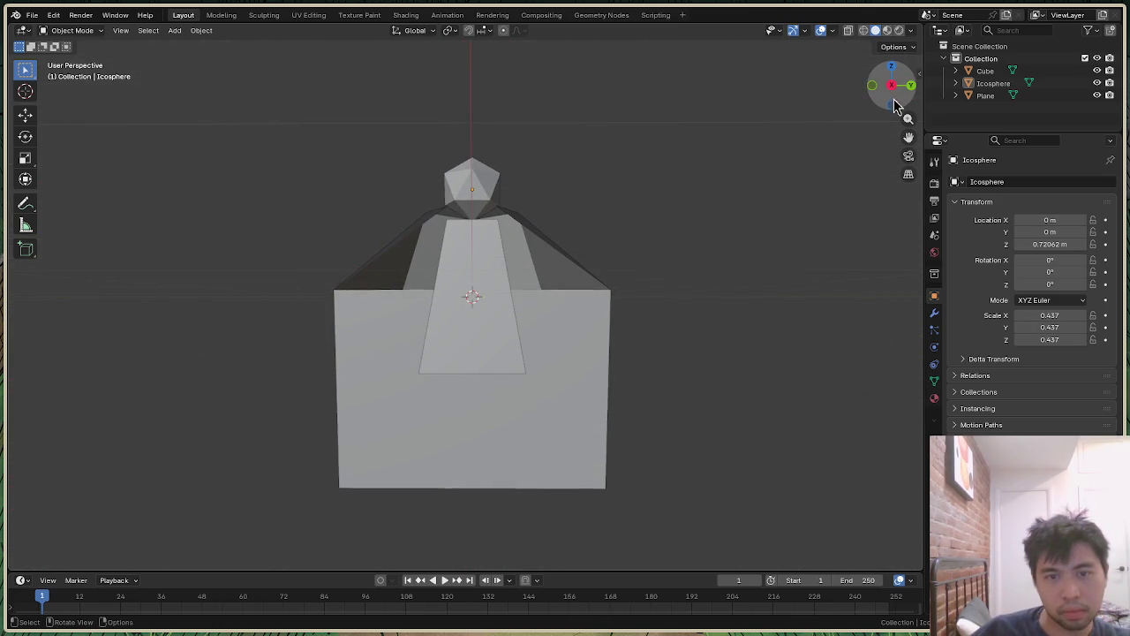
{"action": "left_click", "coordinate": [559, 416]}
{"action": "left_click", "coordinate": [78, 31]}
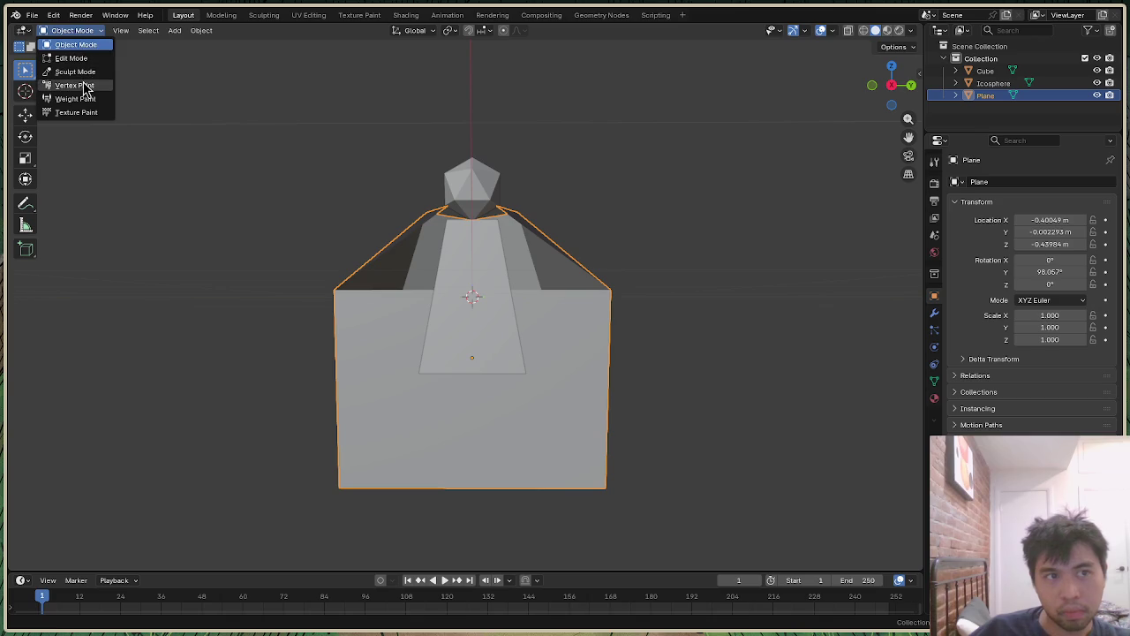
{"action": "left_click", "coordinate": [95, 58]}
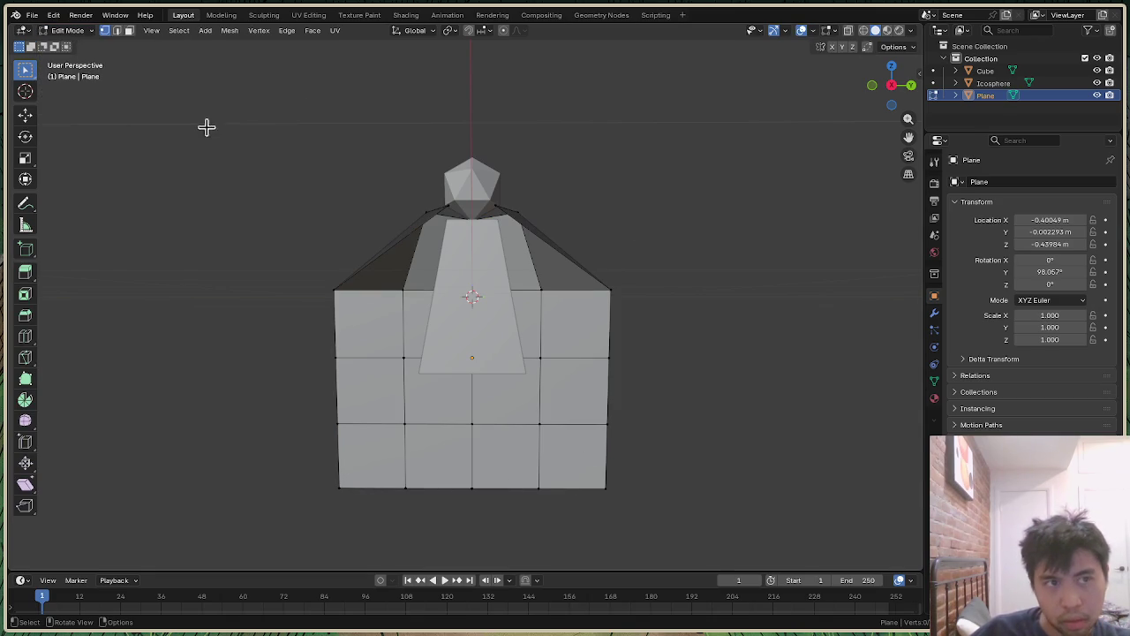
{"action": "left_click", "coordinate": [128, 30]}
{"action": "left_click", "coordinate": [379, 409]}
{"action": "left_click", "coordinate": [435, 410]}
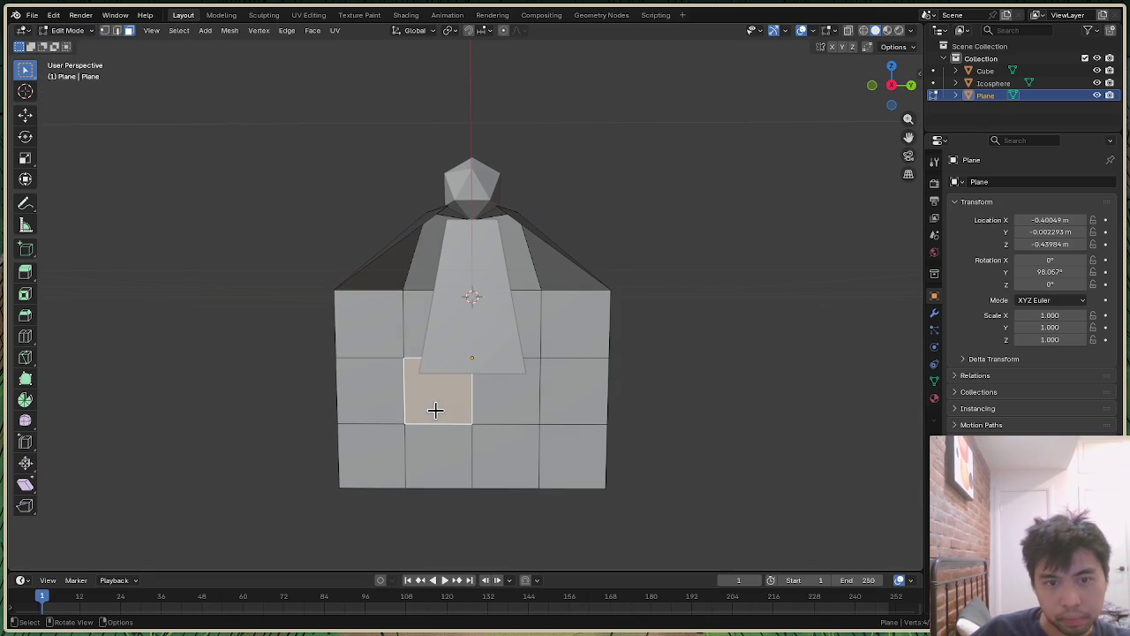
{"action": "left_click", "coordinate": [577, 404], "text": "ctrl"}
{"action": "left_click", "coordinate": [577, 452], "text": "ctrl"}
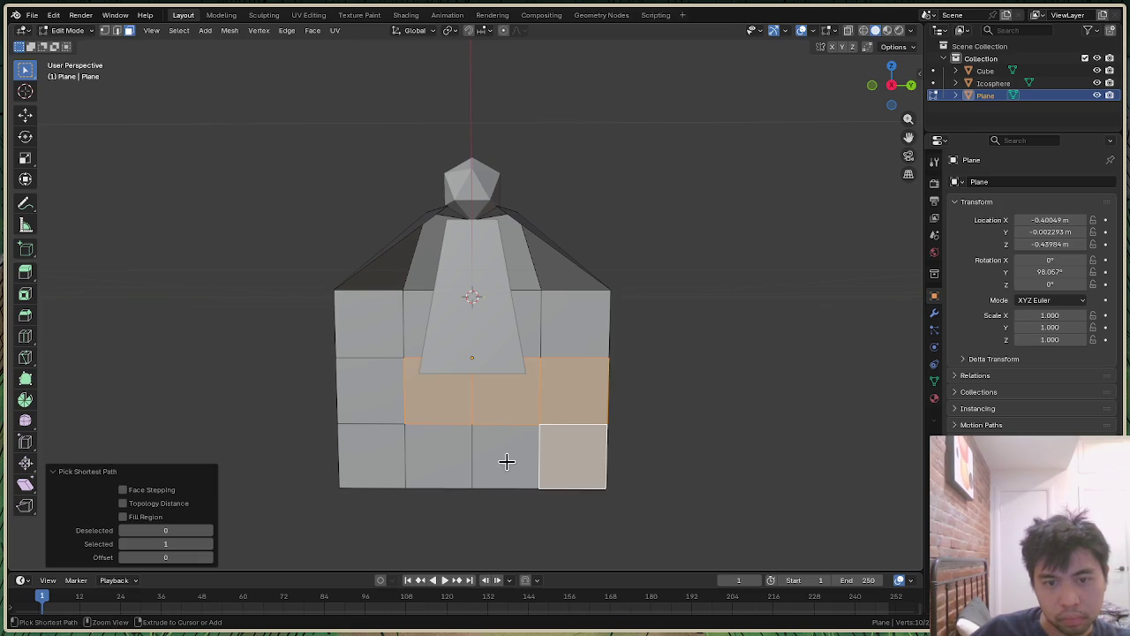
{"action": "left_click", "coordinate": [504, 462], "text": "ctrl"}
{"action": "left_click", "coordinate": [441, 459], "text": "ctrl"}
{"action": "left_click", "coordinate": [389, 457], "text": "ctrl"}
{"action": "left_click", "coordinate": [373, 397], "text": "ctrl"}
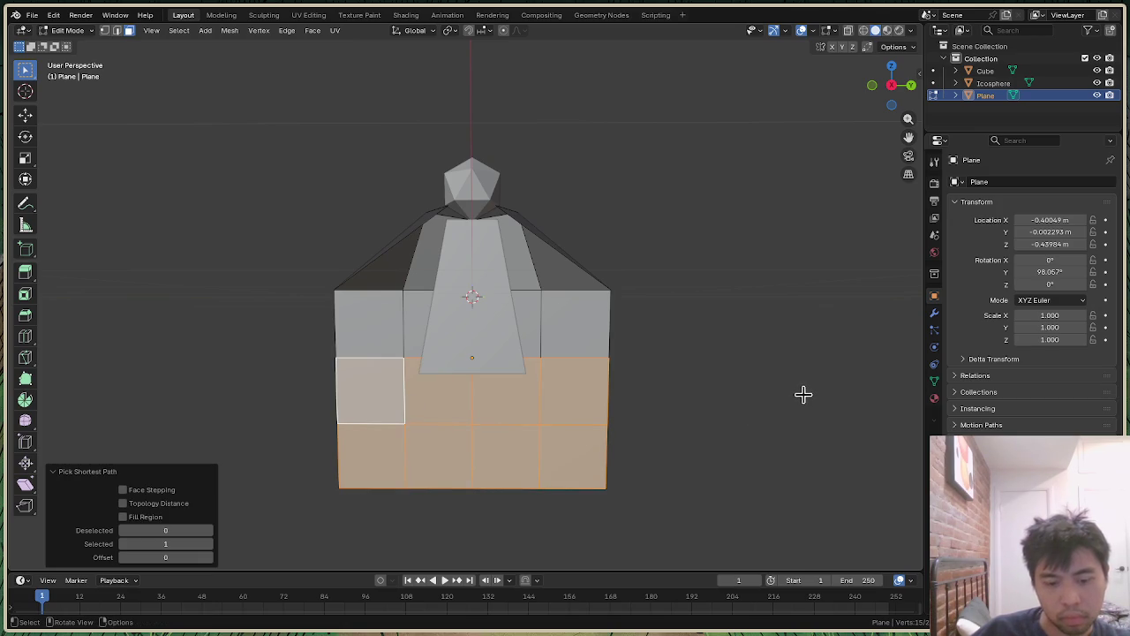
{"action": "key", "text": "g"}
{"action": "key", "text": "z"}
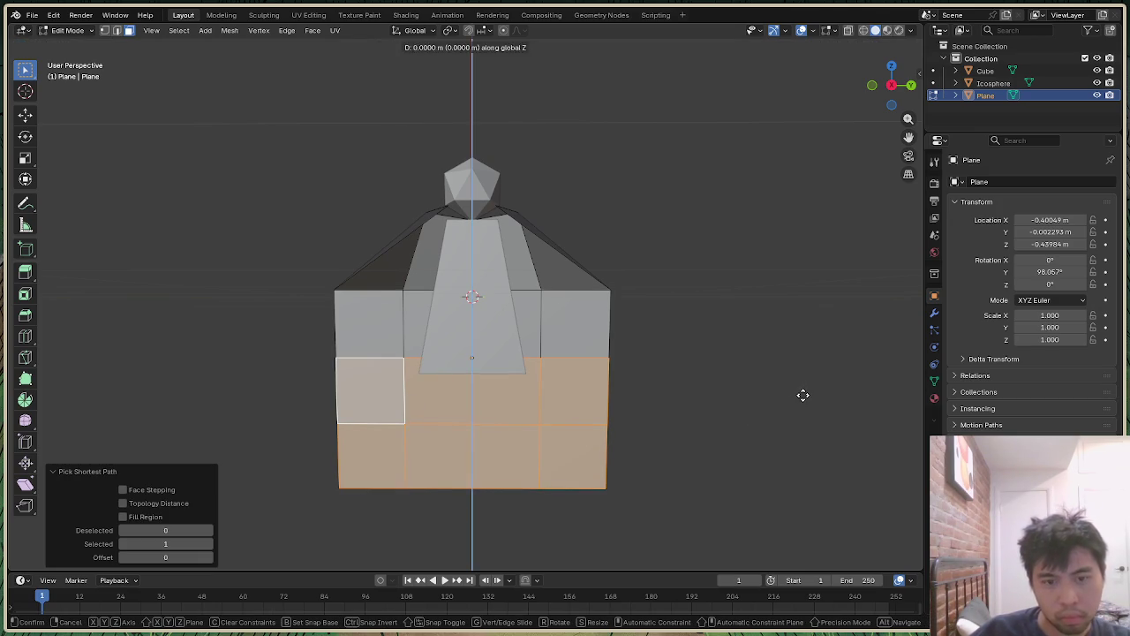
{"action": "right_click", "coordinate": [793, 346]}
{"action": "left_click", "coordinate": [791, 342]}
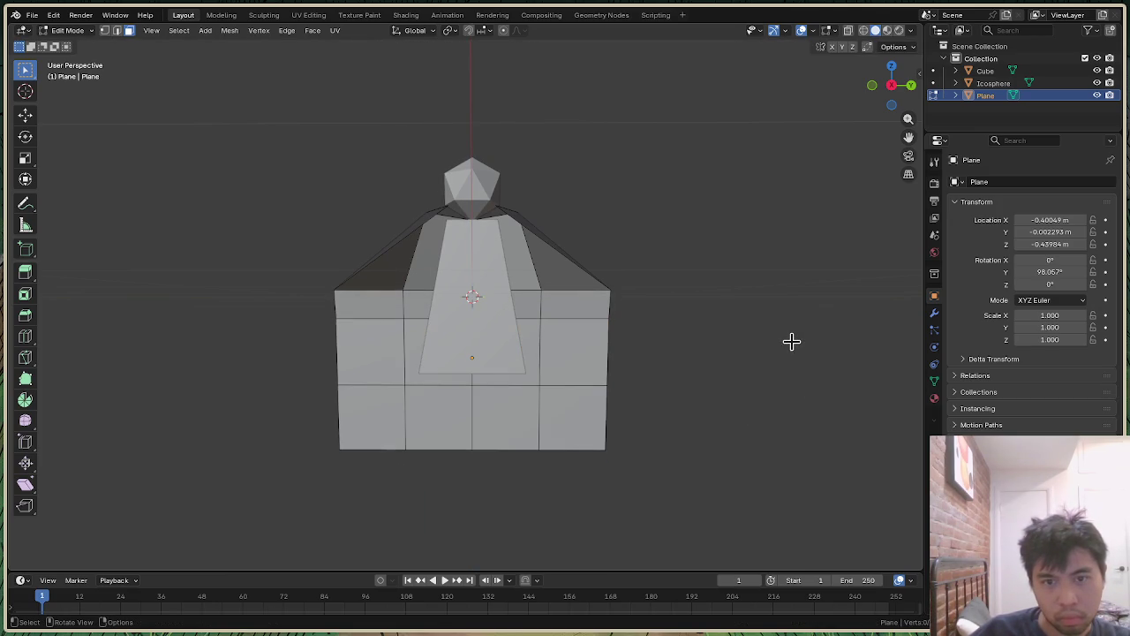
{"action": "left_click_drag", "start_coordinate": [892, 84], "coordinate": [898, 104]}
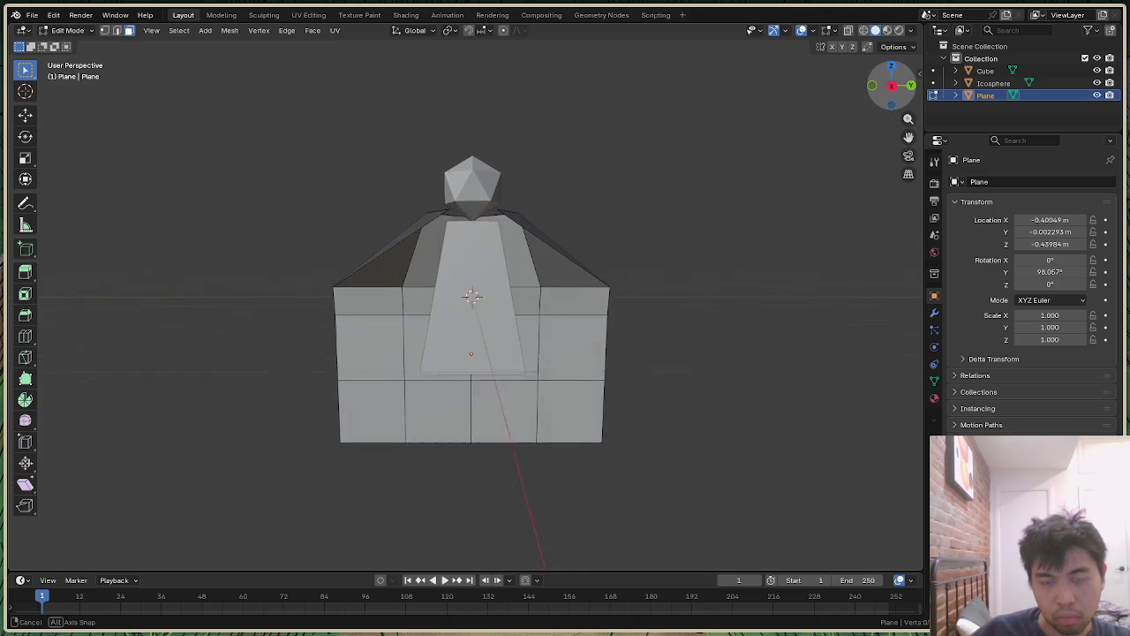
Step: Select the cloak's outer edge vertices and scale them sideways along X
{"action": "left_click", "coordinate": [104, 30]}
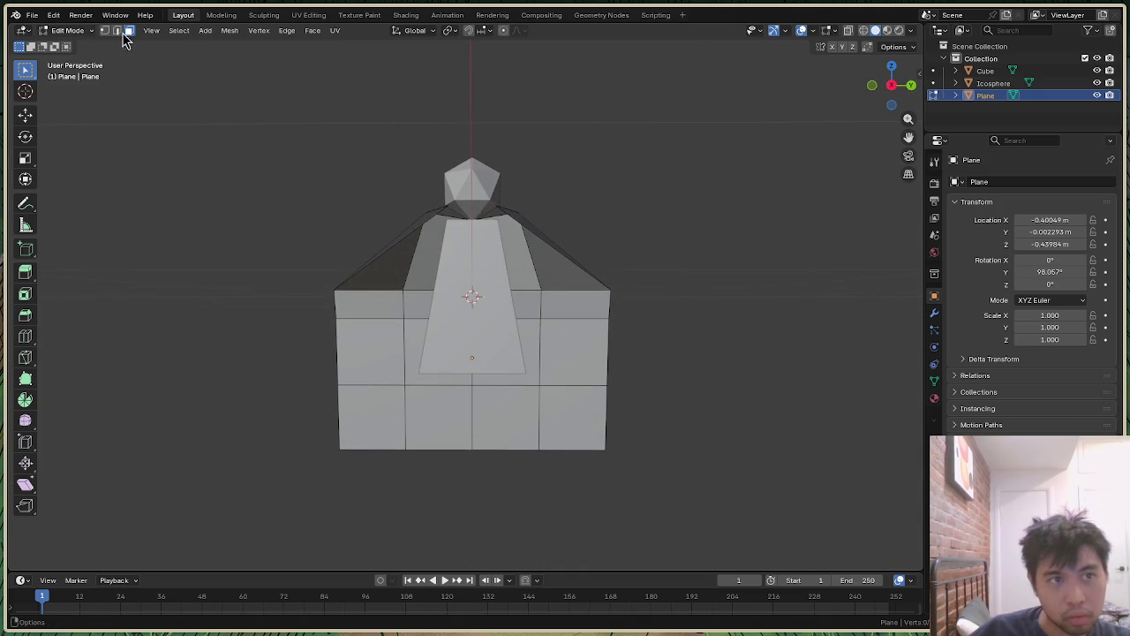
{"action": "left_click", "coordinate": [608, 320], "text": "shift"}
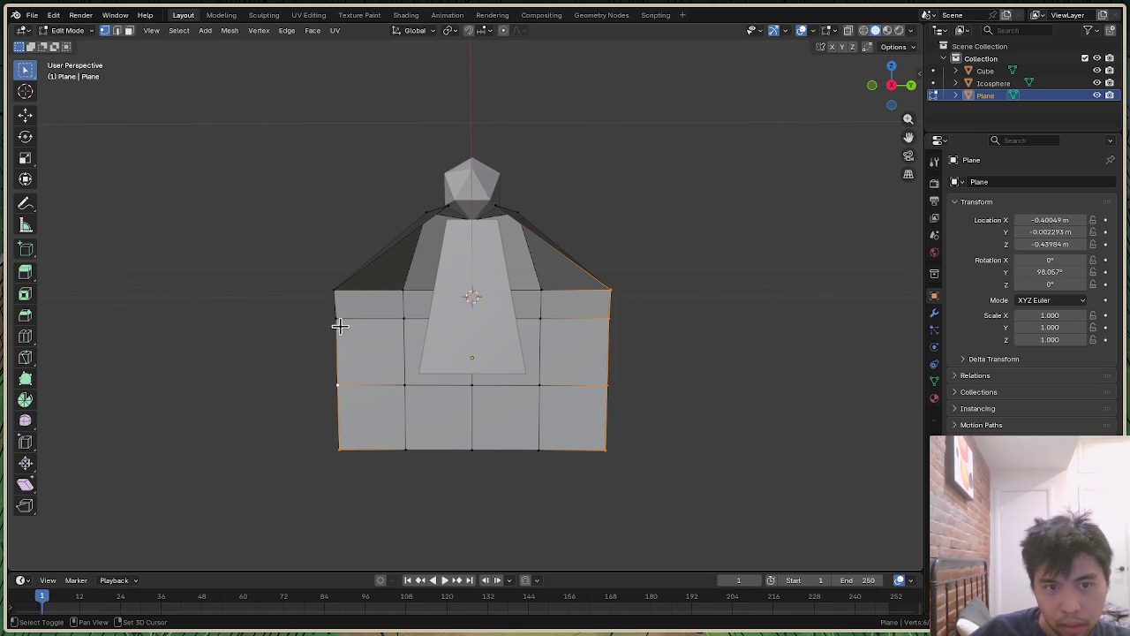
{"action": "left_click", "coordinate": [334, 290], "text": "shift"}
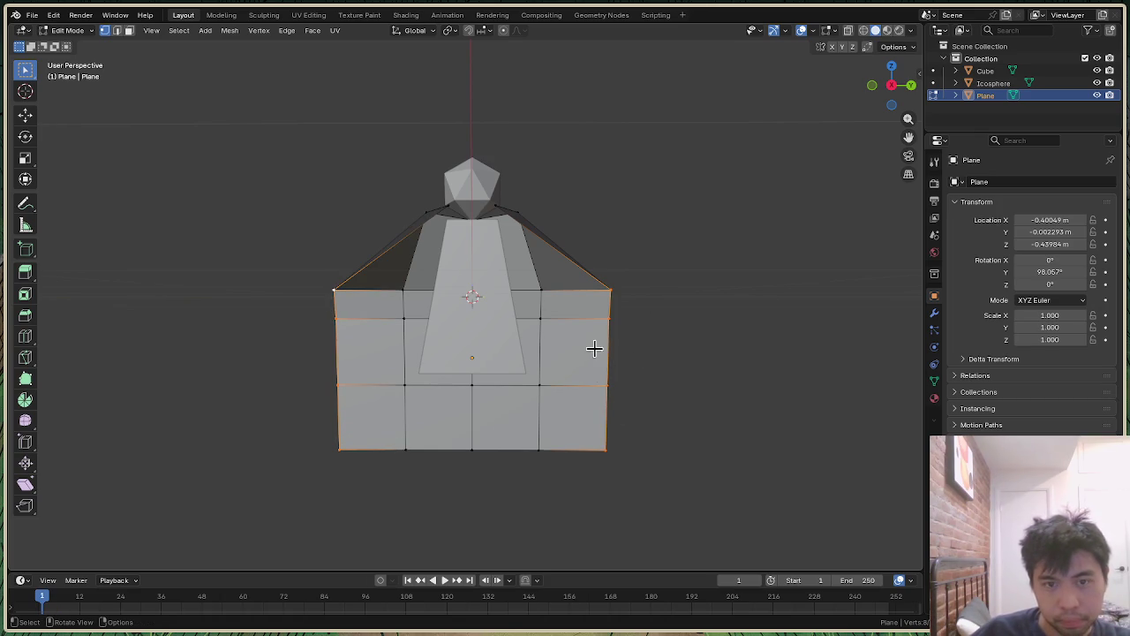
{"action": "key", "text": "s"}
{"action": "key", "text": "x"}
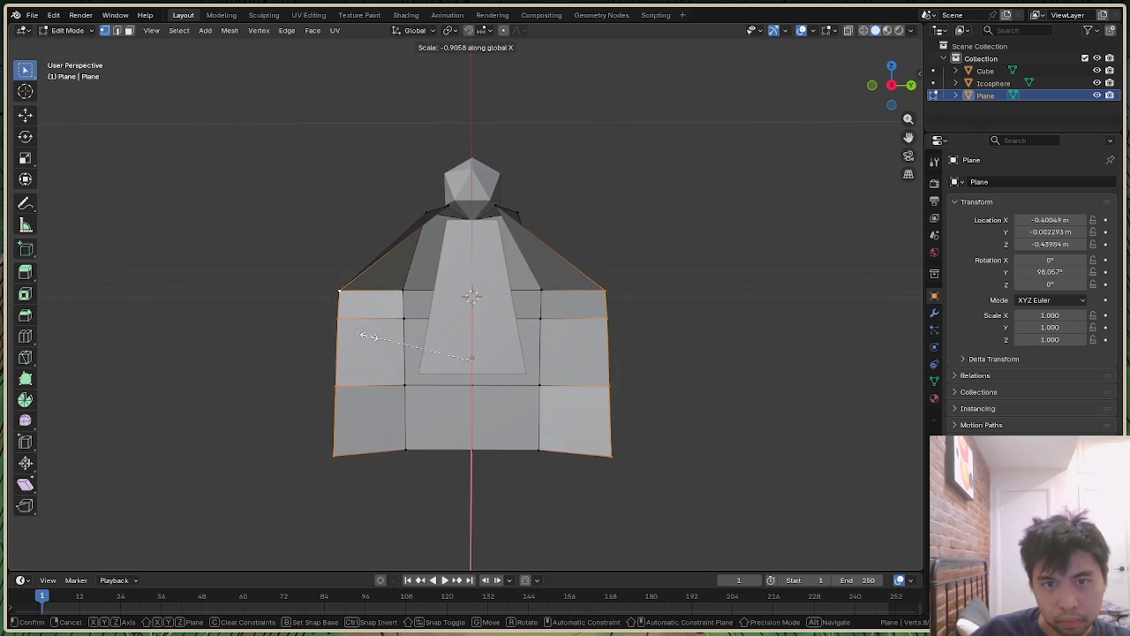
{"action": "left_click", "coordinate": [749, 294]}
{"action": "left_click_drag", "start_coordinate": [891, 85], "coordinate": [759, 159]}
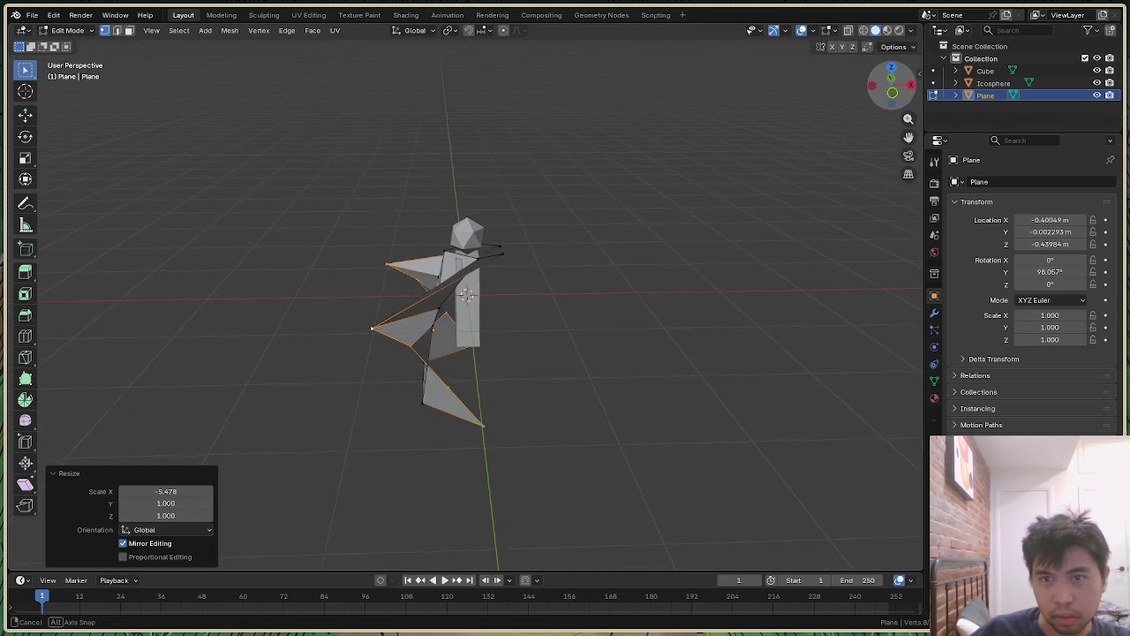
{"action": "left_click_drag", "start_coordinate": [894, 88], "coordinate": [764, 245]}
Step: Scale the same vertices along Y to about 0.52 and inspect the narrower wrap
{"action": "key", "text": "s"}
{"action": "key", "text": "y"}
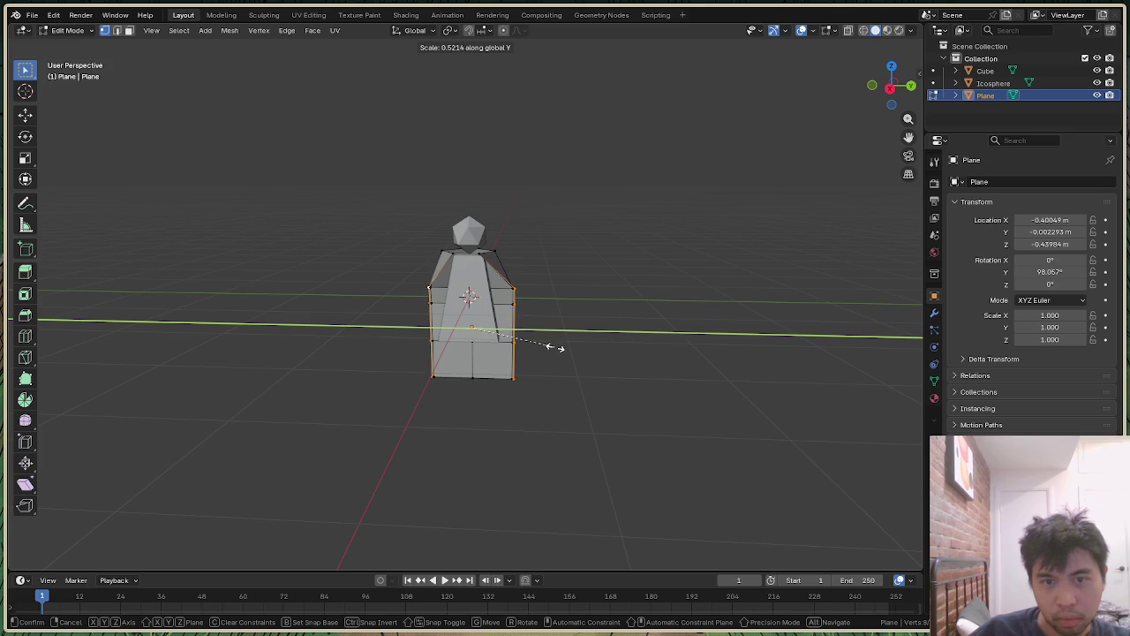
{"action": "left_click", "coordinate": [618, 318]}
{"action": "left_click", "coordinate": [814, 230]}
{"action": "mouse_move", "coordinate": [891, 87]}
{"action": "left_mouse_down"}
{"action": "mouse_move", "coordinate": [848, 106]}
{"action": "mouse_move", "coordinate": [890, 85]}
{"action": "left_mouse_up"}
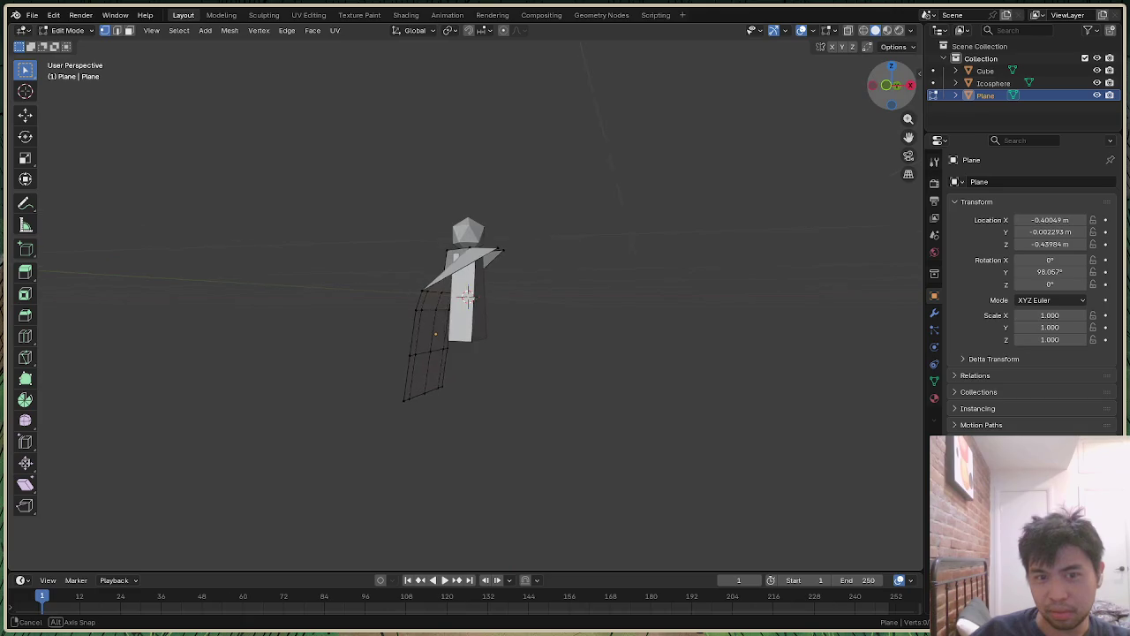
{"action": "left_click_drag", "start_coordinate": [891, 86], "coordinate": [890, 88]}
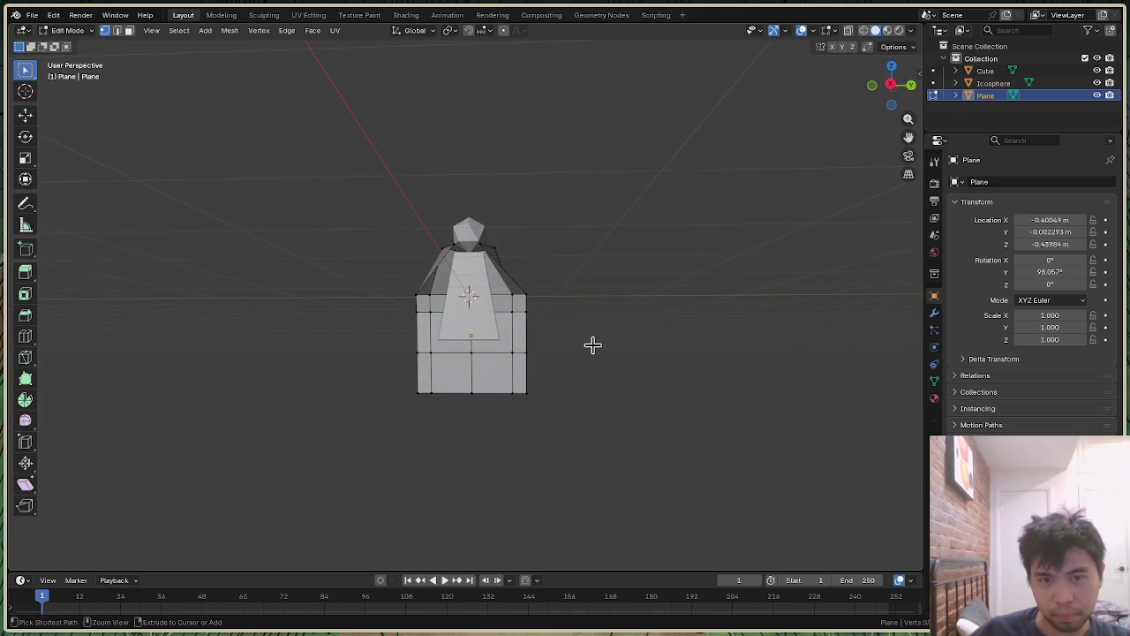
Step: Undo the Y scale, push the outer edges out along X and flatten them along Y to 0.528
{"action": "key", "text": "ctrl+z"}
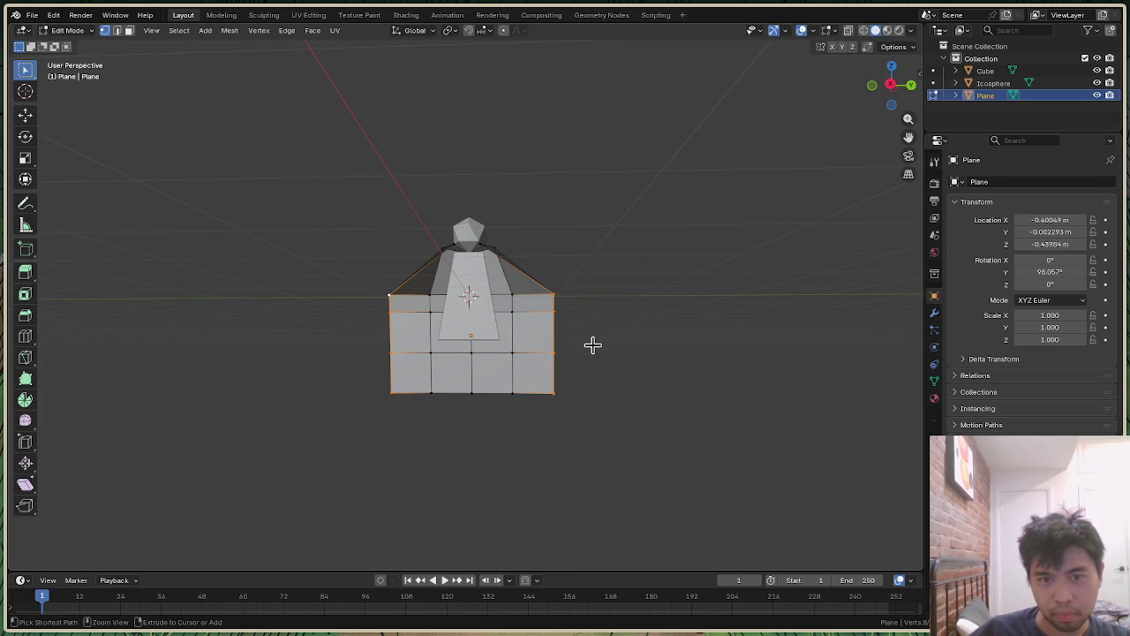
{"action": "key", "text": "g"}
{"action": "key", "text": "x"}
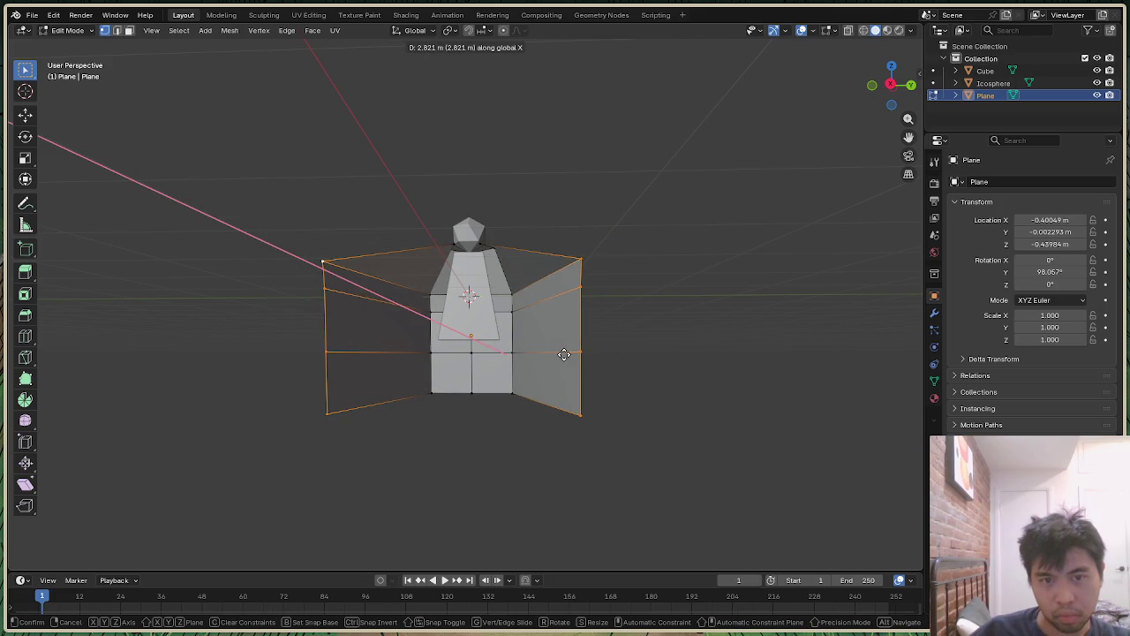
{"action": "left_click", "coordinate": [560, 353]}
{"action": "key", "text": "s"}
{"action": "key", "text": "y"}
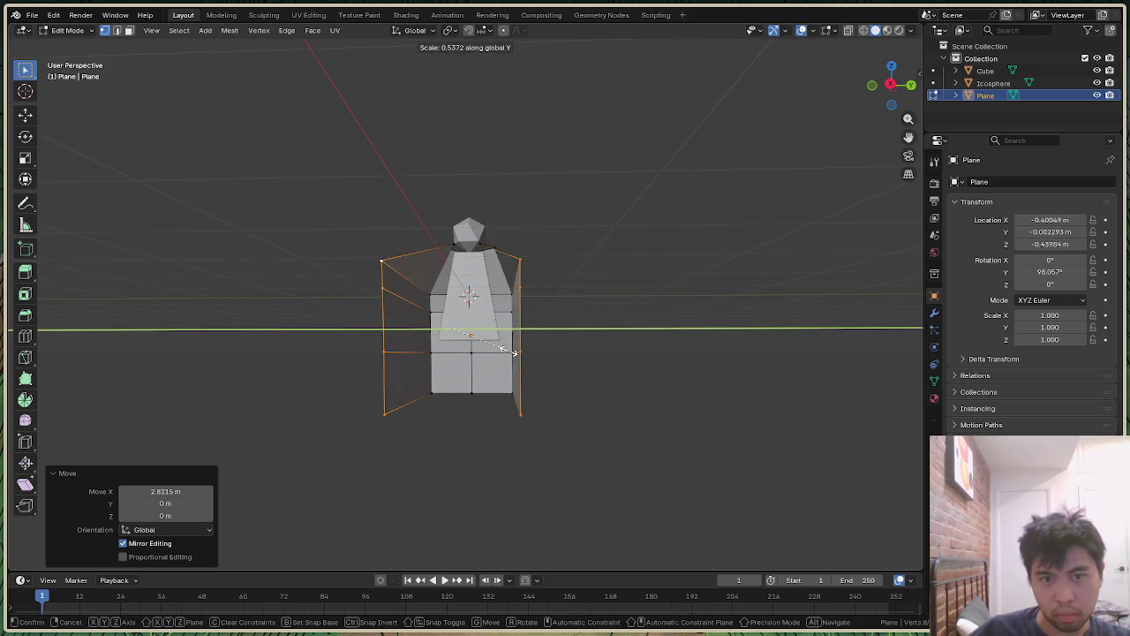
{"action": "left_click", "coordinate": [508, 352]}
Step: Cancel a further X move, inspect the cloak flaps, and switch to the web browser
{"action": "key", "text": "g"}
{"action": "key", "text": "x"}
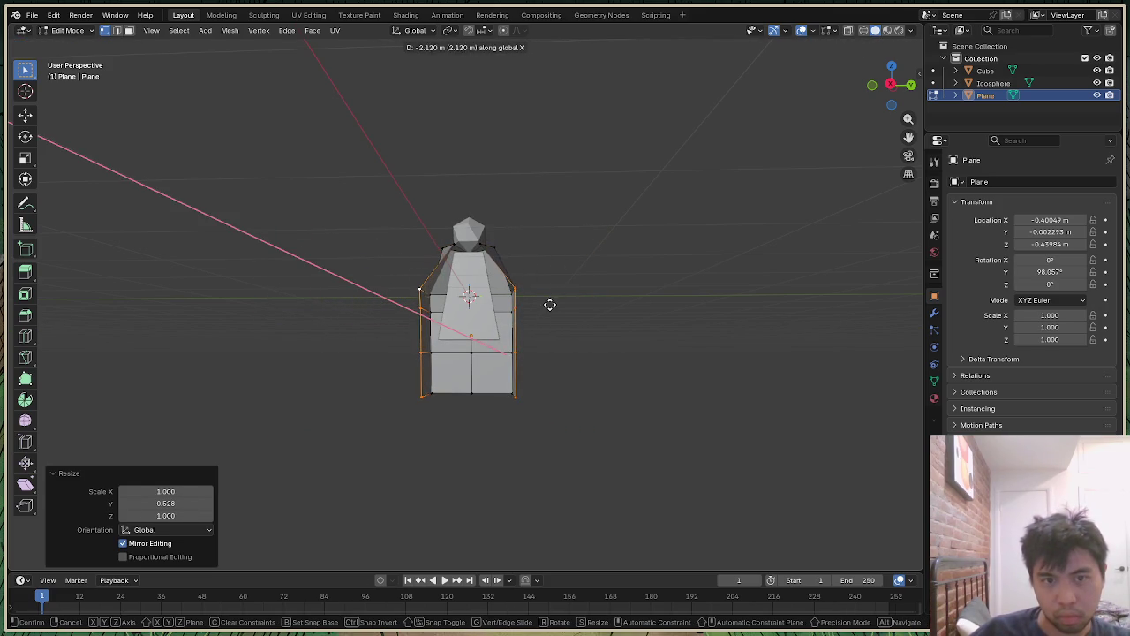
{"action": "key", "text": "Escape"}
{"action": "left_click", "coordinate": [598, 290]}
{"action": "left_click_drag", "start_coordinate": [890, 101], "coordinate": [892, 89]}
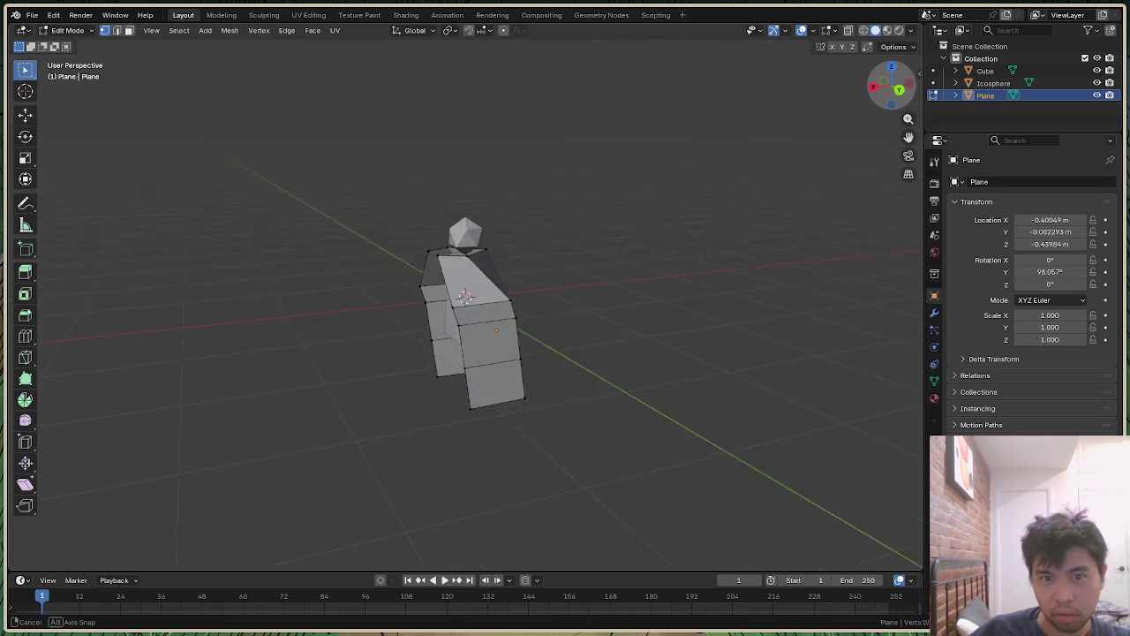
{"action": "left_click_drag", "start_coordinate": [892, 88], "coordinate": [890, 106]}
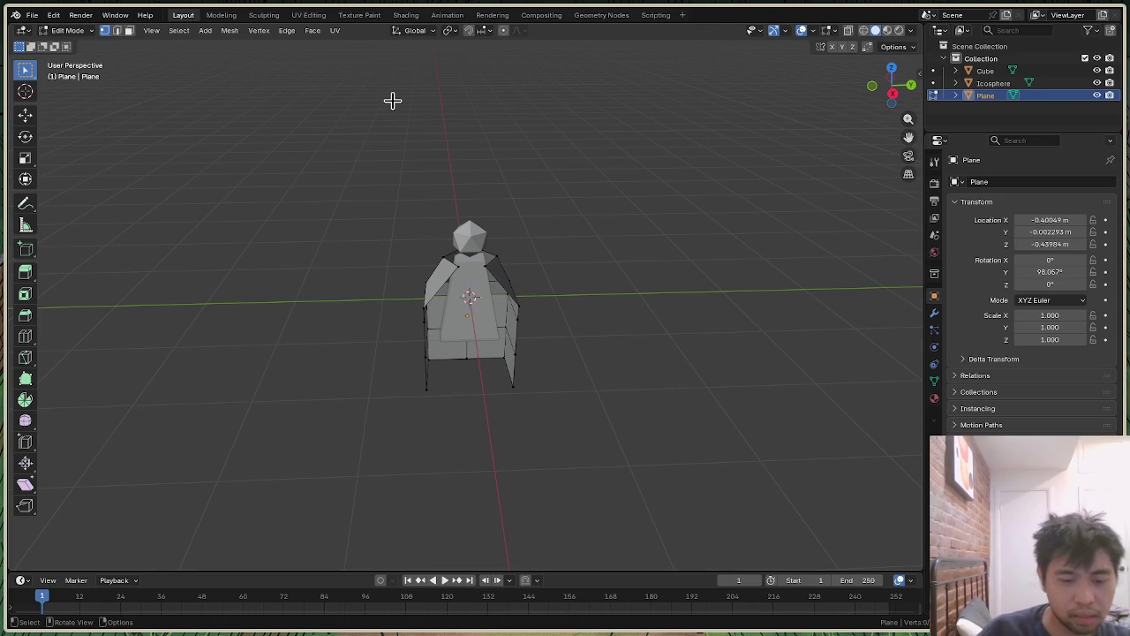
{"action": "key", "text": "alt+Tab"}
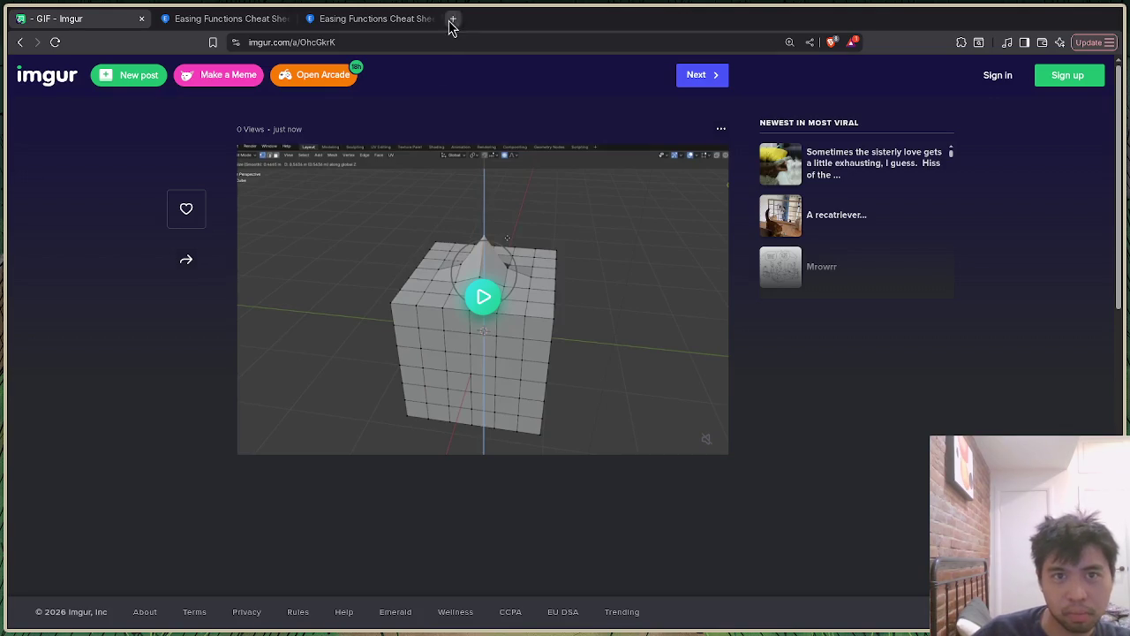
Step: Load the pasted Gyazo link of the caped brown bear in a new tab and scrub through it
{"action": "left_click", "coordinate": [452, 18]}
{"action": "type", "text": "https://i.gyazo.com/8f4b7939feef3ff6dd94f76da96fa5fe.mp4"}
{"action": "key", "text": "Return"}
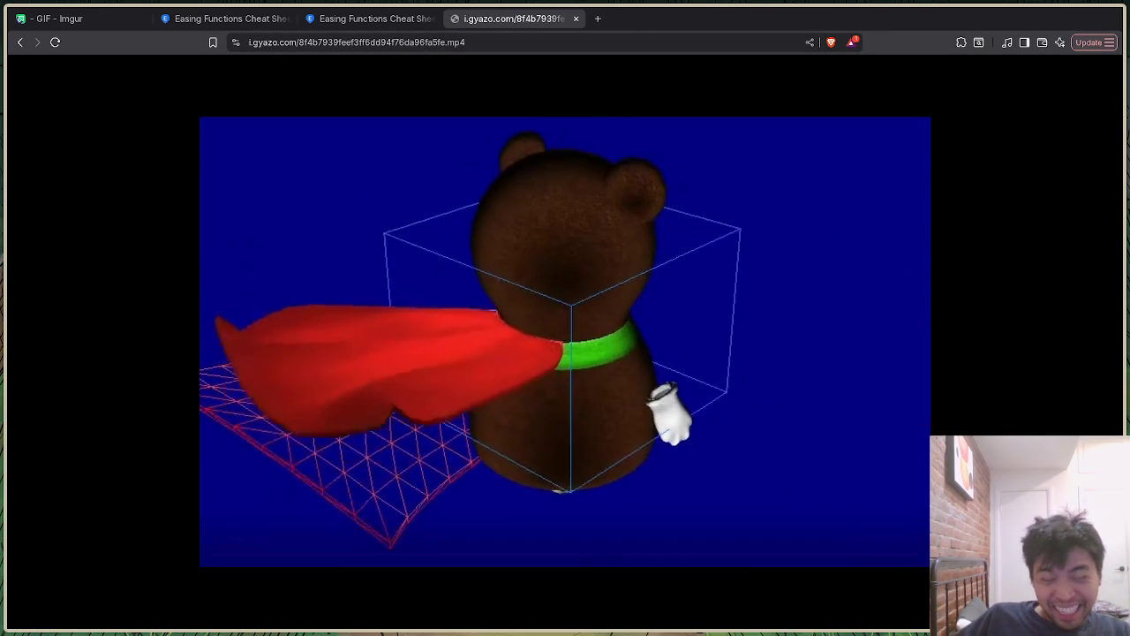
{"action": "left_click_drag", "start_coordinate": [746, 553], "coordinate": [917, 553]}
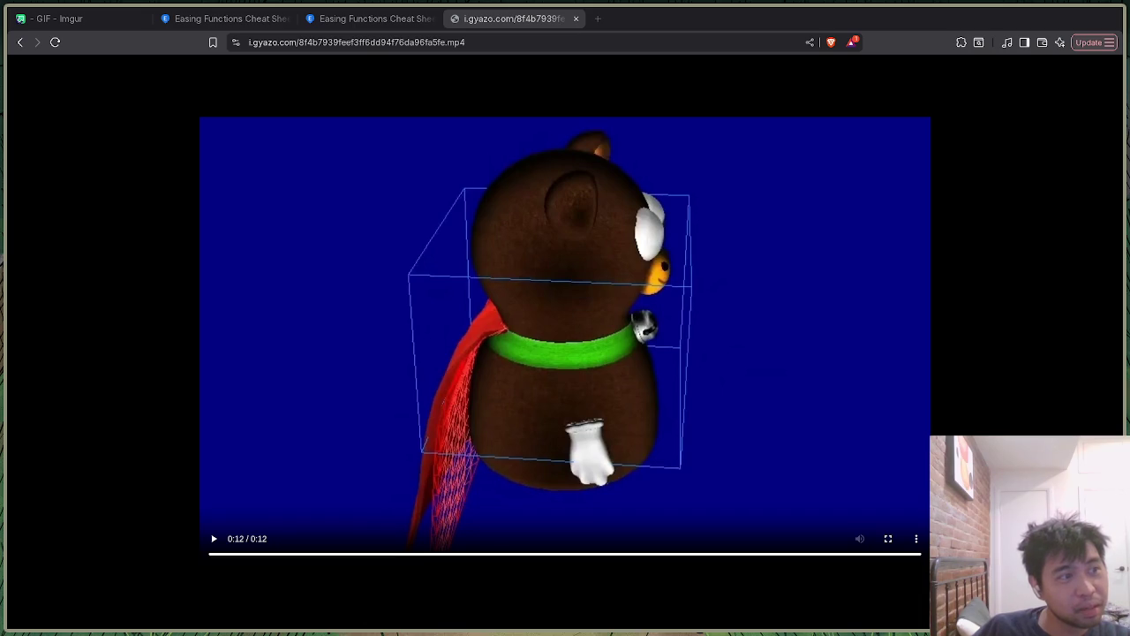
{"action": "left_click", "coordinate": [351, 422]}
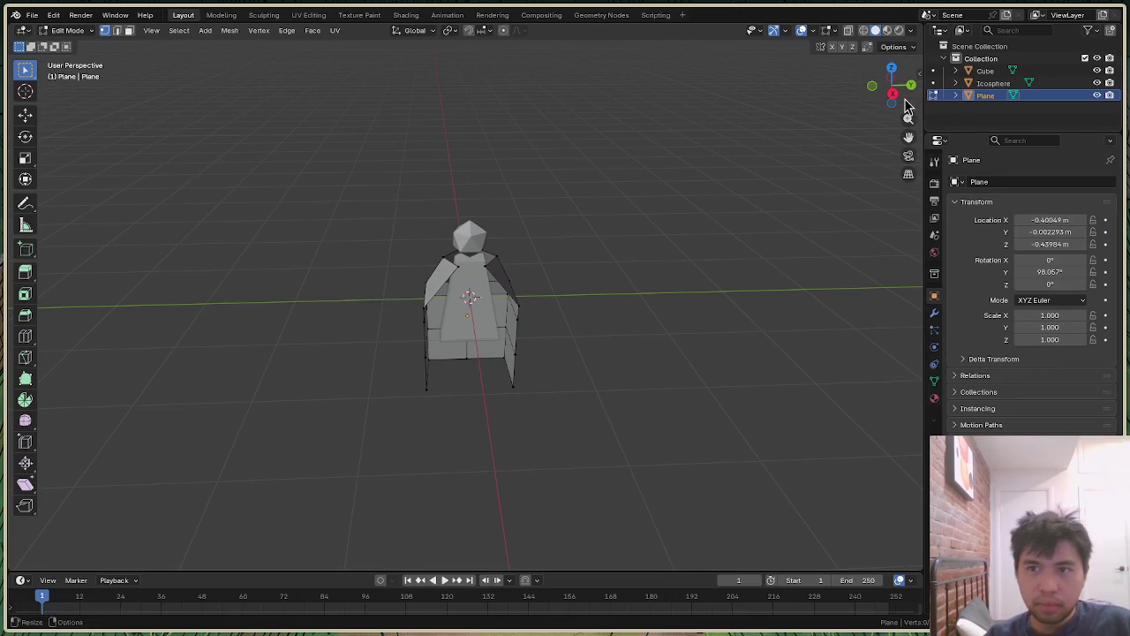
{"action": "left_click_drag", "start_coordinate": [892, 86], "coordinate": [586, 148]}
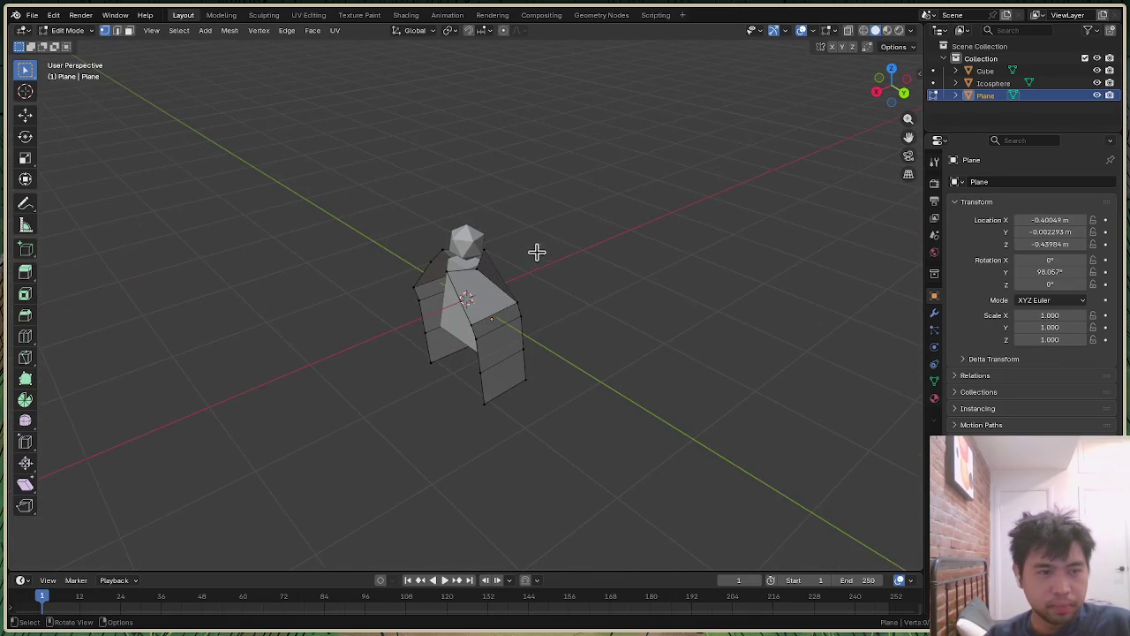
Step: Return to Object Mode and select the head, body and cloak in turn
{"action": "scroll", "coordinate": [557, 237], "scroll_direction": "up", "scroll_amount": 2}
{"action": "scroll", "coordinate": [574, 224], "scroll_direction": "up", "scroll_amount": 2}
{"action": "left_click", "coordinate": [68, 30]}
{"action": "left_click", "coordinate": [61, 42]}
{"action": "left_click", "coordinate": [462, 177]}
{"action": "left_click", "coordinate": [458, 389]}
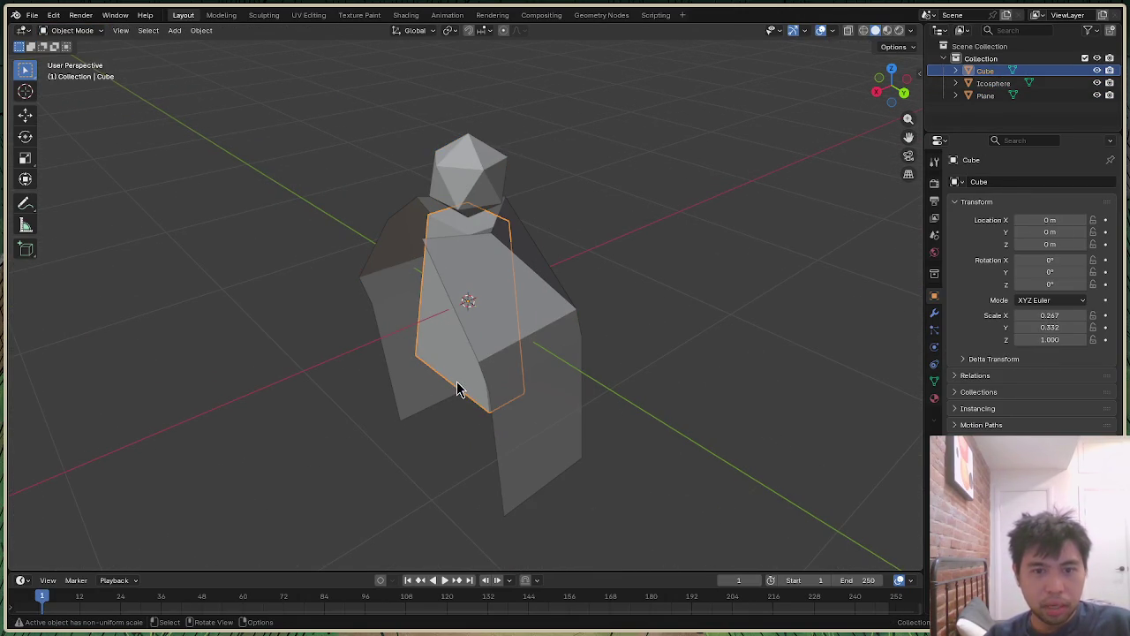
{"action": "left_click", "coordinate": [545, 474]}
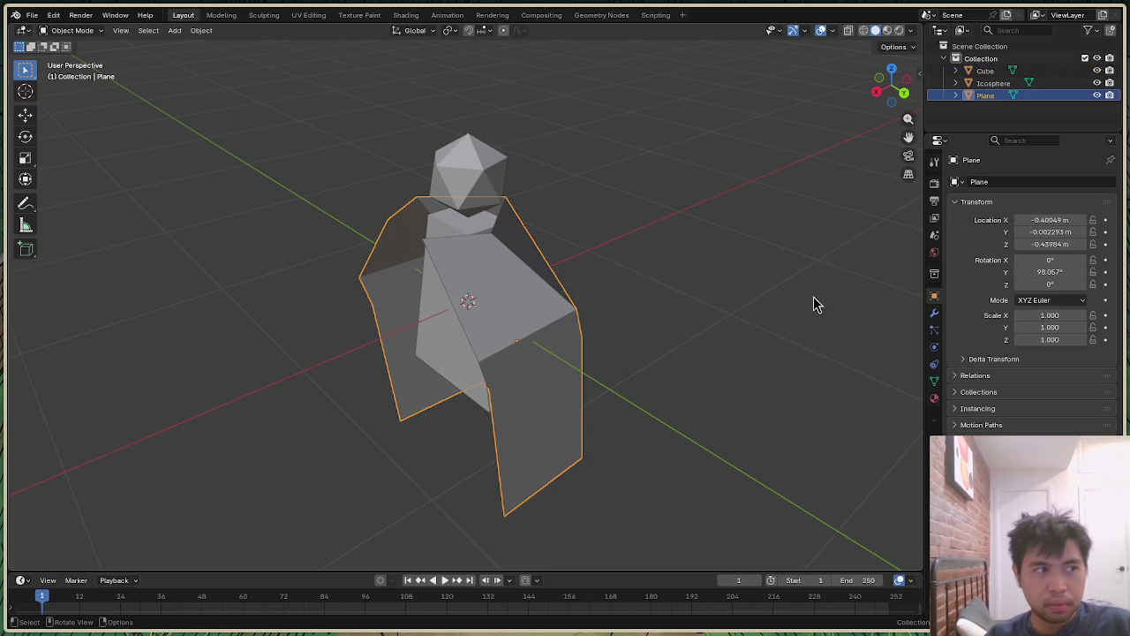
Step: Orbit and zoom around the figure to review the cloak from several angles
{"action": "mouse_move", "coordinate": [892, 86]}
{"action": "left_mouse_down"}
{"action": "mouse_move", "coordinate": [724, 110]}
{"action": "mouse_move", "coordinate": [719, 123]}
{"action": "left_mouse_up"}
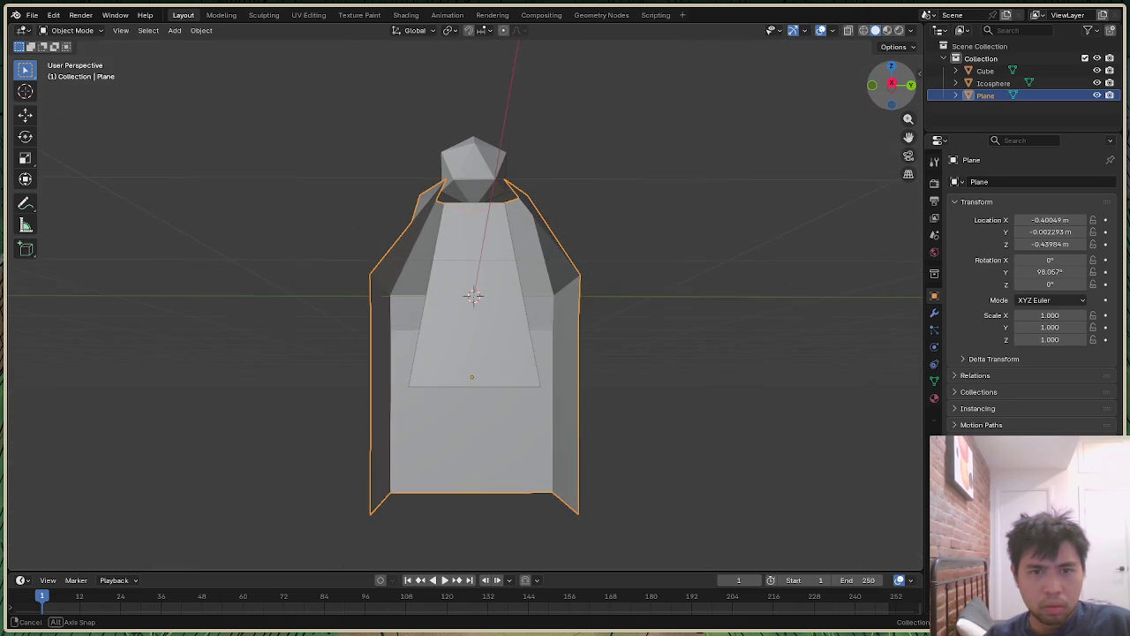
{"action": "mouse_move", "coordinate": [892, 84]}
{"action": "left_mouse_down"}
{"action": "mouse_move", "coordinate": [874, 85]}
{"action": "mouse_move", "coordinate": [878, 111]}
{"action": "mouse_move", "coordinate": [876, 75]}
{"action": "mouse_move", "coordinate": [892, 84]}
{"action": "mouse_move", "coordinate": [850, 126]}
{"action": "left_mouse_up"}
{"action": "scroll", "coordinate": [680, 369], "scroll_direction": "down", "scroll_amount": 2}
{"action": "scroll", "coordinate": [681, 367], "scroll_direction": "up", "scroll_amount": 1}
{"action": "left_click_drag", "start_coordinate": [892, 86], "coordinate": [878, 92]}
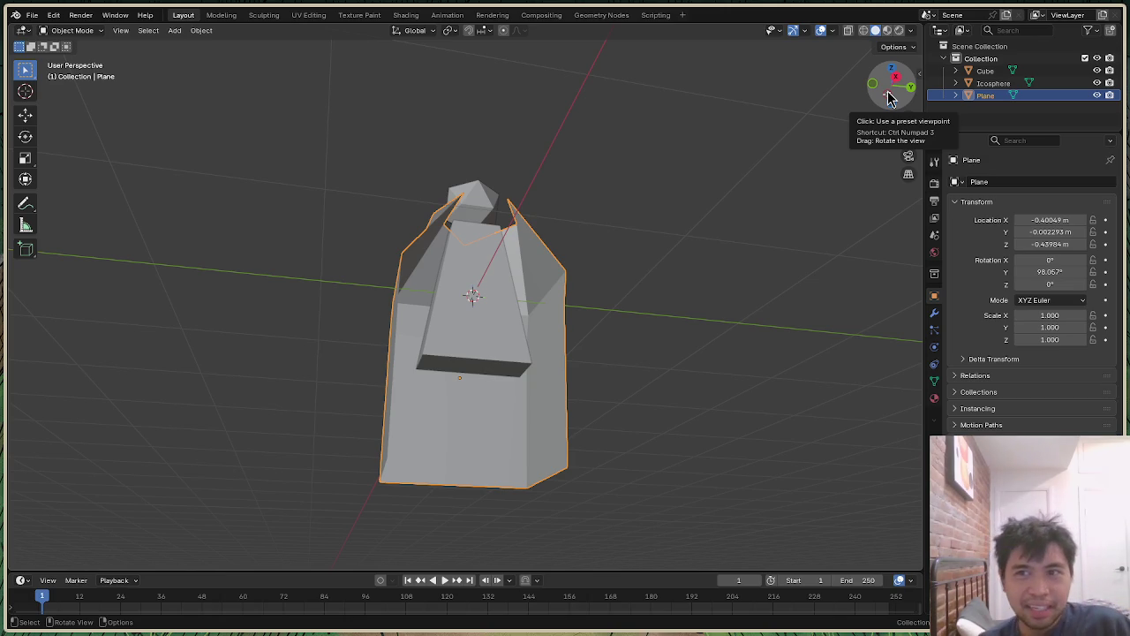
{"action": "scroll", "coordinate": [648, 294], "scroll_direction": "up", "scroll_amount": 2}
{"action": "scroll", "coordinate": [648, 295], "scroll_direction": "up", "scroll_amount": 2}
{"action": "mouse_move", "coordinate": [891, 88]}
{"action": "left_mouse_down"}
{"action": "mouse_move", "coordinate": [874, 97]}
{"action": "mouse_move", "coordinate": [891, 85]}
{"action": "left_mouse_up"}
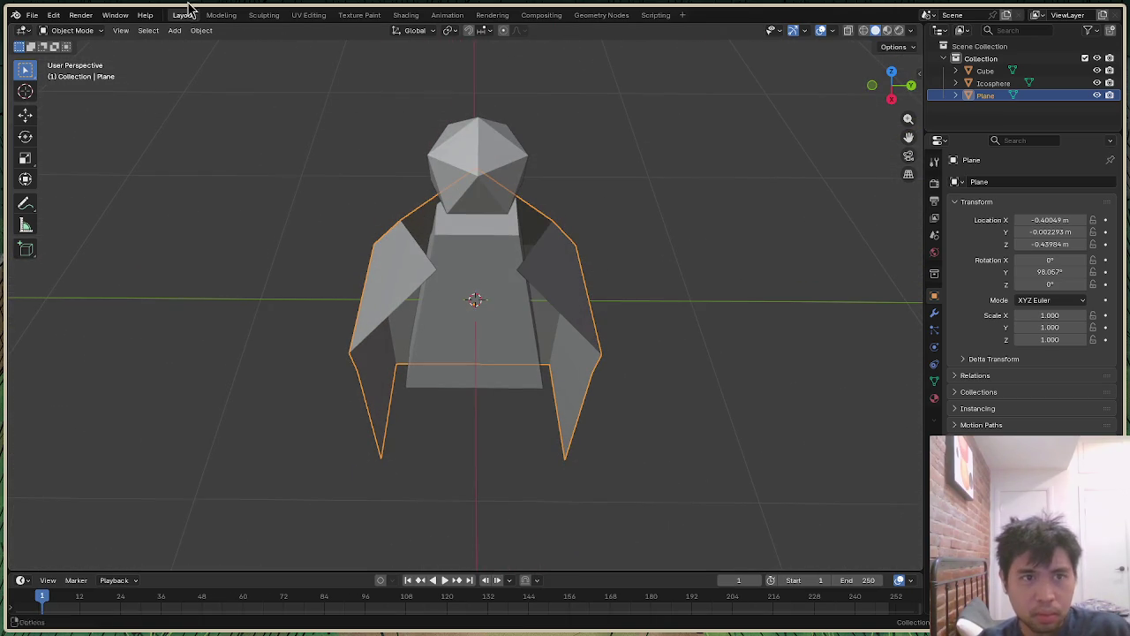
{"action": "left_click", "coordinate": [74, 31]}
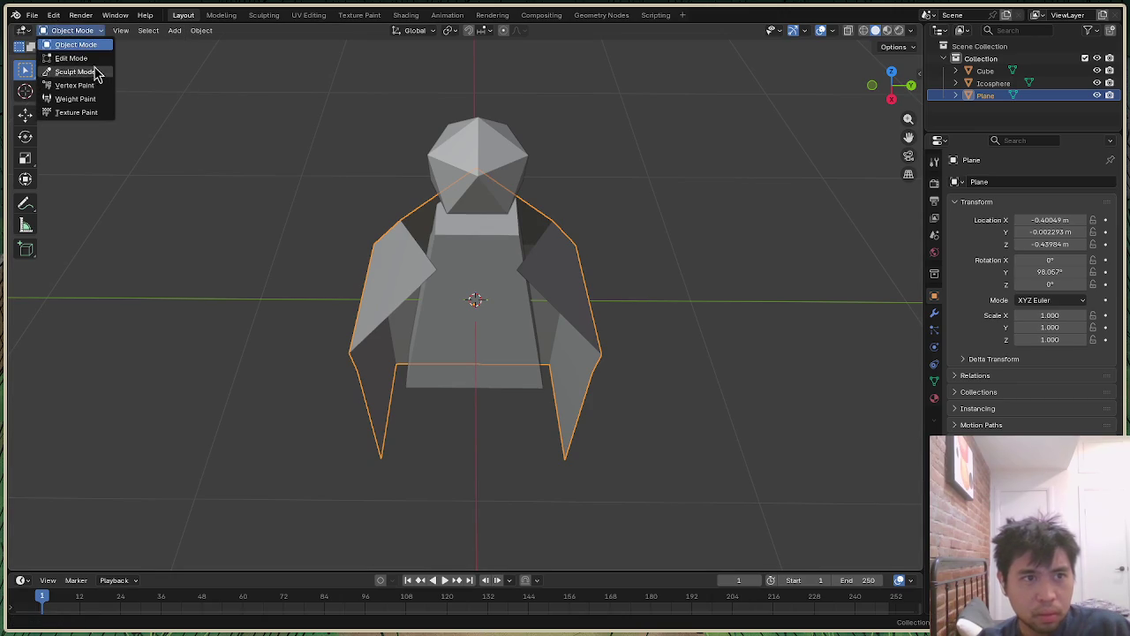
Step: In Edit Mode, pull the cloak's two inner corners together along Y at the chest
{"action": "left_click", "coordinate": [71, 57]}
{"action": "scroll", "coordinate": [539, 277], "scroll_direction": "up", "scroll_amount": 2}
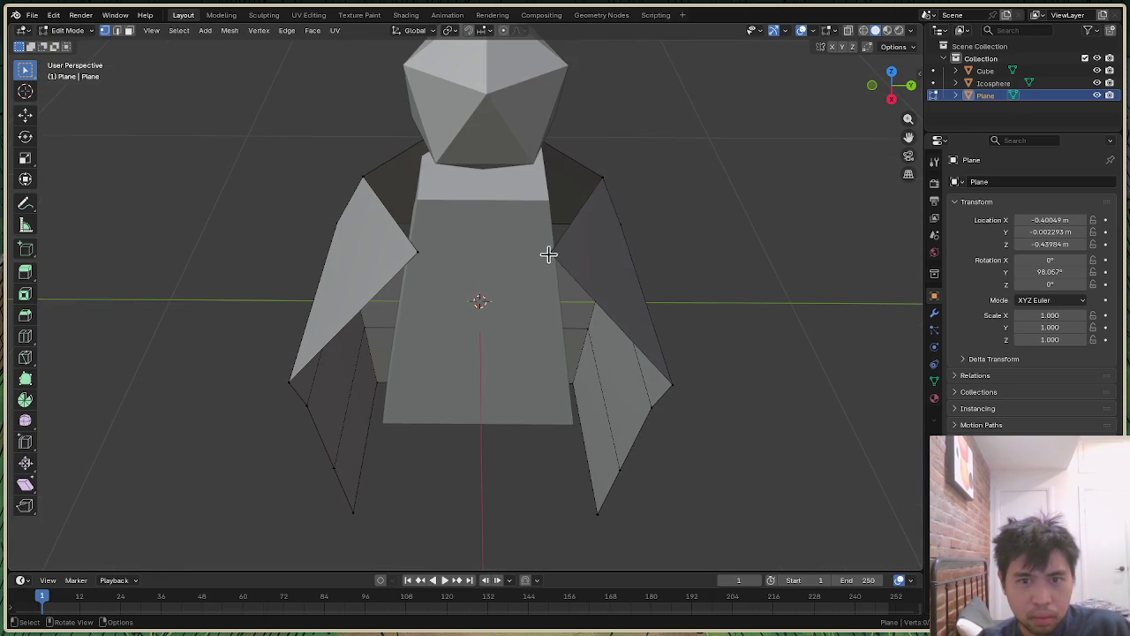
{"action": "left_click", "coordinate": [418, 253], "text": "shift"}
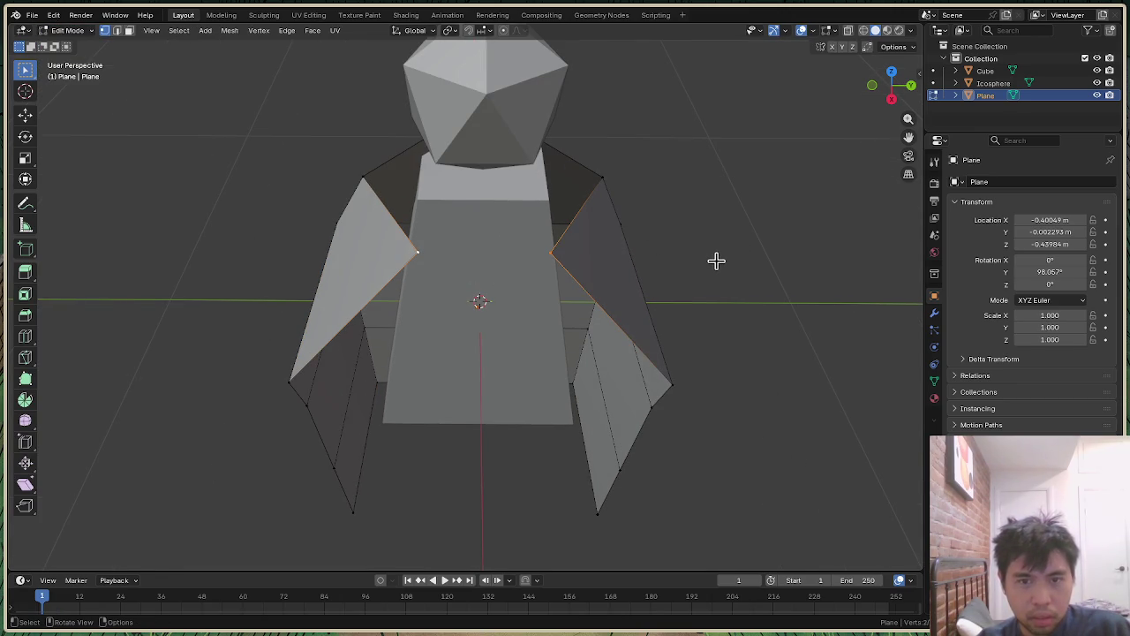
{"action": "key", "text": "s"}
{"action": "key", "text": "y"}
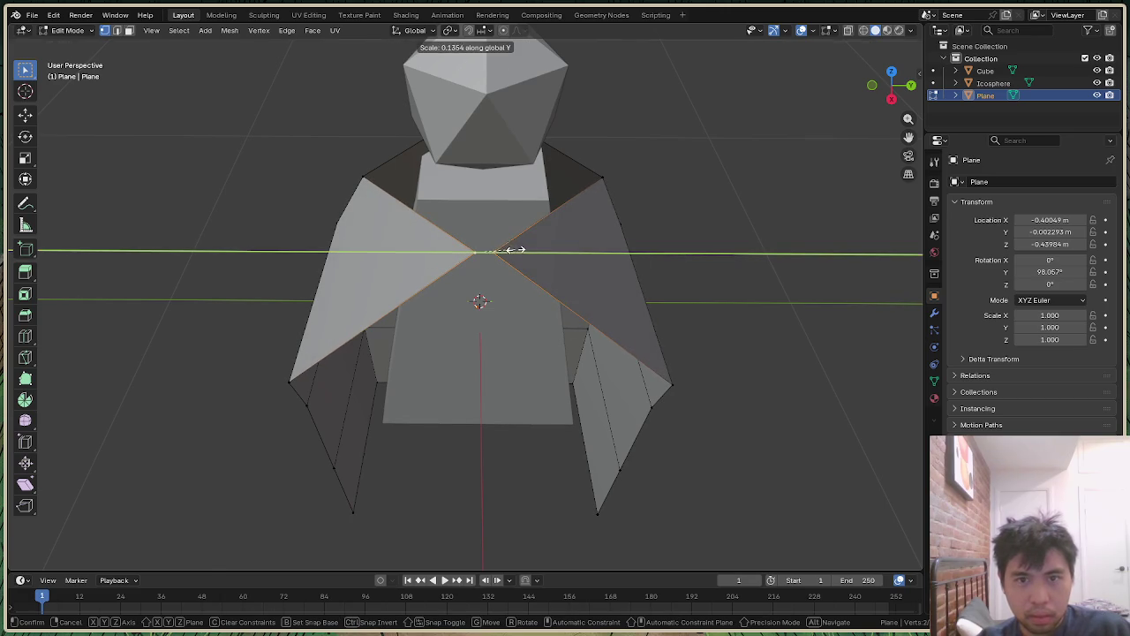
{"action": "left_click", "coordinate": [514, 250]}
Step: Scale the top shoulder vertices along Y to about 0.92 for a narrower collar
{"action": "left_click", "coordinate": [604, 181]}
{"action": "left_click", "coordinate": [369, 177], "text": "shift"}
{"action": "key", "text": "s"}
{"action": "key", "text": "y"}
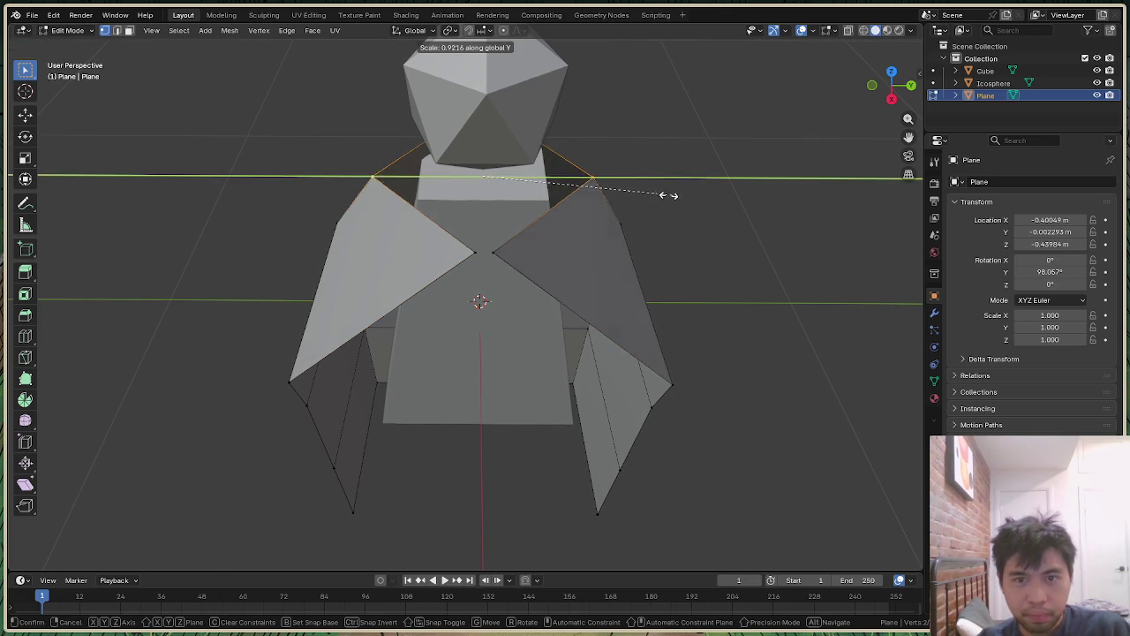
{"action": "left_click", "coordinate": [622, 189]}
{"action": "left_click", "coordinate": [760, 172]}
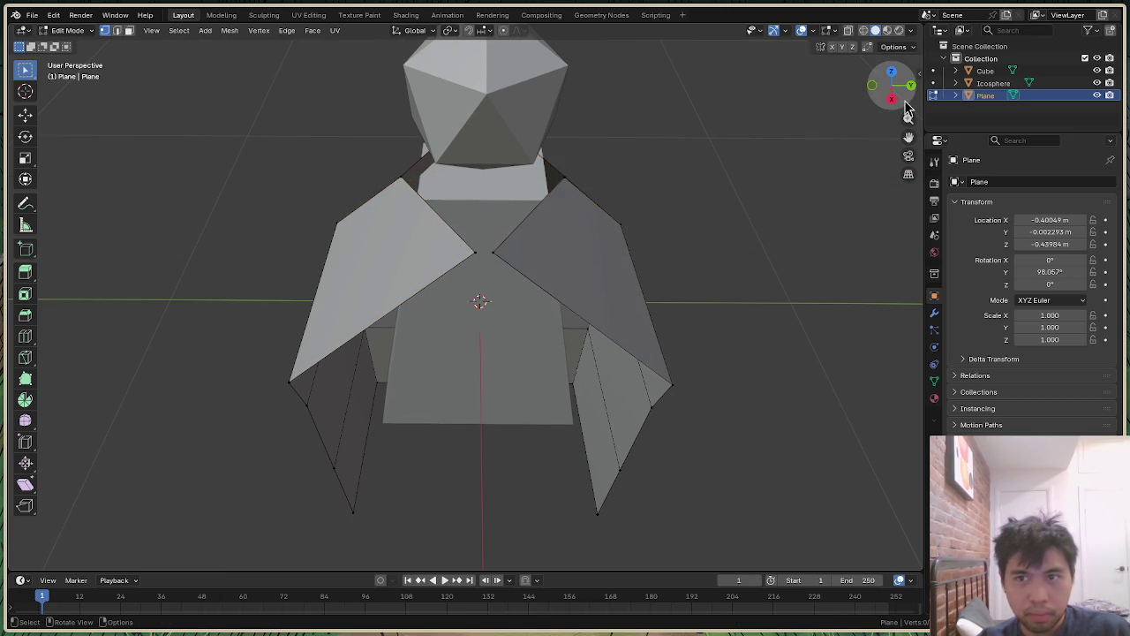
{"action": "left_click_drag", "start_coordinate": [908, 111], "coordinate": [824, 133]}
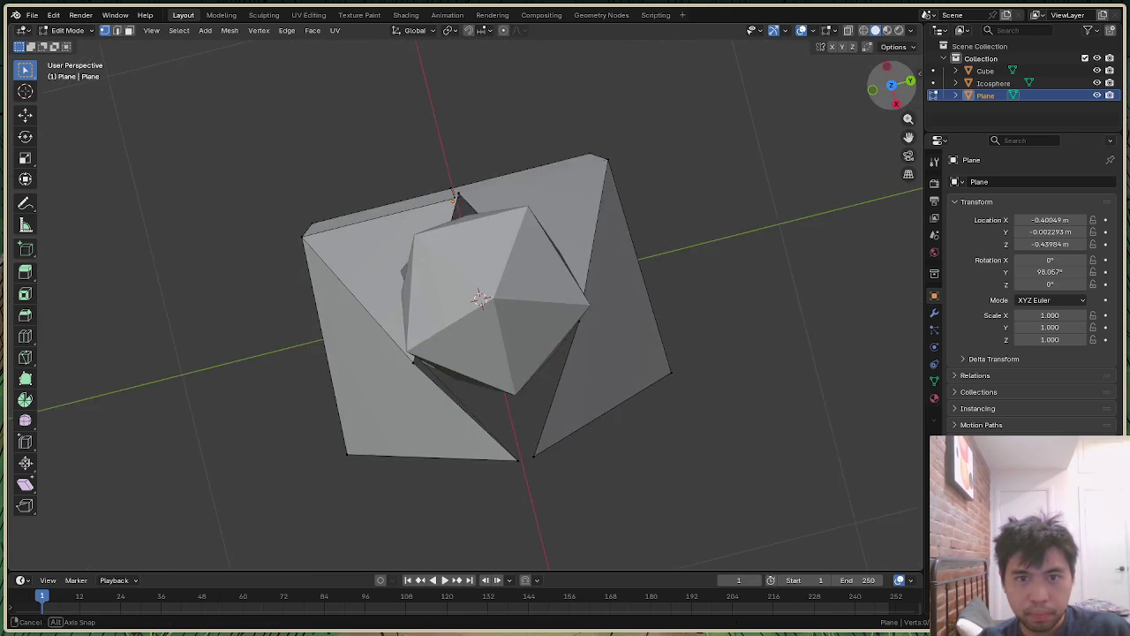
Step: Return to Object Mode and shift the cape along the X axis
{"action": "left_click", "coordinate": [80, 30]}
{"action": "left_click", "coordinate": [83, 44]}
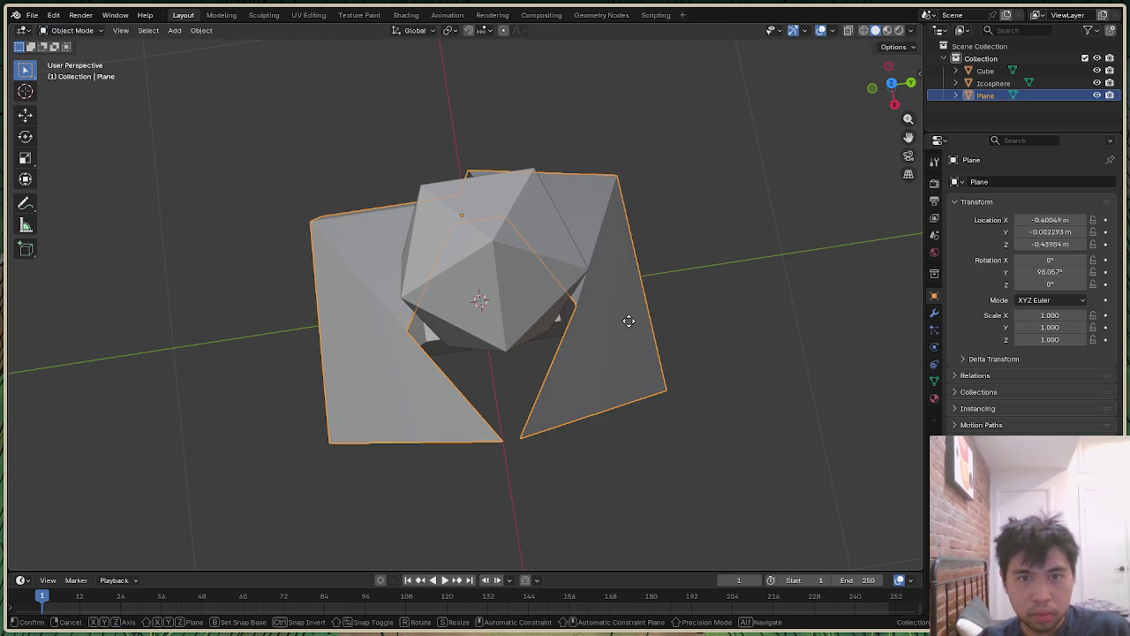
{"action": "key", "text": "g"}
{"action": "key", "text": "x"}
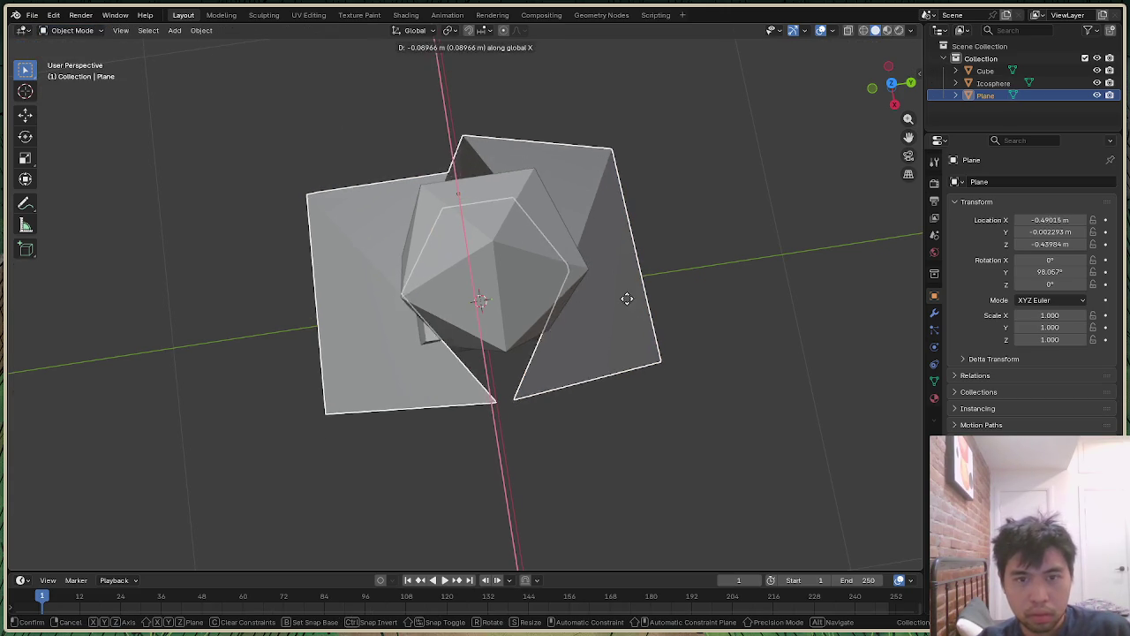
{"action": "left_click", "coordinate": [618, 289]}
{"action": "left_click", "coordinate": [697, 193]}
{"action": "mouse_move", "coordinate": [890, 87]}
{"action": "left_mouse_down"}
{"action": "mouse_move", "coordinate": [888, 70]}
{"action": "mouse_move", "coordinate": [890, 87]}
{"action": "left_mouse_up"}
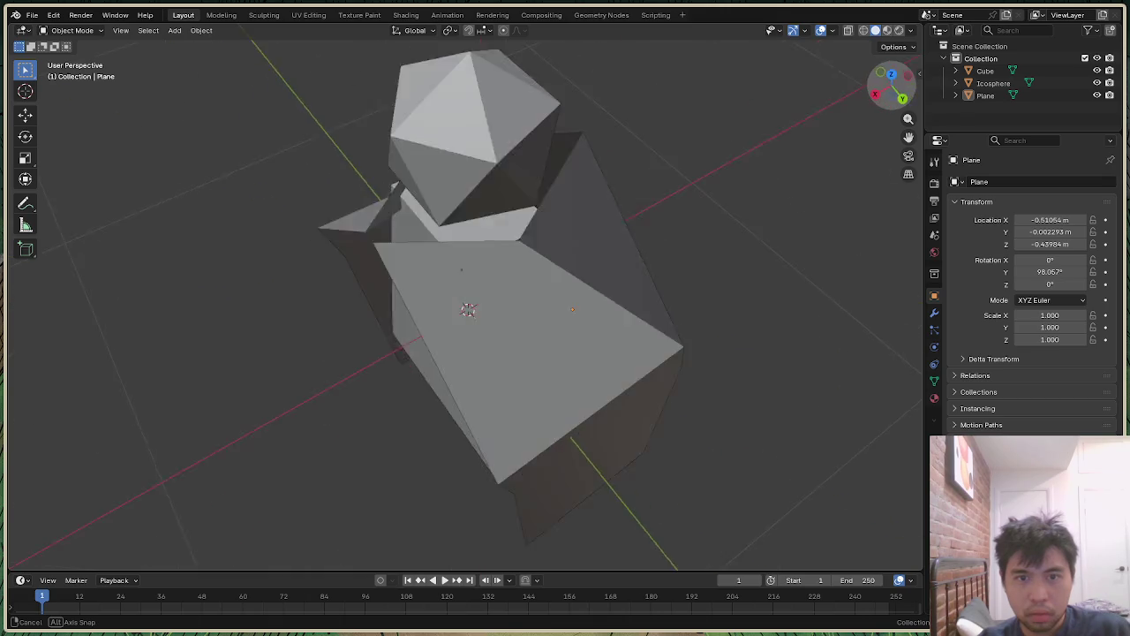
Step: Try shifting the cape along Y, then undo that move
{"action": "middle_click_drag", "start_coordinate": [478, 298], "coordinate": [481, 296]}
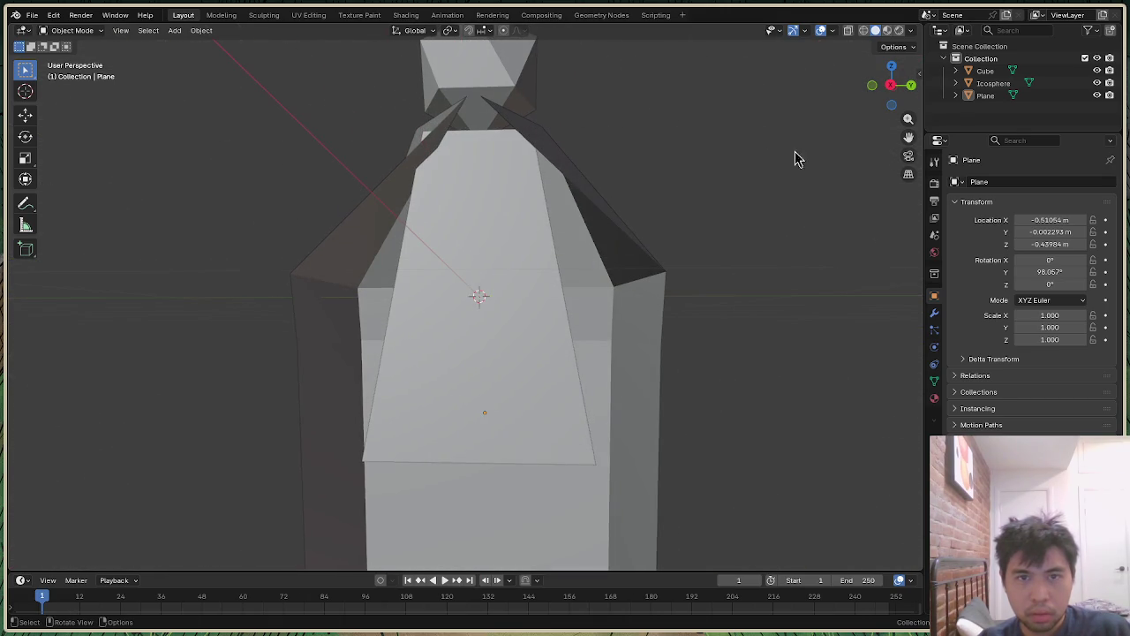
{"action": "left_click", "coordinate": [498, 304]}
{"action": "middle_click_drag", "start_coordinate": [477, 295], "coordinate": [479, 296]}
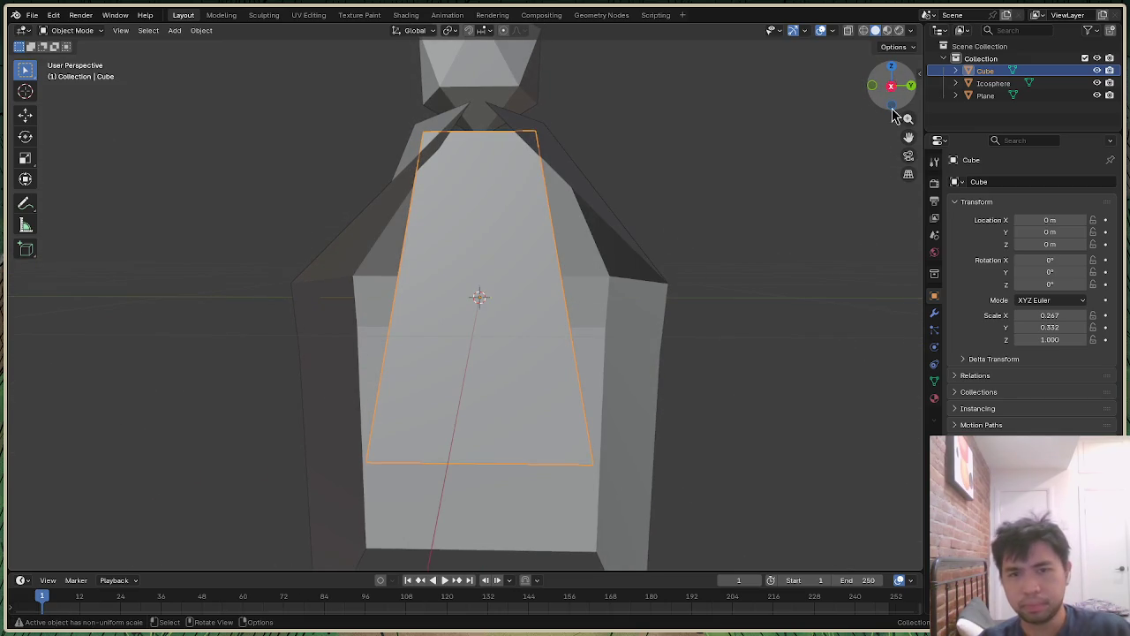
{"action": "left_click", "coordinate": [660, 323]}
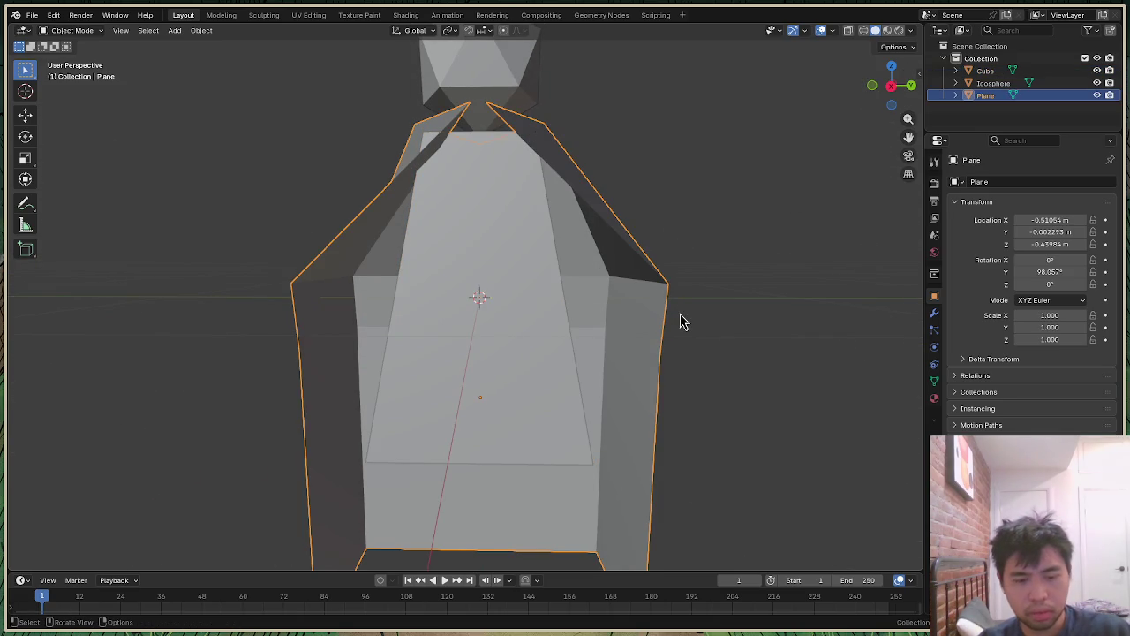
{"action": "key", "text": "g"}
{"action": "key", "text": "y"}
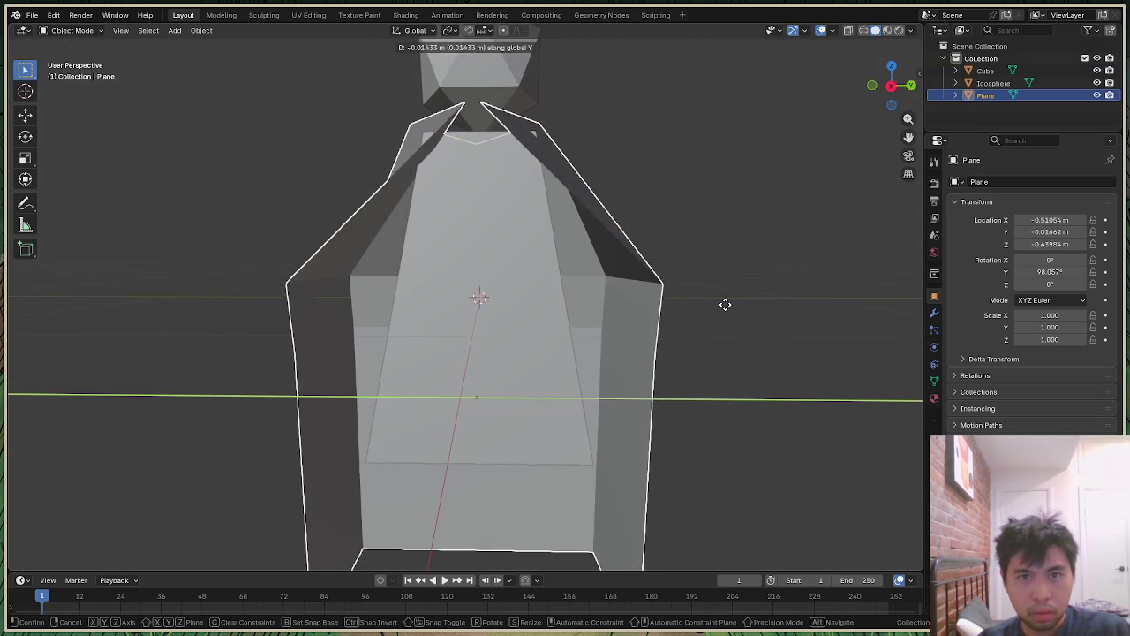
{"action": "left_click", "coordinate": [746, 291]}
{"action": "left_click", "coordinate": [746, 291]}
{"action": "key", "text": "ctrl+z"}
{"action": "key", "text": "ctrl+z"}
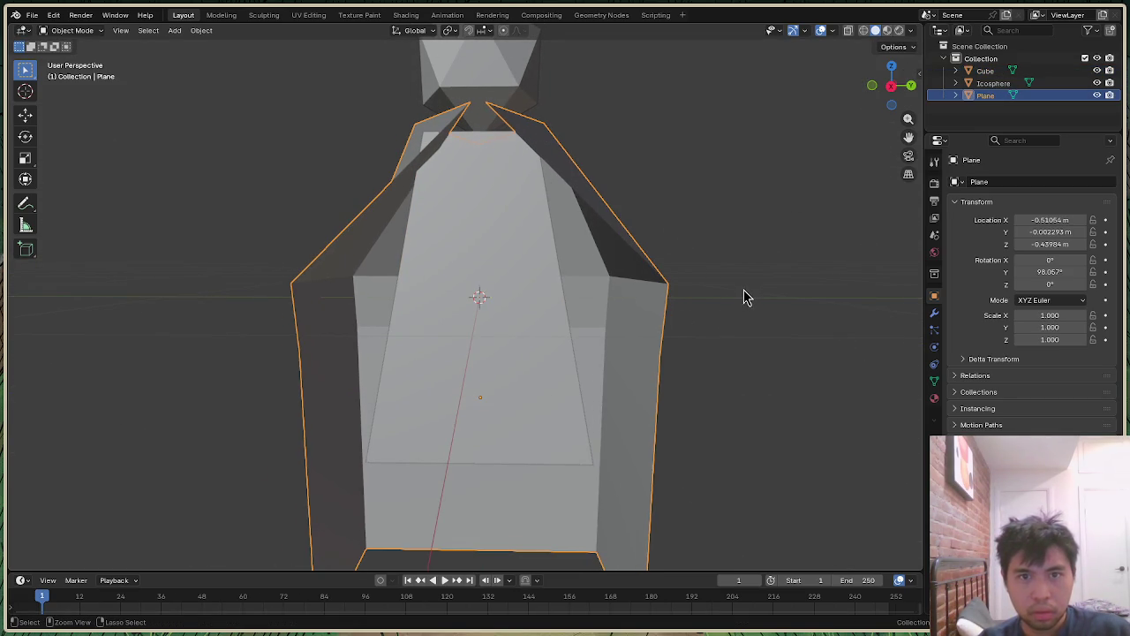
Step: Select cape, body and head together and test a Y move, leaving them in place
{"action": "scroll", "coordinate": [902, 128], "scroll_direction": "down", "scroll_amount": 2}
{"action": "middle_click_drag", "start_coordinate": [902, 128], "coordinate": [714, 318]}
{"action": "scroll", "coordinate": [295, 151], "scroll_direction": "down", "scroll_amount": 3}
{"action": "left_click_drag", "start_coordinate": [295, 146], "coordinate": [681, 473]}
{"action": "key", "text": "g"}
{"action": "key", "text": "y"}
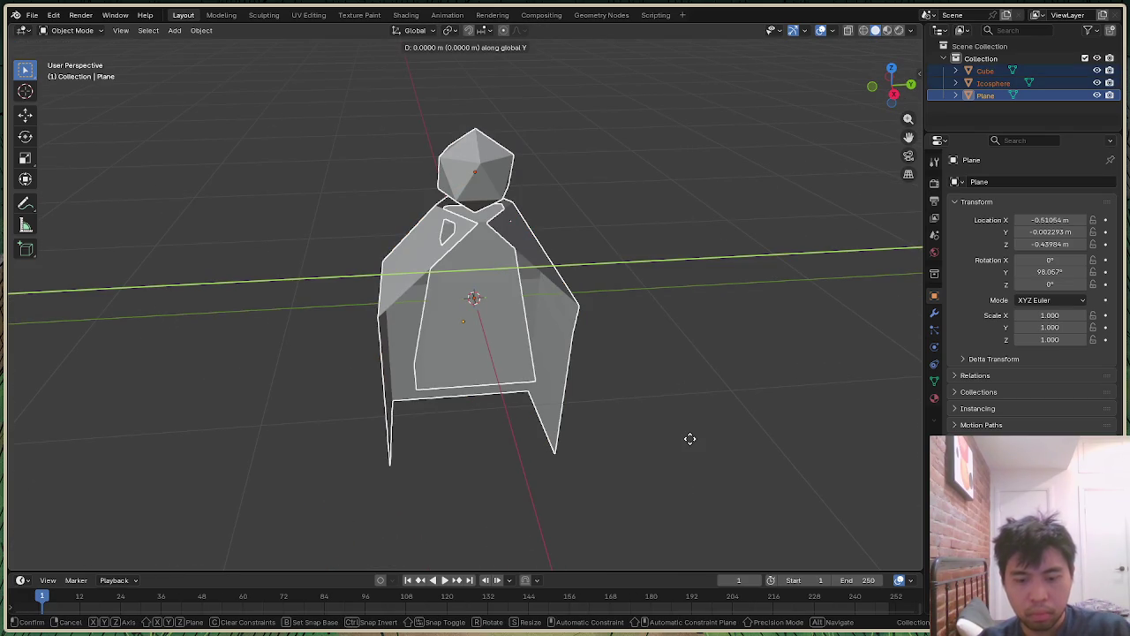
{"action": "left_click", "coordinate": [689, 438]}
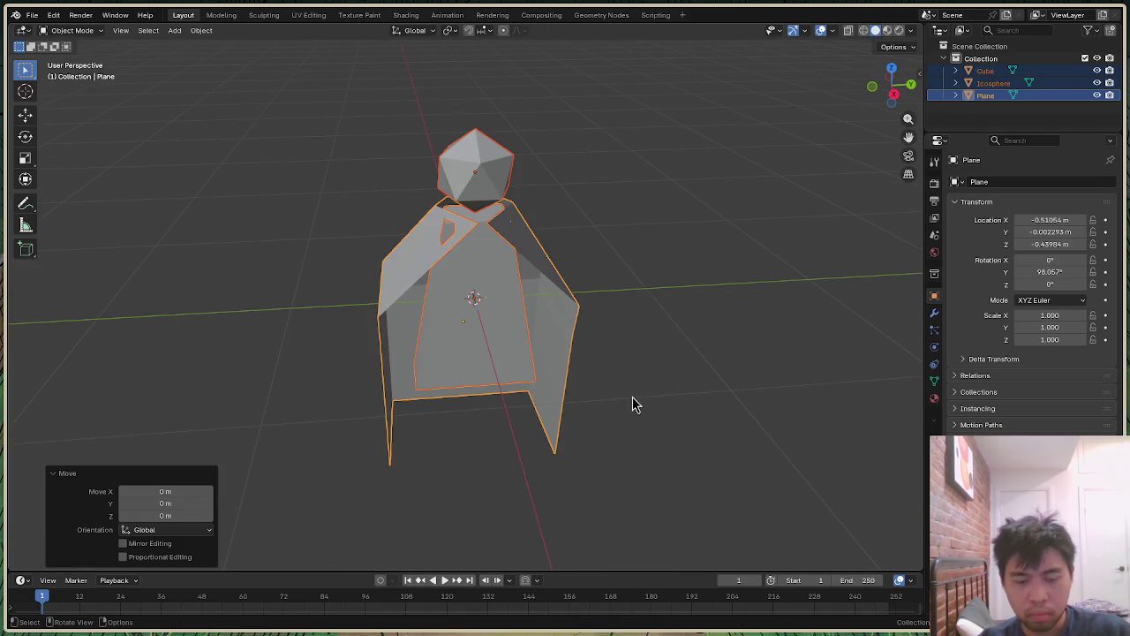
{"action": "key", "text": "g"}
{"action": "key", "text": "y"}
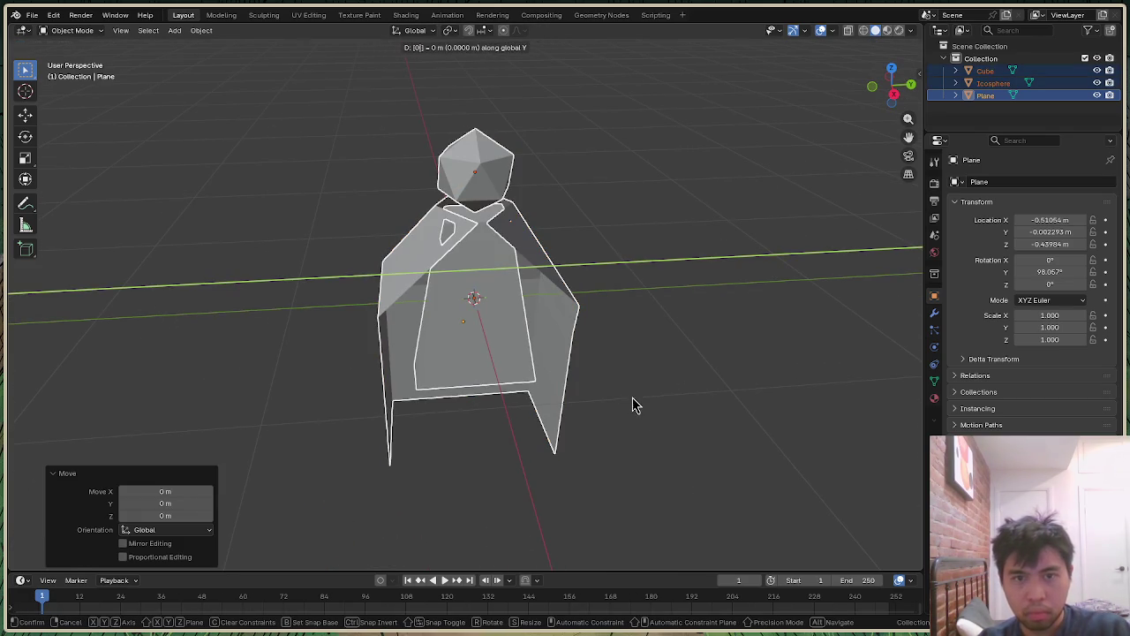
{"action": "left_click", "coordinate": [631, 394]}
{"action": "left_click", "coordinate": [694, 379]}
Step: Nudge the tapered body slightly along Y and check it from the side views
{"action": "left_click_drag", "start_coordinate": [895, 83], "coordinate": [878, 88]}
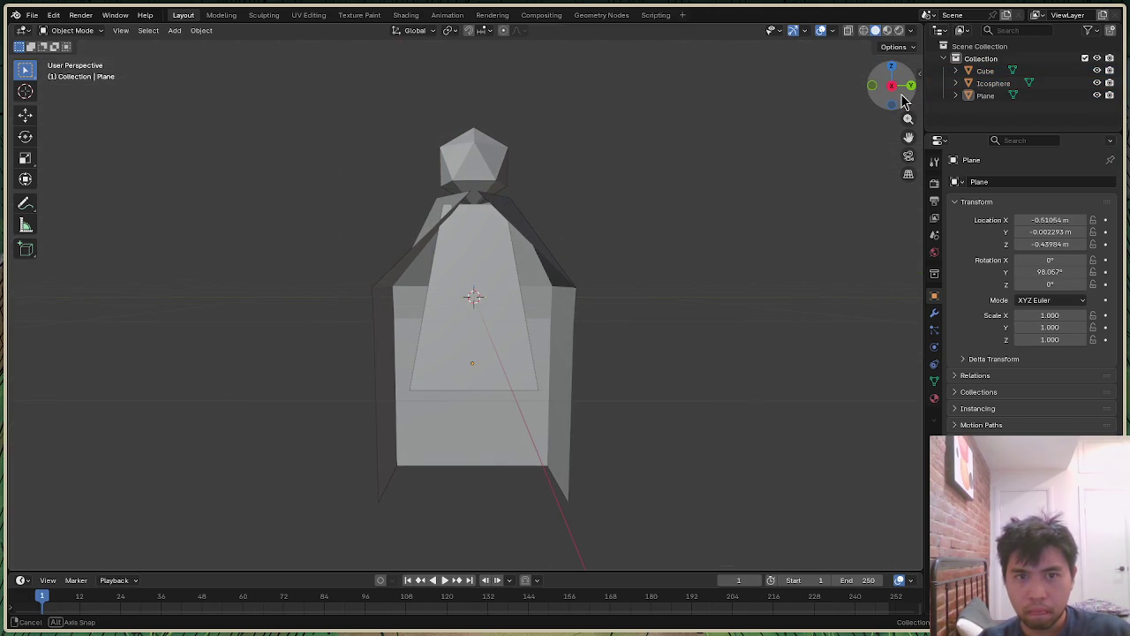
{"action": "left_click", "coordinate": [469, 360]}
{"action": "key", "text": "g"}
{"action": "key", "text": "y"}
{"action": "left_click", "coordinate": [481, 359]}
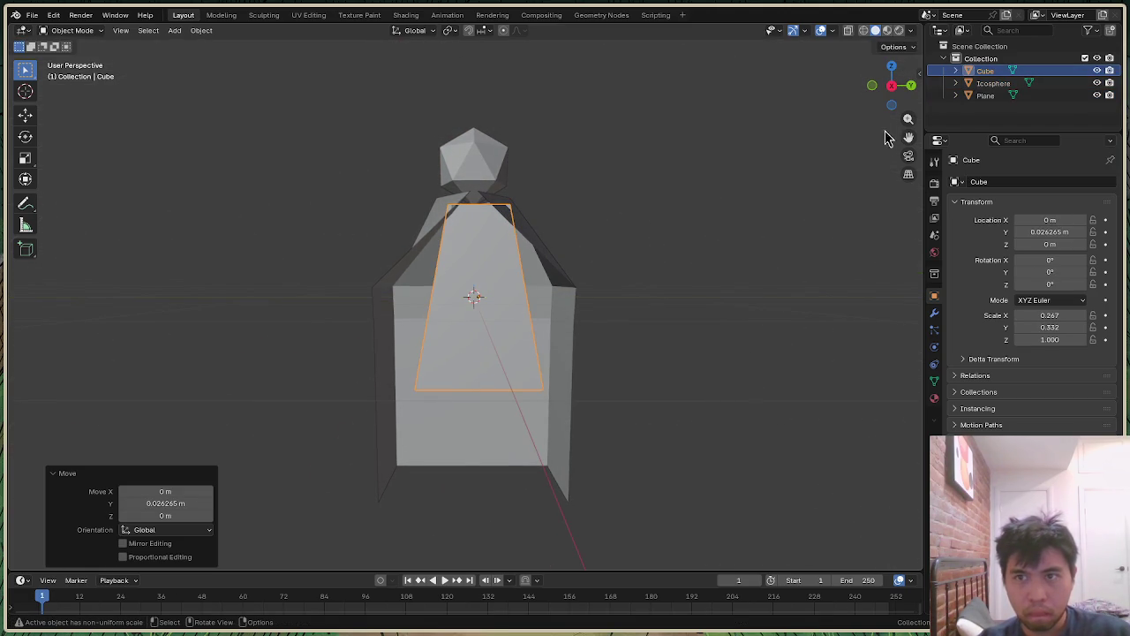
{"action": "left_click", "coordinate": [894, 89]}
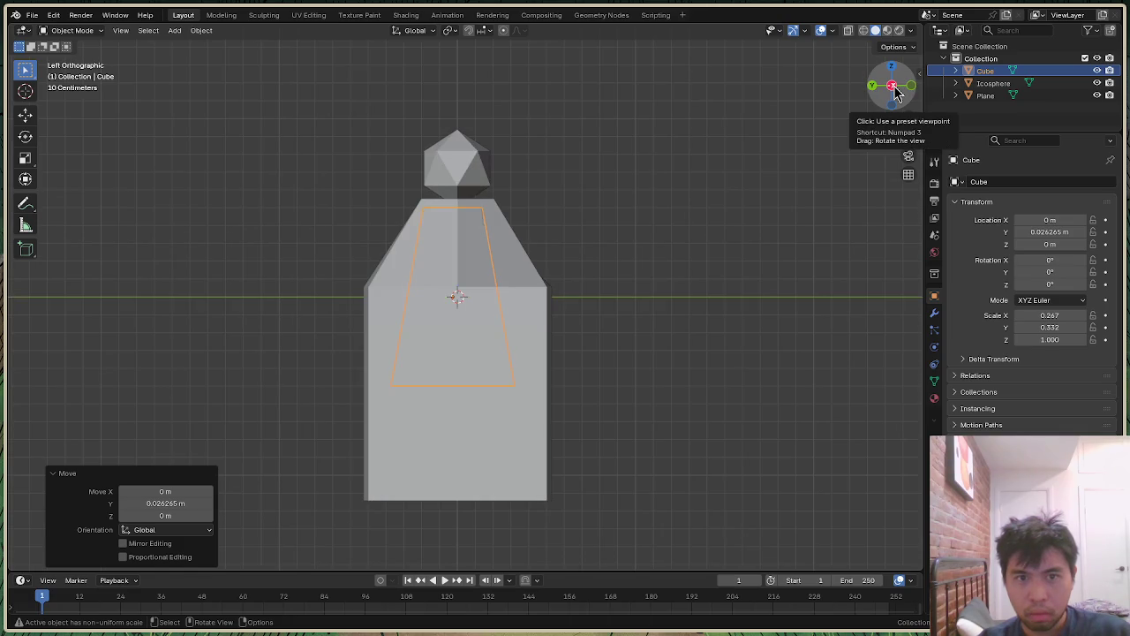
{"action": "left_click", "coordinate": [895, 88]}
{"action": "left_click", "coordinate": [811, 221]}
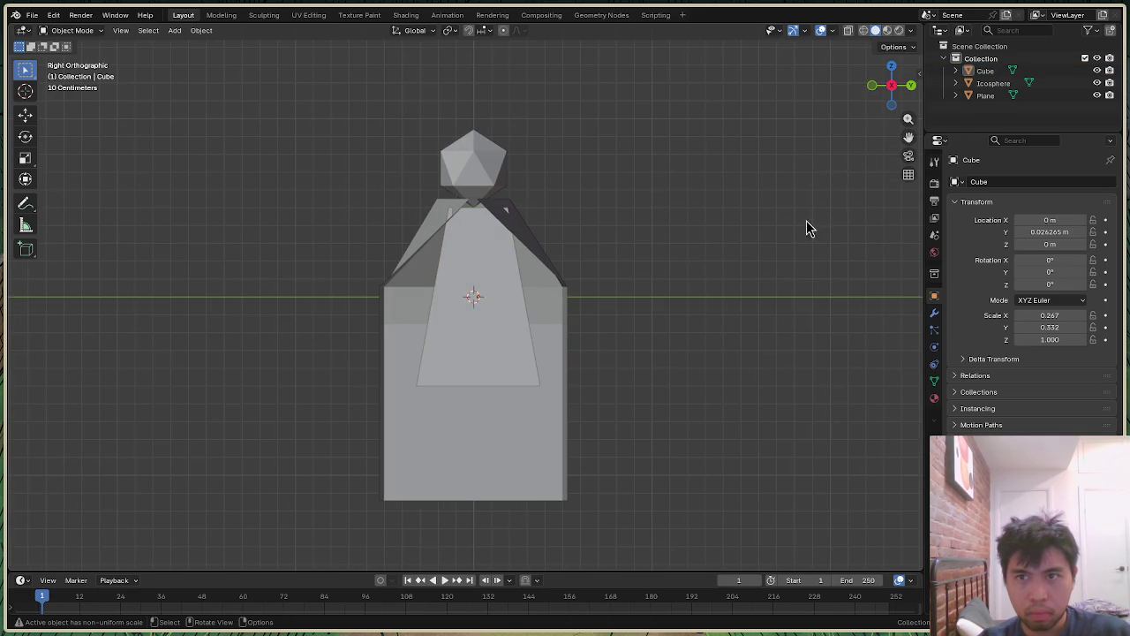
{"action": "mouse_move", "coordinate": [890, 85]}
{"action": "left_mouse_down"}
{"action": "mouse_move", "coordinate": [897, 91]}
{"action": "mouse_move", "coordinate": [615, 188]}
{"action": "left_mouse_up"}
Step: Raise the cape along Z to −0.360 m so its collar surrounds the neck
{"action": "scroll", "coordinate": [549, 164], "scroll_direction": "up", "scroll_amount": 2}
{"action": "scroll", "coordinate": [548, 168], "scroll_direction": "up", "scroll_amount": 1}
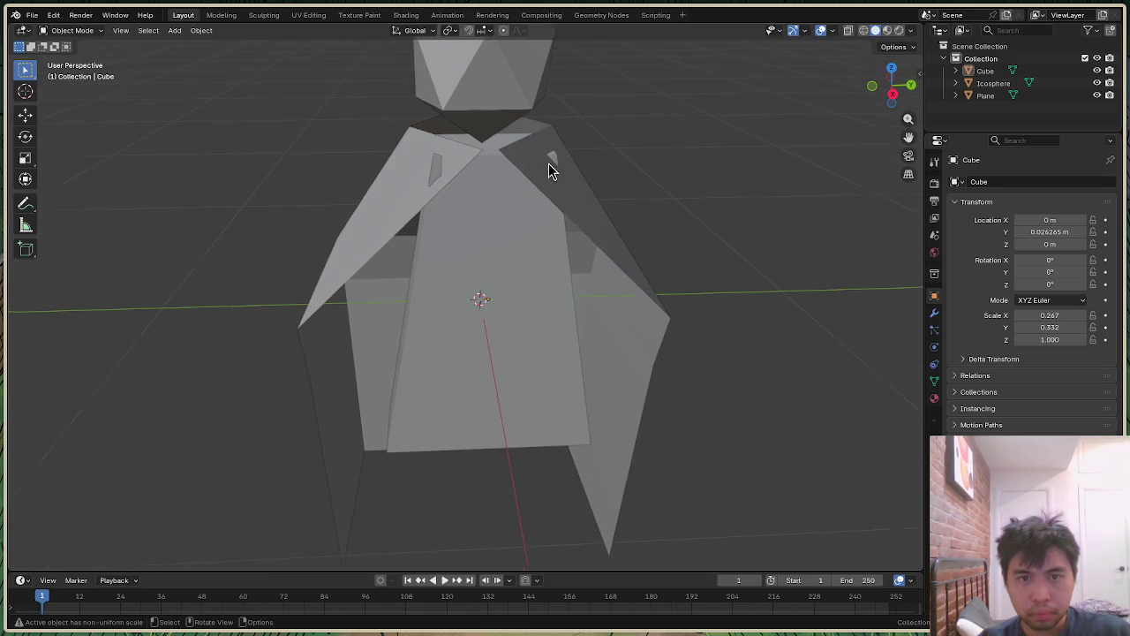
{"action": "left_click", "coordinate": [595, 218]}
{"action": "key", "text": "g"}
{"action": "key", "text": "z"}
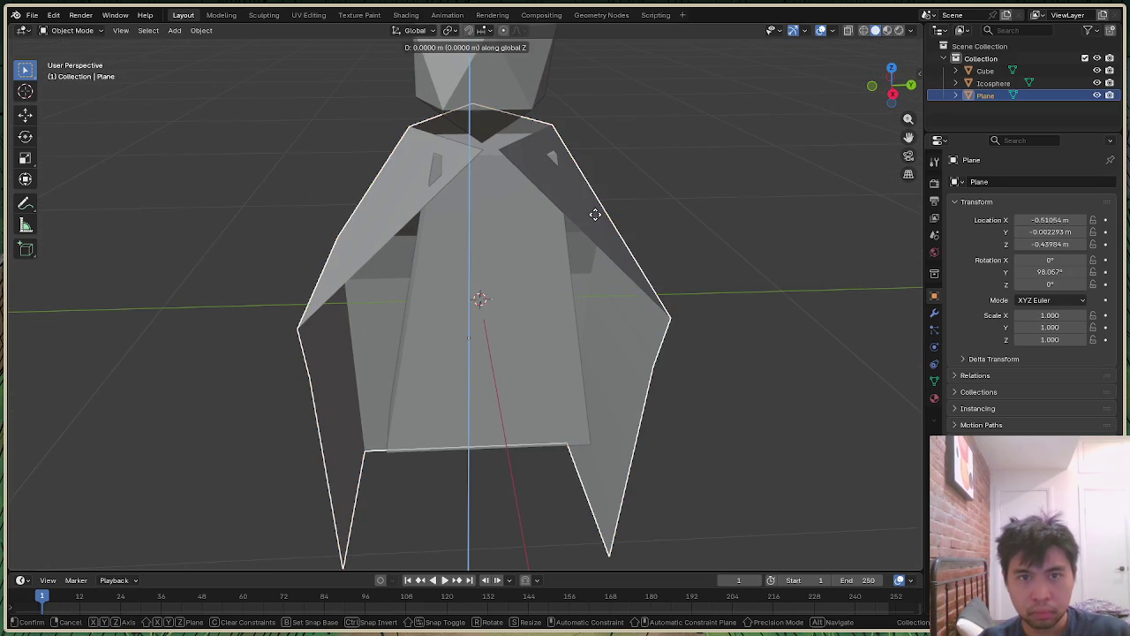
{"action": "left_click", "coordinate": [595, 195]}
{"action": "key", "text": "alt+a"}
{"action": "left_click_drag", "start_coordinate": [894, 86], "coordinate": [812, 353]}
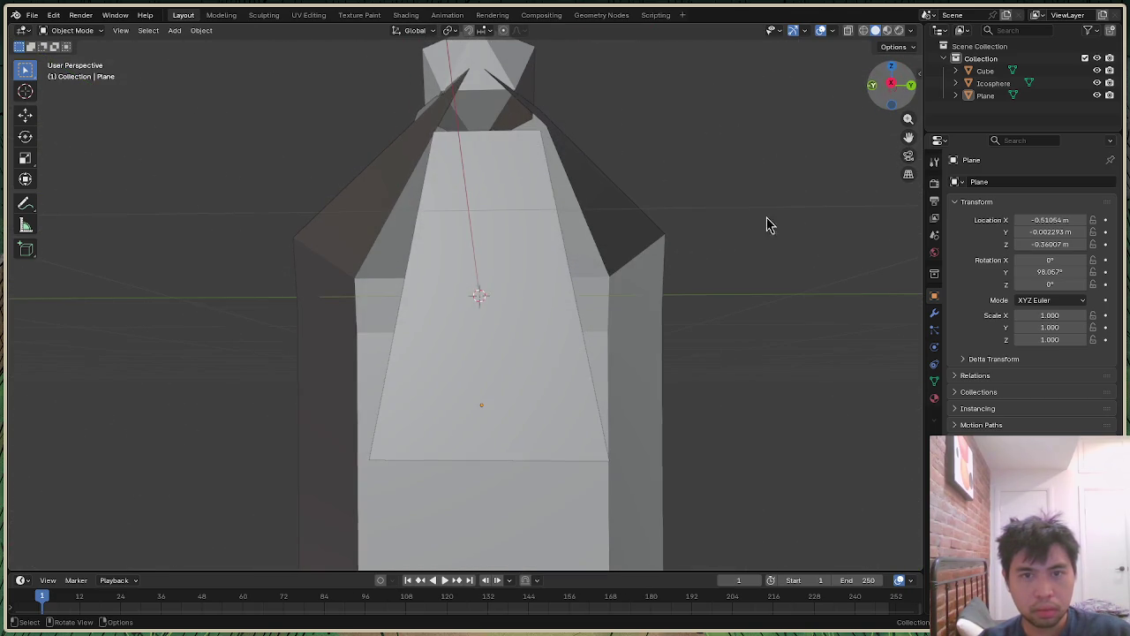
{"action": "scroll", "coordinate": [706, 343], "scroll_direction": "down", "scroll_amount": 3}
{"action": "left_click_drag", "start_coordinate": [301, 93], "coordinate": [686, 526]}
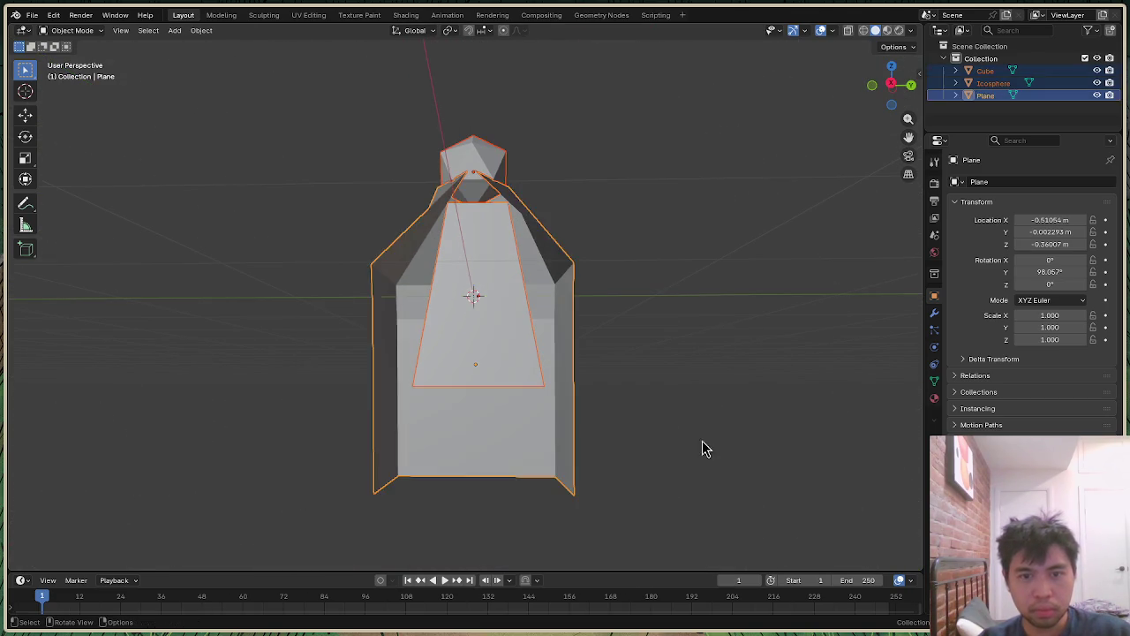
{"action": "left_click", "coordinate": [697, 459]}
Step: Delete the cape, body and head, and add a new 1 m cube
{"action": "key", "text": "a"}
{"action": "key", "text": "Delete"}
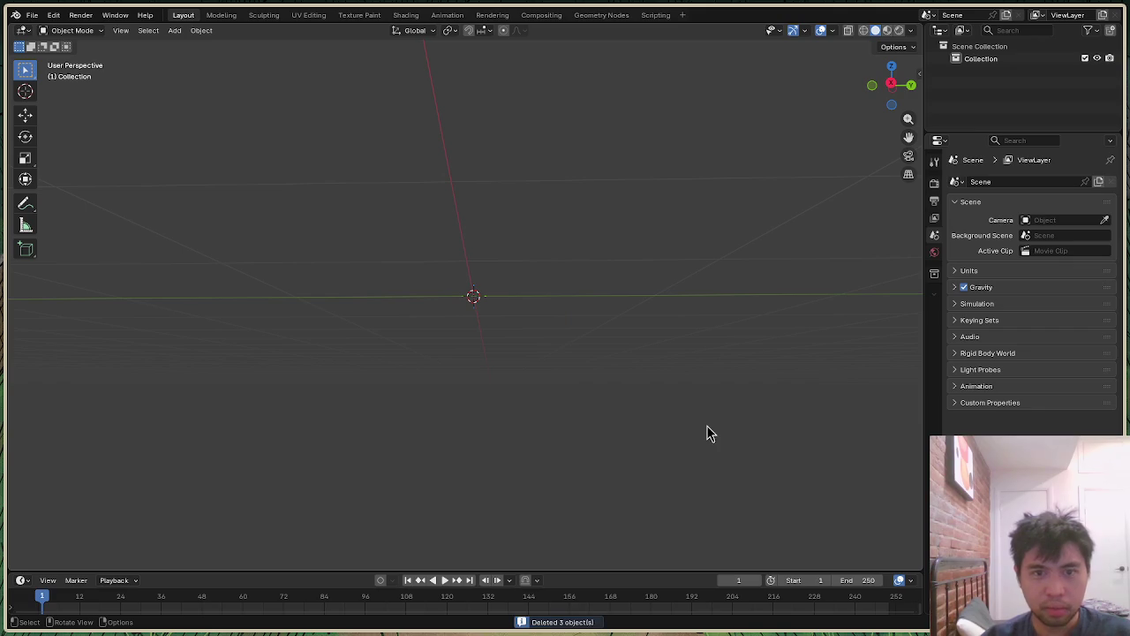
{"action": "left_click_drag", "start_coordinate": [903, 95], "coordinate": [903, 99]}
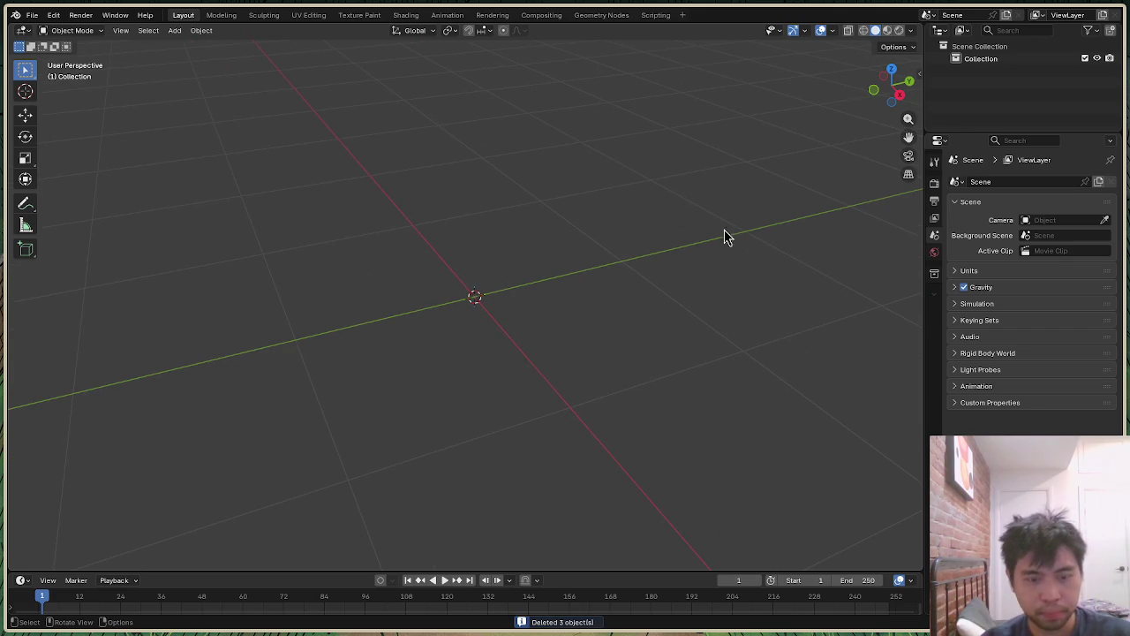
{"action": "key", "text": "shift+a"}
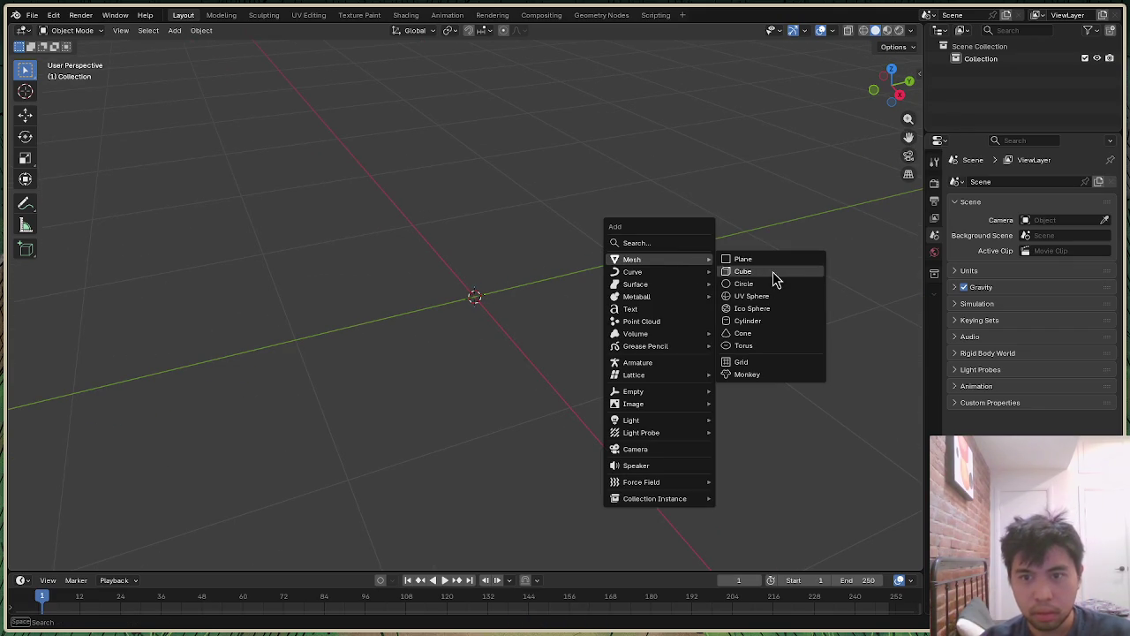
{"action": "left_click", "coordinate": [772, 271]}
{"action": "left_click", "coordinate": [190, 454]}
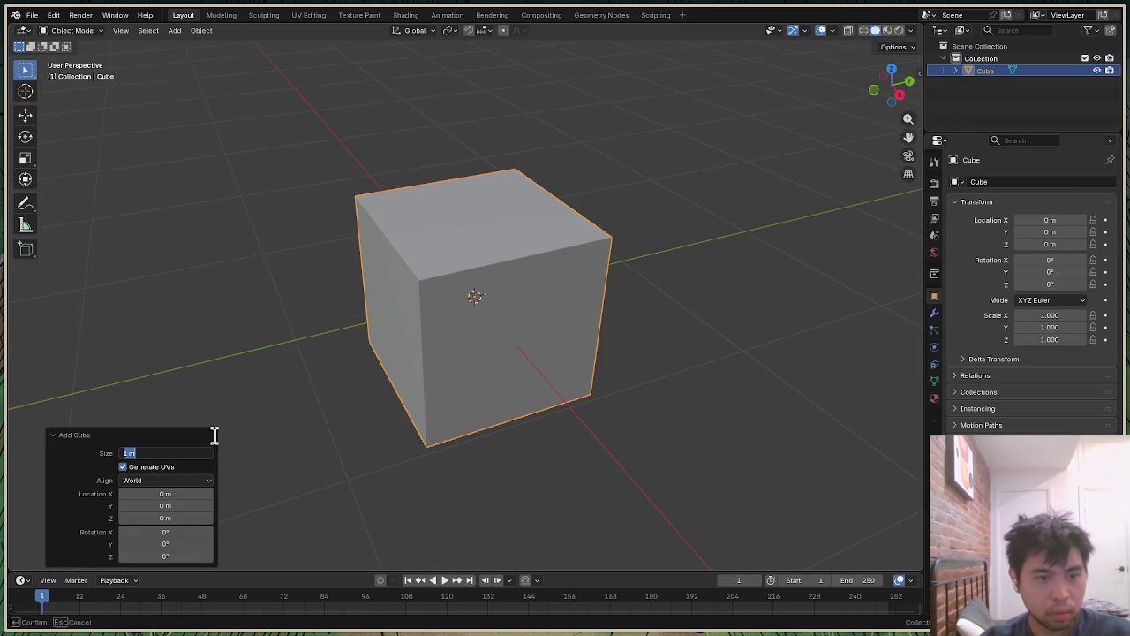
{"action": "left_click", "coordinate": [701, 366]}
{"action": "left_click", "coordinate": [542, 325]}
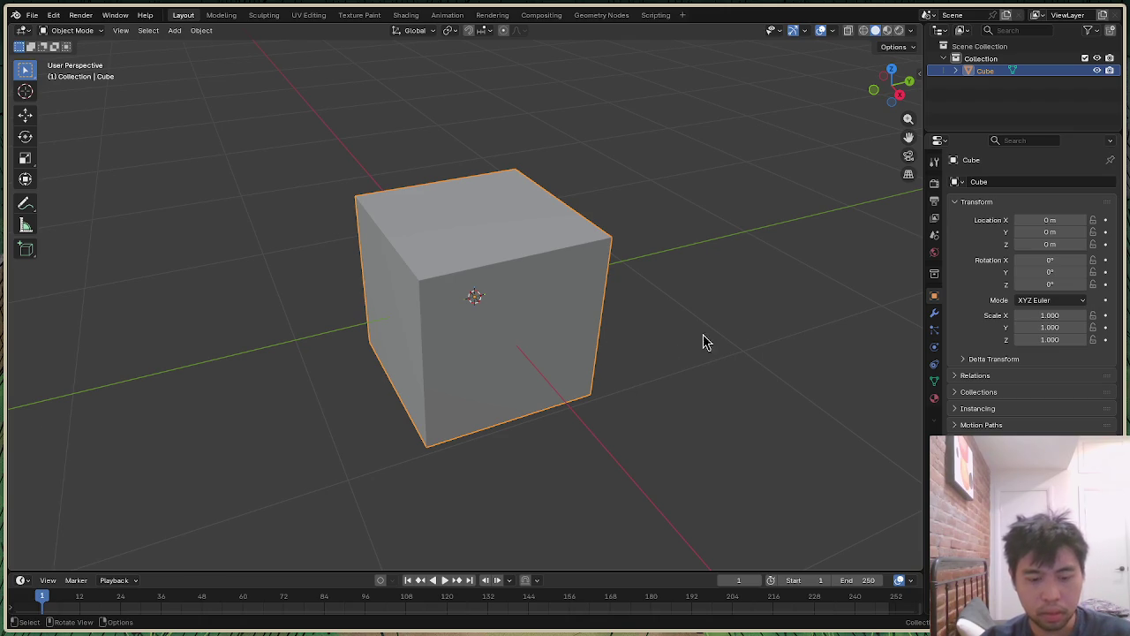
Step: Narrow the cube along X and thin it along Y
{"action": "key", "text": "s"}
{"action": "key", "text": "x"}
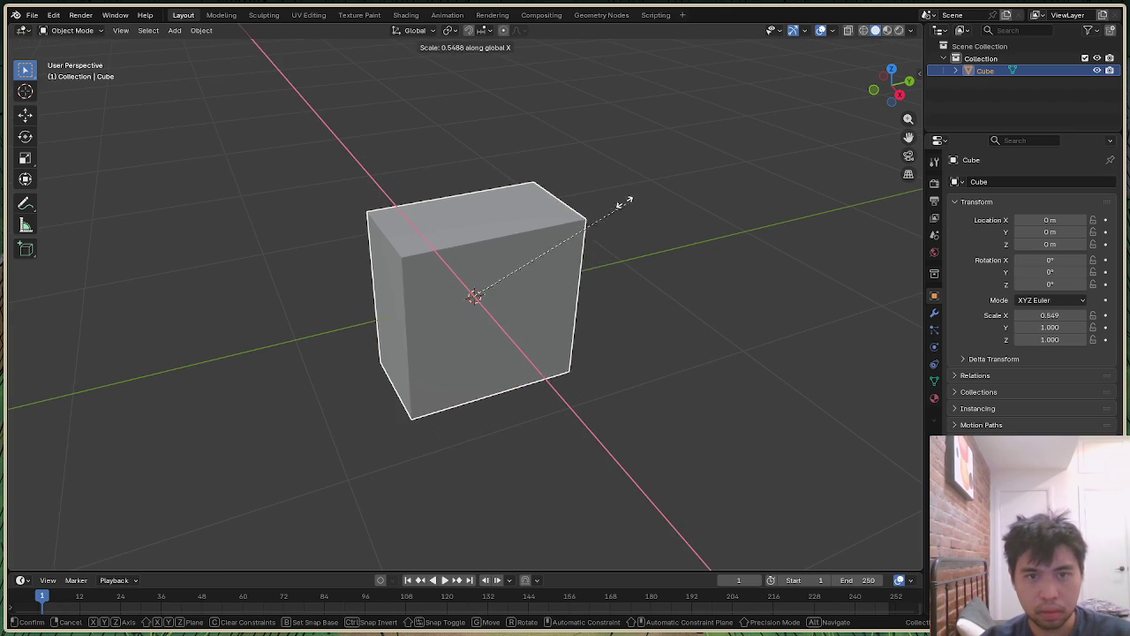
{"action": "left_click", "coordinate": [593, 174]}
{"action": "left_click_drag", "start_coordinate": [891, 89], "coordinate": [843, 107]}
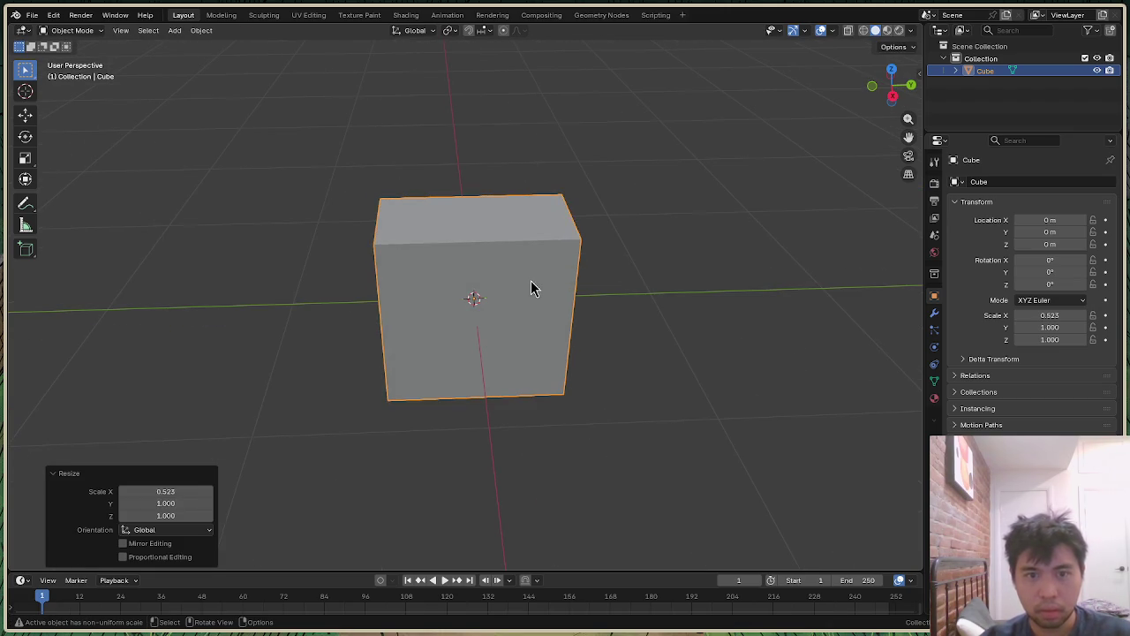
{"action": "key", "text": "s"}
{"action": "key", "text": "y"}
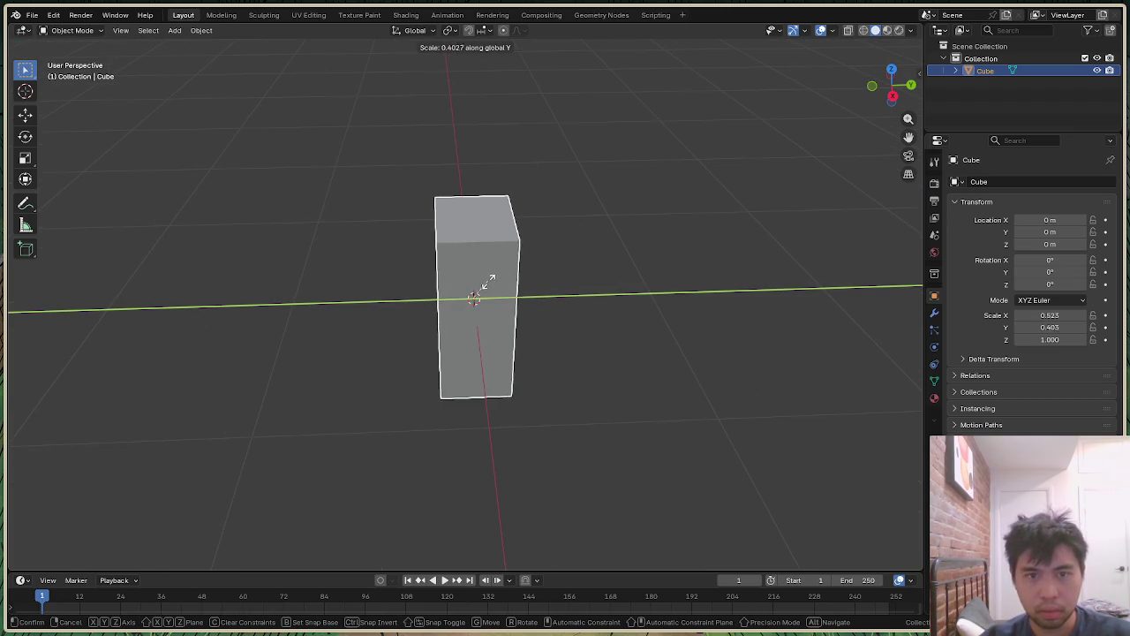
{"action": "left_click", "coordinate": [490, 289]}
{"action": "left_click", "coordinate": [661, 222]}
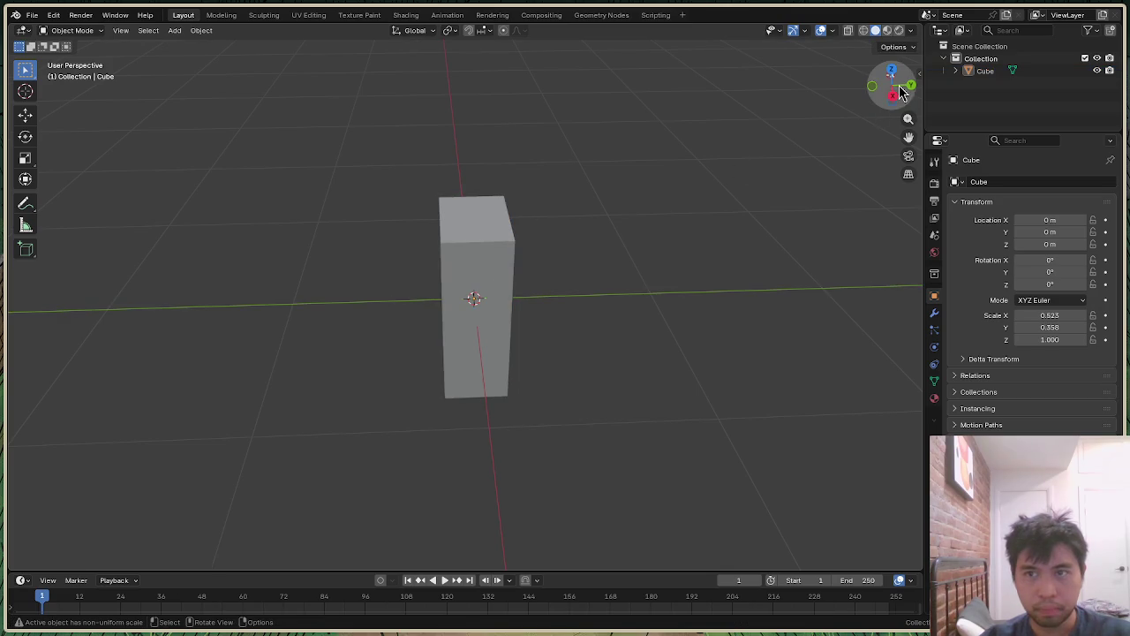
{"action": "left_click_drag", "start_coordinate": [896, 88], "coordinate": [902, 95]}
Step: Rescale the block to 0.289 on X and 0.500 on Y, cancelling failed tries
{"action": "left_click", "coordinate": [497, 252]}
{"action": "key", "text": "s"}
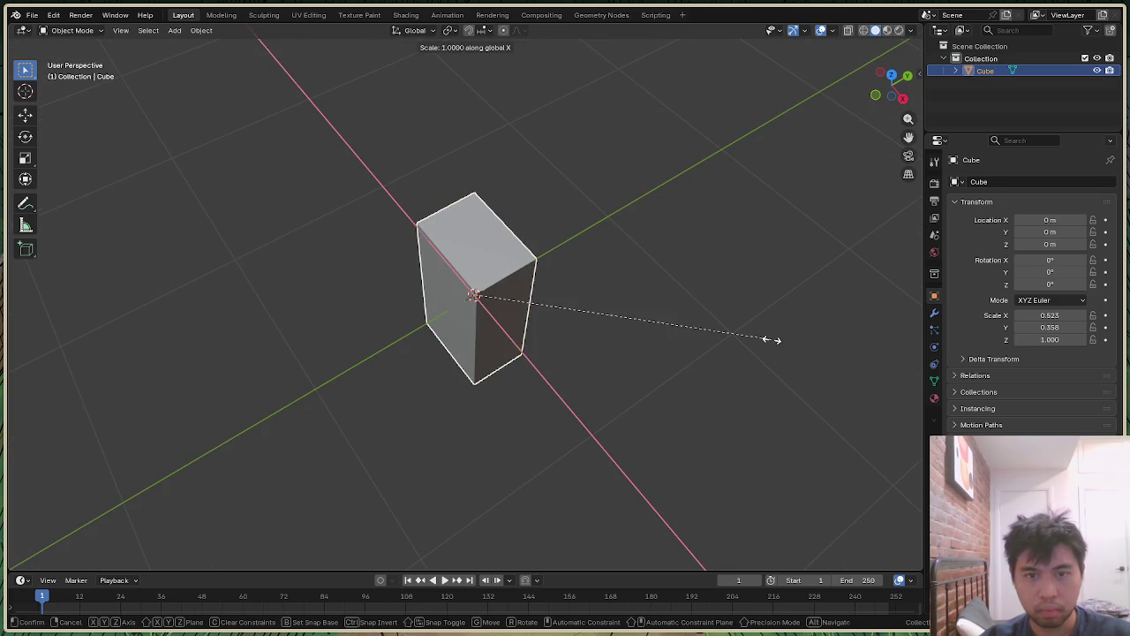
{"action": "key", "text": "x"}
{"action": "left_click", "coordinate": [517, 282]}
{"action": "key", "text": "s"}
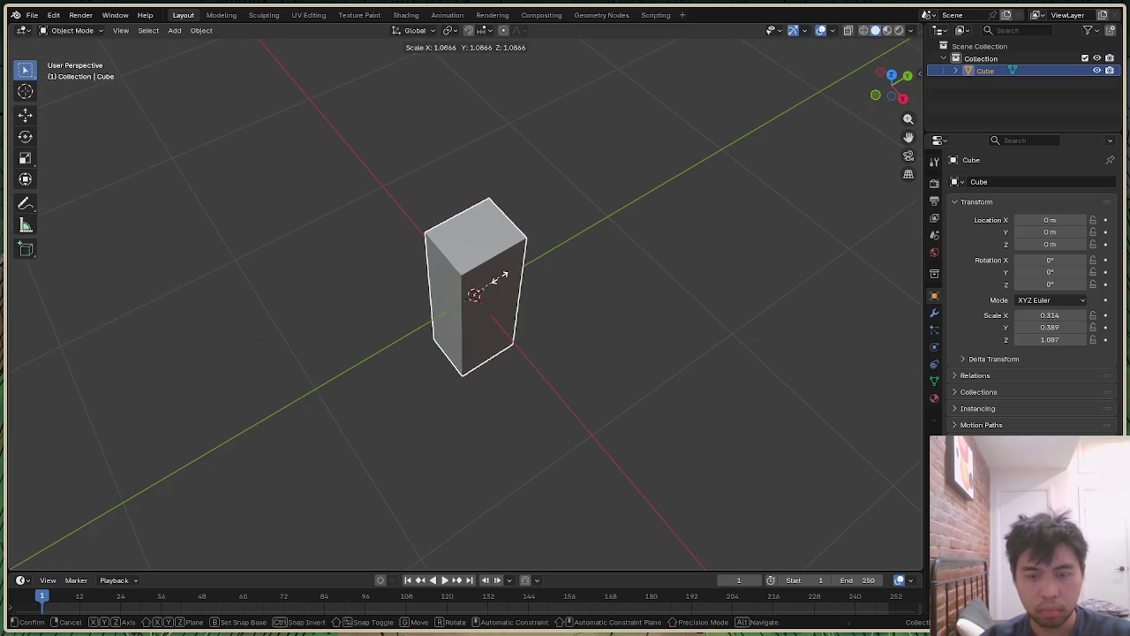
{"action": "key", "text": "y"}
{"action": "right_click", "coordinate": [517, 265]}
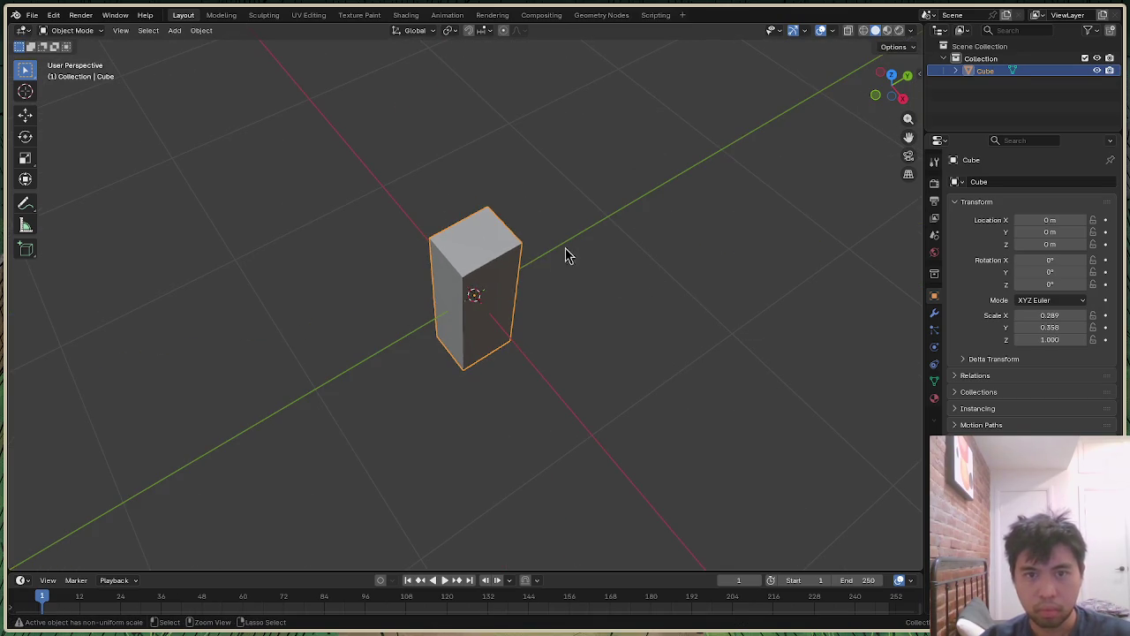
{"action": "key", "text": "s"}
{"action": "right_click", "coordinate": [506, 268]}
{"action": "key", "text": "s"}
{"action": "key", "text": "y"}
{"action": "key", "text": "Return"}
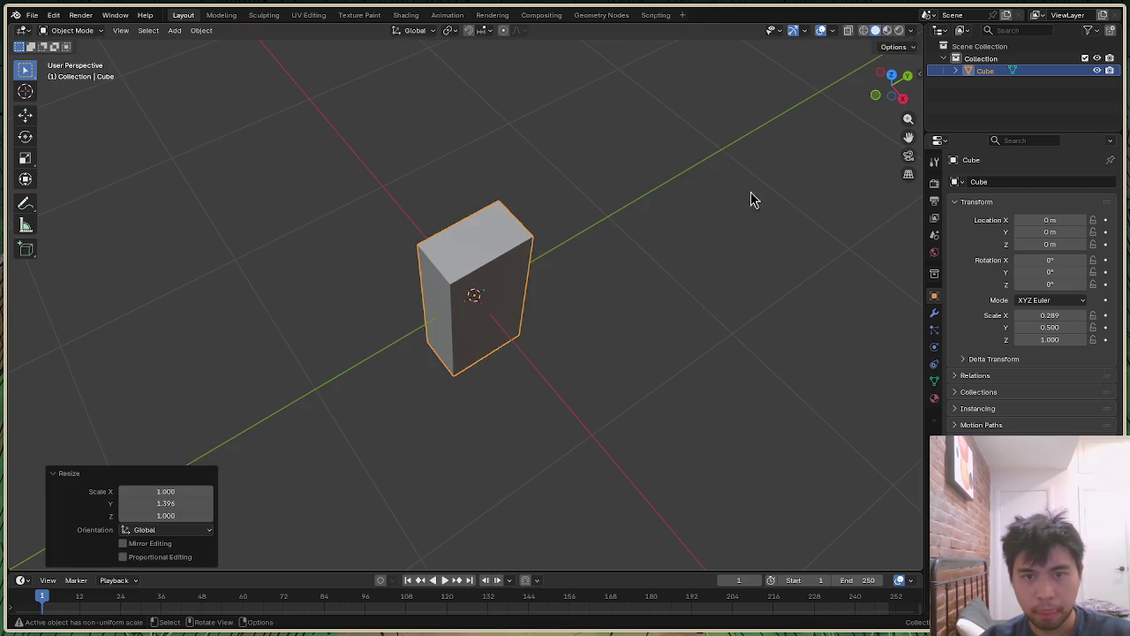
Step: Fine-tune the block's scale to 0.289 × 0.461 × 1.0 and orbit to inspect it
{"action": "left_click", "coordinate": [718, 204]}
{"action": "left_click_drag", "start_coordinate": [905, 97], "coordinate": [890, 81]}
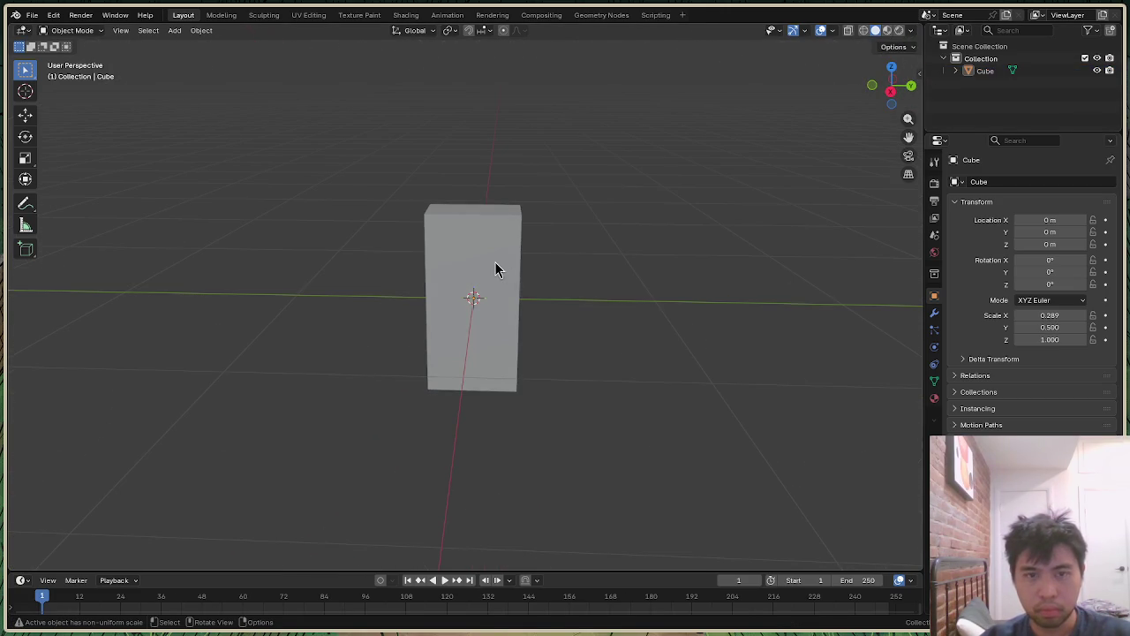
{"action": "left_click", "coordinate": [496, 270]}
{"action": "key", "text": "s"}
{"action": "left_click", "coordinate": [490, 256]}
{"action": "left_click", "coordinate": [574, 267]}
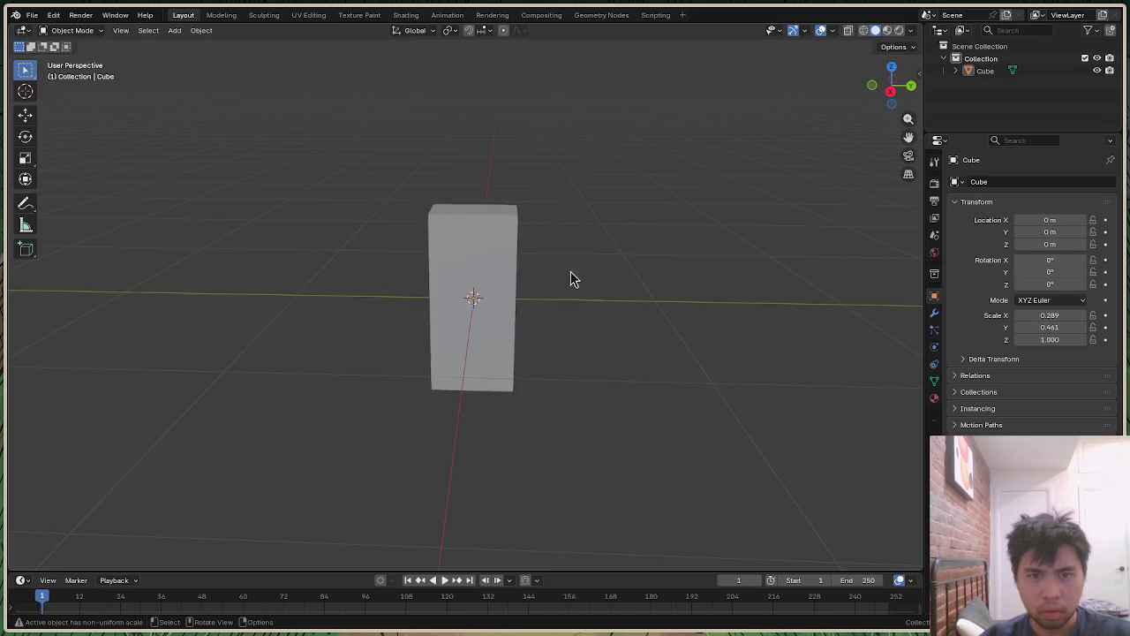
{"action": "mouse_move", "coordinate": [896, 89]}
{"action": "left_mouse_down"}
{"action": "mouse_move", "coordinate": [890, 97]}
{"action": "mouse_move", "coordinate": [890, 85]}
{"action": "left_mouse_up"}
{"action": "middle_click_drag", "start_coordinate": [620, 310], "coordinate": [620, 317]}
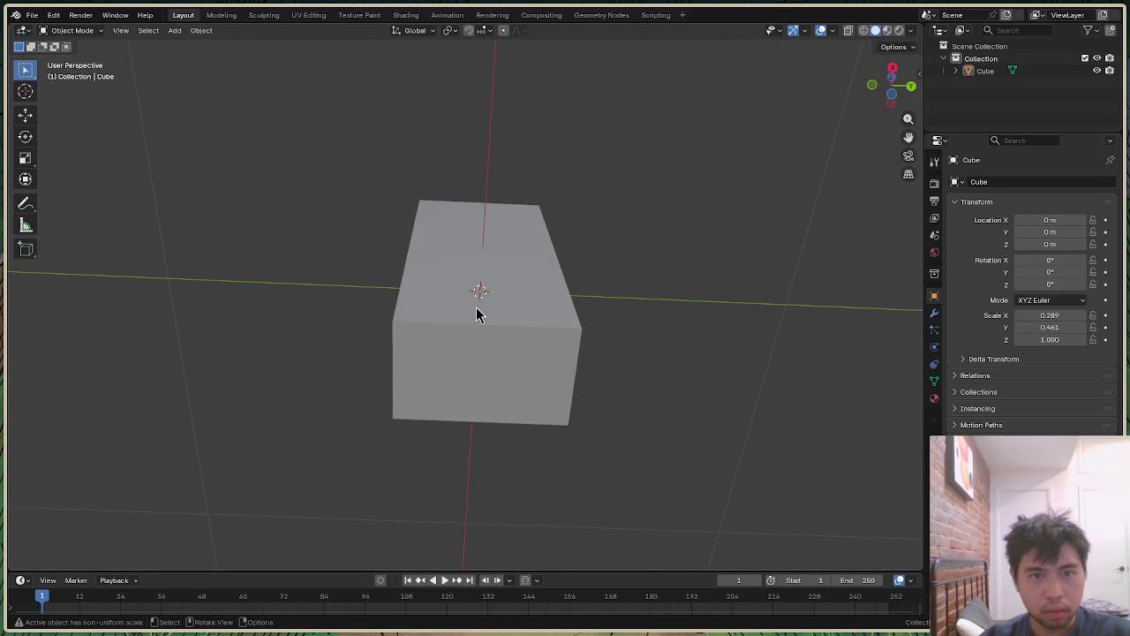
Step: In Edit Mode with edge select, scale the selection wider along Y
{"action": "key", "text": "Tab"}
{"action": "key", "text": "2"}
{"action": "key", "text": "alt+a"}
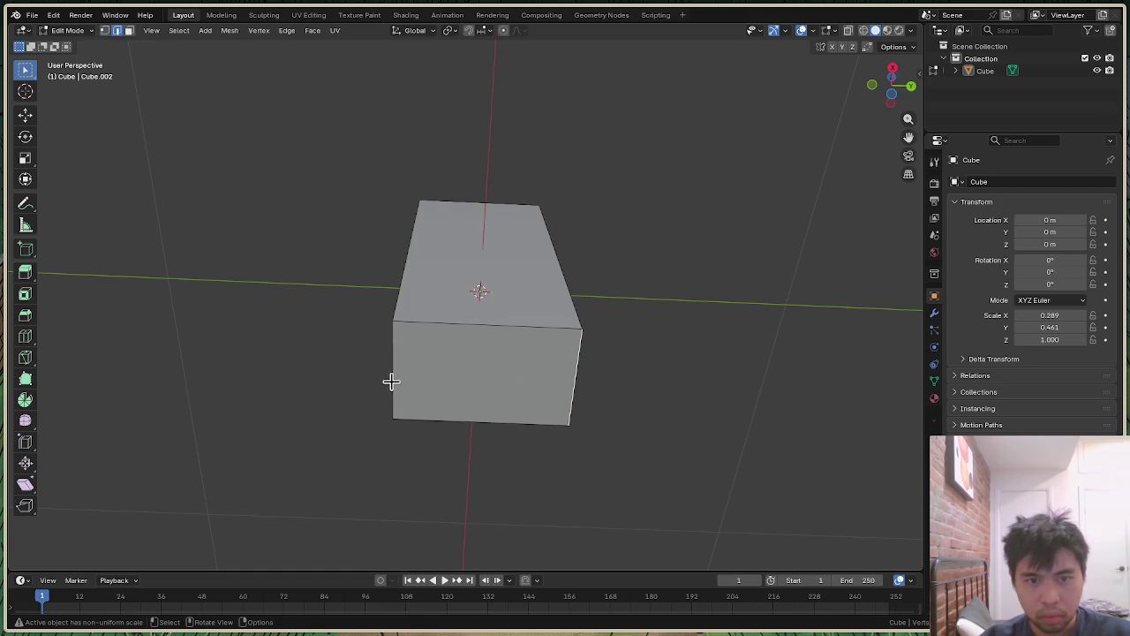
{"action": "key", "text": "s"}
{"action": "key", "text": "y"}
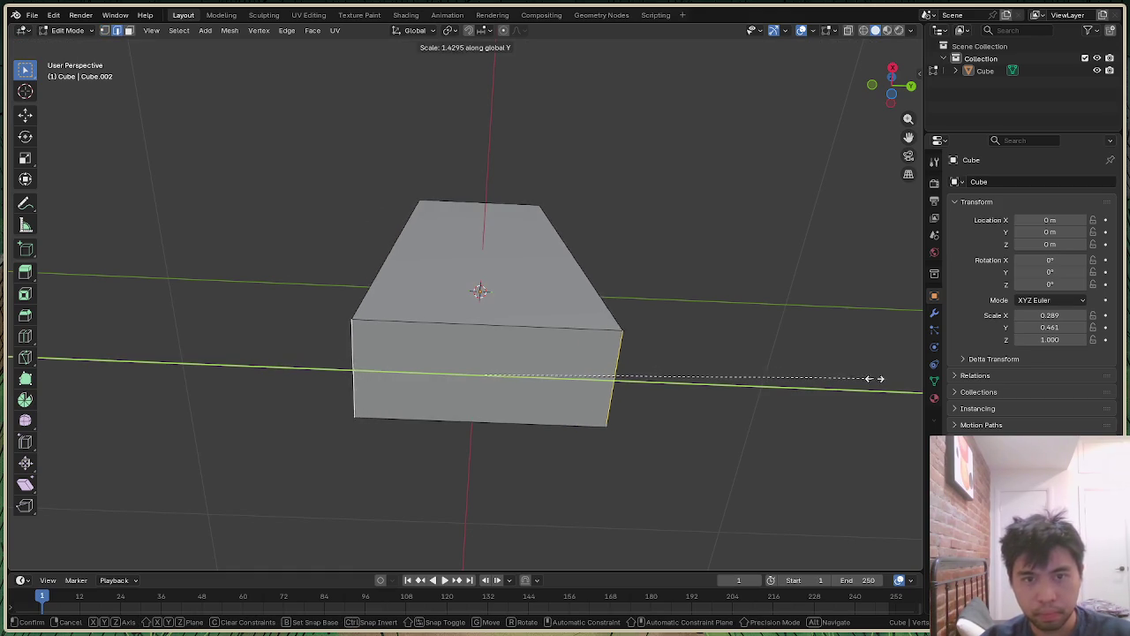
{"action": "left_click", "coordinate": [870, 378]}
{"action": "left_click", "coordinate": [830, 334]}
{"action": "left_click_drag", "start_coordinate": [908, 99], "coordinate": [909, 104]}
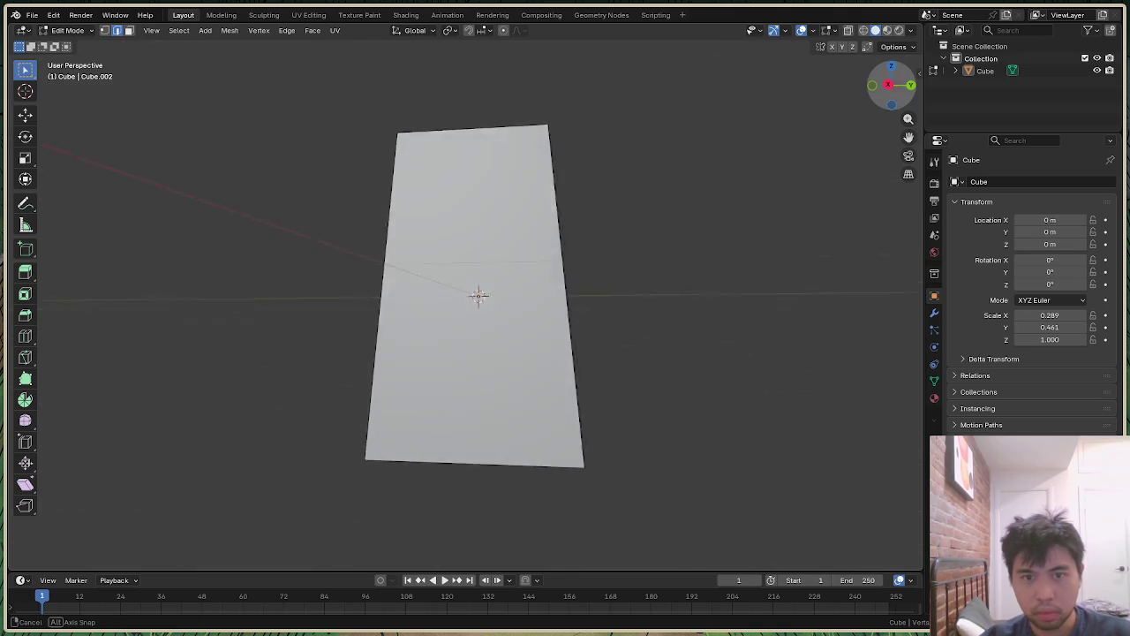
Step: Widen the block's front vertical edges along Y, undoing a uniform scale first
{"action": "left_click", "coordinate": [616, 363]}
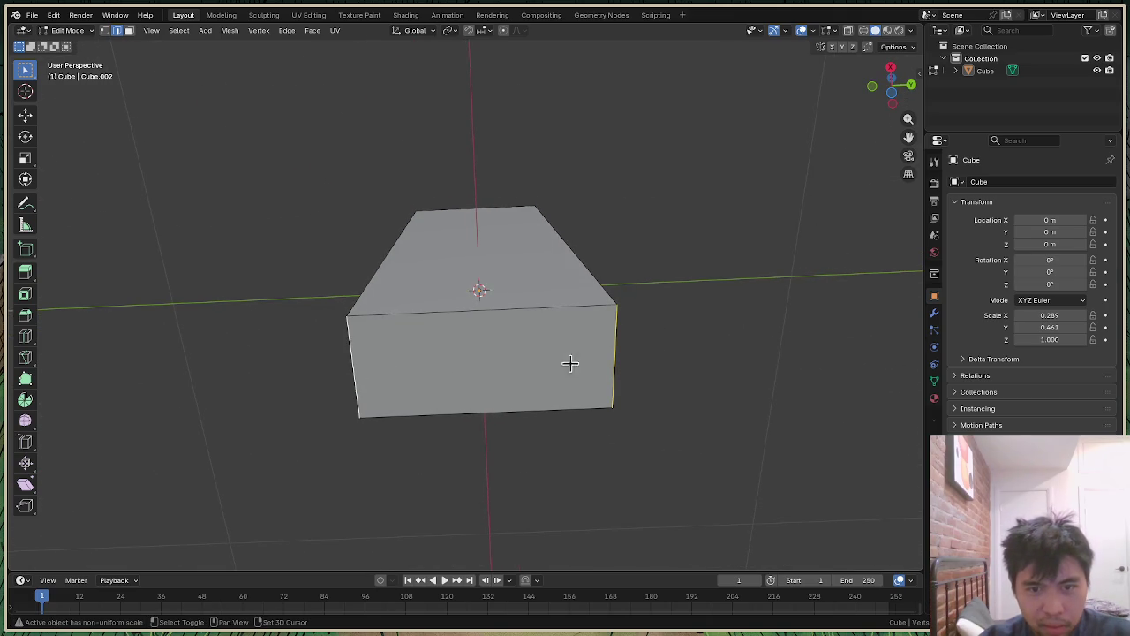
{"action": "key", "text": "s"}
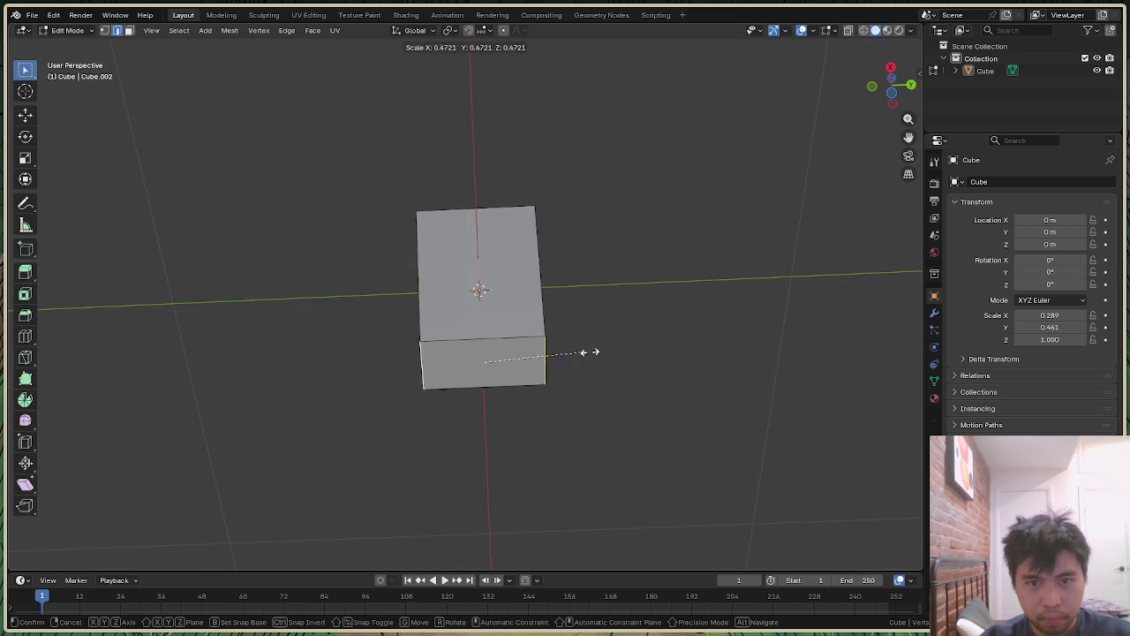
{"action": "left_click", "coordinate": [851, 331]}
{"action": "key", "text": "ctrl+z"}
{"action": "key", "text": "s"}
{"action": "key", "text": "y"}
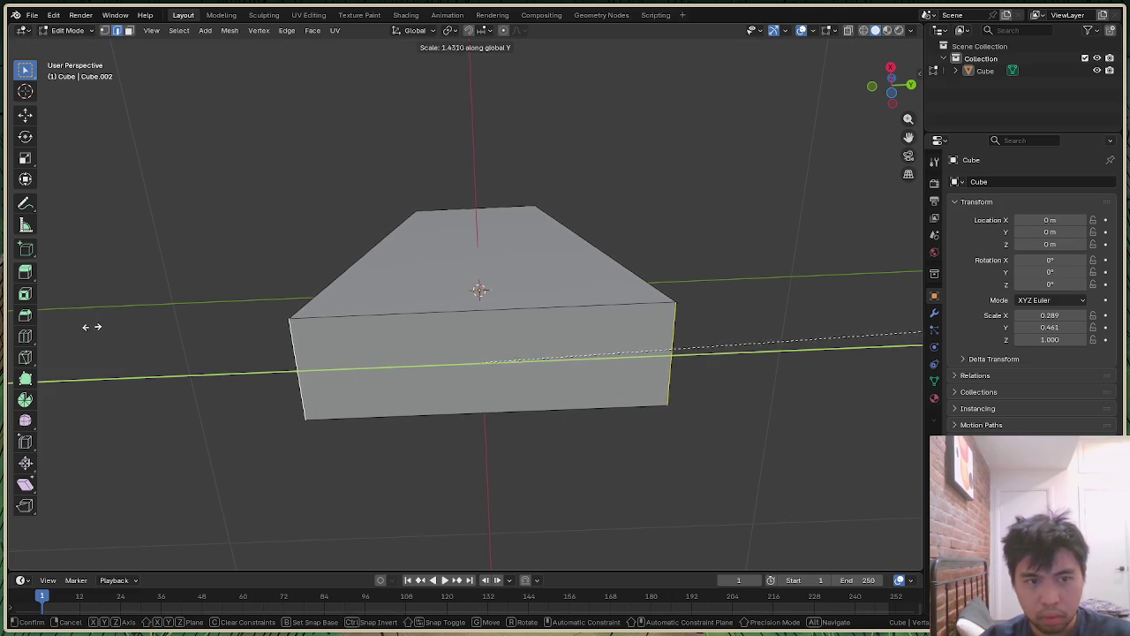
{"action": "left_click", "coordinate": [91, 326]}
{"action": "mouse_move", "coordinate": [898, 107]}
{"action": "left_mouse_down"}
{"action": "mouse_move", "coordinate": [909, 95]}
{"action": "mouse_move", "coordinate": [732, 265]}
{"action": "left_mouse_up"}
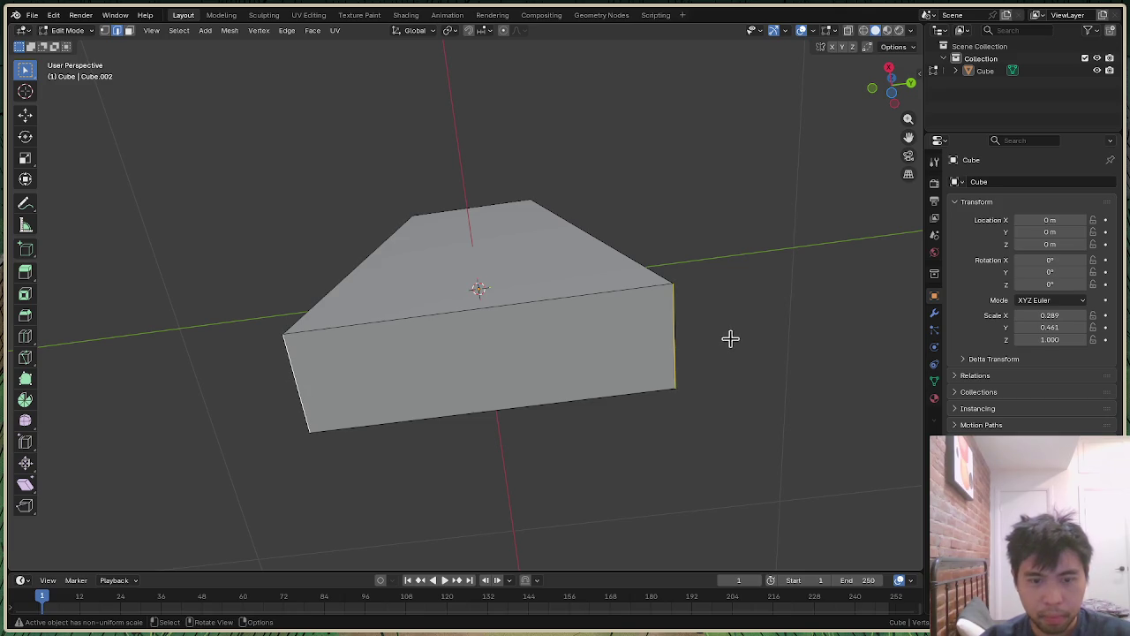
Step: Narrow the front edges slightly along Y and orbit to check the taper
{"action": "key", "text": "s"}
{"action": "key", "text": "y"}
{"action": "left_click", "coordinate": [712, 339]}
{"action": "left_click_drag", "start_coordinate": [892, 86], "coordinate": [550, 308]}
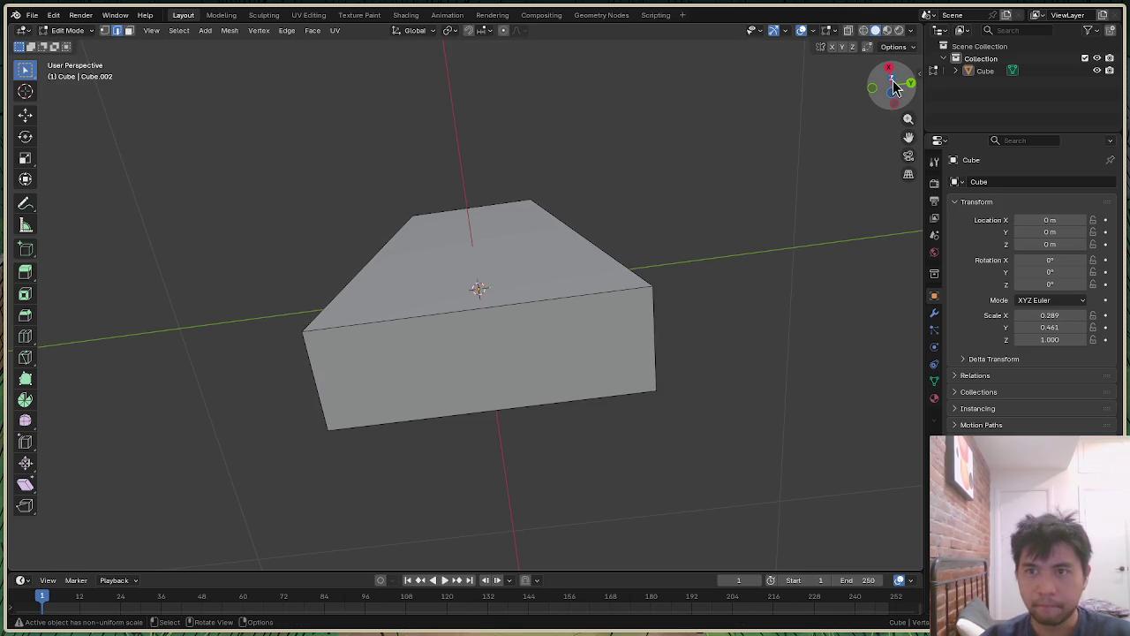
{"action": "scroll", "coordinate": [664, 259], "scroll_direction": "down", "scroll_amount": 3}
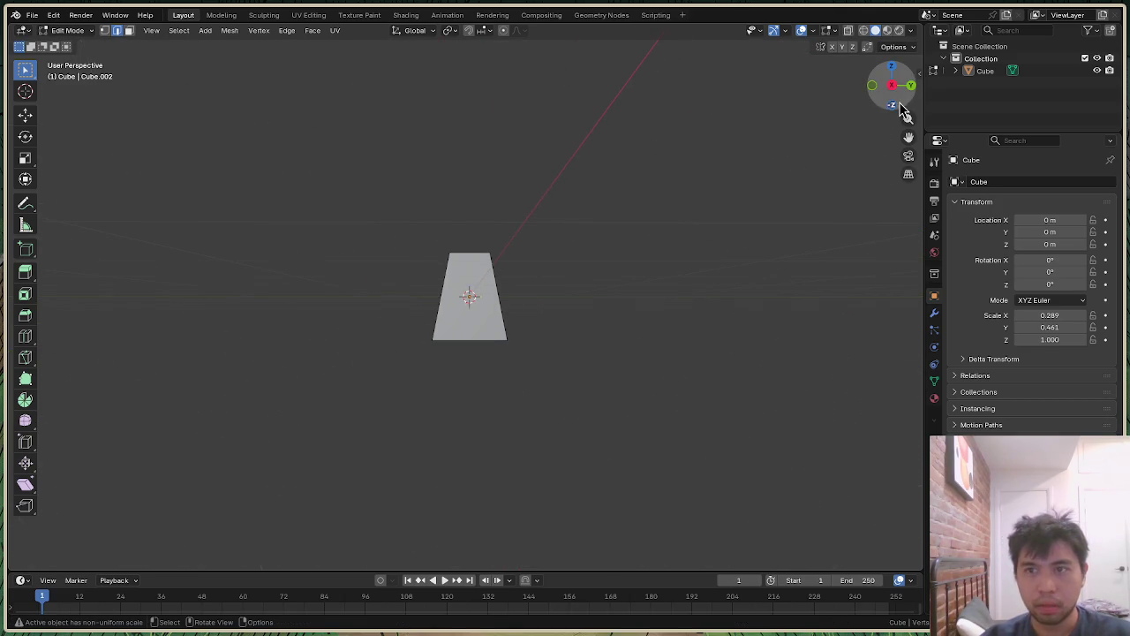
{"action": "left_click_drag", "start_coordinate": [899, 92], "coordinate": [901, 110]}
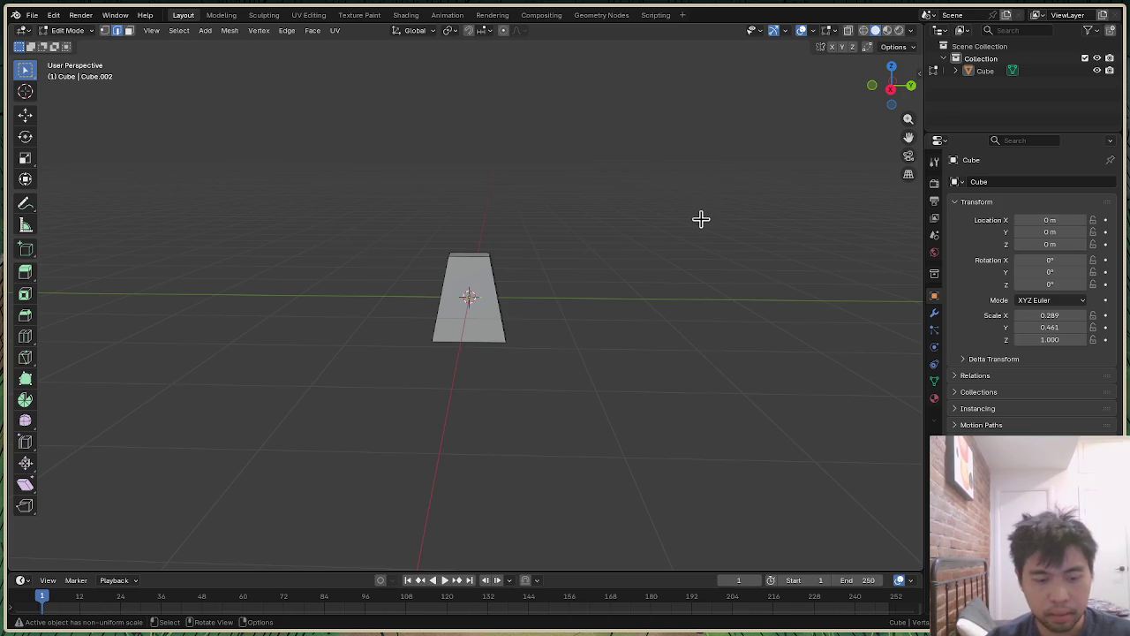
{"action": "key", "text": "shift+a"}
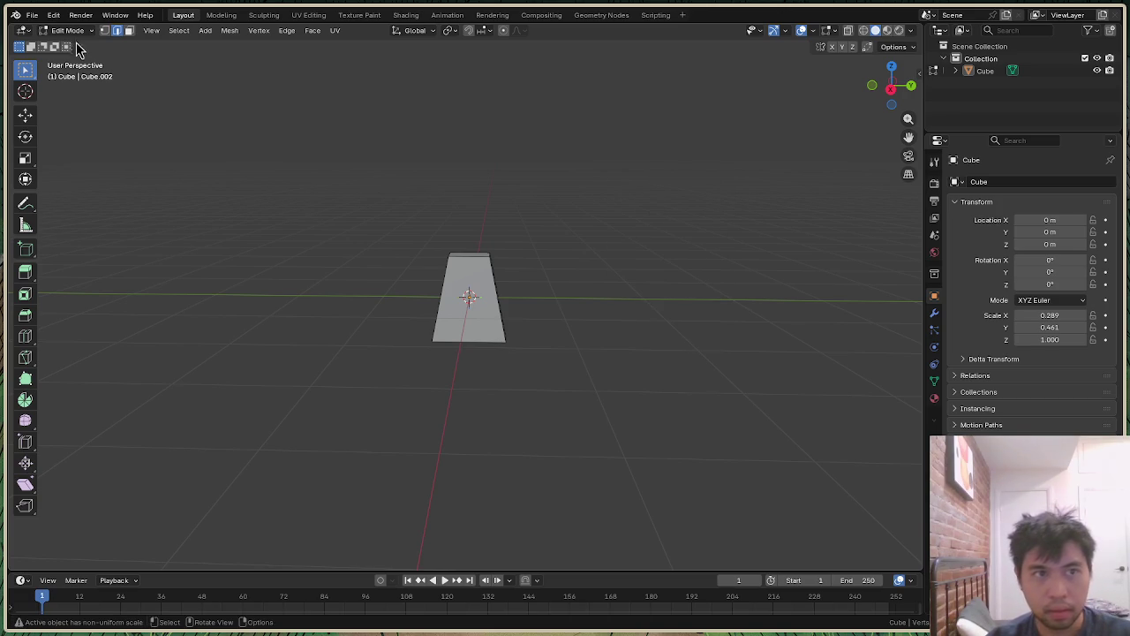
{"action": "left_click", "coordinate": [71, 30]}
Step: Back in Object Mode, add an icosphere with a 0.2 m radius
{"action": "left_click", "coordinate": [70, 42]}
{"action": "key", "text": "shift+a"}
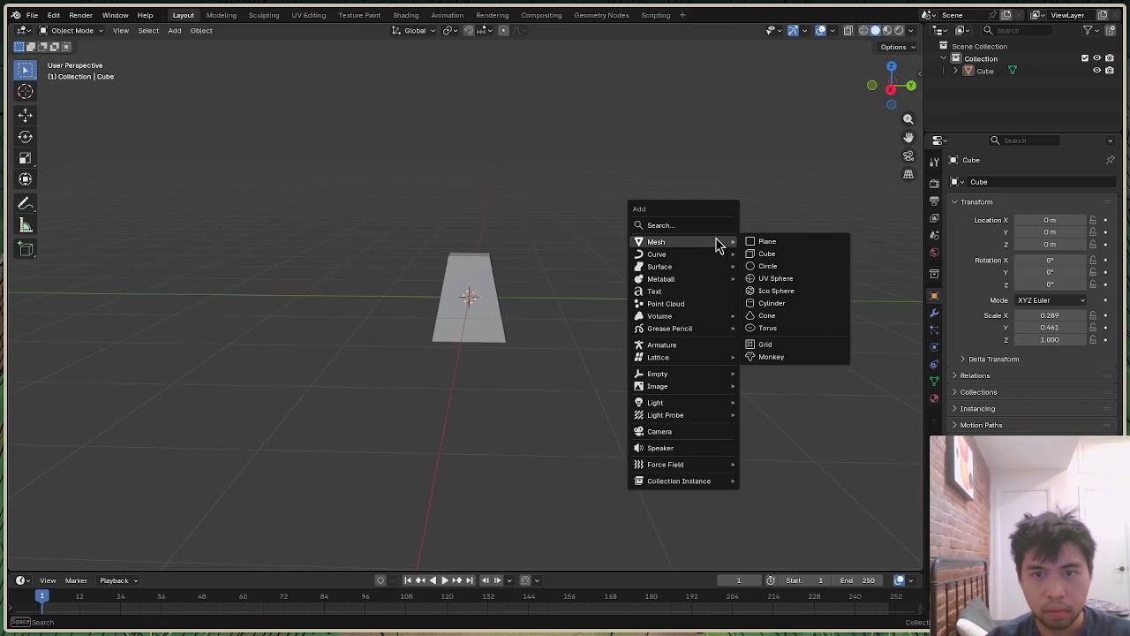
{"action": "left_click", "coordinate": [785, 290]}
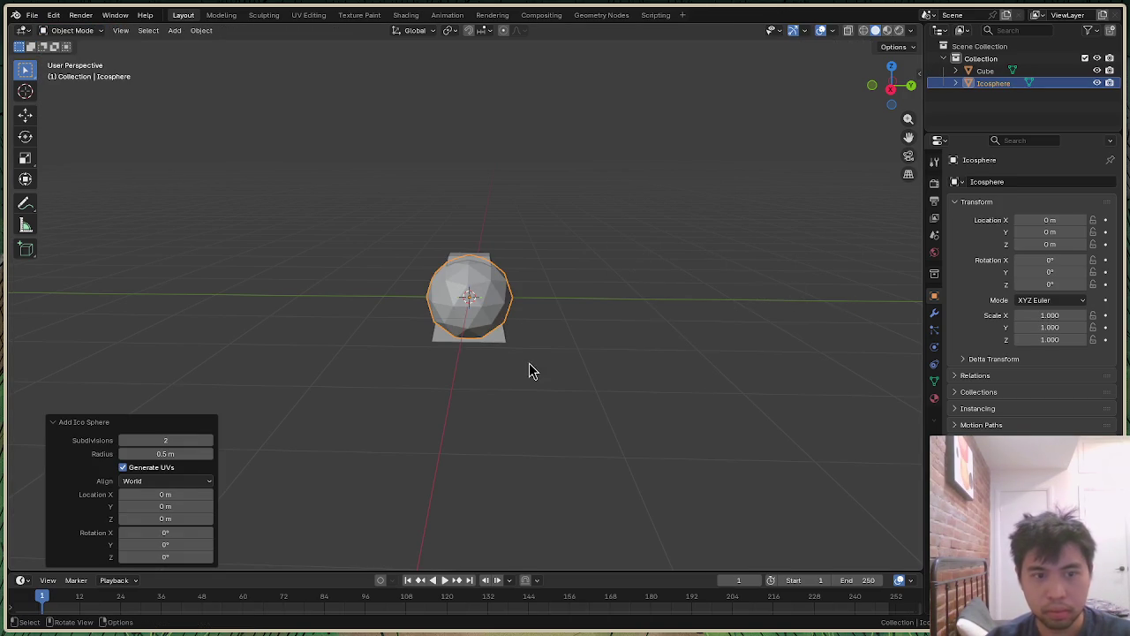
{"action": "left_click", "coordinate": [183, 454]}
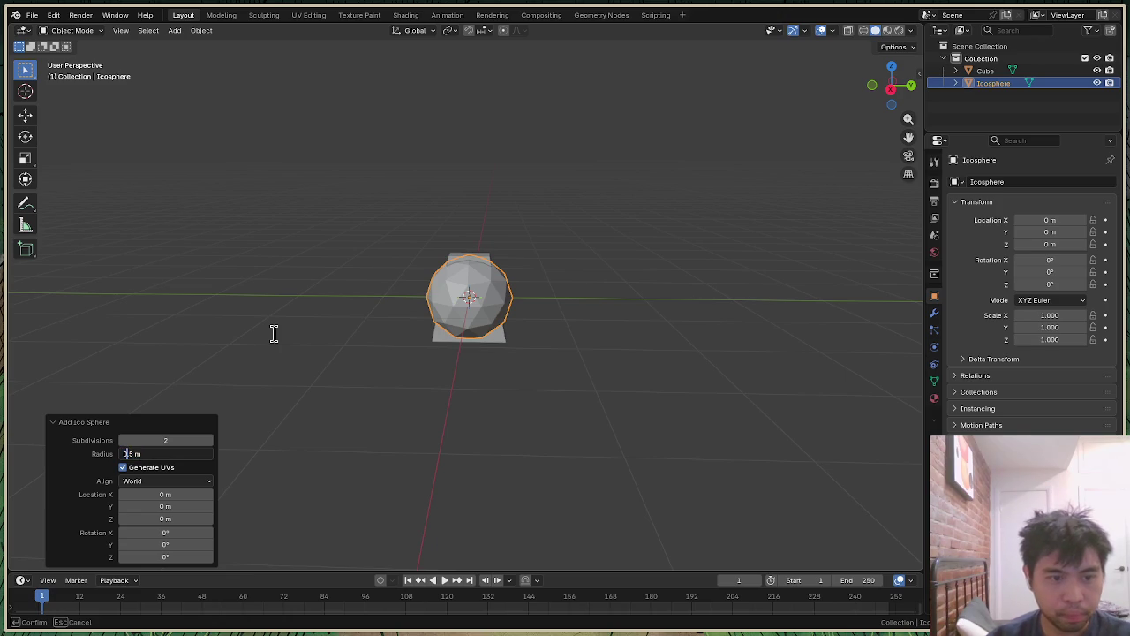
{"action": "type", "text": "0.1"}
{"action": "key", "text": "Return"}
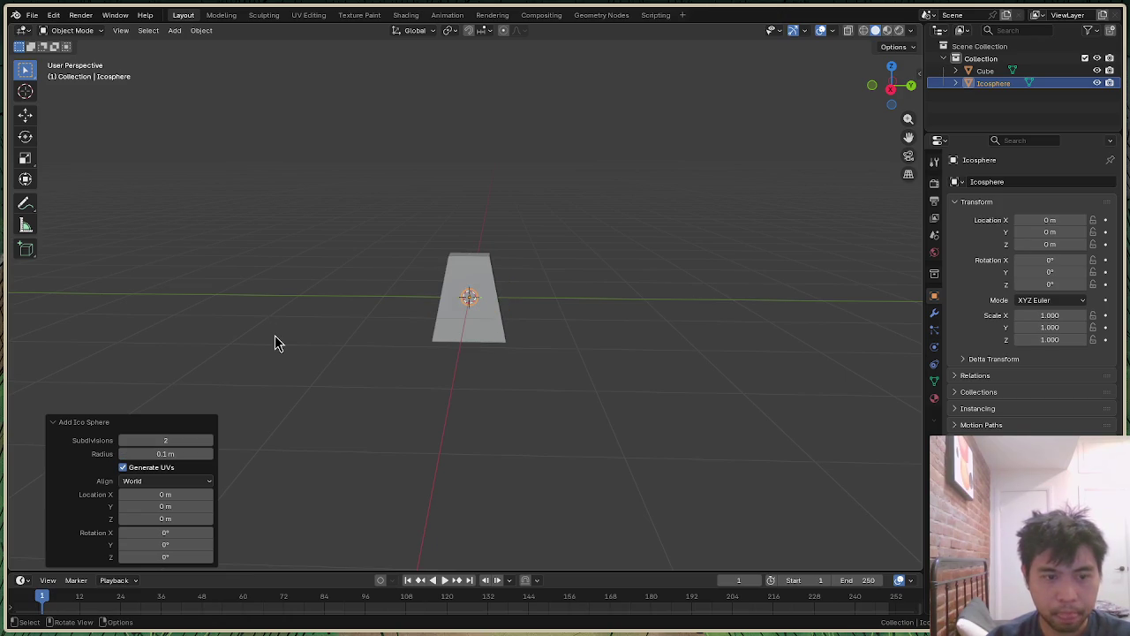
{"action": "scroll", "coordinate": [423, 331], "scroll_direction": "up", "scroll_amount": 3}
{"action": "left_click", "coordinate": [170, 454]}
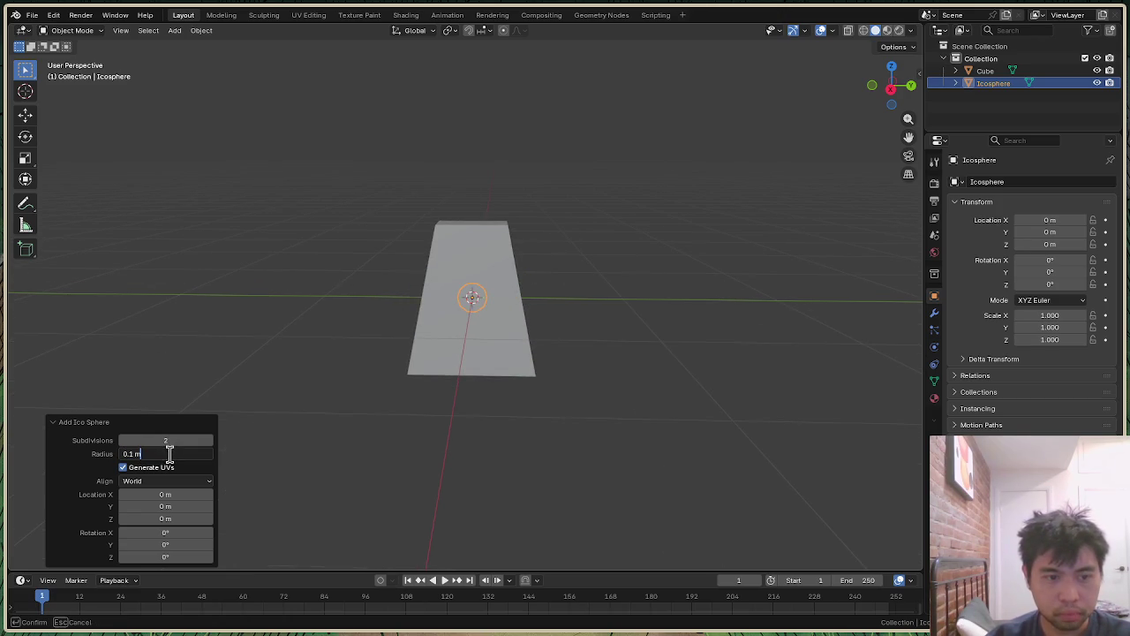
{"action": "key", "text": "Return"}
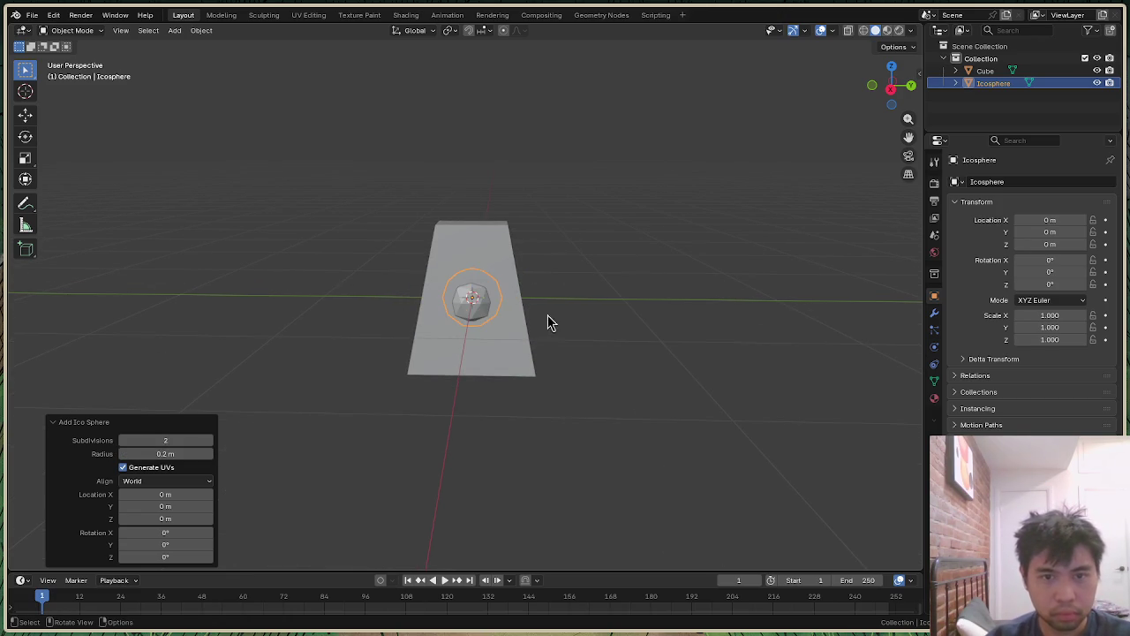
Step: Lift the icosphere along Z onto the top of the block as a head
{"action": "left_click", "coordinate": [664, 305]}
{"action": "left_click", "coordinate": [470, 305]}
{"action": "key", "text": "g"}
{"action": "left_click", "coordinate": [664, 285]}
{"action": "key", "text": "ctrl+z"}
{"action": "key", "text": "g"}
{"action": "key", "text": "z"}
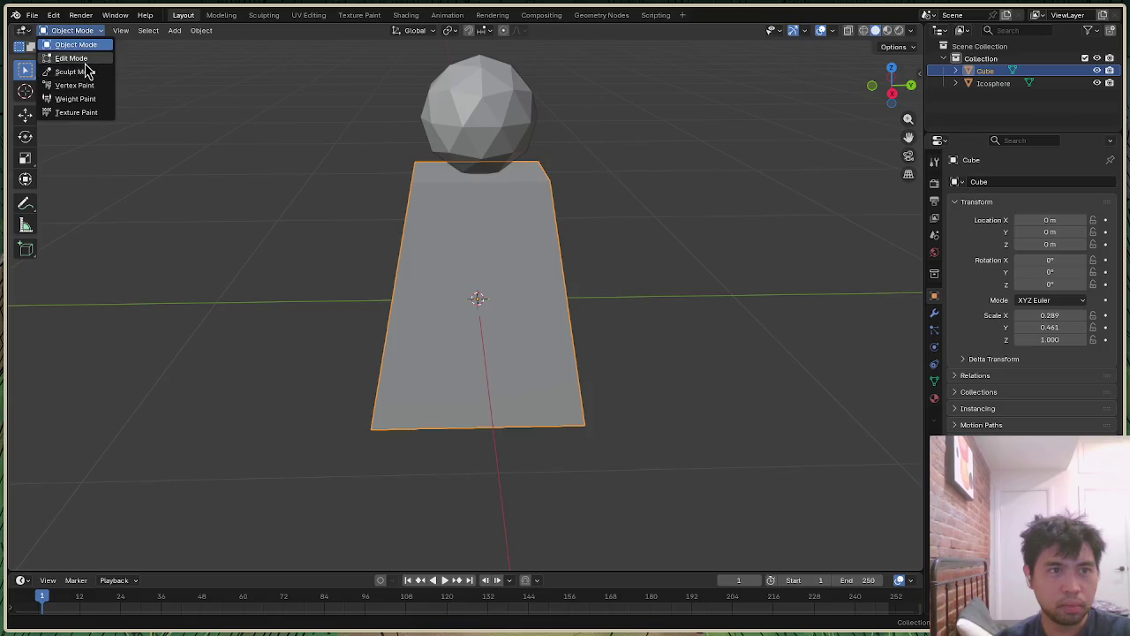
{"action": "left_click", "coordinate": [79, 58]}
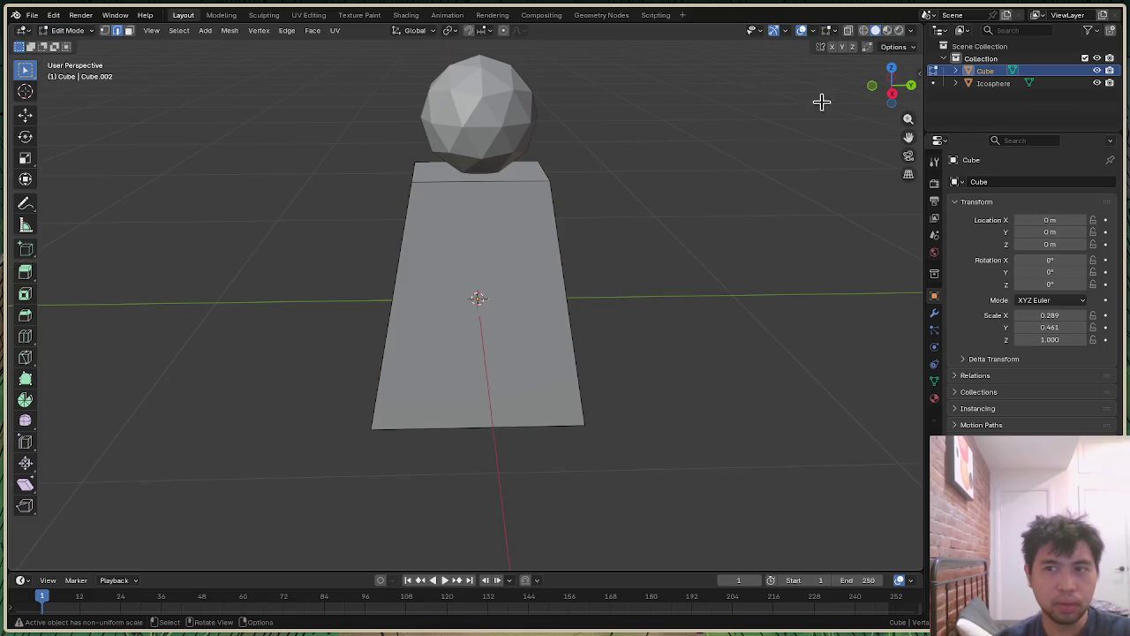
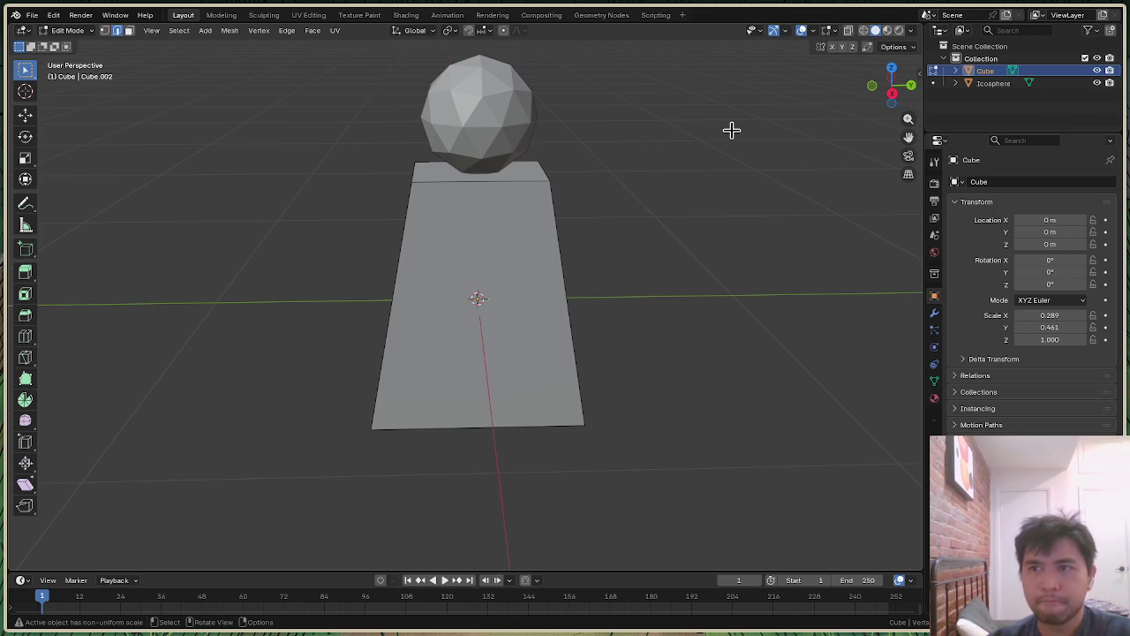
Step: Select two top edges of the cube body, then leave Edit Mode for Object Mode
{"action": "left_click", "coordinate": [999, 86]}
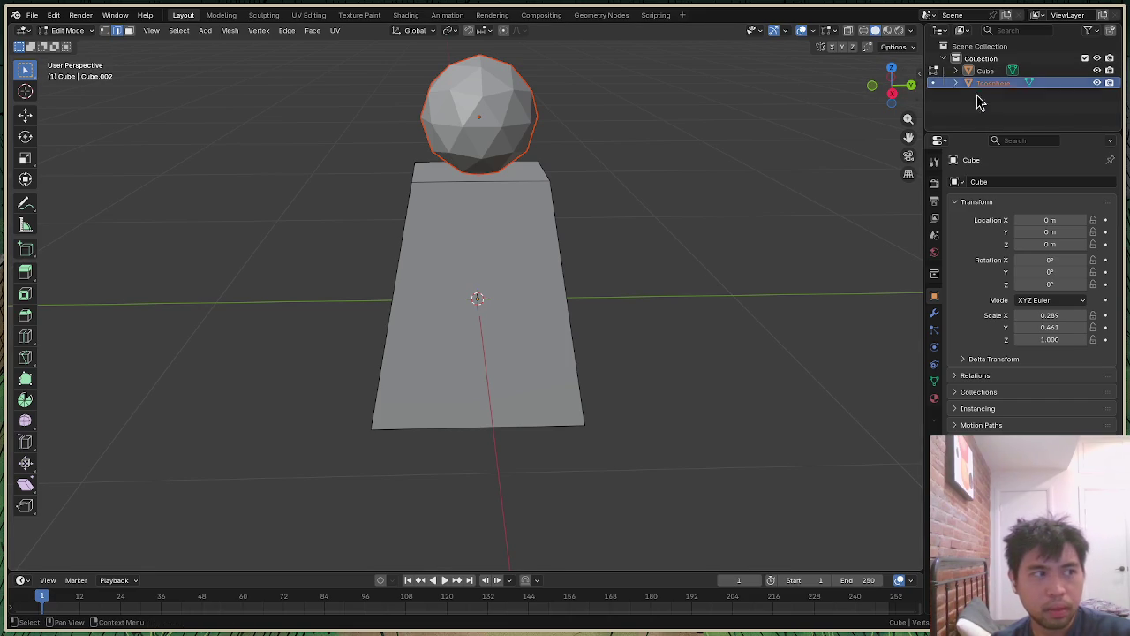
{"action": "left_click", "coordinate": [992, 83], "text": "ctrl"}
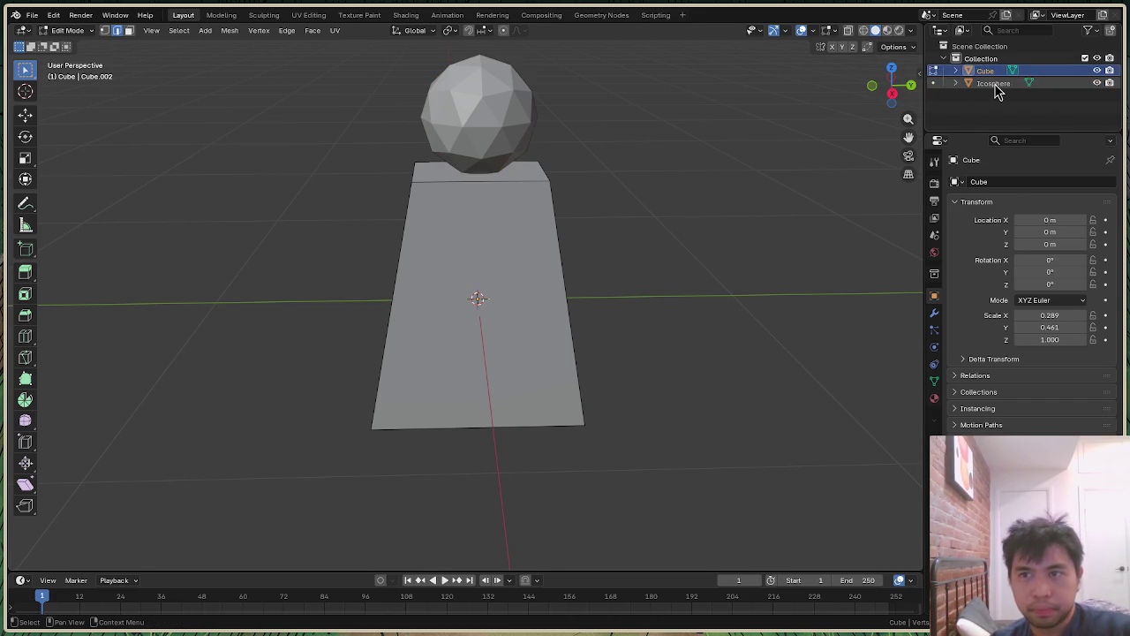
{"action": "right_click", "coordinate": [995, 88]}
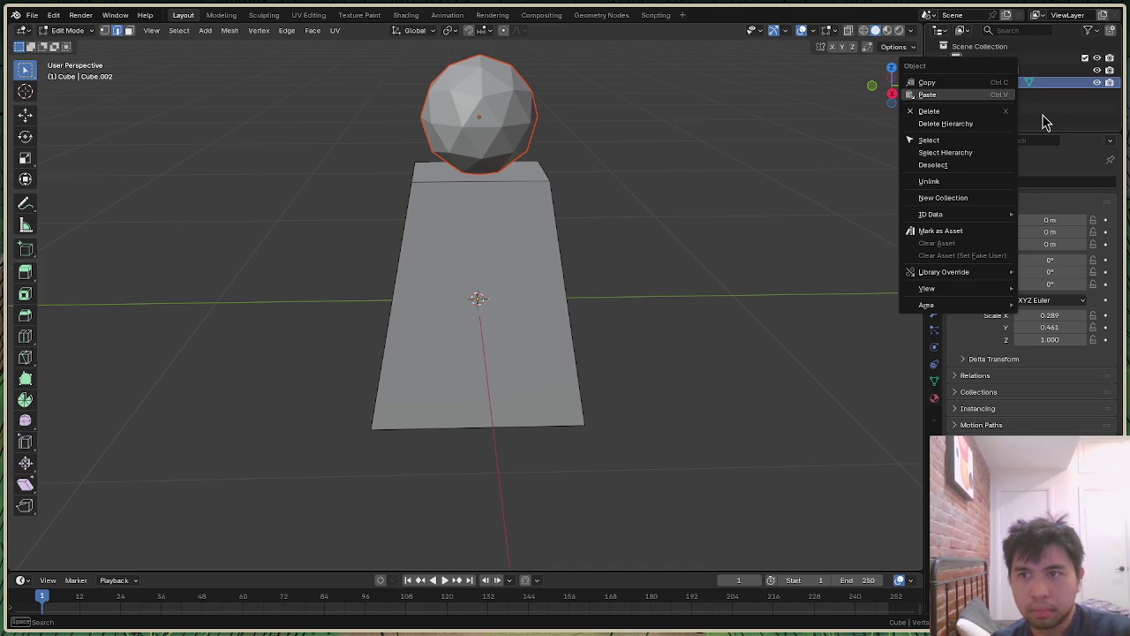
{"action": "left_click", "coordinate": [996, 71]}
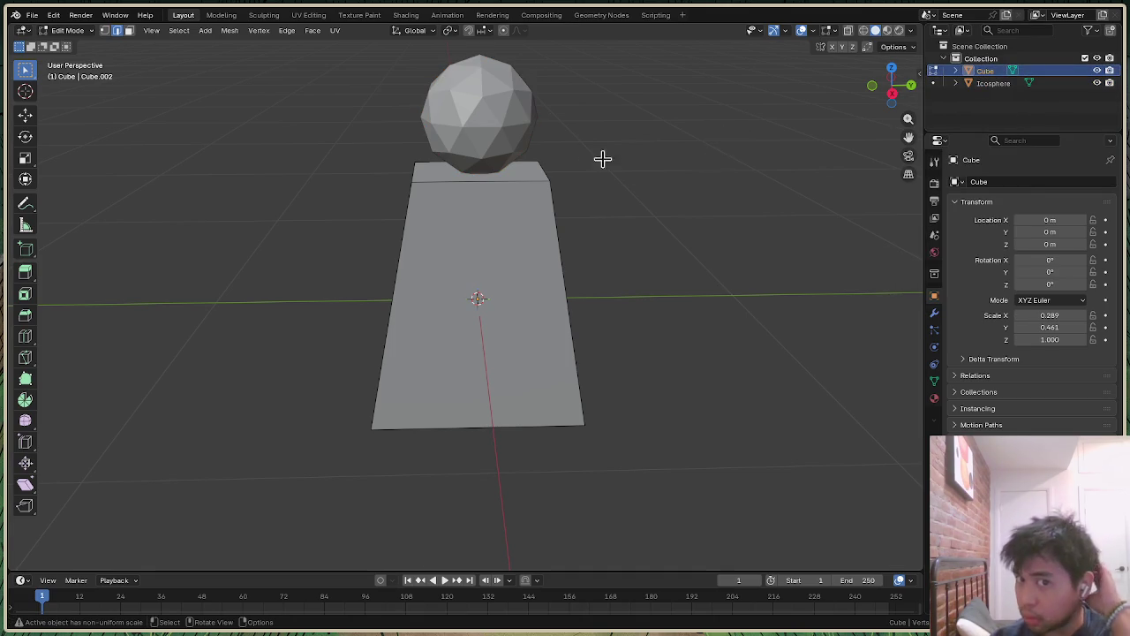
{"action": "left_click", "coordinate": [420, 179]}
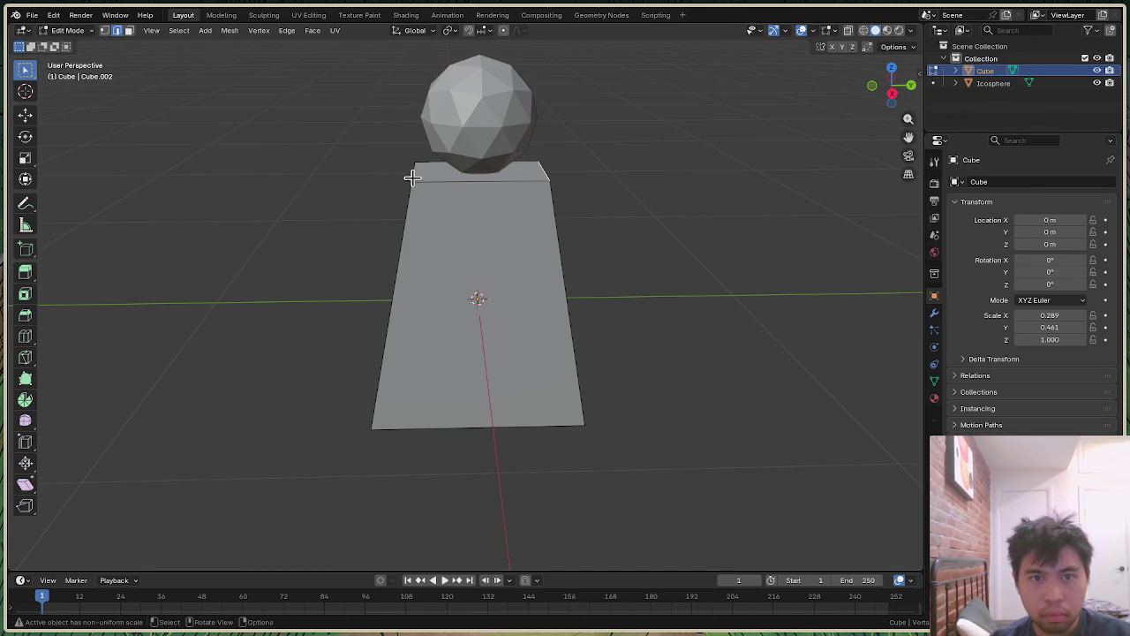
{"action": "left_click", "coordinate": [414, 173], "text": "shift"}
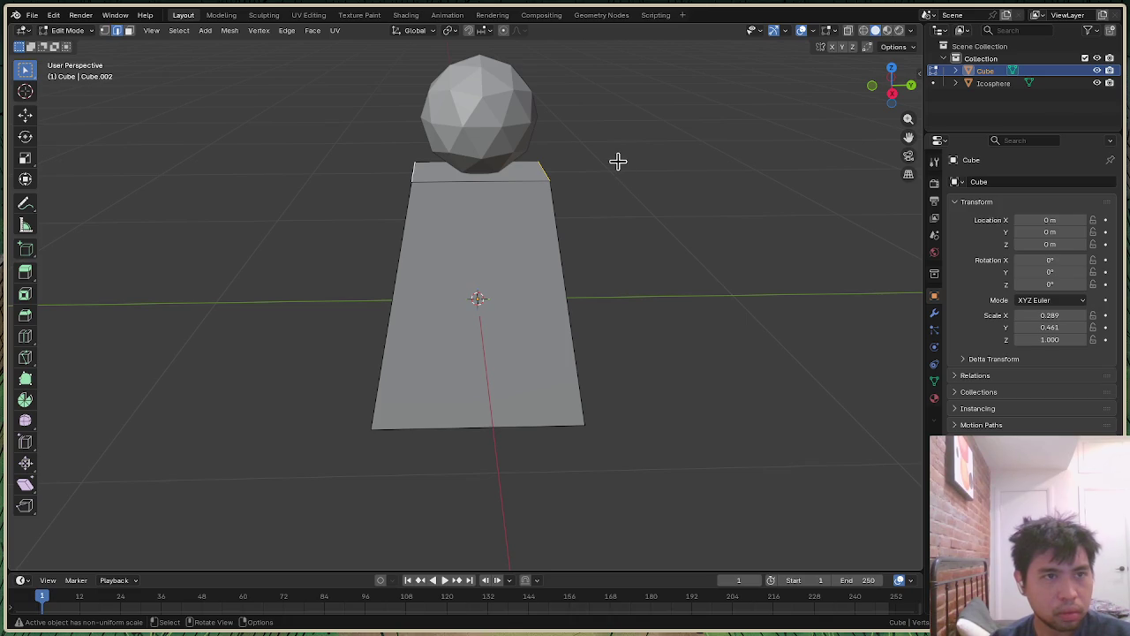
{"action": "key", "text": "Tab"}
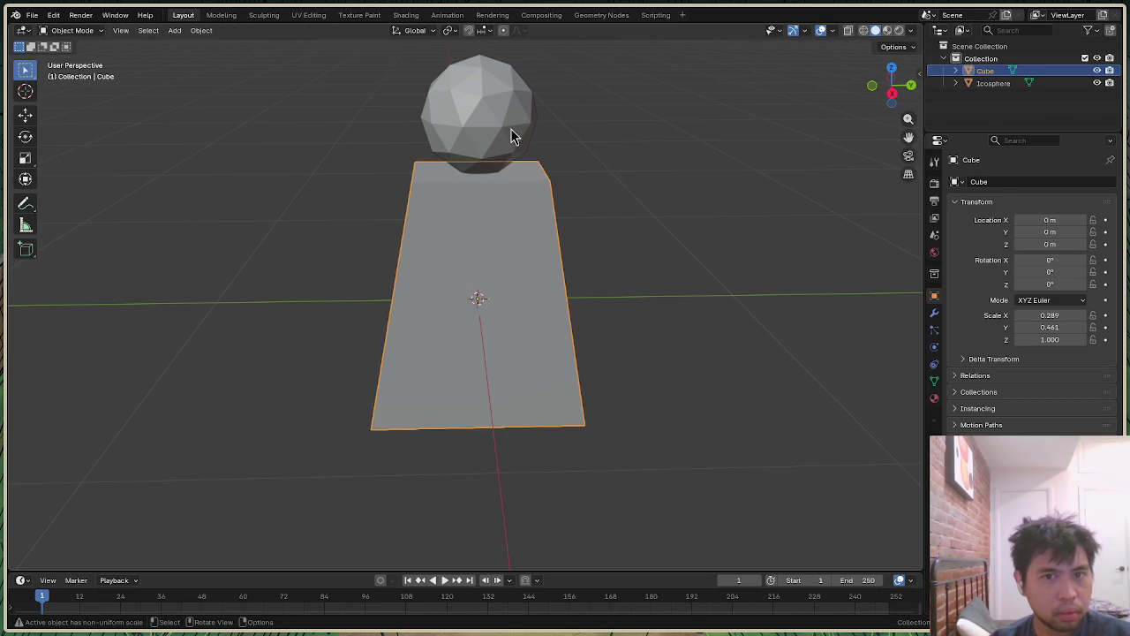
Step: Clear the icosphere's vertex selection and enter Edit Mode on the cube body
{"action": "left_click", "coordinate": [512, 137]}
{"action": "key", "text": "Tab"}
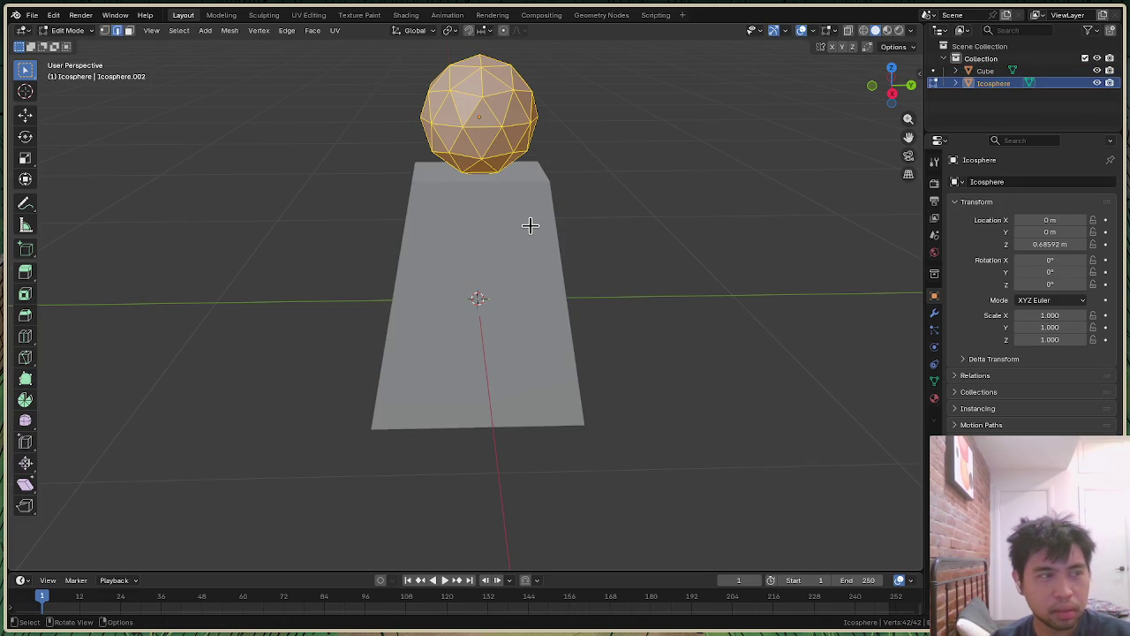
{"action": "key", "text": "alt+a"}
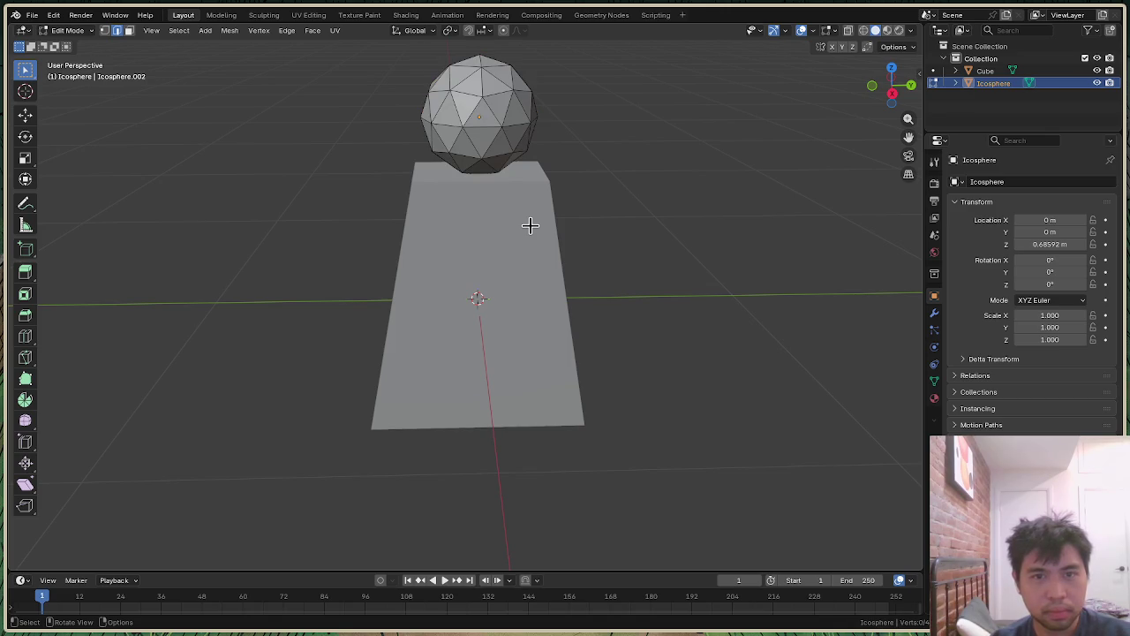
{"action": "key", "text": "Tab"}
{"action": "left_click", "coordinate": [530, 229]}
{"action": "key", "text": "Tab"}
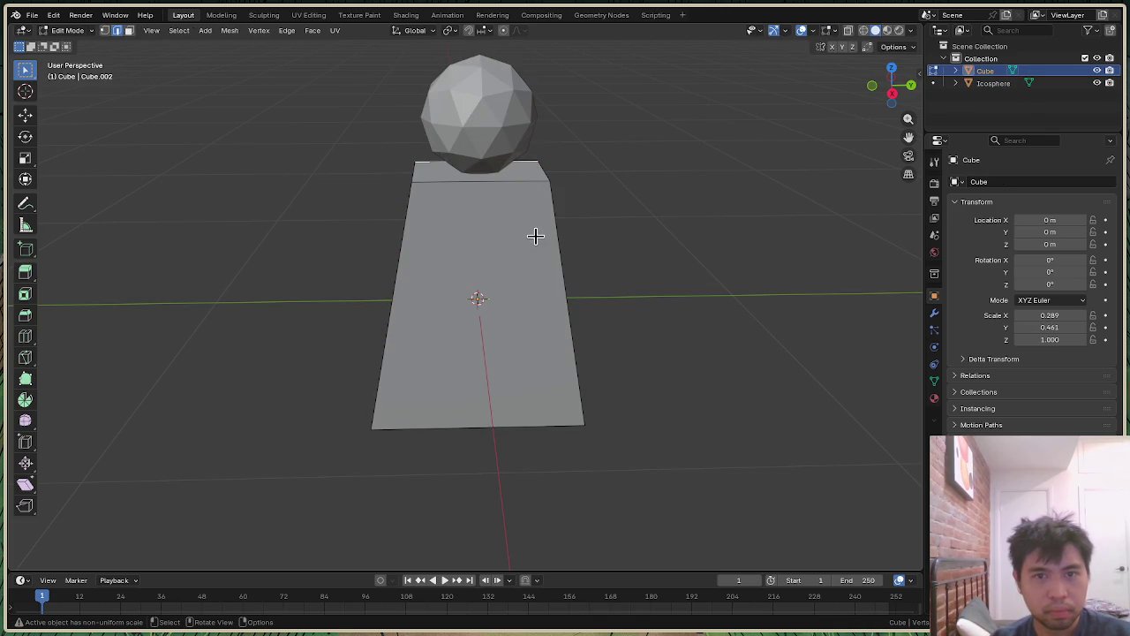
{"action": "key", "text": "Tab"}
{"action": "key", "text": "Tab"}
{"action": "key", "text": "Tab"}
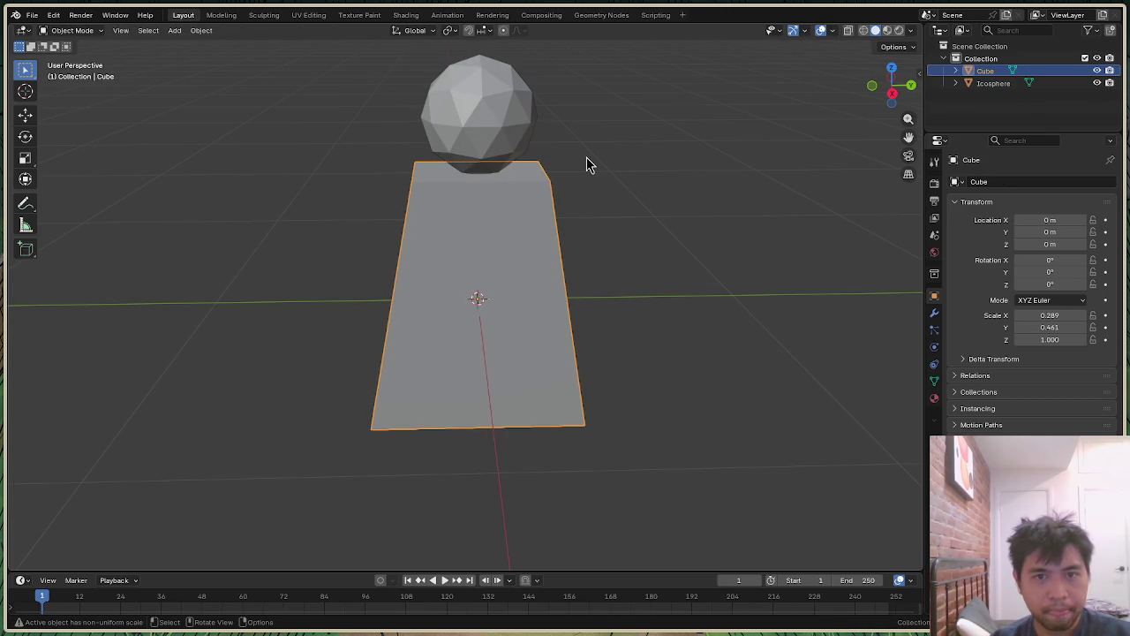
{"action": "key", "text": "Tab"}
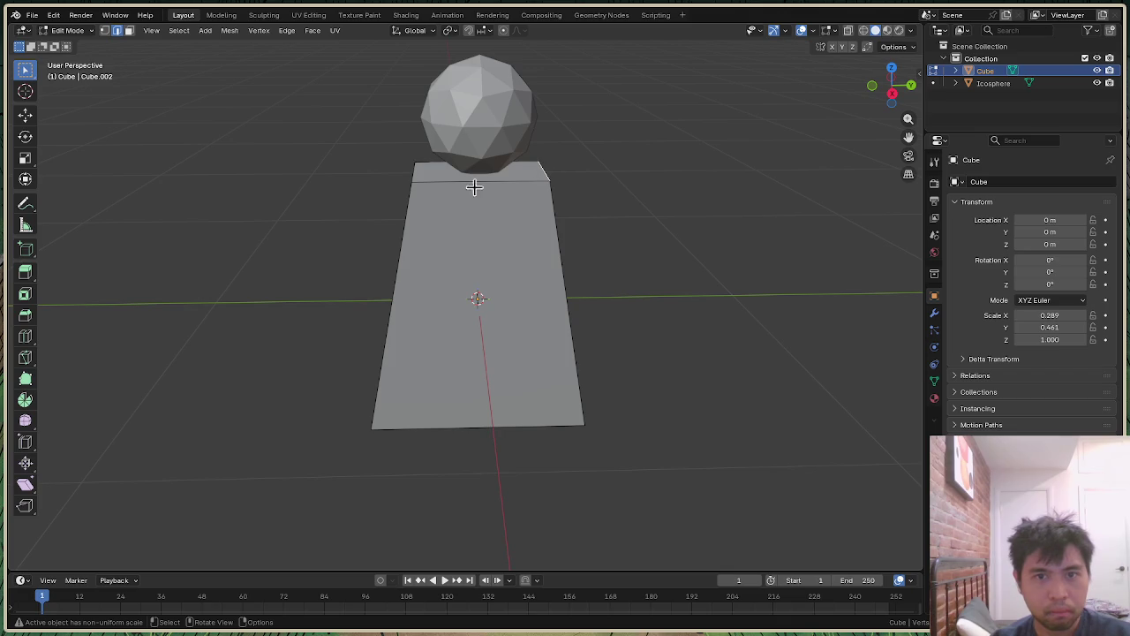
Step: Narrow the body's top face along the Y axis
{"action": "key", "text": "s"}
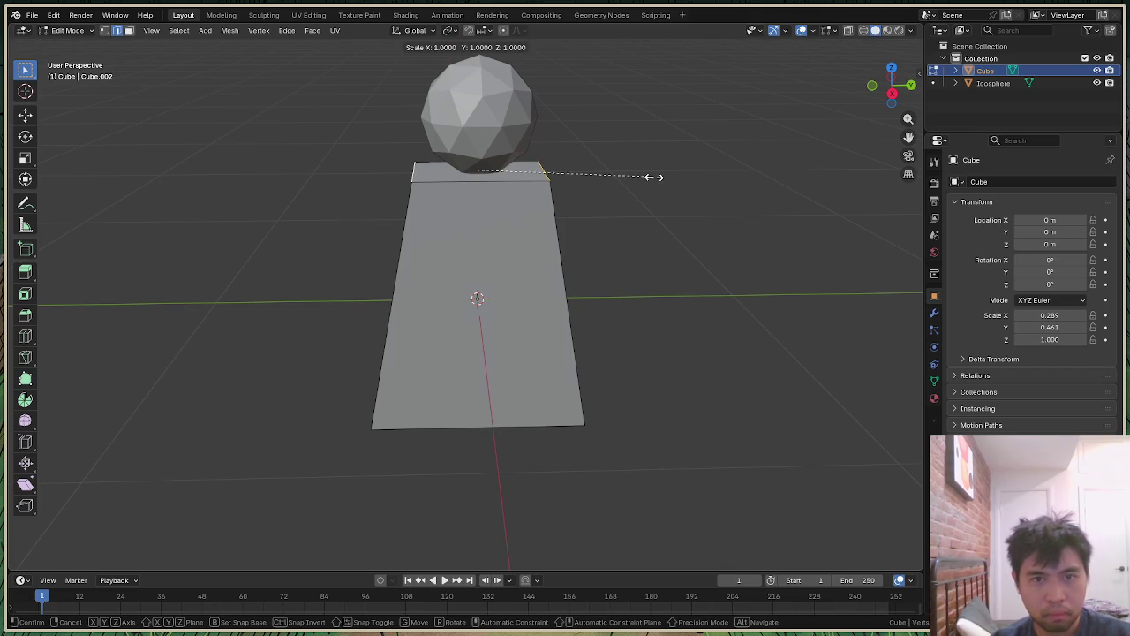
{"action": "key", "text": "y"}
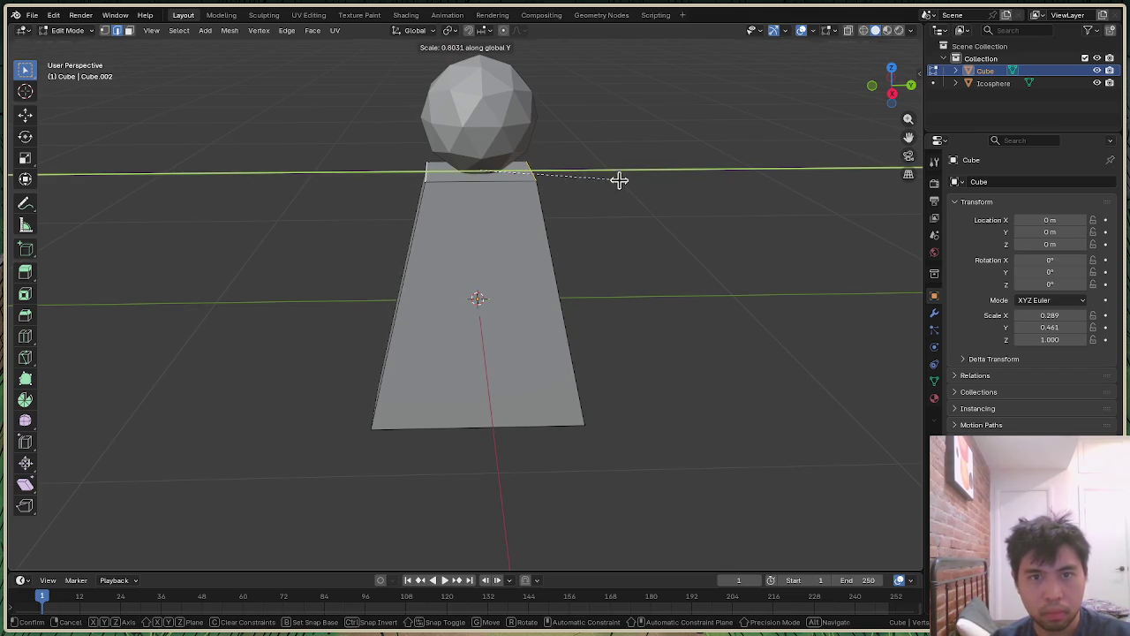
{"action": "left_click", "coordinate": [620, 178]}
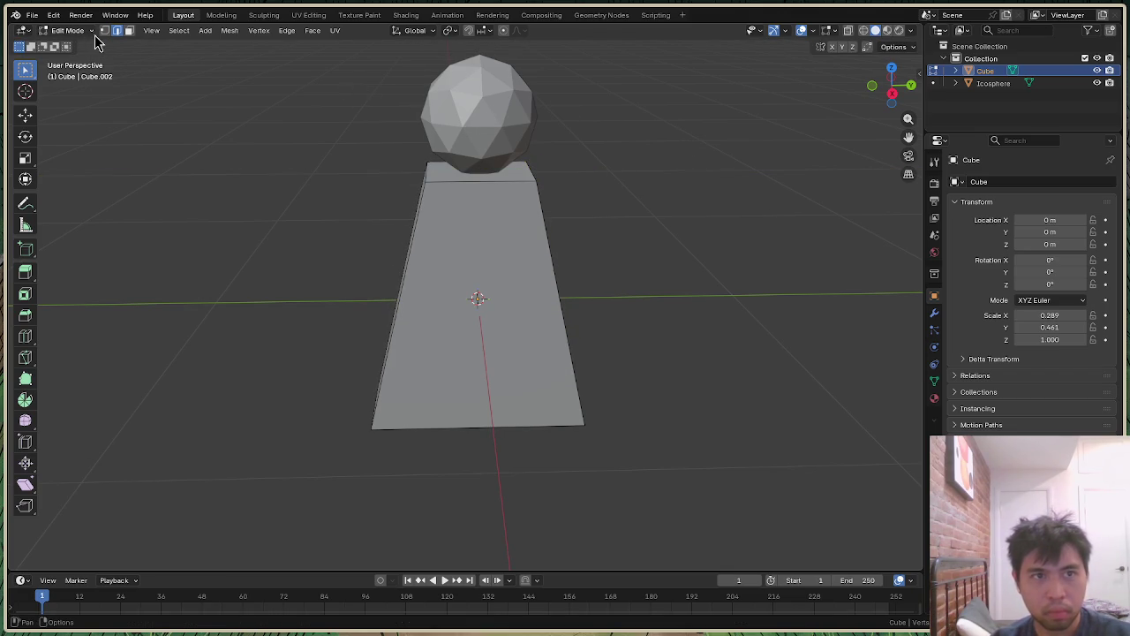
{"action": "key", "text": "Tab"}
Step: Shrink the icosphere head to 0.847 scale and inspect the figure from several angles
{"action": "left_click", "coordinate": [525, 113]}
{"action": "key", "text": "s"}
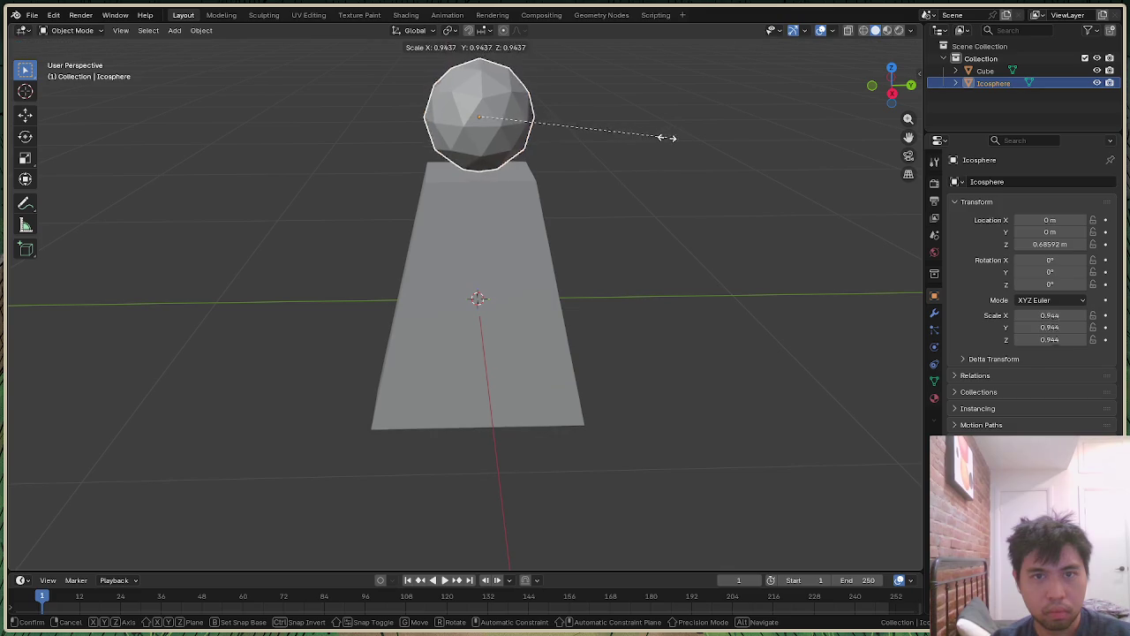
{"action": "left_click", "coordinate": [651, 137]}
{"action": "left_click", "coordinate": [717, 129]}
{"action": "scroll", "coordinate": [656, 180], "scroll_direction": "down", "scroll_amount": 1}
{"action": "scroll", "coordinate": [680, 168], "scroll_direction": "down", "scroll_amount": 2}
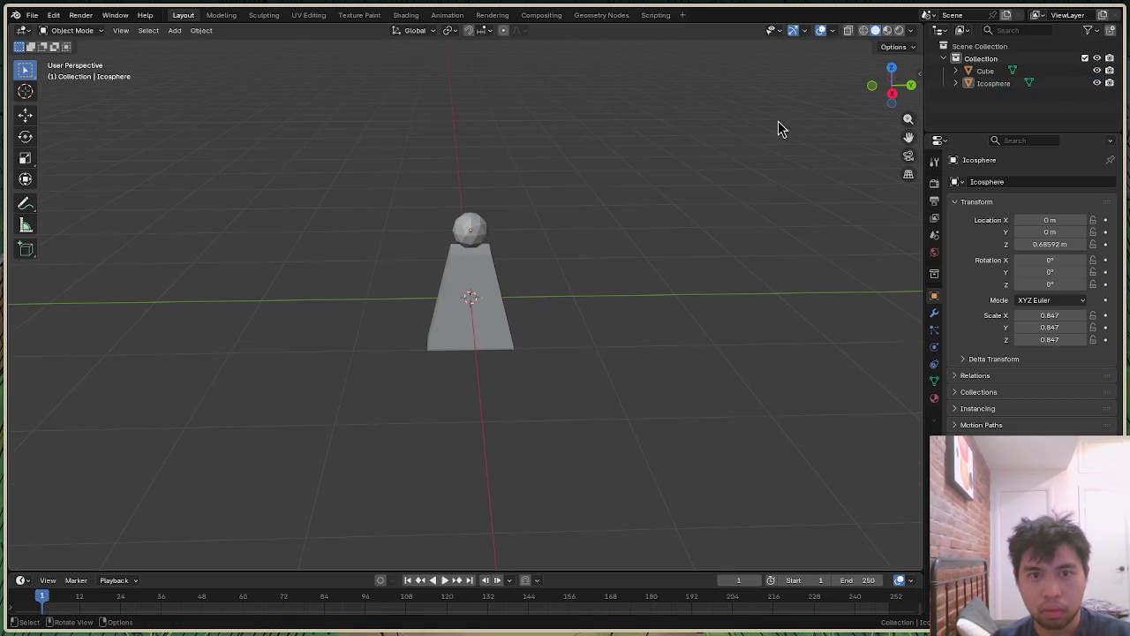
{"action": "mouse_move", "coordinate": [895, 80]}
{"action": "left_mouse_down"}
{"action": "mouse_move", "coordinate": [893, 71]}
{"action": "mouse_move", "coordinate": [901, 92]}
{"action": "left_mouse_up"}
{"action": "scroll", "coordinate": [540, 186], "scroll_direction": "up", "scroll_amount": 3}
{"action": "scroll", "coordinate": [573, 180], "scroll_direction": "up", "scroll_amount": 1}
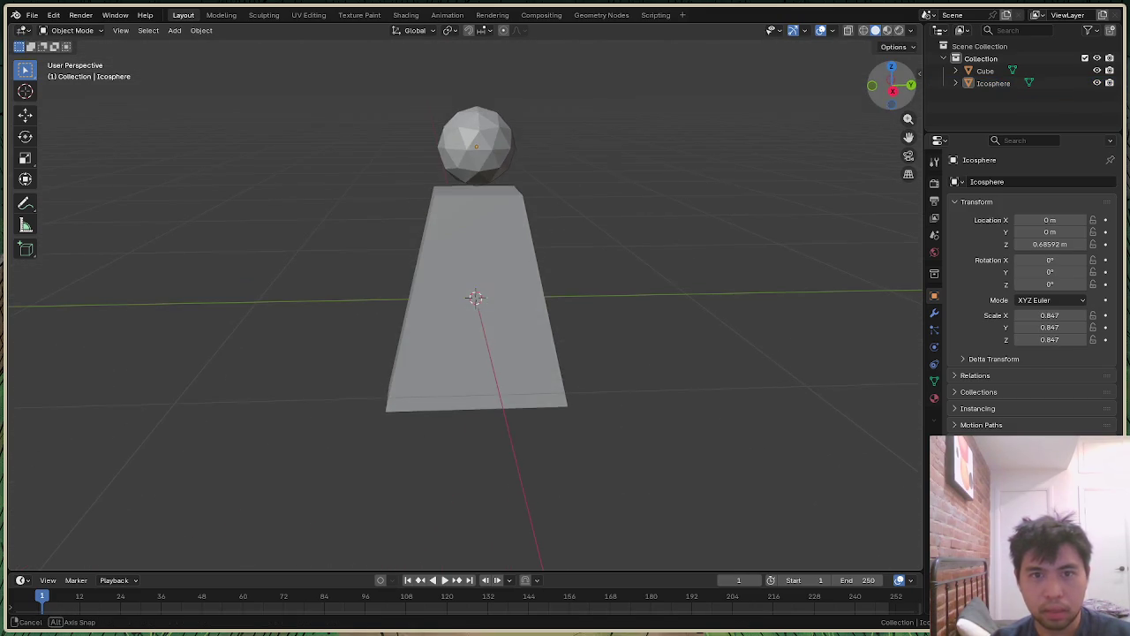
{"action": "scroll", "coordinate": [576, 146], "scroll_direction": "up", "scroll_amount": 2}
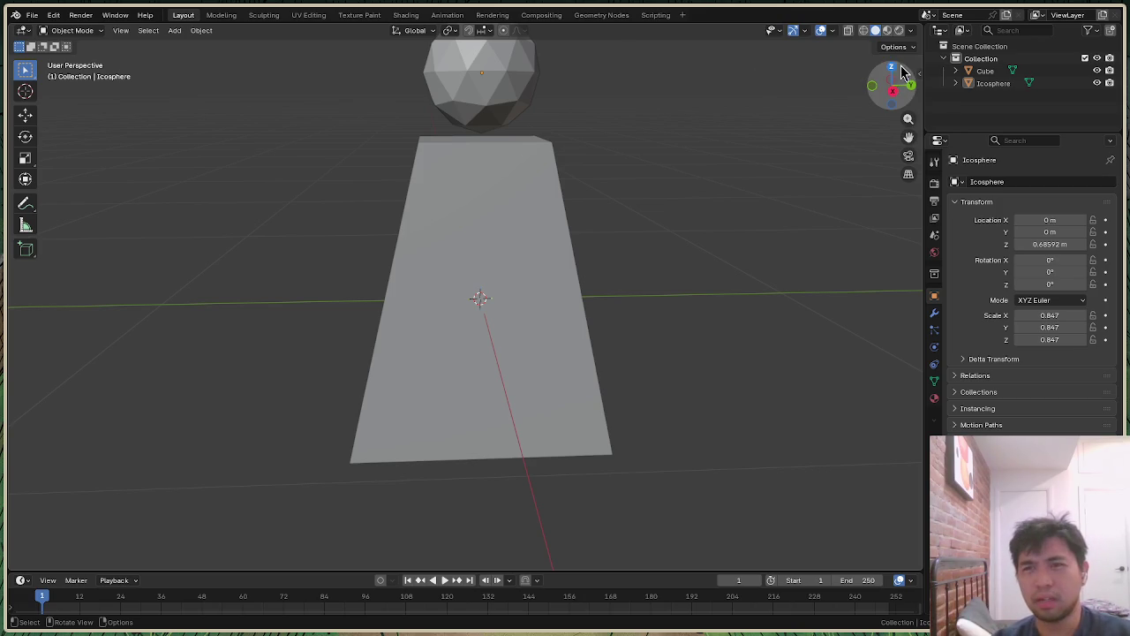
{"action": "left_click_drag", "start_coordinate": [894, 81], "coordinate": [886, 88]}
{"action": "scroll", "coordinate": [565, 36], "scroll_direction": "up", "scroll_amount": 3}
{"action": "scroll", "coordinate": [644, 55], "scroll_direction": "up", "scroll_amount": 2}
{"action": "scroll", "coordinate": [733, 69], "scroll_direction": "down", "scroll_amount": 2}
{"action": "scroll", "coordinate": [671, 132], "scroll_direction": "down", "scroll_amount": 2}
{"action": "scroll", "coordinate": [592, 169], "scroll_direction": "down", "scroll_amount": 2}
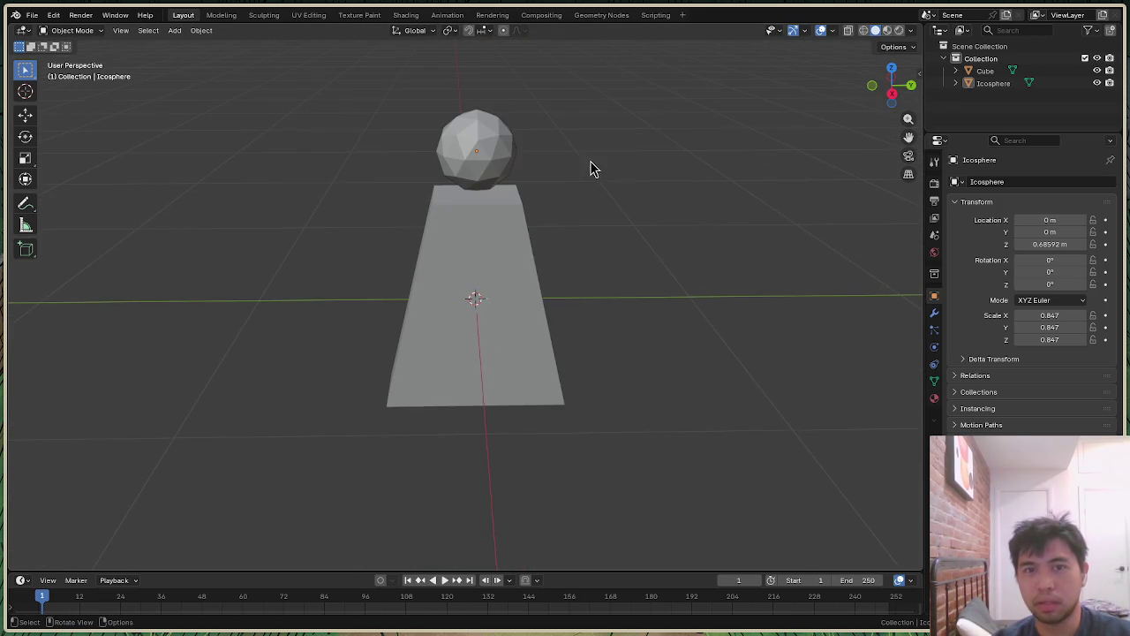
{"action": "left_click_drag", "start_coordinate": [892, 81], "coordinate": [874, 85]}
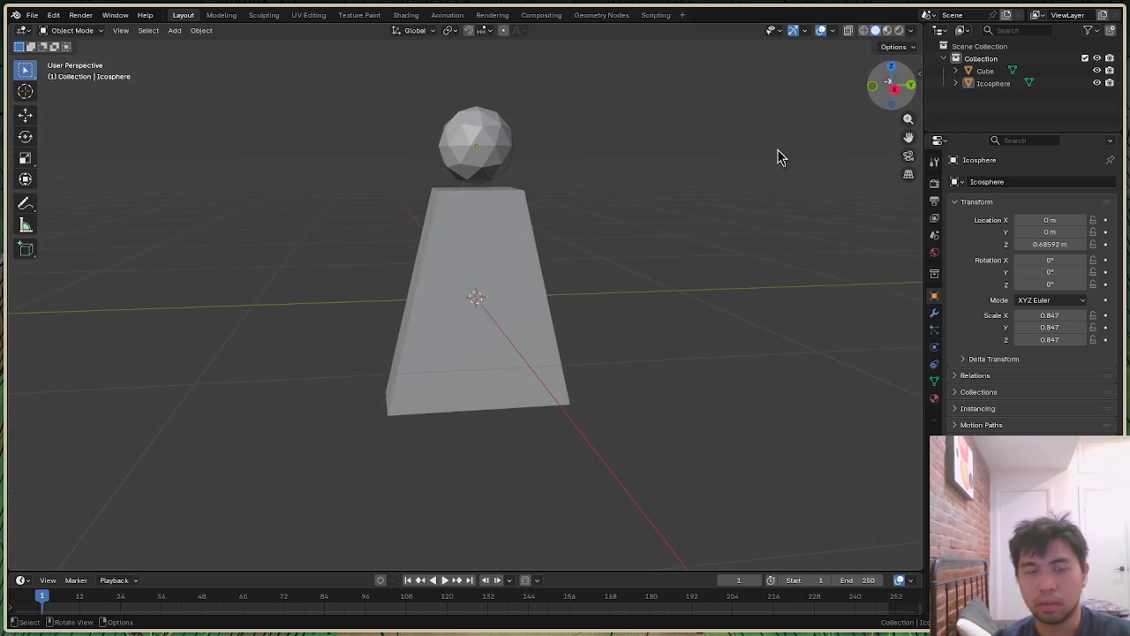
{"action": "scroll", "coordinate": [706, 176], "scroll_direction": "down", "scroll_amount": 1}
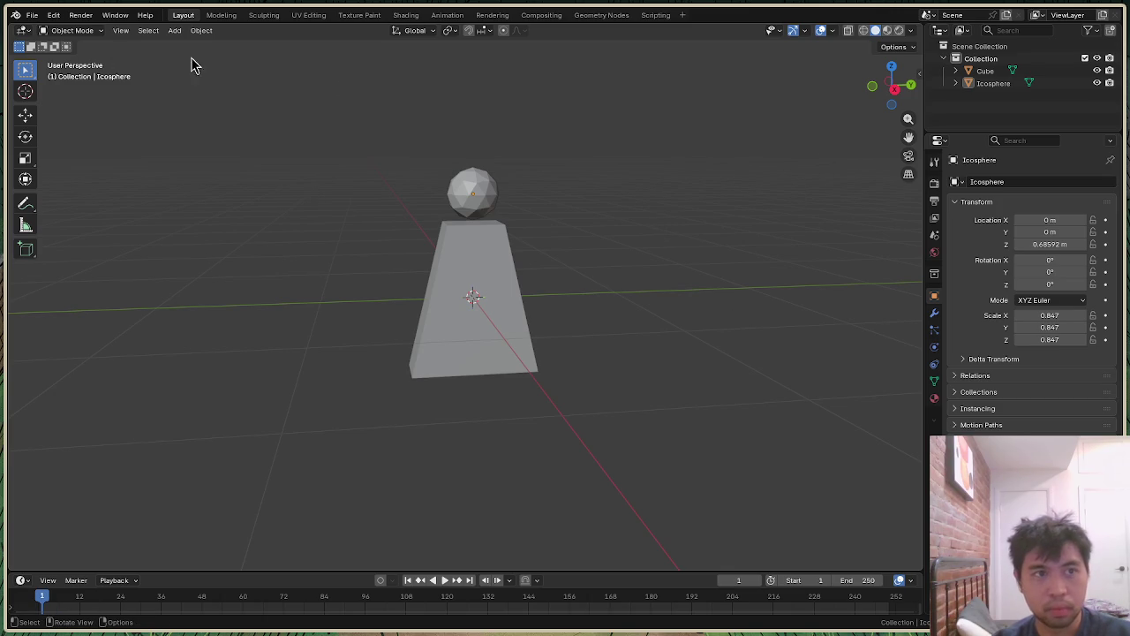
Step: Add a plane and tilt it about -58° around the Y axis
{"action": "key", "text": "shift+a"}
{"action": "left_click", "coordinate": [717, 237]}
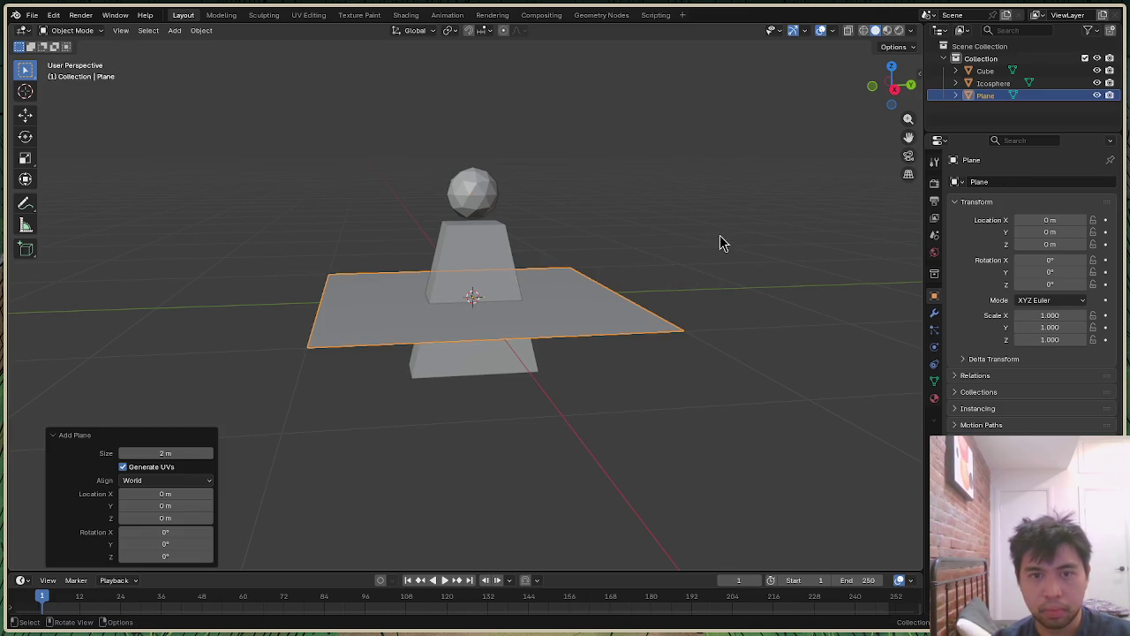
{"action": "key", "text": "r"}
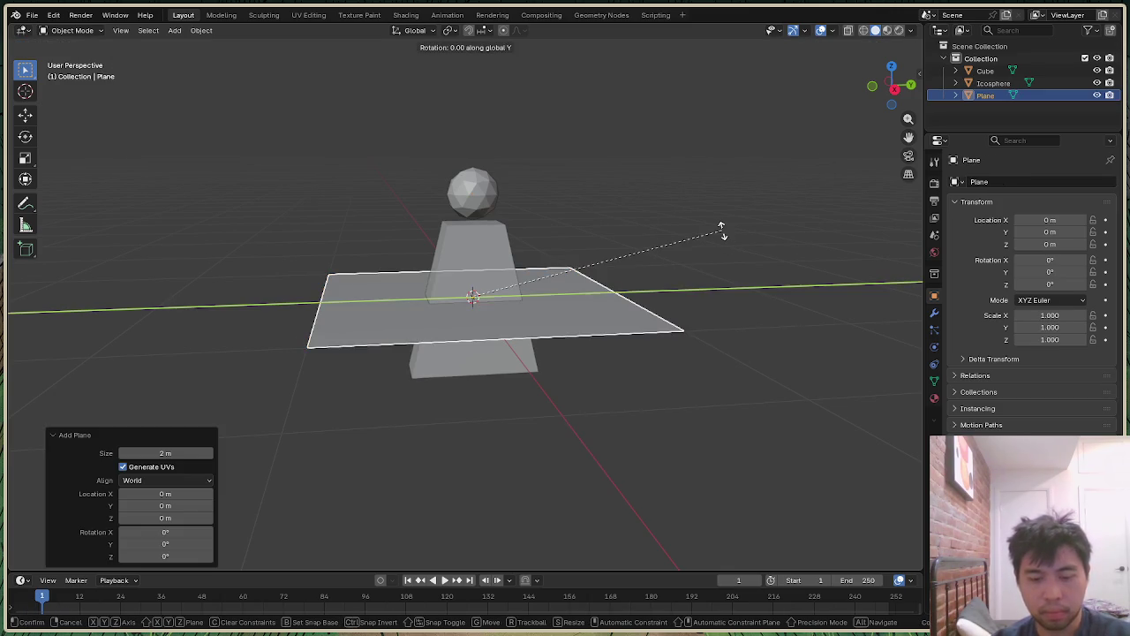
{"action": "key", "text": "y"}
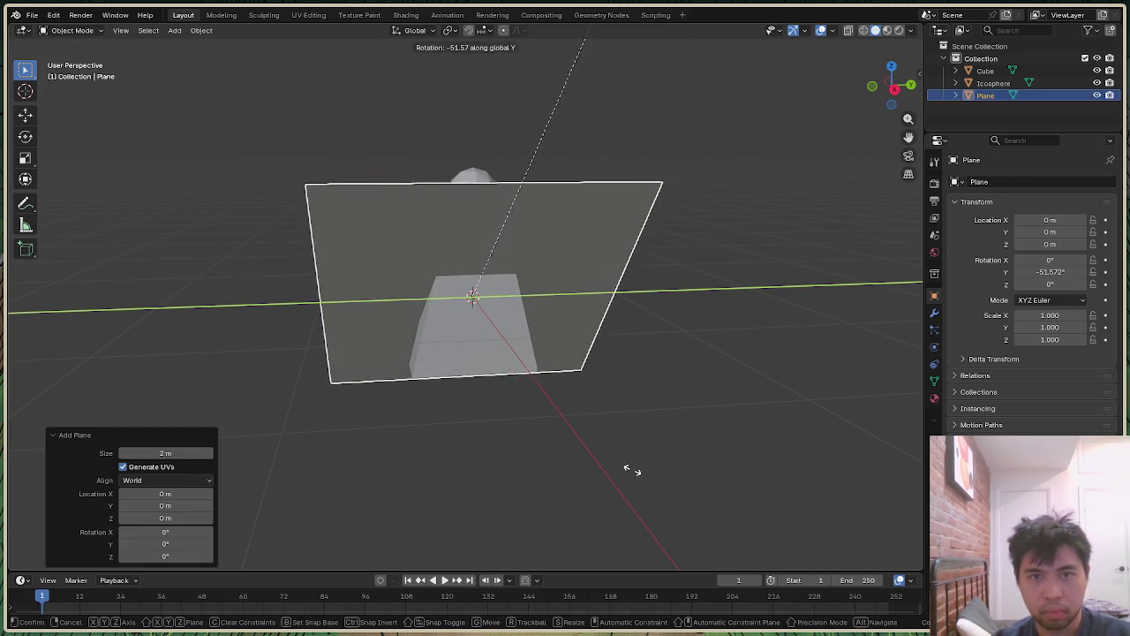
{"action": "left_click", "coordinate": [610, 397]}
Step: Move the plane to X -0.677 m and Z -0.306 m behind the body
{"action": "left_click_drag", "start_coordinate": [894, 84], "coordinate": [908, 85]}
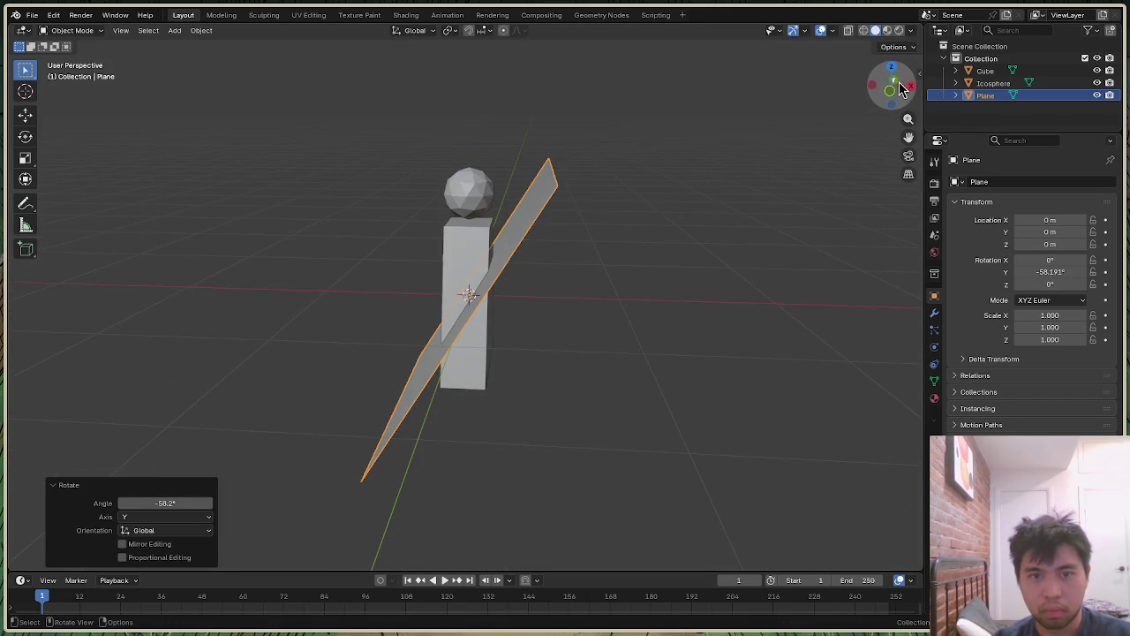
{"action": "key", "text": "g"}
{"action": "key", "text": "x"}
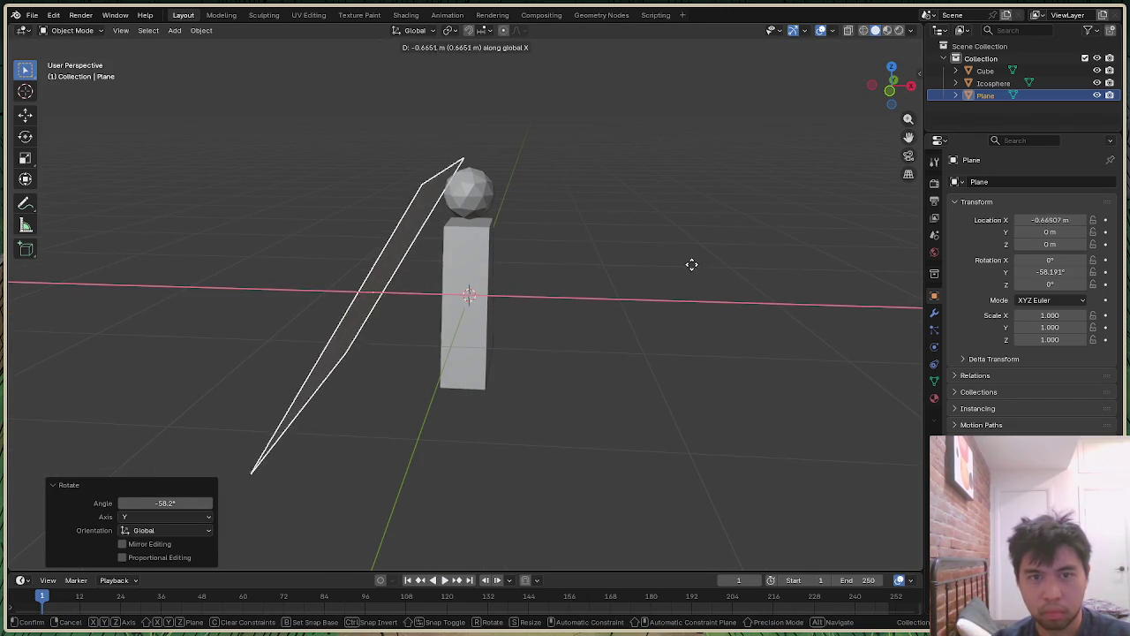
{"action": "left_click", "coordinate": [694, 270]}
{"action": "left_click_drag", "start_coordinate": [914, 105], "coordinate": [899, 98]}
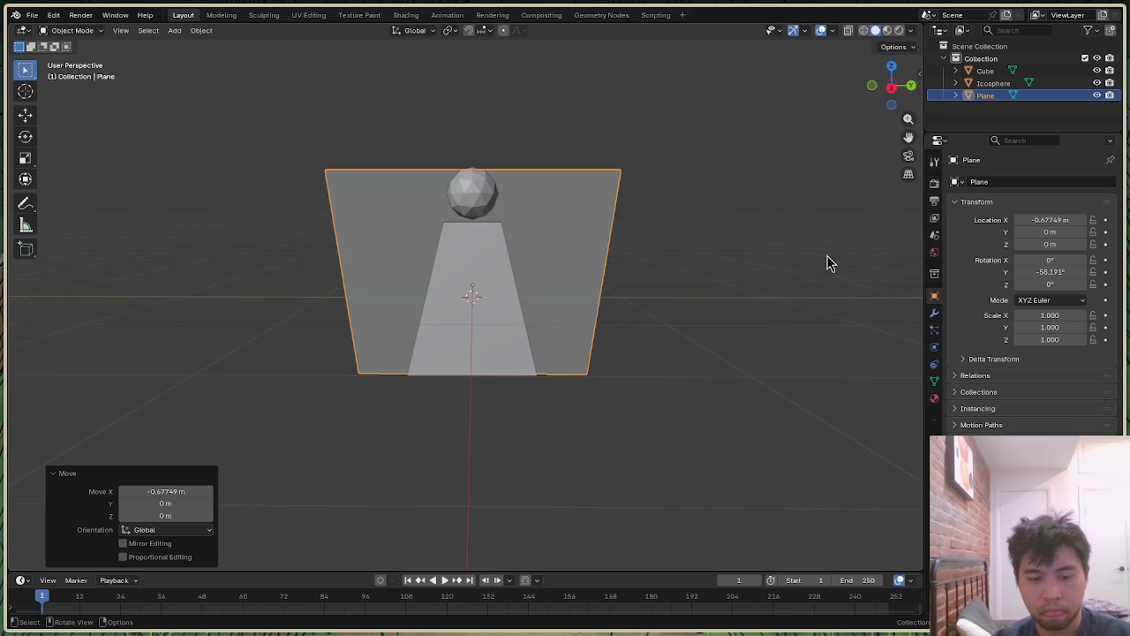
{"action": "key", "text": "g"}
{"action": "key", "text": "z"}
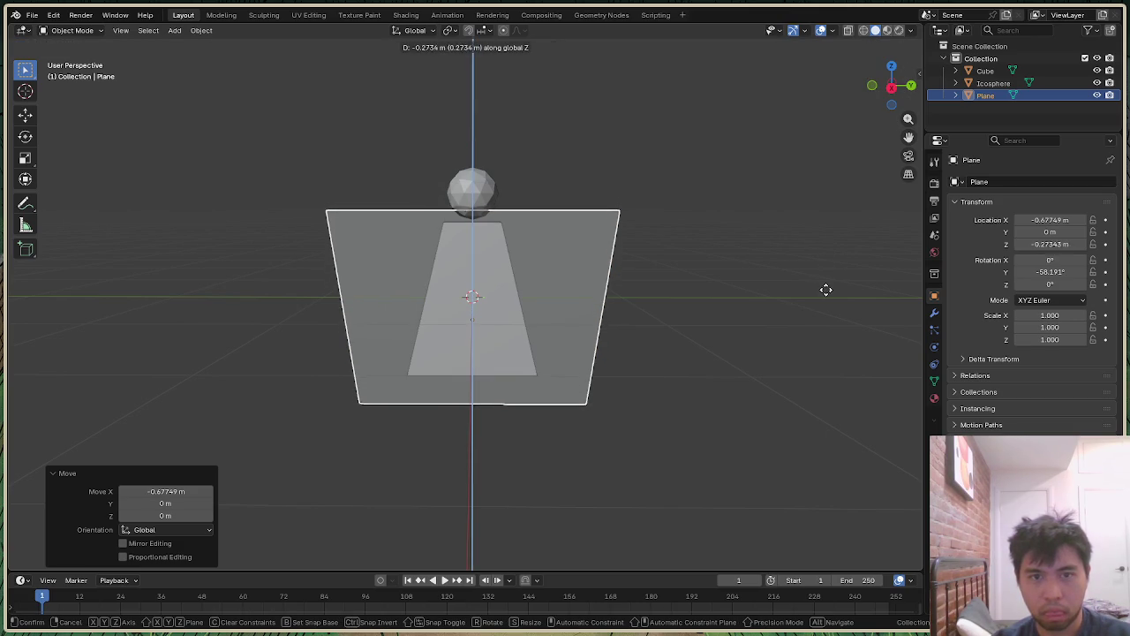
{"action": "left_click", "coordinate": [825, 292]}
{"action": "left_click", "coordinate": [821, 279]}
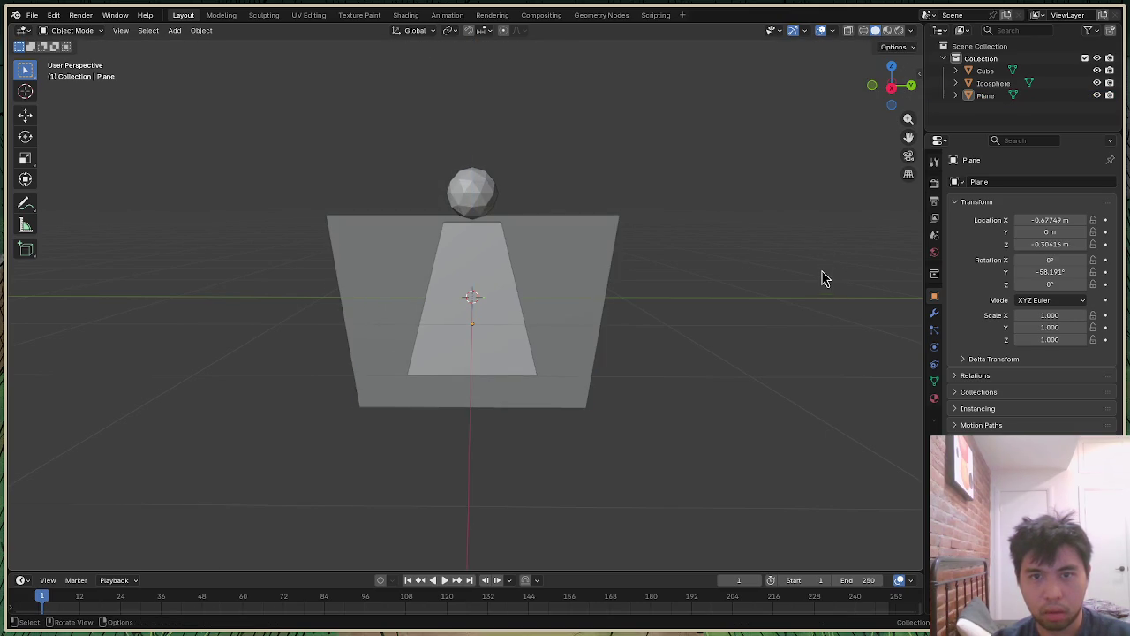
{"action": "left_click_drag", "start_coordinate": [900, 97], "coordinate": [848, 106]}
Step: Subdivide the plane's mesh three times into a dense 8×8 grid
{"action": "left_click", "coordinate": [596, 295]}
{"action": "right_click", "coordinate": [596, 295]}
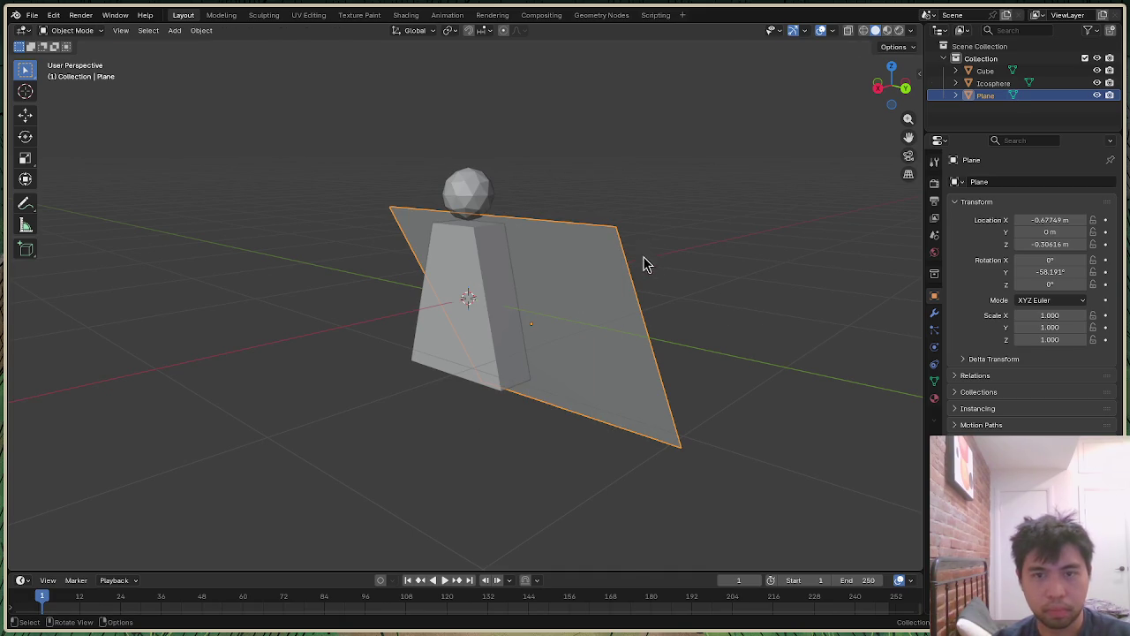
{"action": "key", "text": "Tab"}
{"action": "key", "text": "ctrl+e"}
{"action": "left_click", "coordinate": [607, 255]}
{"action": "key", "text": "ctrl+e"}
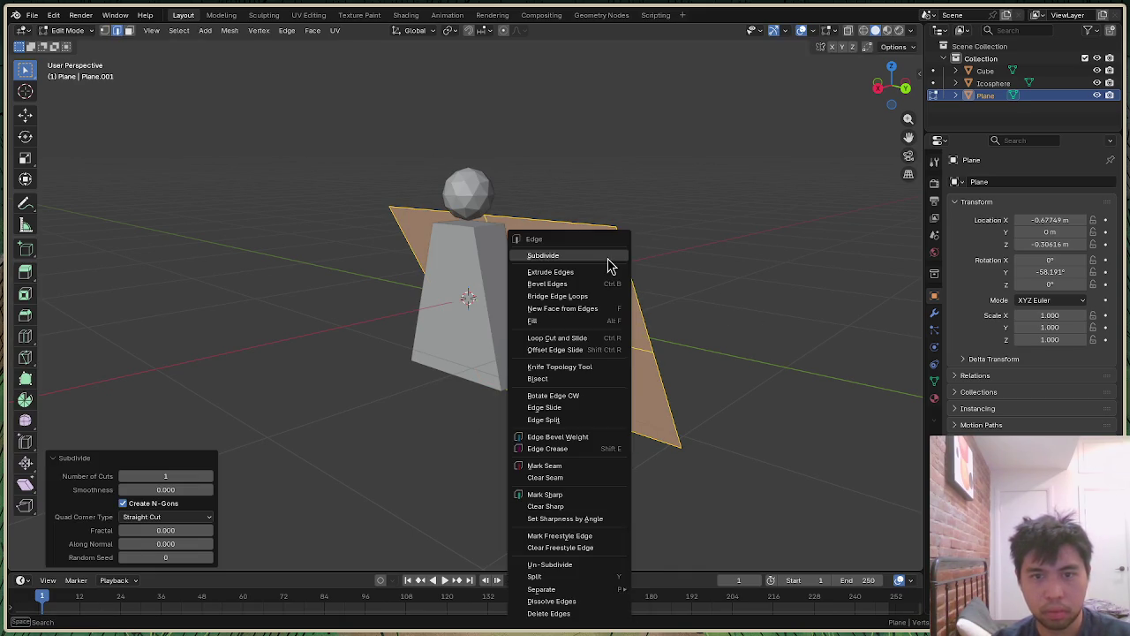
{"action": "left_click", "coordinate": [607, 256]}
{"action": "key", "text": "ctrl+e"}
{"action": "left_click", "coordinate": [608, 256]}
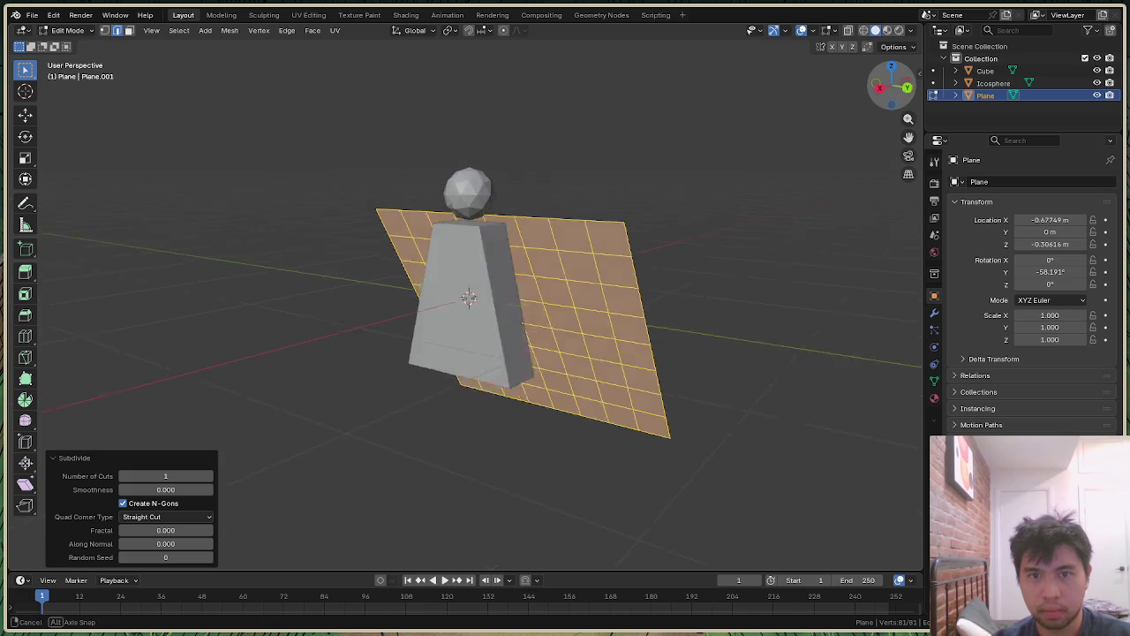
Step: Clear the face selection and toggle the plane out of and back into Edit Mode
{"action": "left_click_drag", "start_coordinate": [892, 85], "coordinate": [856, 152]}
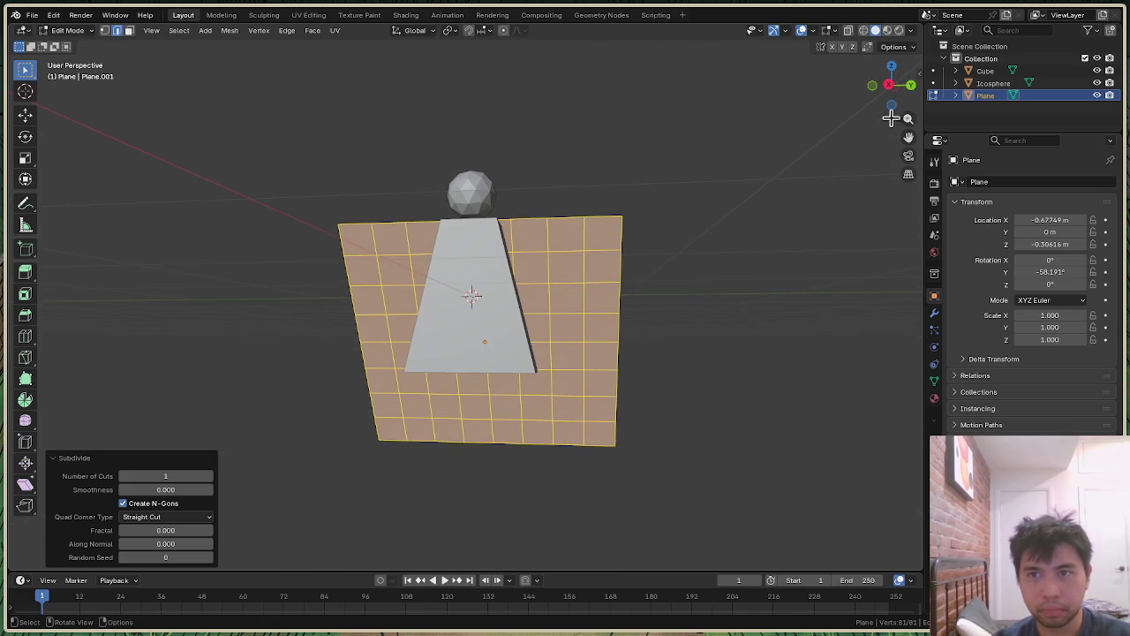
{"action": "left_click_drag", "start_coordinate": [890, 97], "coordinate": [758, 186]}
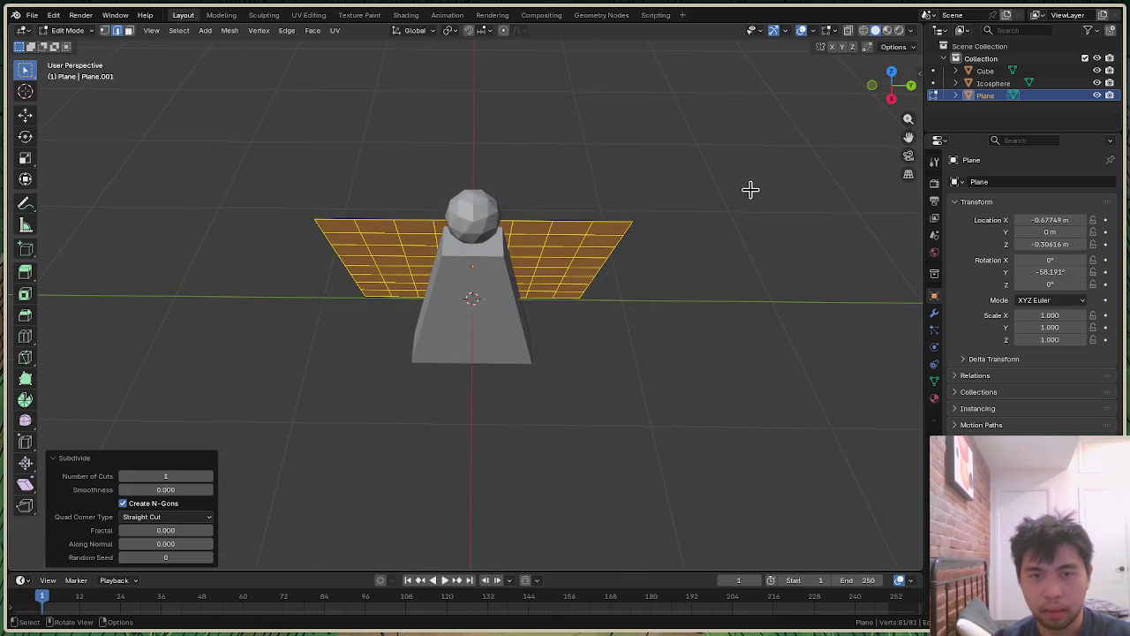
{"action": "left_click", "coordinate": [711, 187]}
{"action": "key", "text": "Tab"}
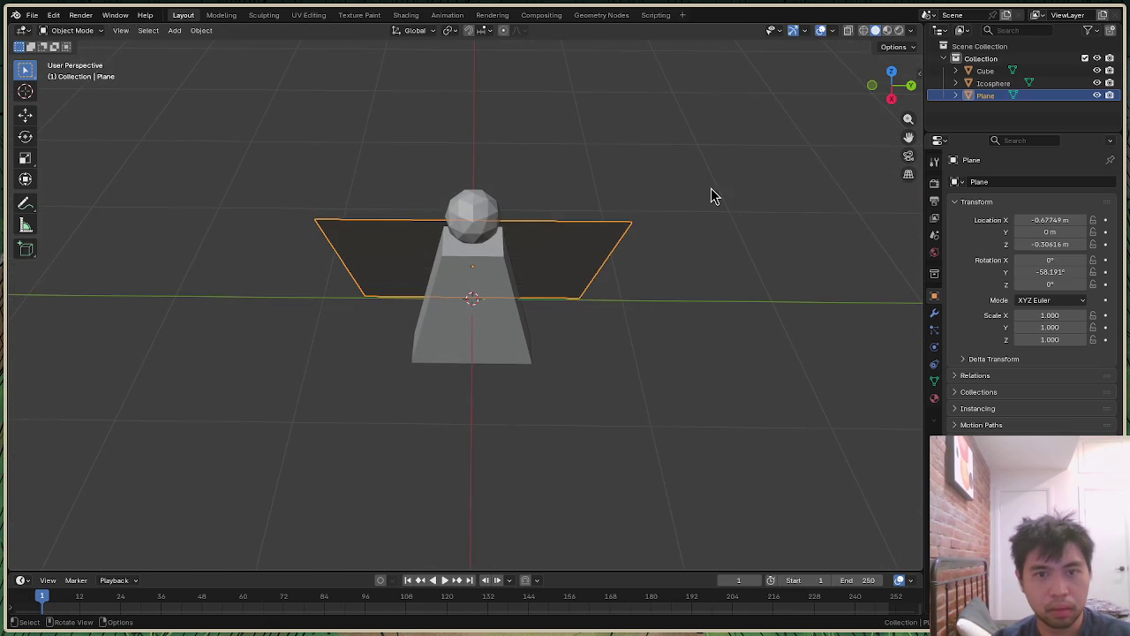
{"action": "scroll", "coordinate": [700, 192], "scroll_direction": "up", "scroll_amount": 2}
{"action": "scroll", "coordinate": [702, 189], "scroll_direction": "up", "scroll_amount": 1}
{"action": "key", "text": "Tab"}
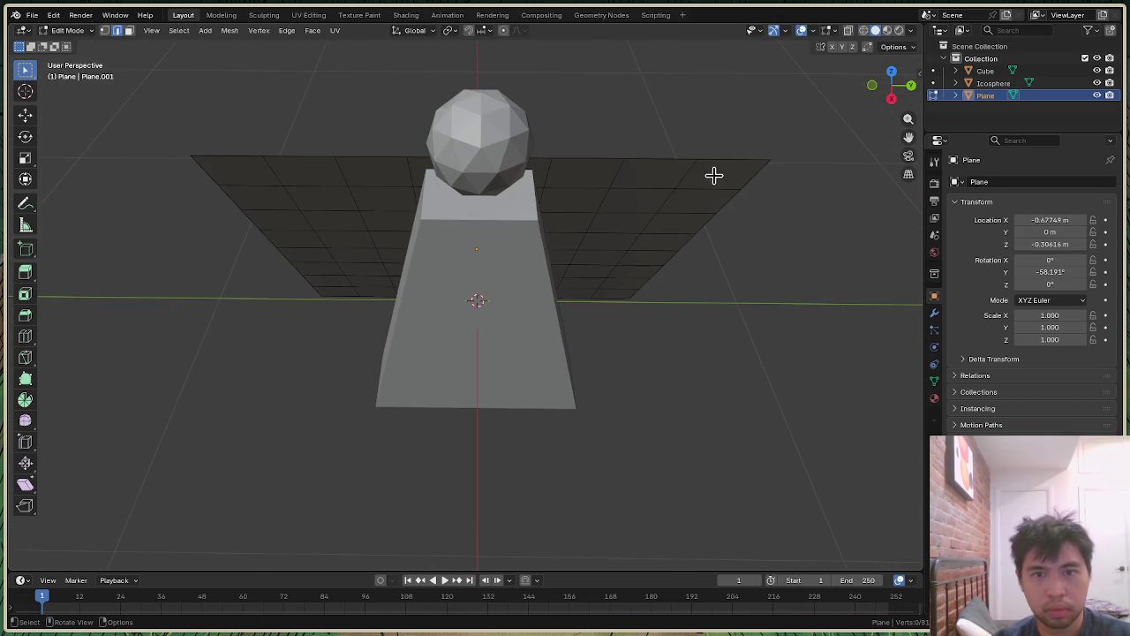
Step: In vertex mode, select the plane's top-left and top-right corner vertices
{"action": "left_click_drag", "start_coordinate": [893, 86], "coordinate": [874, 111]}
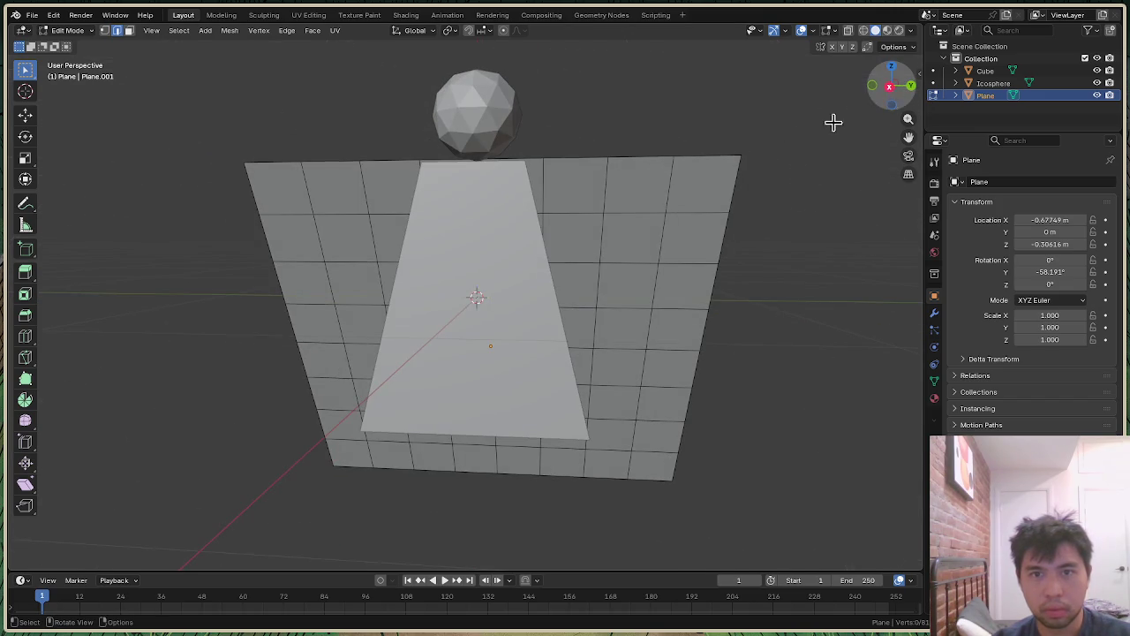
{"action": "key", "text": "1"}
{"action": "left_click", "coordinate": [740, 158]}
{"action": "left_click", "coordinate": [675, 158], "text": "shift"}
{"action": "left_click", "coordinate": [607, 157], "text": "shift"}
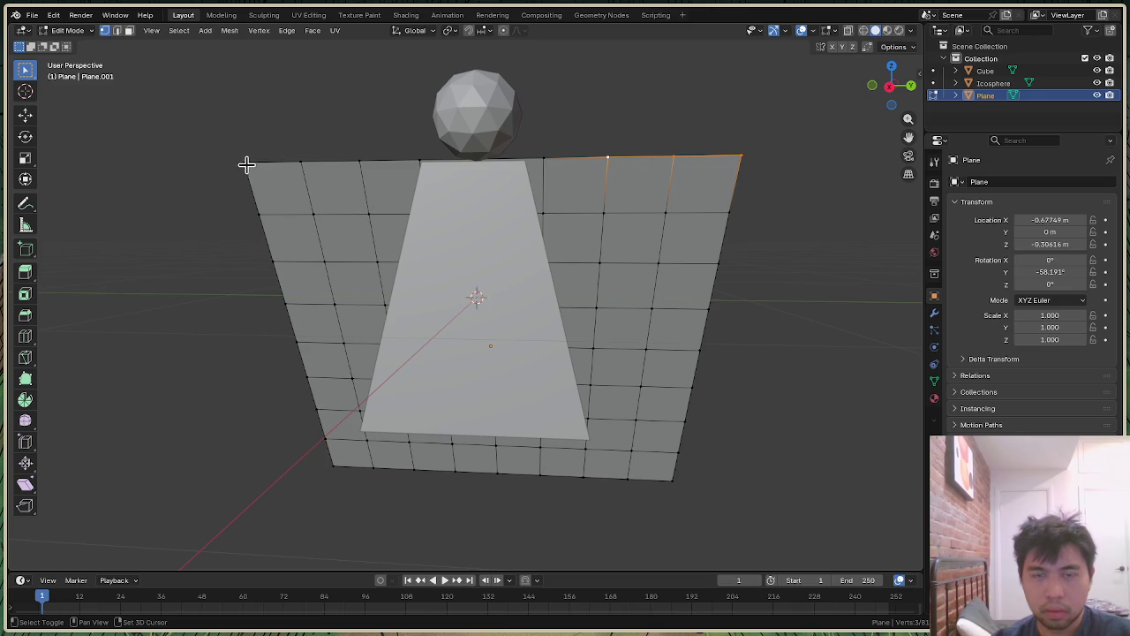
{"action": "left_click", "coordinate": [607, 157], "text": "shift"}
{"action": "left_click", "coordinate": [673, 157], "text": "shift"}
{"action": "left_click", "coordinate": [673, 157], "text": "shift"}
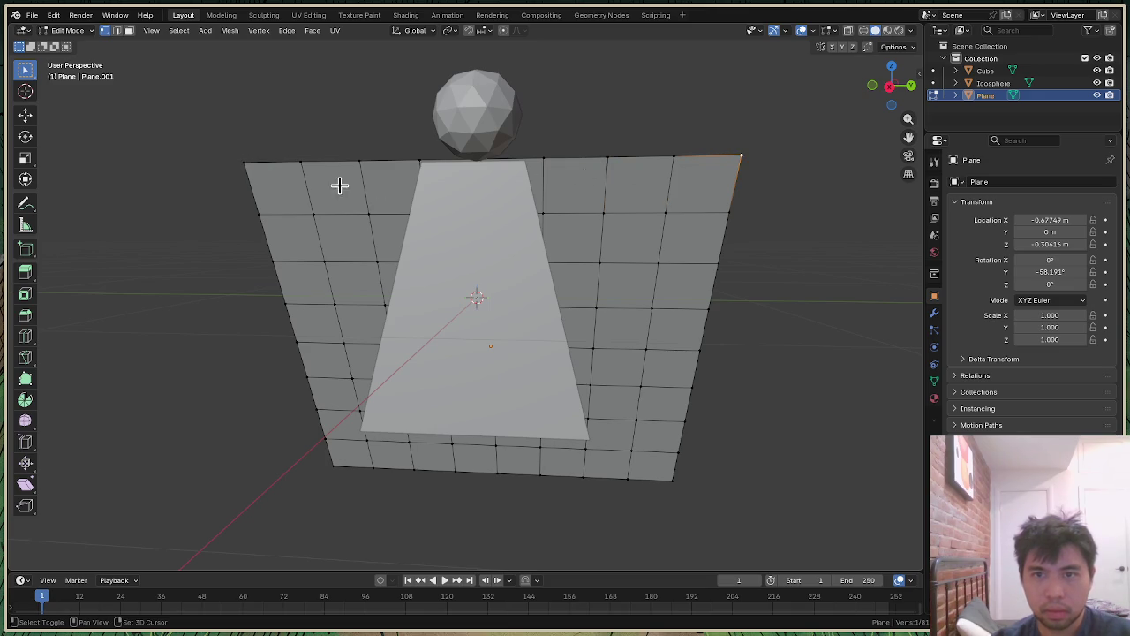
{"action": "left_click", "coordinate": [244, 164], "text": "shift"}
Step: Push the two corner vertices outward along X
{"action": "key", "text": "p"}
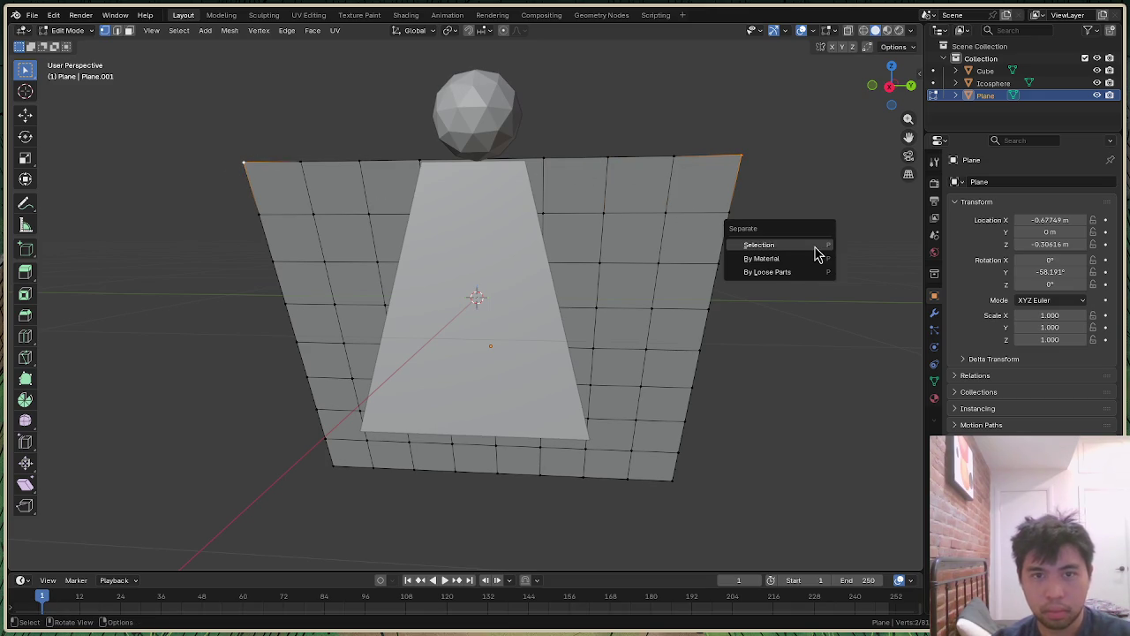
{"action": "key", "text": "Escape"}
{"action": "key", "text": "g"}
{"action": "key", "text": "x"}
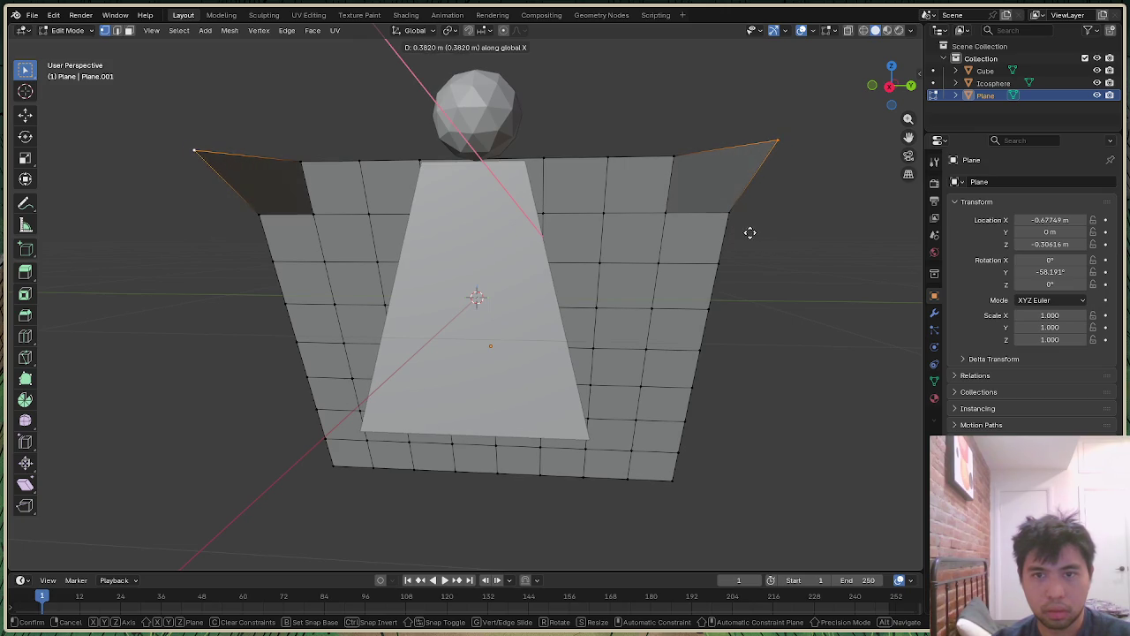
{"action": "left_click", "coordinate": [749, 232]}
Step: Shift two mirrored pairs of wing vertices along X, the second by 0.19012 m
{"action": "mouse_move", "coordinate": [903, 110]}
{"action": "left_mouse_down"}
{"action": "mouse_move", "coordinate": [899, 95]}
{"action": "mouse_move", "coordinate": [901, 109]}
{"action": "left_mouse_up"}
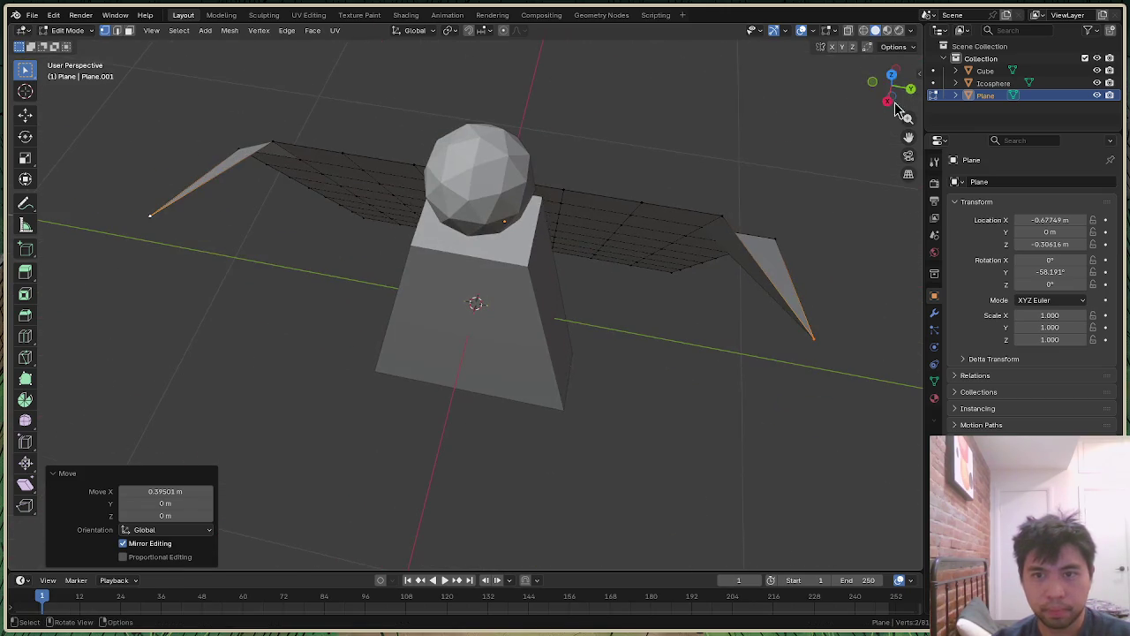
{"action": "left_click", "coordinate": [721, 215]}
{"action": "left_click", "coordinate": [273, 142], "text": "shift"}
{"action": "key", "text": "g"}
{"action": "key", "text": "x"}
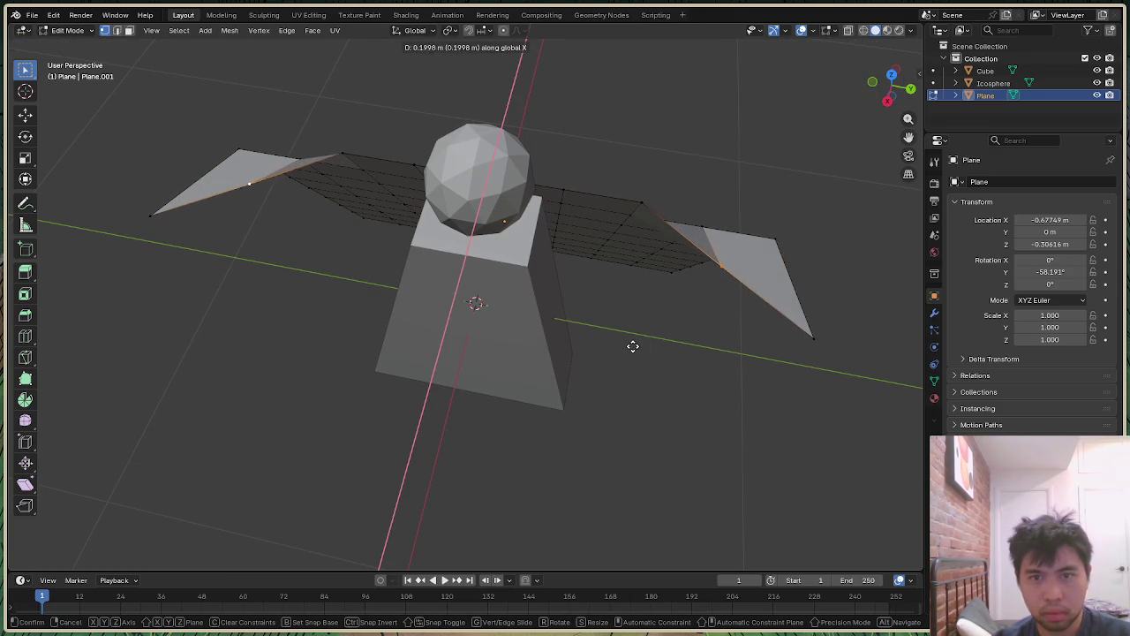
{"action": "left_click", "coordinate": [627, 349]}
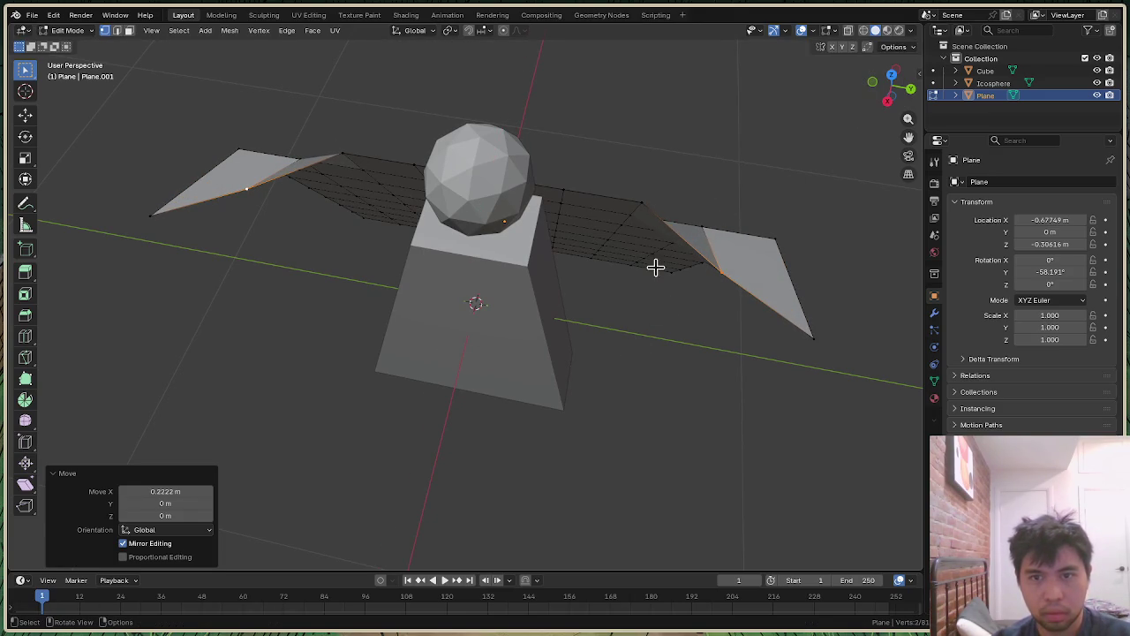
{"action": "left_click", "coordinate": [642, 202]}
{"action": "left_click", "coordinate": [345, 155], "text": "shift"}
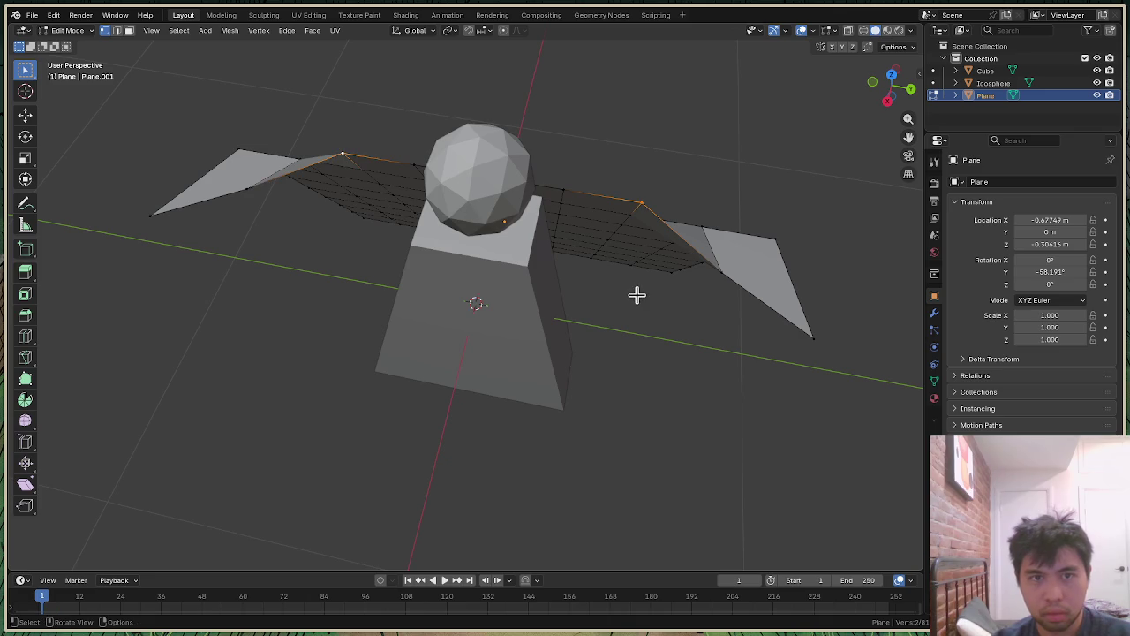
{"action": "key", "text": "g"}
{"action": "key", "text": "x"}
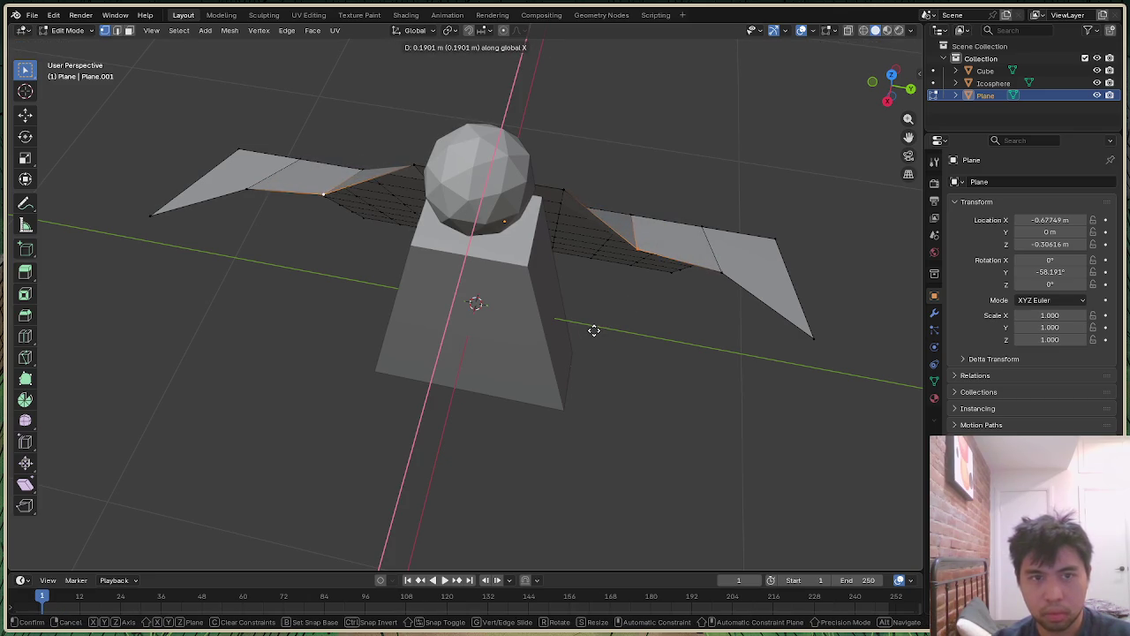
{"action": "left_click", "coordinate": [594, 330]}
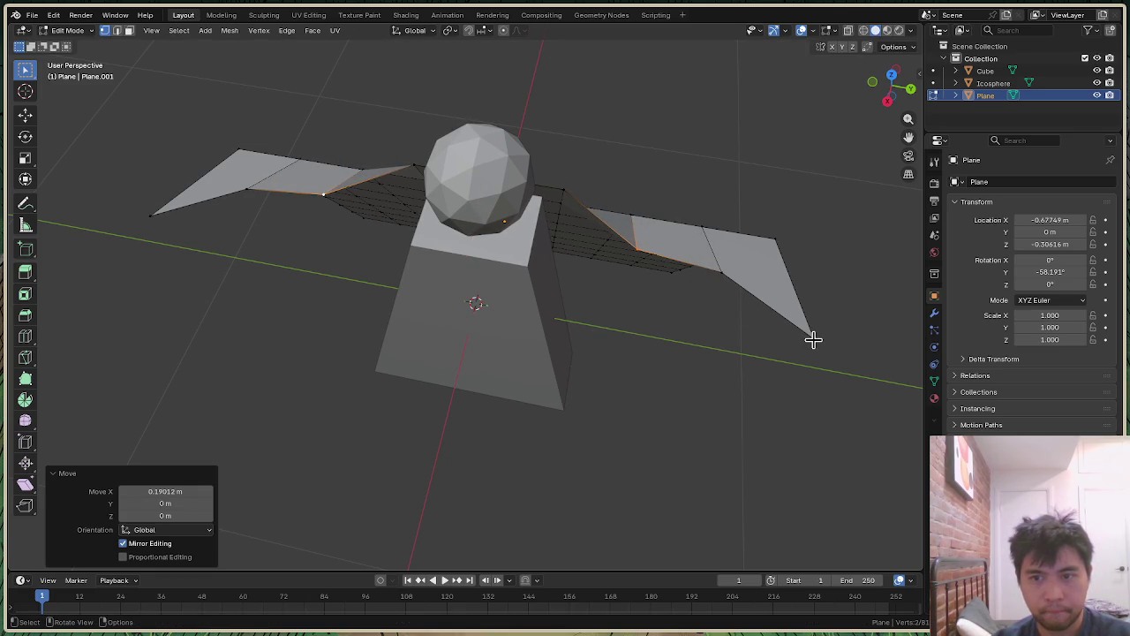
Step: Shift the mirrored wing edges 0.1333 m and the wing tips 0.12283 m along X
{"action": "left_click", "coordinate": [293, 195]}
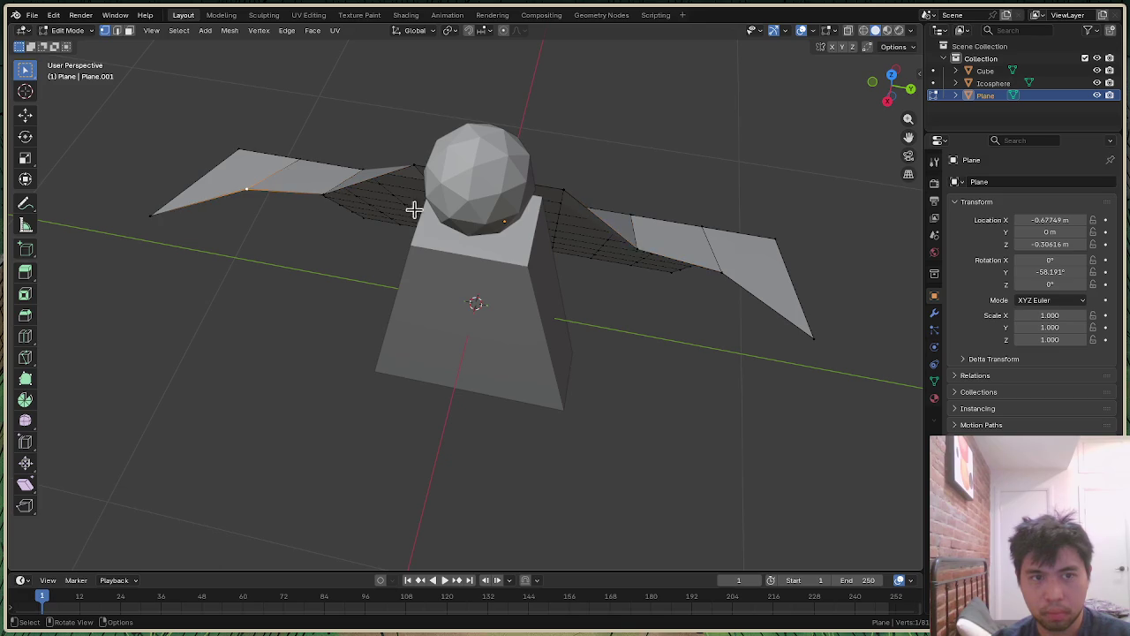
{"action": "left_click", "coordinate": [724, 274], "text": "shift"}
{"action": "key", "text": "g"}
{"action": "key", "text": "x"}
{"action": "left_click", "coordinate": [802, 347]}
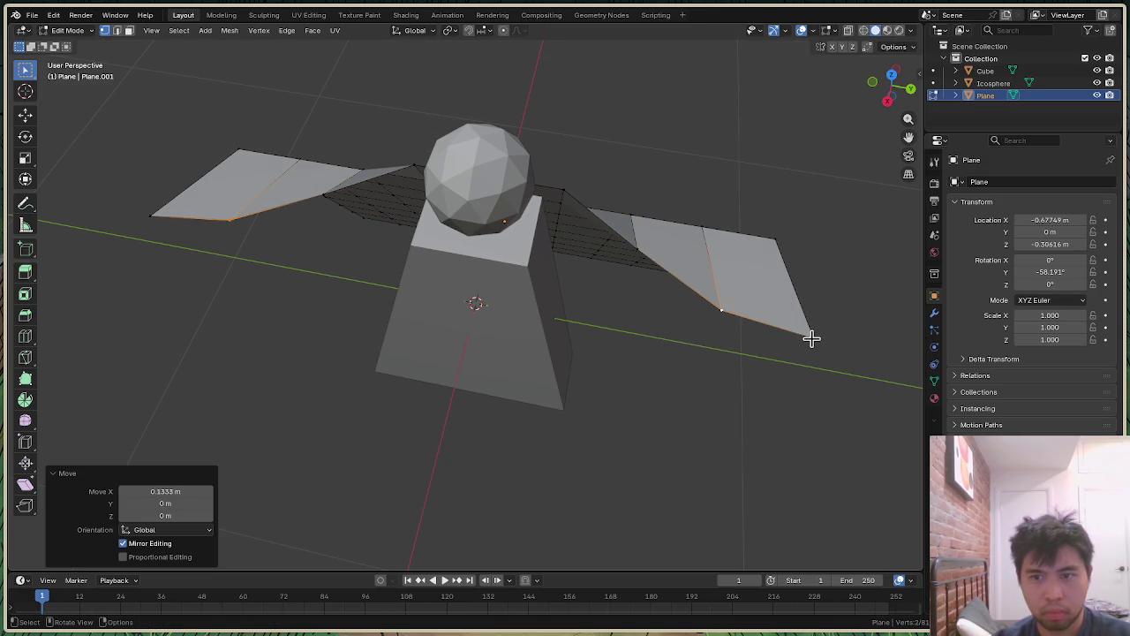
{"action": "left_click", "coordinate": [811, 338]}
{"action": "left_click", "coordinate": [151, 214], "text": "shift"}
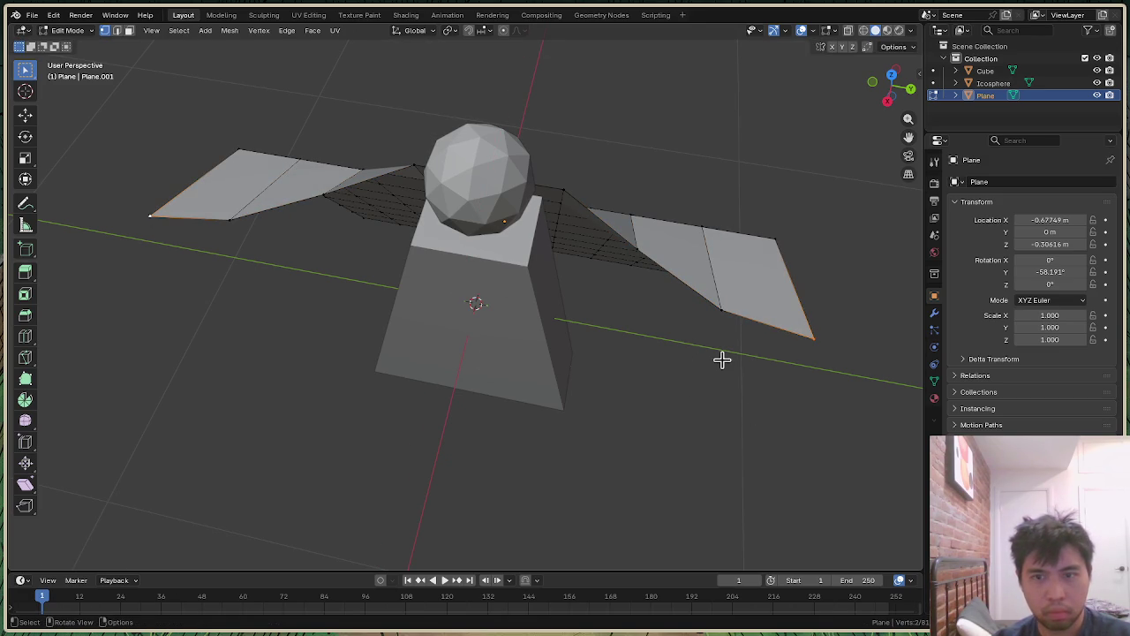
{"action": "key", "text": "g"}
{"action": "key", "text": "x"}
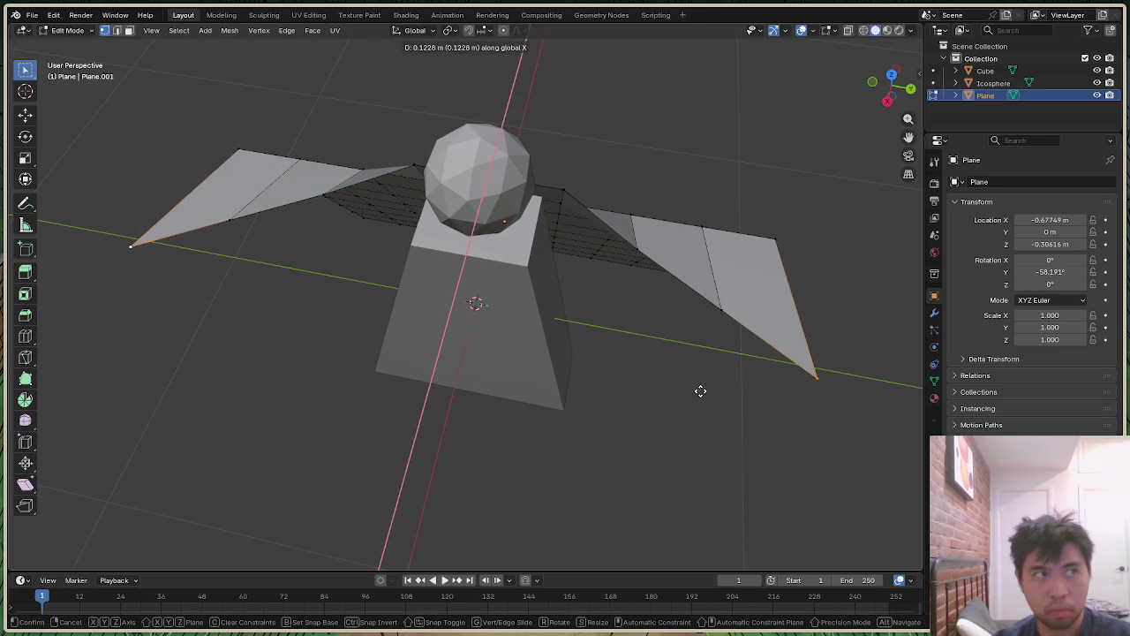
{"action": "left_click", "coordinate": [700, 390]}
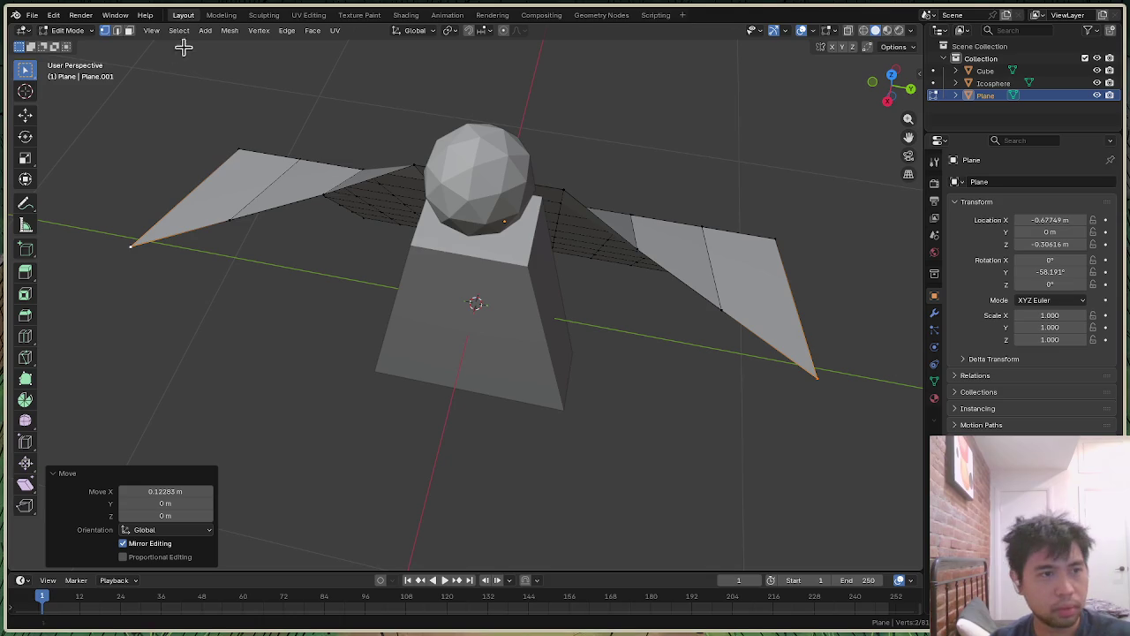
Step: Print the current date in the terminal and switch back to Blender
{"action": "key", "text": "alt+Tab"}
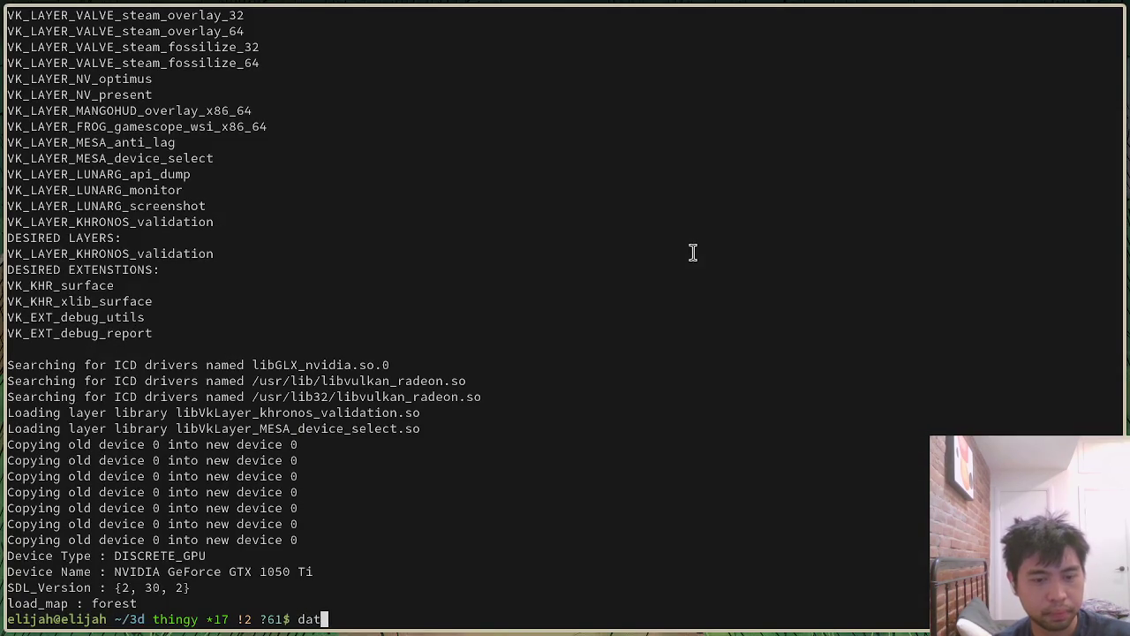
{"action": "type", "text": "te"}
{"action": "key", "text": "Return"}
{"action": "key", "text": "alt+Tab"}
{"action": "key", "text": "alt+Tab"}
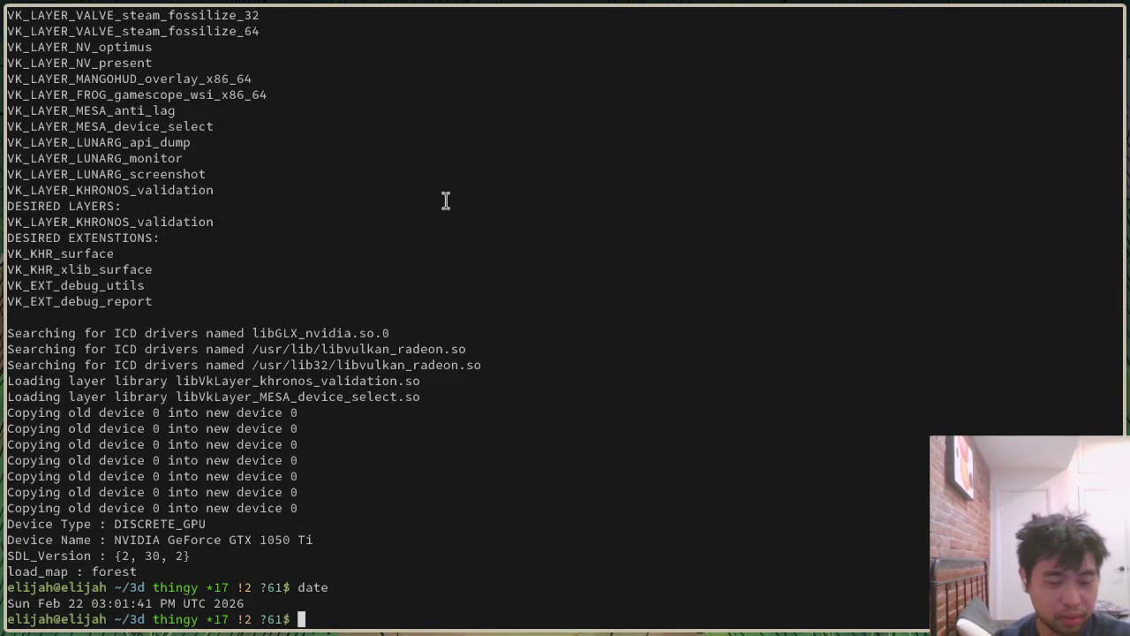
{"action": "key", "text": "alt+Tab"}
{"action": "key", "text": "alt+Tab"}
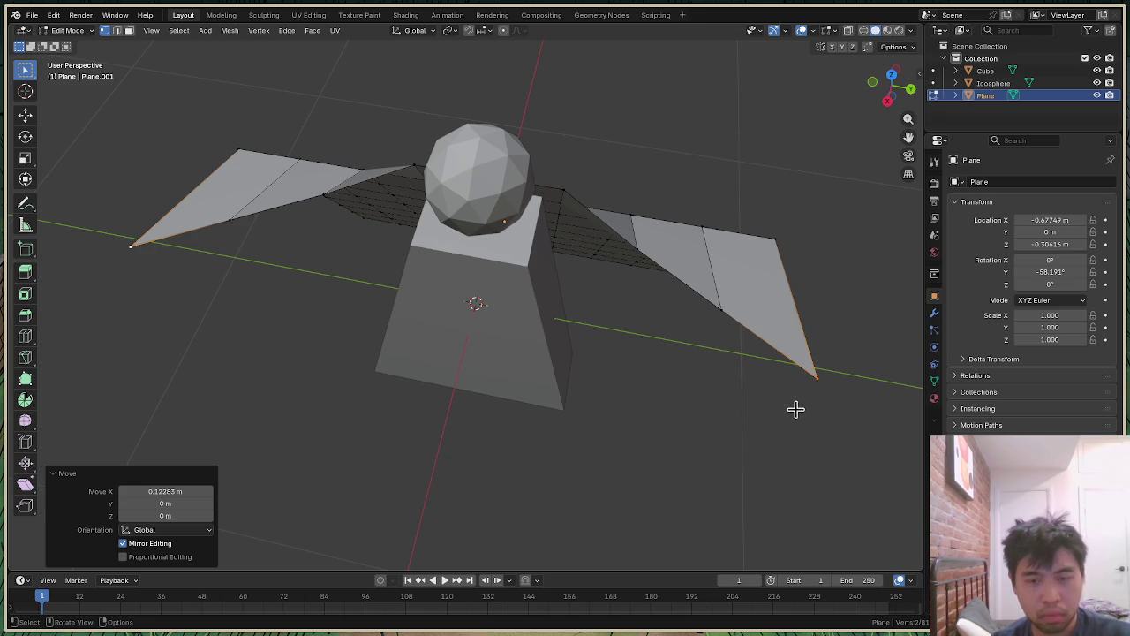
Step: Scale the wing-tip vertices to 0.792 along Y and view the figure from the side
{"action": "key", "text": "s"}
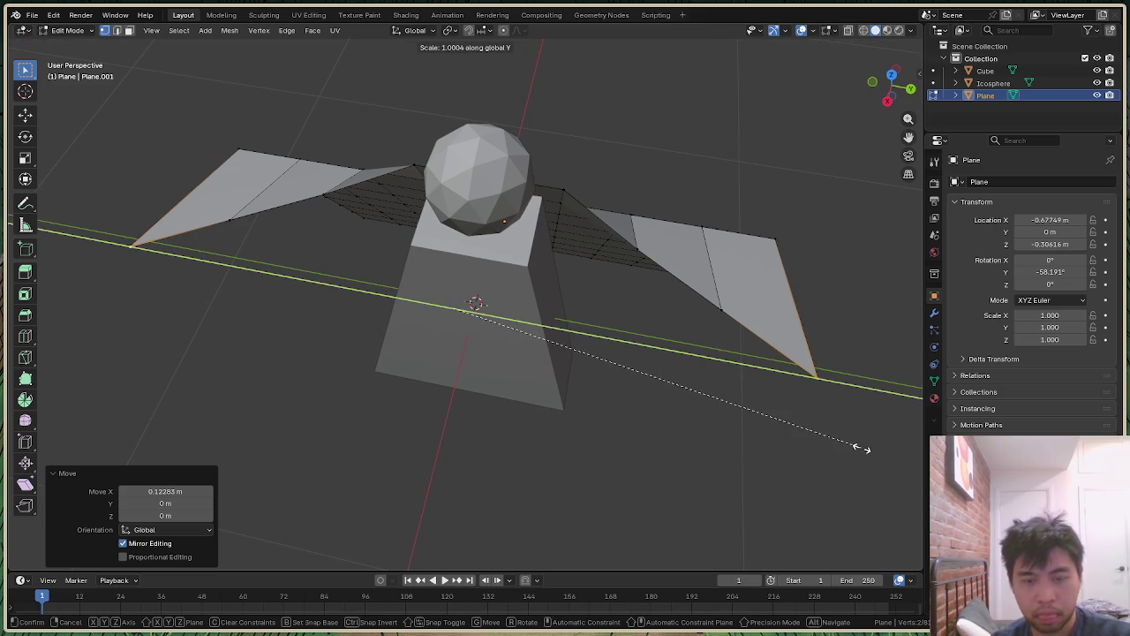
{"action": "key", "text": "y"}
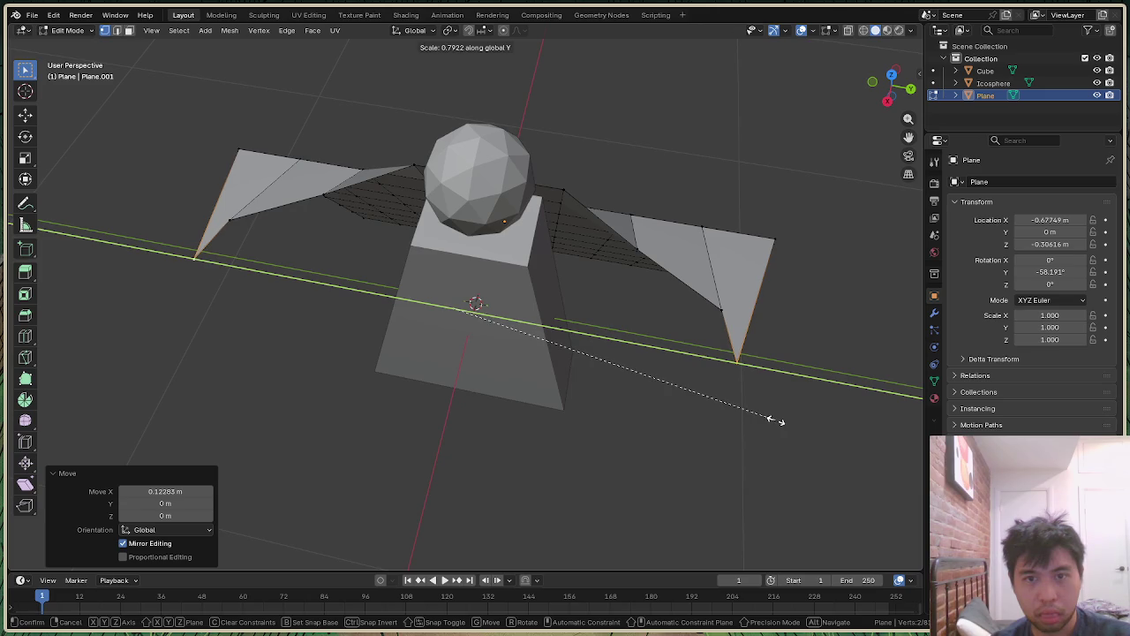
{"action": "left_click", "coordinate": [770, 420]}
{"action": "left_click_drag", "start_coordinate": [906, 104], "coordinate": [890, 85]}
{"action": "scroll", "coordinate": [764, 301], "scroll_direction": "down", "scroll_amount": 2}
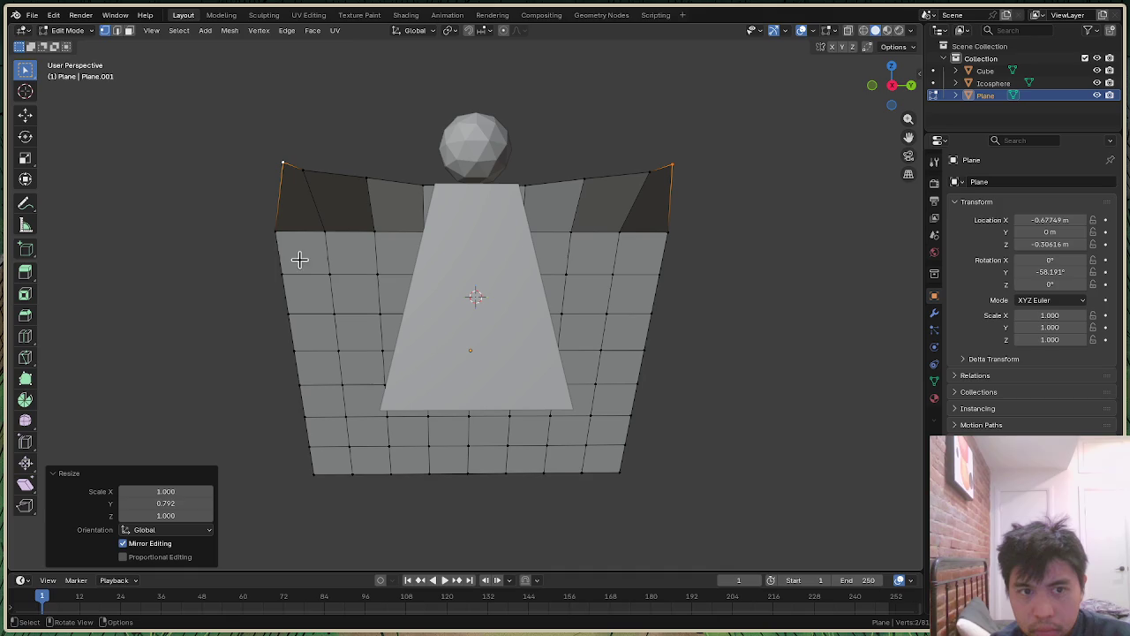
{"action": "key", "text": "2"}
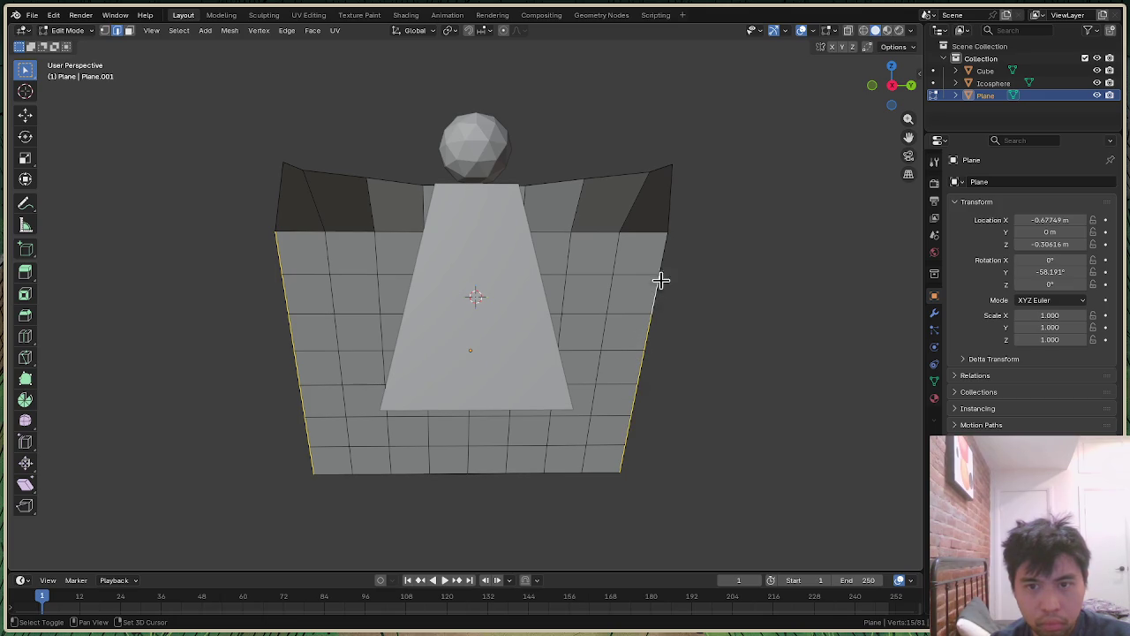
{"action": "key", "text": "s"}
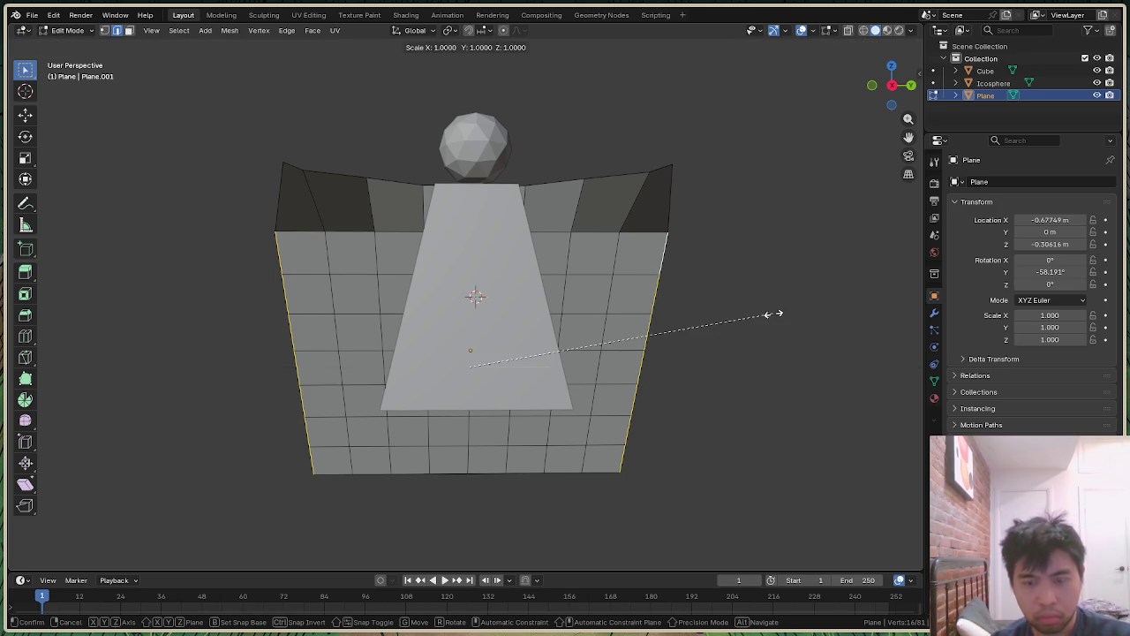
{"action": "key", "text": "y"}
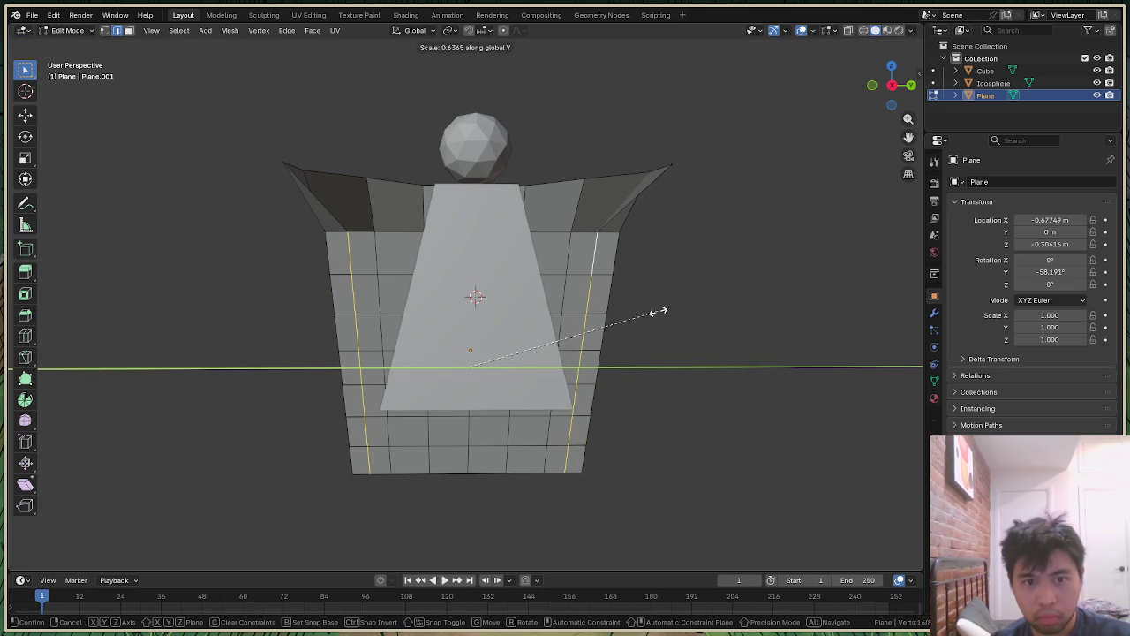
{"action": "left_click", "coordinate": [659, 309]}
{"action": "key", "text": "g"}
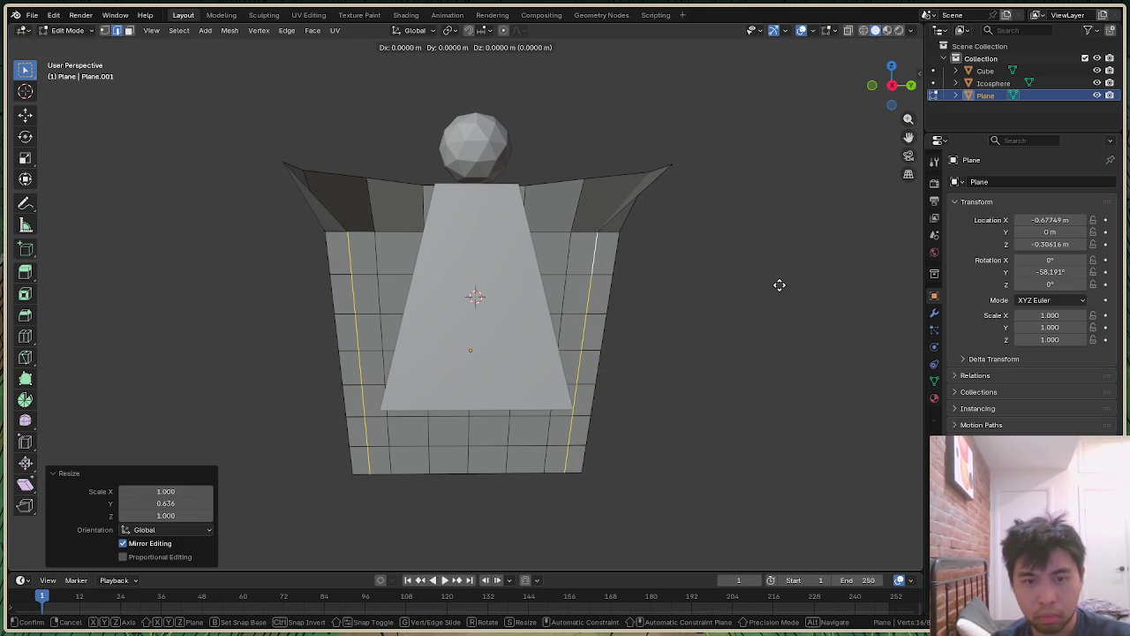
{"action": "key", "text": "s"}
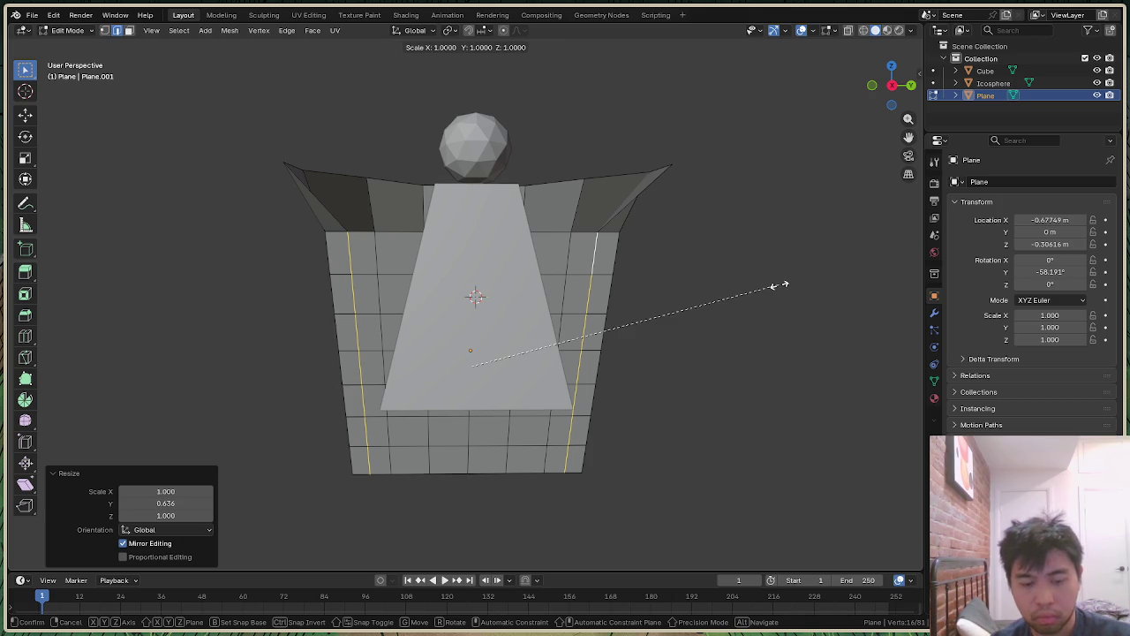
{"action": "key", "text": "x"}
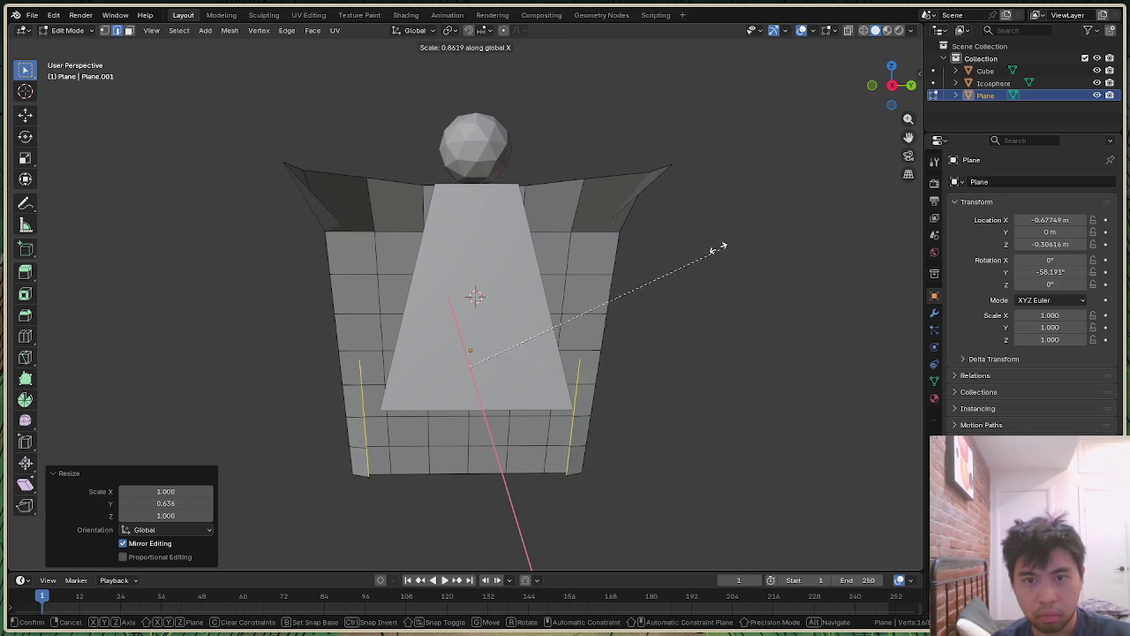
{"action": "left_click", "coordinate": [870, 390]}
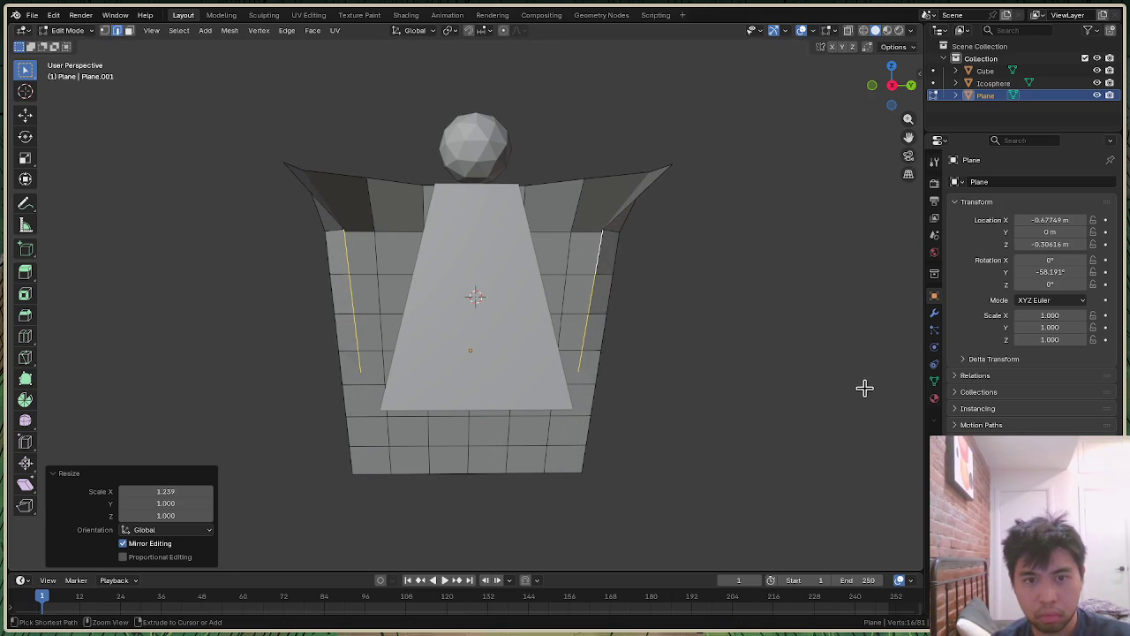
{"action": "key", "text": "ctrl+z"}
{"action": "key", "text": "g"}
{"action": "key", "text": "x"}
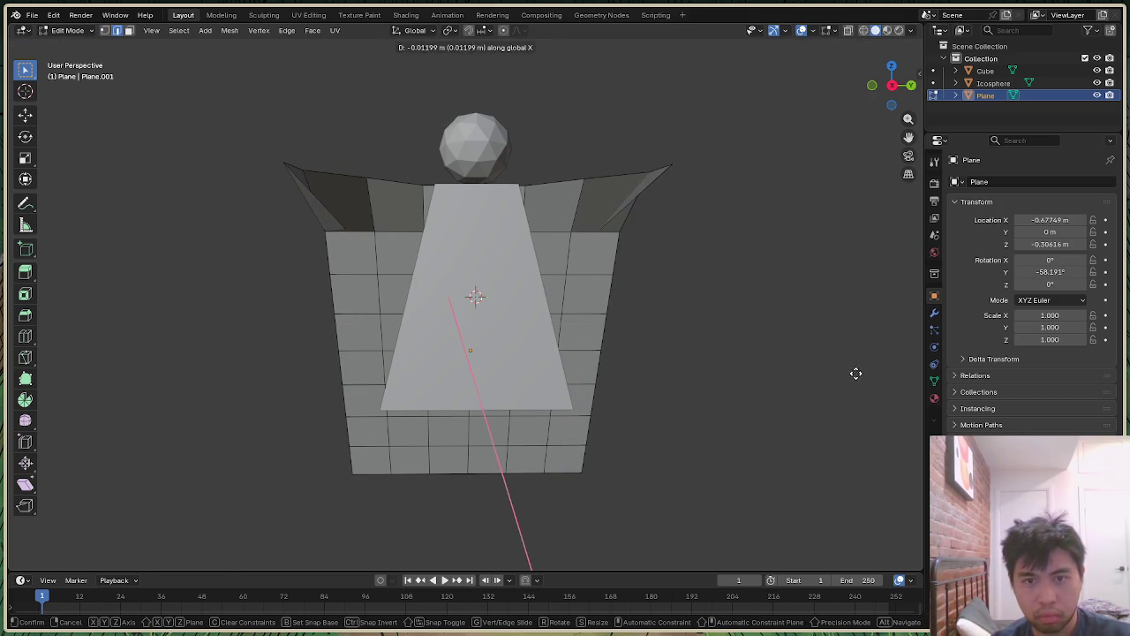
{"action": "left_click", "coordinate": [815, 356]}
{"action": "key", "text": "ctrl+z"}
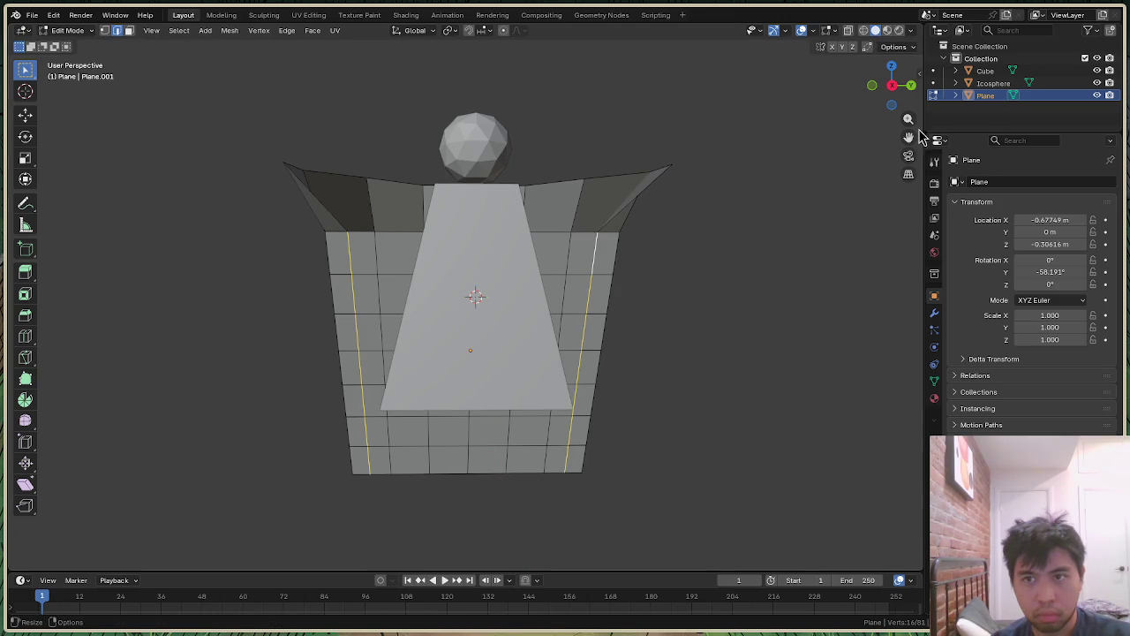
{"action": "mouse_move", "coordinate": [899, 104]}
{"action": "left_mouse_down"}
{"action": "mouse_move", "coordinate": [869, 102]}
{"action": "mouse_move", "coordinate": [796, 309]}
{"action": "left_mouse_up"}
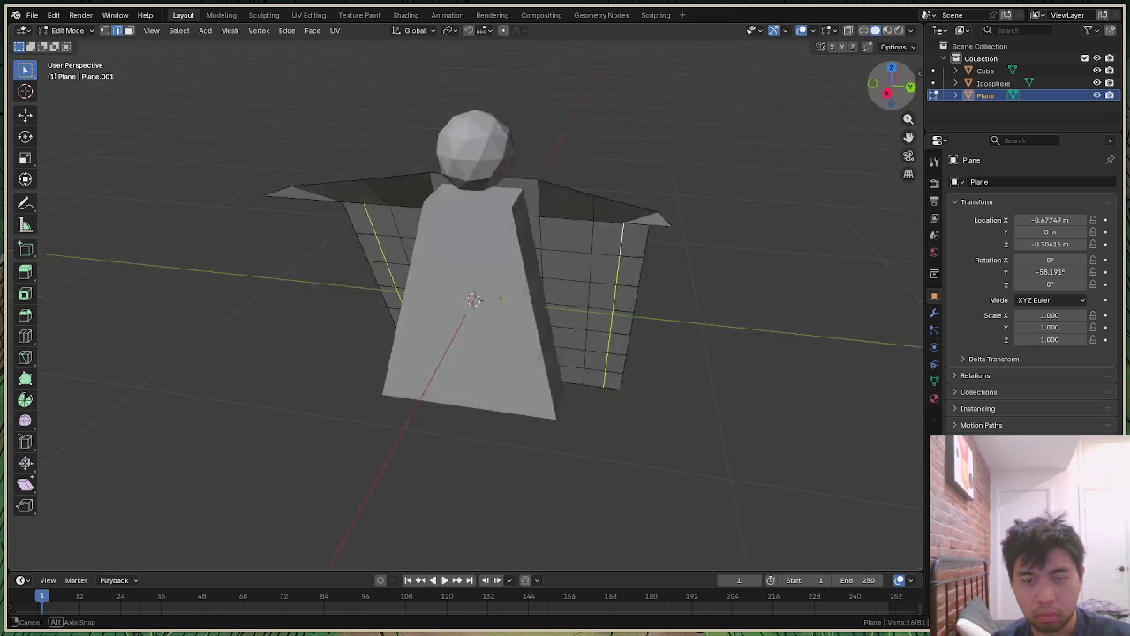
Step: Undo the last change, then extrude the side edges outward along X and push them further
{"action": "key", "text": "ctrl+z"}
{"action": "key", "text": "ctrl+z"}
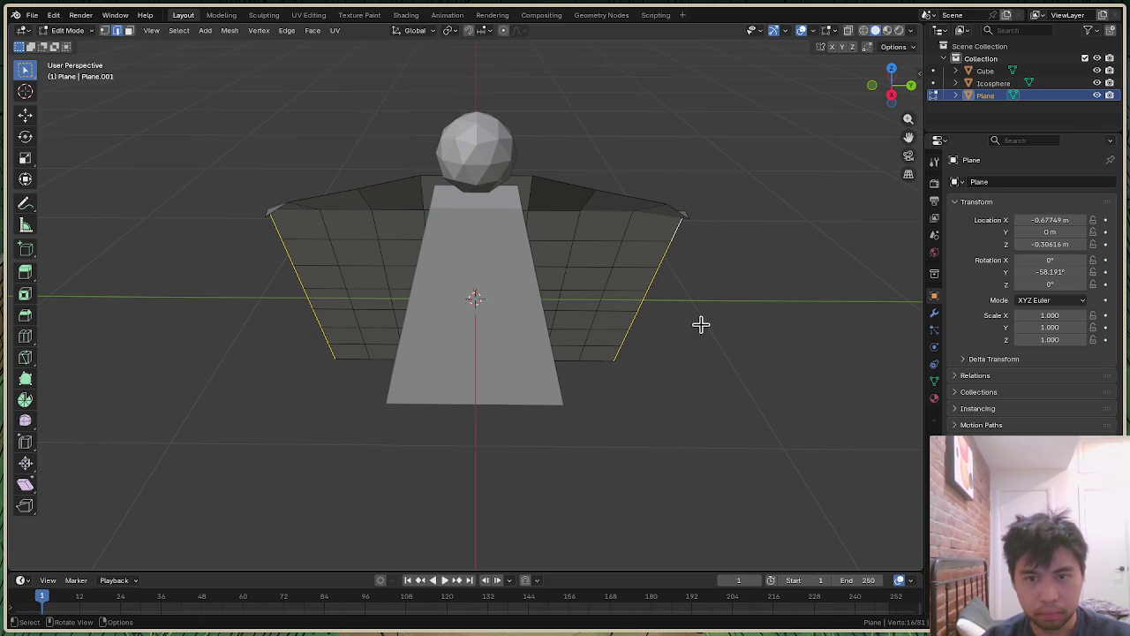
{"action": "key", "text": "e"}
{"action": "key", "text": "x"}
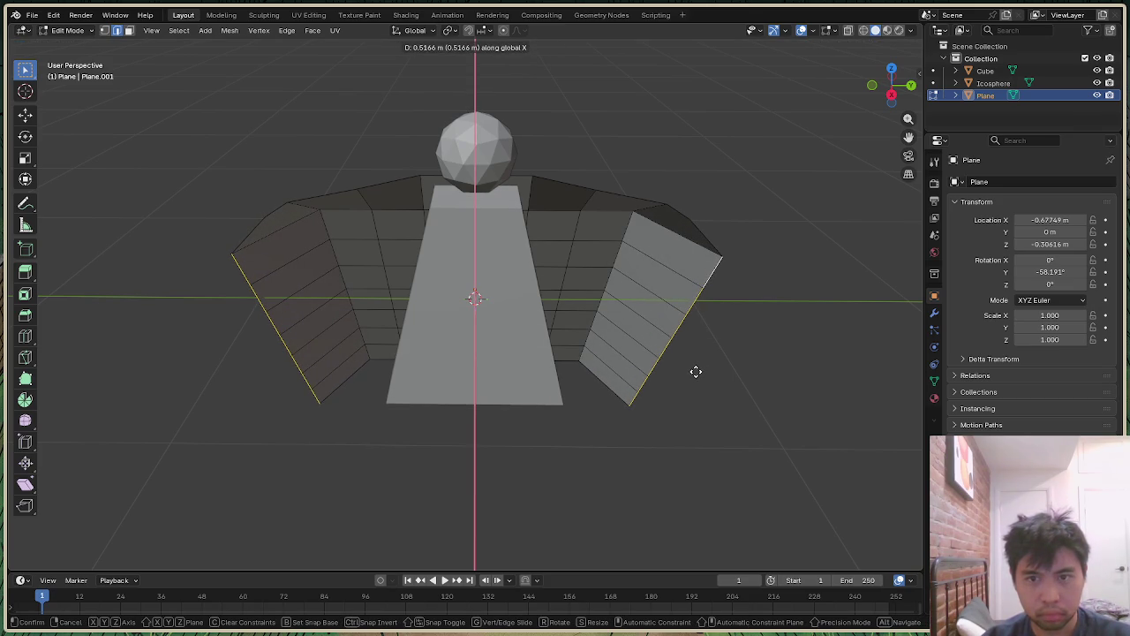
{"action": "left_click", "coordinate": [696, 371]}
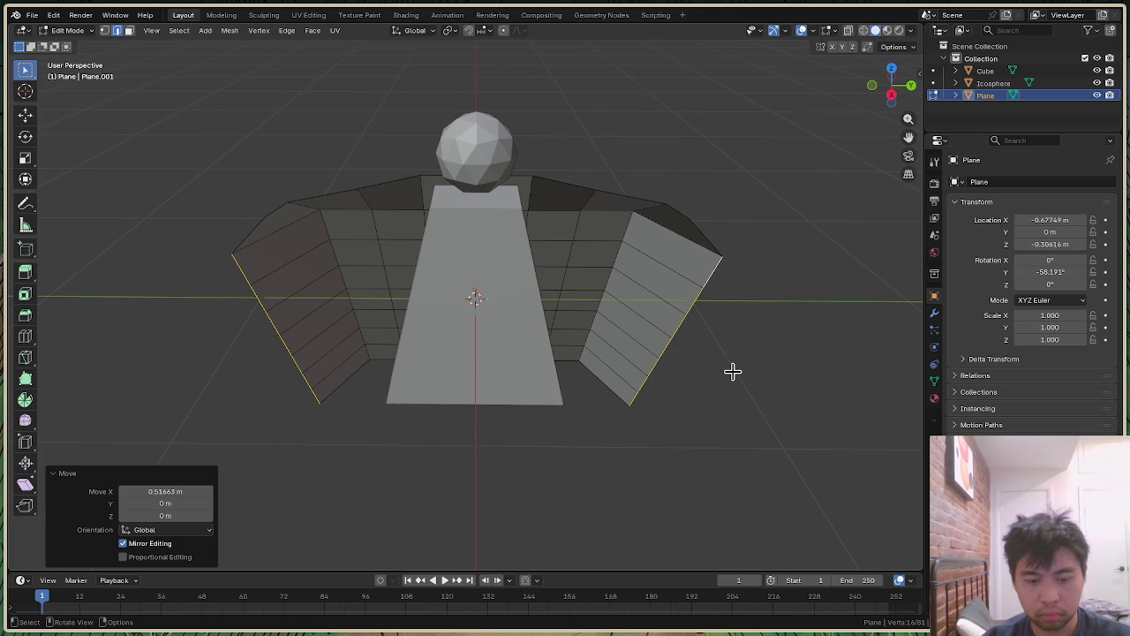
{"action": "key", "text": "g"}
{"action": "key", "text": "x"}
{"action": "left_click", "coordinate": [734, 393]}
Step: Pinch the outer edges to 0.623 along Y and select the wing's outer corner edge
{"action": "key", "text": "g"}
{"action": "key", "text": "y"}
{"action": "key", "text": "Escape"}
{"action": "key", "text": "s"}
{"action": "key", "text": "y"}
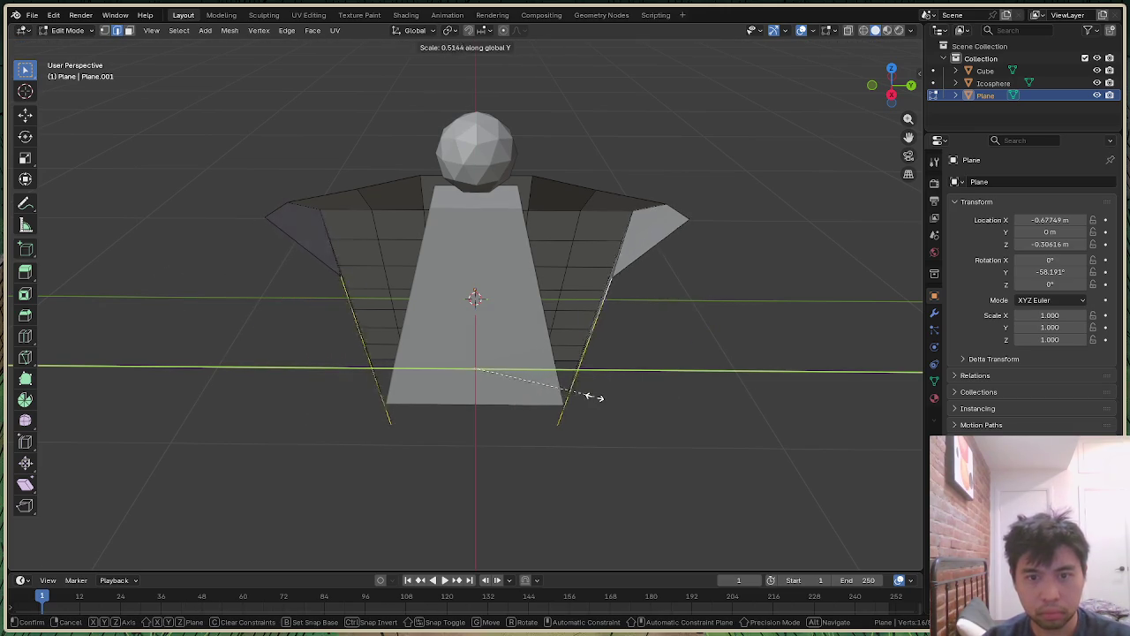
{"action": "left_click", "coordinate": [621, 401]}
{"action": "mouse_move", "coordinate": [908, 112]}
{"action": "left_mouse_down"}
{"action": "mouse_move", "coordinate": [883, 123]}
{"action": "mouse_move", "coordinate": [777, 282]}
{"action": "left_mouse_up"}
{"action": "left_click", "coordinate": [687, 327], "text": "alt"}
{"action": "left_click", "coordinate": [687, 327]}
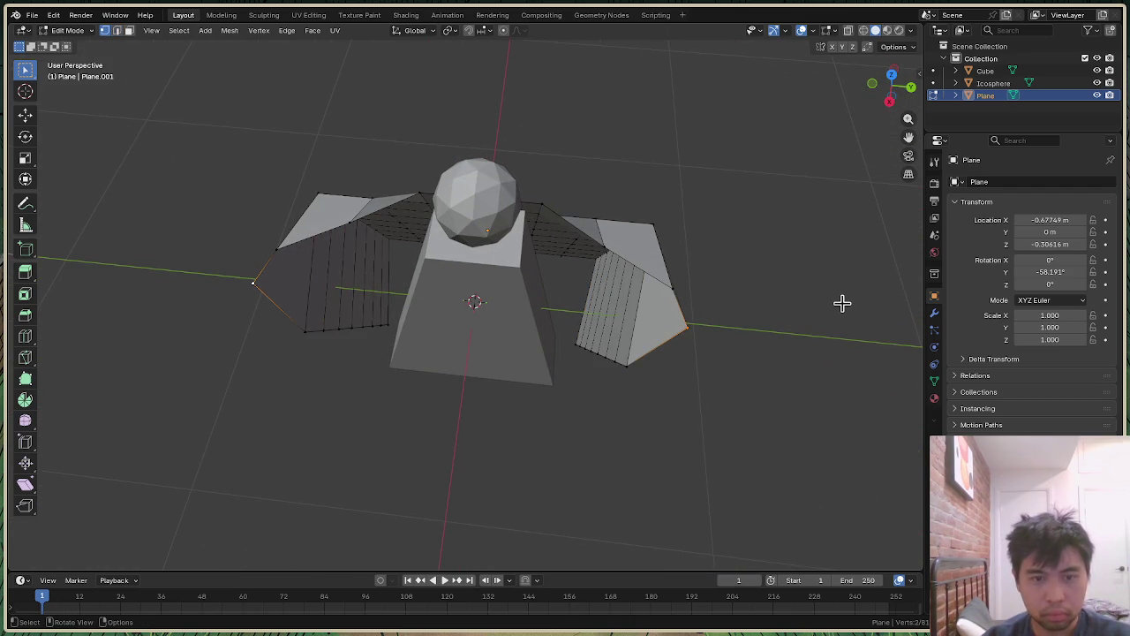
Step: Try a Y-axis scale on the wing corner edges, then undo it
{"action": "key", "text": "s"}
{"action": "key", "text": "y"}
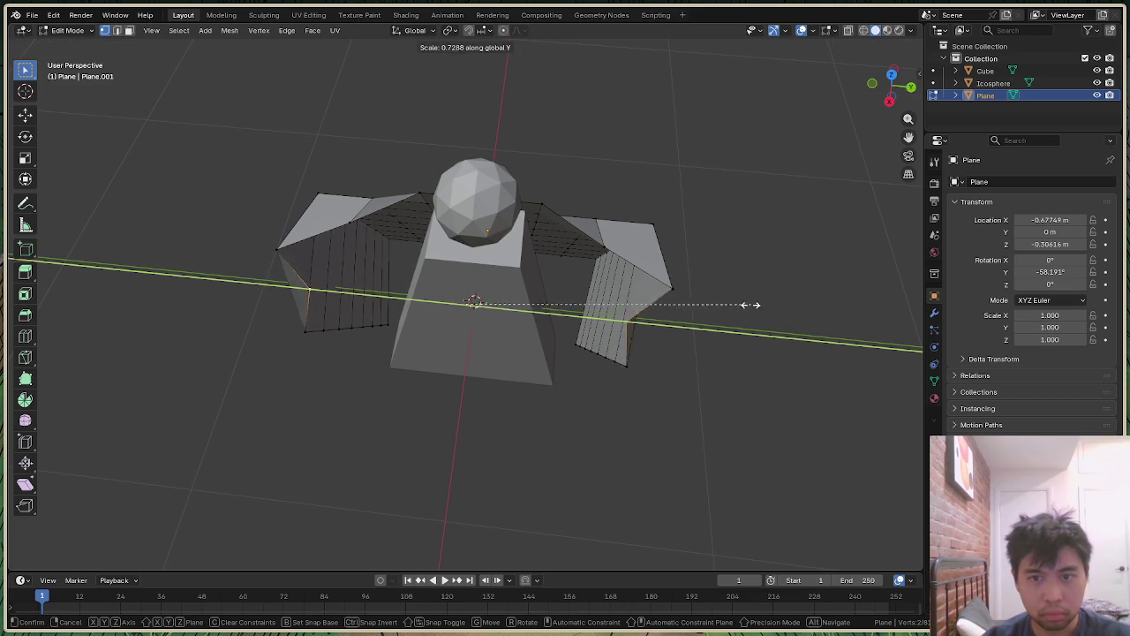
{"action": "left_click", "coordinate": [698, 298]}
{"action": "key", "text": "ctrl+z"}
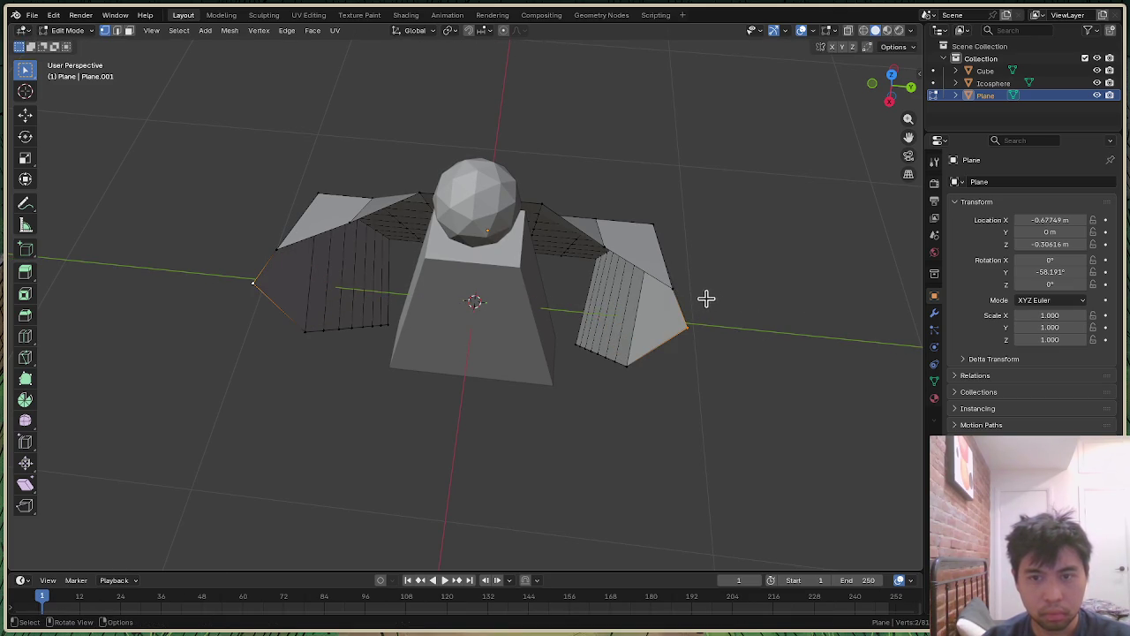
{"action": "left_click_drag", "start_coordinate": [890, 89], "coordinate": [805, 205]}
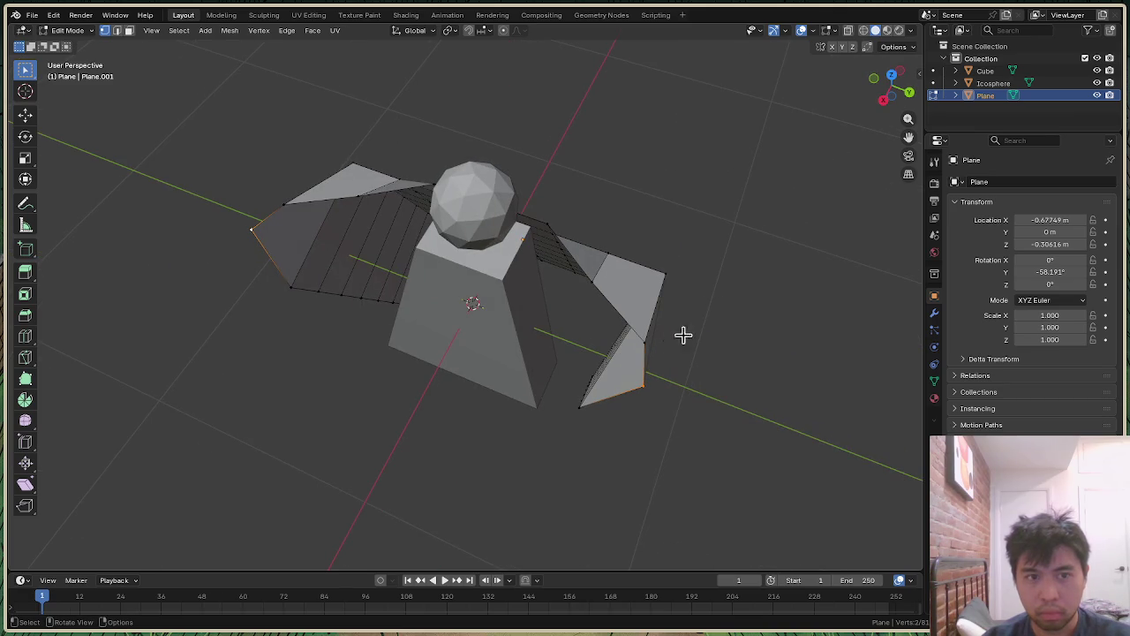
Step: Try an X scale on the wing tip edges, undo it, and nudge the tips along Y
{"action": "key", "text": "s"}
{"action": "key", "text": "x"}
{"action": "left_click", "coordinate": [694, 362]}
{"action": "key", "text": "ctrl+z"}
{"action": "key", "text": "g"}
{"action": "key", "text": "y"}
{"action": "left_click", "coordinate": [688, 359]}
Step: Pinch the wing tips to 0.604 along Y, then try Y-scaling the upper corner vertices
{"action": "key", "text": "s"}
{"action": "key", "text": "y"}
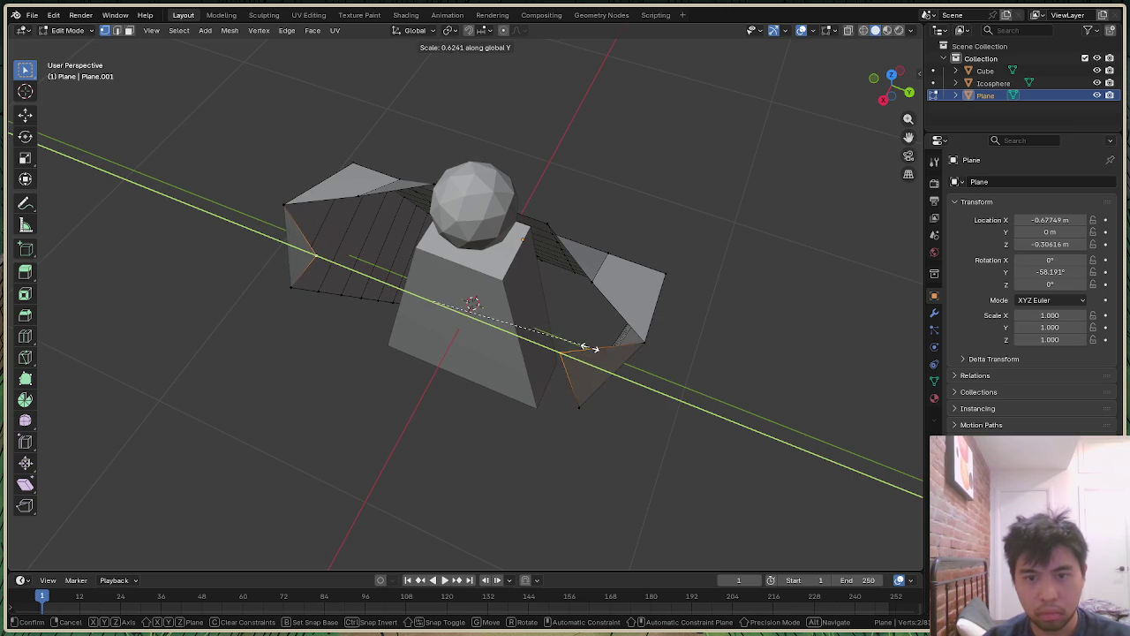
{"action": "left_click", "coordinate": [582, 347]}
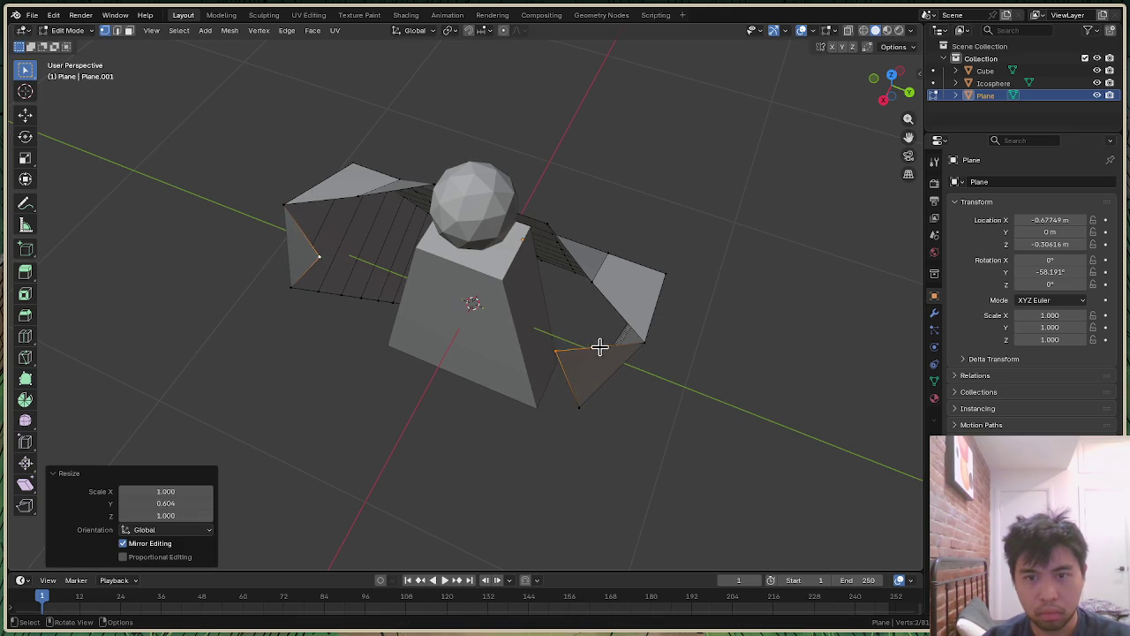
{"action": "left_click", "coordinate": [644, 344]}
{"action": "key", "text": "s"}
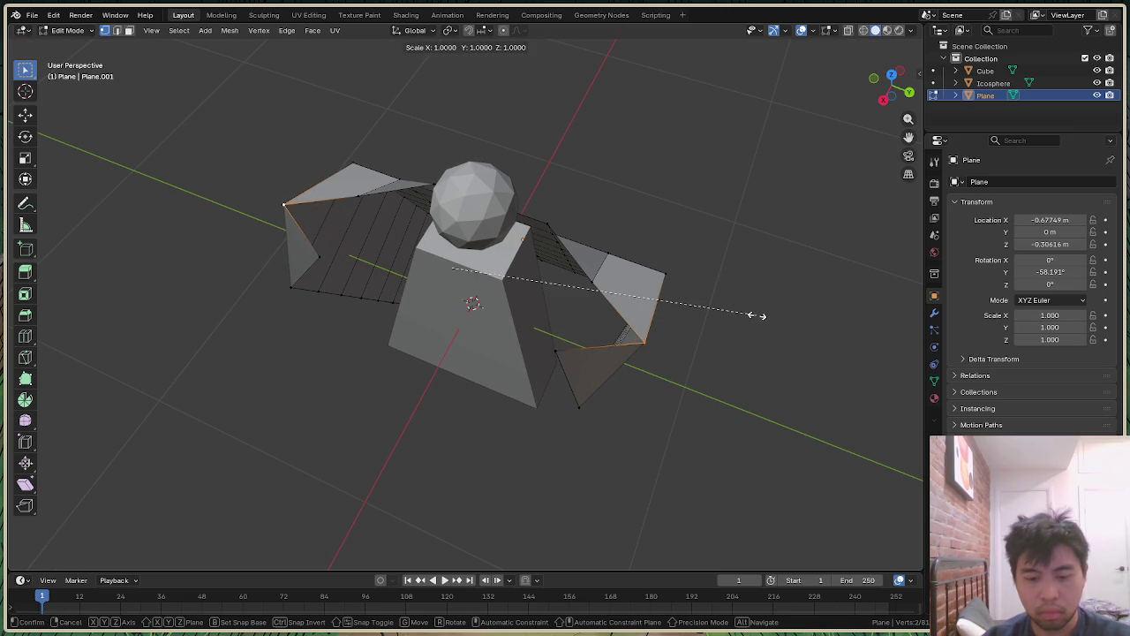
{"action": "key", "text": "y"}
{"action": "key", "text": "Escape"}
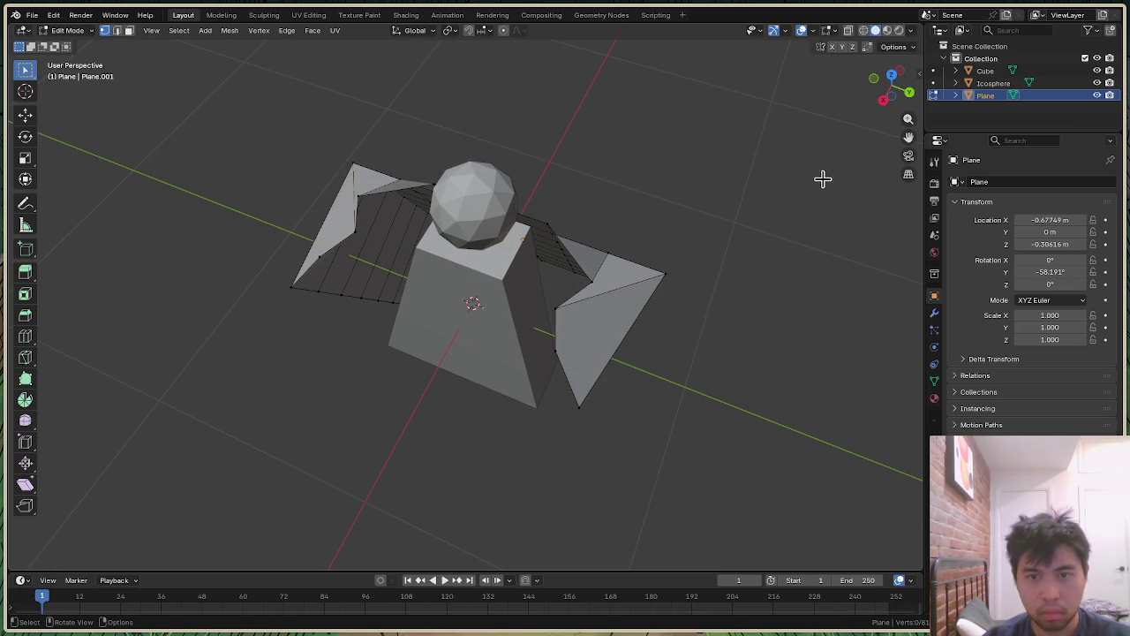
{"action": "left_click_drag", "start_coordinate": [887, 111], "coordinate": [890, 86]}
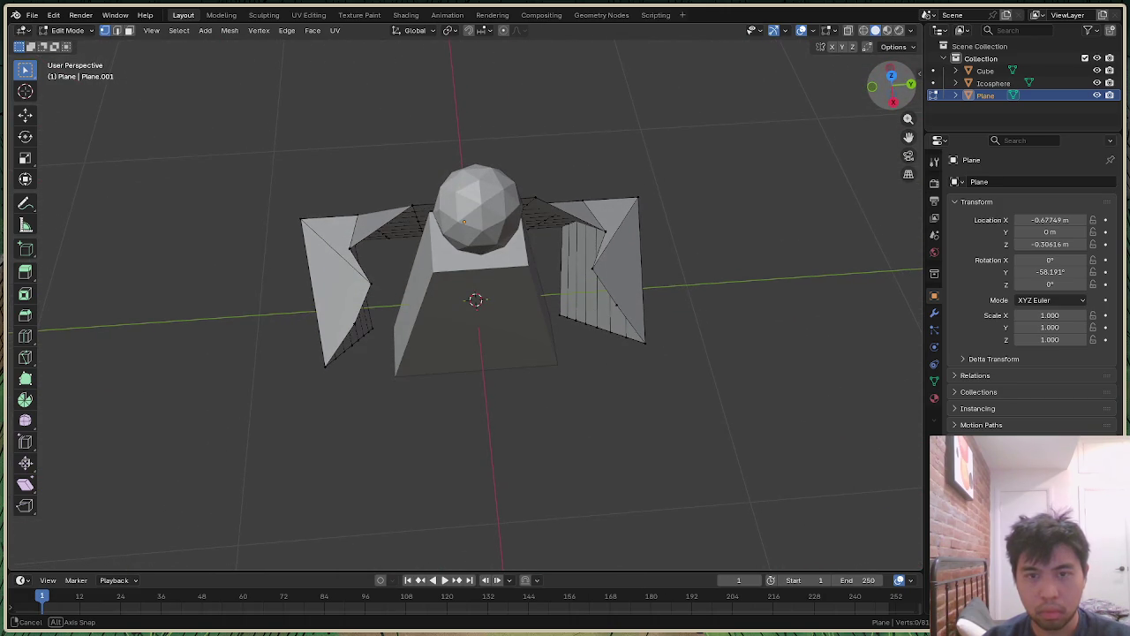
Step: Scale the selected wing points to 0.740 along Y
{"action": "left_click_drag", "start_coordinate": [890, 85], "coordinate": [607, 245]}
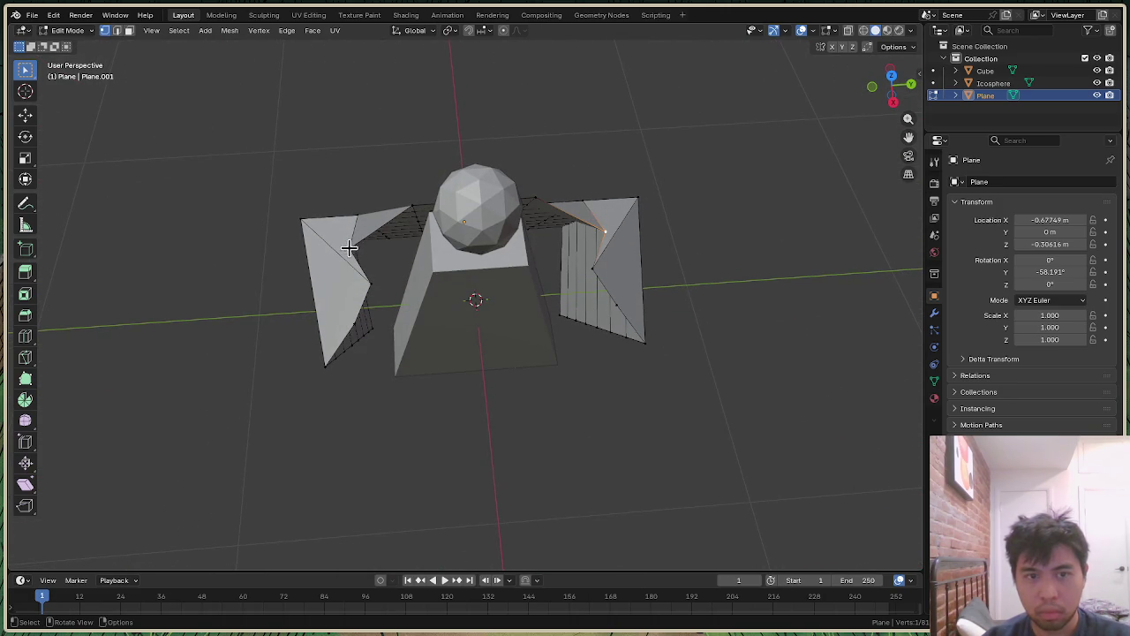
{"action": "key", "text": "s"}
{"action": "key", "text": "y"}
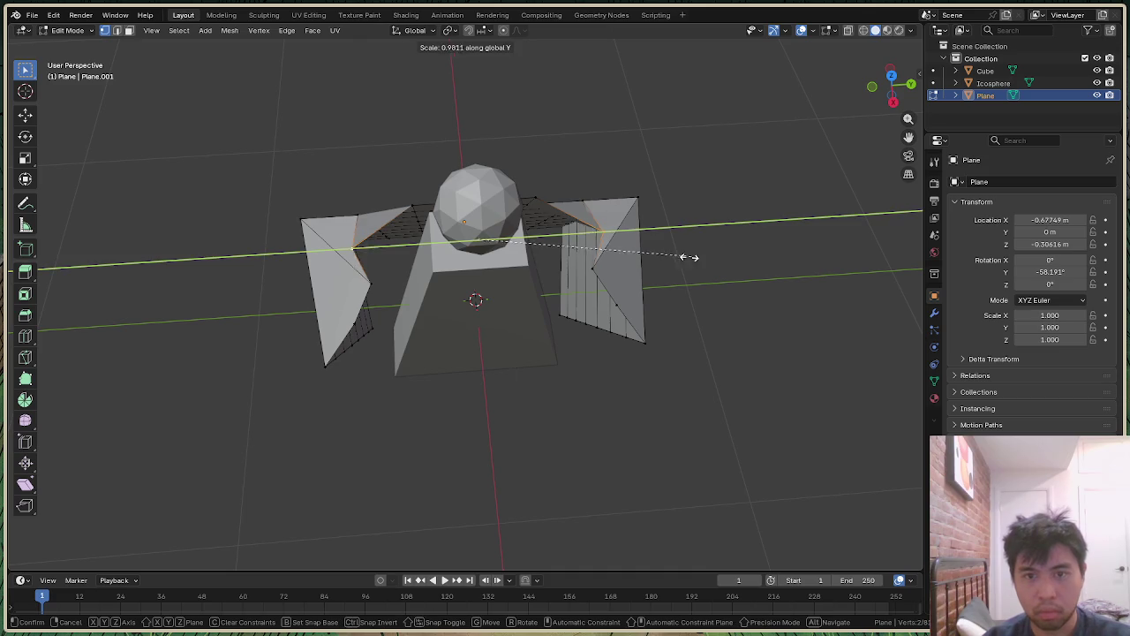
{"action": "left_click", "coordinate": [638, 258]}
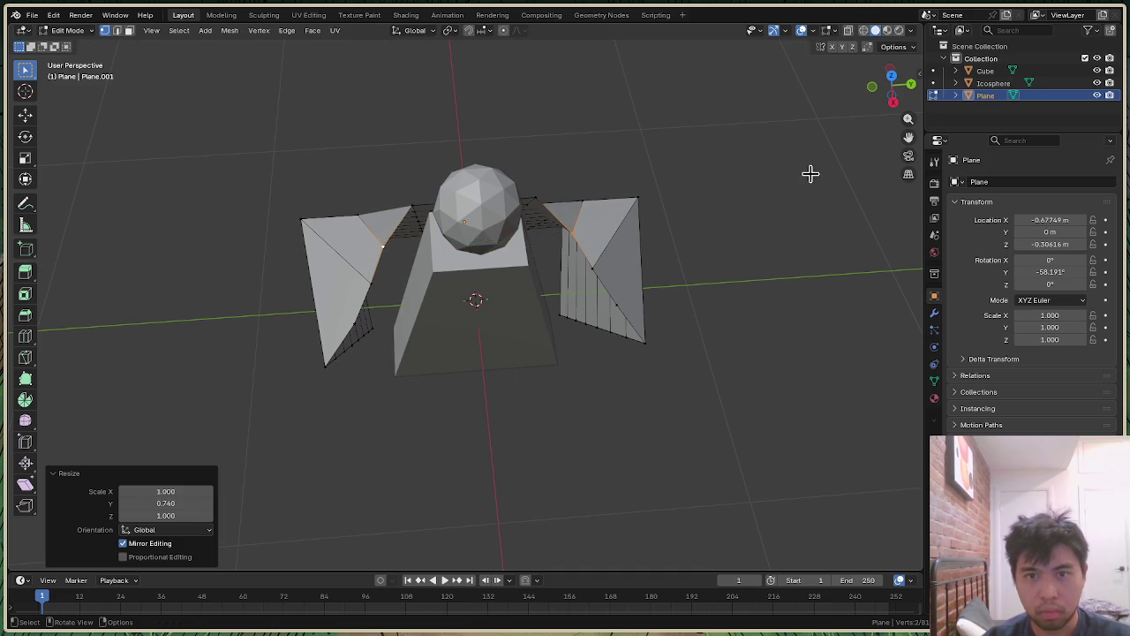
Step: Scale the top wing corners along X, then try and undo an X slide
{"action": "left_click", "coordinate": [638, 199]}
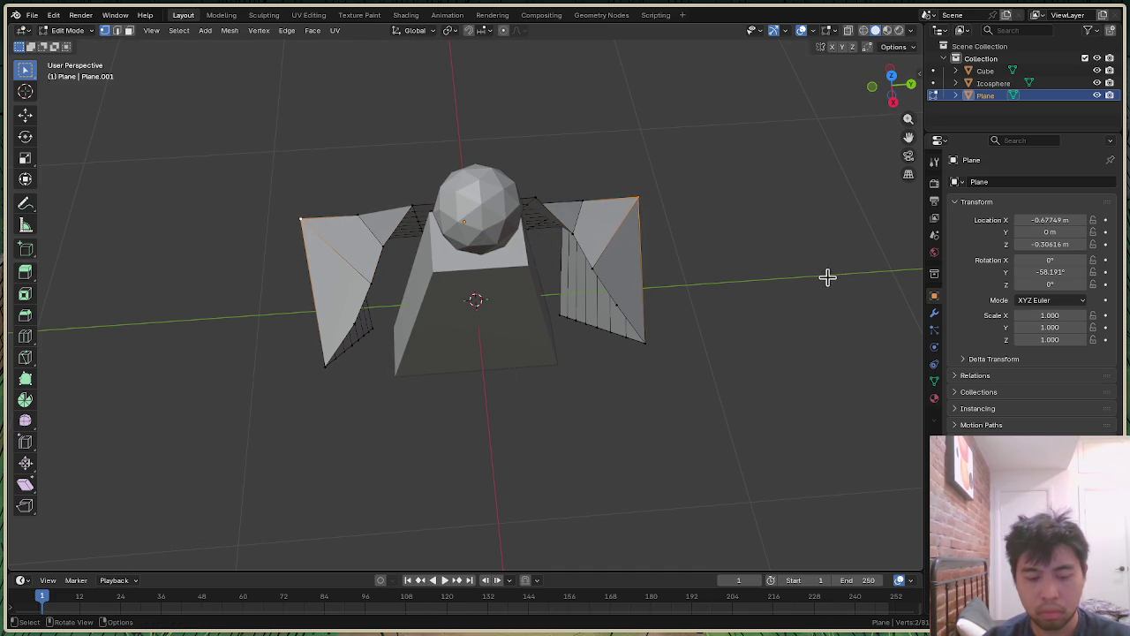
{"action": "key", "text": "s"}
{"action": "key", "text": "x"}
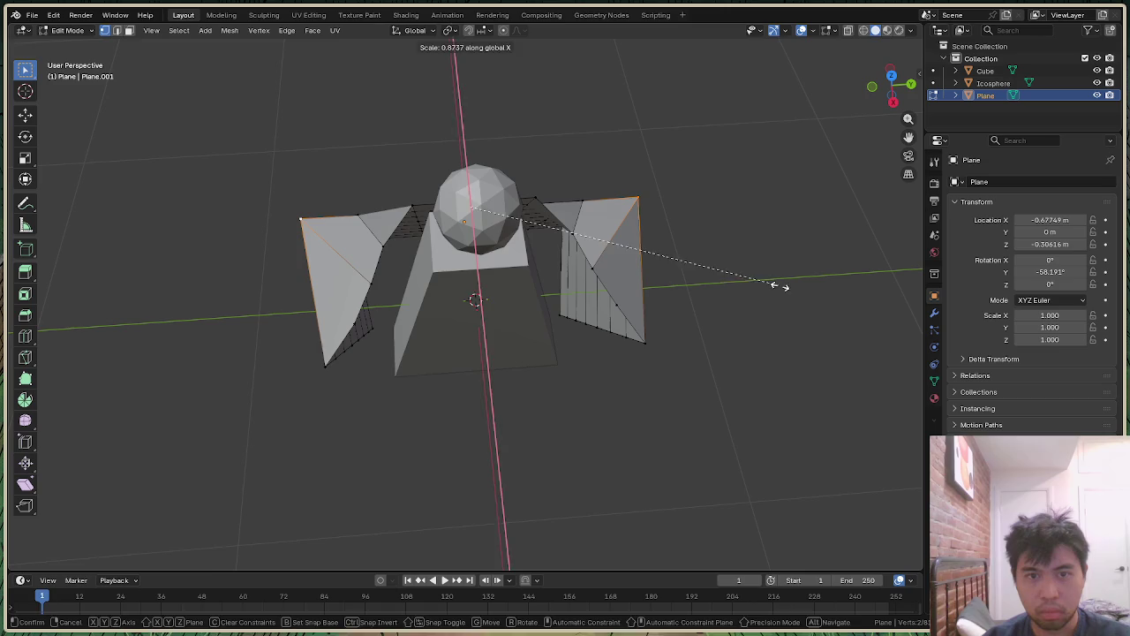
{"action": "left_click", "coordinate": [775, 271]}
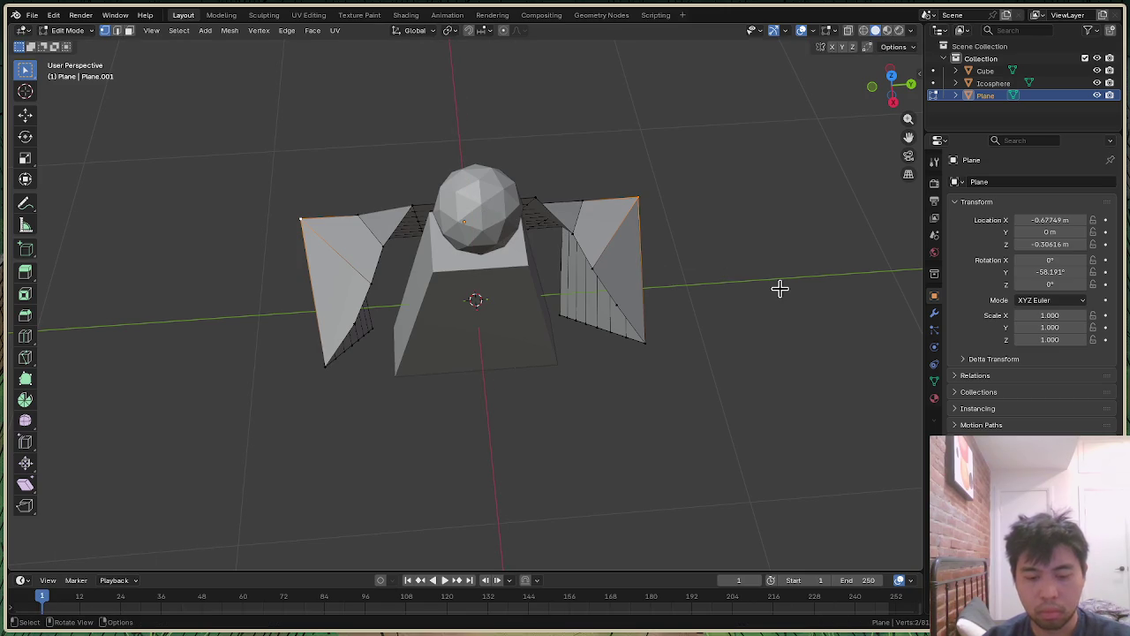
{"action": "key", "text": "x"}
{"action": "key", "text": "g"}
{"action": "key", "text": "x"}
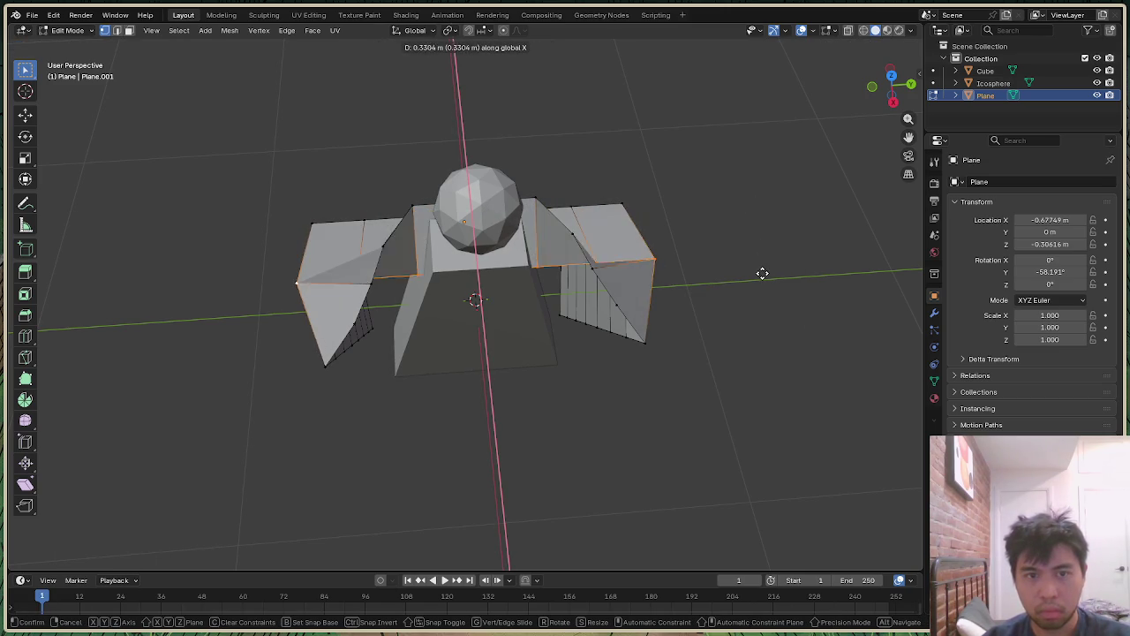
{"action": "left_click", "coordinate": [759, 203]}
{"action": "key", "text": "ctrl+z"}
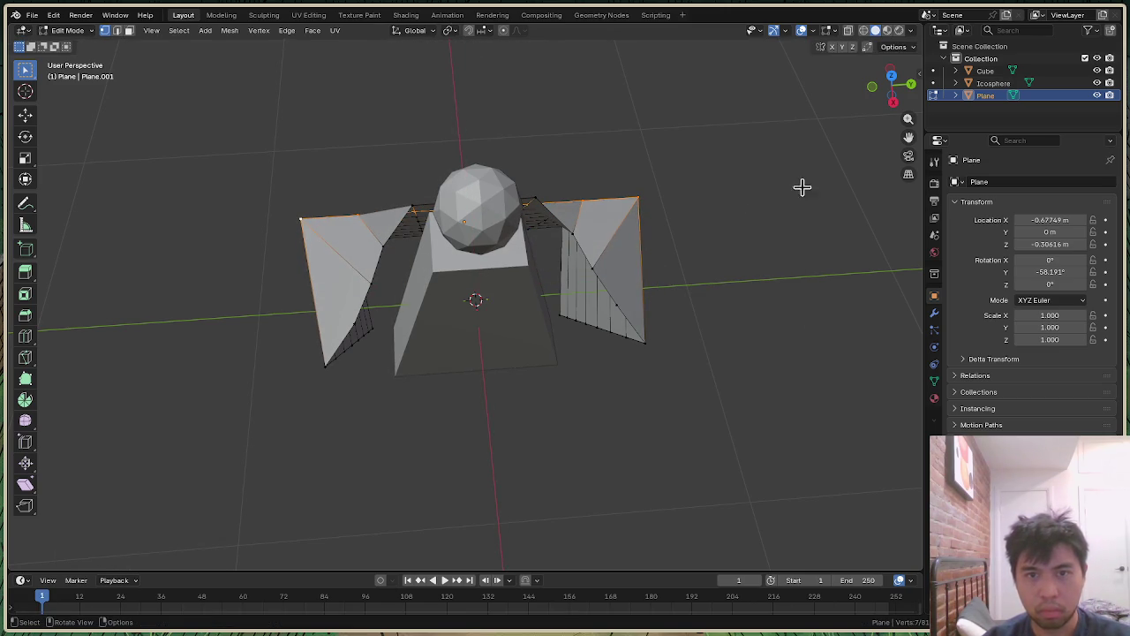
Step: Move the wing corner vertices inward along X, then clear the selection
{"action": "left_click_drag", "start_coordinate": [912, 103], "coordinate": [897, 115]}
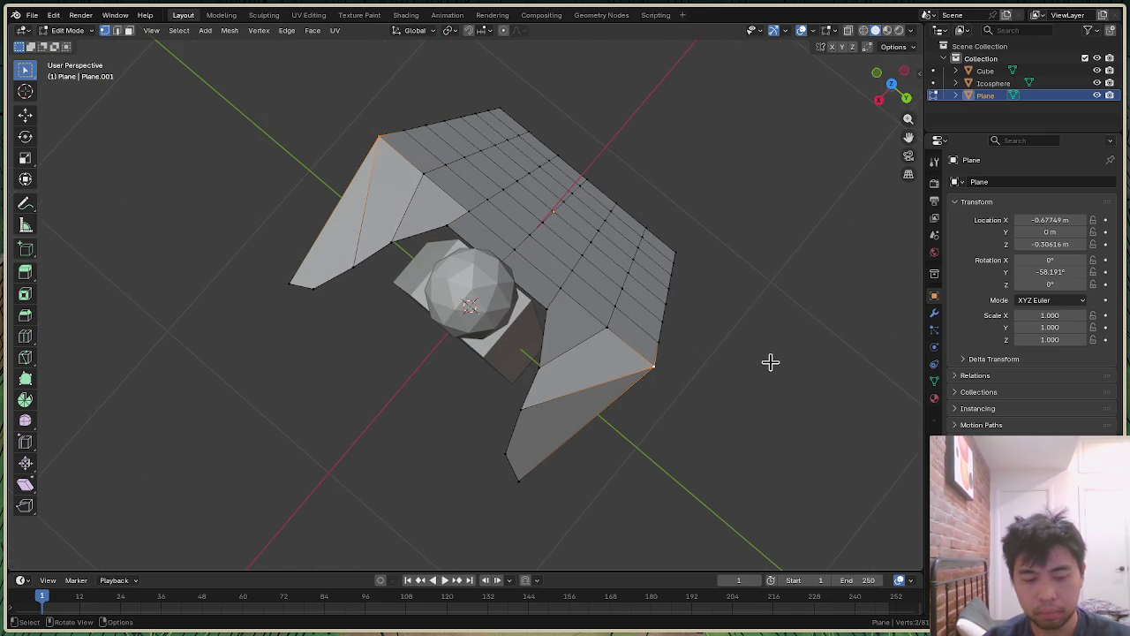
{"action": "key", "text": "g"}
{"action": "key", "text": "x"}
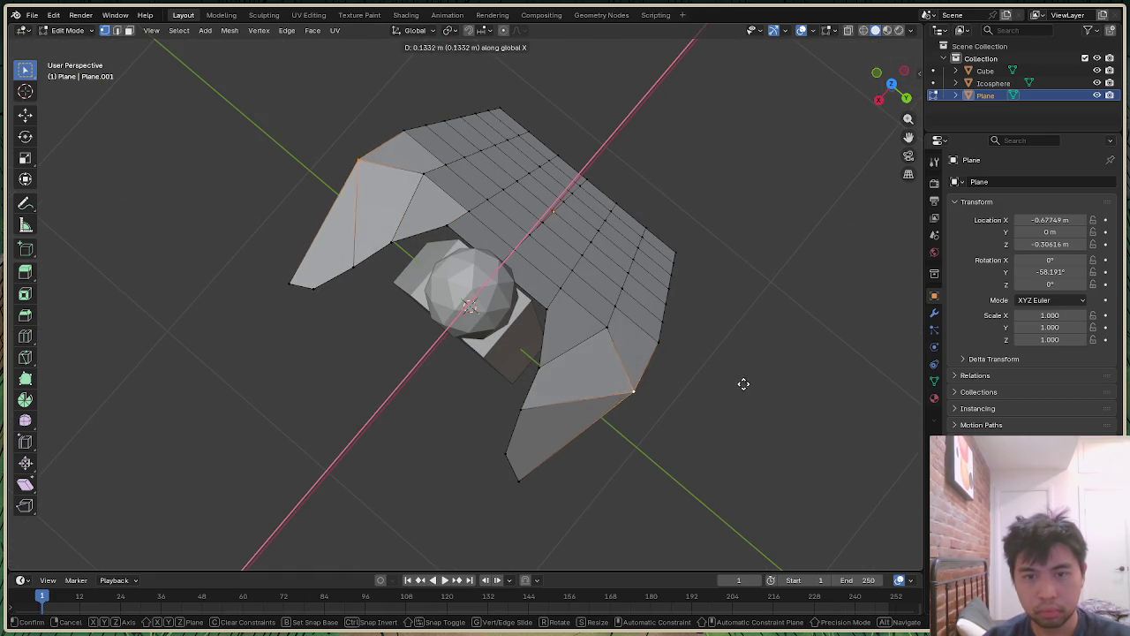
{"action": "left_click", "coordinate": [725, 393]}
{"action": "left_click", "coordinate": [856, 245]}
{"action": "mouse_move", "coordinate": [904, 106]}
{"action": "left_mouse_down"}
{"action": "mouse_move", "coordinate": [883, 80]}
{"action": "mouse_move", "coordinate": [893, 87]}
{"action": "mouse_move", "coordinate": [837, 239]}
{"action": "left_mouse_up"}
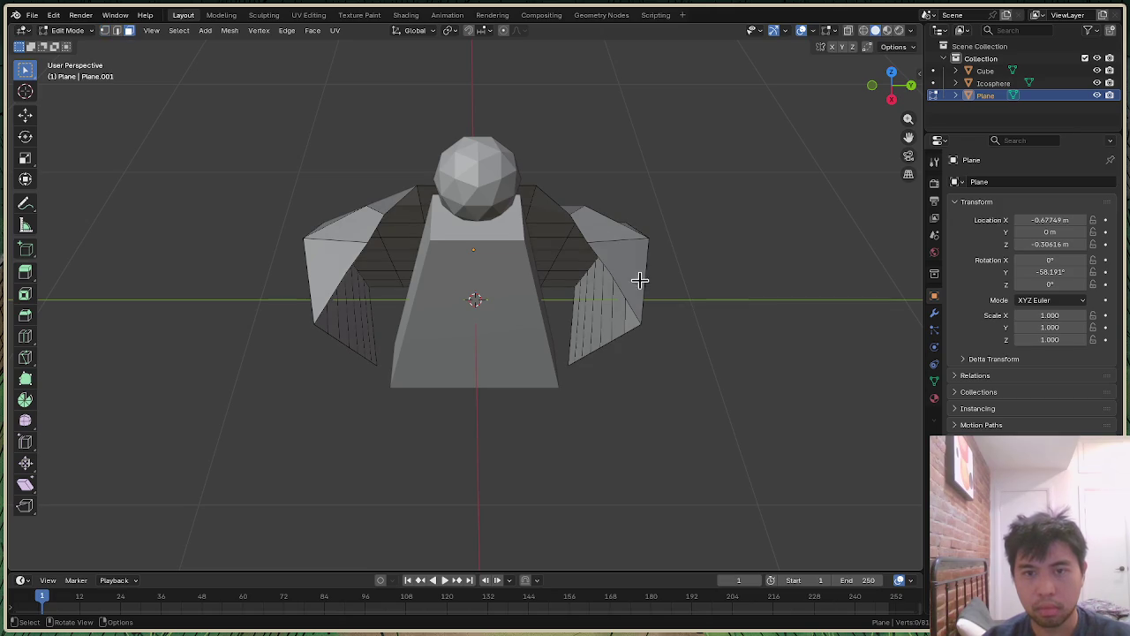
Step: Select the triangular faces across both the right and left wings
{"action": "left_click", "coordinate": [630, 251]}
{"action": "left_click", "coordinate": [617, 234], "text": "shift"}
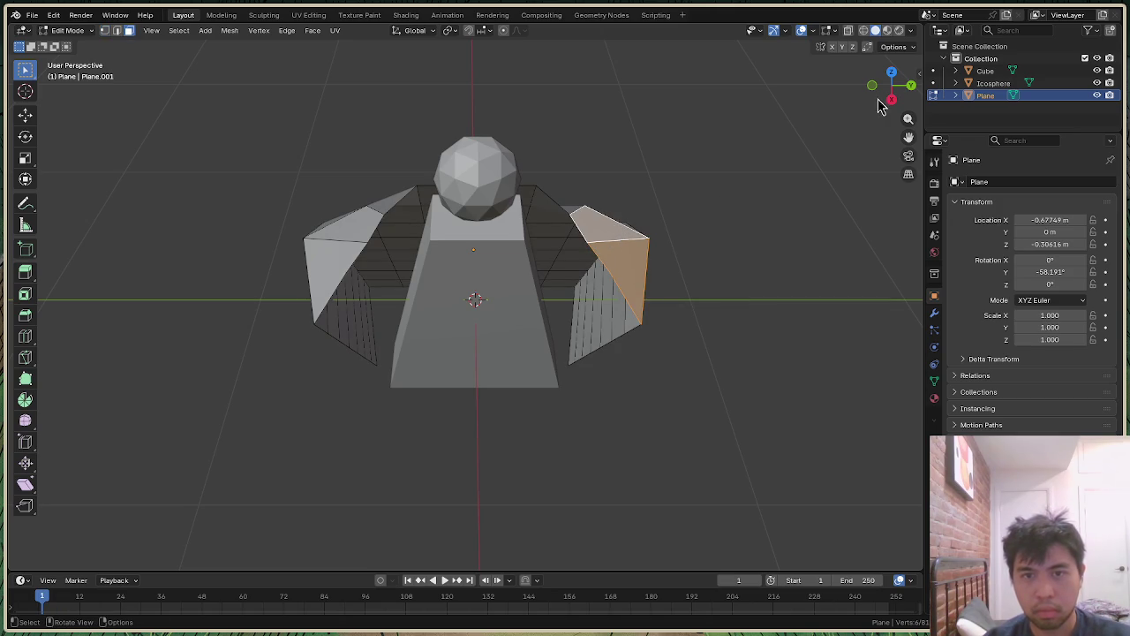
{"action": "left_click_drag", "start_coordinate": [874, 97], "coordinate": [896, 111]}
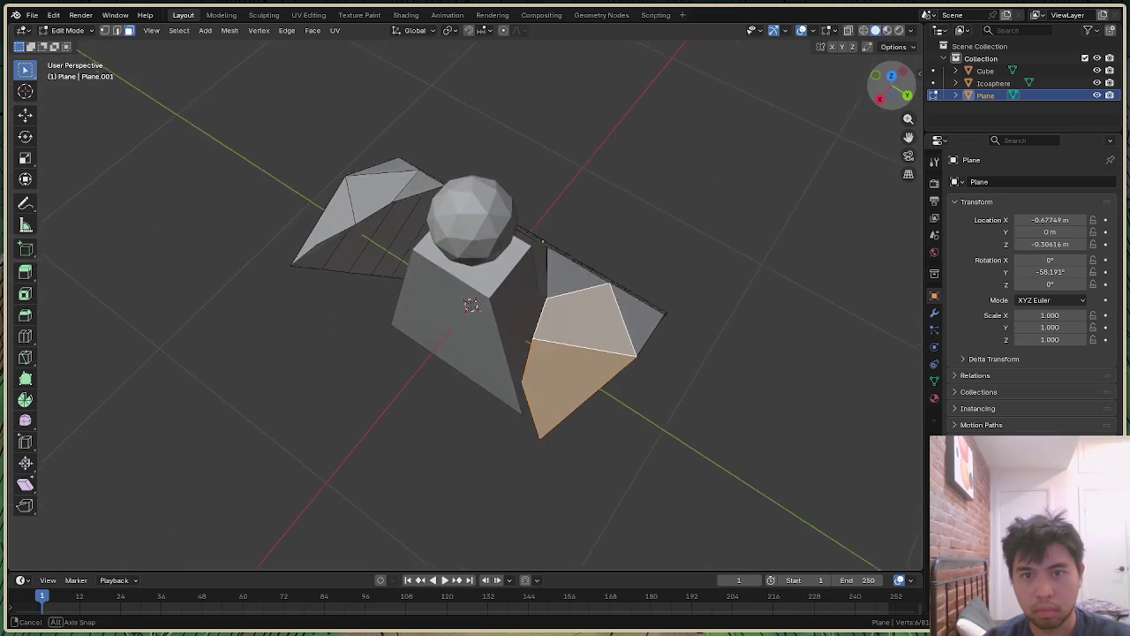
{"action": "left_click", "coordinate": [634, 333], "text": "shift"}
{"action": "left_click", "coordinate": [419, 187], "text": "shift"}
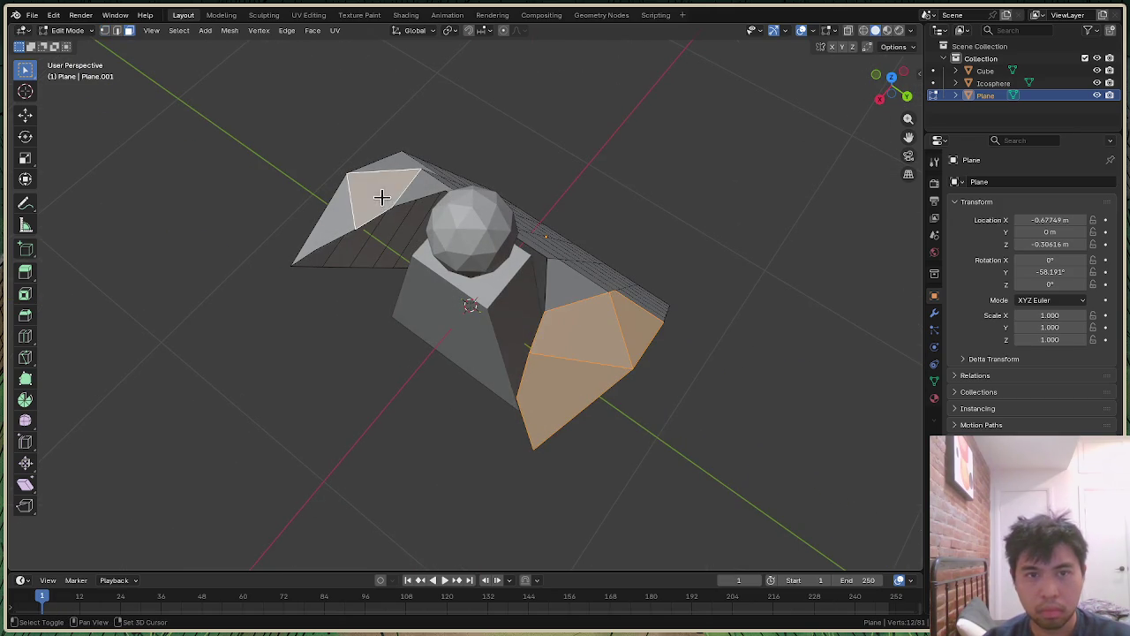
{"action": "left_click", "coordinate": [398, 169], "text": "shift"}
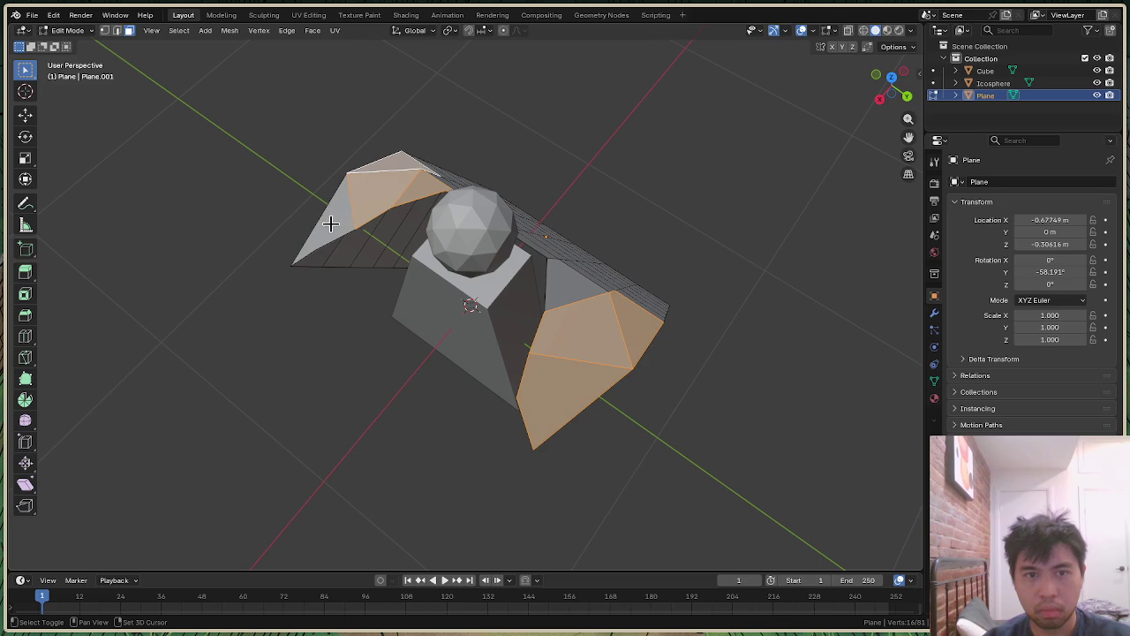
{"action": "left_click", "coordinate": [328, 222], "text": "shift"}
{"action": "left_click", "coordinate": [560, 283], "text": "shift"}
{"action": "left_click_drag", "start_coordinate": [888, 103], "coordinate": [892, 88]}
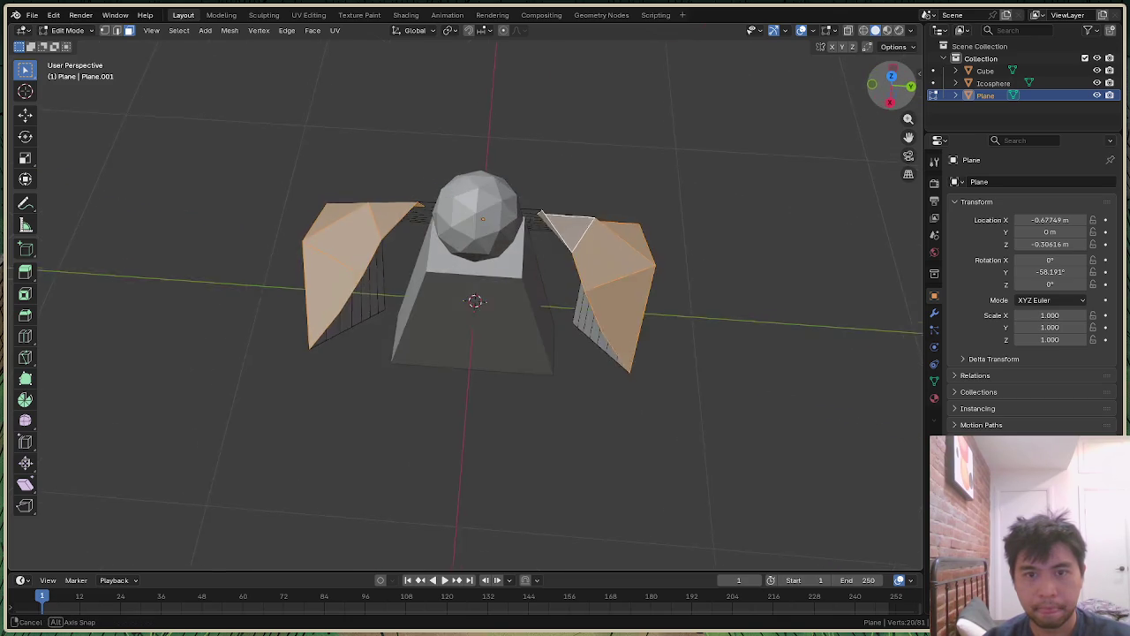
Step: Squeeze the selected wing faces along Y, then orbit to inspect the result
{"action": "key", "text": "s"}
{"action": "key", "text": "y"}
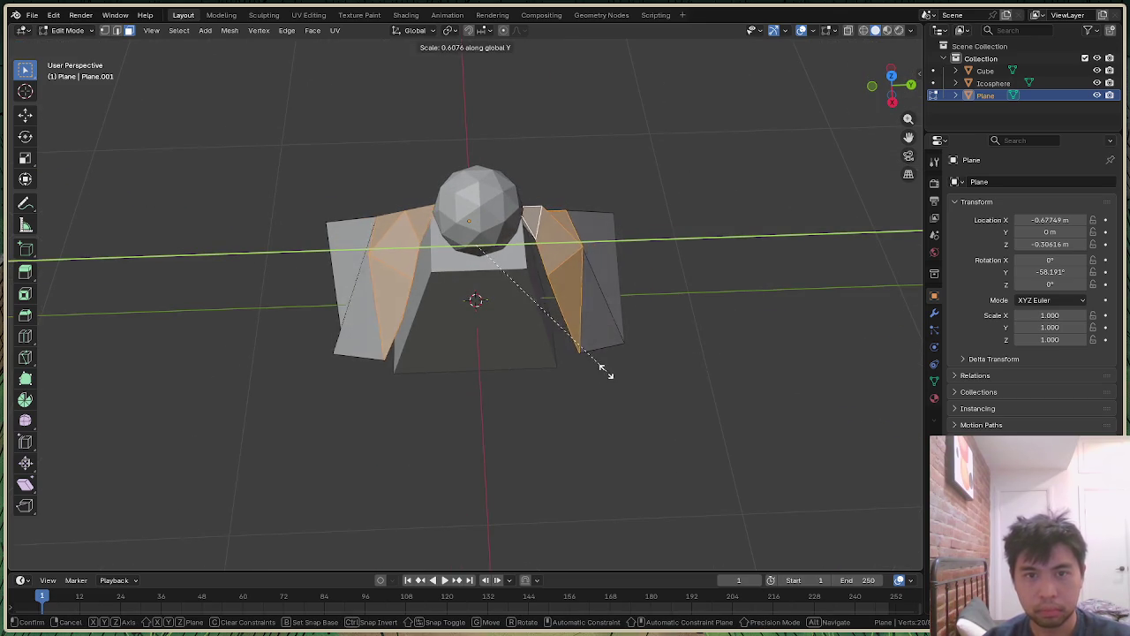
{"action": "left_click", "coordinate": [622, 372]}
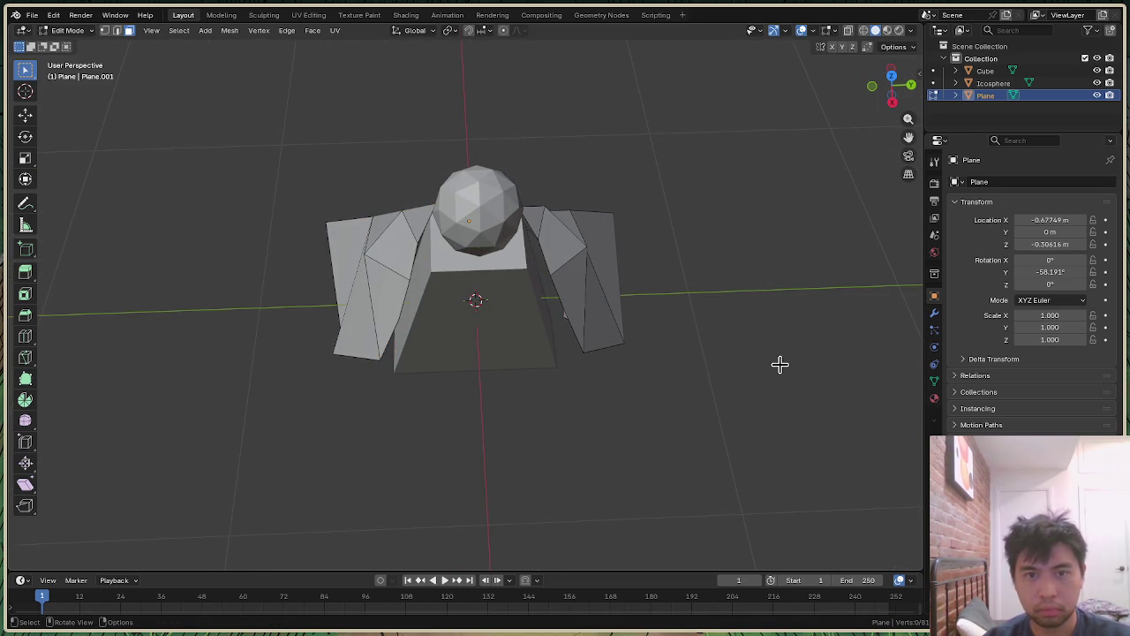
{"action": "mouse_move", "coordinate": [893, 85]}
{"action": "left_mouse_down"}
{"action": "mouse_move", "coordinate": [883, 105]}
{"action": "mouse_move", "coordinate": [889, 88]}
{"action": "left_mouse_up"}
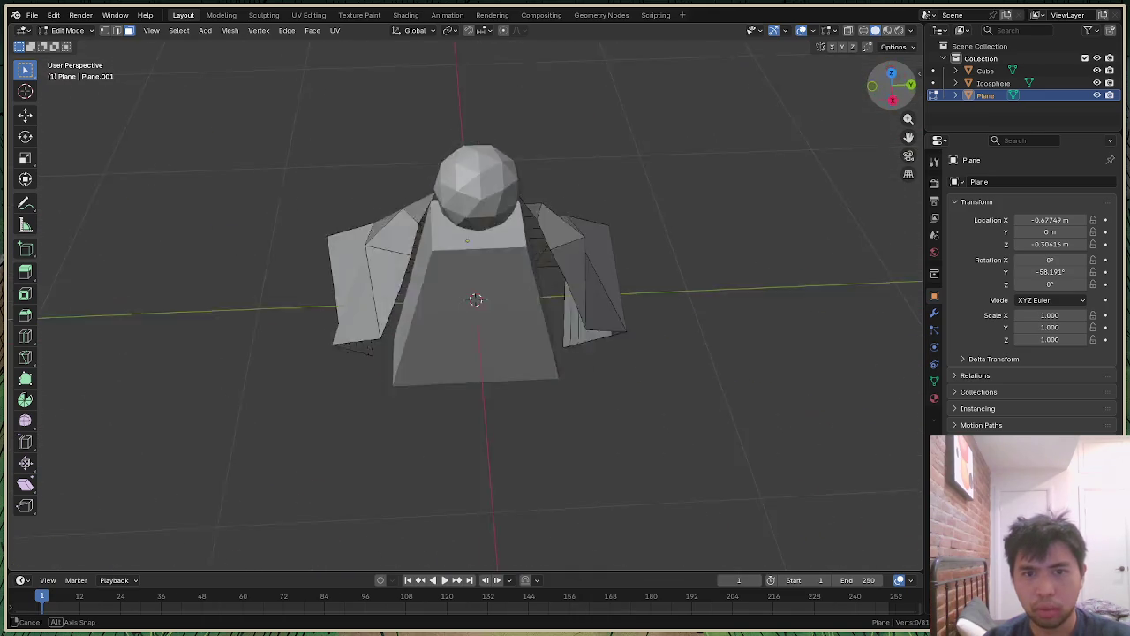
{"action": "left_click_drag", "start_coordinate": [888, 89], "coordinate": [890, 86]}
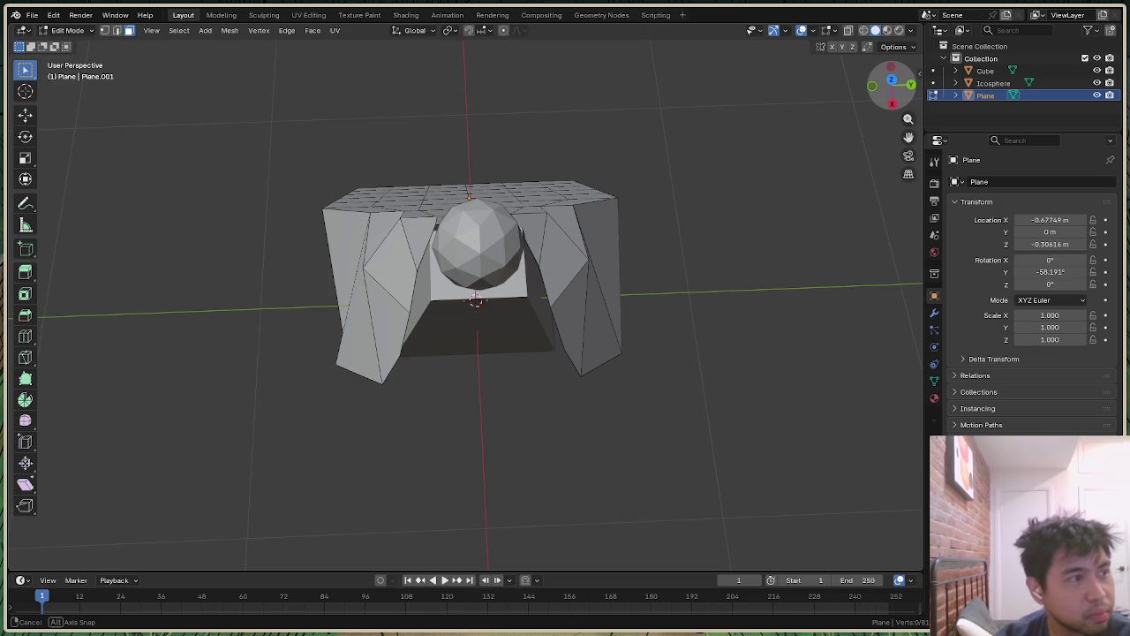
{"action": "mouse_move", "coordinate": [475, 301]}
{"action": "middle_mouse_down"}
{"action": "mouse_move", "coordinate": [456, 293]}
{"action": "mouse_move", "coordinate": [475, 296]}
{"action": "middle_mouse_up"}
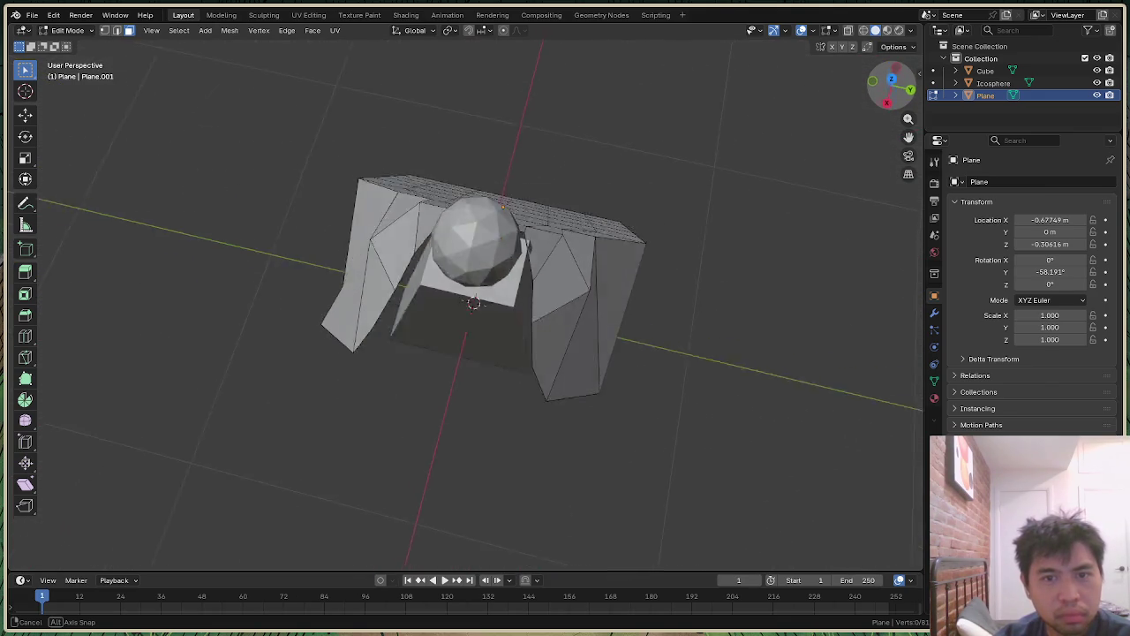
{"action": "mouse_move", "coordinate": [475, 296]}
{"action": "middle_mouse_down"}
{"action": "mouse_move", "coordinate": [538, 279]}
{"action": "mouse_move", "coordinate": [476, 305]}
{"action": "mouse_move", "coordinate": [518, 324]}
{"action": "mouse_move", "coordinate": [518, 182]}
{"action": "mouse_move", "coordinate": [521, 265]}
{"action": "middle_mouse_up"}
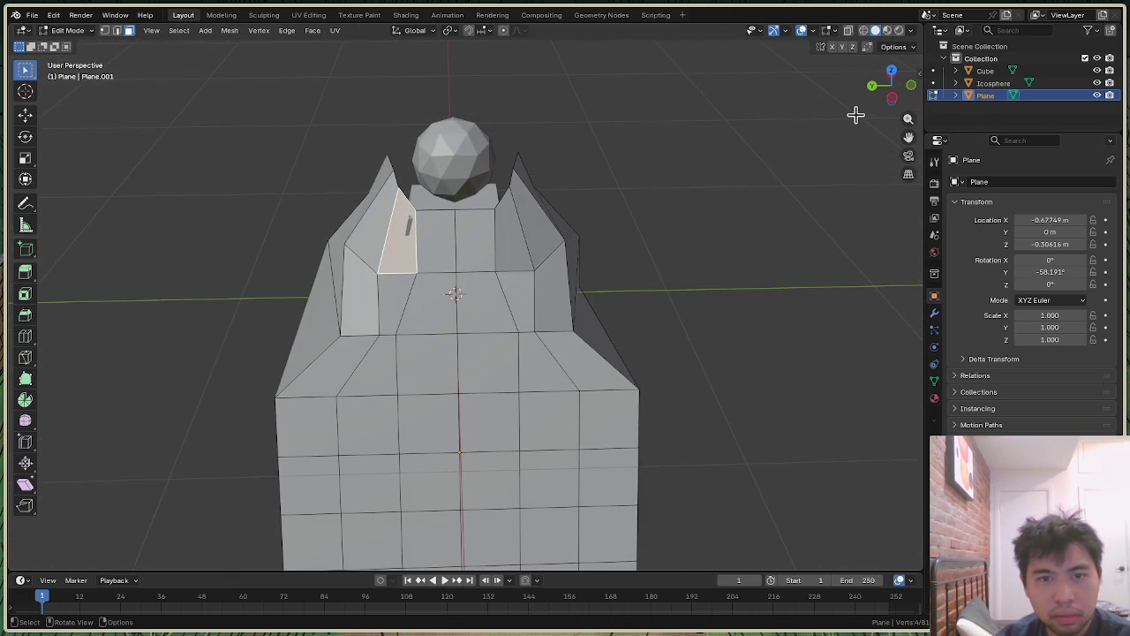
Step: Box-select the left half of the wing faces and delete them as Faces
{"action": "left_click_drag", "start_coordinate": [888, 93], "coordinate": [715, 310]}
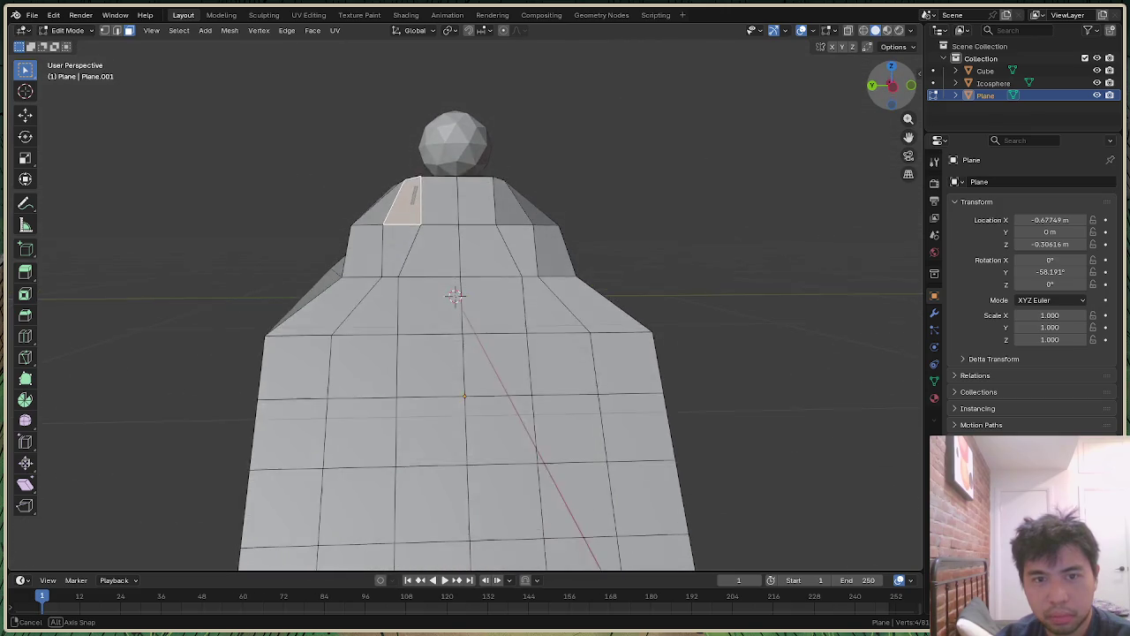
{"action": "scroll", "coordinate": [707, 336], "scroll_direction": "down", "scroll_amount": 4}
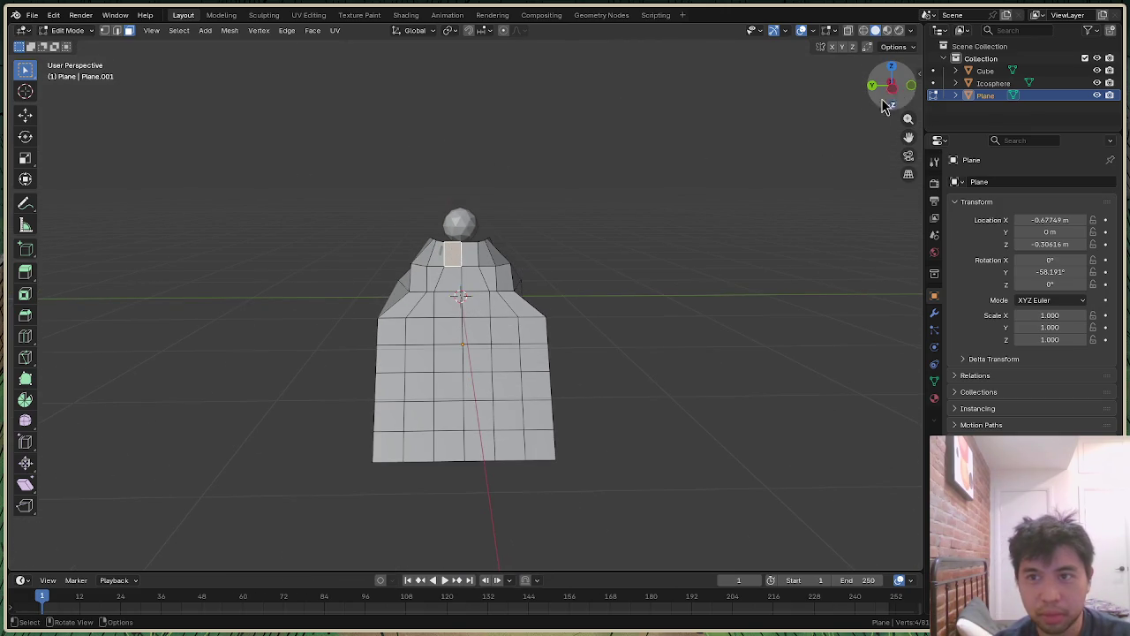
{"action": "left_click_drag", "start_coordinate": [887, 93], "coordinate": [518, 300]}
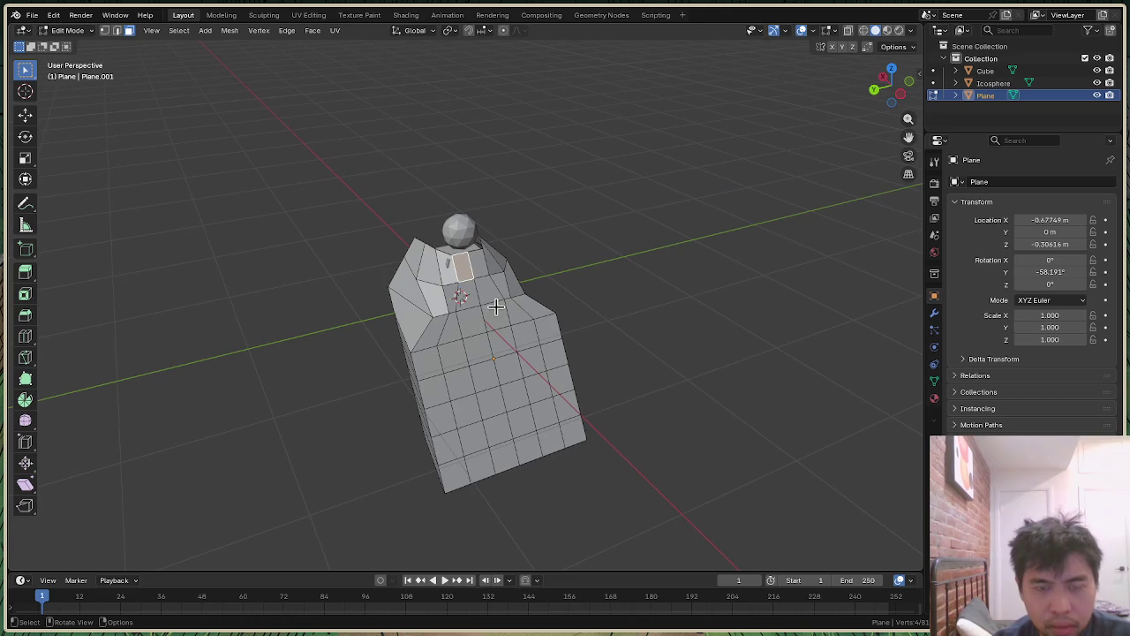
{"action": "left_click_drag", "start_coordinate": [273, 222], "coordinate": [452, 512]}
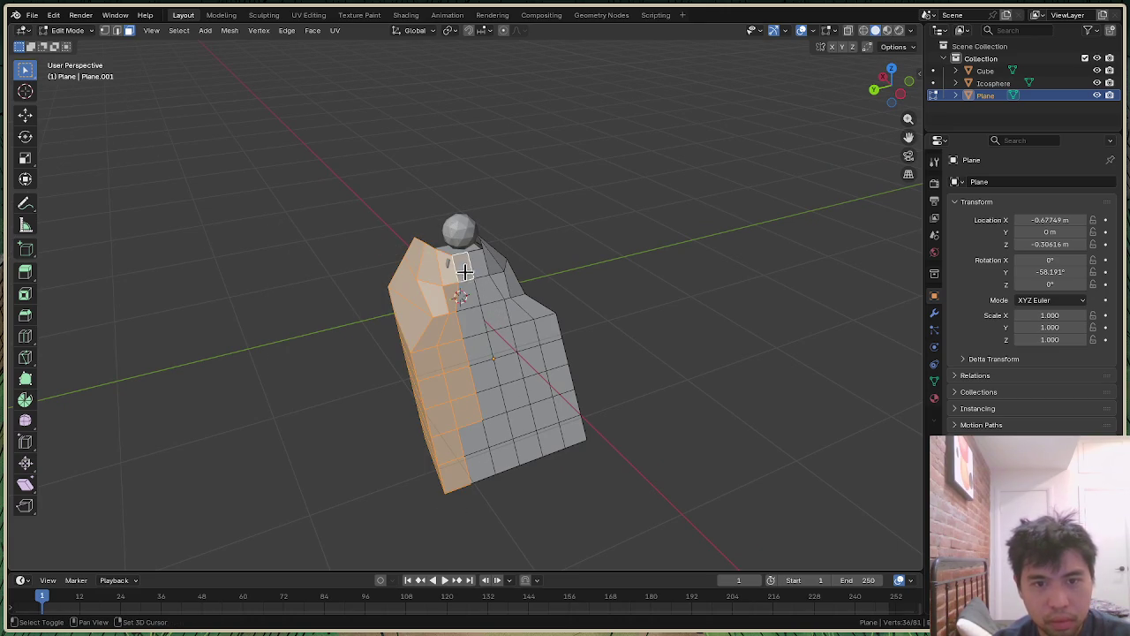
{"action": "mouse_move", "coordinate": [482, 356]}
{"action": "left_mouse_down", "text": "shift"}
{"action": "mouse_move", "coordinate": [504, 449]}
{"action": "mouse_move", "coordinate": [478, 460]}
{"action": "left_mouse_up", "text": "shift"}
{"action": "mouse_move", "coordinate": [894, 85]}
{"action": "left_mouse_down"}
{"action": "mouse_move", "coordinate": [848, 115]}
{"action": "mouse_move", "coordinate": [762, 275]}
{"action": "left_mouse_up"}
{"action": "key", "text": "x"}
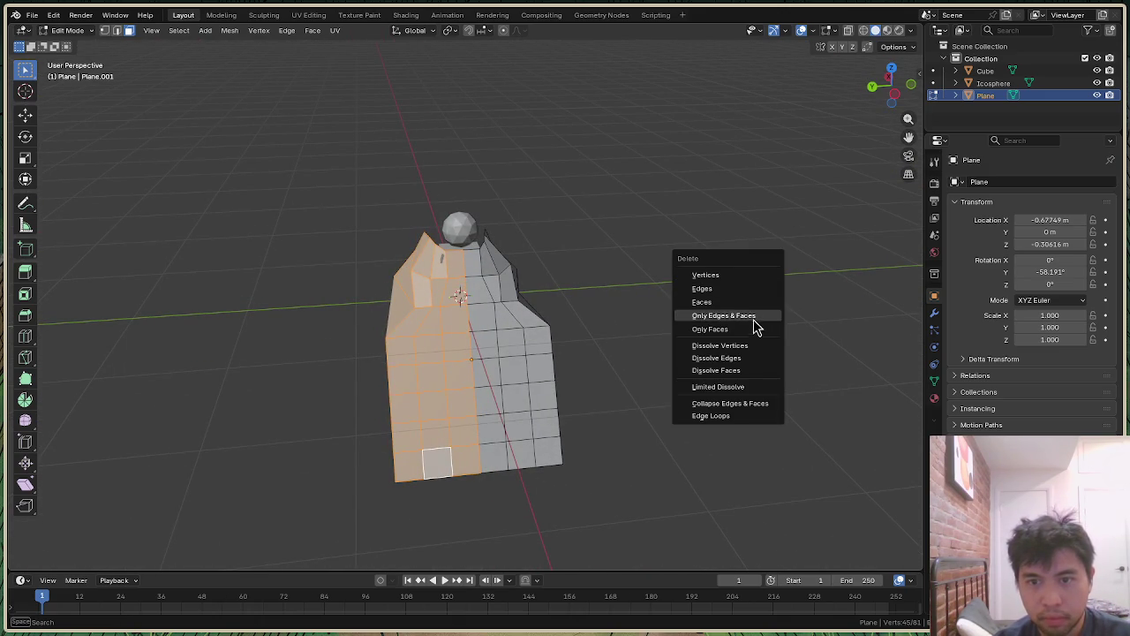
{"action": "left_click", "coordinate": [748, 301]}
{"action": "left_click_drag", "start_coordinate": [907, 88], "coordinate": [913, 106]}
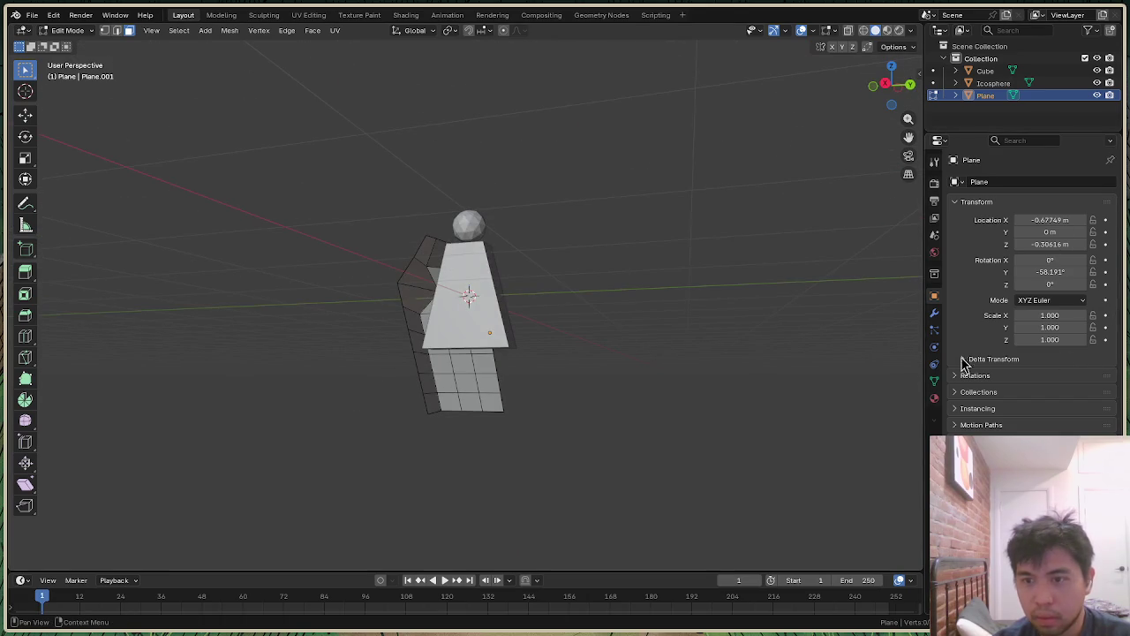
Step: Add a Mirror modifier to the wing plane
{"action": "left_click", "coordinate": [934, 316]}
{"action": "left_click", "coordinate": [1023, 182]}
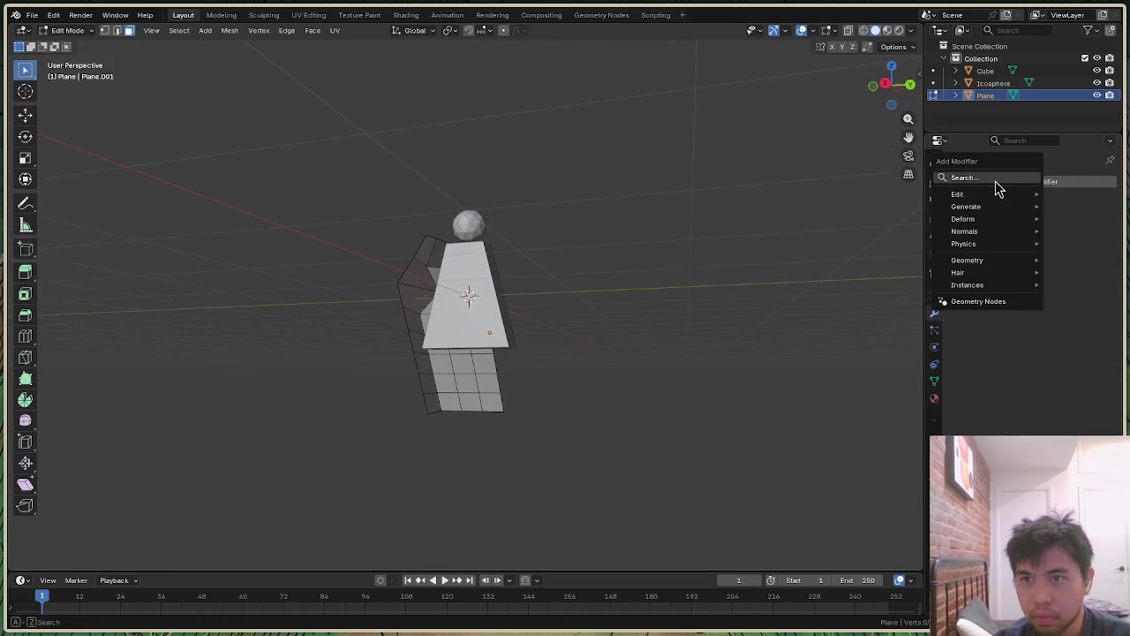
{"action": "type", "text": "mirror"}
{"action": "left_click", "coordinate": [904, 208]}
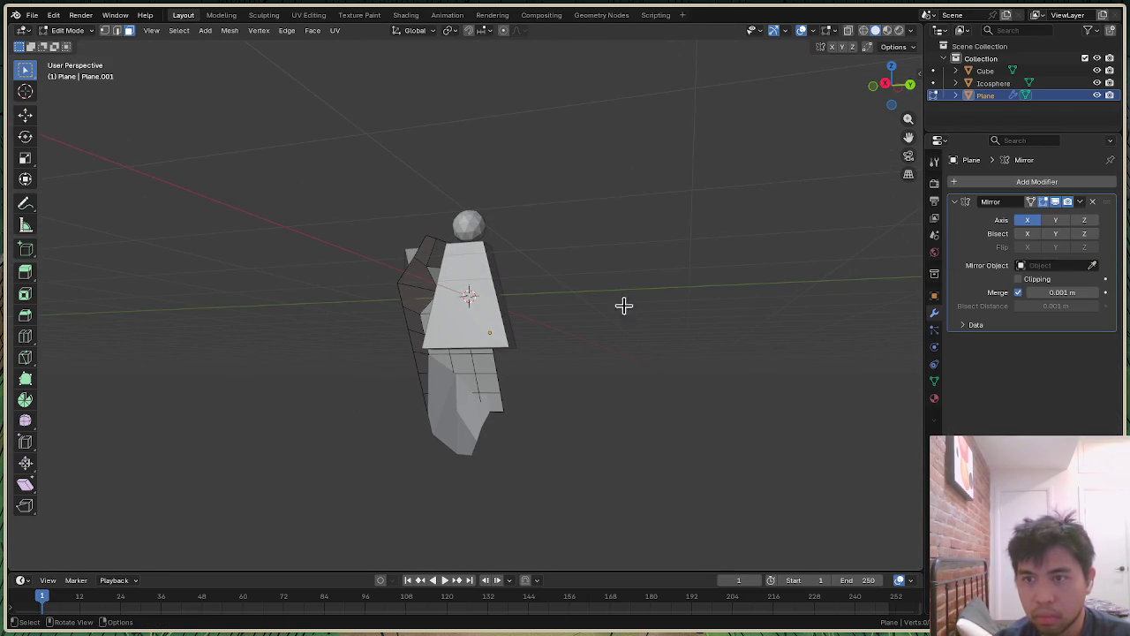
{"action": "key", "text": "shift+a"}
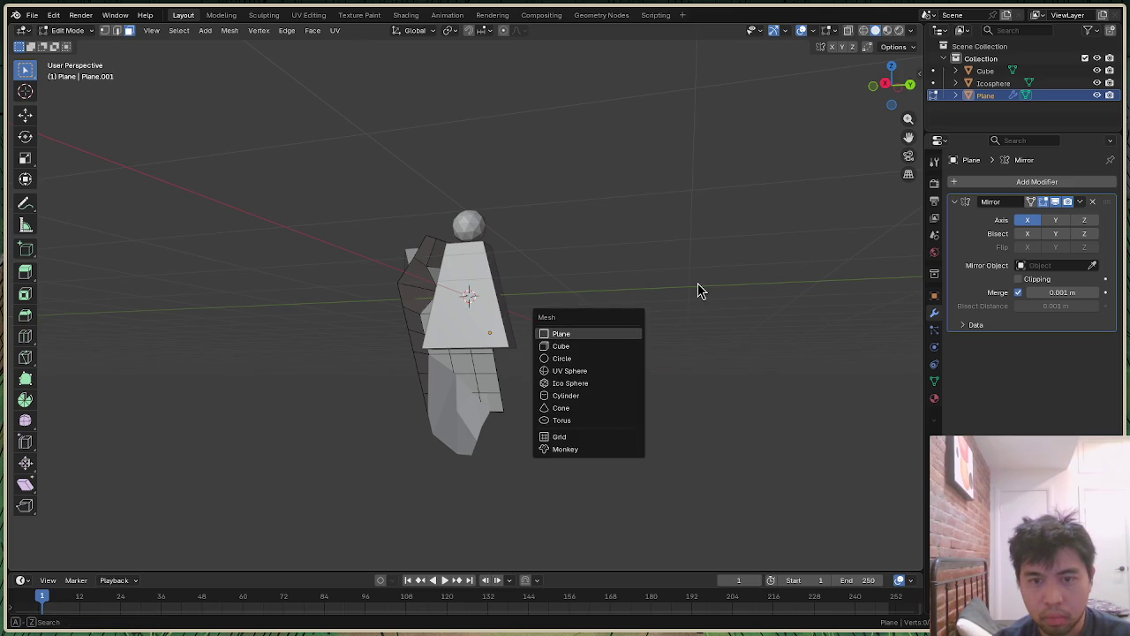
Step: In Object Mode, apply the plane's Location and Rotation transforms
{"action": "left_click", "coordinate": [80, 36]}
{"action": "left_click", "coordinate": [70, 44]}
{"action": "key", "text": "ctrl+a"}
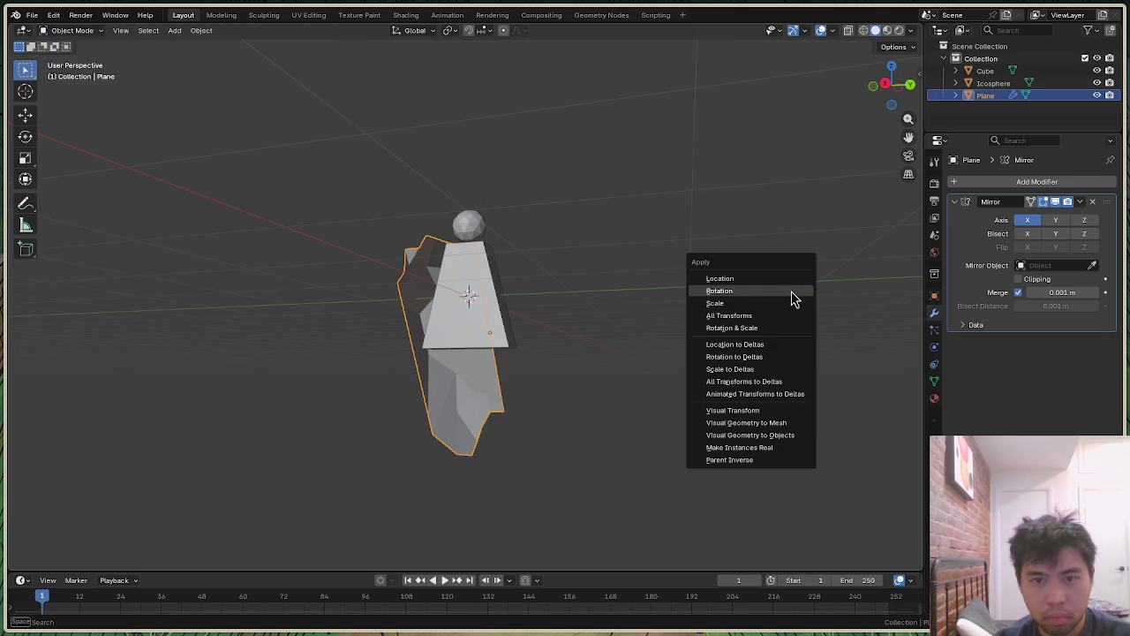
{"action": "left_click", "coordinate": [784, 282]}
{"action": "key", "text": "ctrl+a"}
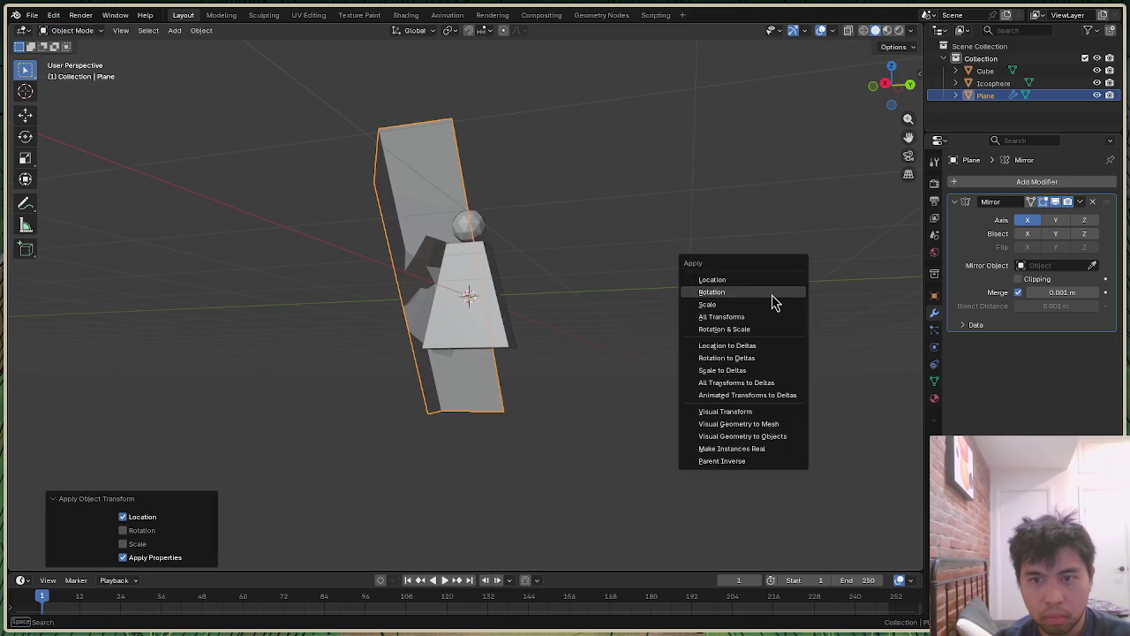
{"action": "left_click", "coordinate": [774, 299]}
Step: Change the Mirror modifier axis from X to Y
{"action": "left_click", "coordinate": [1027, 220]}
{"action": "left_click", "coordinate": [1055, 220]}
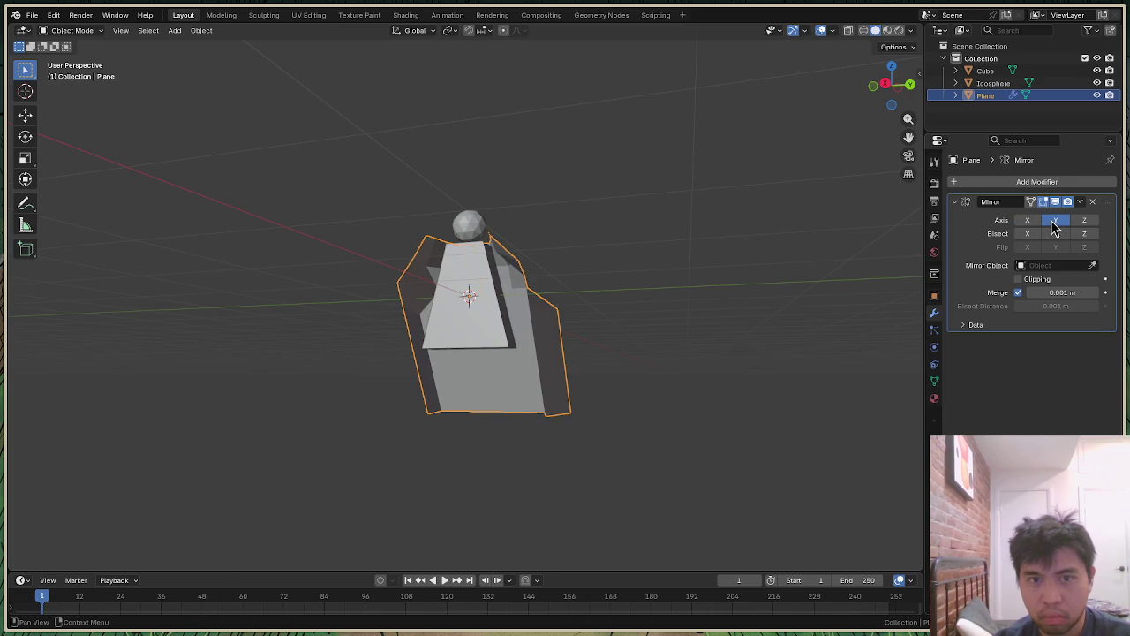
{"action": "left_click_drag", "start_coordinate": [892, 83], "coordinate": [860, 115]}
{"action": "left_click", "coordinate": [86, 31]}
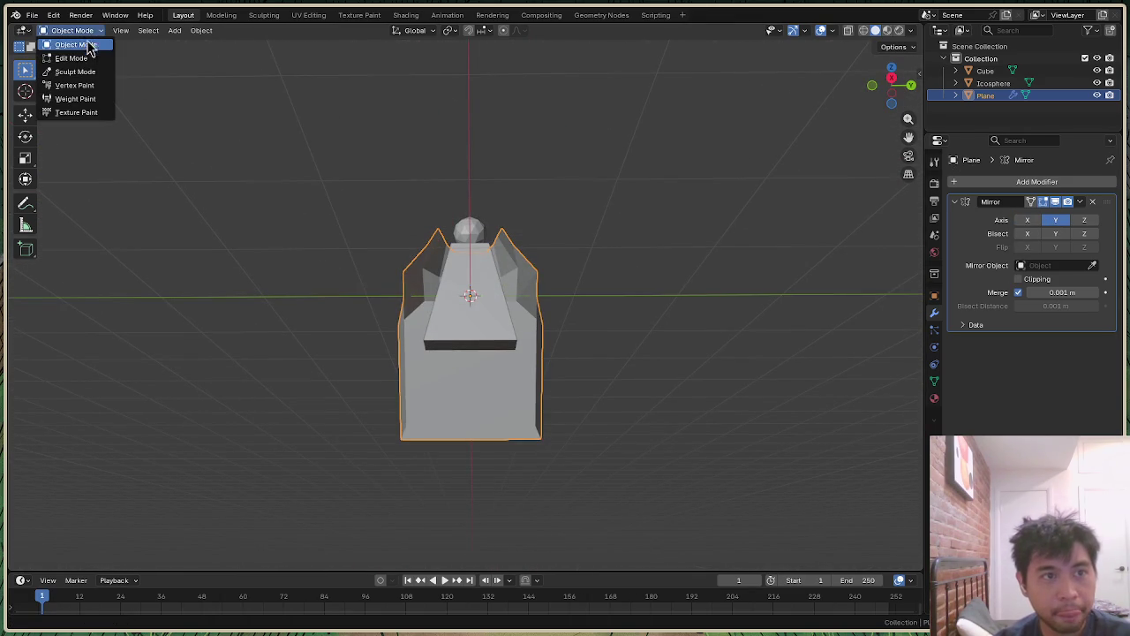
Step: Back in Edit Mode, move the selected wing edges along X
{"action": "left_click", "coordinate": [88, 58]}
{"action": "left_click_drag", "start_coordinate": [892, 84], "coordinate": [818, 118]}
{"action": "scroll", "coordinate": [573, 136], "scroll_direction": "up", "scroll_amount": 3}
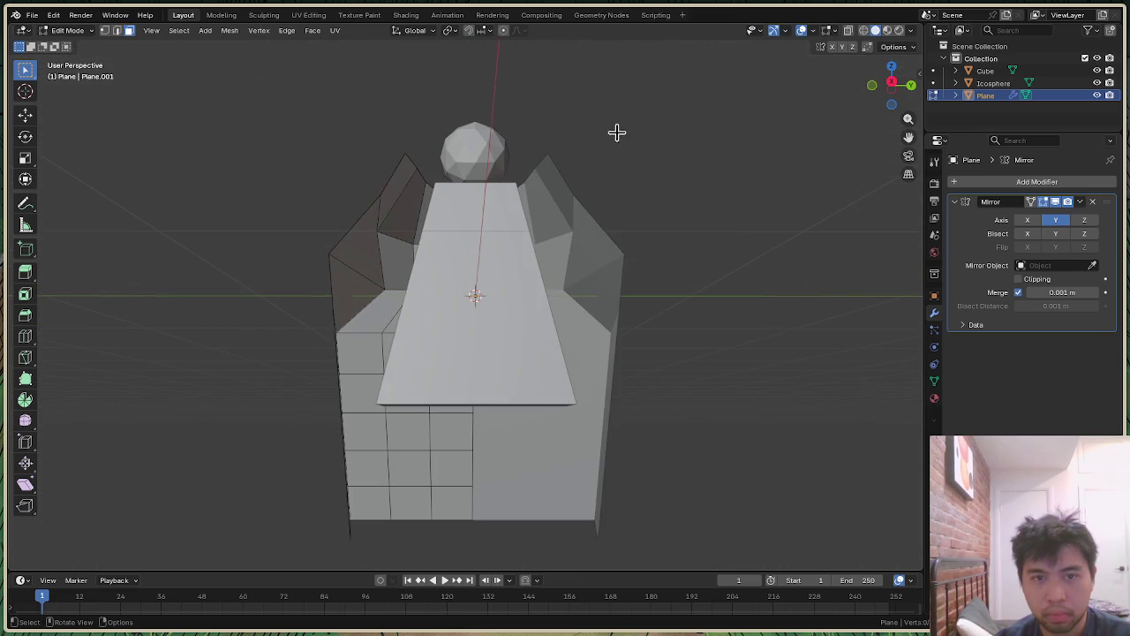
{"action": "left_click_drag", "start_coordinate": [902, 110], "coordinate": [726, 141]}
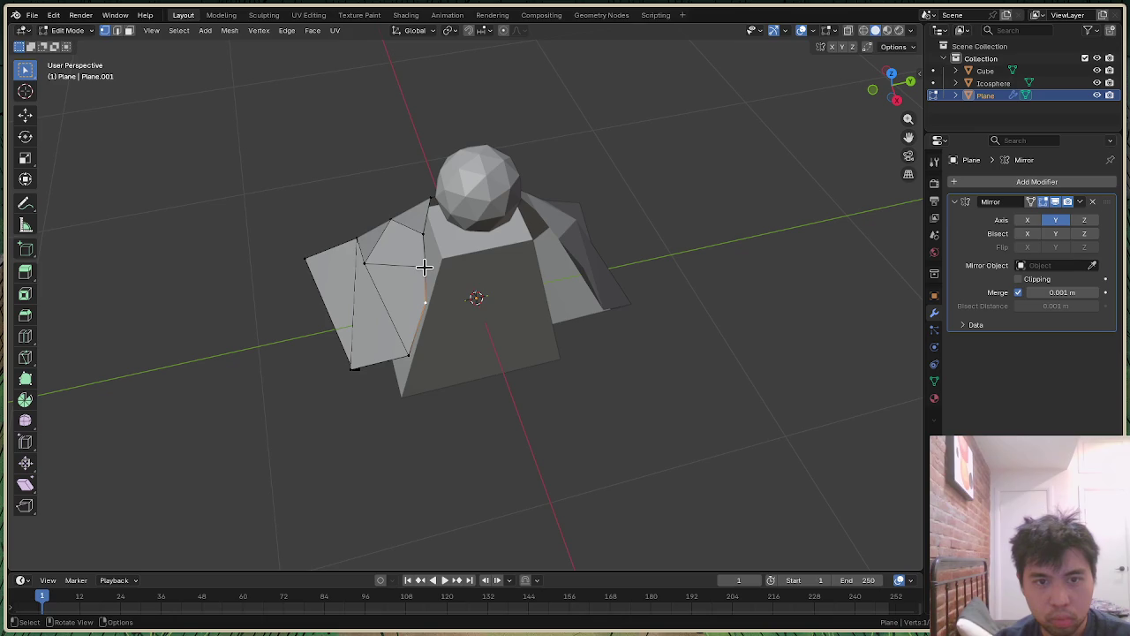
{"action": "key", "text": "g"}
{"action": "key", "text": "x"}
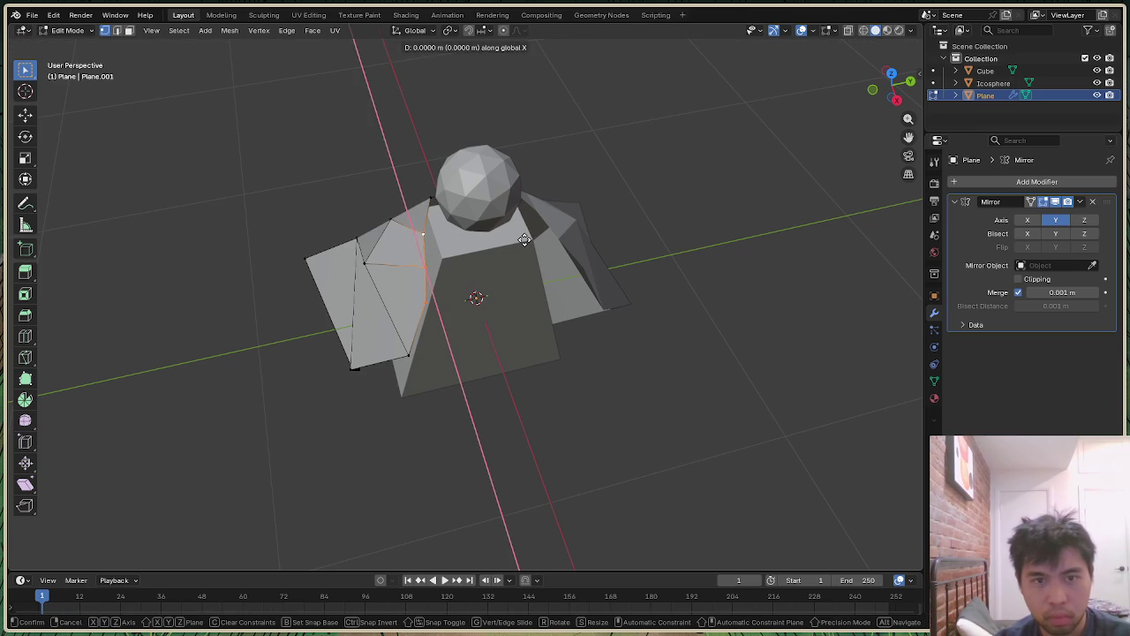
{"action": "left_click", "coordinate": [528, 234]}
Step: Shift the edges along Y and reposition the vertex where the wing meets the body
{"action": "key", "text": "g"}
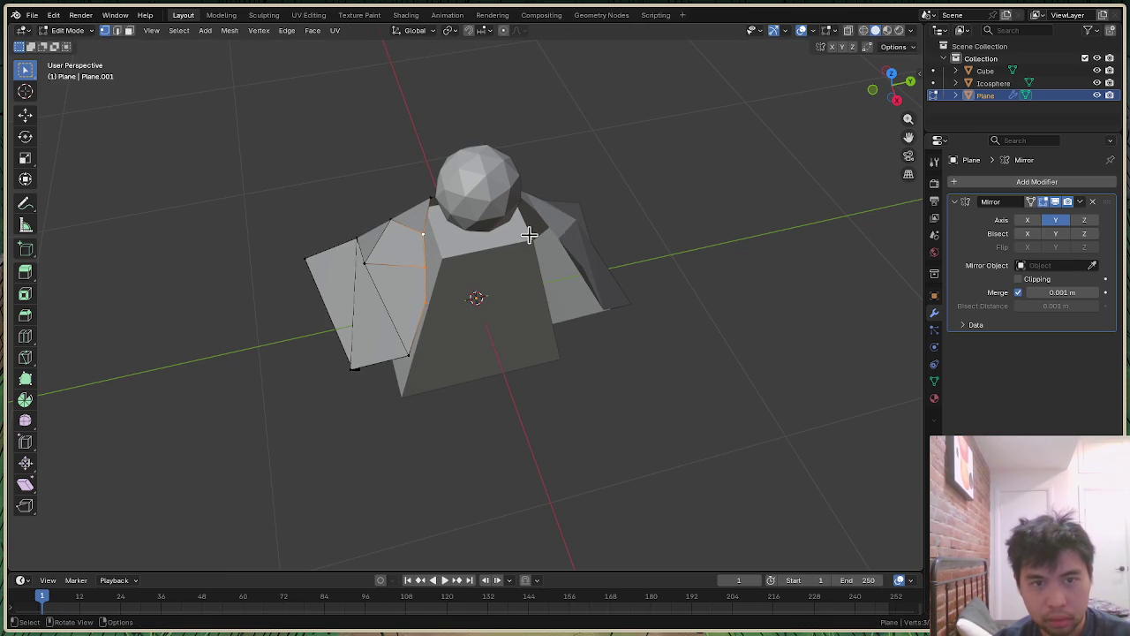
{"action": "key", "text": "y"}
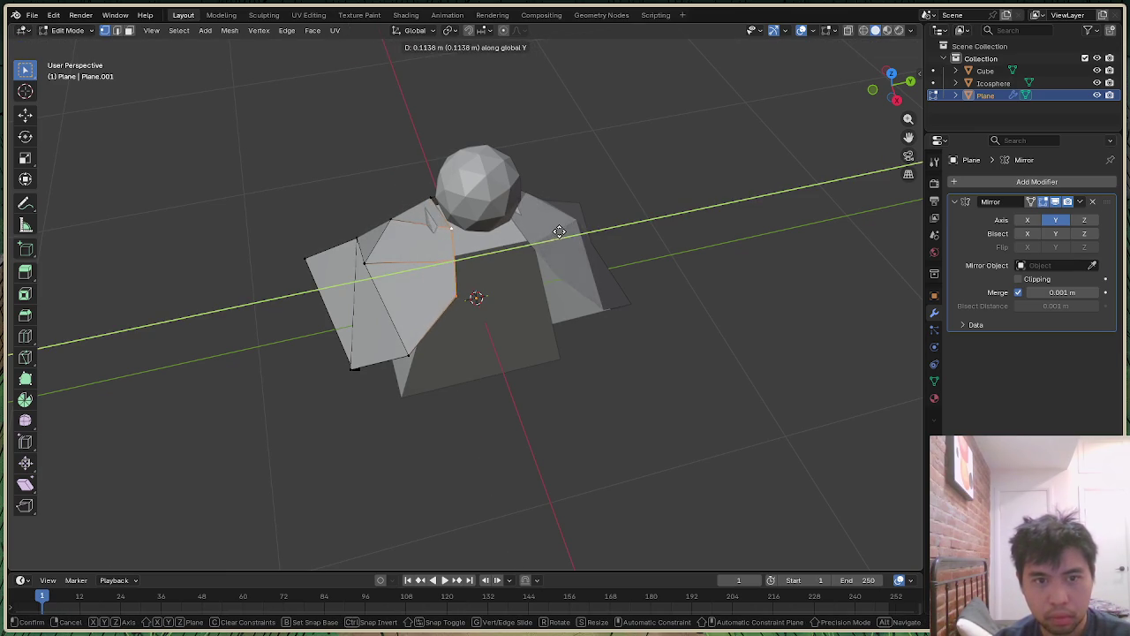
{"action": "left_click", "coordinate": [543, 233]}
{"action": "mouse_move", "coordinate": [888, 82]}
{"action": "left_mouse_down"}
{"action": "mouse_move", "coordinate": [874, 114]}
{"action": "mouse_move", "coordinate": [892, 88]}
{"action": "left_mouse_up"}
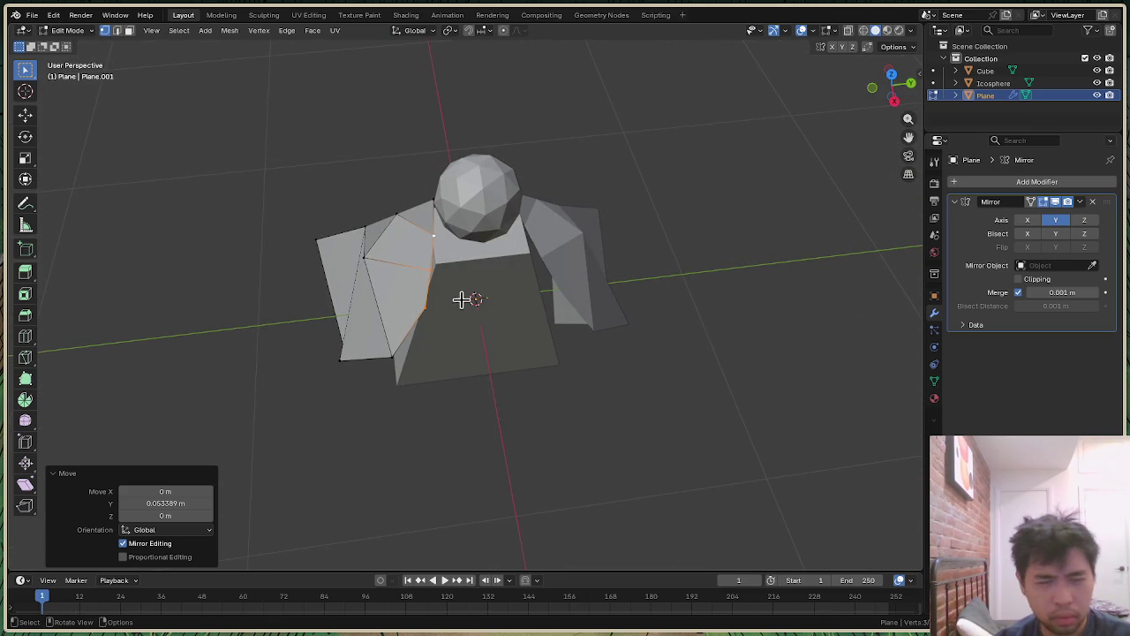
{"action": "left_click", "coordinate": [429, 308]}
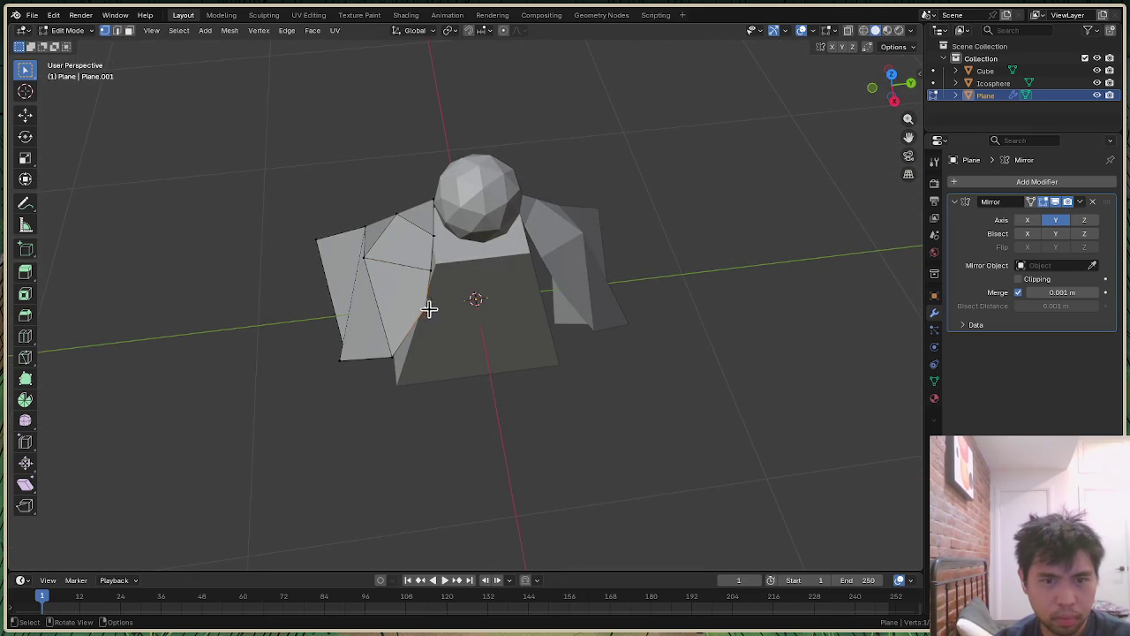
{"action": "key", "text": "g"}
{"action": "left_click", "coordinate": [474, 308]}
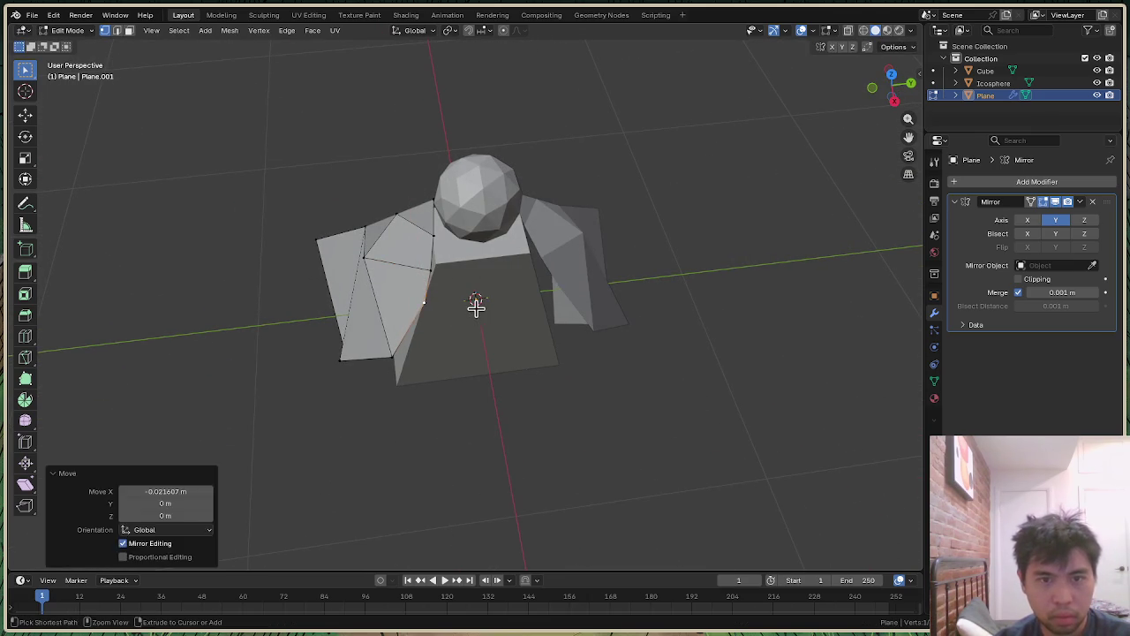
Step: Move the inner wing vertices along Y and X toward the body
{"action": "left_click_drag", "start_coordinate": [905, 92], "coordinate": [898, 98]}
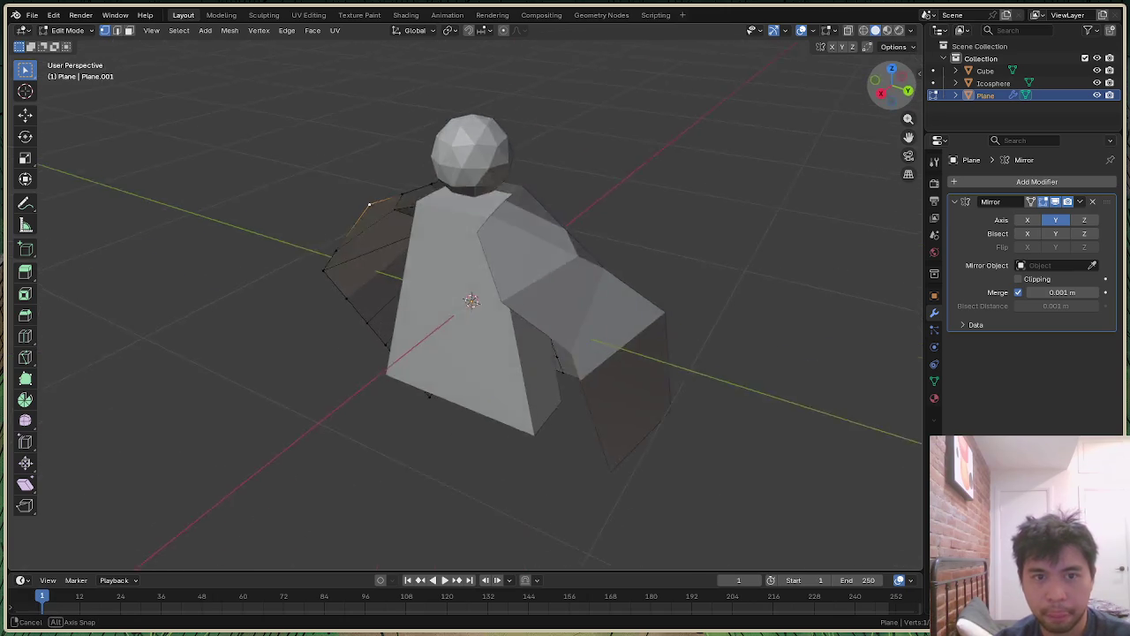
{"action": "key", "text": "g"}
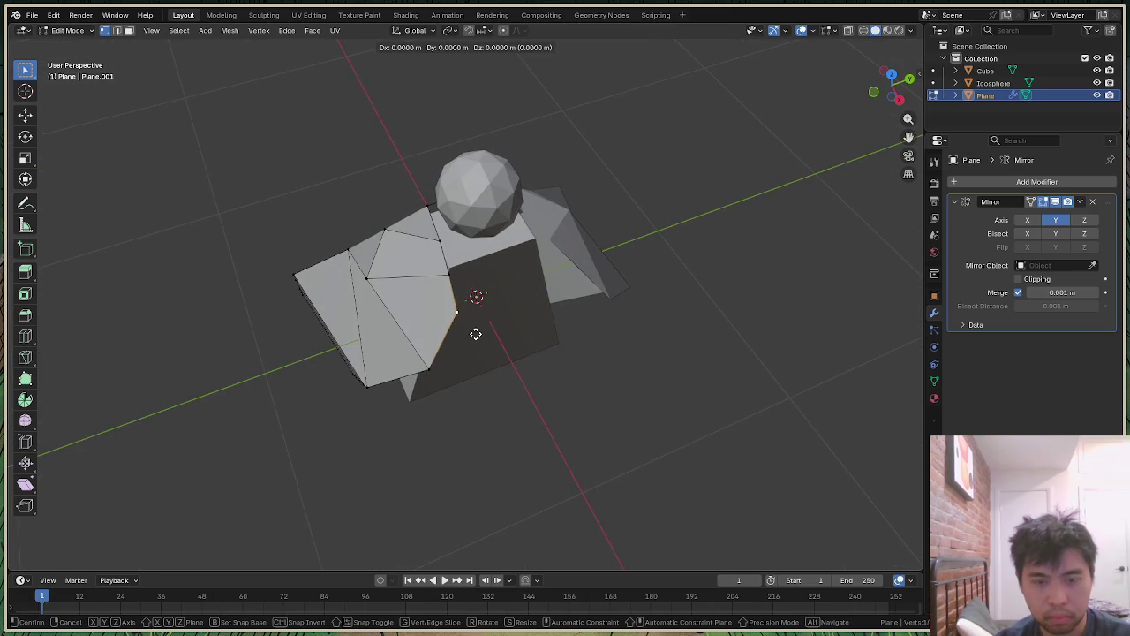
{"action": "key", "text": "y"}
{"action": "left_click", "coordinate": [499, 318]}
{"action": "left_click", "coordinate": [454, 276]}
{"action": "key", "text": "g"}
{"action": "left_click", "coordinate": [498, 262]}
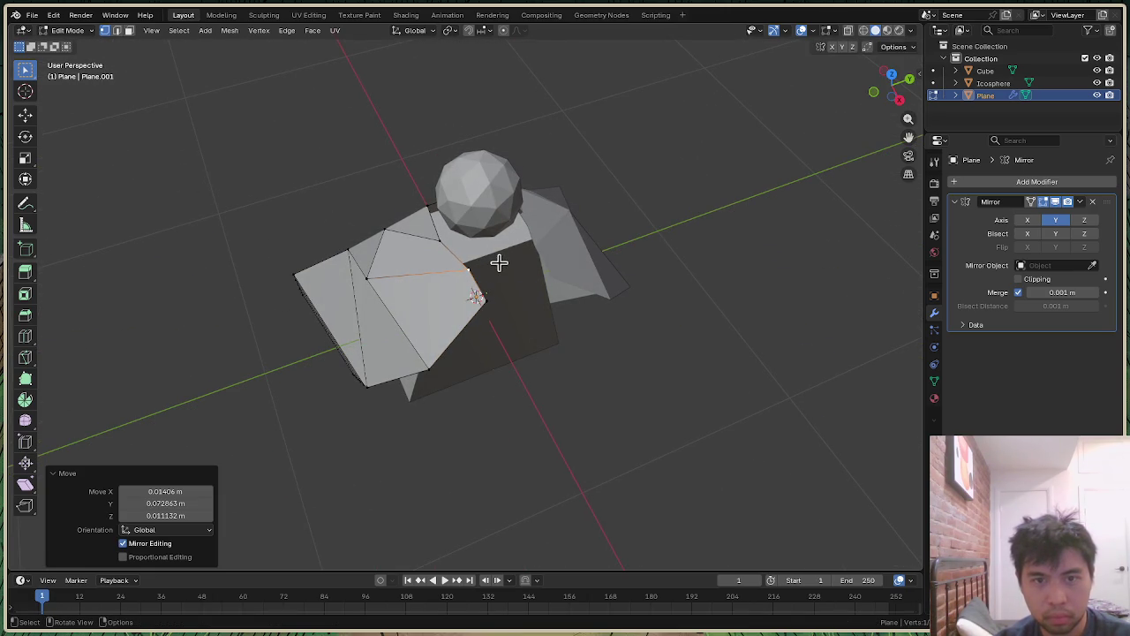
{"action": "key", "text": "g"}
{"action": "key", "text": "x"}
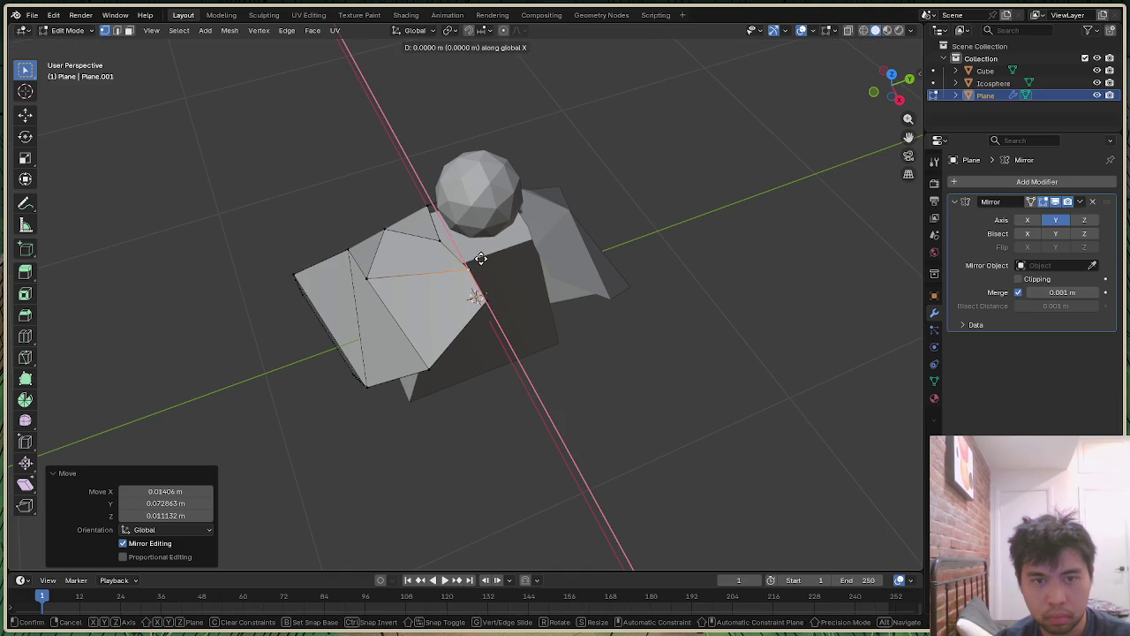
{"action": "left_click", "coordinate": [484, 292]}
Step: Pull the vertex beside the neck and the lower inner vertex in against the neck
{"action": "left_click", "coordinate": [479, 296]}
{"action": "key", "text": "g"}
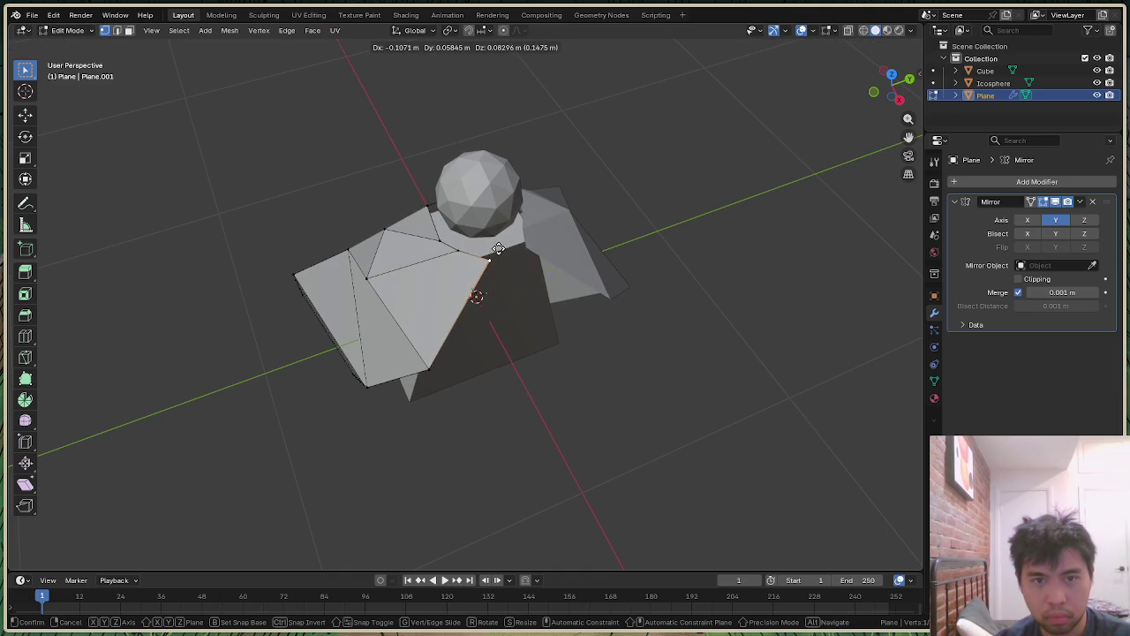
{"action": "left_click", "coordinate": [497, 243]}
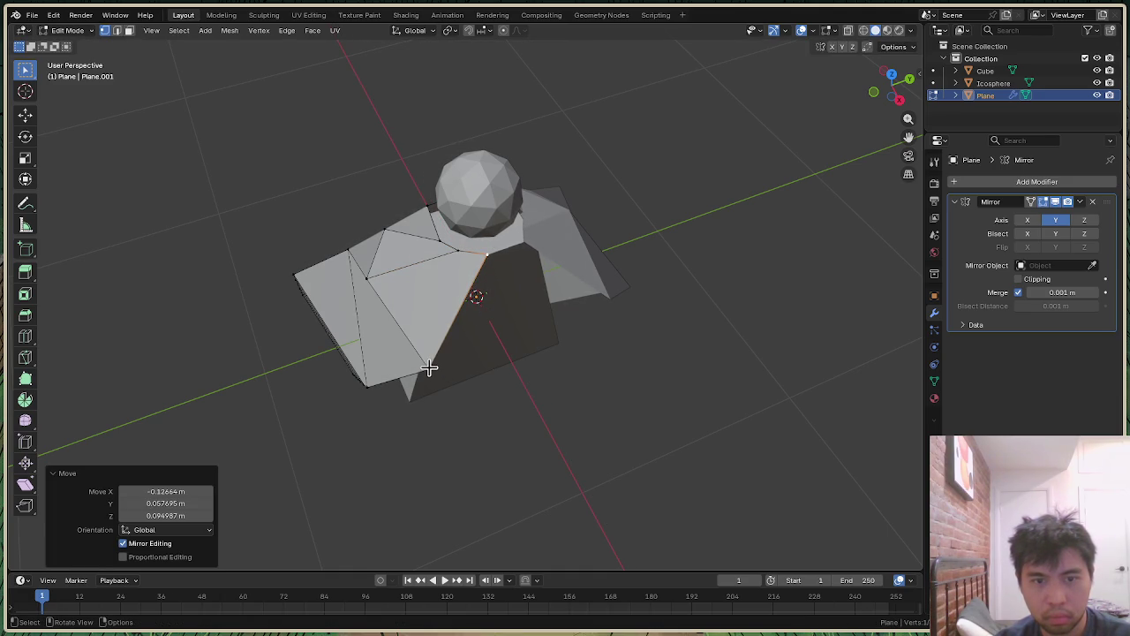
{"action": "left_click", "coordinate": [428, 366]}
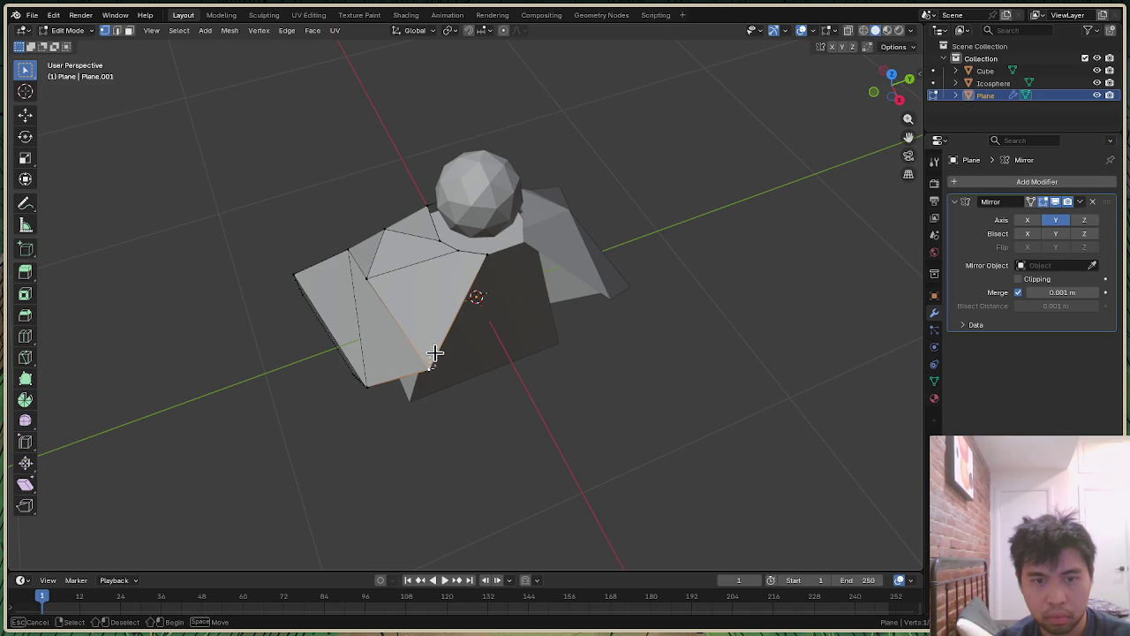
{"action": "key", "text": "g"}
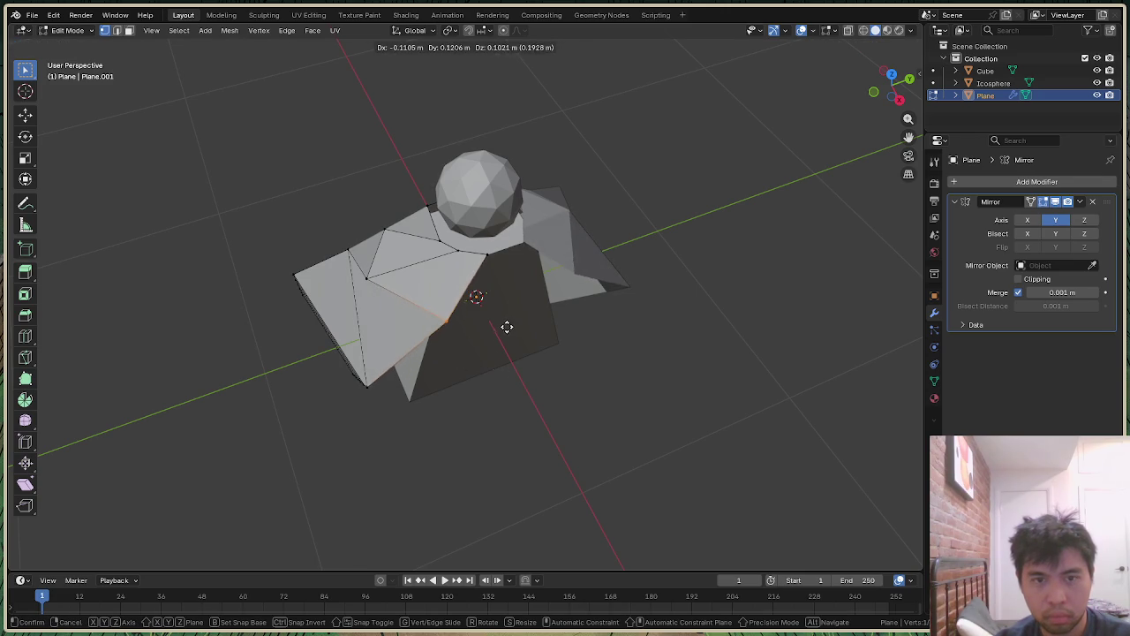
{"action": "left_click", "coordinate": [515, 324]}
{"action": "mouse_move", "coordinate": [902, 104]}
{"action": "left_mouse_down"}
{"action": "mouse_move", "coordinate": [874, 104]}
{"action": "mouse_move", "coordinate": [880, 114]}
{"action": "mouse_move", "coordinate": [484, 299]}
{"action": "left_mouse_up"}
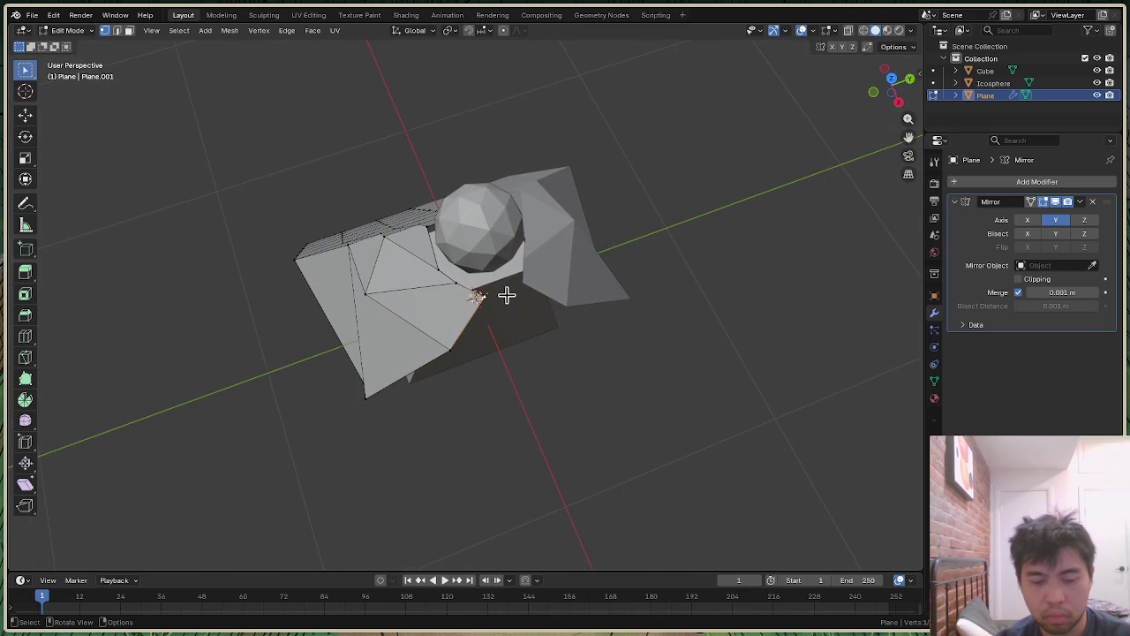
{"action": "key", "text": "g"}
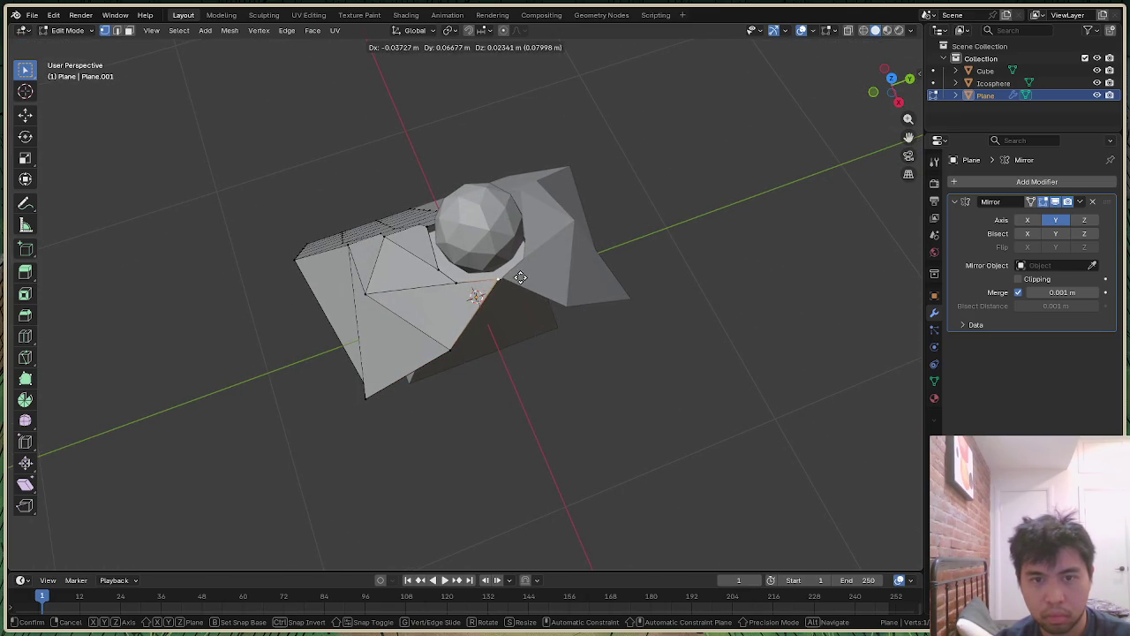
{"action": "left_click", "coordinate": [524, 276]}
Step: Lower the neck vertex along Z, then orbit and zoom to inspect the cape-like wing
{"action": "left_click_drag", "start_coordinate": [892, 88], "coordinate": [645, 212]}
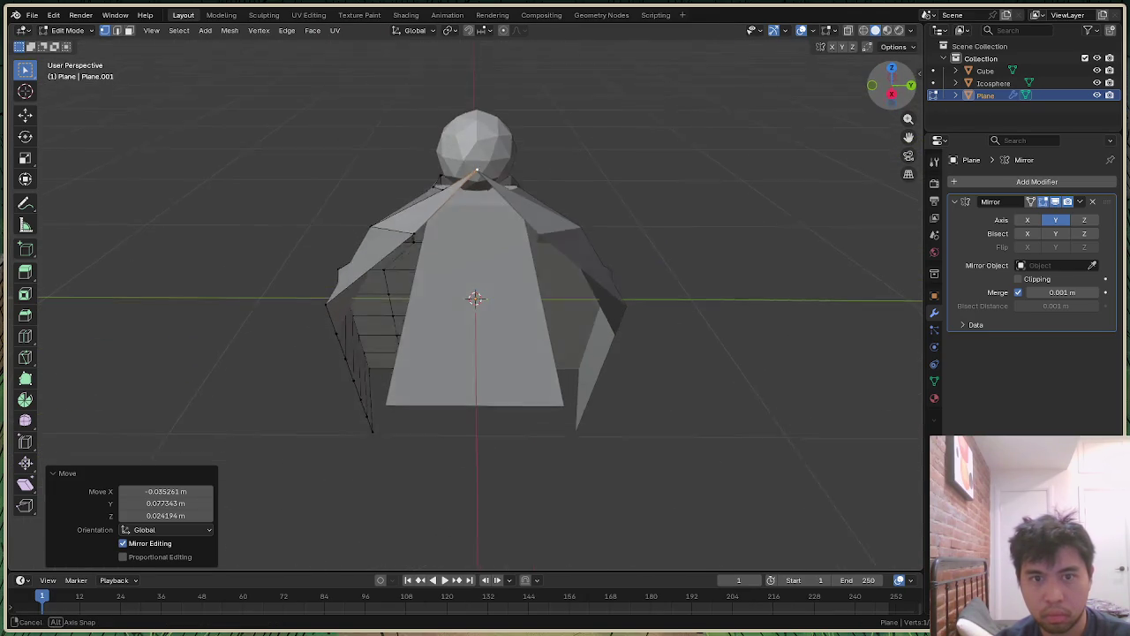
{"action": "key", "text": "g"}
{"action": "key", "text": "z"}
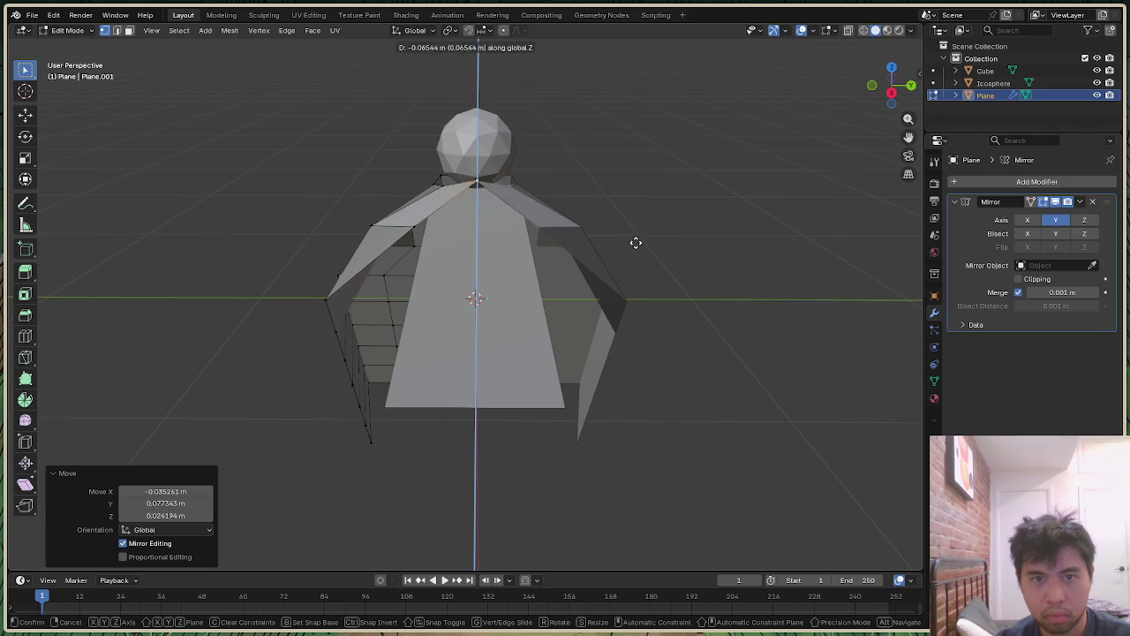
{"action": "left_click", "coordinate": [635, 251]}
{"action": "left_click_drag", "start_coordinate": [890, 86], "coordinate": [848, 123]}
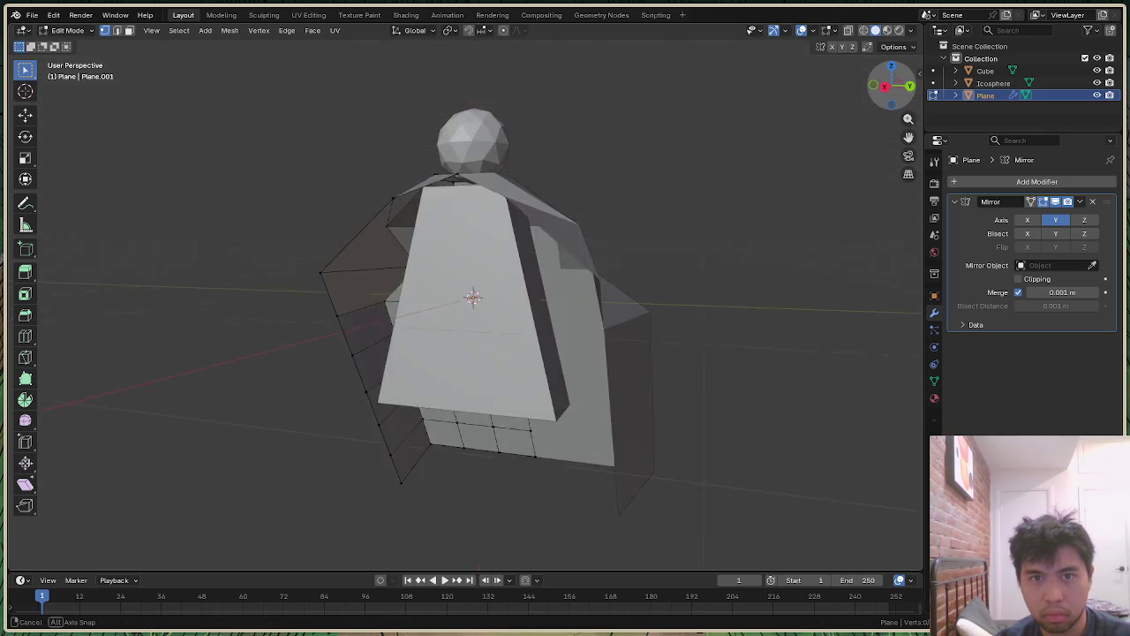
{"action": "left_click_drag", "start_coordinate": [890, 86], "coordinate": [538, 368]}
{"action": "scroll", "coordinate": [537, 368], "scroll_direction": "down", "scroll_amount": 3}
{"action": "scroll", "coordinate": [552, 359], "scroll_direction": "down", "scroll_amount": 3}
{"action": "scroll", "coordinate": [553, 359], "scroll_direction": "up", "scroll_amount": 3}
{"action": "mouse_move", "coordinate": [896, 97]}
{"action": "left_mouse_down"}
{"action": "mouse_move", "coordinate": [883, 142]}
{"action": "mouse_move", "coordinate": [883, 115]}
{"action": "mouse_move", "coordinate": [909, 113]}
{"action": "mouse_move", "coordinate": [896, 101]}
{"action": "left_mouse_up"}
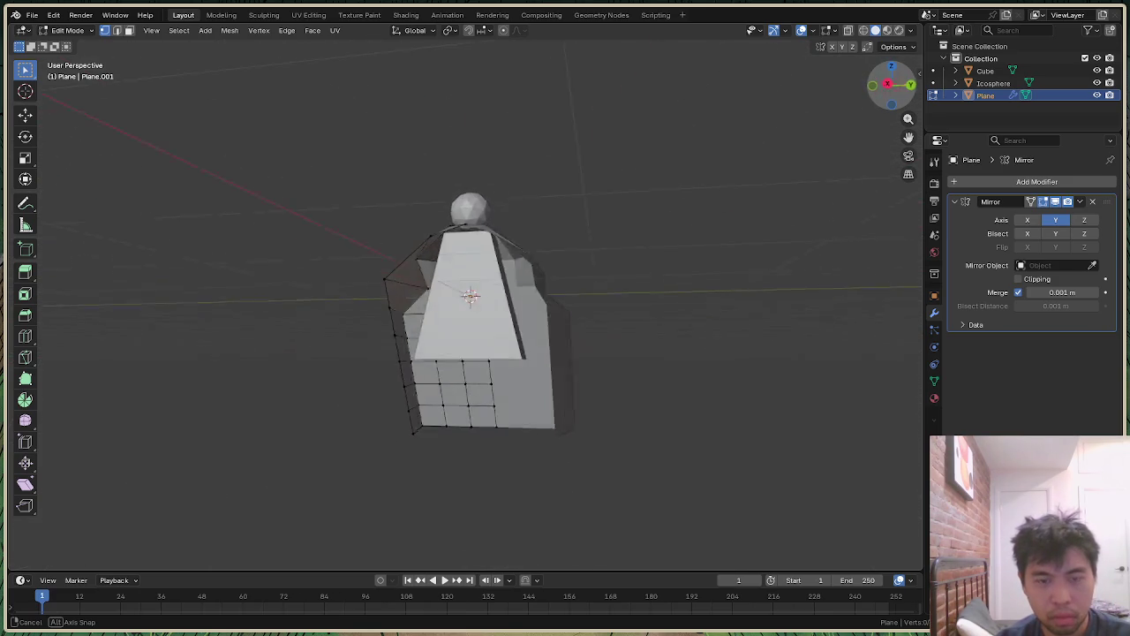
{"action": "left_click_drag", "start_coordinate": [896, 102], "coordinate": [892, 88]}
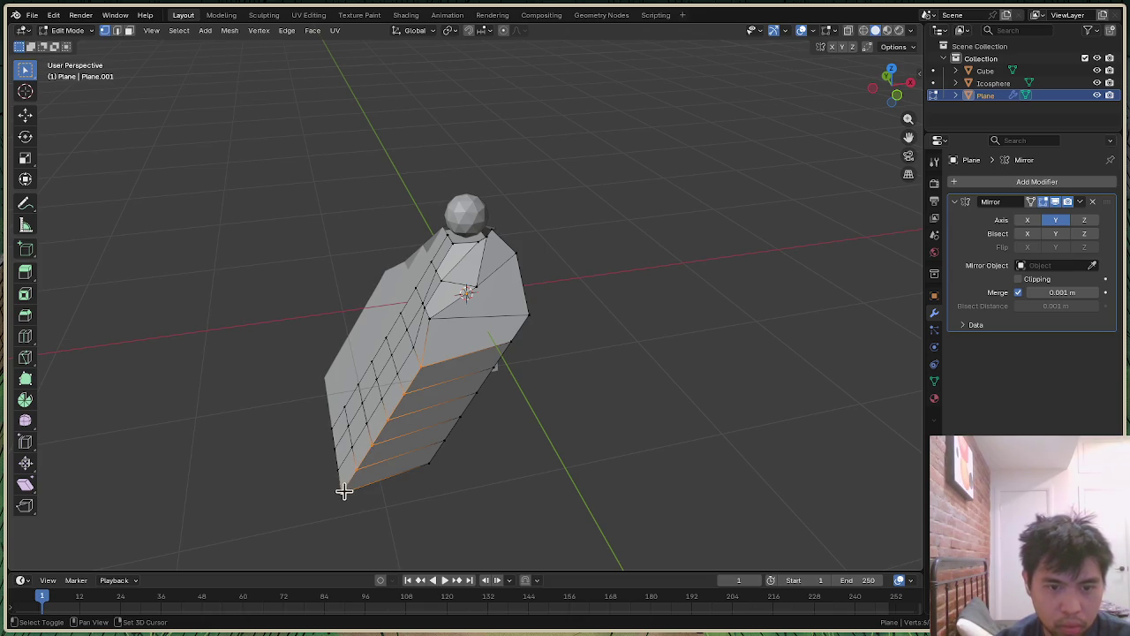
Step: Move the selected wing edges along Y, then along X, to wrap the wing around the body's side
{"action": "key", "text": "g"}
{"action": "key", "text": "y"}
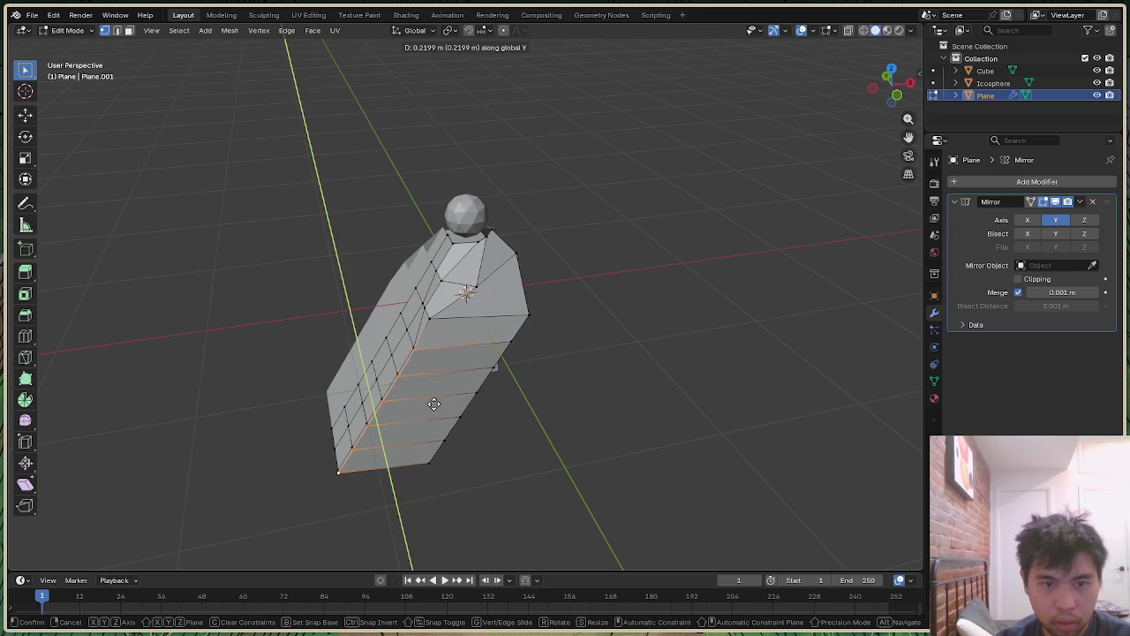
{"action": "left_click", "coordinate": [439, 408]}
{"action": "key", "text": "g"}
{"action": "key", "text": "x"}
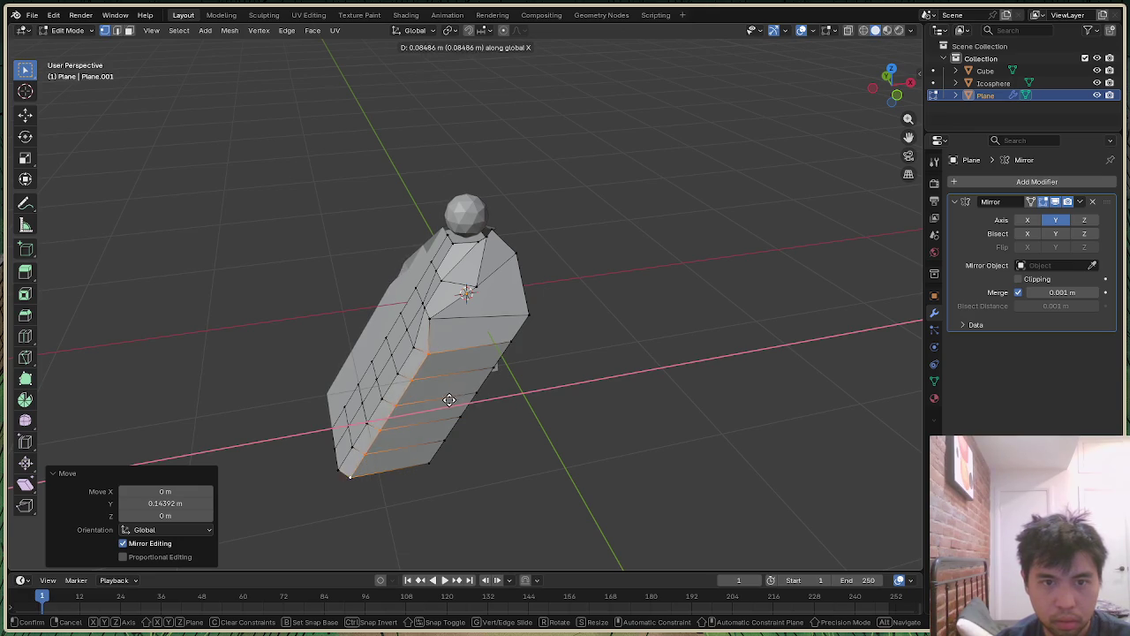
{"action": "left_click", "coordinate": [460, 399]}
Step: Deselect and orbit around the figure to check the cape draping over both shoulders
{"action": "left_click_drag", "start_coordinate": [892, 99], "coordinate": [848, 104]}
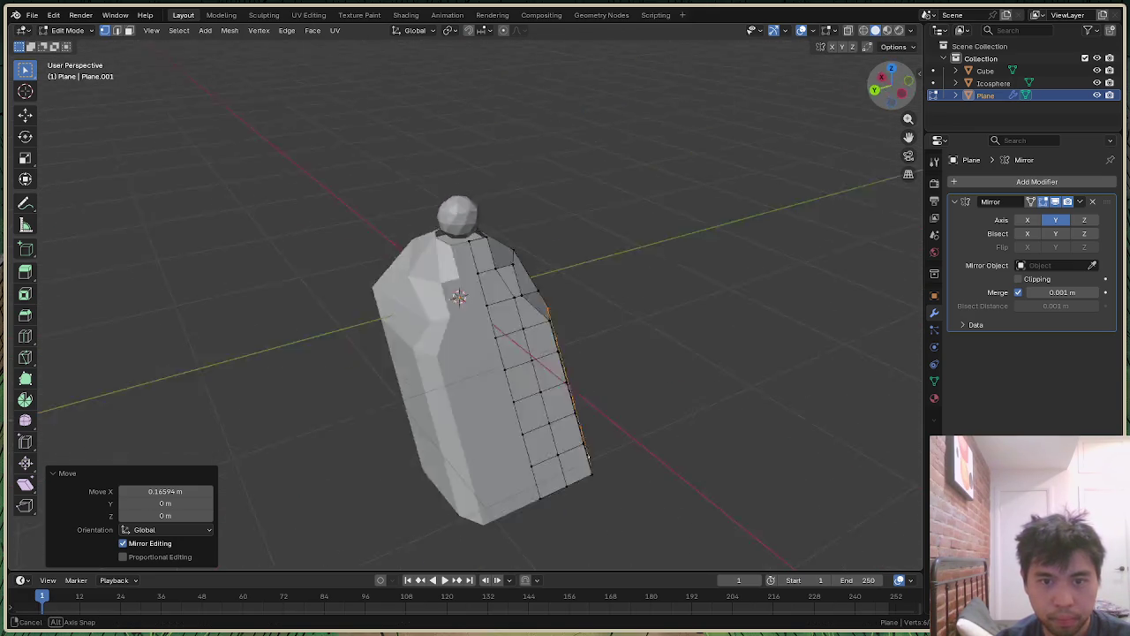
{"action": "left_click_drag", "start_coordinate": [891, 85], "coordinate": [890, 87]}
{"action": "left_click", "coordinate": [432, 329]}
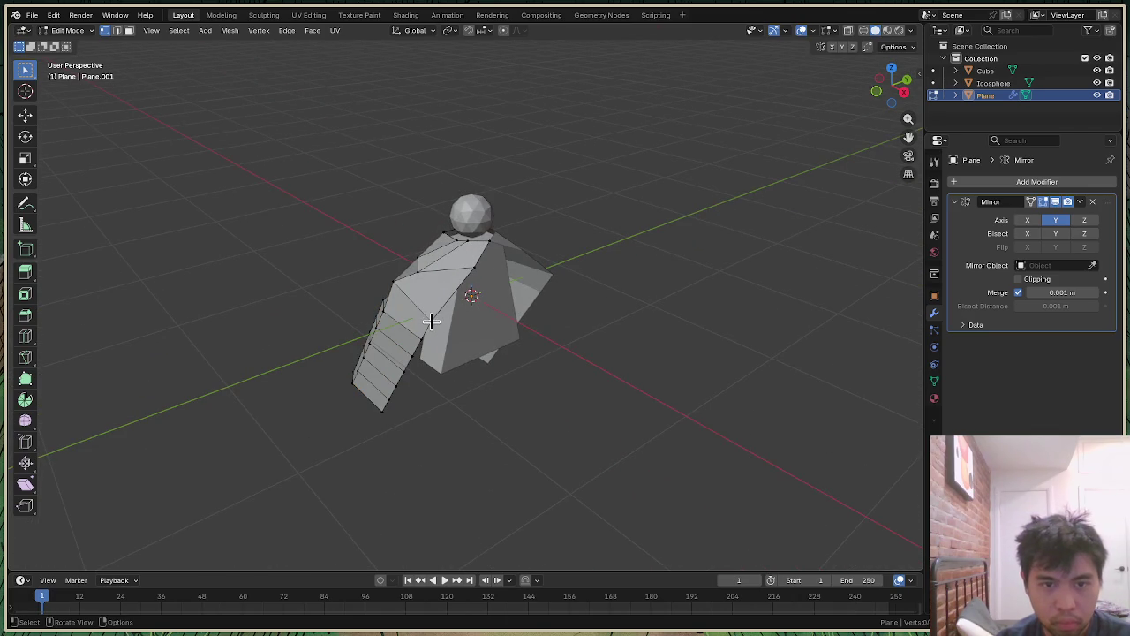
{"action": "scroll", "coordinate": [575, 245], "scroll_direction": "up", "scroll_amount": 4}
{"action": "left_click_drag", "start_coordinate": [892, 85], "coordinate": [897, 90]}
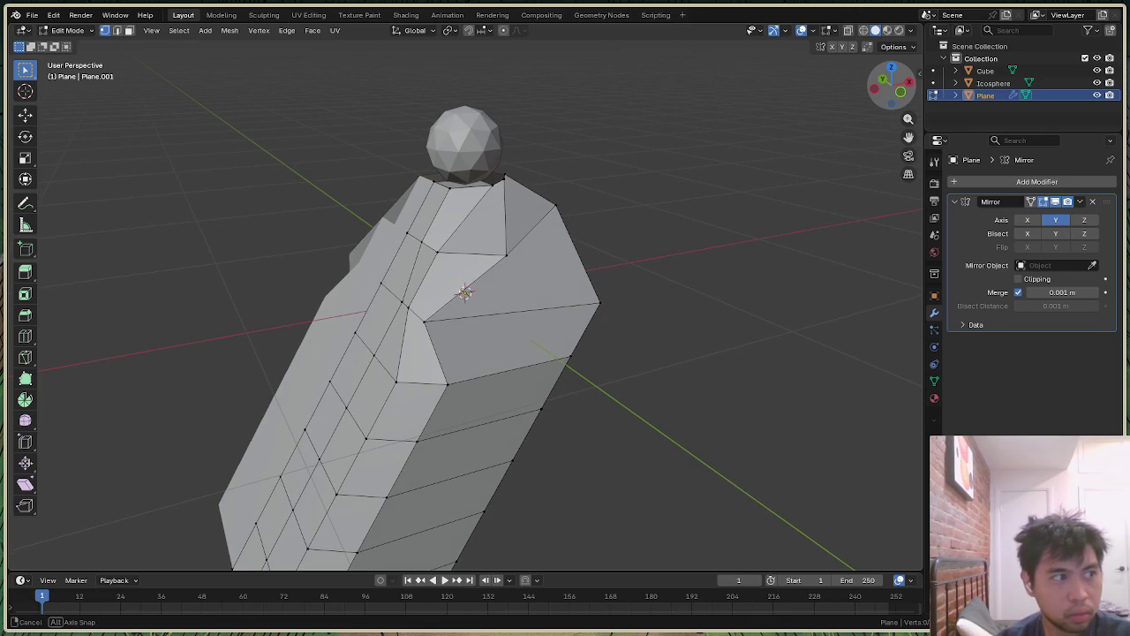
{"action": "left_click_drag", "start_coordinate": [897, 89], "coordinate": [900, 91]}
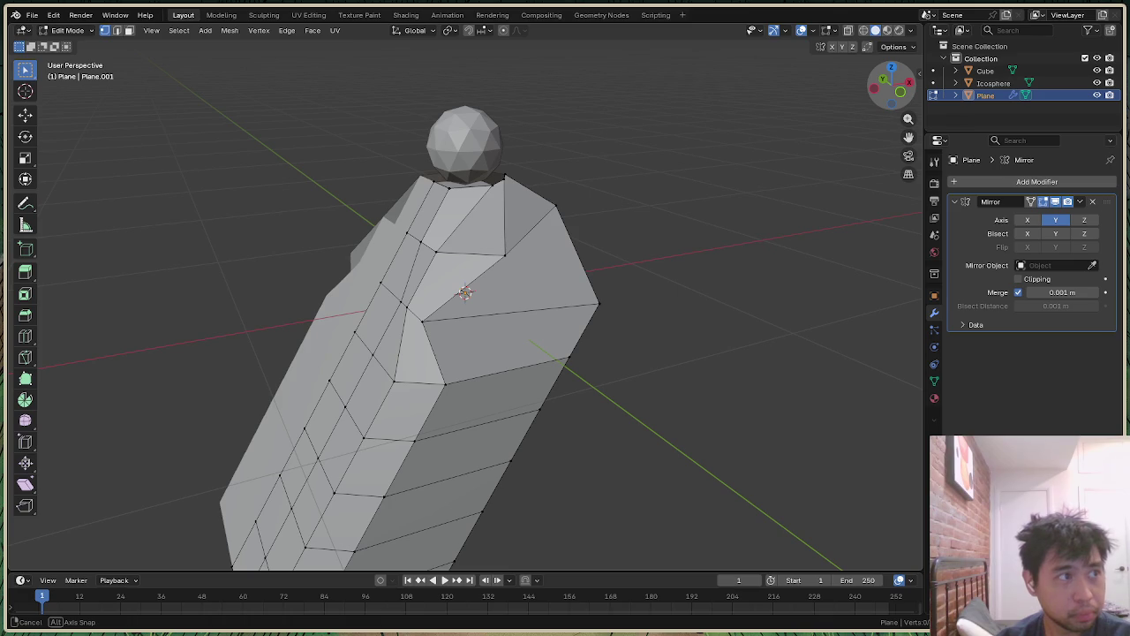
{"action": "left_click_drag", "start_coordinate": [900, 90], "coordinate": [900, 90]}
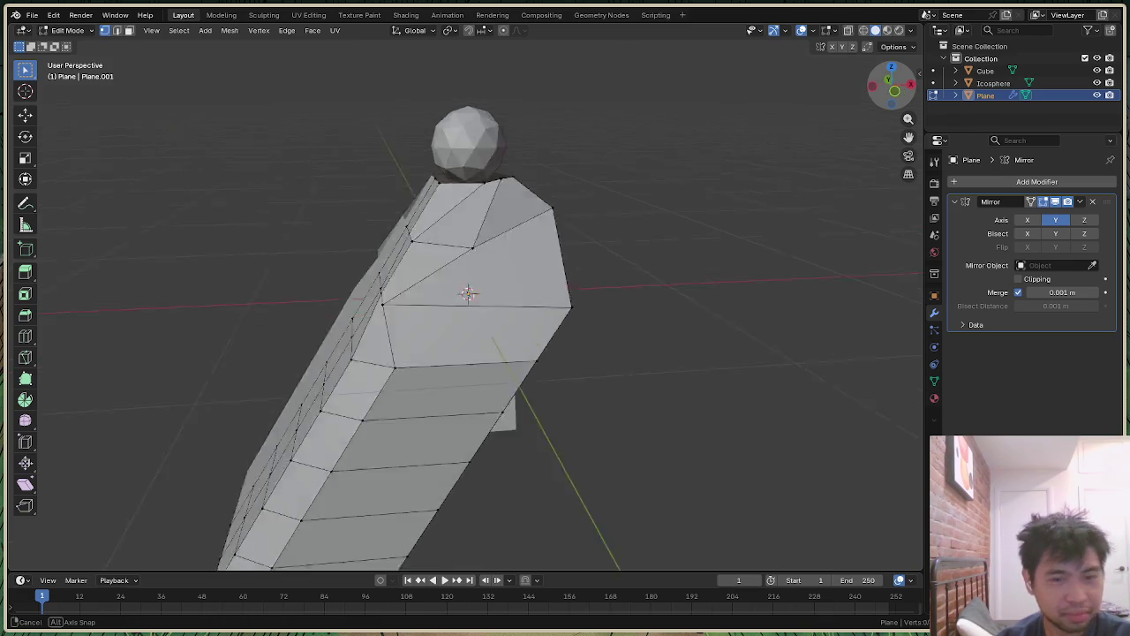
{"action": "left_click_drag", "start_coordinate": [900, 90], "coordinate": [787, 213]}
{"action": "scroll", "coordinate": [688, 335], "scroll_direction": "down", "scroll_amount": 3}
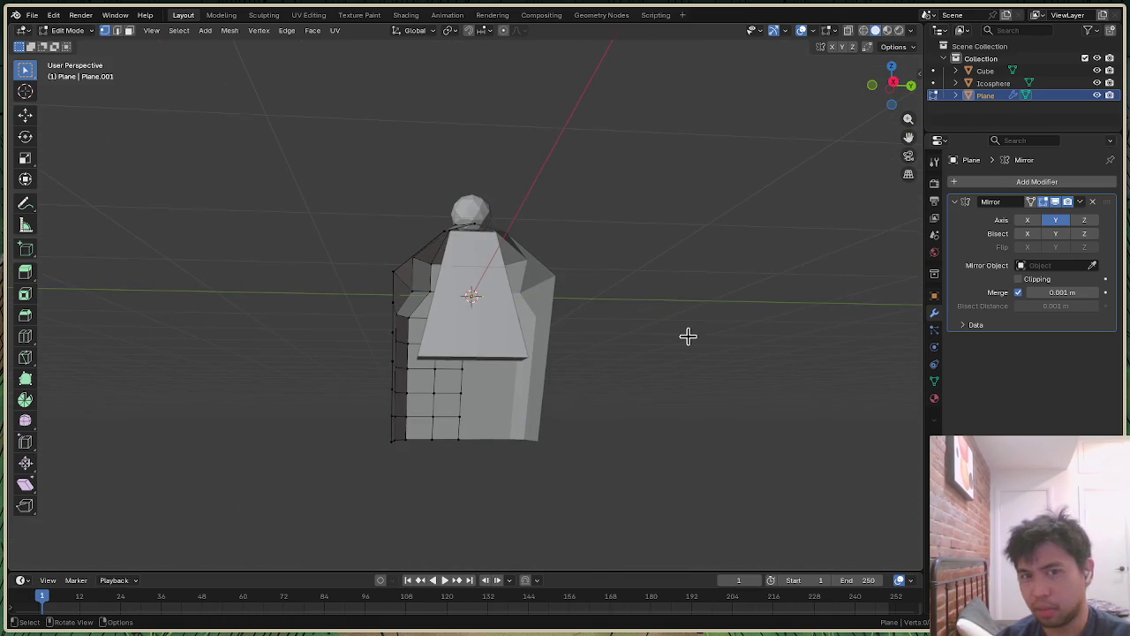
{"action": "left_click_drag", "start_coordinate": [894, 88], "coordinate": [870, 92]}
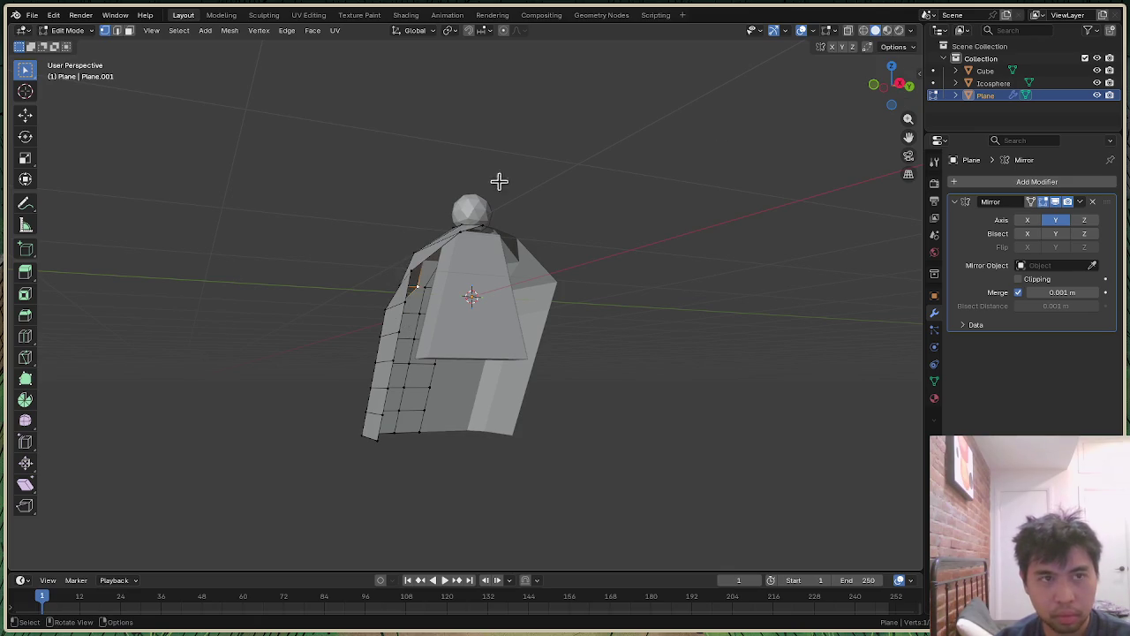
{"action": "scroll", "coordinate": [464, 215], "scroll_direction": "up", "scroll_amount": 1}
{"action": "key", "text": "2"}
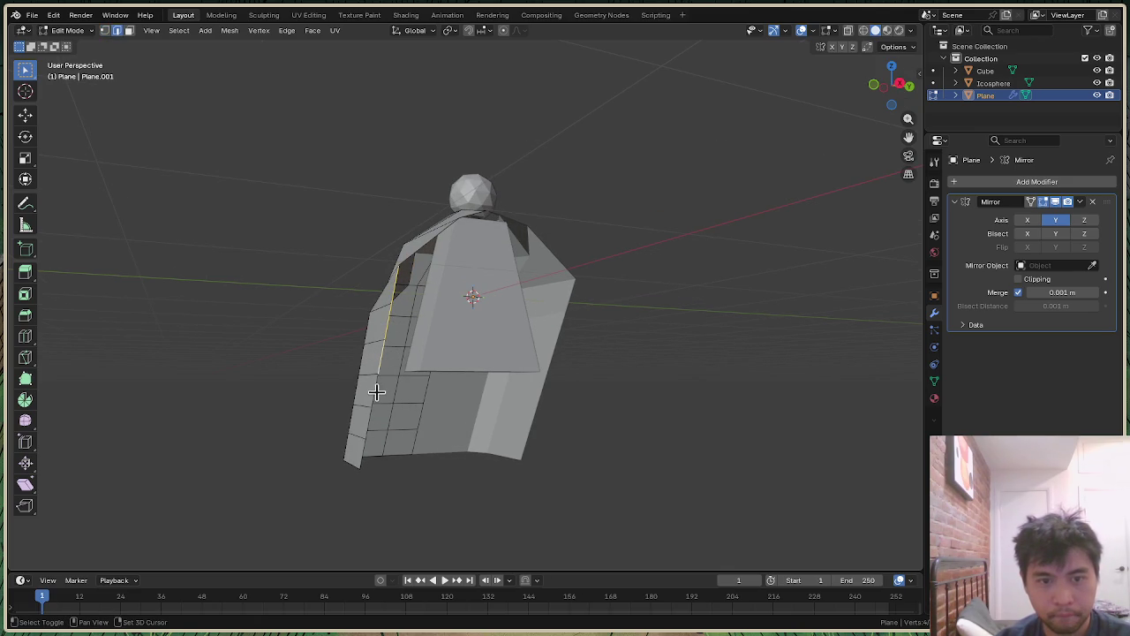
Step: Shift the selected lower edge loop along Y, replacing an undone X move
{"action": "key", "text": "g"}
{"action": "key", "text": "x"}
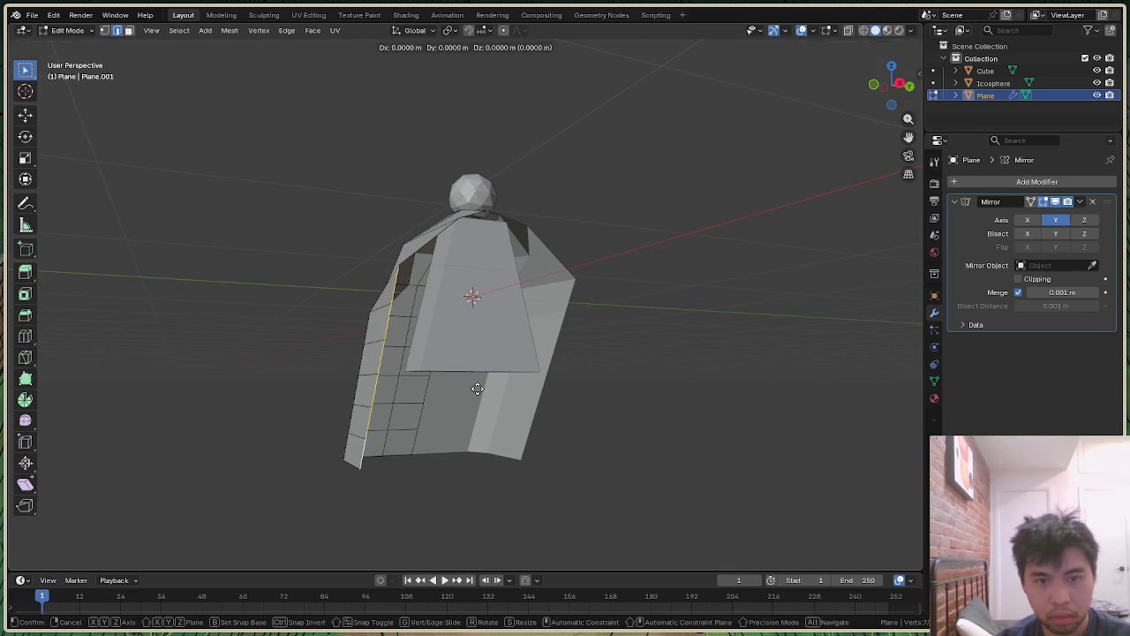
{"action": "left_click", "coordinate": [508, 376]}
{"action": "key", "text": "ctrl+z"}
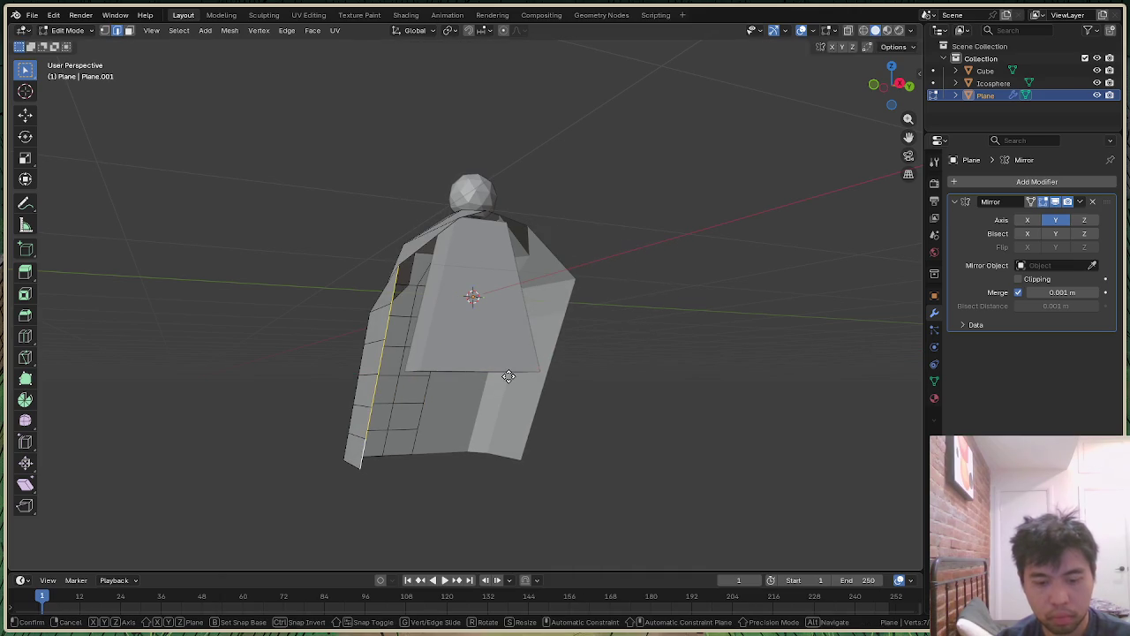
{"action": "key", "text": "g"}
{"action": "key", "text": "y"}
{"action": "left_click", "coordinate": [546, 362]}
{"action": "mouse_move", "coordinate": [892, 85]}
{"action": "left_mouse_down"}
{"action": "mouse_move", "coordinate": [883, 97]}
{"action": "mouse_move", "coordinate": [890, 88]}
{"action": "left_mouse_up"}
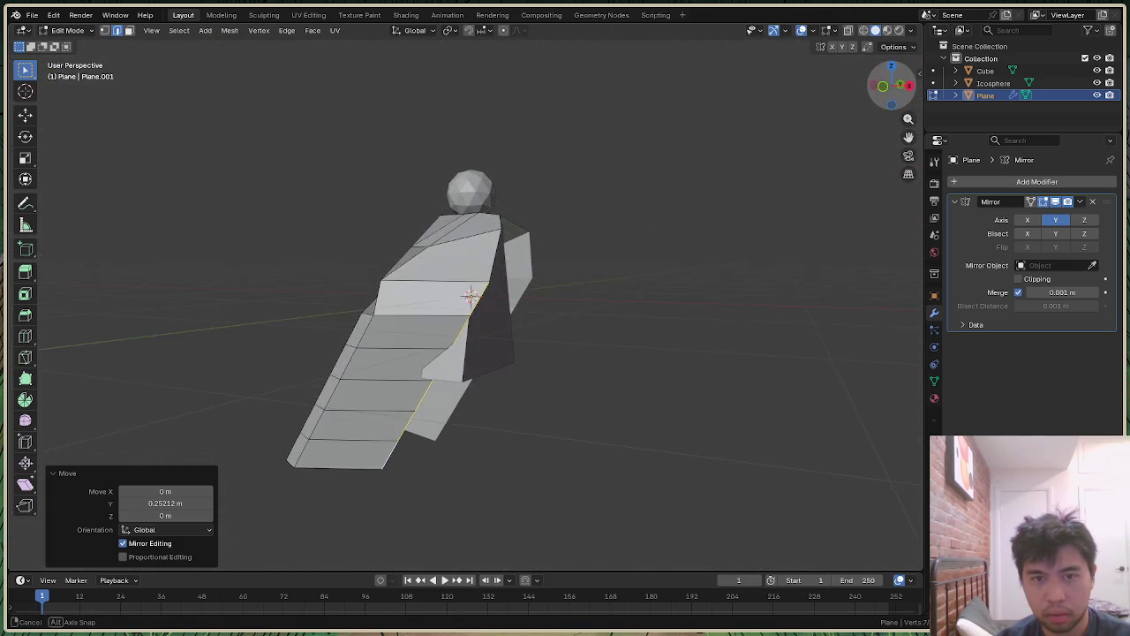
{"action": "left_click_drag", "start_coordinate": [890, 88], "coordinate": [694, 268]}
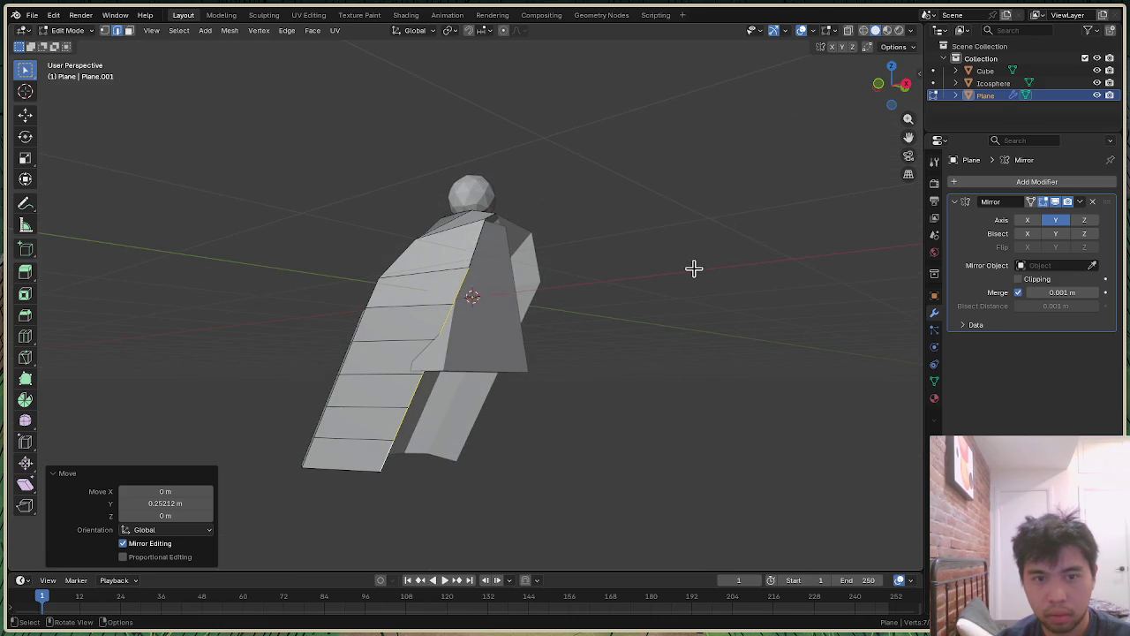
{"action": "left_click", "coordinate": [694, 269]}
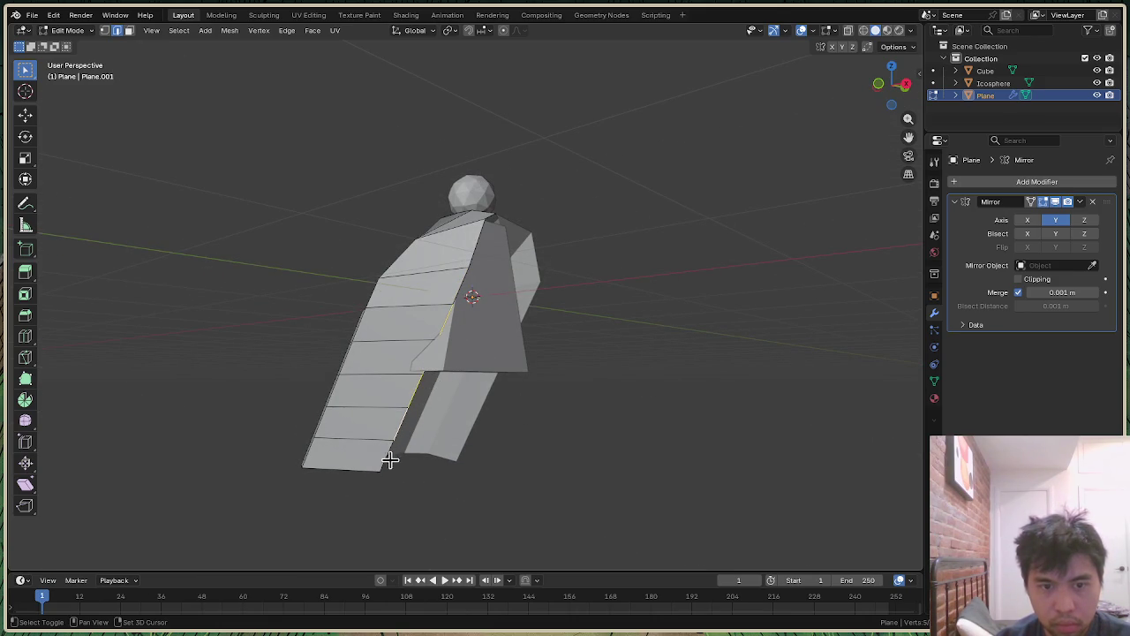
Step: Flare the lower wing edges 0.46368 m along X and nudge another edge along Y
{"action": "key", "text": "g"}
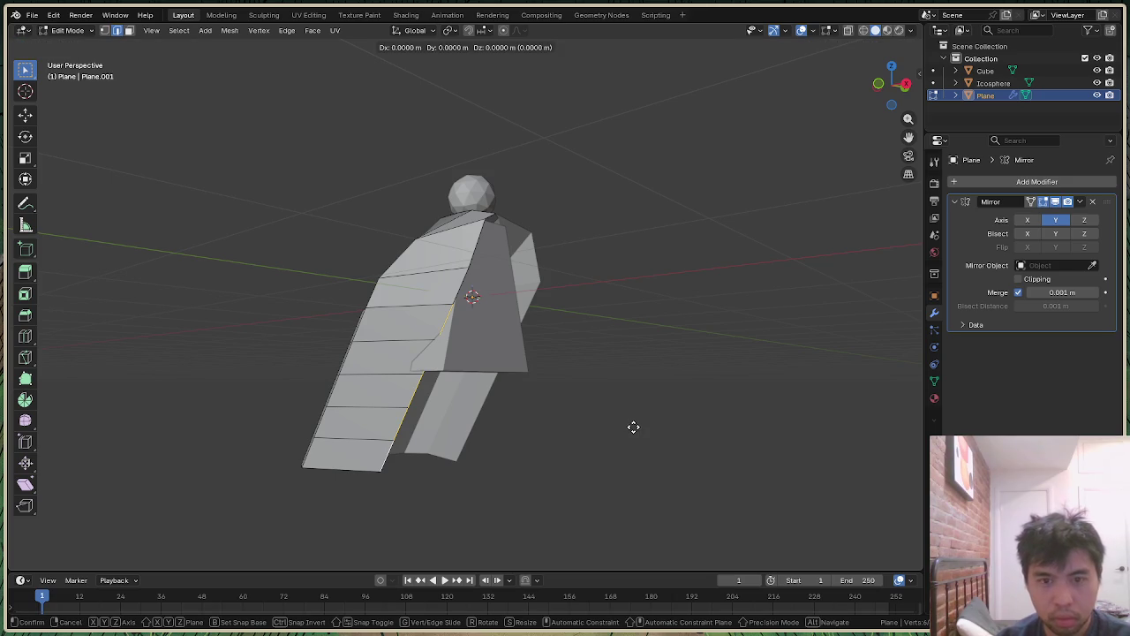
{"action": "key", "text": "x"}
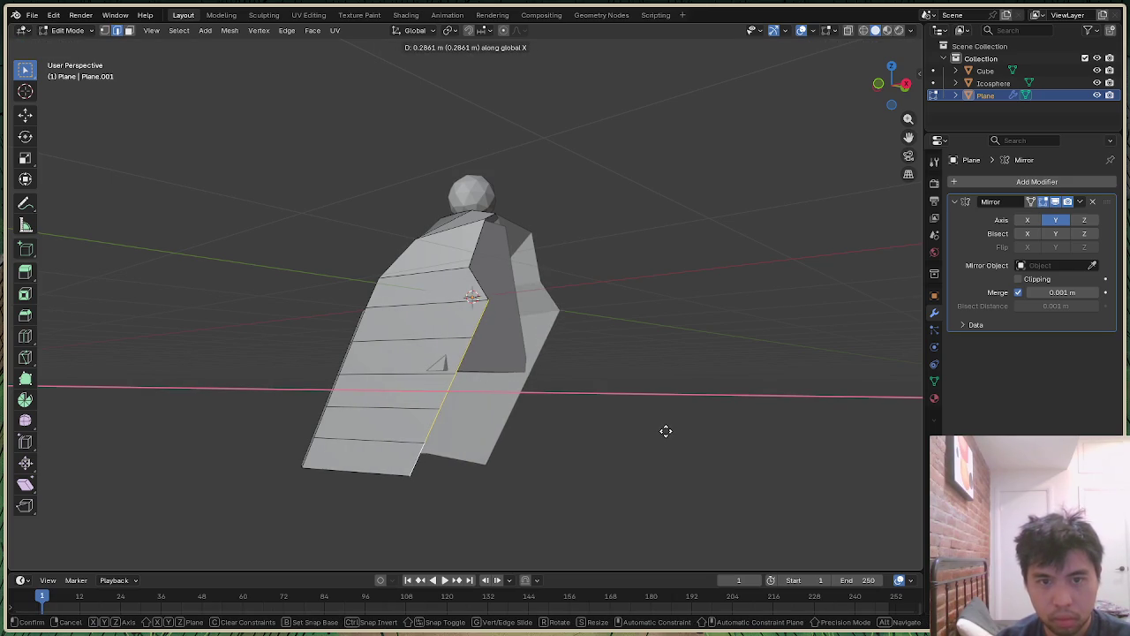
{"action": "left_click", "coordinate": [686, 433]}
{"action": "mouse_move", "coordinate": [902, 110]}
{"action": "left_mouse_down"}
{"action": "mouse_move", "coordinate": [883, 109]}
{"action": "mouse_move", "coordinate": [609, 407]}
{"action": "left_mouse_up"}
{"action": "key", "text": "g"}
{"action": "key", "text": "x"}
{"action": "key", "text": "y"}
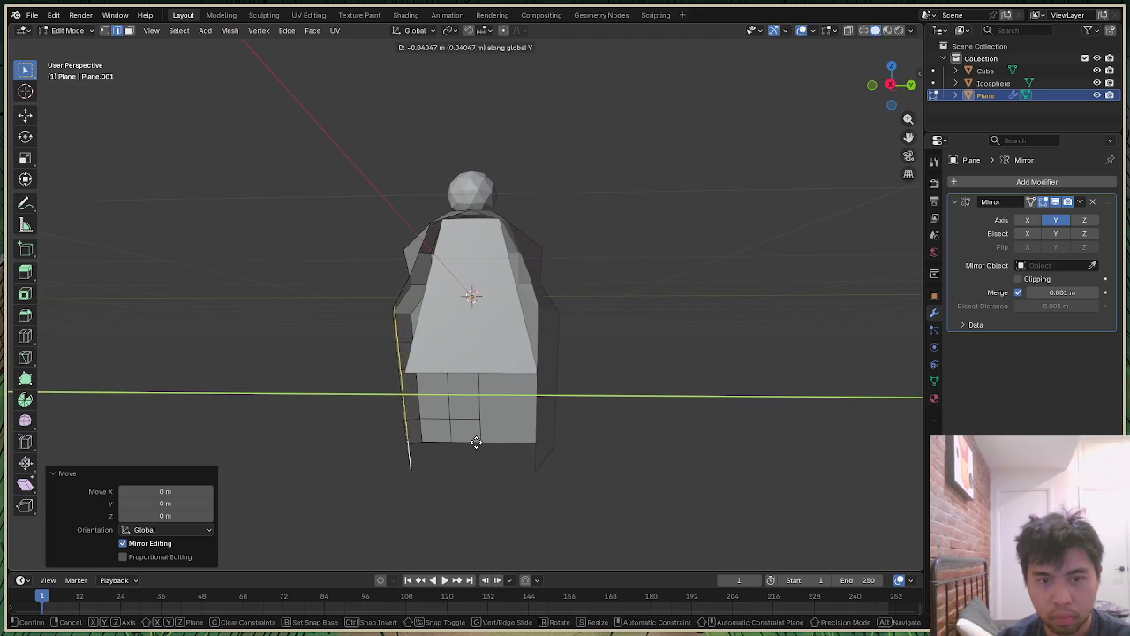
{"action": "left_click", "coordinate": [524, 403]}
{"action": "left_click", "coordinate": [758, 294]}
{"action": "left_click_drag", "start_coordinate": [891, 84], "coordinate": [475, 299]}
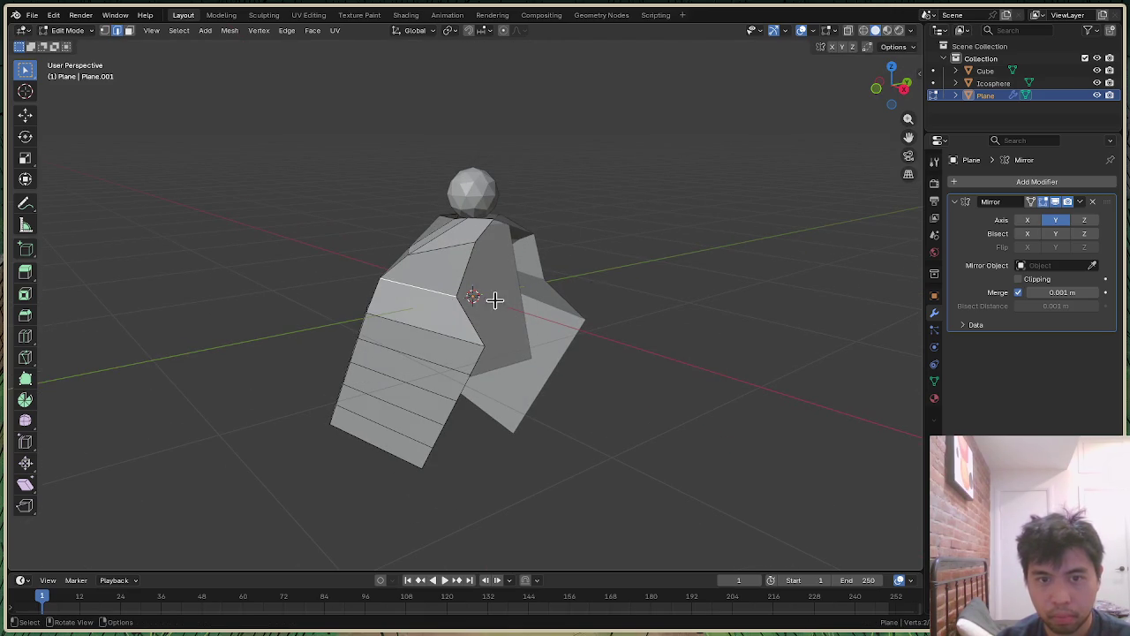
Step: In vertex select mode, move the selected wing edge along X to start folding it inward
{"action": "key", "text": "1"}
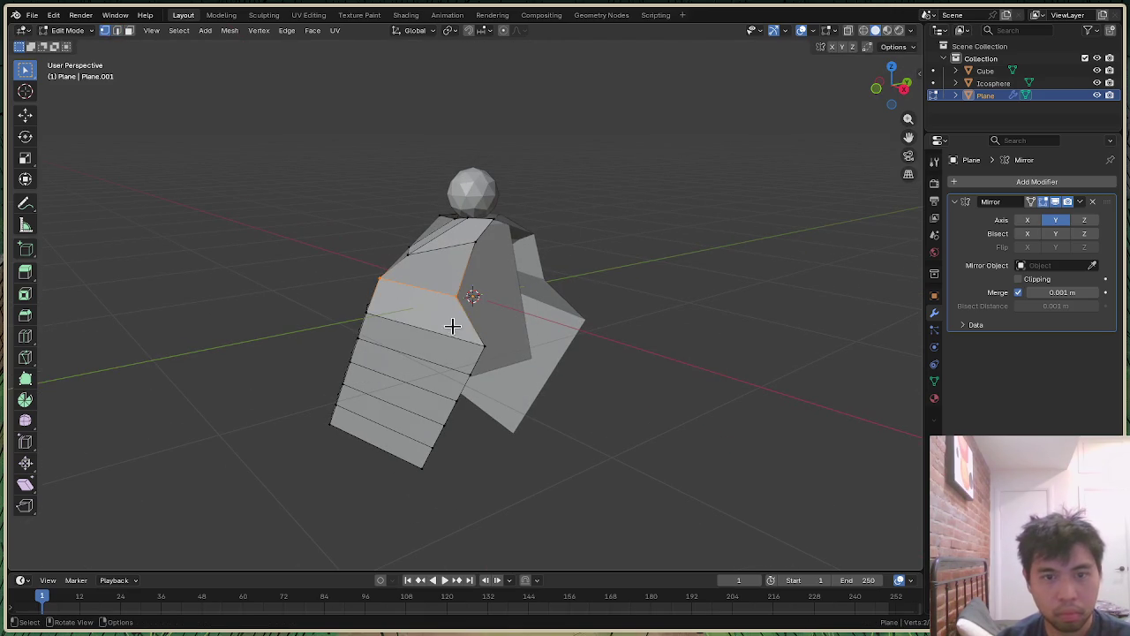
{"action": "key", "text": "g"}
{"action": "key", "text": "x"}
{"action": "key", "text": "Escape"}
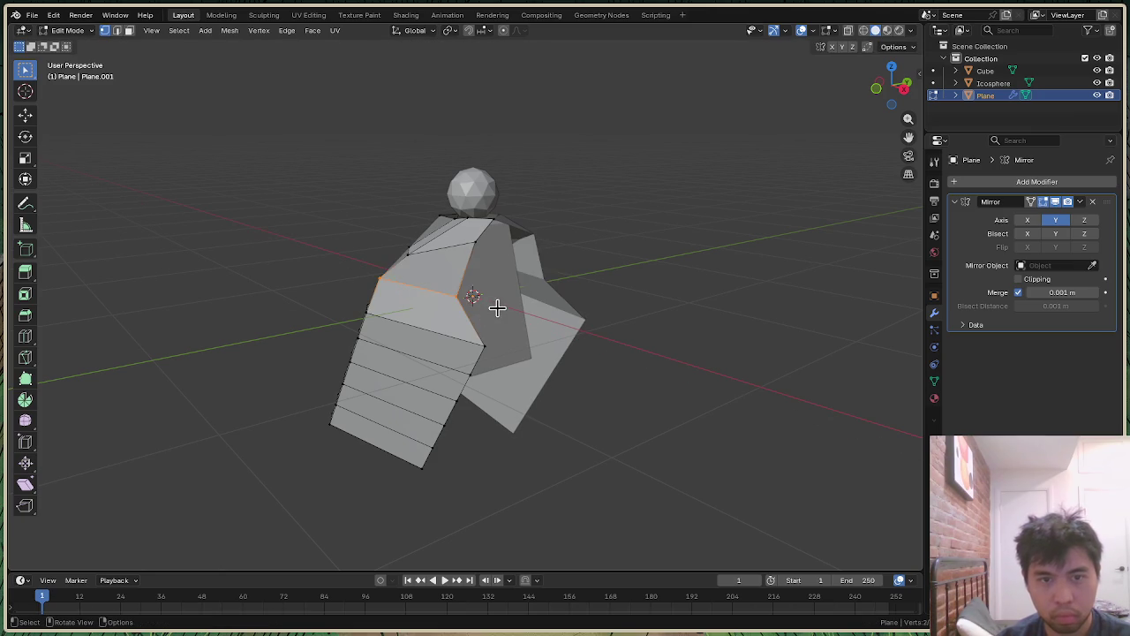
{"action": "key", "text": "g"}
{"action": "key", "text": "x"}
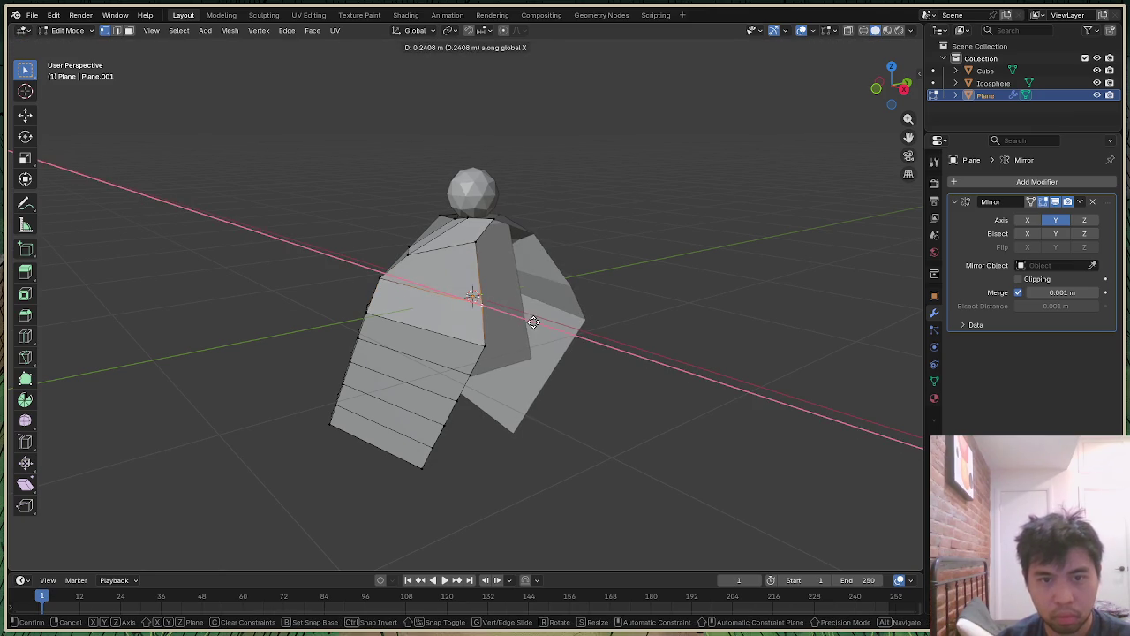
{"action": "left_click", "coordinate": [565, 321]}
{"action": "mouse_move", "coordinate": [882, 106]}
{"action": "left_mouse_down"}
{"action": "mouse_move", "coordinate": [891, 93]}
{"action": "mouse_move", "coordinate": [883, 99]}
{"action": "left_mouse_up"}
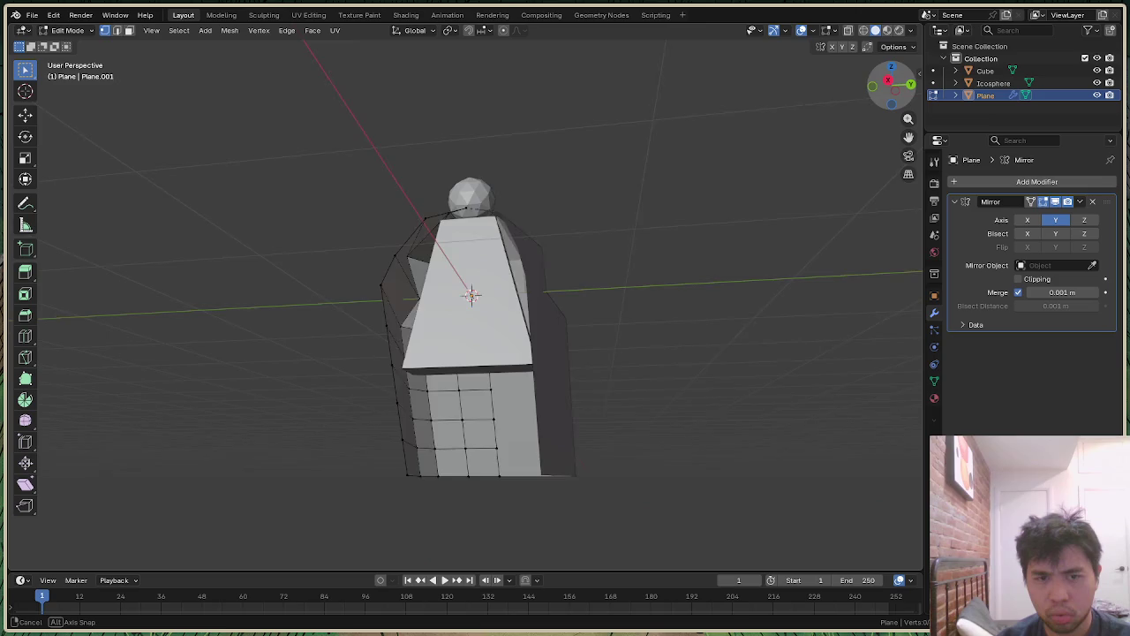
{"action": "mouse_move", "coordinate": [883, 99]}
{"action": "left_mouse_down"}
{"action": "mouse_move", "coordinate": [904, 85]}
{"action": "mouse_move", "coordinate": [888, 92]}
{"action": "left_mouse_up"}
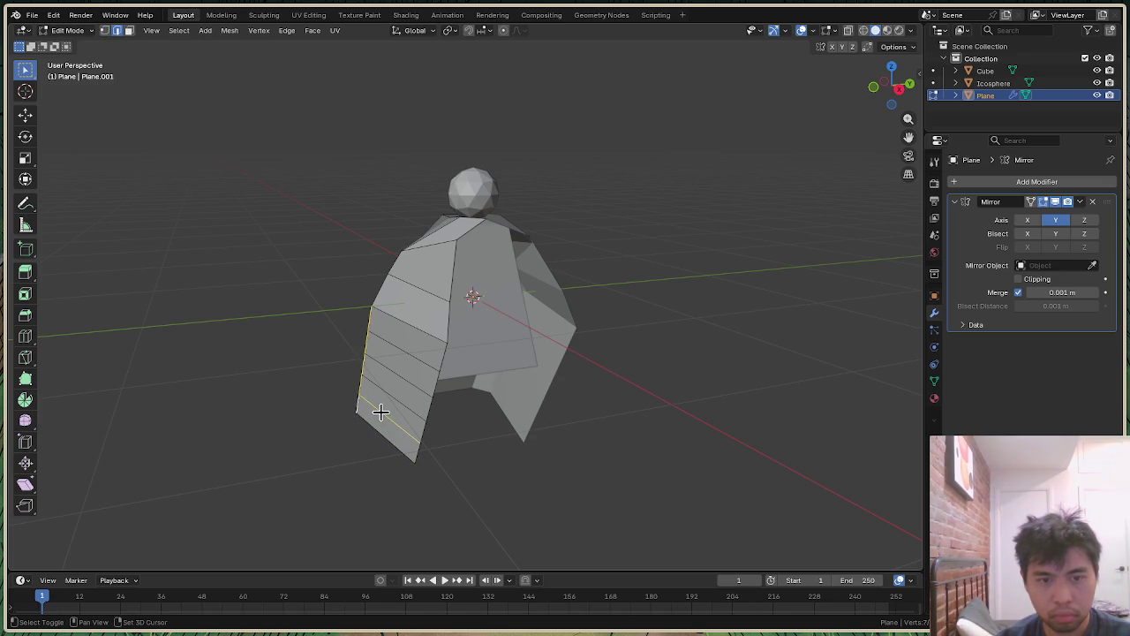
Step: Shift the wing edge along Y, then push the inner lower edge outward along X
{"action": "key", "text": "g"}
{"action": "key", "text": "y"}
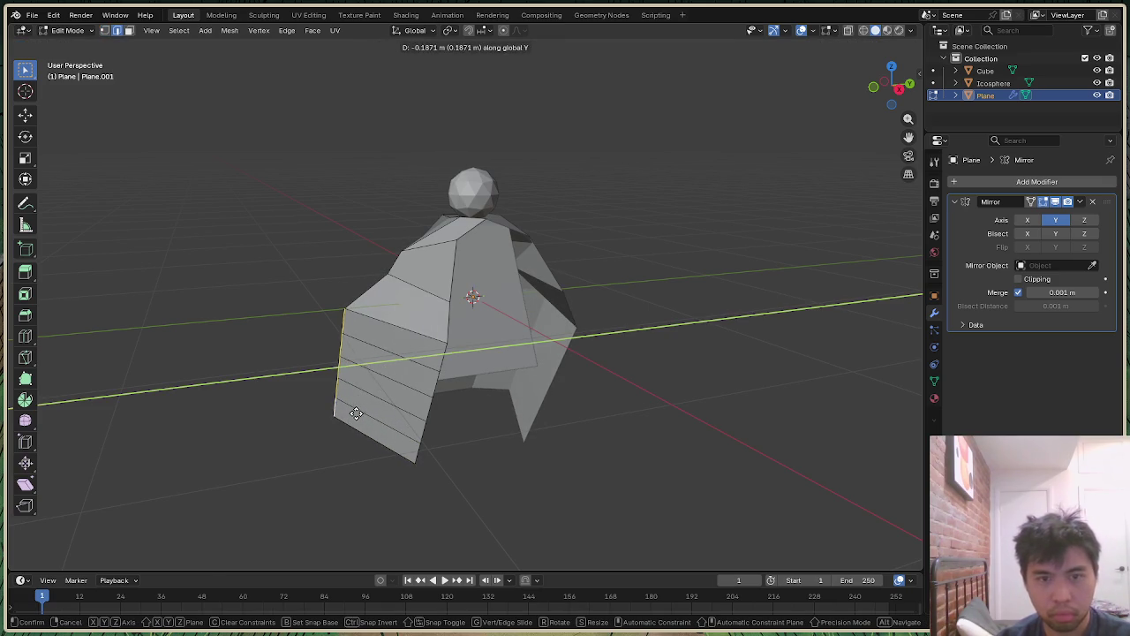
{"action": "left_click", "coordinate": [358, 414]}
{"action": "mouse_move", "coordinate": [886, 95]}
{"action": "left_mouse_down"}
{"action": "mouse_move", "coordinate": [847, 115]}
{"action": "mouse_move", "coordinate": [892, 89]}
{"action": "left_mouse_up"}
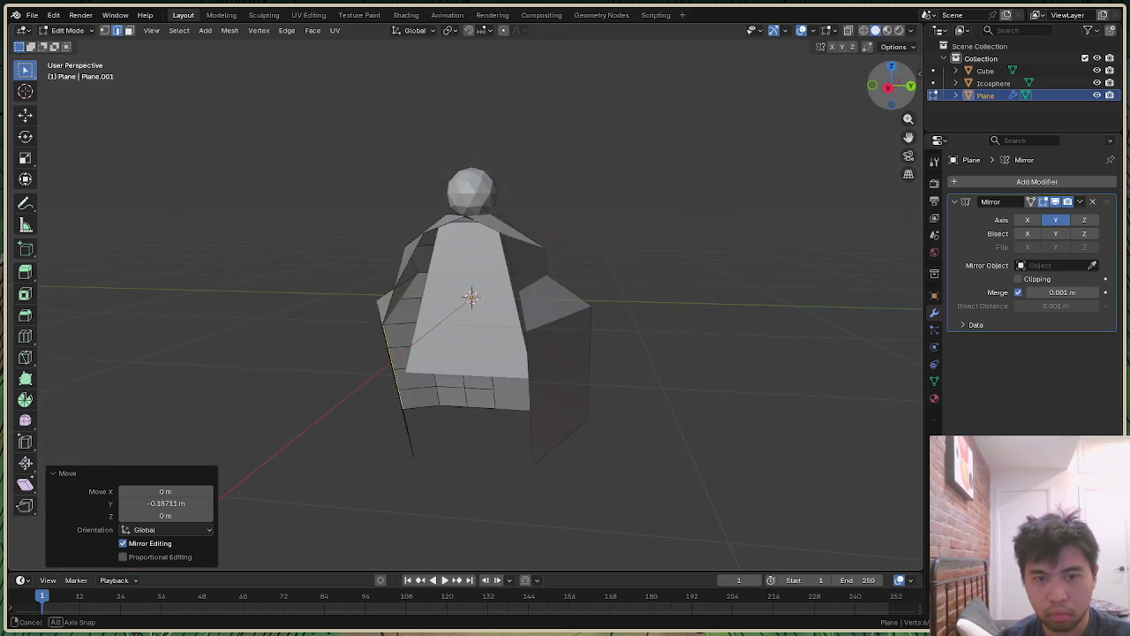
{"action": "left_click_drag", "start_coordinate": [892, 89], "coordinate": [716, 235]}
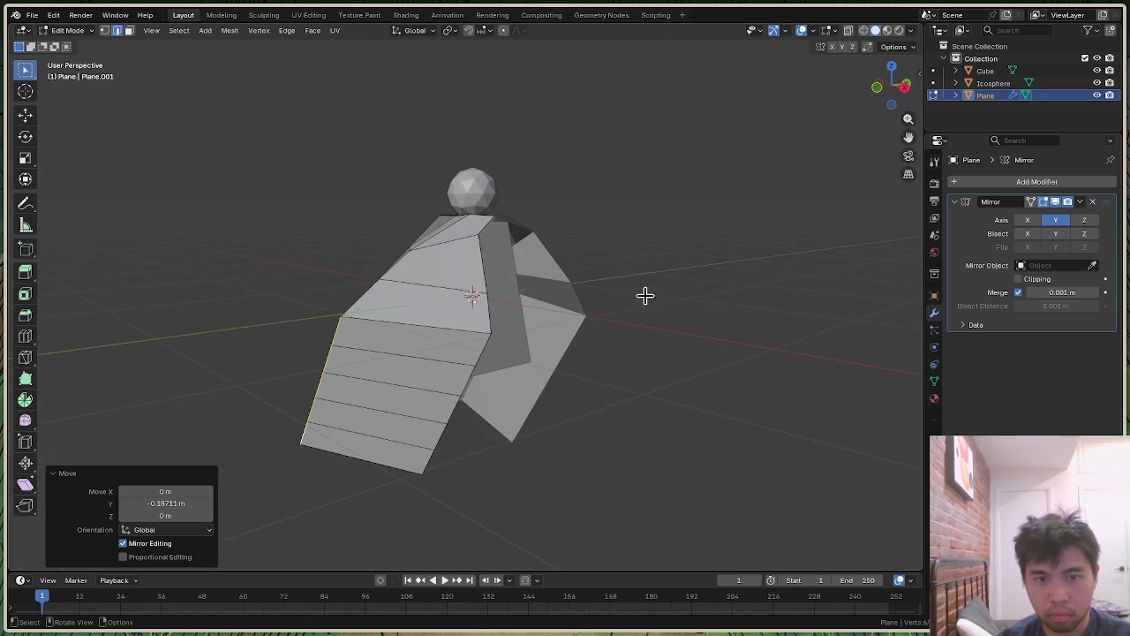
{"action": "left_click", "coordinate": [472, 380]}
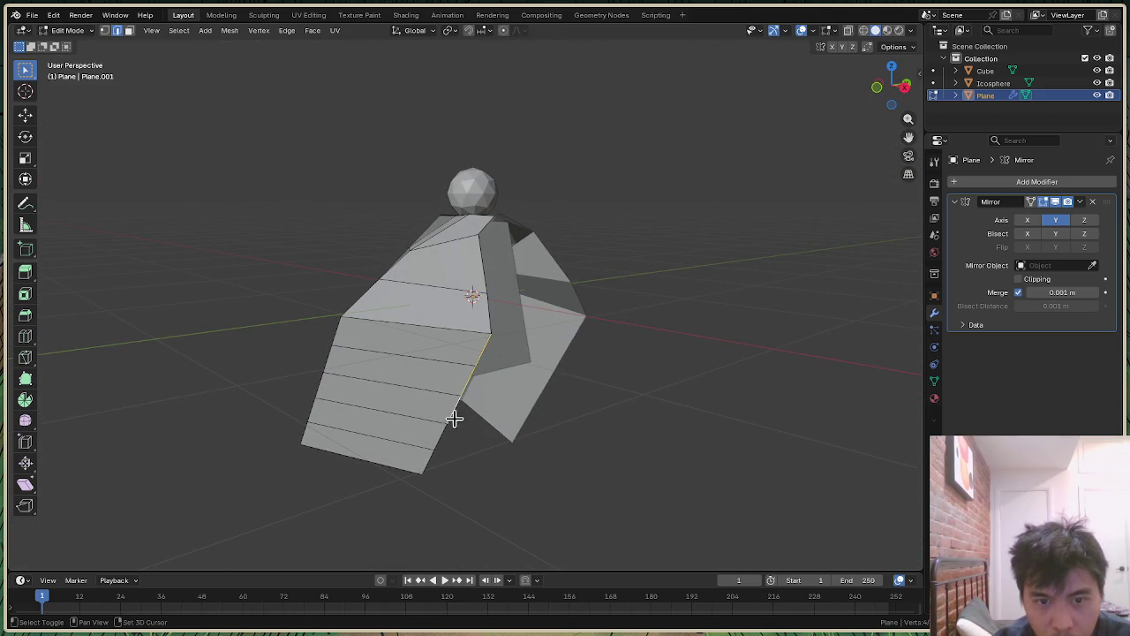
{"action": "key", "text": "g"}
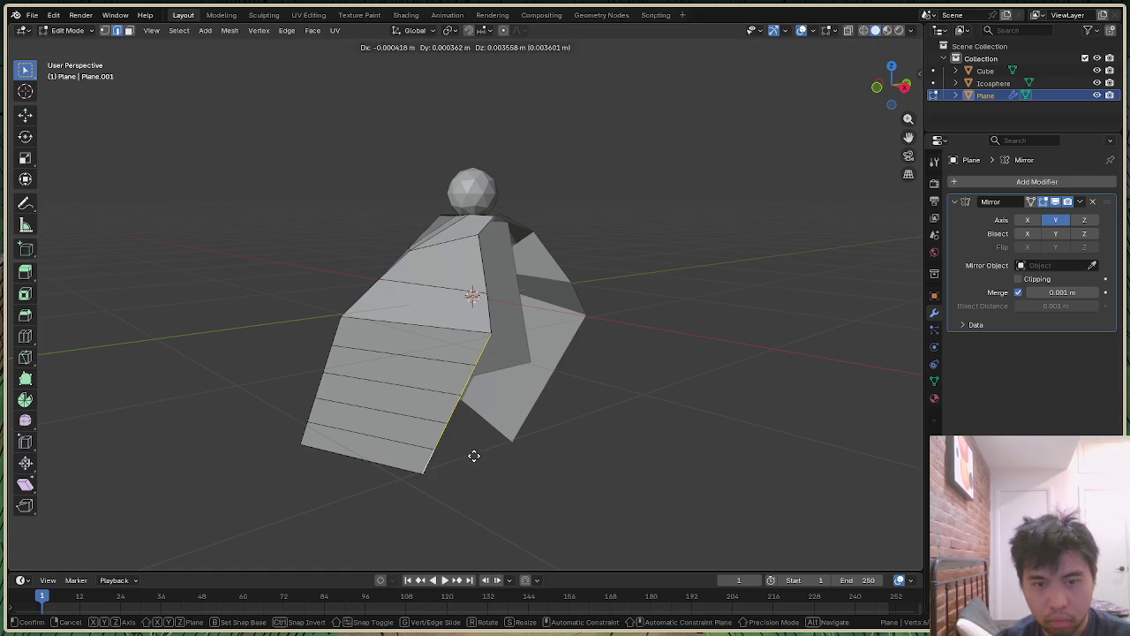
{"action": "key", "text": "x"}
{"action": "left_click", "coordinate": [524, 467]}
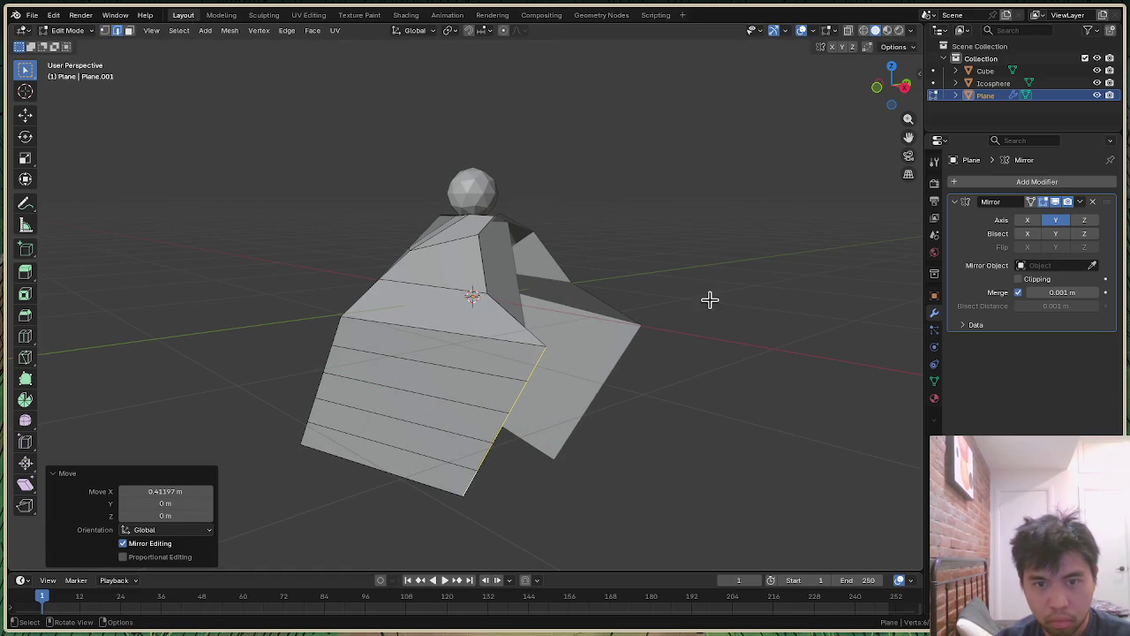
Step: Move that lower edge about 0.35 m along Y, then readjust its Y position
{"action": "left_click_drag", "start_coordinate": [902, 108], "coordinate": [896, 88]}
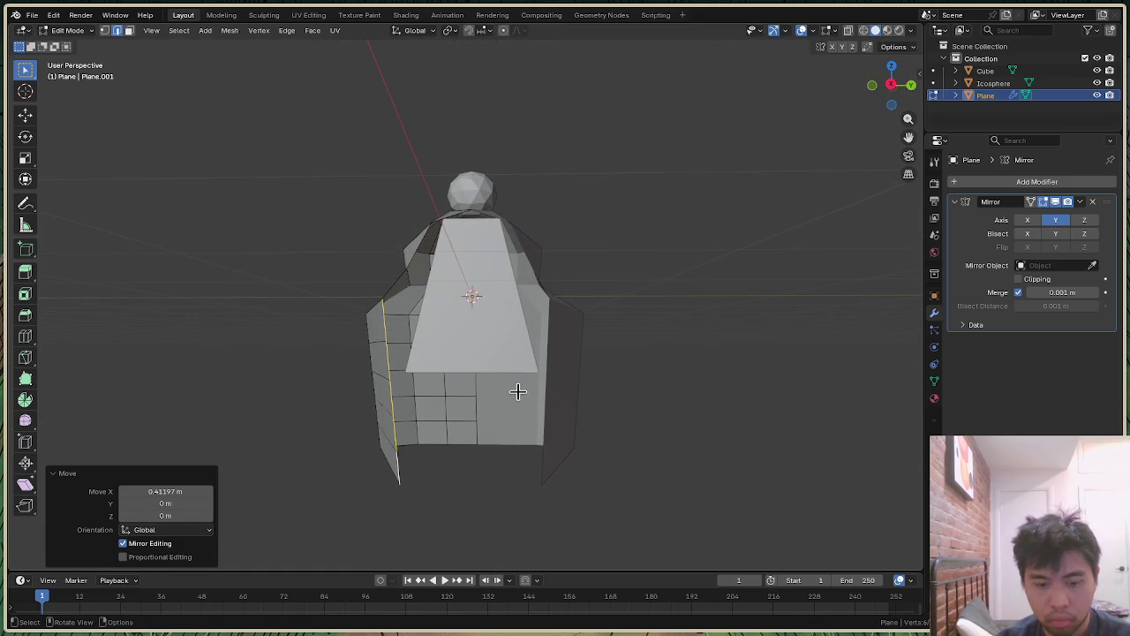
{"action": "key", "text": "g"}
{"action": "key", "text": "y"}
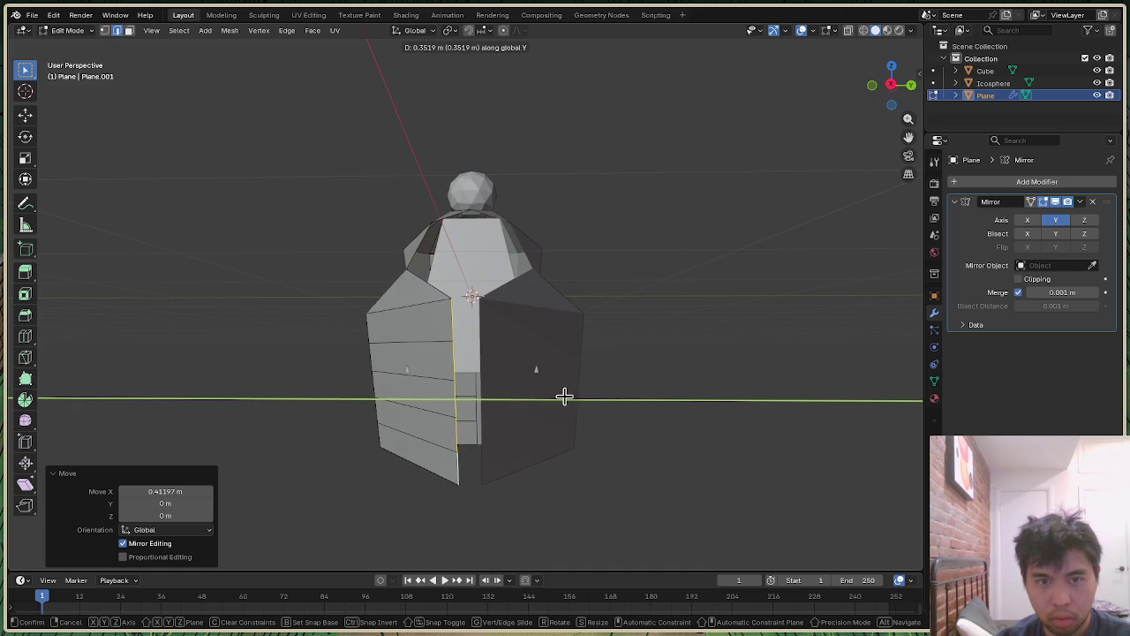
{"action": "left_click", "coordinate": [567, 397]}
{"action": "left_click_drag", "start_coordinate": [903, 110], "coordinate": [888, 104]}
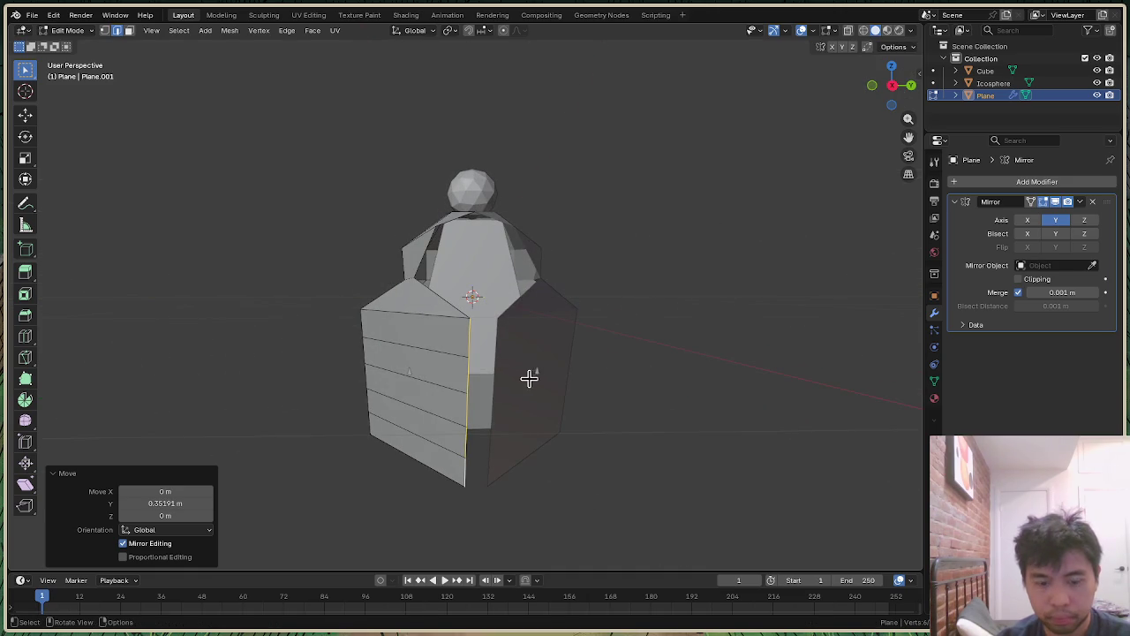
{"action": "key", "text": "g"}
{"action": "key", "text": "y"}
{"action": "left_click", "coordinate": [469, 314]}
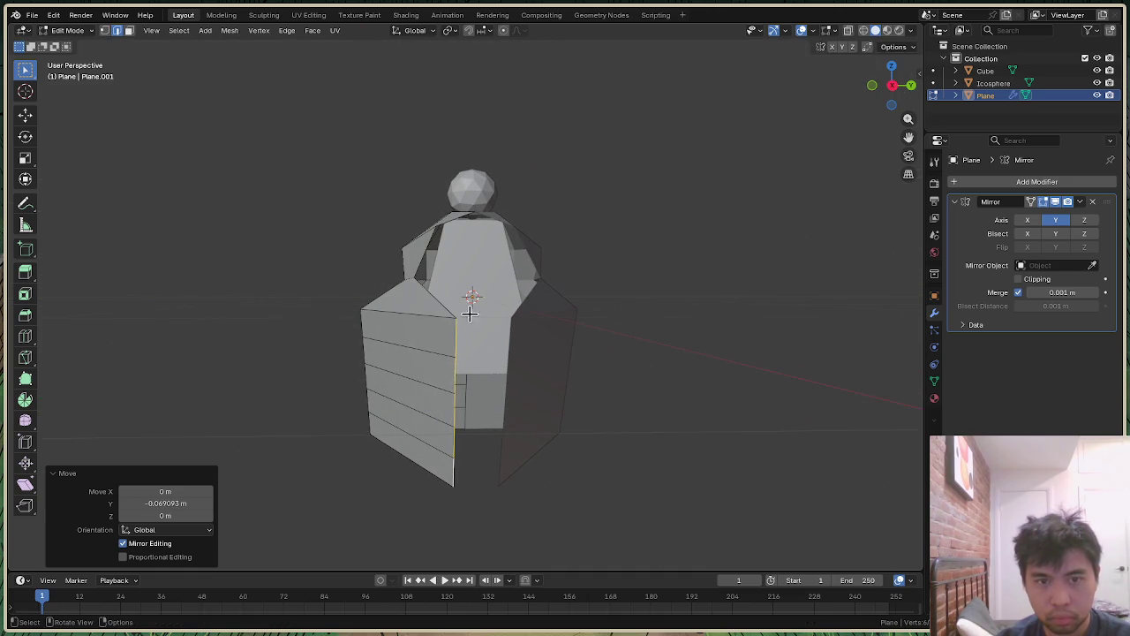
Step: Move the slanted upper wing edge along Y
{"action": "left_click", "coordinate": [435, 270]}
{"action": "key", "text": "g"}
{"action": "key", "text": "y"}
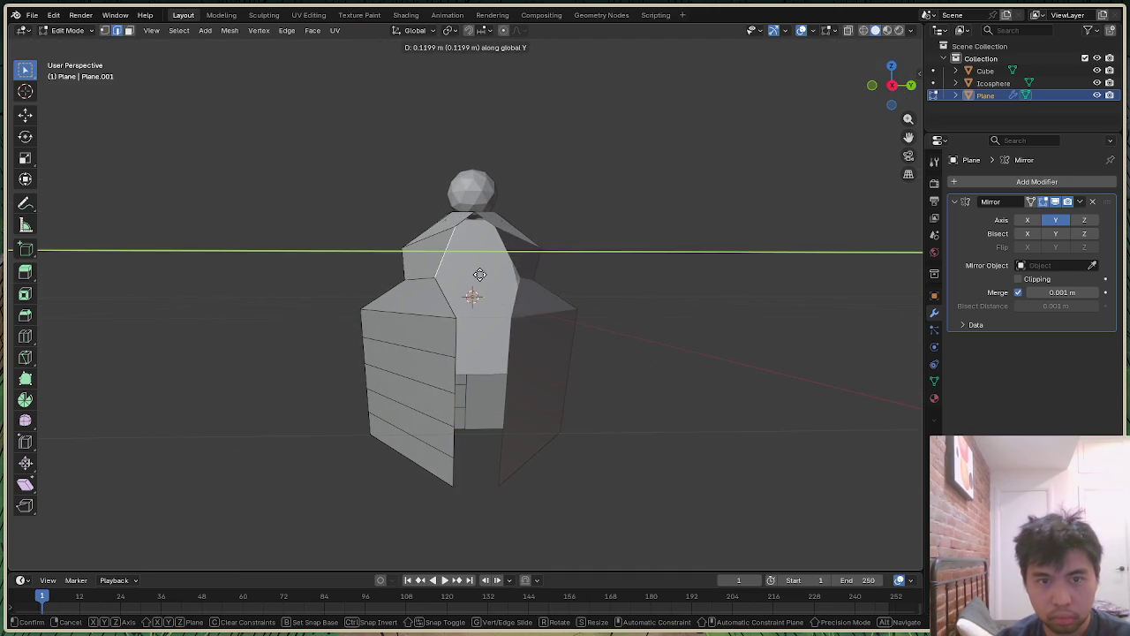
{"action": "left_click", "coordinate": [484, 275]}
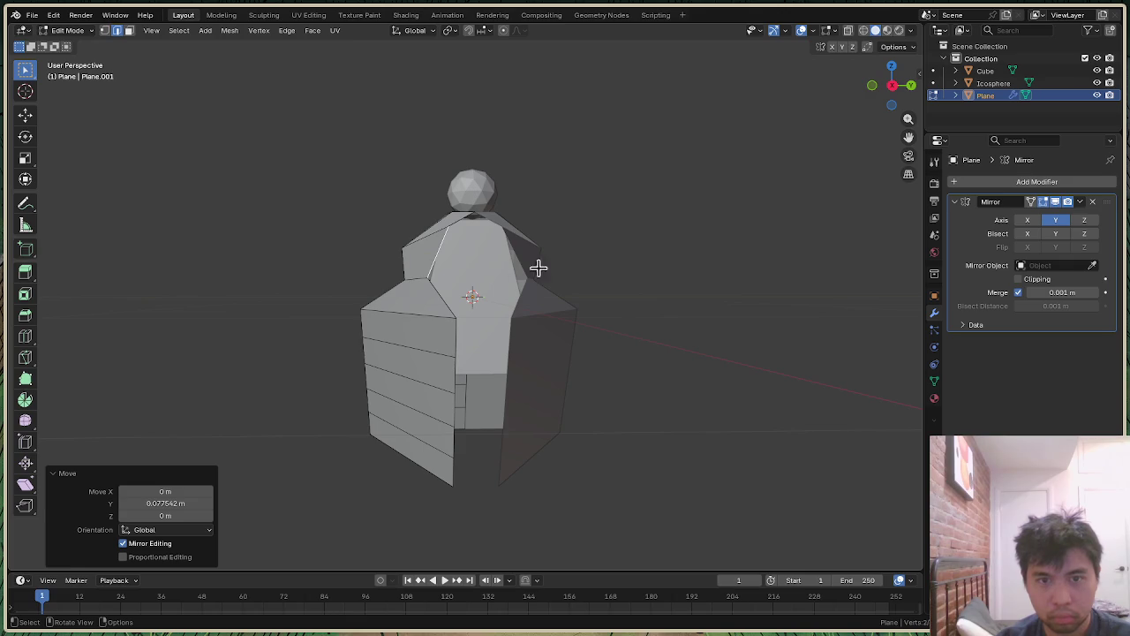
{"action": "mouse_move", "coordinate": [894, 112]}
{"action": "left_mouse_down"}
{"action": "mouse_move", "coordinate": [874, 123]}
{"action": "mouse_move", "coordinate": [887, 106]}
{"action": "left_mouse_up"}
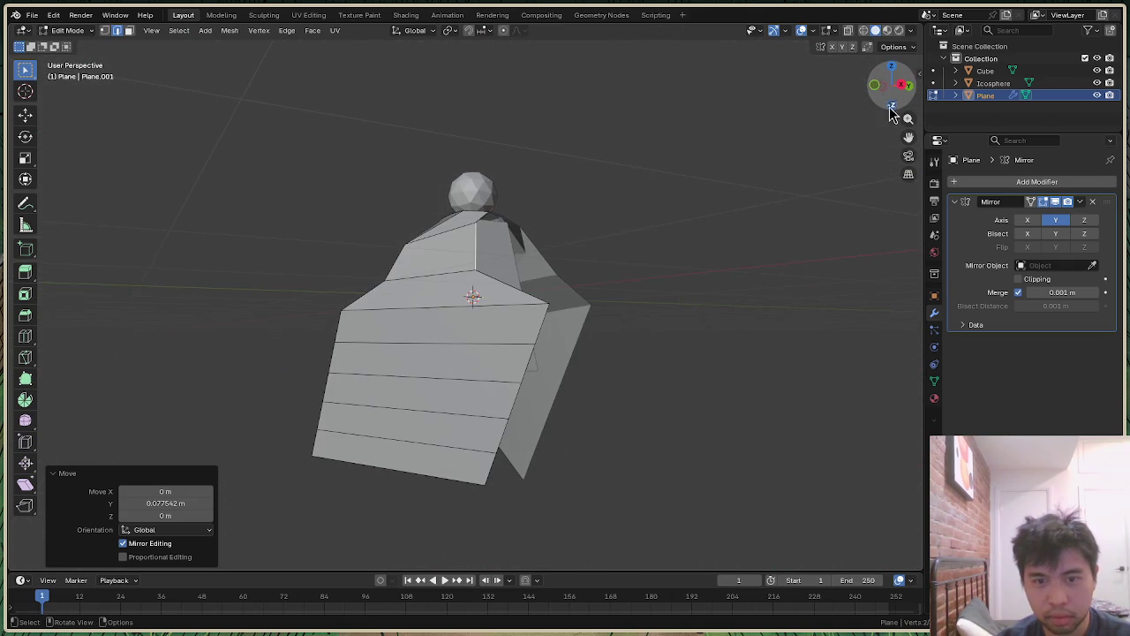
Step: Fold the wing's right edge and the segment below it along X, then shift them along Y
{"action": "left_click", "coordinate": [539, 331]}
{"action": "left_click", "coordinate": [534, 360]}
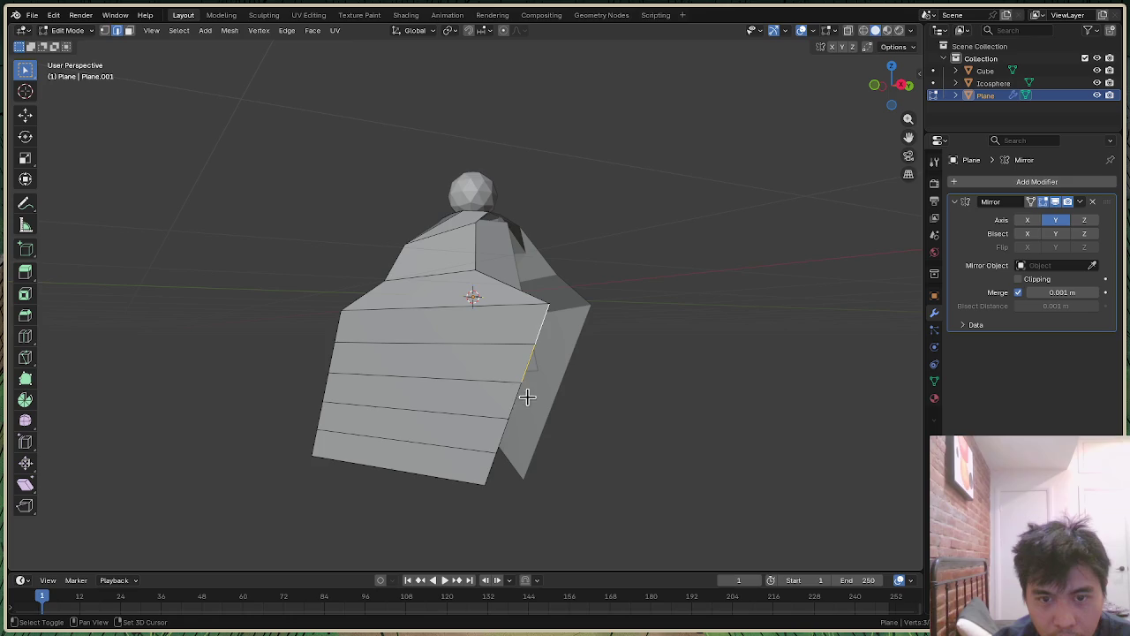
{"action": "key", "text": "g"}
{"action": "key", "text": "x"}
{"action": "left_click", "coordinate": [662, 377]}
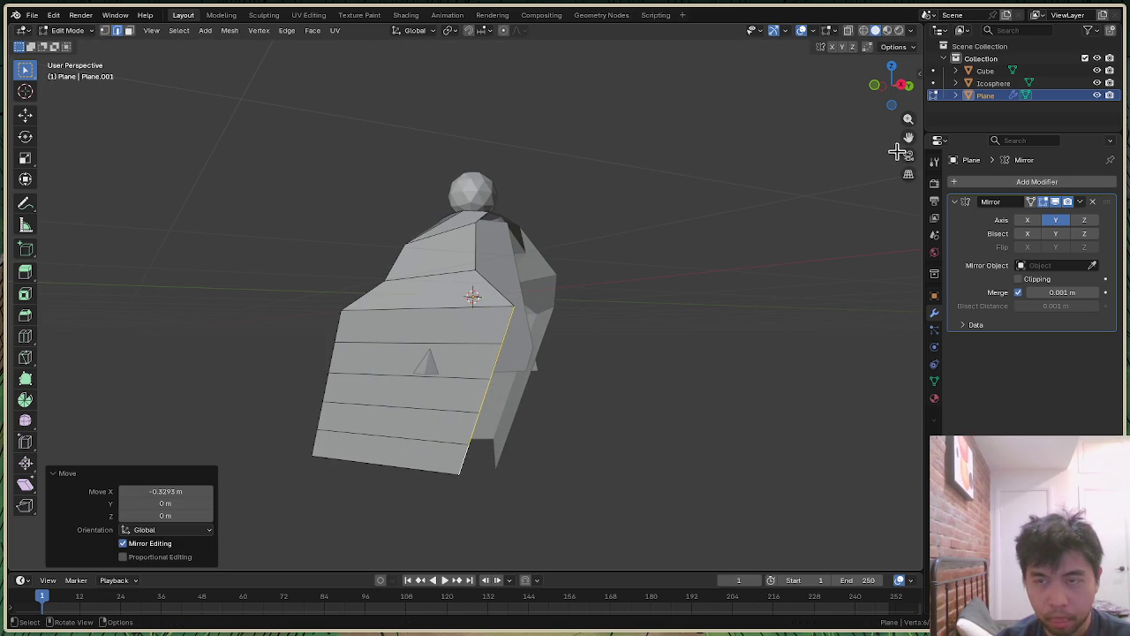
{"action": "left_click_drag", "start_coordinate": [904, 106], "coordinate": [901, 108]}
{"action": "key", "text": "g"}
{"action": "key", "text": "y"}
{"action": "left_click", "coordinate": [750, 337]}
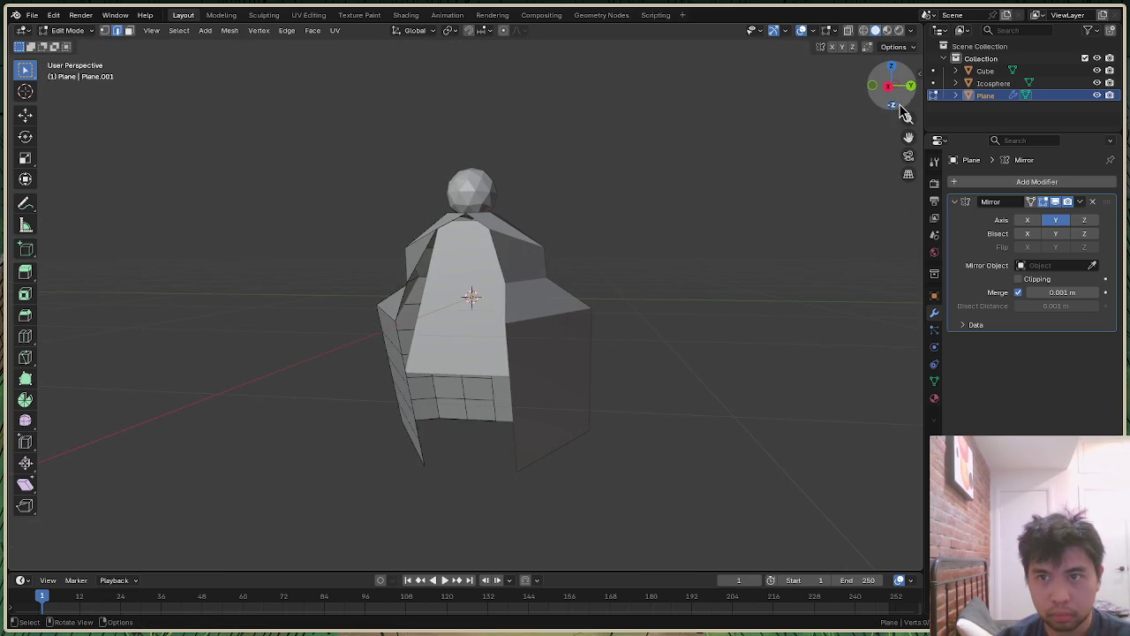
{"action": "left_click_drag", "start_coordinate": [896, 95], "coordinate": [888, 88]}
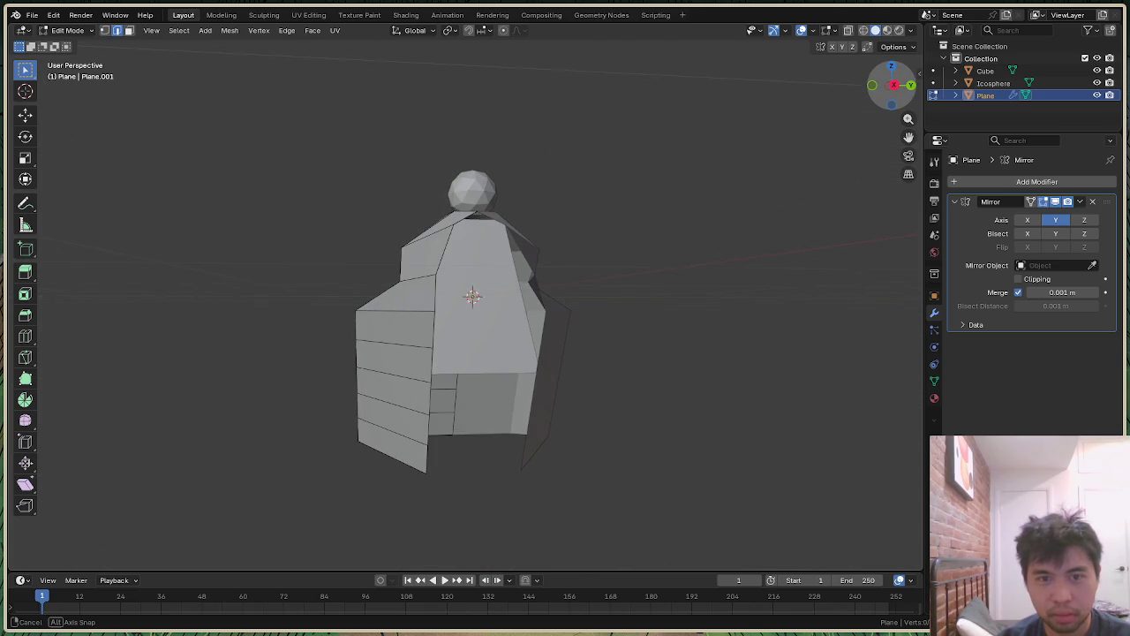
Step: Shift the wing's outer edge 0.084578 m along Y, bringing the side panel closer to the body
{"action": "left_click", "coordinate": [365, 310]}
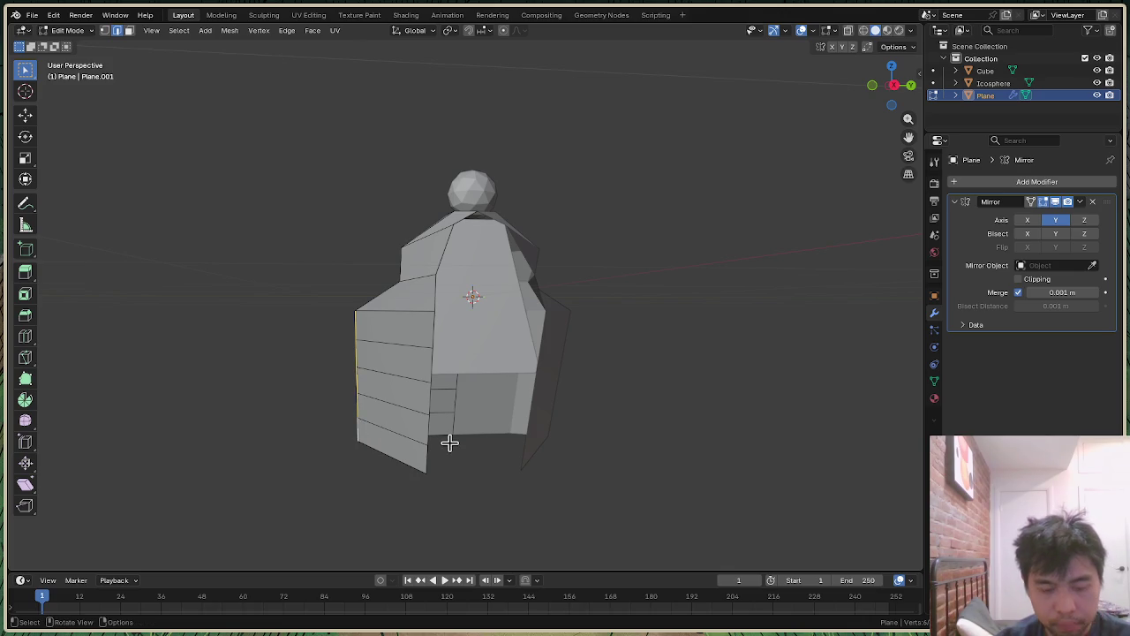
{"action": "key", "text": "g"}
{"action": "key", "text": "y"}
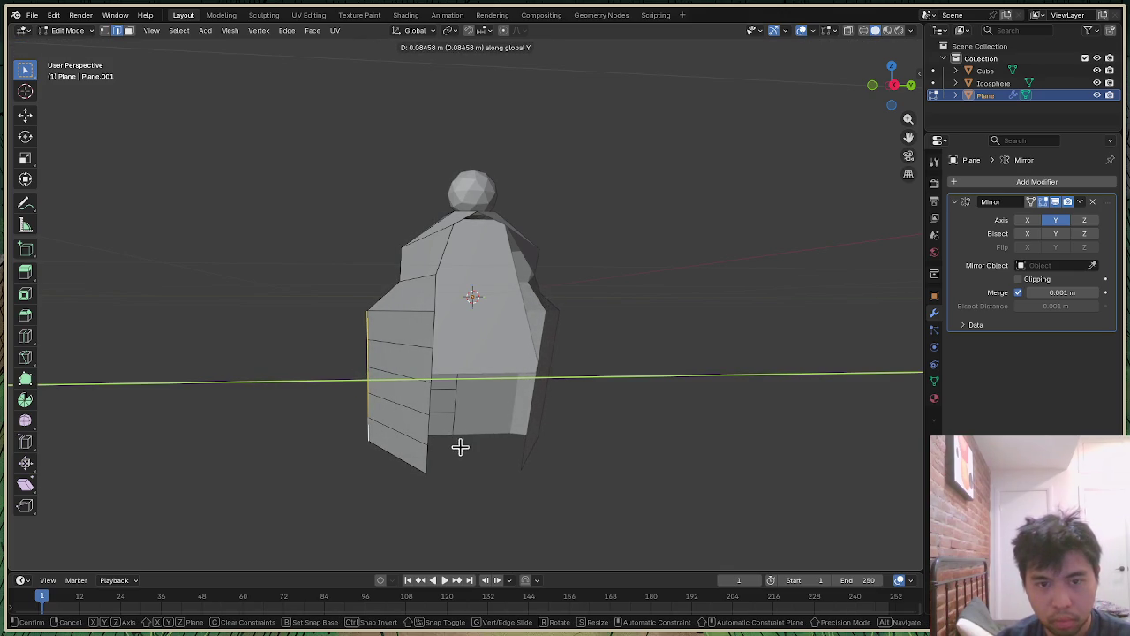
{"action": "left_click", "coordinate": [461, 447]}
{"action": "mouse_move", "coordinate": [887, 87]}
{"action": "left_mouse_down"}
{"action": "mouse_move", "coordinate": [905, 93]}
{"action": "mouse_move", "coordinate": [471, 297]}
{"action": "left_mouse_up"}
{"action": "left_click", "coordinate": [554, 323]}
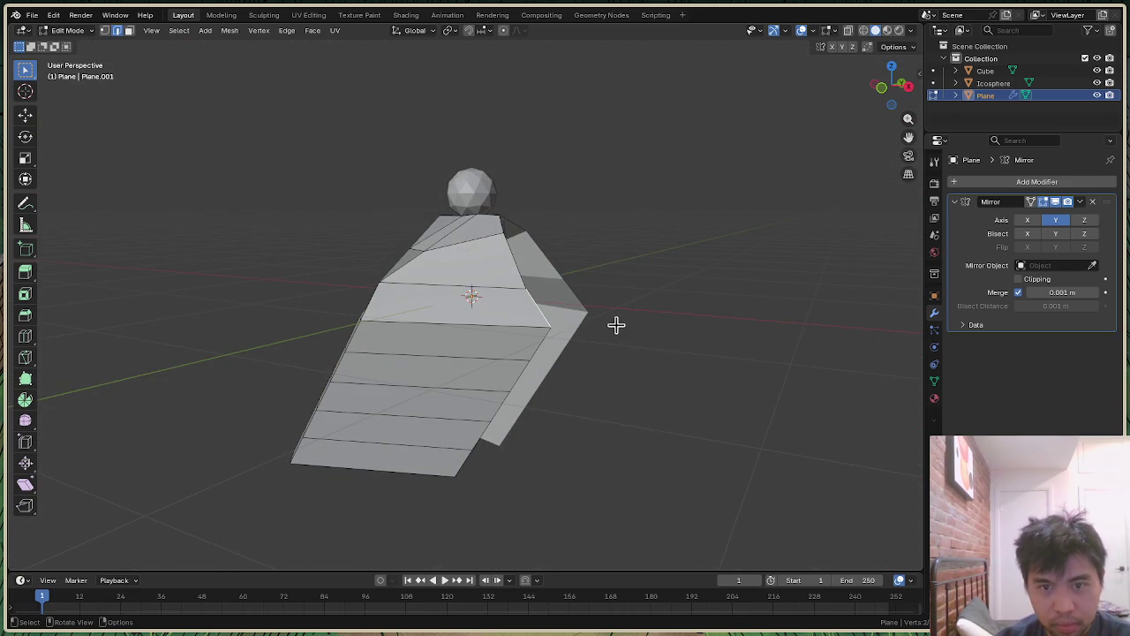
Step: Move the shoulder vertices along X instead of the whole edge, undoing the first edge move
{"action": "key", "text": "g"}
{"action": "key", "text": "x"}
{"action": "left_click", "coordinate": [597, 326]}
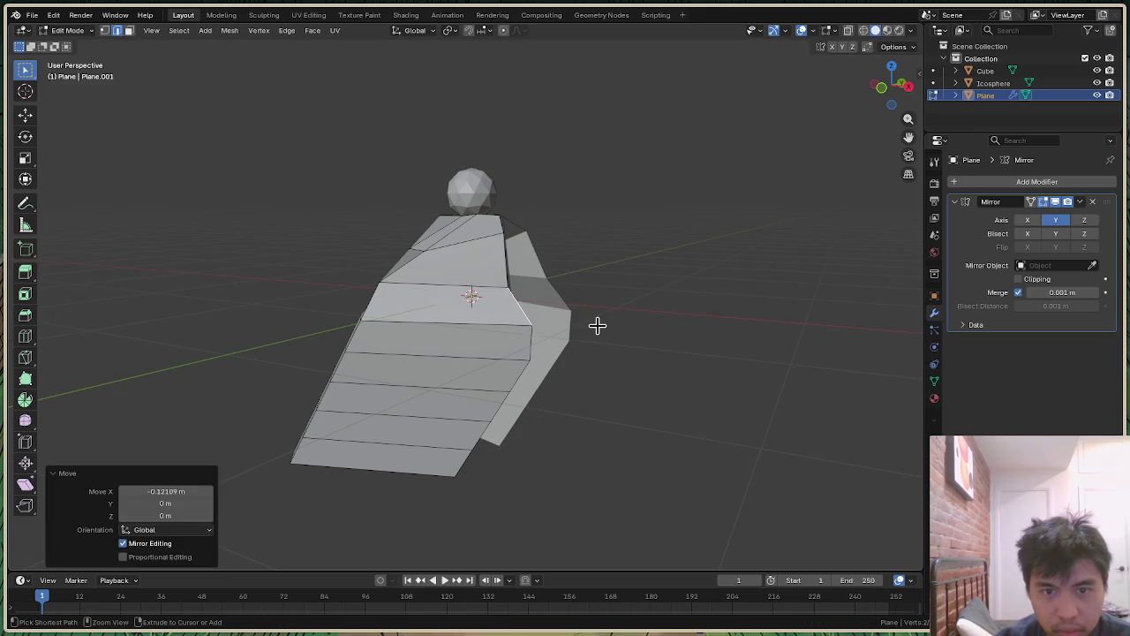
{"action": "key", "text": "ctrl+z"}
{"action": "key", "text": "1"}
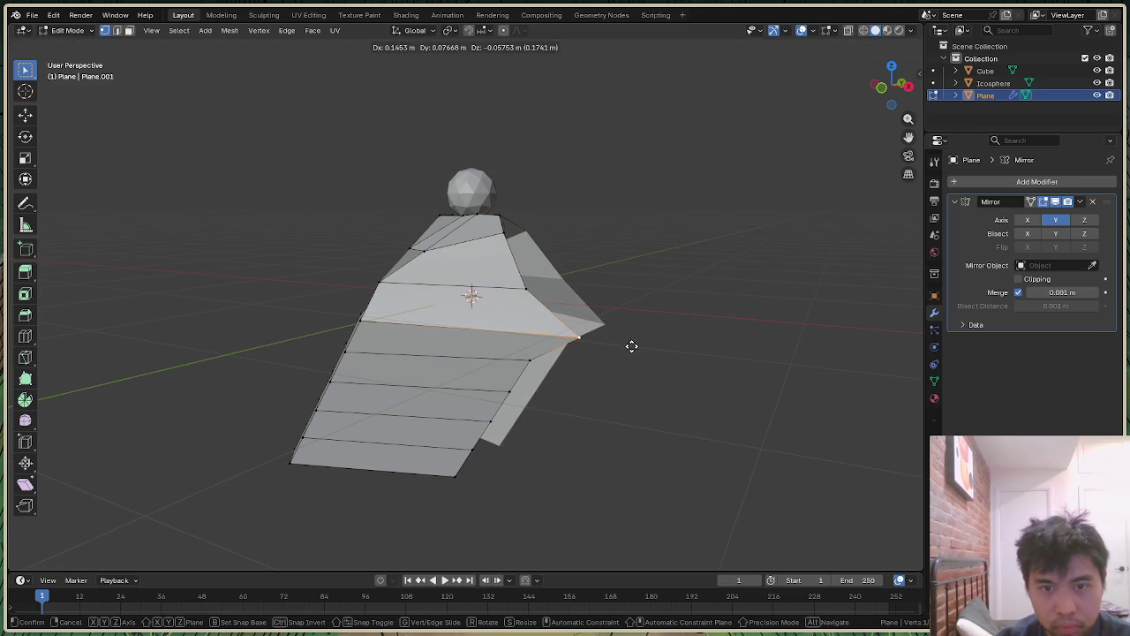
{"action": "key", "text": "g"}
{"action": "key", "text": "x"}
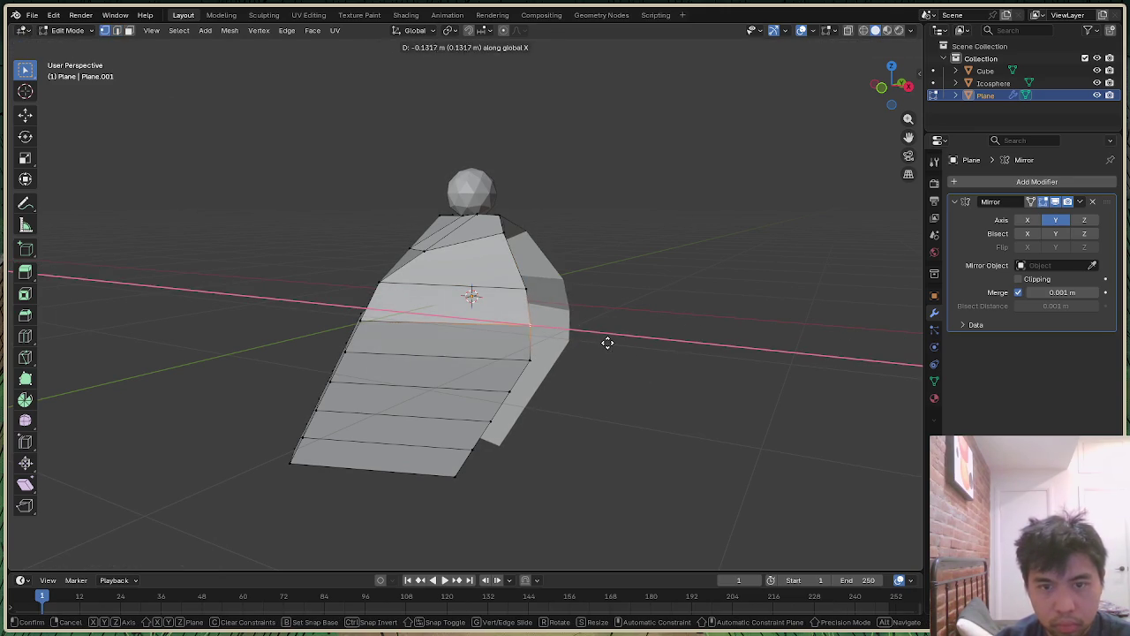
{"action": "left_click", "coordinate": [605, 342]}
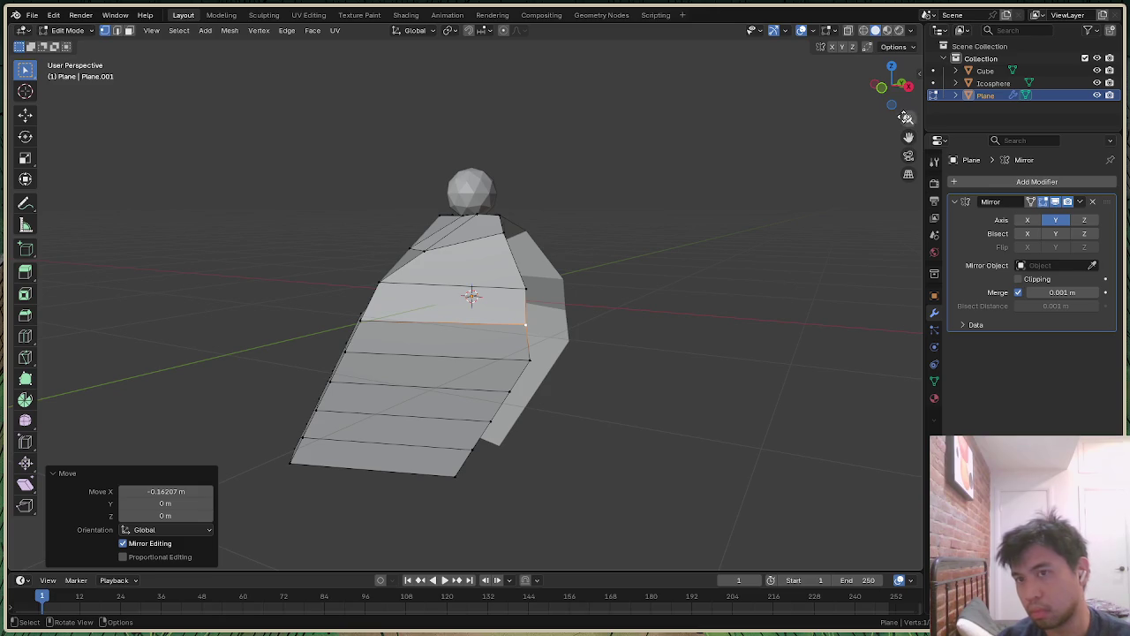
{"action": "left_click_drag", "start_coordinate": [893, 84], "coordinate": [889, 86]}
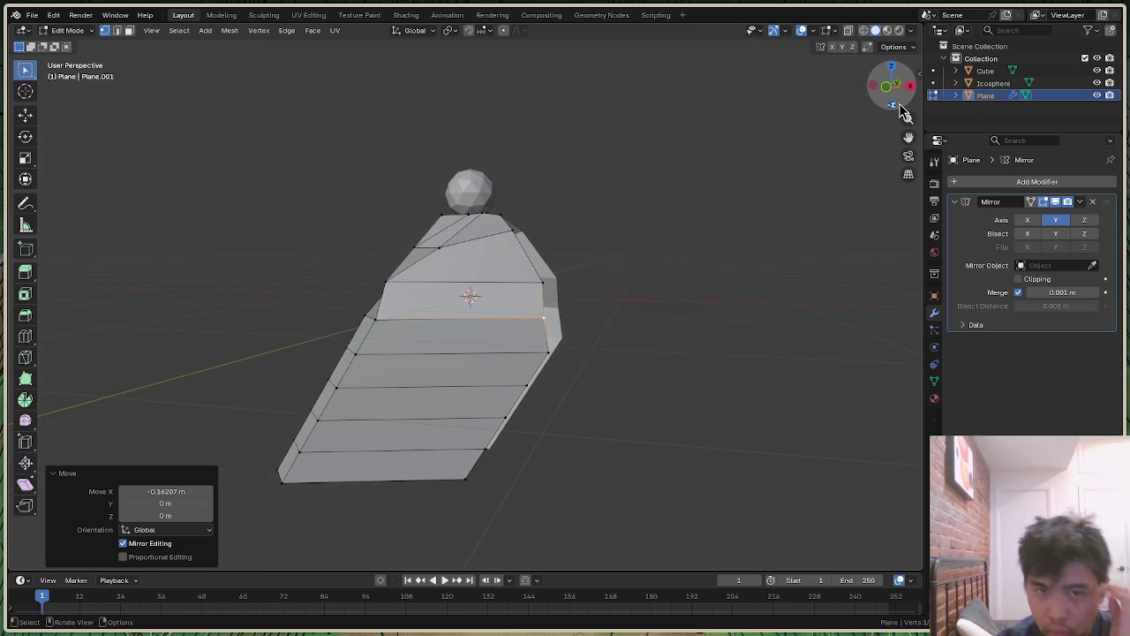
Step: Shift the wing's outer edge about -0.21 m along X and orbit to check the wings
{"action": "key", "text": "2"}
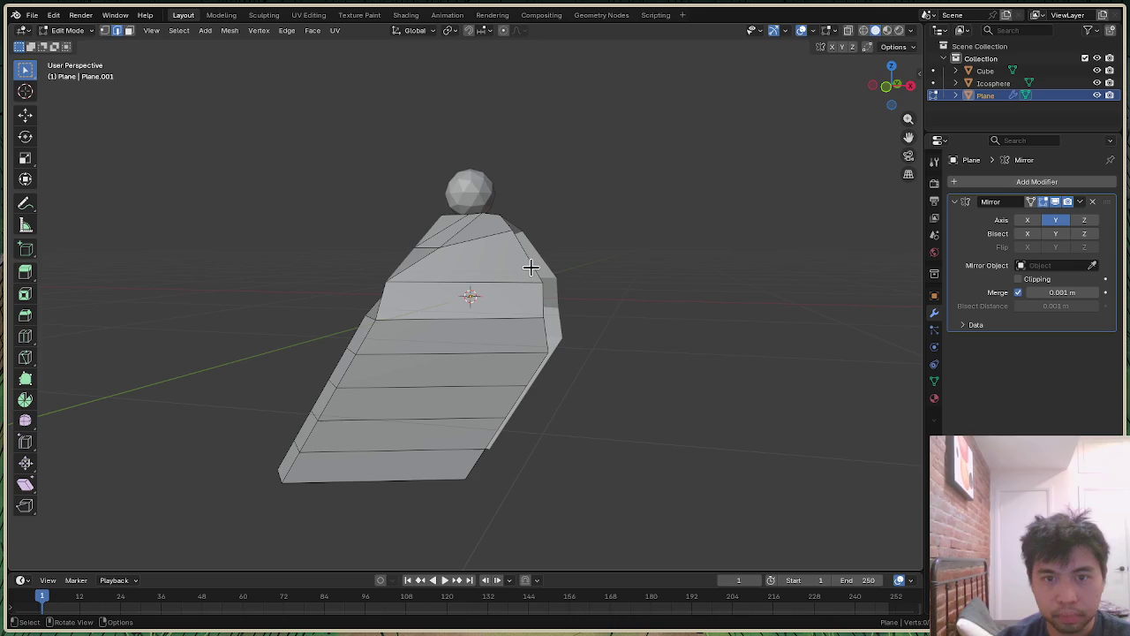
{"action": "left_click", "coordinate": [533, 263]}
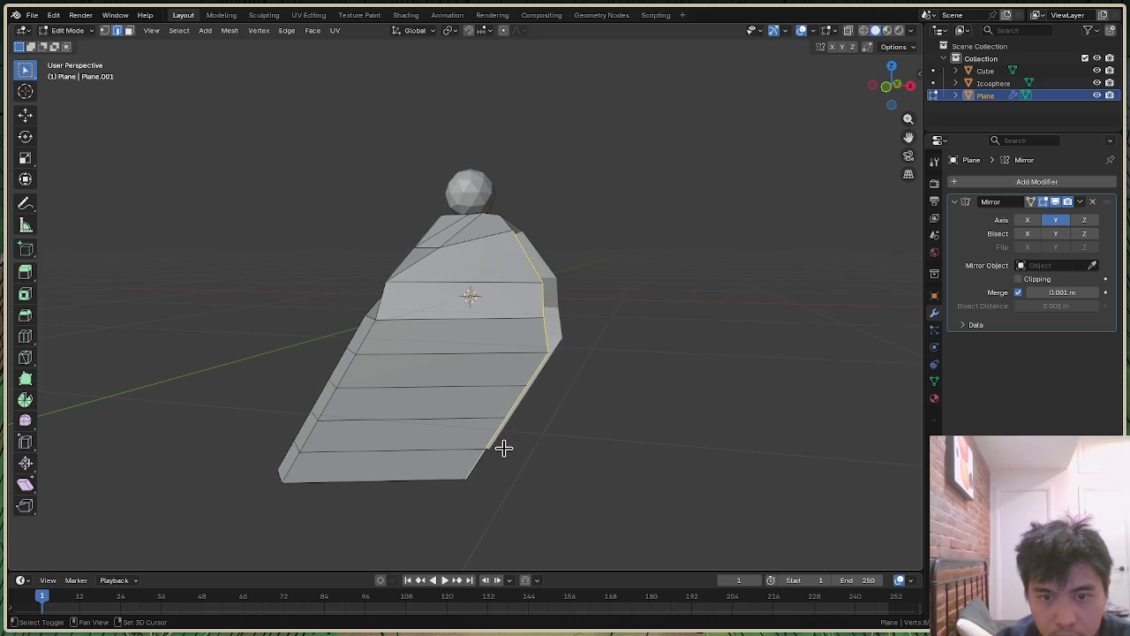
{"action": "key", "text": "g"}
{"action": "key", "text": "x"}
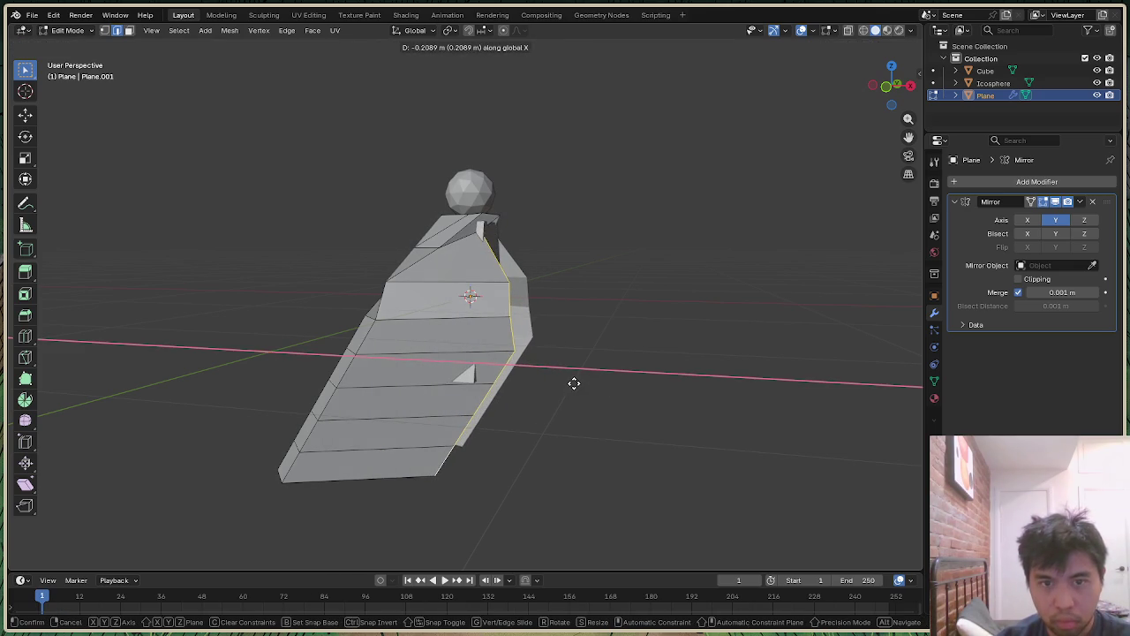
{"action": "left_click", "coordinate": [574, 382]}
{"action": "left_click", "coordinate": [696, 281]}
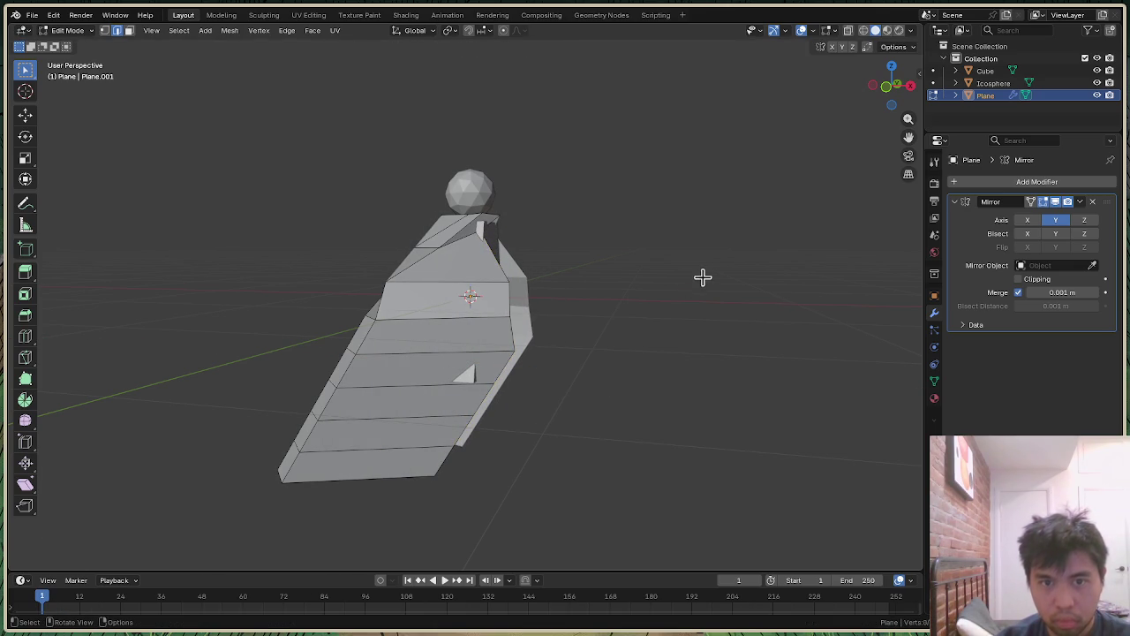
{"action": "mouse_move", "coordinate": [894, 117]}
{"action": "left_mouse_down"}
{"action": "mouse_move", "coordinate": [847, 119]}
{"action": "mouse_move", "coordinate": [746, 228]}
{"action": "left_mouse_up"}
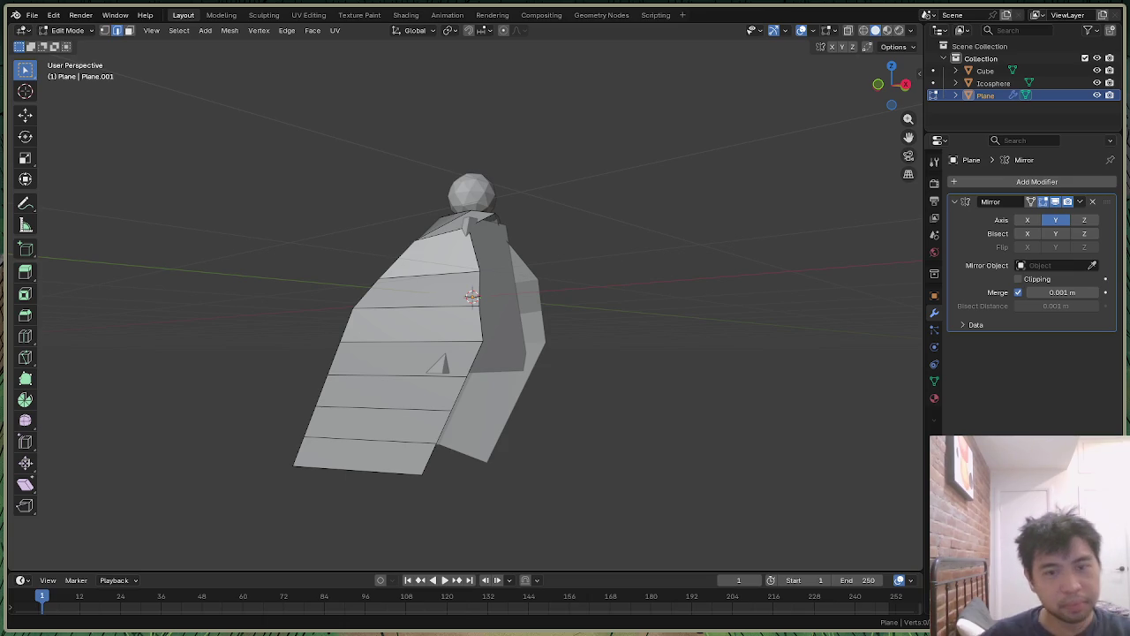
{"action": "mouse_move", "coordinate": [893, 84]}
{"action": "left_mouse_down"}
{"action": "mouse_move", "coordinate": [870, 85]}
{"action": "mouse_move", "coordinate": [893, 85]}
{"action": "left_mouse_up"}
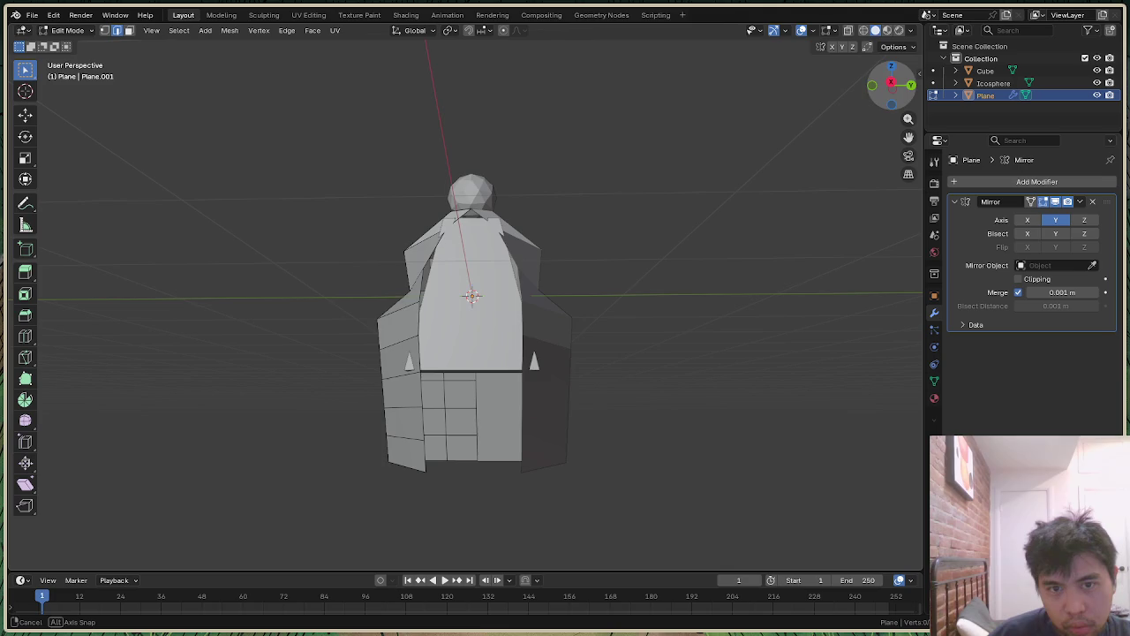
Step: Scale the cube body's mesh to 0.6323 along Y so the torso sits inside the wings
{"action": "scroll", "coordinate": [585, 257], "scroll_direction": "up", "scroll_amount": 2}
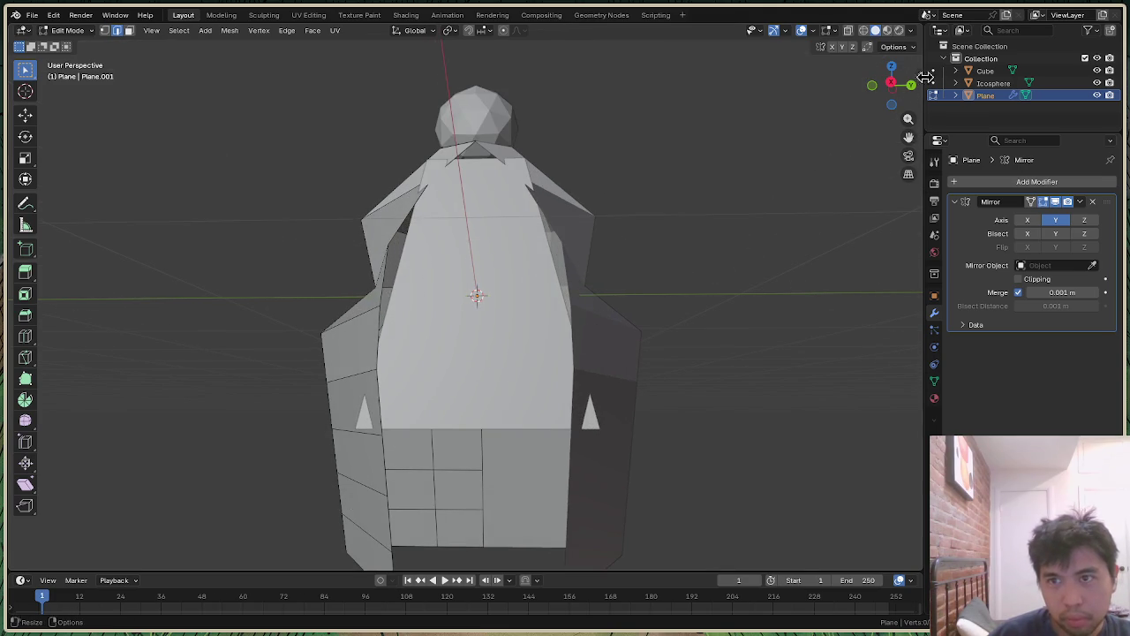
{"action": "left_click_drag", "start_coordinate": [909, 85], "coordinate": [762, 237]}
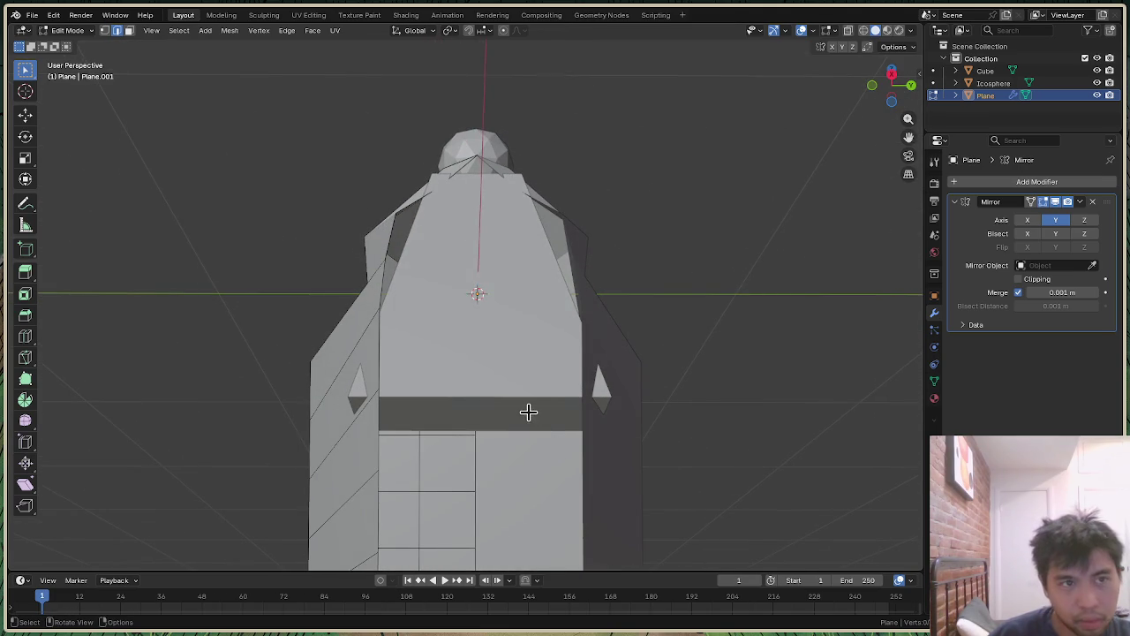
{"action": "key", "text": "Tab"}
{"action": "left_click", "coordinate": [515, 374]}
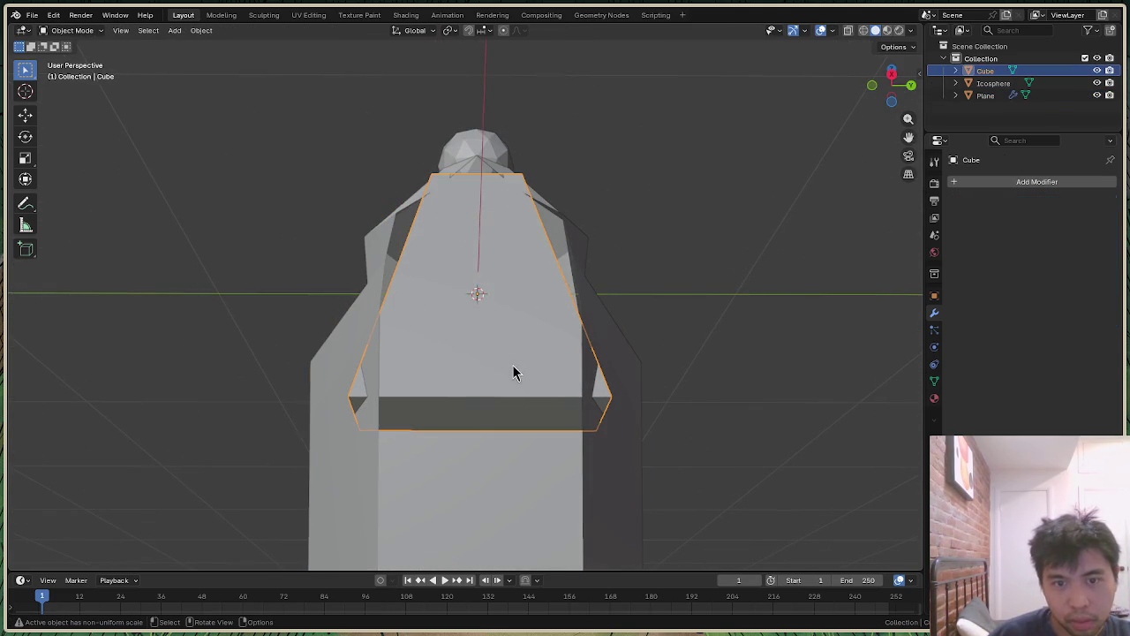
{"action": "key", "text": "Tab"}
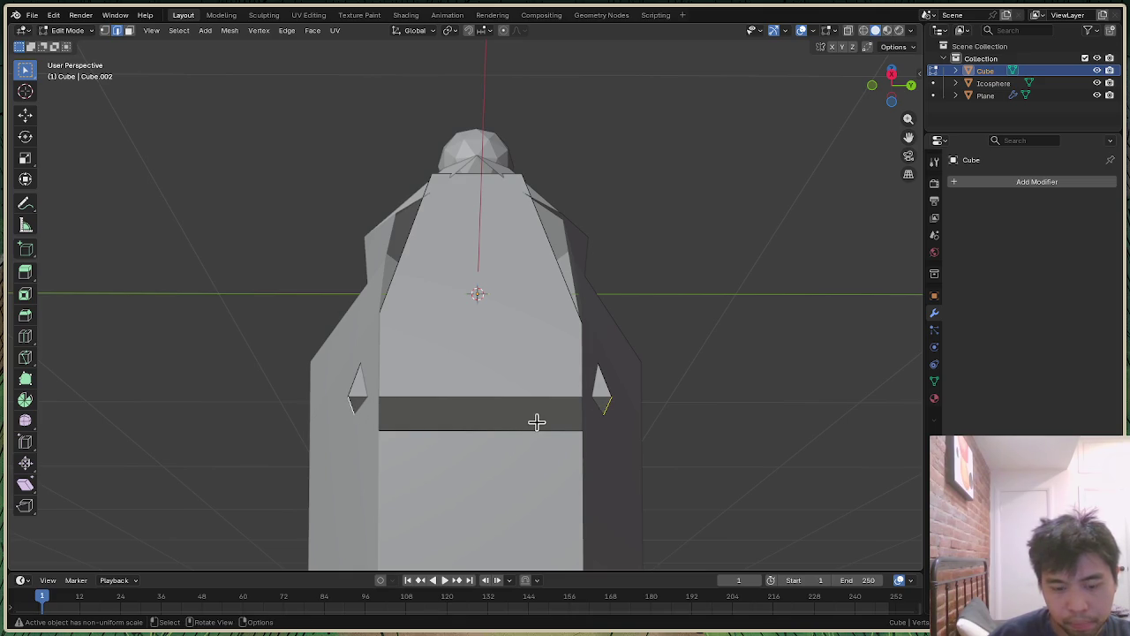
{"action": "key", "text": "s"}
{"action": "key", "text": "y"}
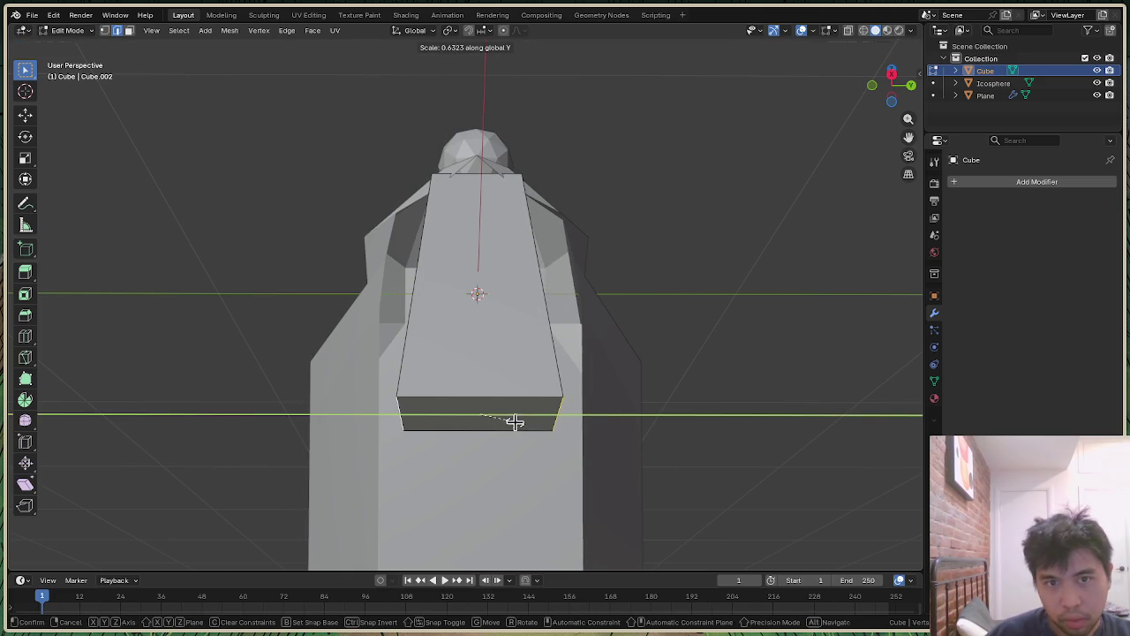
{"action": "left_click", "coordinate": [515, 422]}
{"action": "left_click_drag", "start_coordinate": [895, 83], "coordinate": [886, 94]}
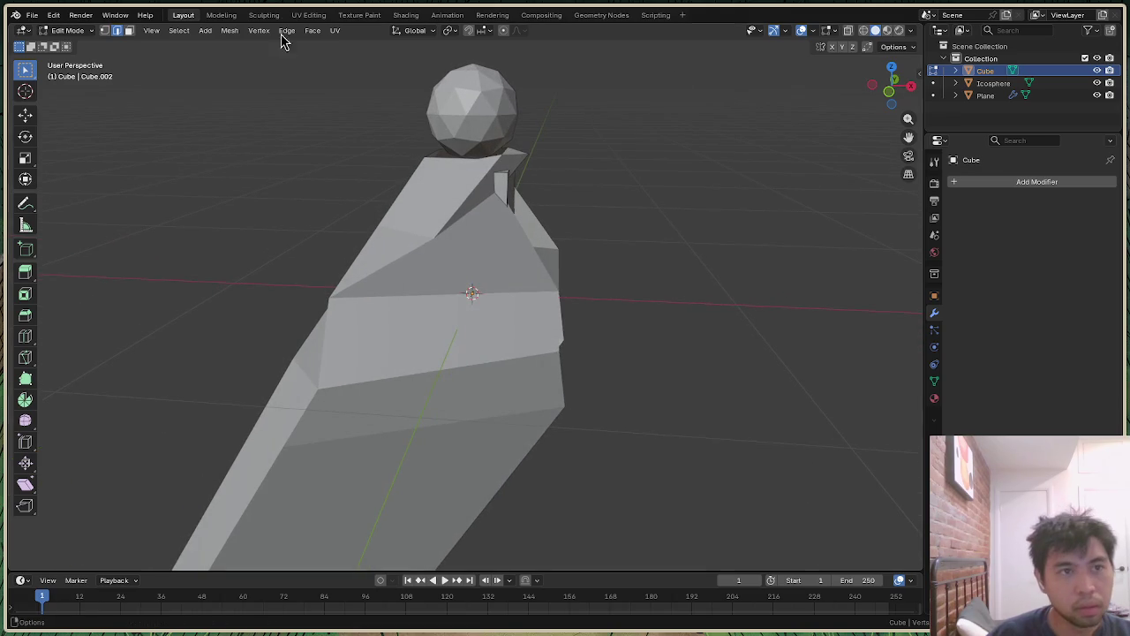
{"action": "key", "text": "Tab"}
Step: Isolate the wing in vertex edit mode and nudge one edge along Y
{"action": "left_click", "coordinate": [344, 454]}
{"action": "key", "text": "Tab"}
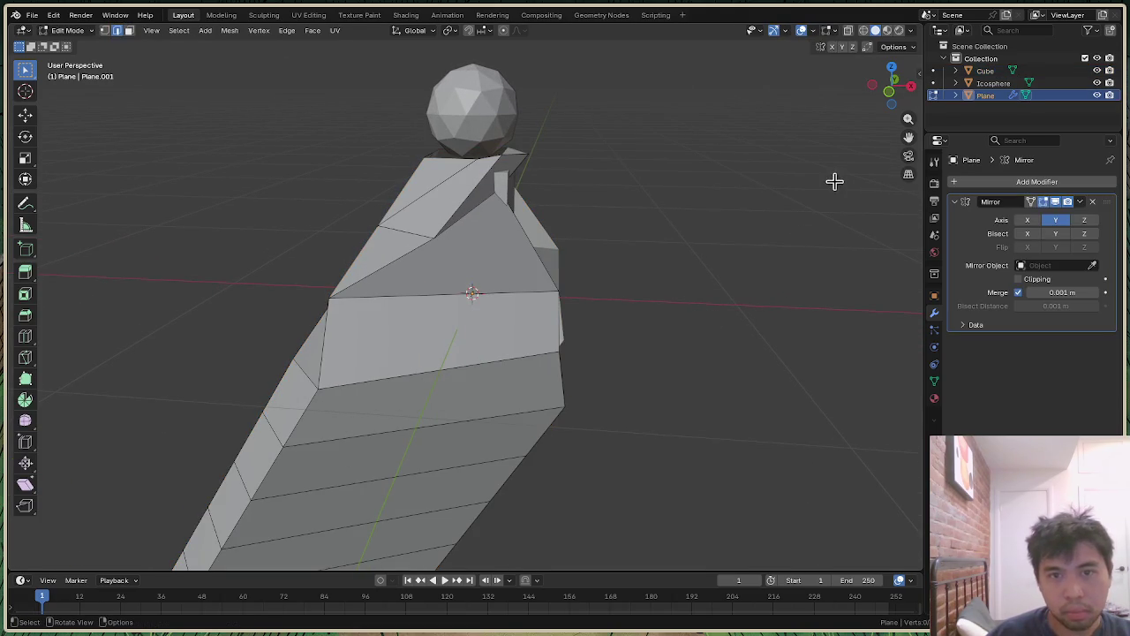
{"action": "left_click_drag", "start_coordinate": [893, 83], "coordinate": [520, 168]}
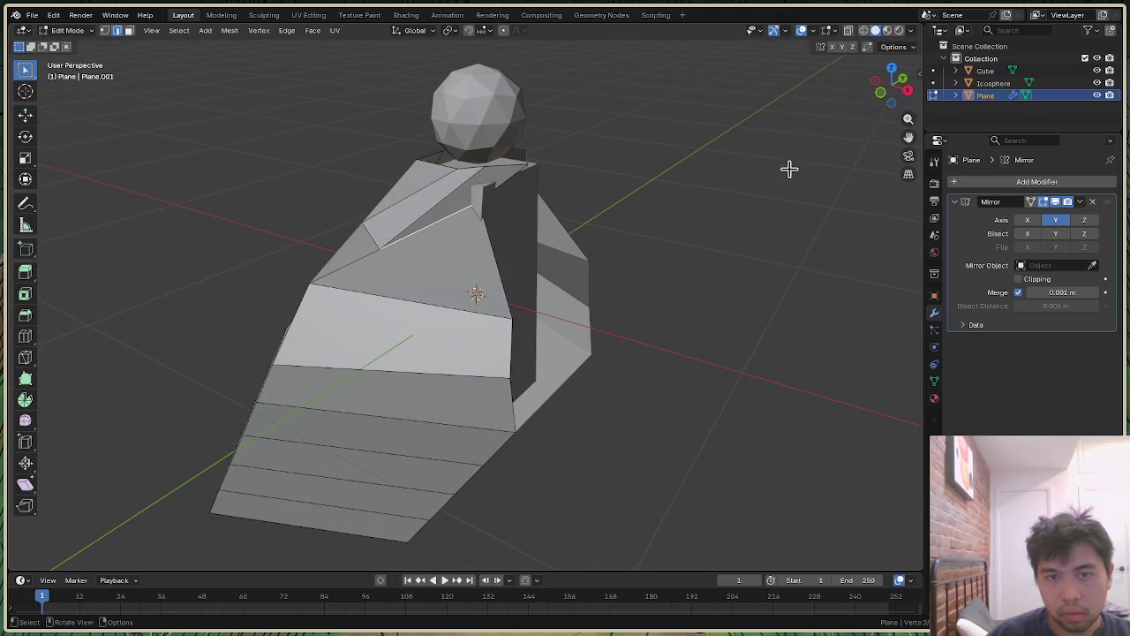
{"action": "key", "text": "1"}
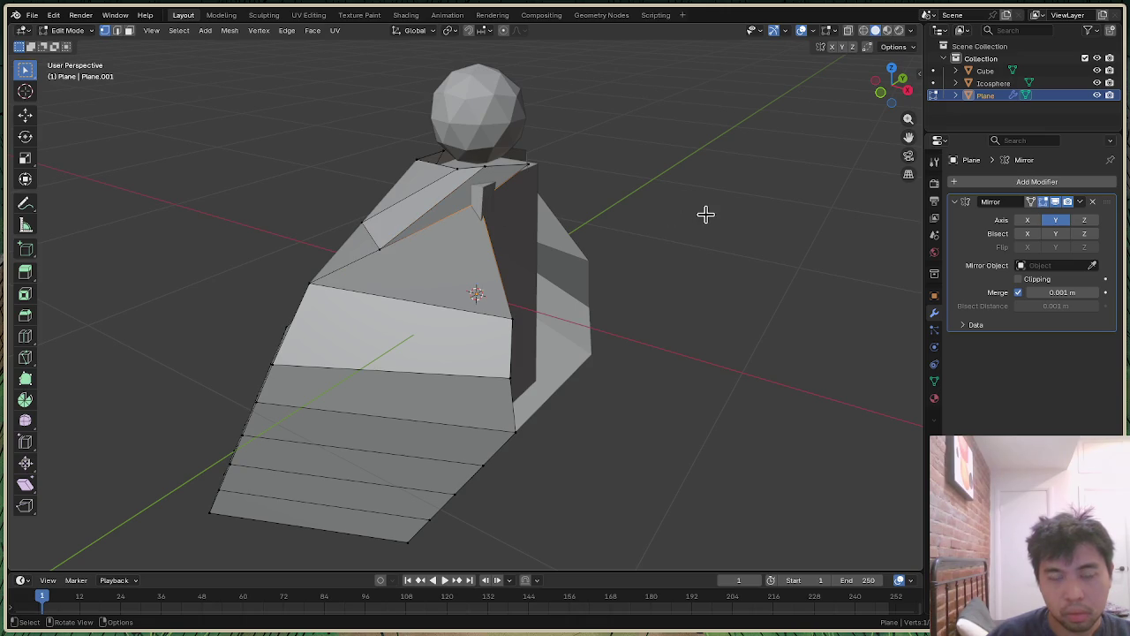
{"action": "key", "text": "KP_Divide"}
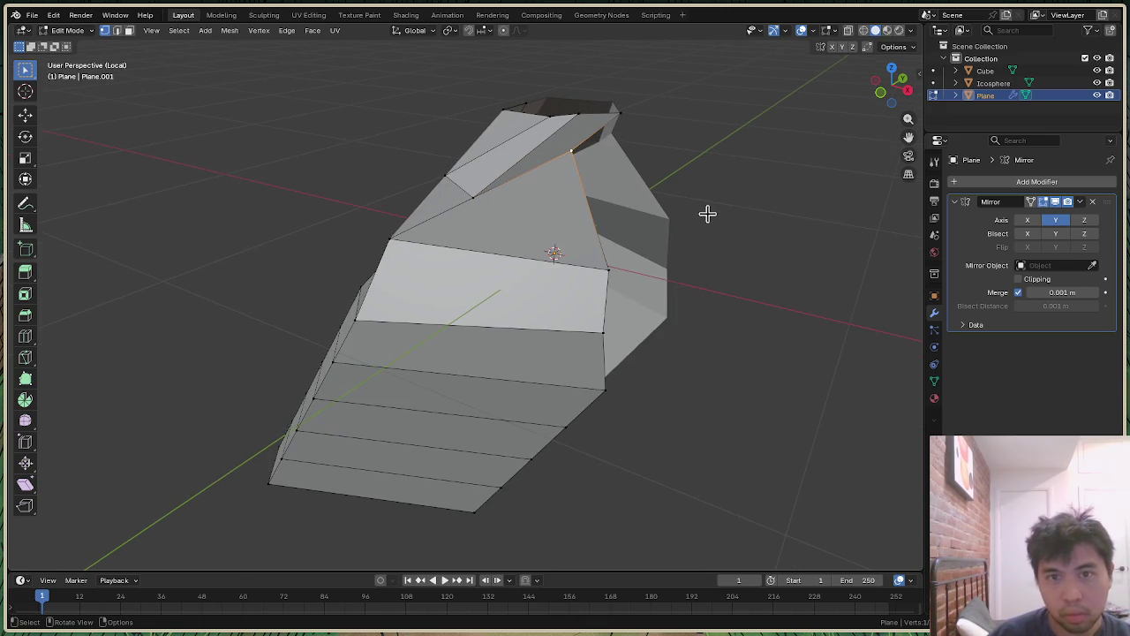
{"action": "left_click_drag", "start_coordinate": [894, 82], "coordinate": [886, 88]}
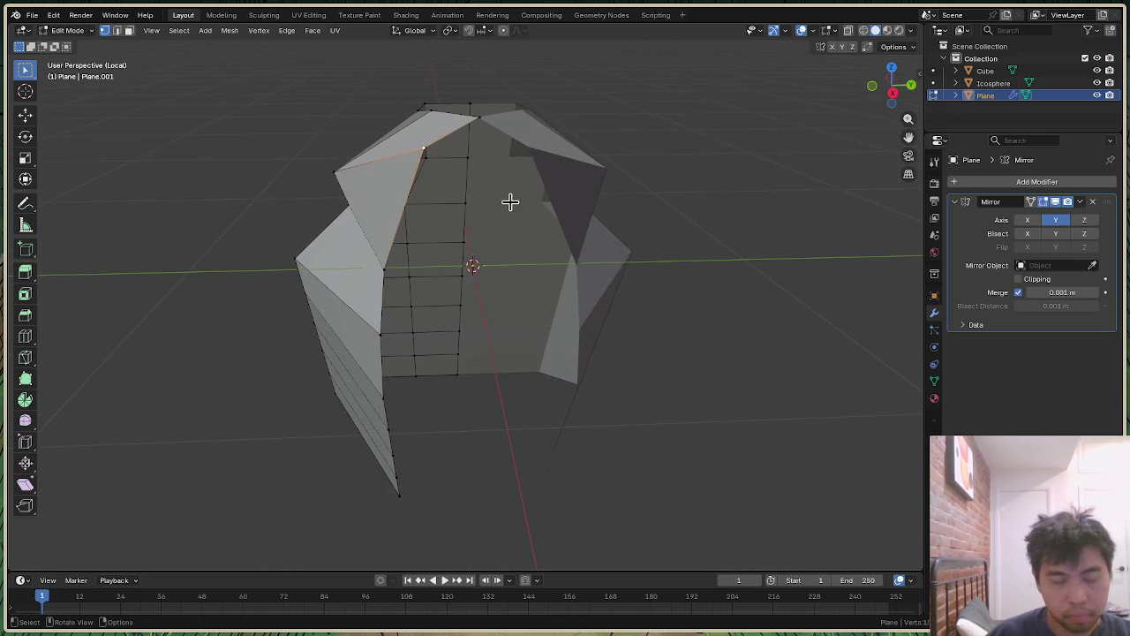
{"action": "key", "text": "g"}
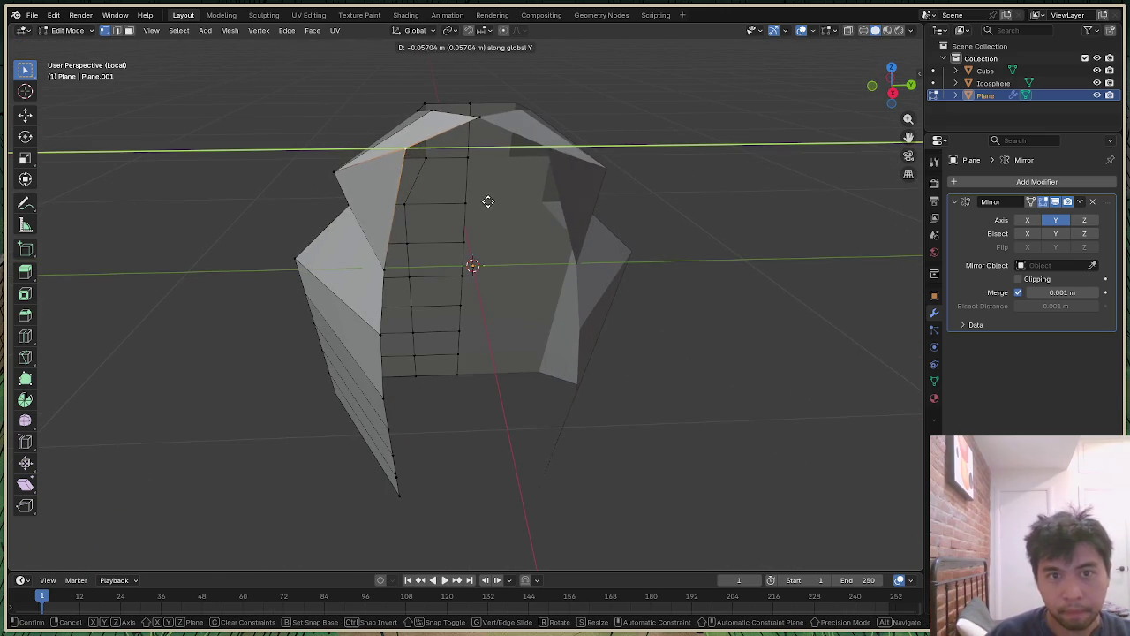
{"action": "left_click", "coordinate": [486, 201]}
{"action": "key", "text": "KP_Divide"}
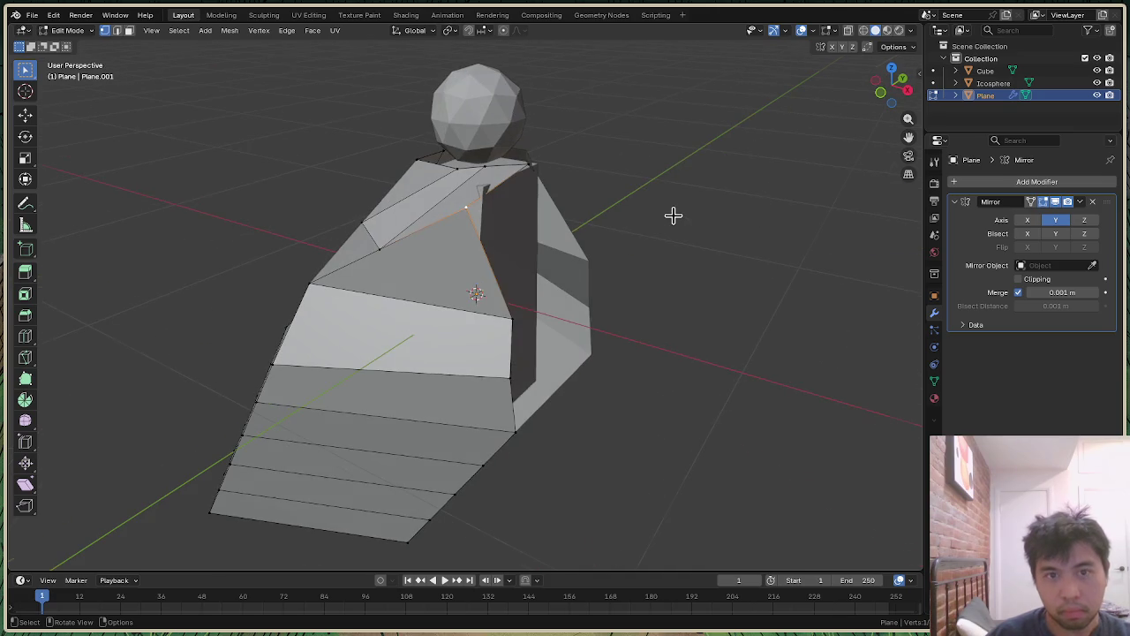
{"action": "left_click_drag", "start_coordinate": [891, 87], "coordinate": [905, 85]}
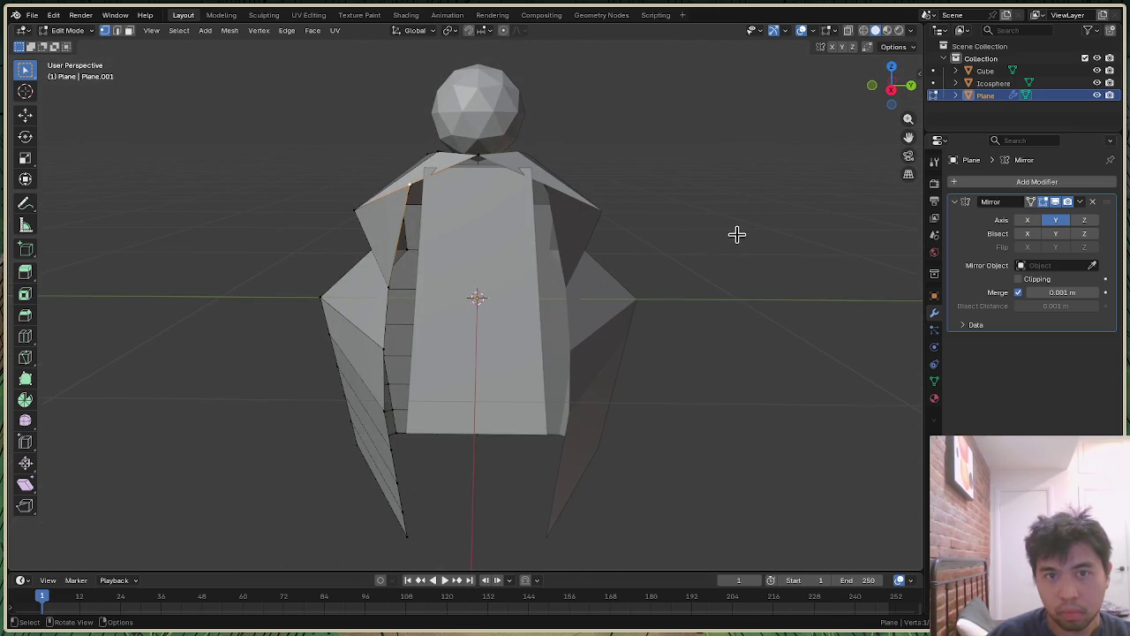
{"action": "key", "text": "Tab"}
Step: Lower the cube body slightly along Z in two small moves, then deselect it
{"action": "left_click", "coordinate": [515, 353]}
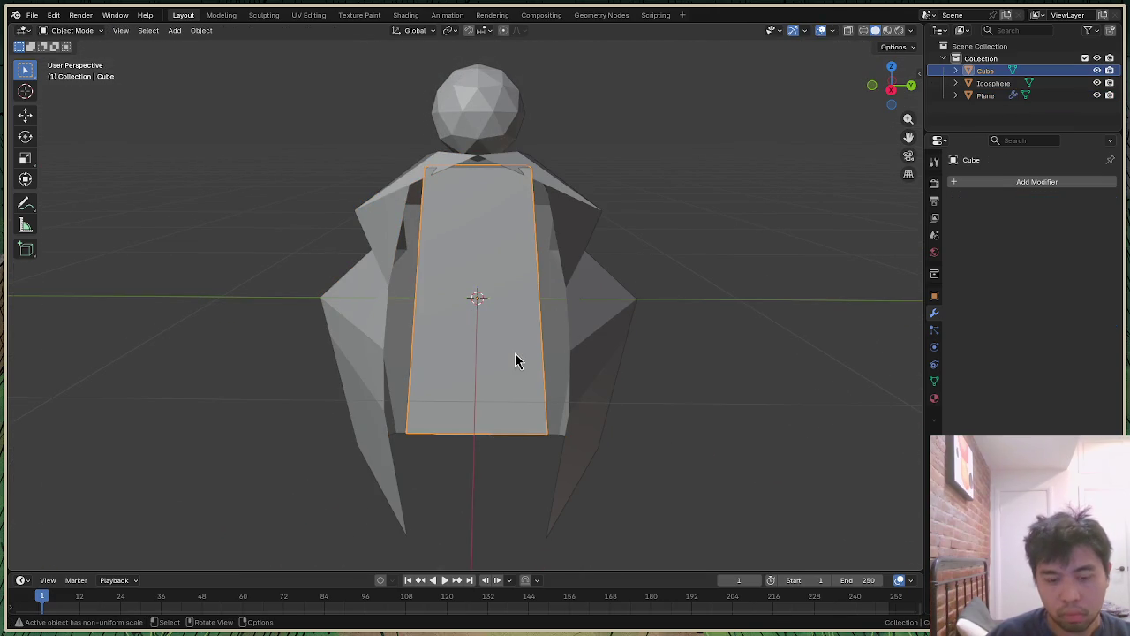
{"action": "key", "text": "g"}
{"action": "key", "text": "z"}
{"action": "left_click", "coordinate": [521, 362]}
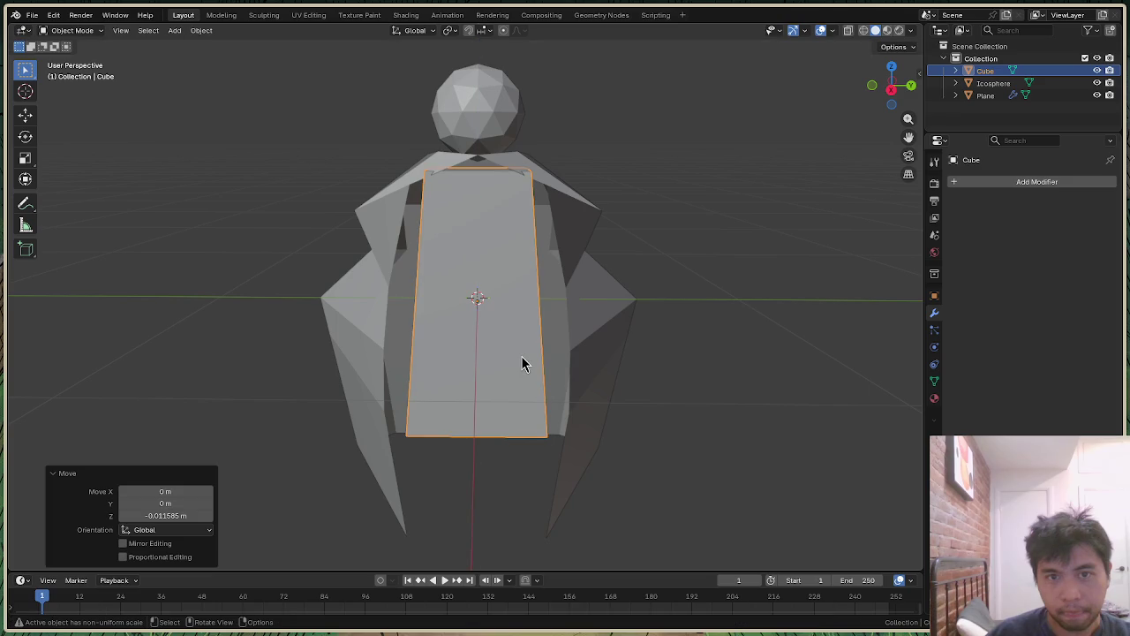
{"action": "key", "text": "g"}
{"action": "key", "text": "z"}
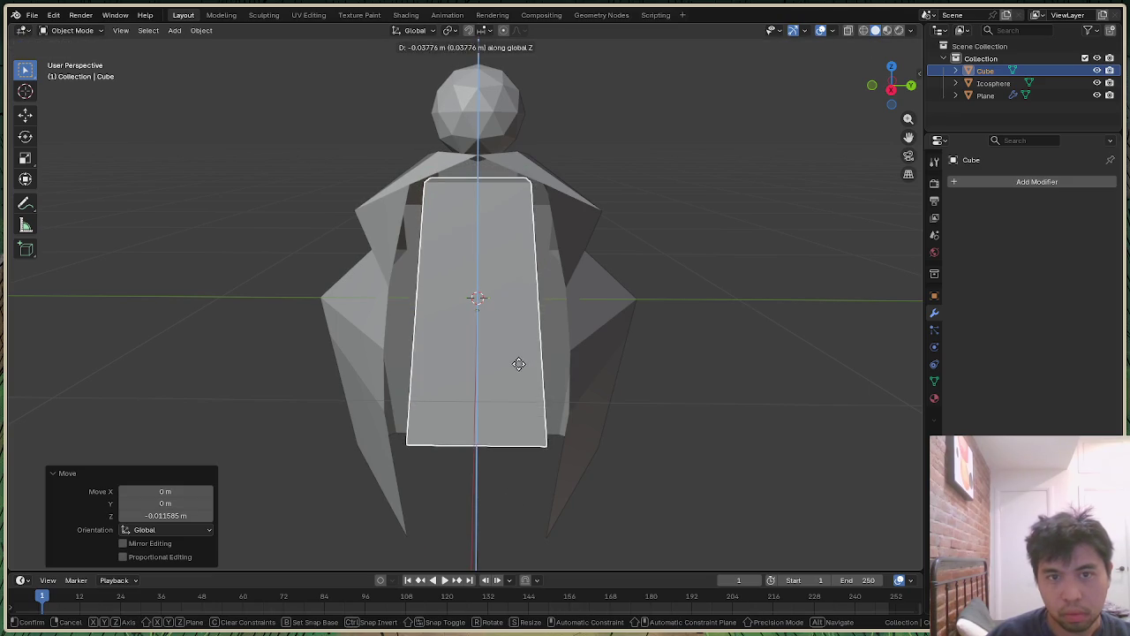
{"action": "left_click", "coordinate": [517, 361]}
{"action": "left_click", "coordinate": [799, 207]}
Step: In the wing mesh, shift a vertex and then the bottom edge along X
{"action": "left_click_drag", "start_coordinate": [892, 99], "coordinate": [1059, 132]}
{"action": "left_click", "coordinate": [596, 229]}
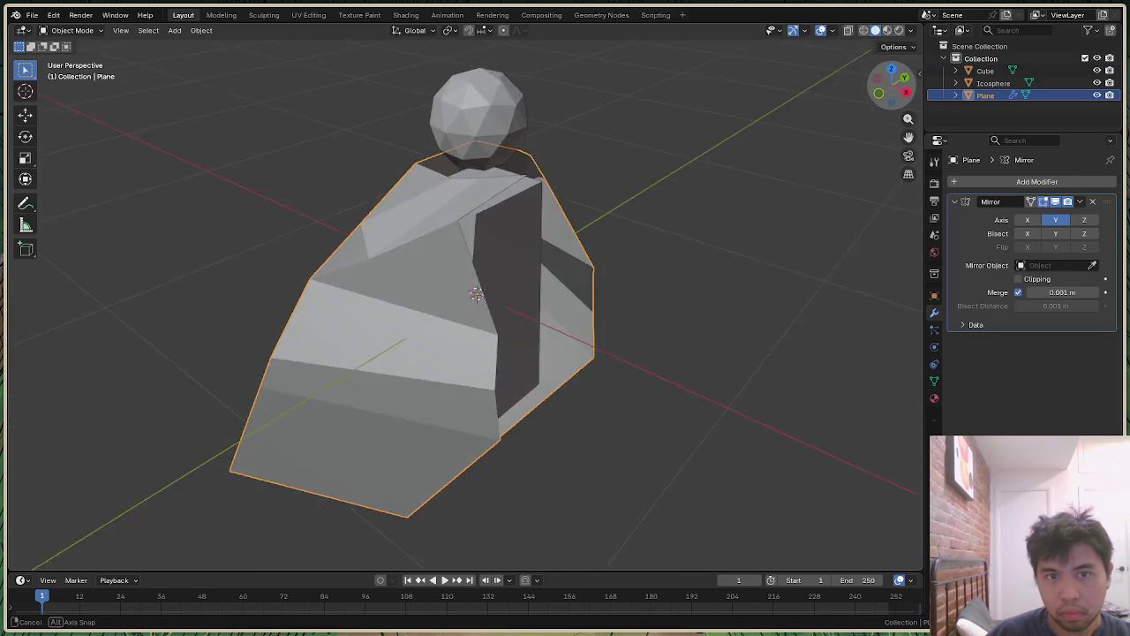
{"action": "left_click_drag", "start_coordinate": [886, 92], "coordinate": [646, 220]}
{"action": "key", "text": "Tab"}
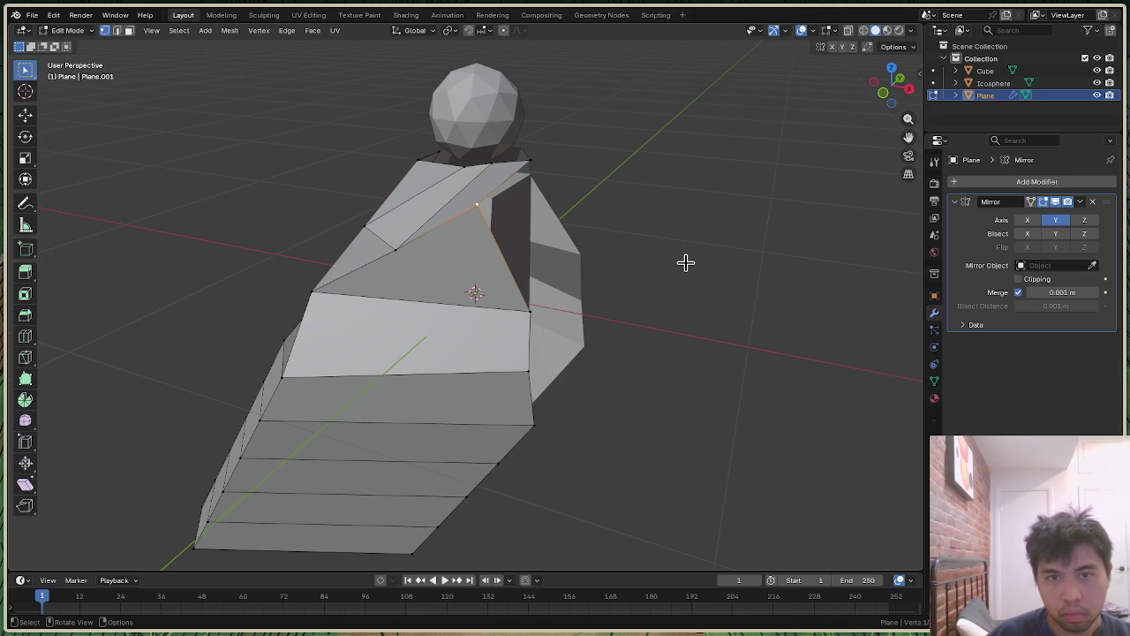
{"action": "key", "text": "g"}
{"action": "key", "text": "x"}
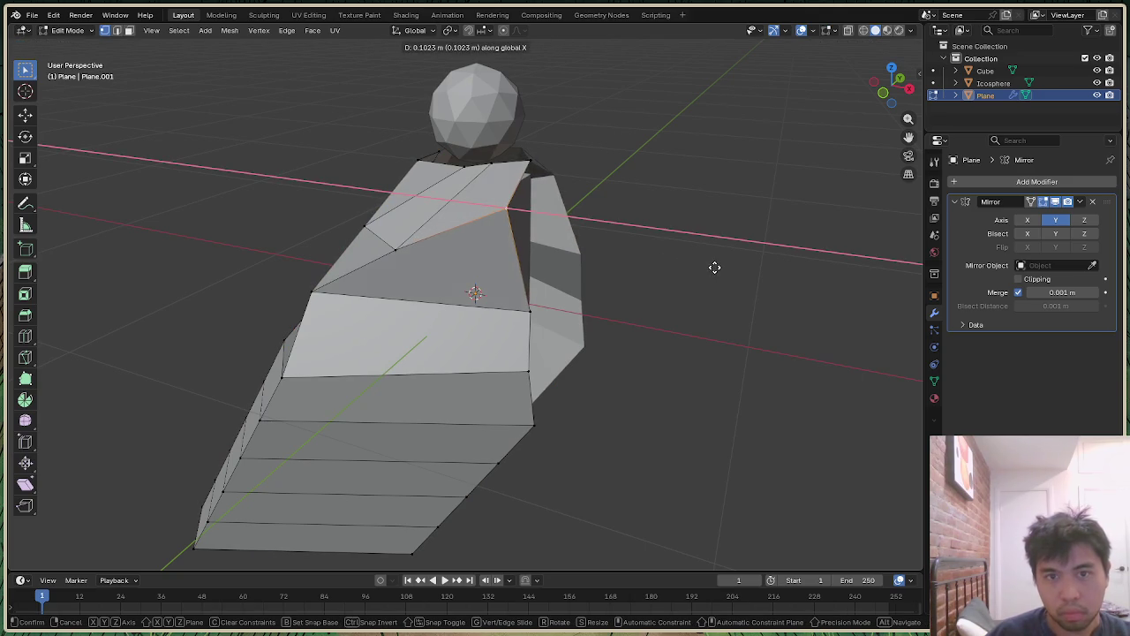
{"action": "left_click", "coordinate": [719, 268]}
{"action": "mouse_move", "coordinate": [892, 88]}
{"action": "left_mouse_down"}
{"action": "mouse_move", "coordinate": [883, 101]}
{"action": "mouse_move", "coordinate": [901, 85]}
{"action": "mouse_move", "coordinate": [892, 88]}
{"action": "left_mouse_up"}
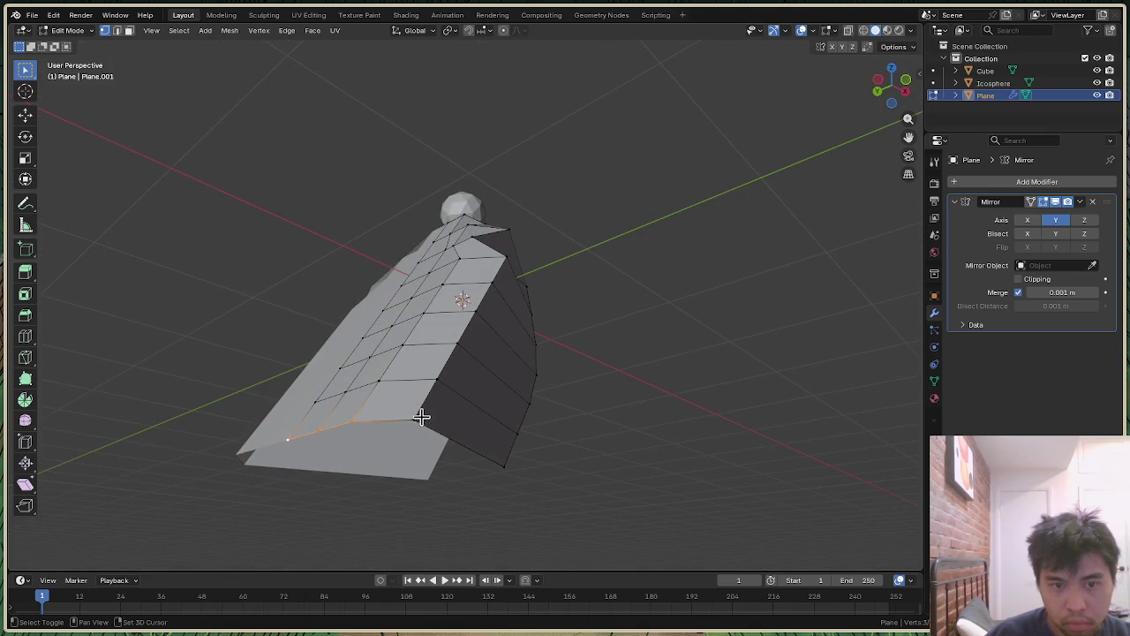
{"action": "key", "text": "g"}
{"action": "key", "text": "x"}
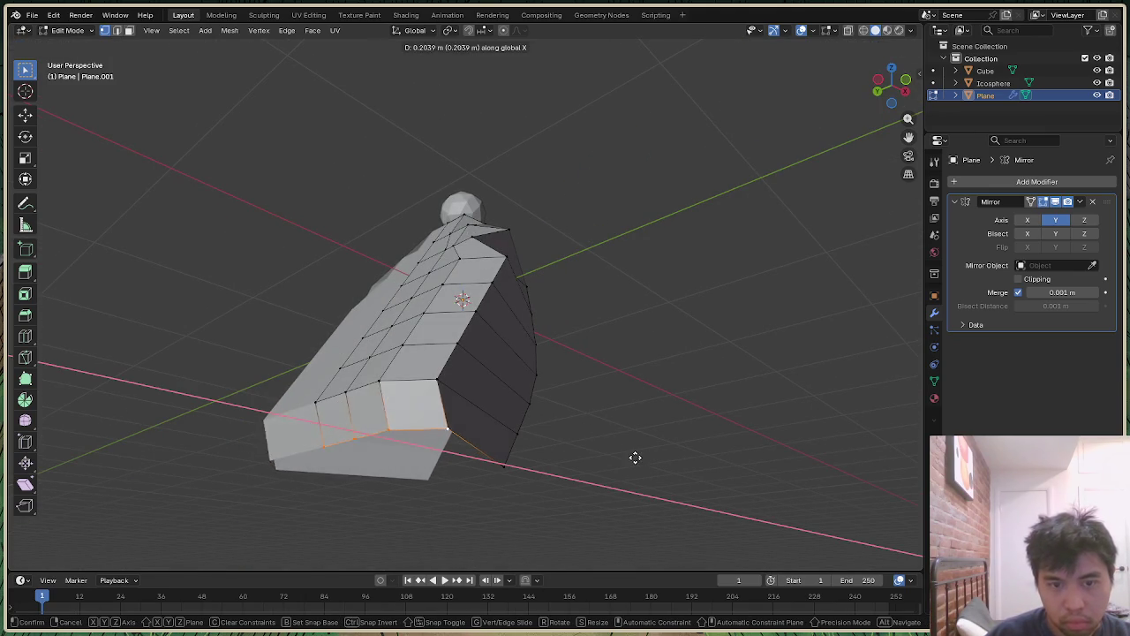
{"action": "left_click", "coordinate": [640, 461]}
Step: Select bottom wing vertices and move them along X twice to curve the bottom inward
{"action": "left_click_drag", "start_coordinate": [892, 85], "coordinate": [887, 88]}
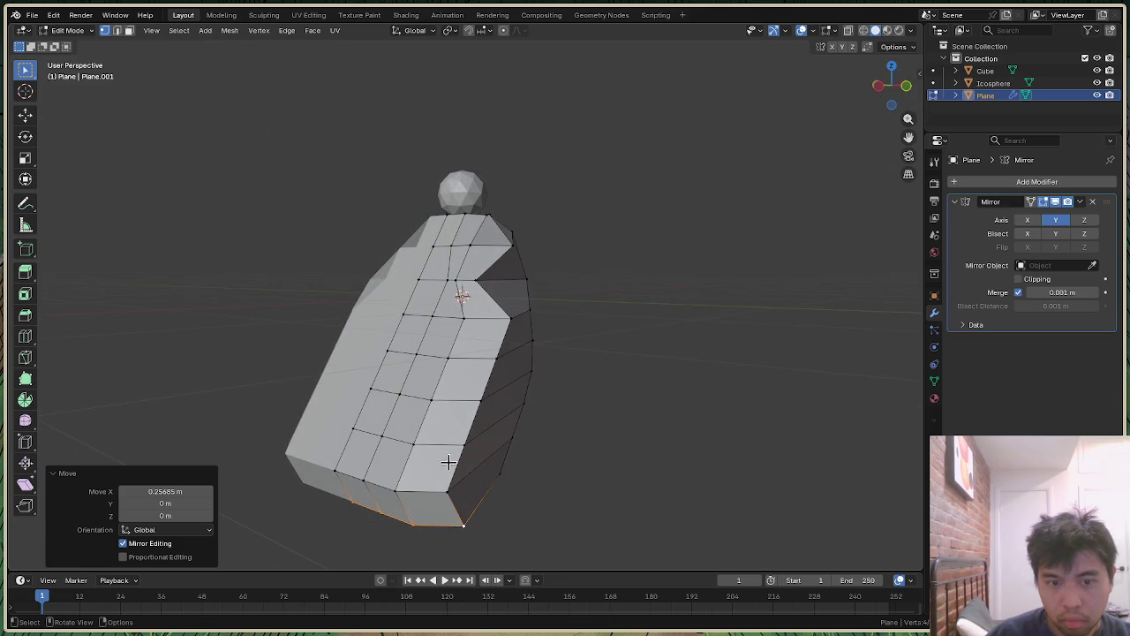
{"action": "left_click", "coordinate": [449, 491]}
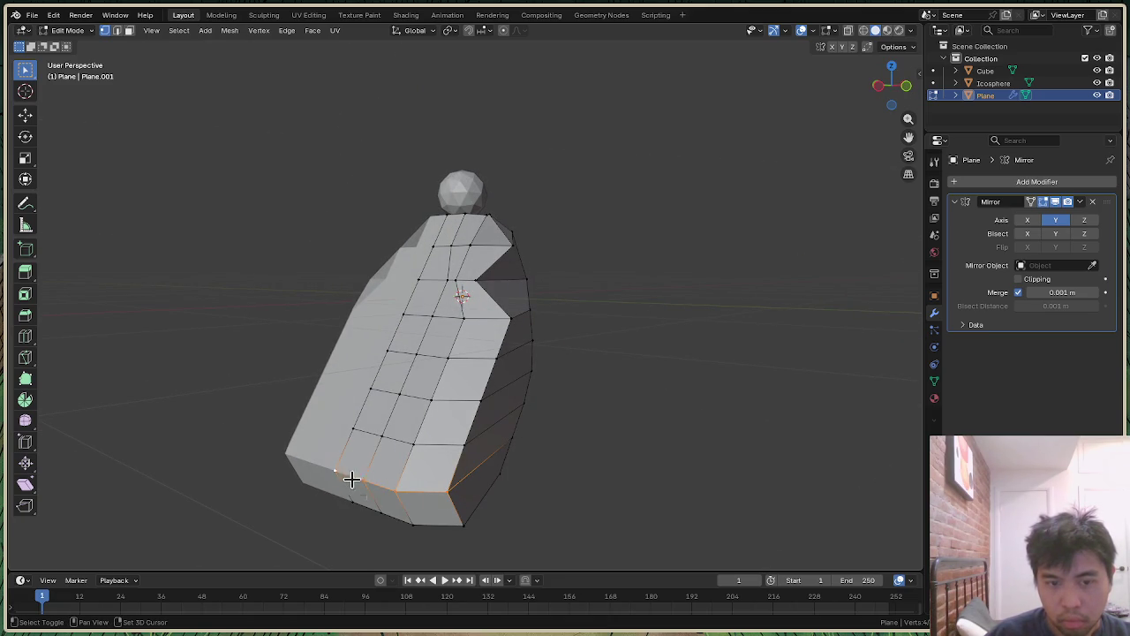
{"action": "left_click", "coordinate": [464, 527], "text": "shift"}
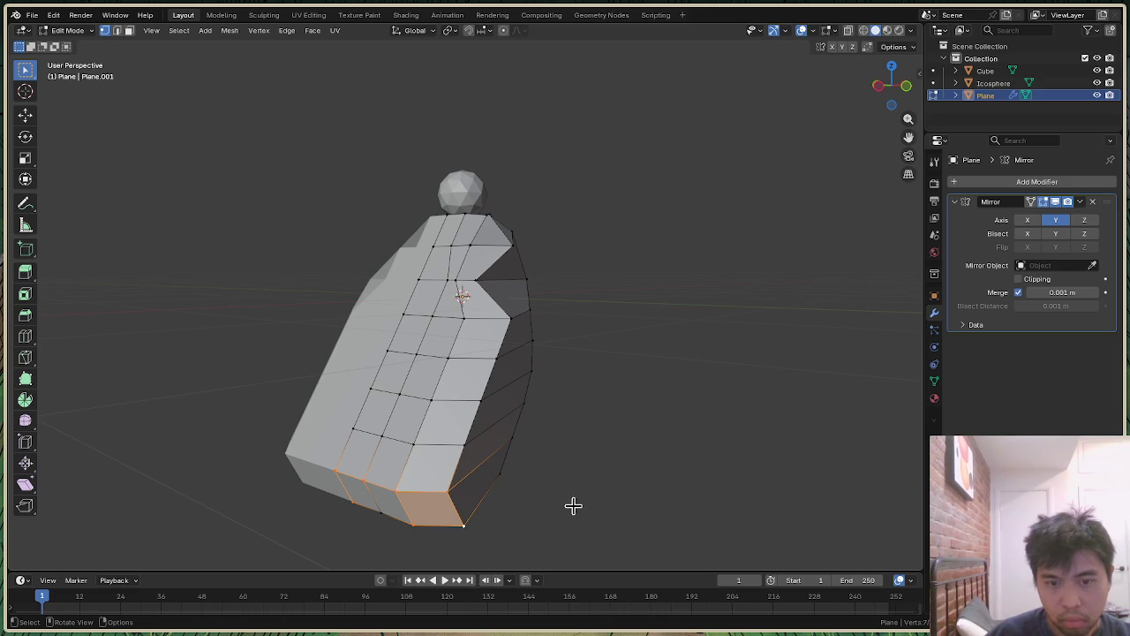
{"action": "key", "text": "g"}
{"action": "key", "text": "x"}
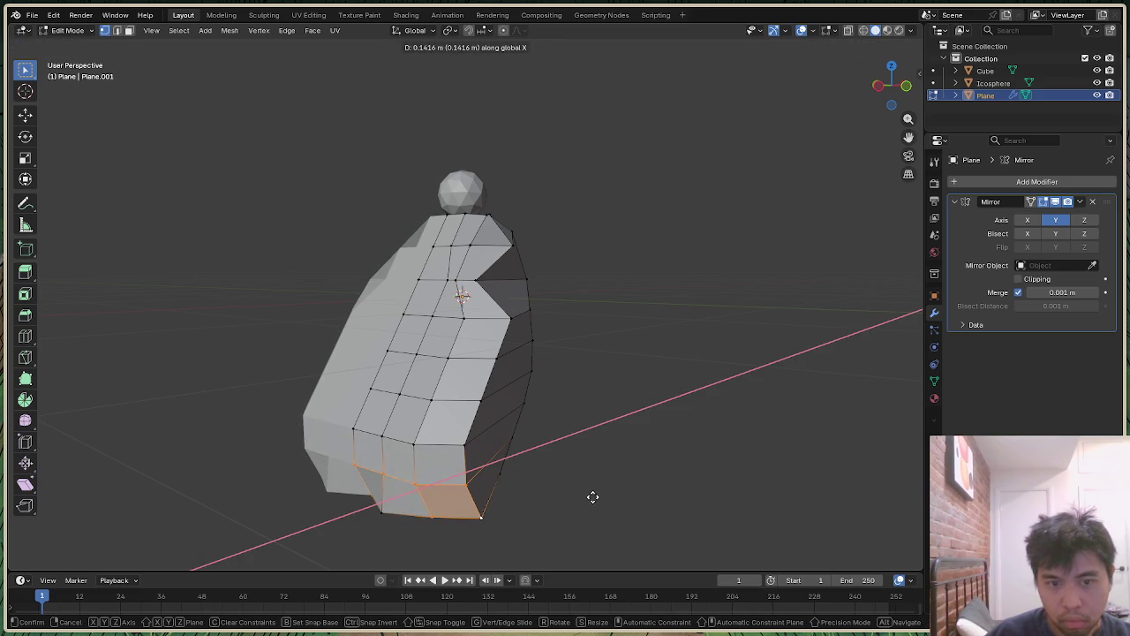
{"action": "left_click", "coordinate": [592, 497]}
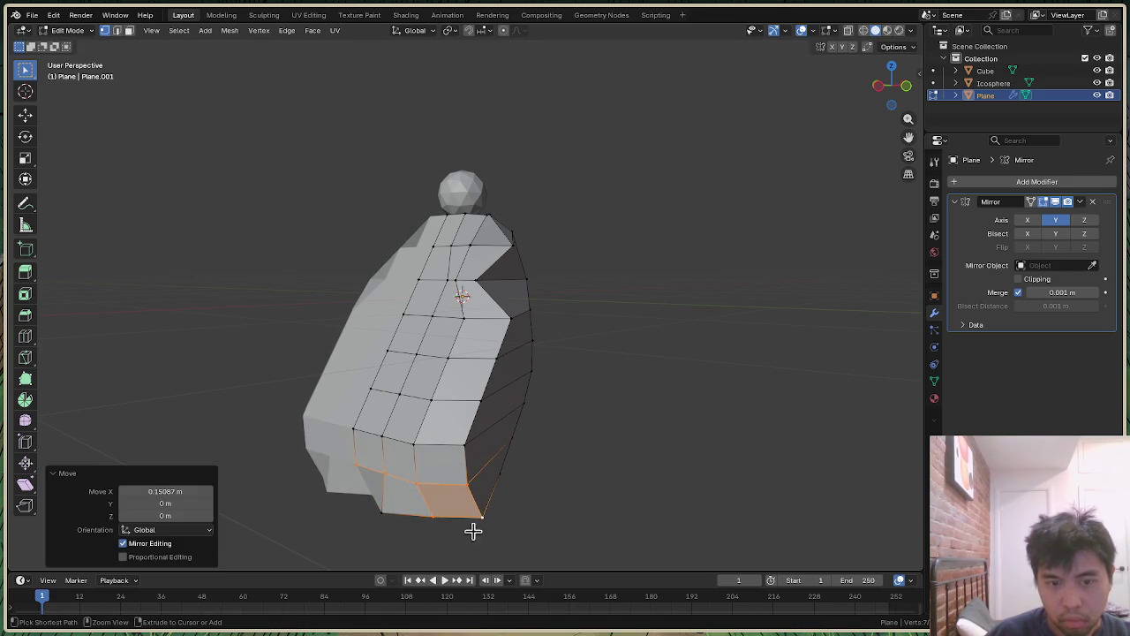
{"action": "left_click", "coordinate": [381, 513], "text": "shift"}
{"action": "key", "text": "g"}
{"action": "key", "text": "x"}
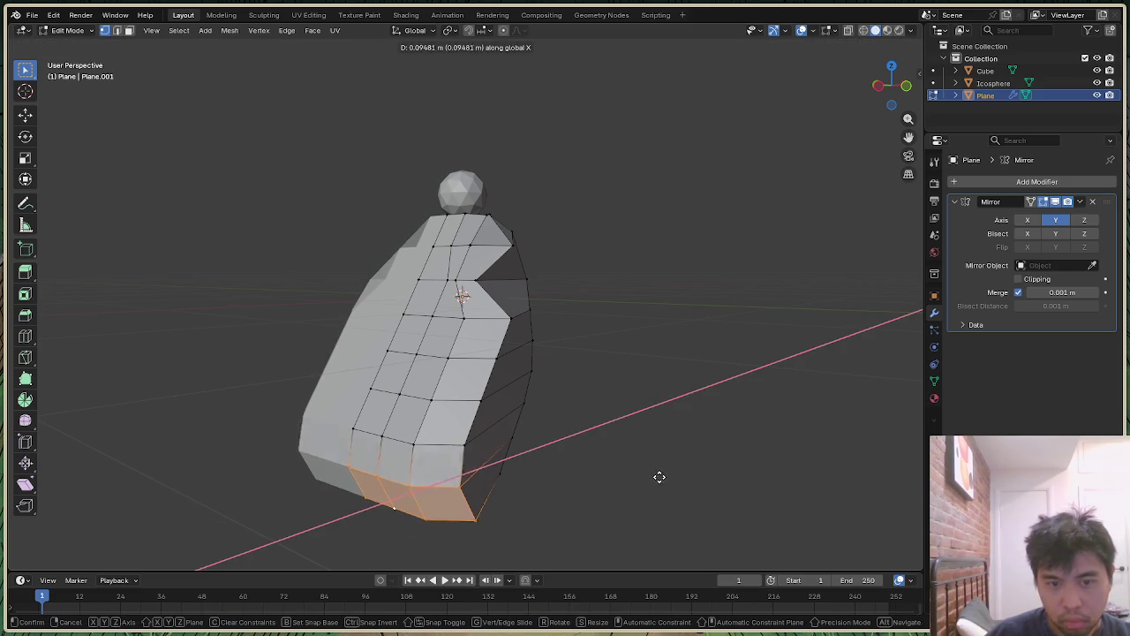
{"action": "left_click", "coordinate": [667, 474]}
Step: Add another lower vertex and move the selected hem 0.17417 m along X
{"action": "mouse_move", "coordinate": [894, 85]}
{"action": "left_mouse_down"}
{"action": "mouse_move", "coordinate": [874, 89]}
{"action": "mouse_move", "coordinate": [894, 85]}
{"action": "left_mouse_up"}
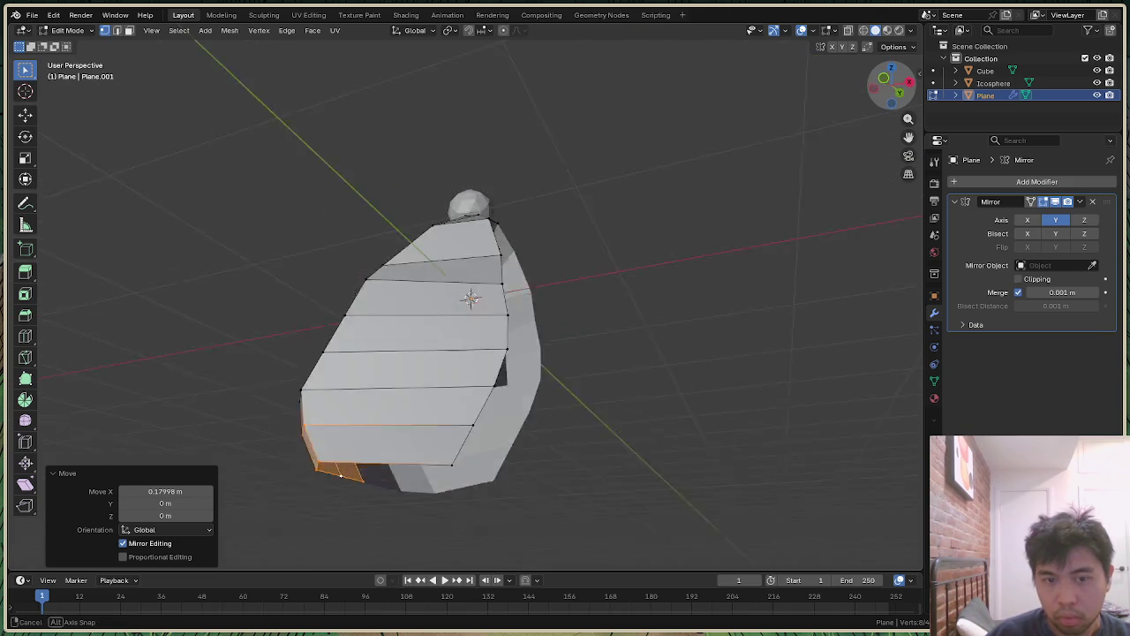
{"action": "left_click_drag", "start_coordinate": [893, 85], "coordinate": [839, 108]}
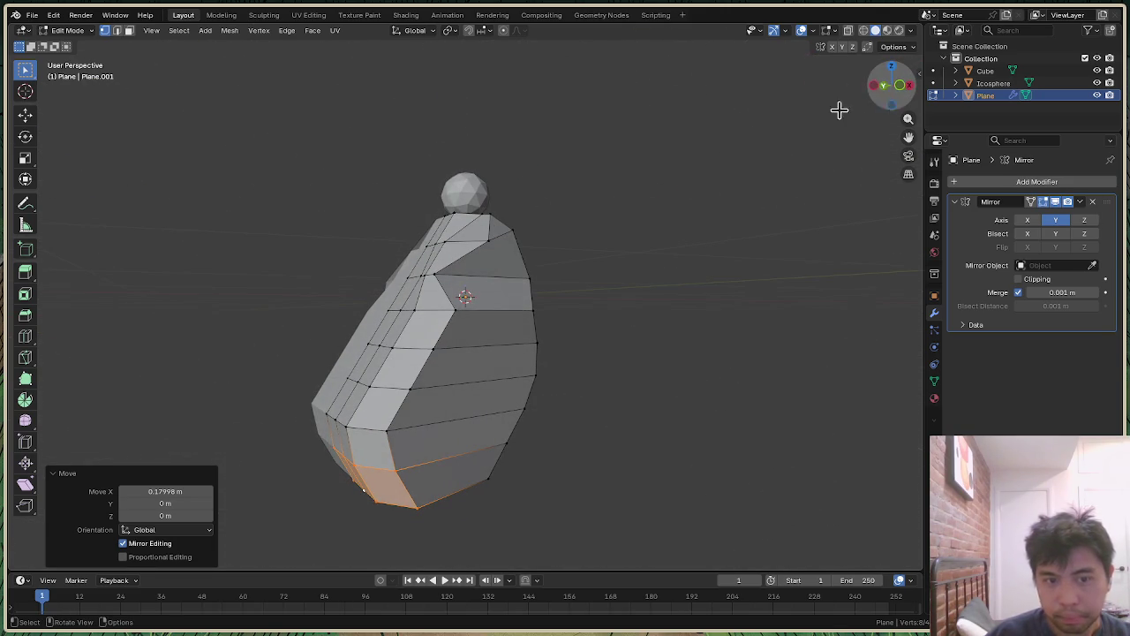
{"action": "left_click", "coordinate": [326, 414], "text": "shift"}
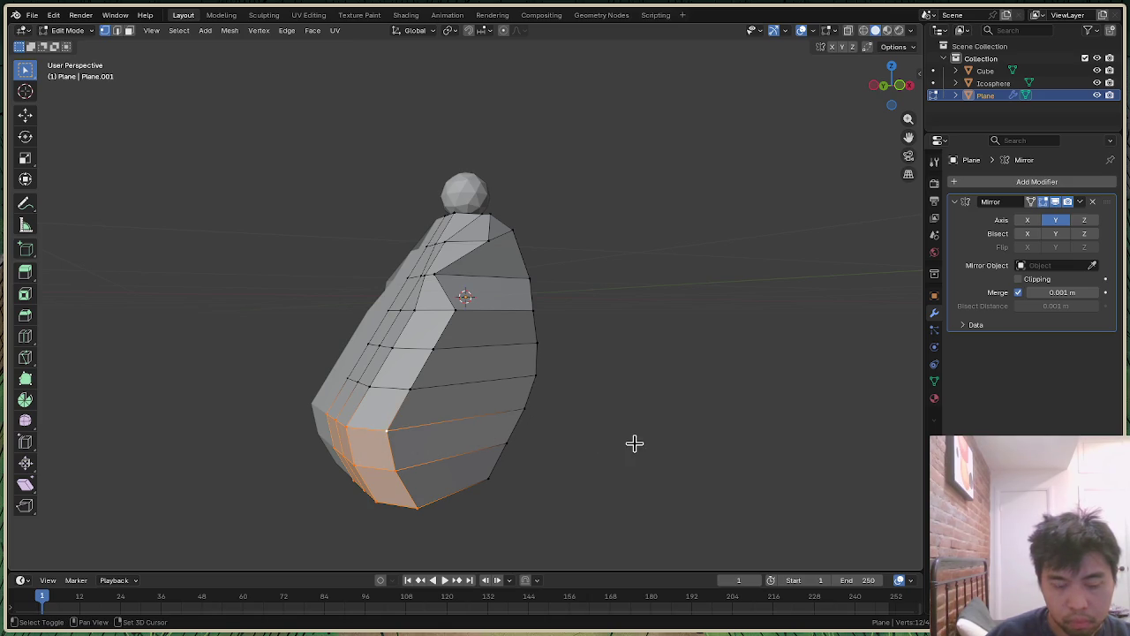
{"action": "key", "text": "g"}
{"action": "key", "text": "x"}
{"action": "left_click", "coordinate": [671, 443]}
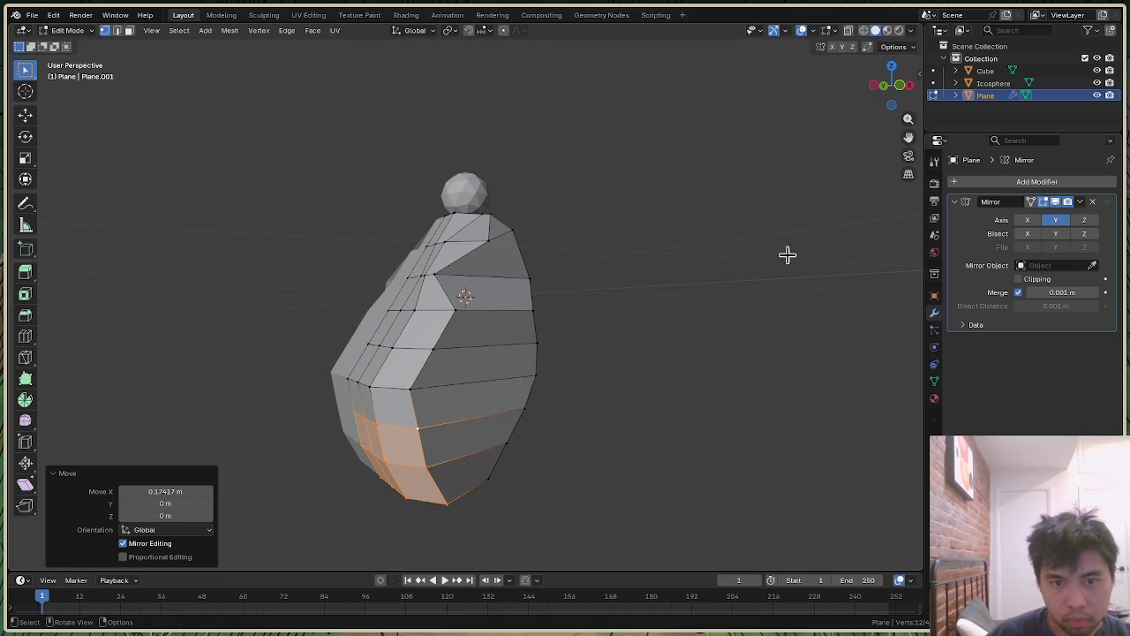
{"action": "mouse_move", "coordinate": [894, 86]}
{"action": "left_mouse_down"}
{"action": "mouse_move", "coordinate": [909, 92]}
{"action": "mouse_move", "coordinate": [896, 88]}
{"action": "left_mouse_up"}
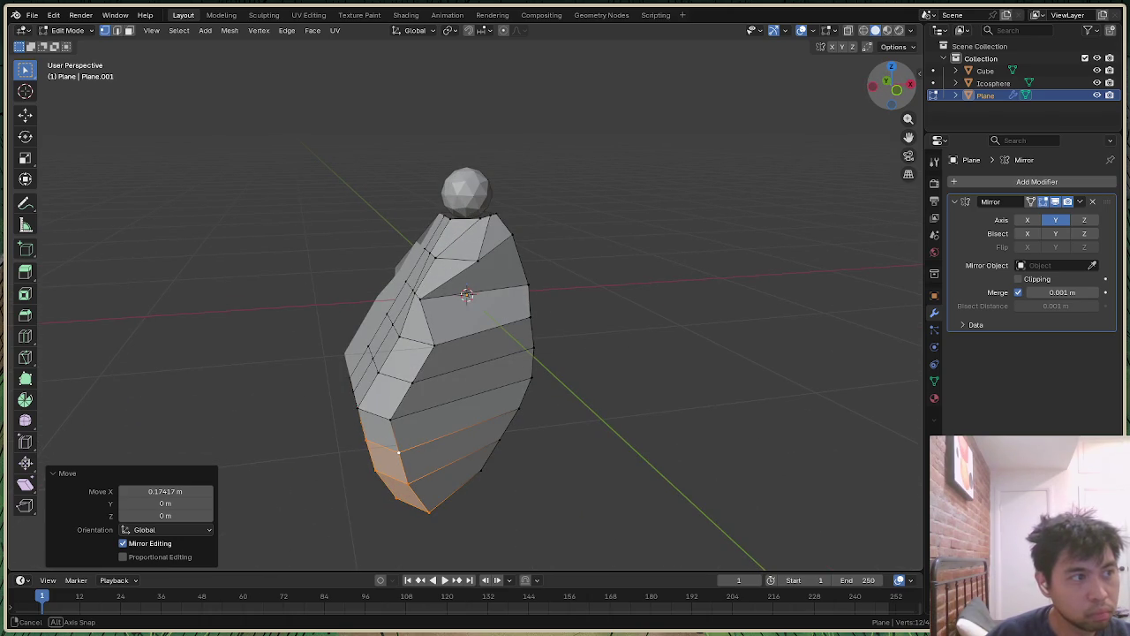
Step: Move the wing's outer-side shoulder edge -0.09381 m along Y, then adjust it slightly along X
{"action": "left_click_drag", "start_coordinate": [896, 88], "coordinate": [894, 88]}
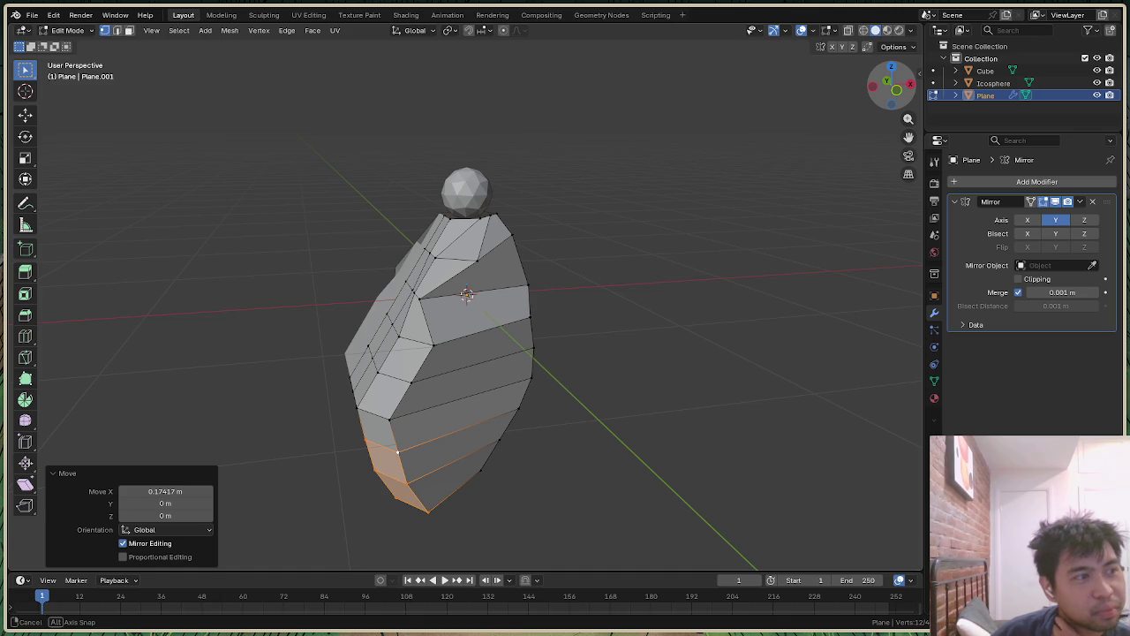
{"action": "mouse_move", "coordinate": [467, 294]}
{"action": "middle_mouse_down"}
{"action": "mouse_move", "coordinate": [583, 290]}
{"action": "mouse_move", "coordinate": [565, 292]}
{"action": "mouse_move", "coordinate": [566, 353]}
{"action": "mouse_move", "coordinate": [503, 367]}
{"action": "mouse_move", "coordinate": [504, 326]}
{"action": "mouse_move", "coordinate": [574, 340]}
{"action": "mouse_move", "coordinate": [530, 327]}
{"action": "mouse_move", "coordinate": [526, 300]}
{"action": "mouse_move", "coordinate": [512, 298]}
{"action": "mouse_move", "coordinate": [534, 301]}
{"action": "middle_mouse_up"}
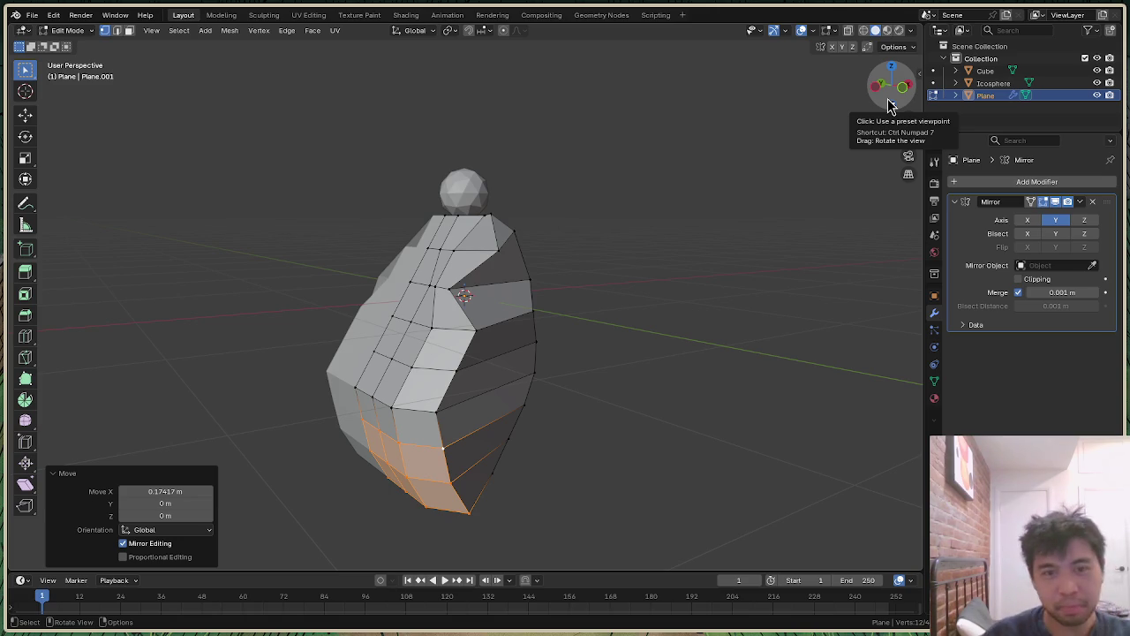
{"action": "left_click_drag", "start_coordinate": [889, 101], "coordinate": [866, 124]}
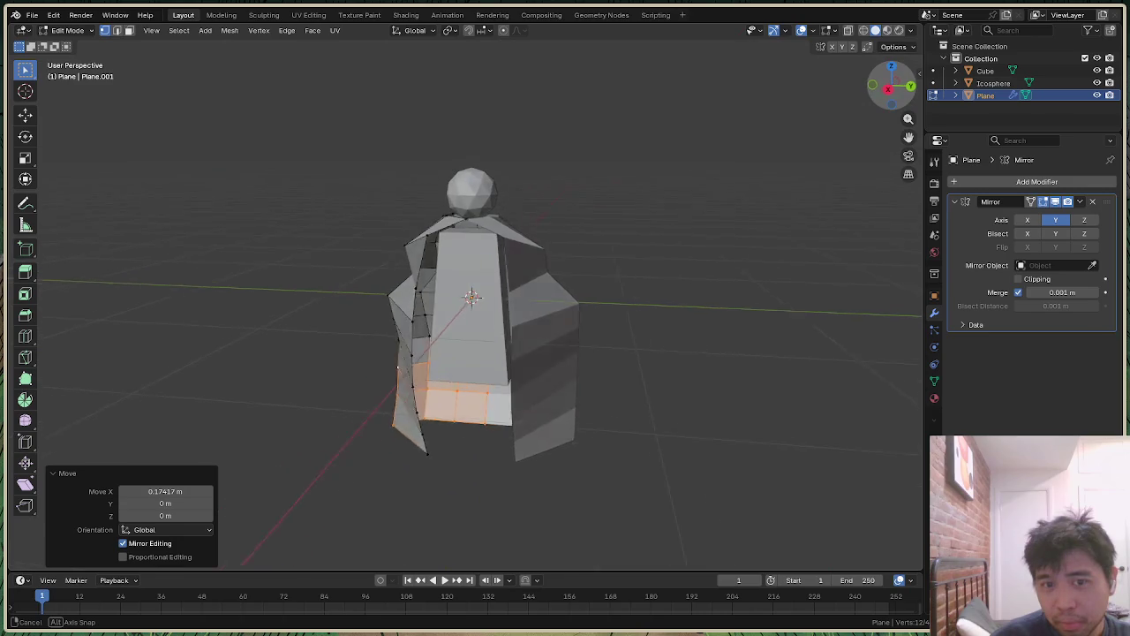
{"action": "left_click_drag", "start_coordinate": [865, 124], "coordinate": [887, 99]}
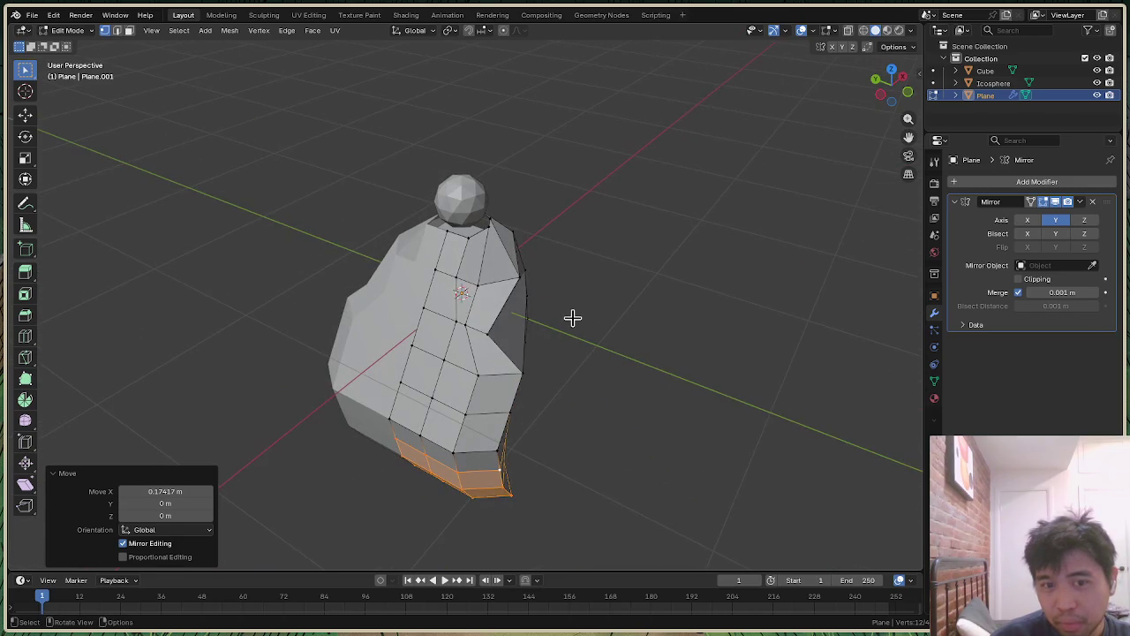
{"action": "left_click", "coordinate": [490, 336]}
{"action": "key", "text": "g"}
{"action": "key", "text": "y"}
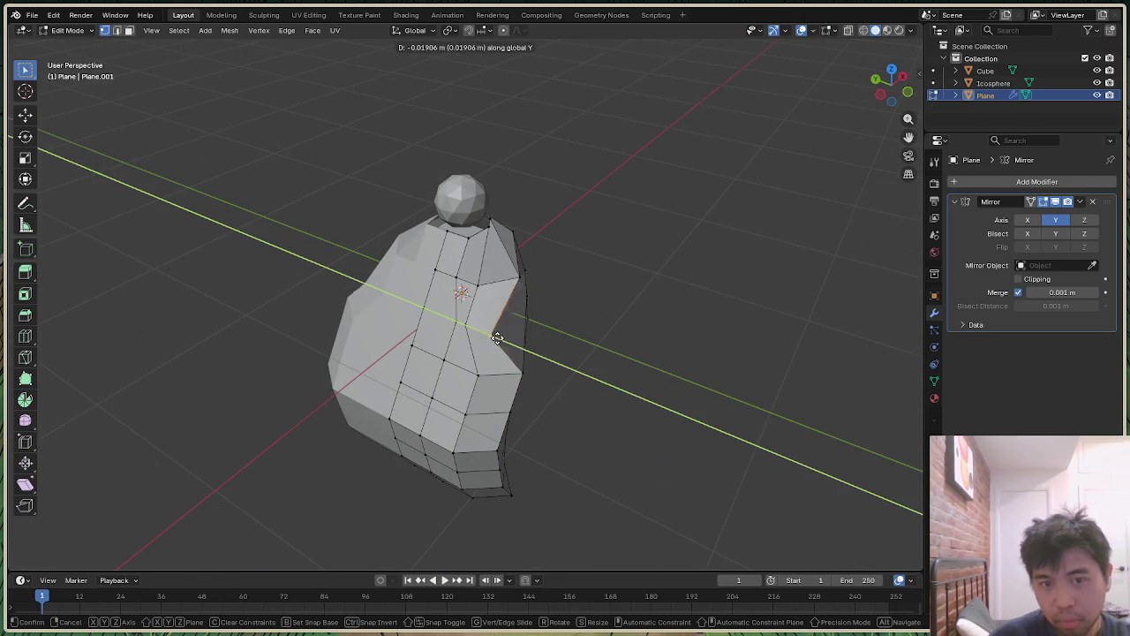
{"action": "left_click", "coordinate": [503, 339]}
{"action": "key", "text": "g"}
{"action": "key", "text": "x"}
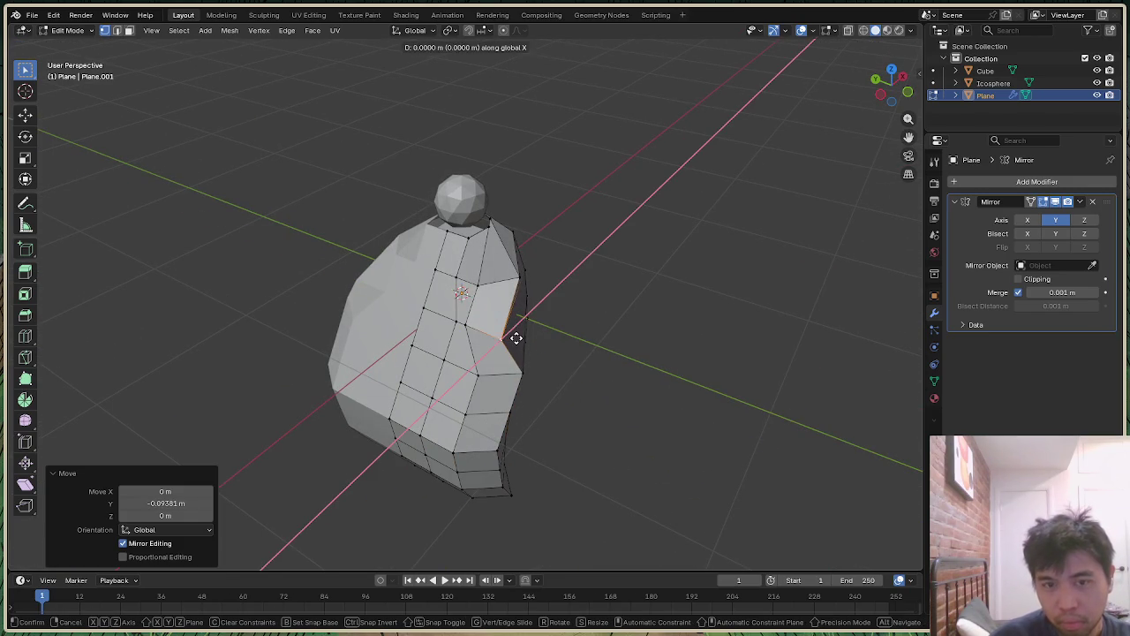
{"action": "left_click", "coordinate": [535, 324]}
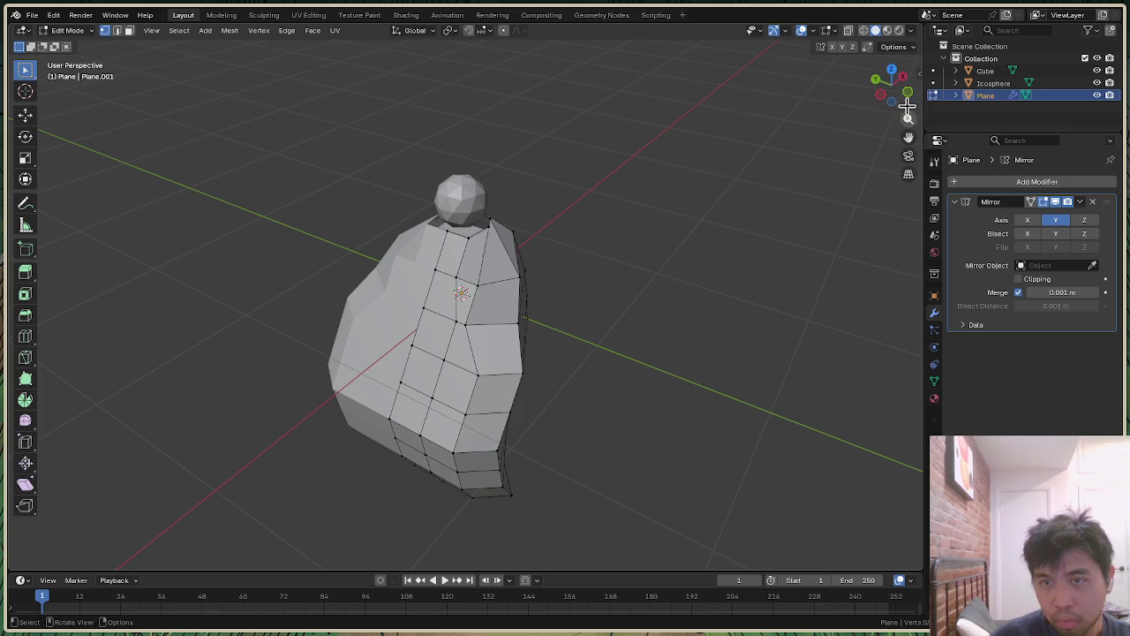
{"action": "left_click_drag", "start_coordinate": [901, 104], "coordinate": [891, 87]}
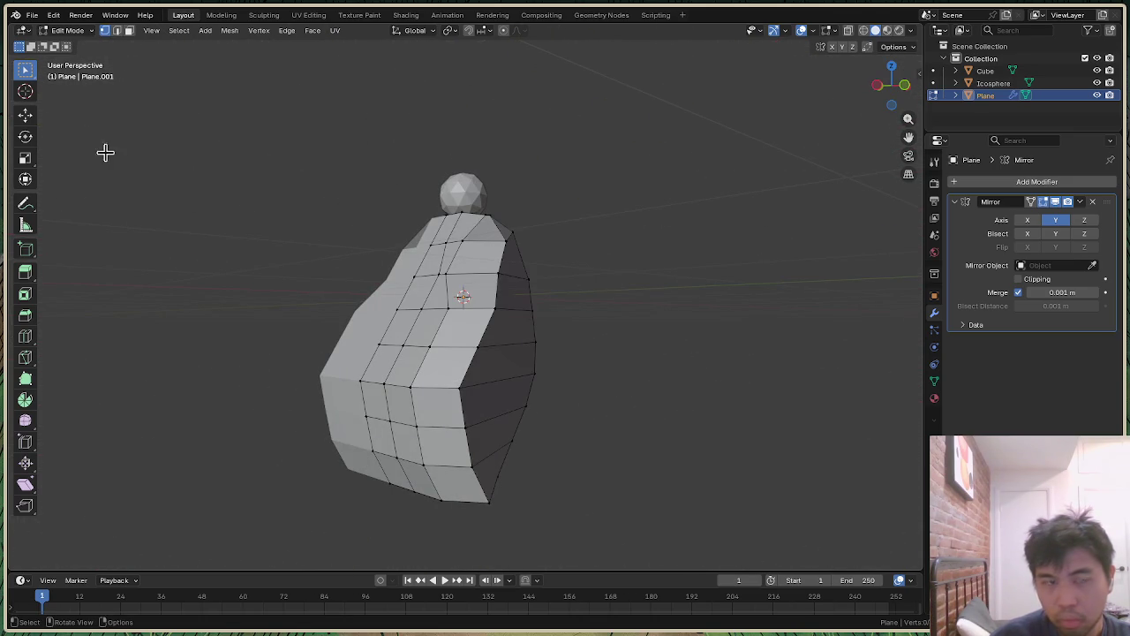
Step: Box-select the wing's lower middle face strip and move it 0.19566 m along X
{"action": "left_click_drag", "start_coordinate": [292, 305], "coordinate": [444, 529]}
{"action": "left_click", "coordinate": [282, 364]}
{"action": "left_click_drag", "start_coordinate": [282, 364], "coordinate": [448, 514]}
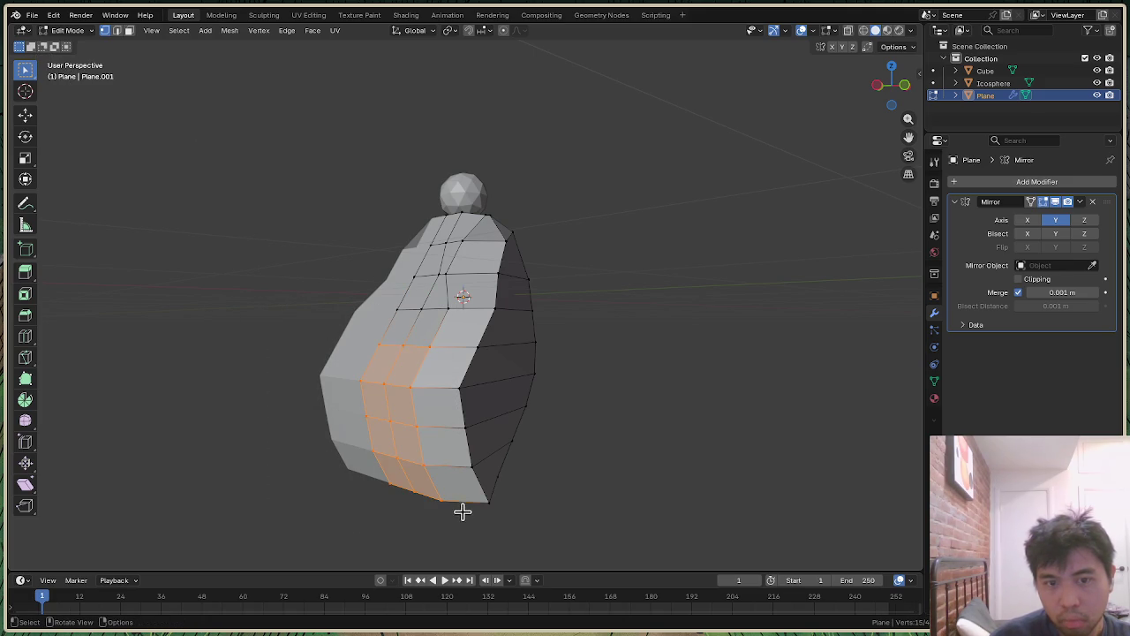
{"action": "key", "text": "g"}
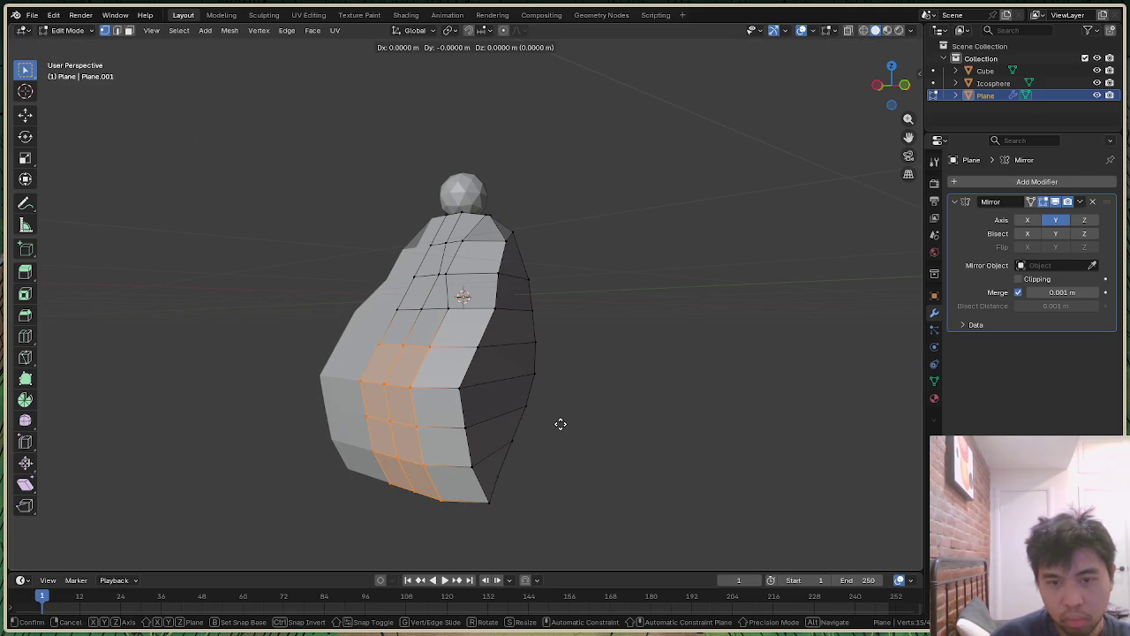
{"action": "key", "text": "x"}
{"action": "left_click", "coordinate": [590, 419]}
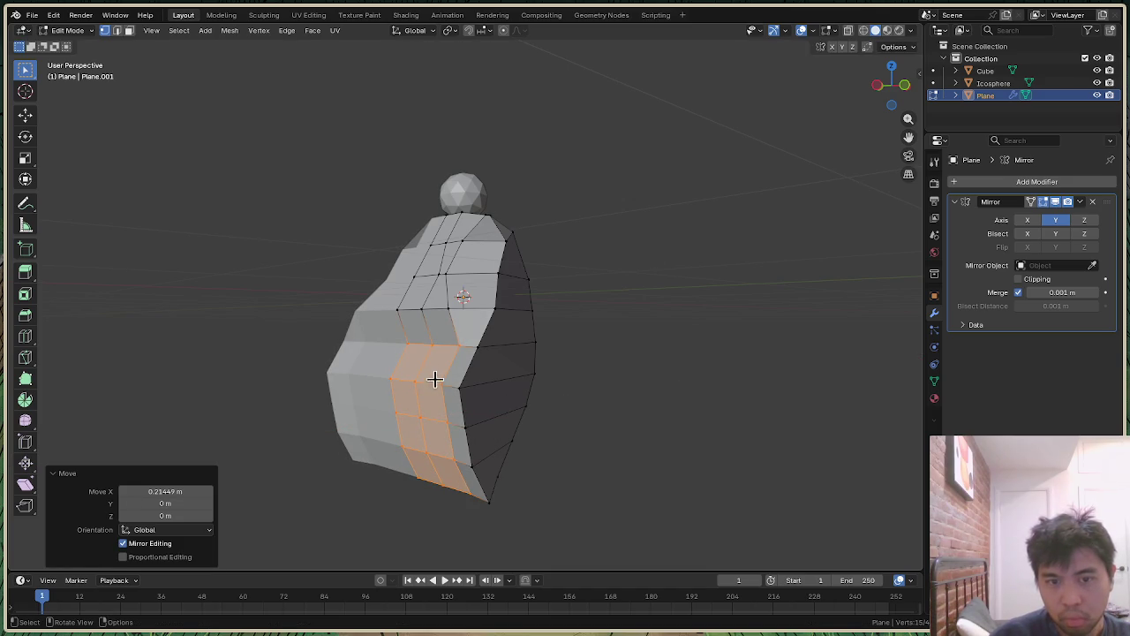
{"action": "key", "text": "g"}
{"action": "key", "text": "x"}
{"action": "left_click", "coordinate": [680, 485]}
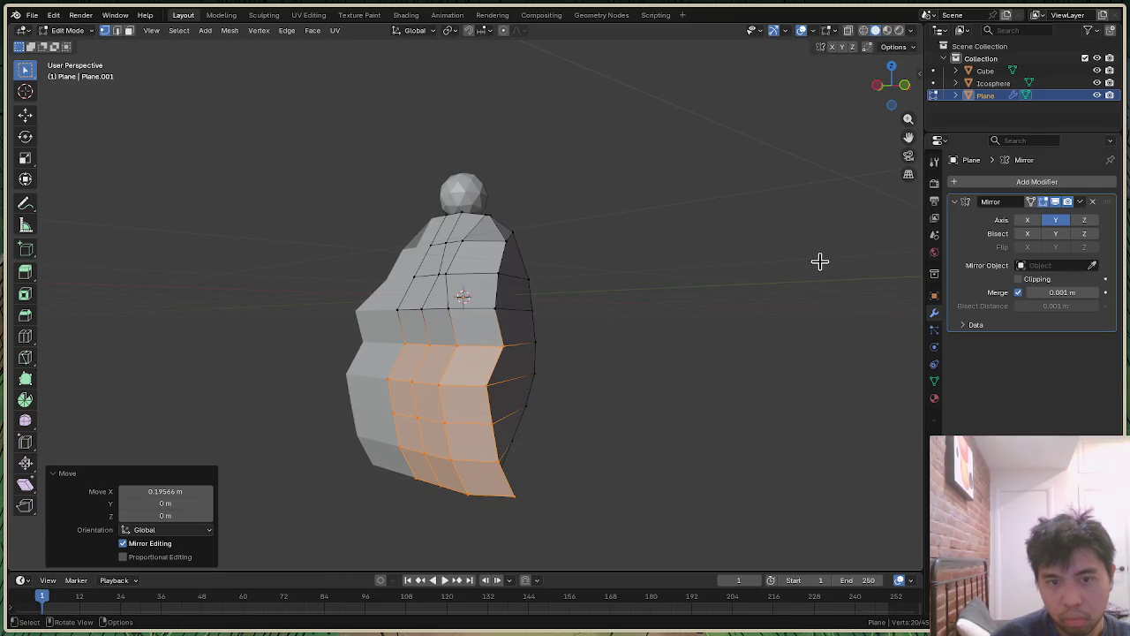
{"action": "left_click_drag", "start_coordinate": [892, 85], "coordinate": [894, 87]}
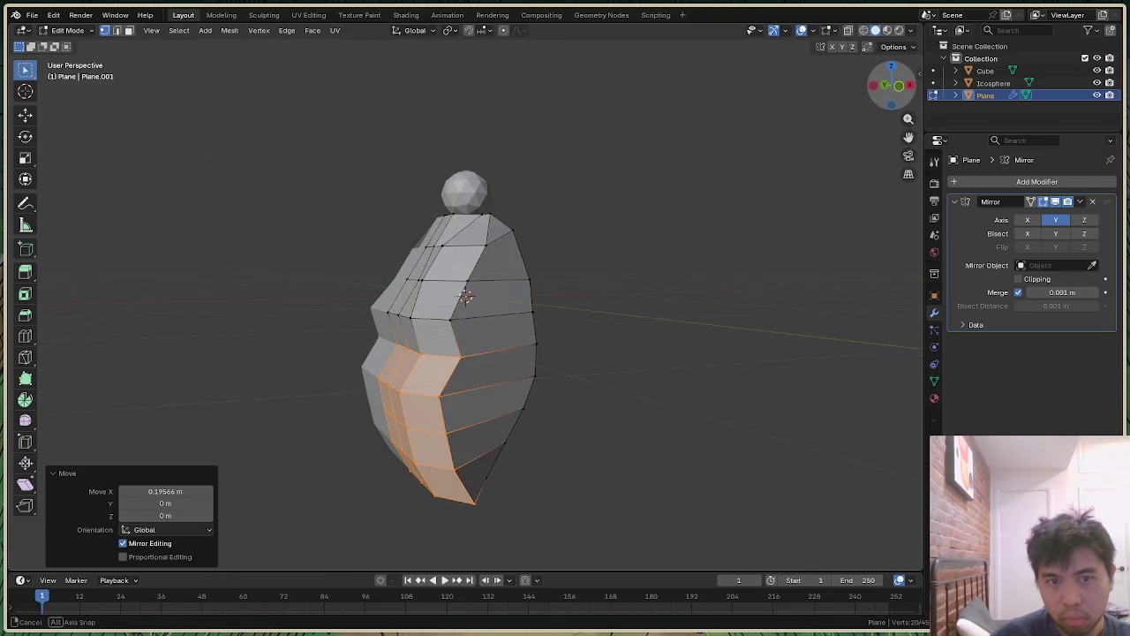
{"action": "left_click_drag", "start_coordinate": [892, 86], "coordinate": [894, 87]}
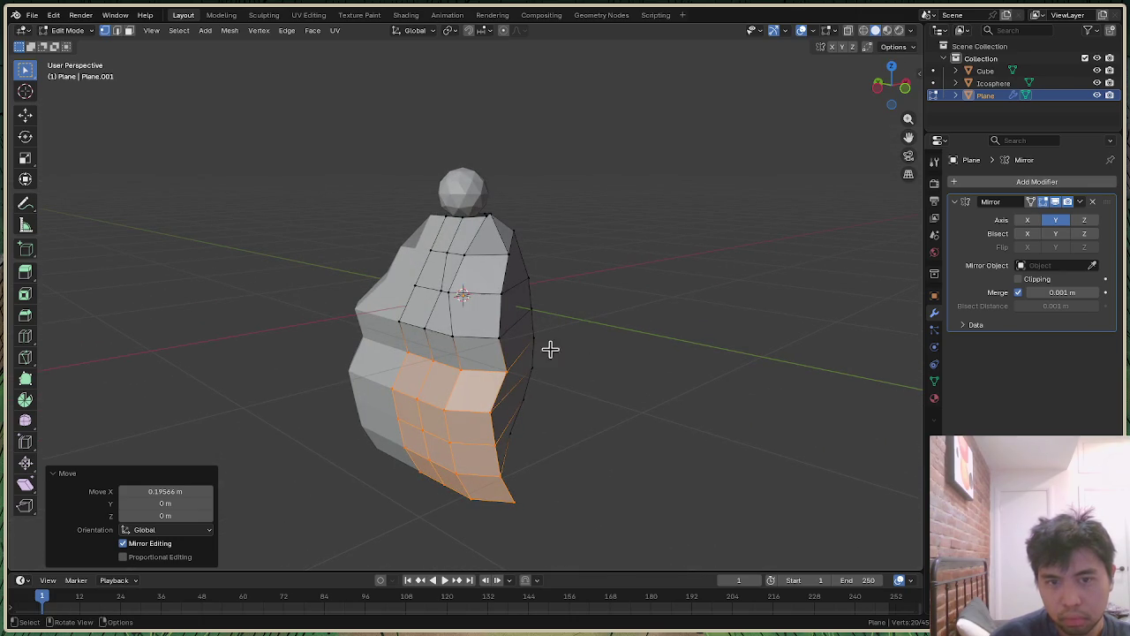
Step: Move the chest-level edge loop 0.068379 m along X
{"action": "left_click", "coordinate": [452, 336]}
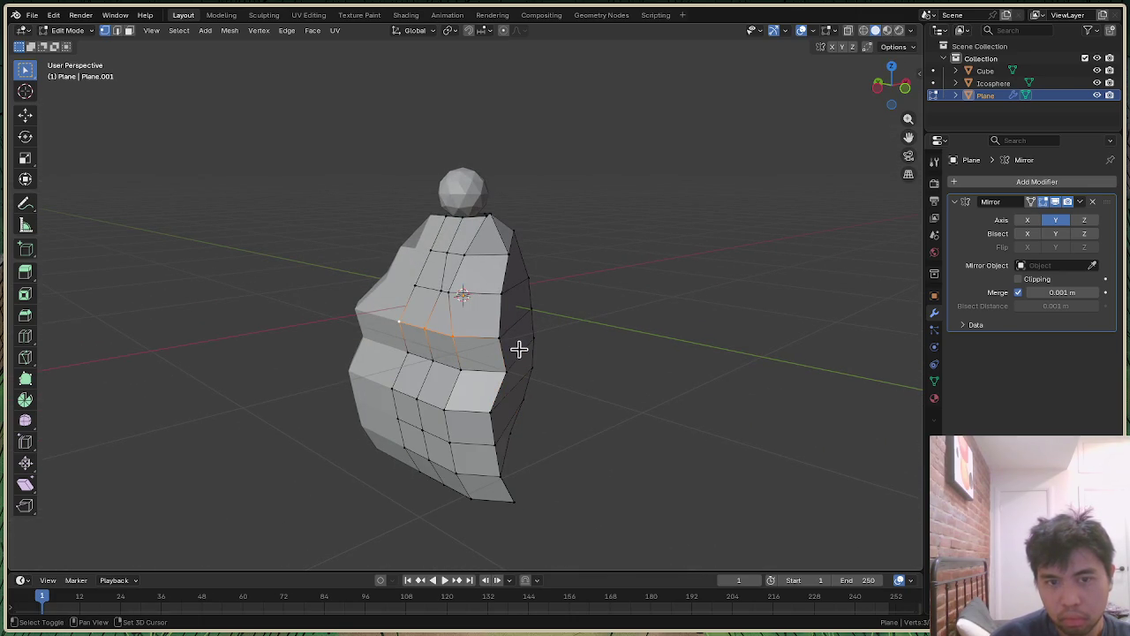
{"action": "key", "text": "g"}
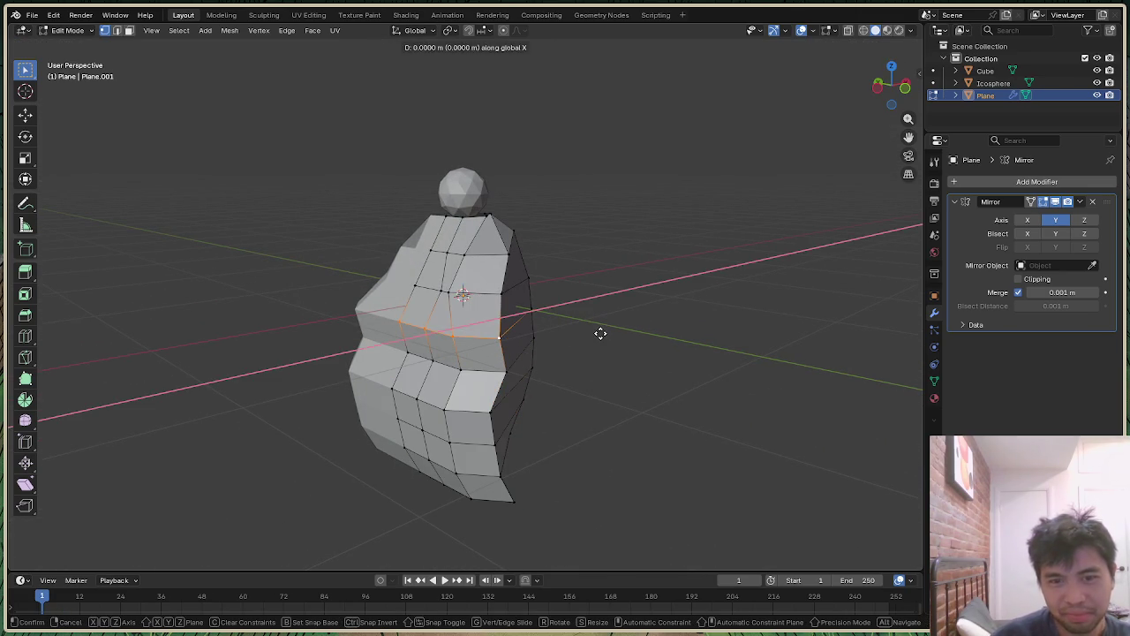
{"action": "key", "text": "x"}
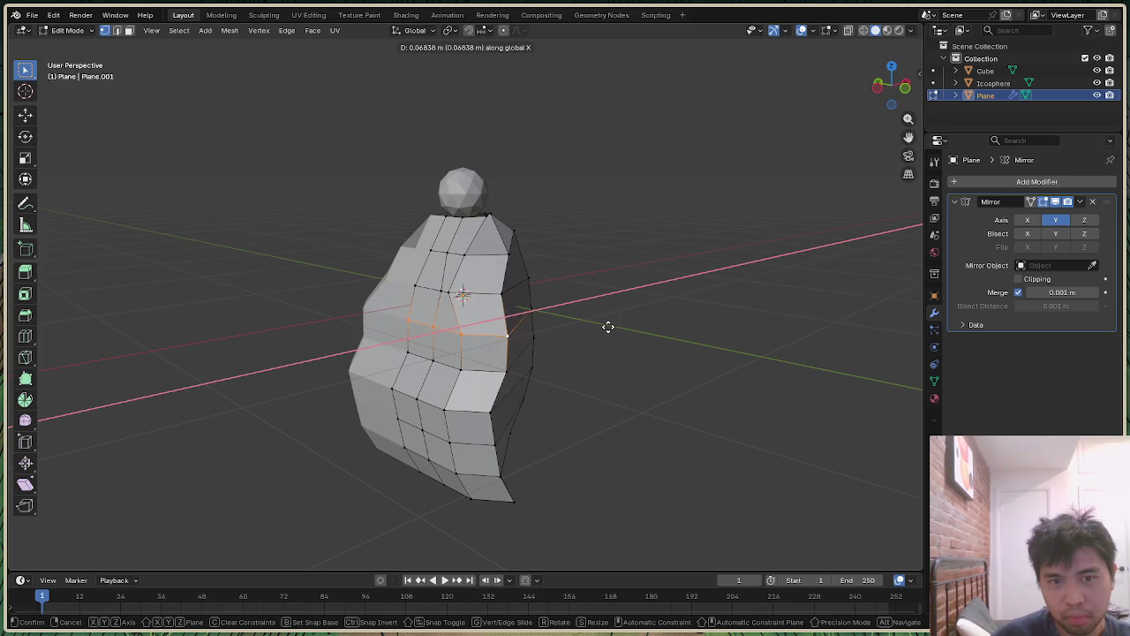
{"action": "left_click", "coordinate": [608, 325]}
{"action": "left_click_drag", "start_coordinate": [901, 108], "coordinate": [892, 108]}
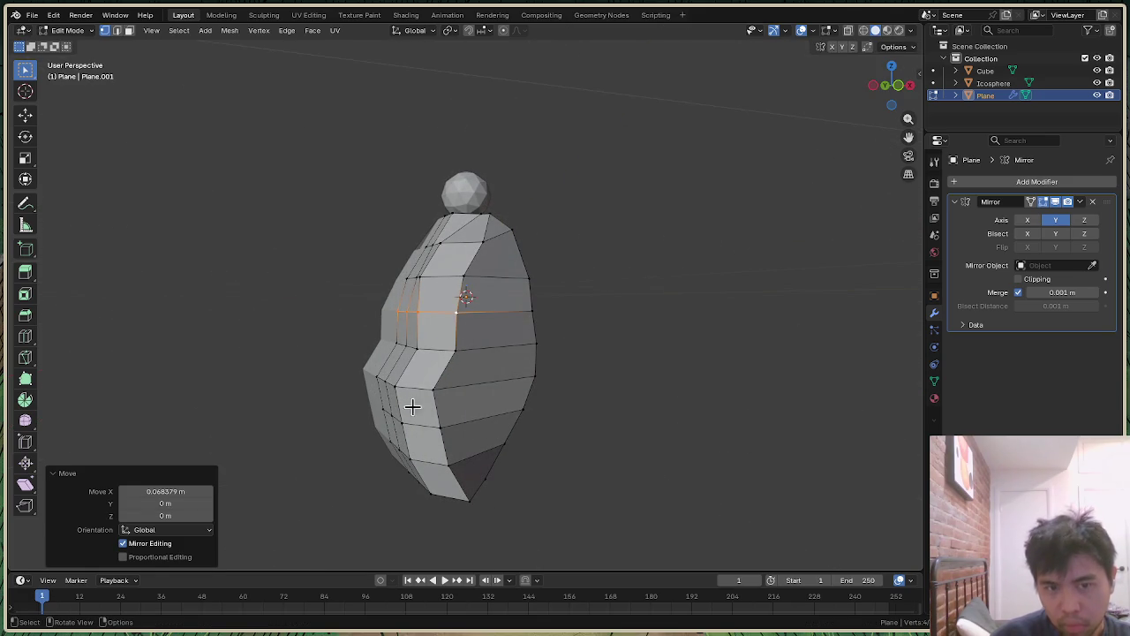
Step: Box-select the lower block of wing faces and move it 0.14712 m along X
{"action": "mouse_move", "coordinate": [899, 99]}
{"action": "left_mouse_down"}
{"action": "mouse_move", "coordinate": [909, 99]}
{"action": "mouse_move", "coordinate": [881, 126]}
{"action": "left_mouse_up"}
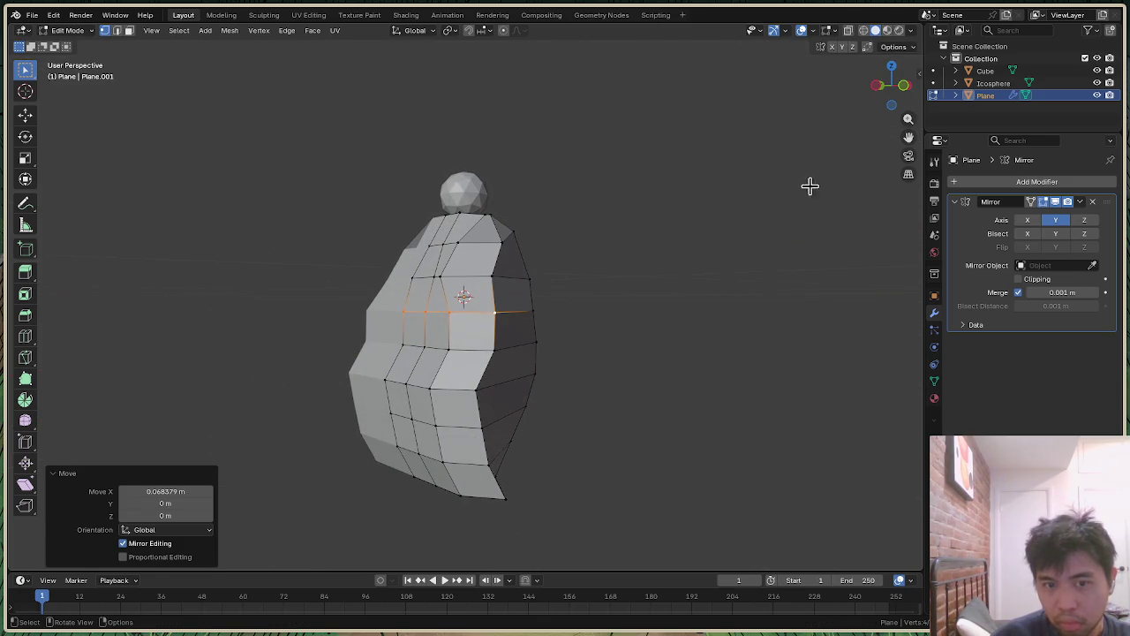
{"action": "left_click_drag", "start_coordinate": [311, 364], "coordinate": [571, 525]}
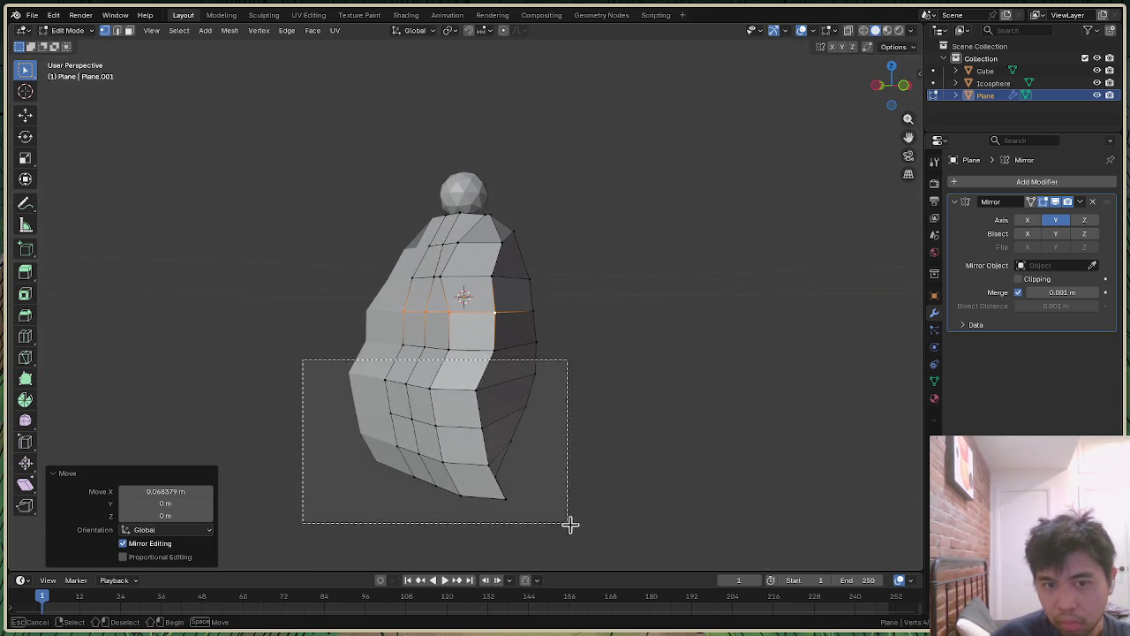
{"action": "left_click", "coordinate": [668, 471]}
{"action": "left_click_drag", "start_coordinate": [329, 352], "coordinate": [489, 538]}
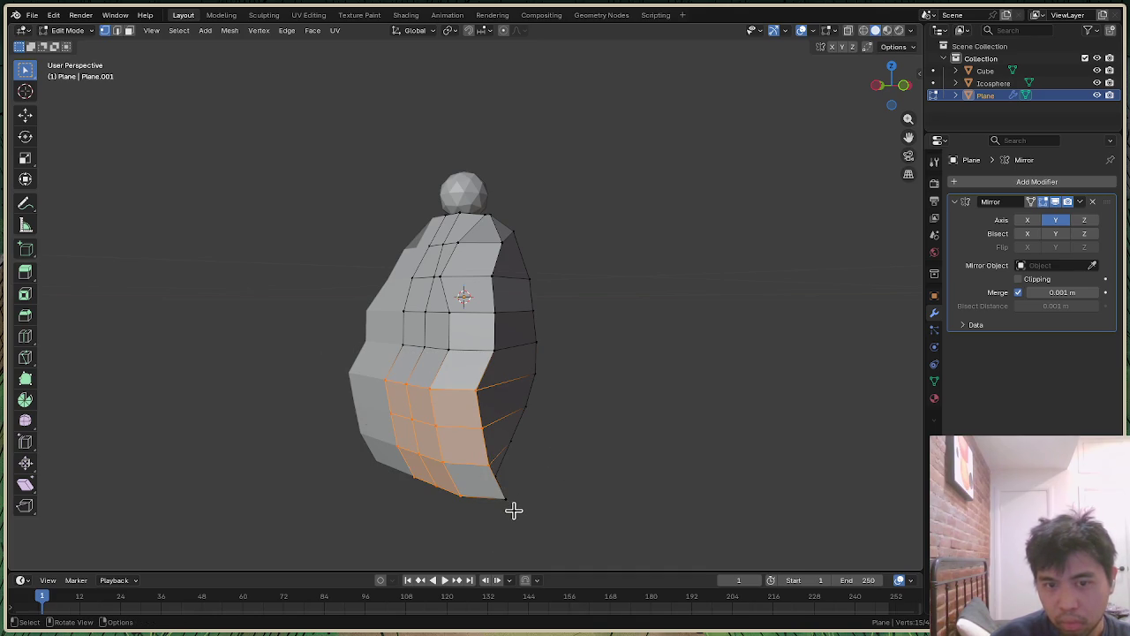
{"action": "key", "text": "g"}
{"action": "key", "text": "x"}
{"action": "left_click", "coordinate": [558, 482]}
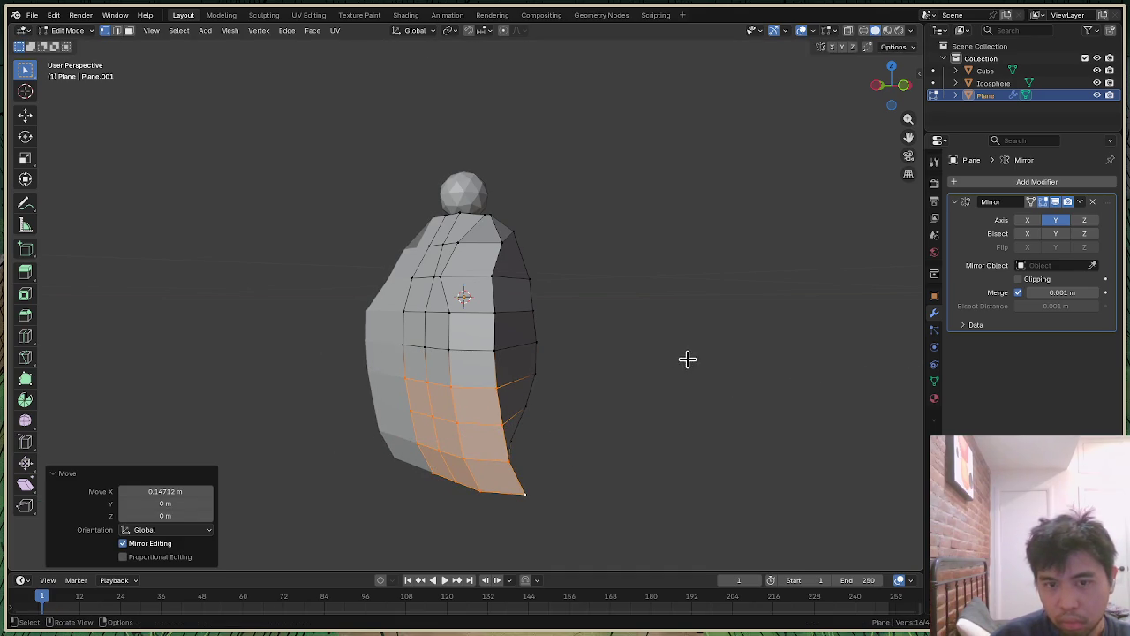
Step: Pull the wing's bottom corner vertex 0.30856 m along Y to wrap the body
{"action": "left_click_drag", "start_coordinate": [900, 104], "coordinate": [627, 466]}
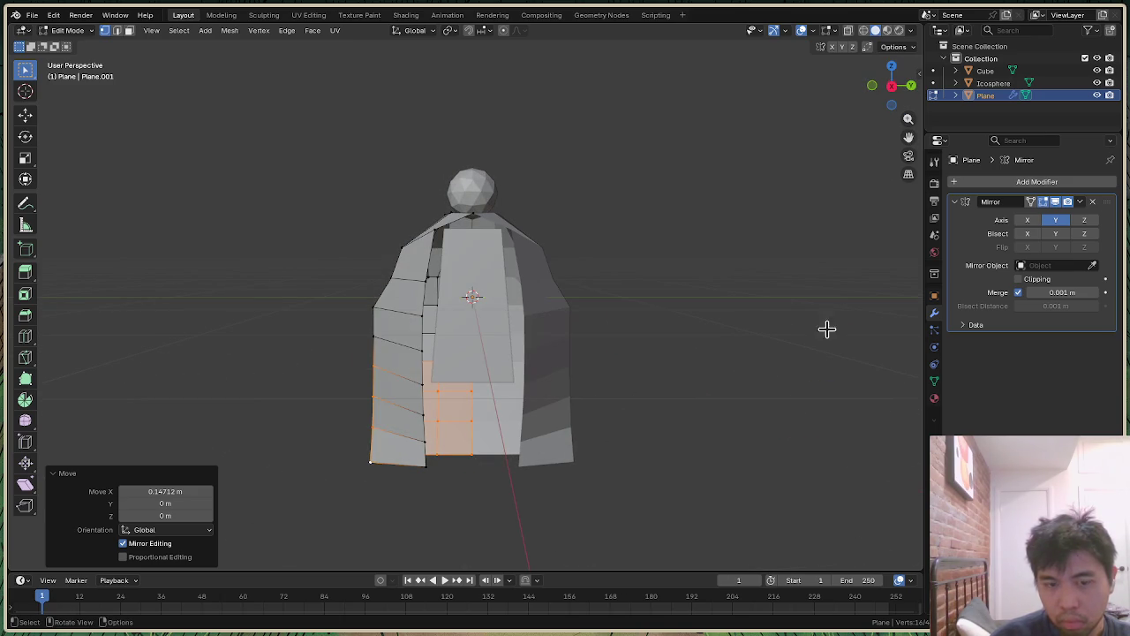
{"action": "mouse_move", "coordinate": [893, 87]}
{"action": "left_mouse_down"}
{"action": "mouse_move", "coordinate": [900, 104]}
{"action": "mouse_move", "coordinate": [620, 455]}
{"action": "left_mouse_up"}
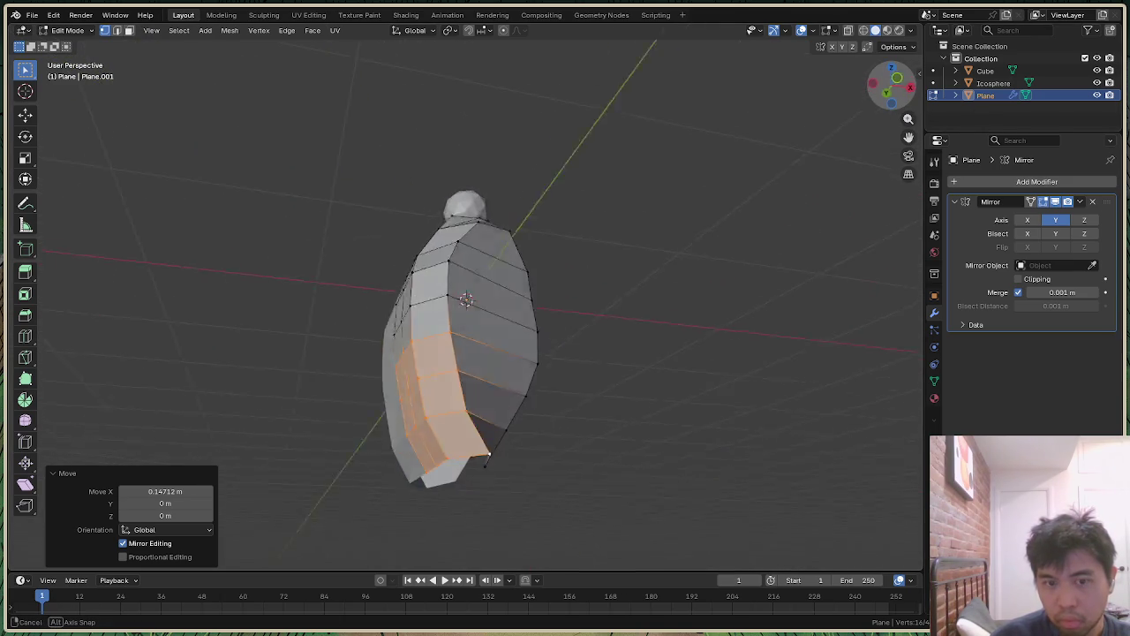
{"action": "left_click", "coordinate": [619, 456]}
{"action": "key", "text": "g"}
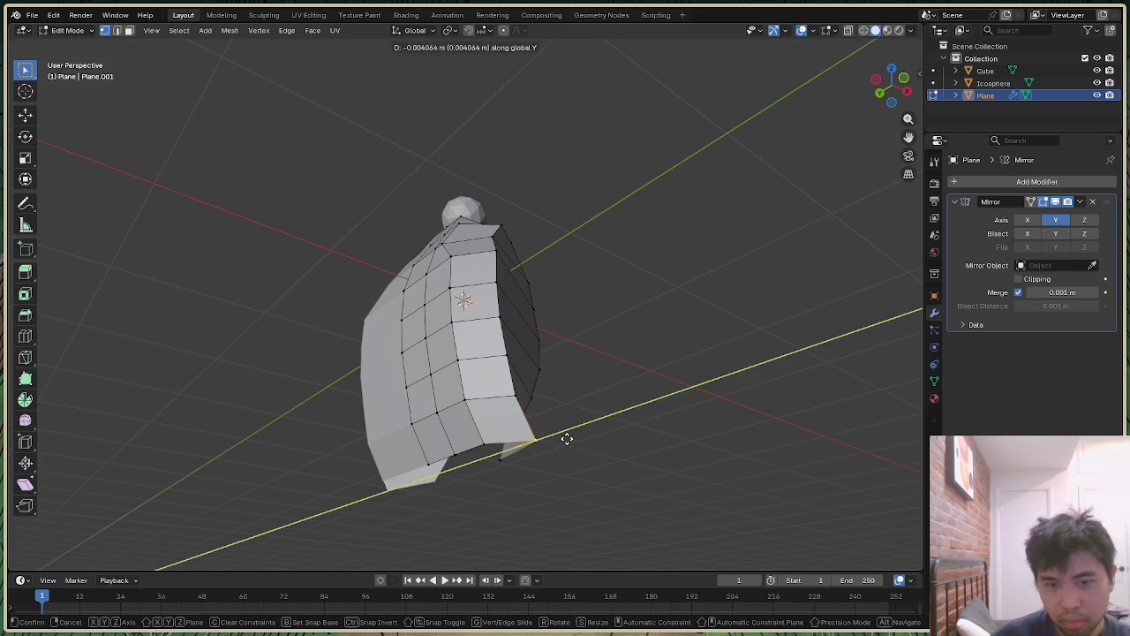
{"action": "key", "text": "y"}
{"action": "left_click", "coordinate": [527, 444]}
{"action": "left_click_drag", "start_coordinate": [888, 83], "coordinate": [892, 86]}
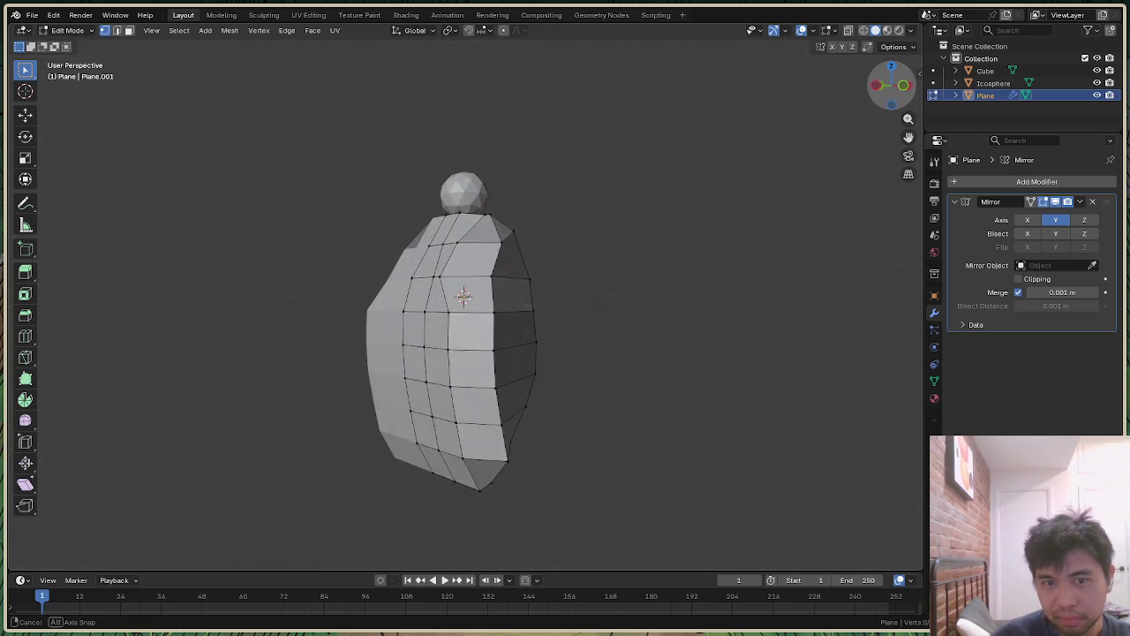
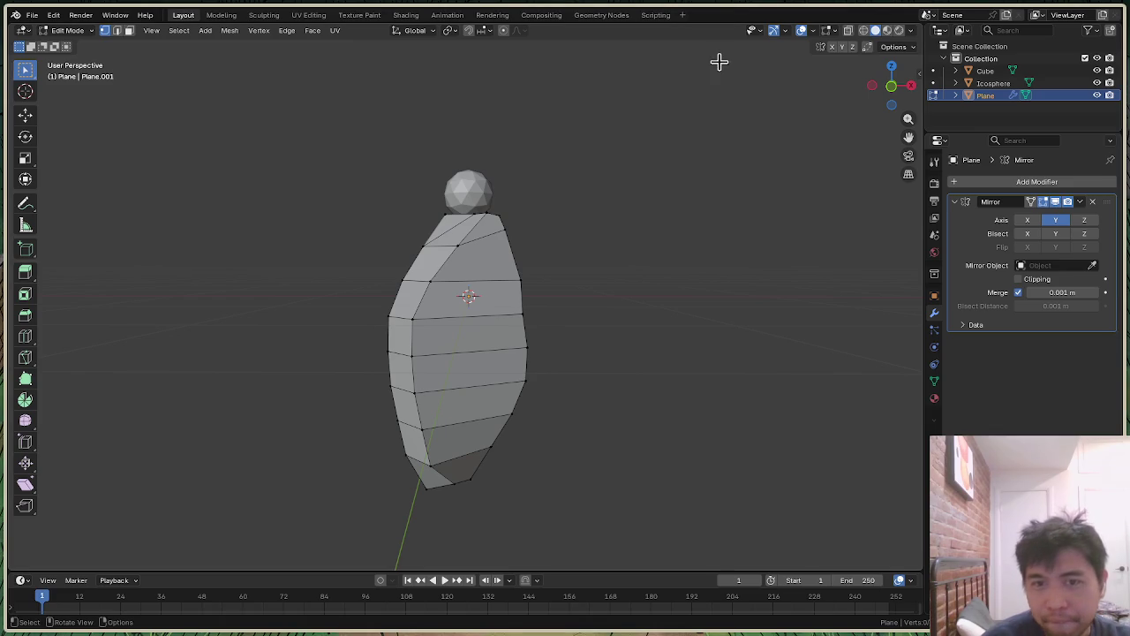
Step: Slide the selected front-opening cloak edge along Y, viewed from the front
{"action": "mouse_move", "coordinate": [902, 97]}
{"action": "left_mouse_down"}
{"action": "mouse_move", "coordinate": [927, 99]}
{"action": "mouse_move", "coordinate": [894, 85]}
{"action": "left_mouse_up"}
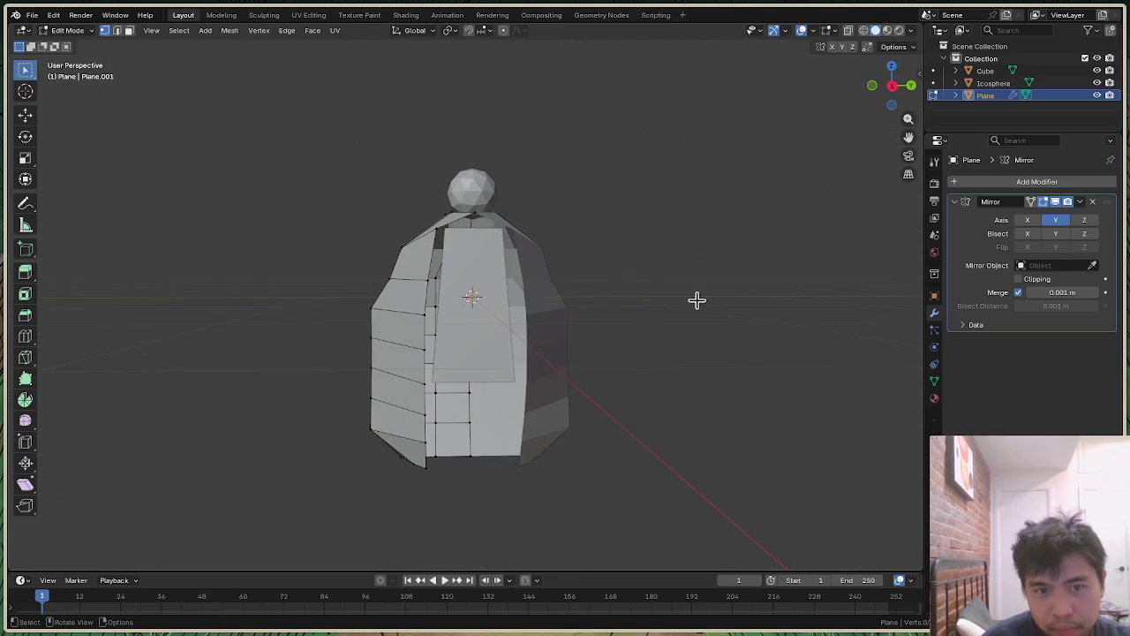
{"action": "middle_click_drag", "start_coordinate": [696, 300], "coordinate": [578, 302]}
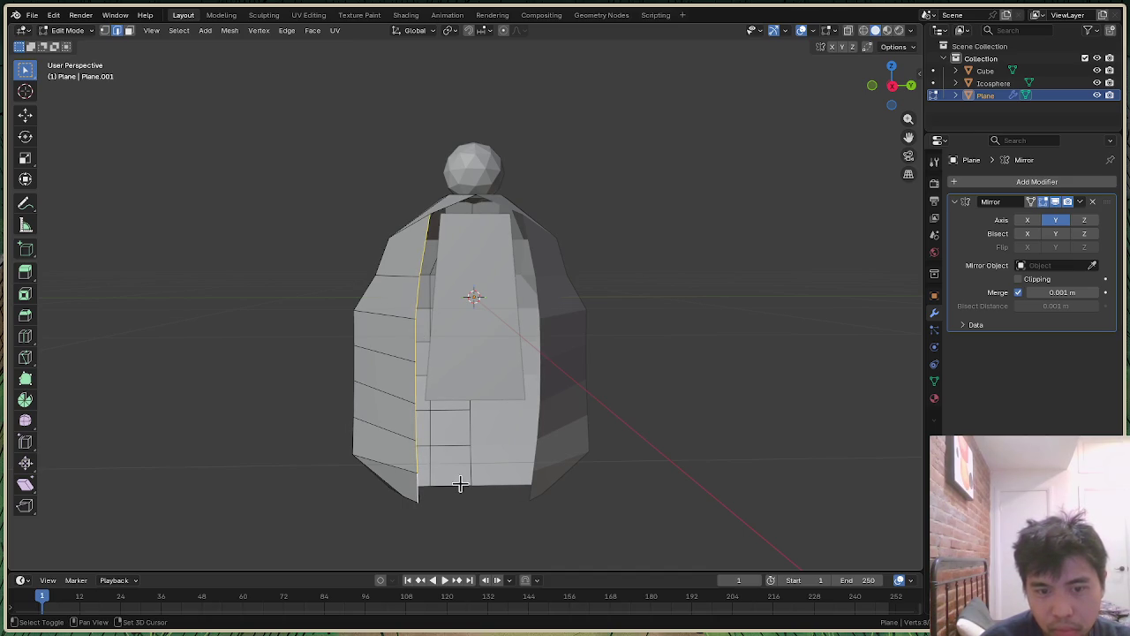
{"action": "key", "text": "g"}
{"action": "key", "text": "y"}
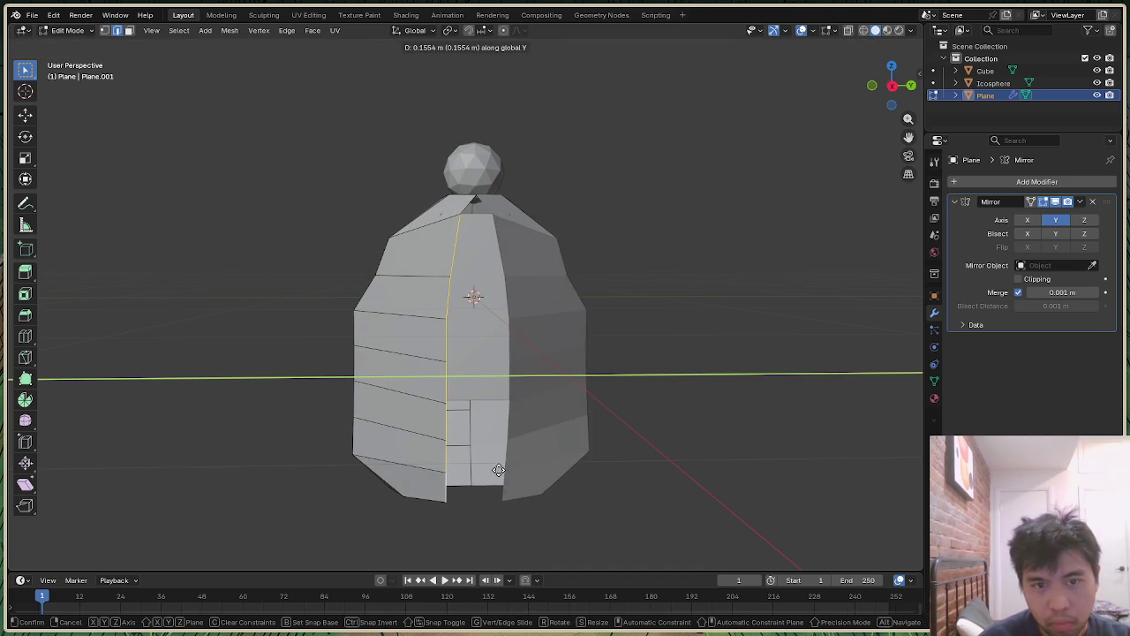
{"action": "left_click", "coordinate": [491, 469]}
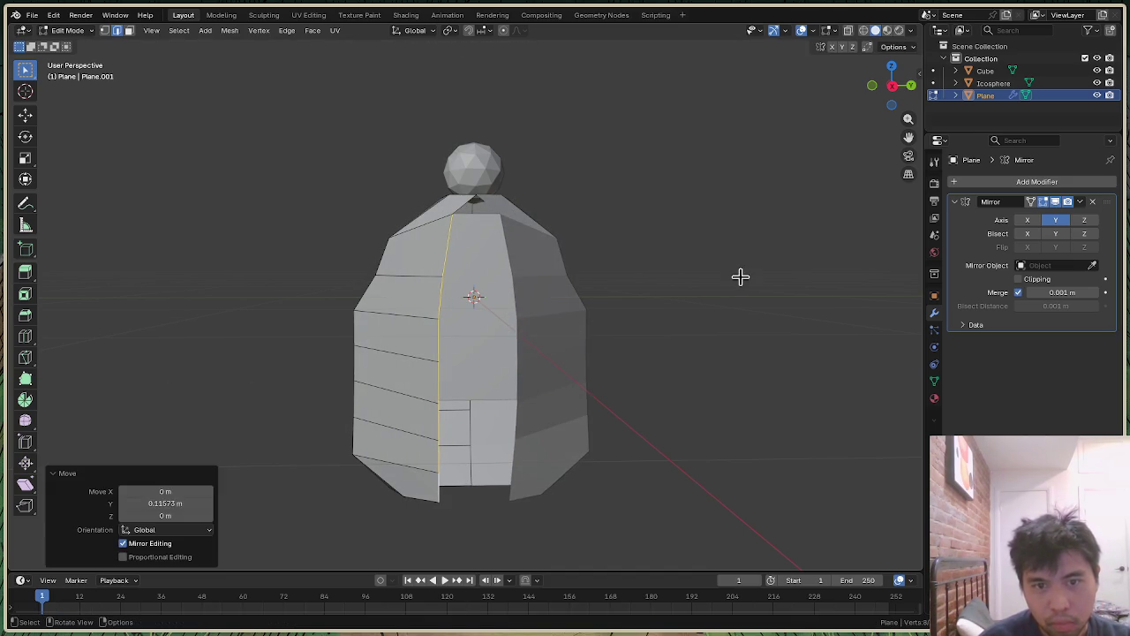
Step: From a side angle, slide another cloak edge along Y
{"action": "mouse_move", "coordinate": [894, 81]}
{"action": "left_mouse_down"}
{"action": "mouse_move", "coordinate": [874, 115]}
{"action": "mouse_move", "coordinate": [893, 85]}
{"action": "mouse_move", "coordinate": [507, 359]}
{"action": "left_mouse_up"}
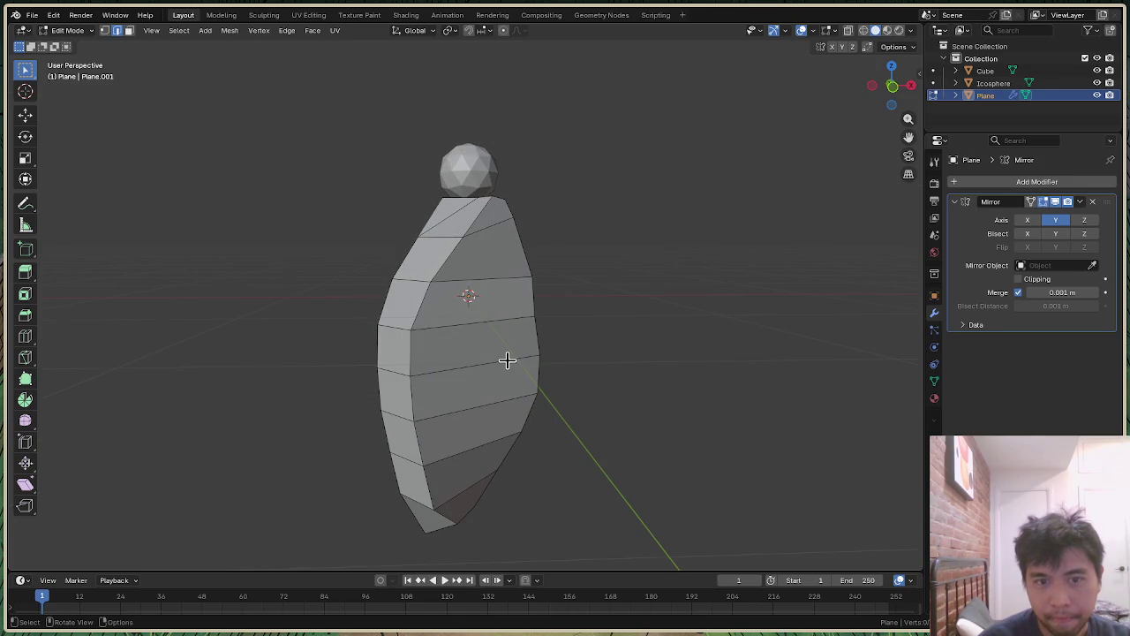
{"action": "left_click_drag", "start_coordinate": [897, 107], "coordinate": [892, 89]}
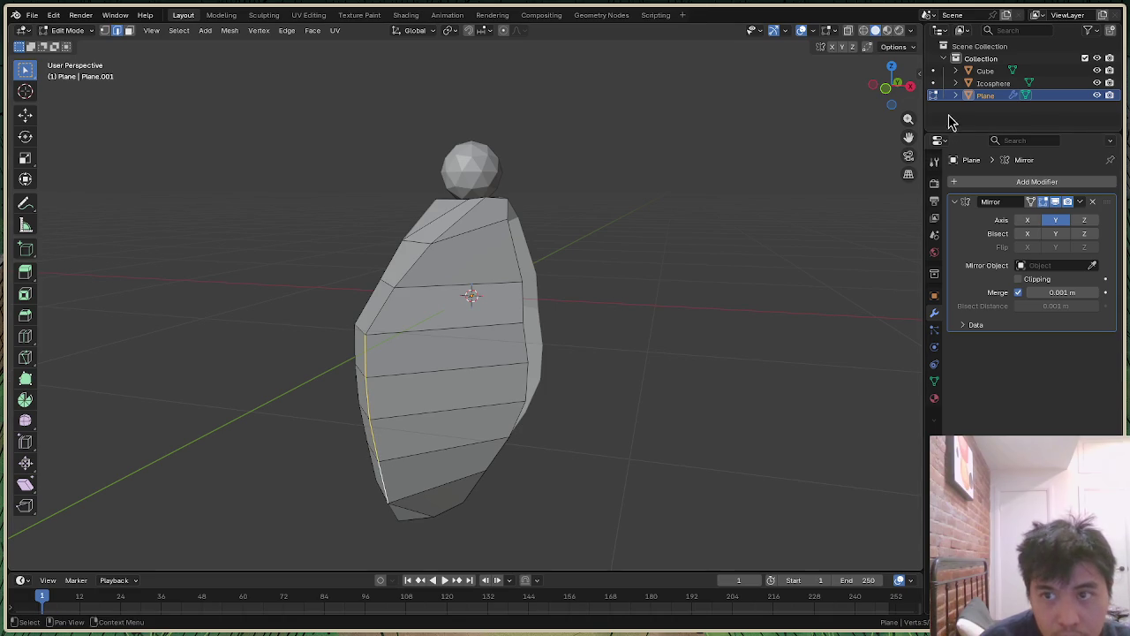
{"action": "mouse_move", "coordinate": [900, 104]}
{"action": "left_mouse_down"}
{"action": "mouse_move", "coordinate": [874, 97]}
{"action": "mouse_move", "coordinate": [892, 84]}
{"action": "left_mouse_up"}
{"action": "key", "text": "g"}
{"action": "key", "text": "y"}
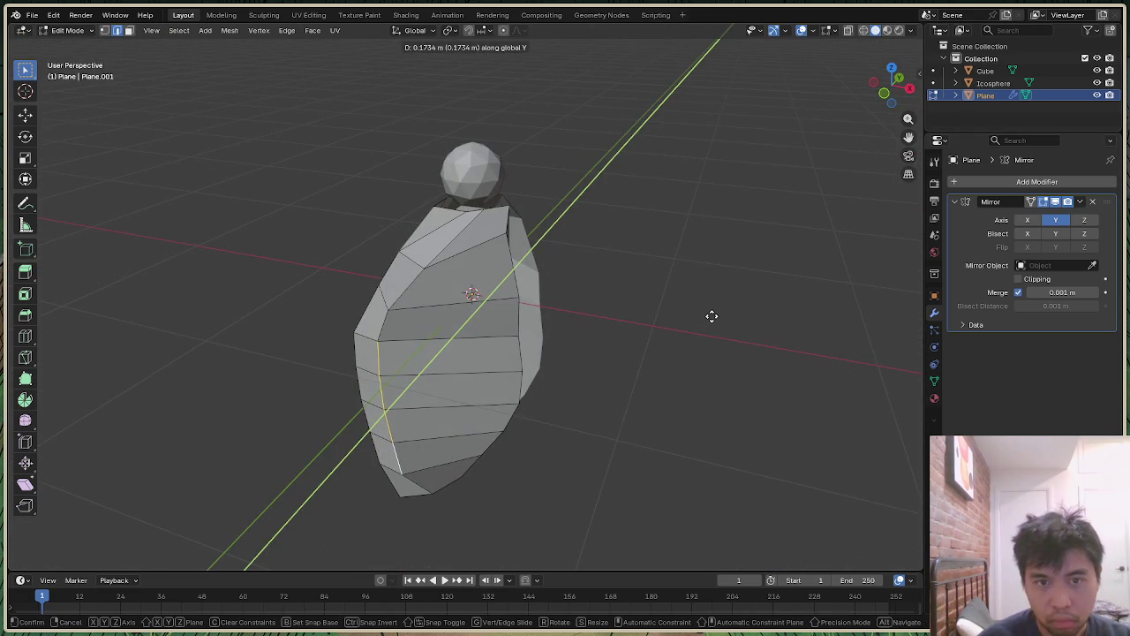
{"action": "left_click", "coordinate": [773, 251]}
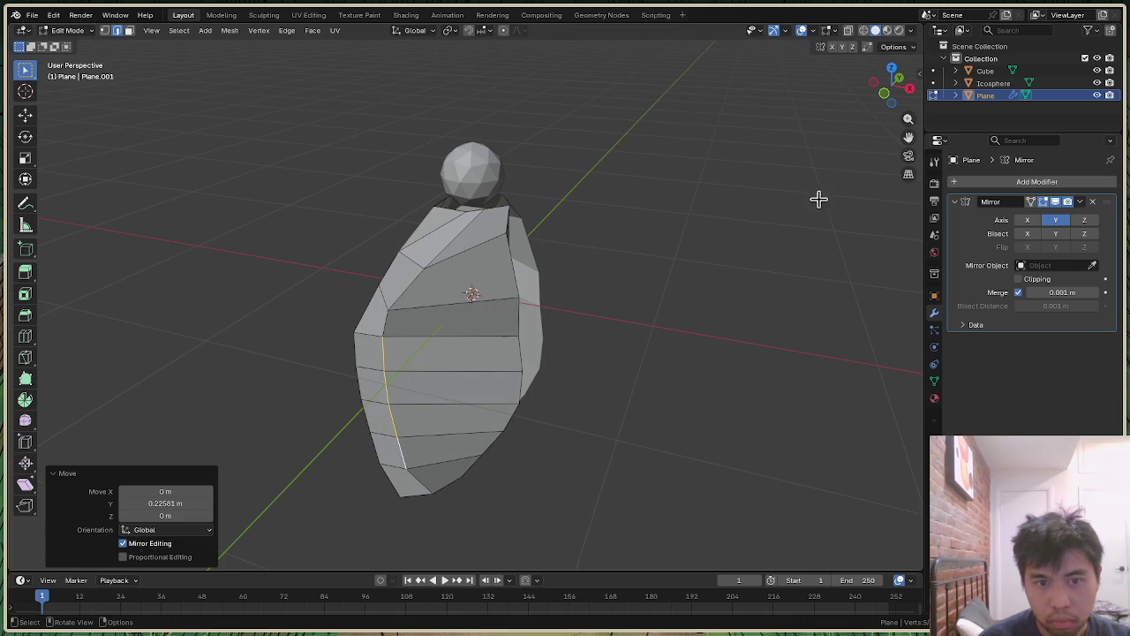
Step: Select the shoulder, switch to vertex select, and try a Y move on it, then undo
{"action": "left_click_drag", "start_coordinate": [904, 106], "coordinate": [894, 91]}
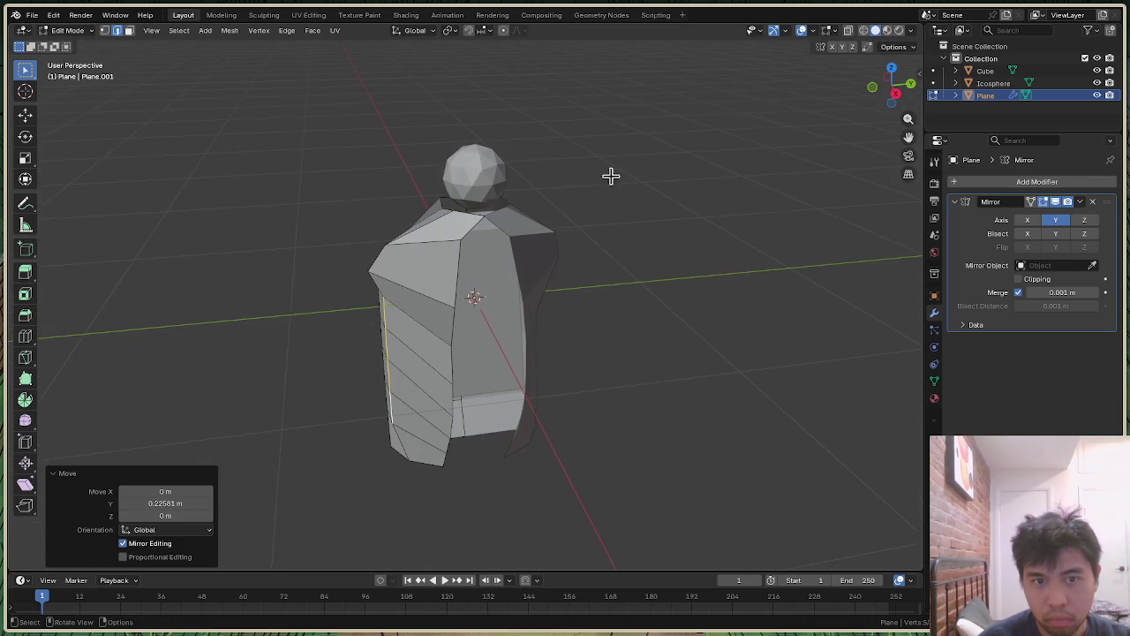
{"action": "left_click", "coordinate": [367, 272]}
{"action": "key", "text": "1"}
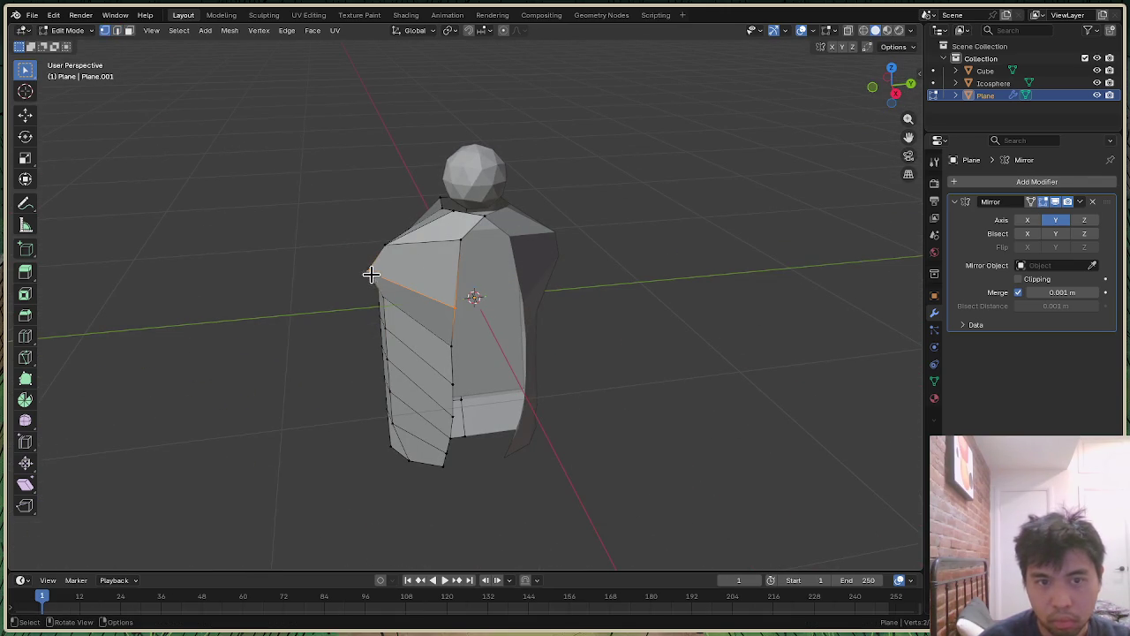
{"action": "left_click_drag", "start_coordinate": [892, 93], "coordinate": [578, 240]}
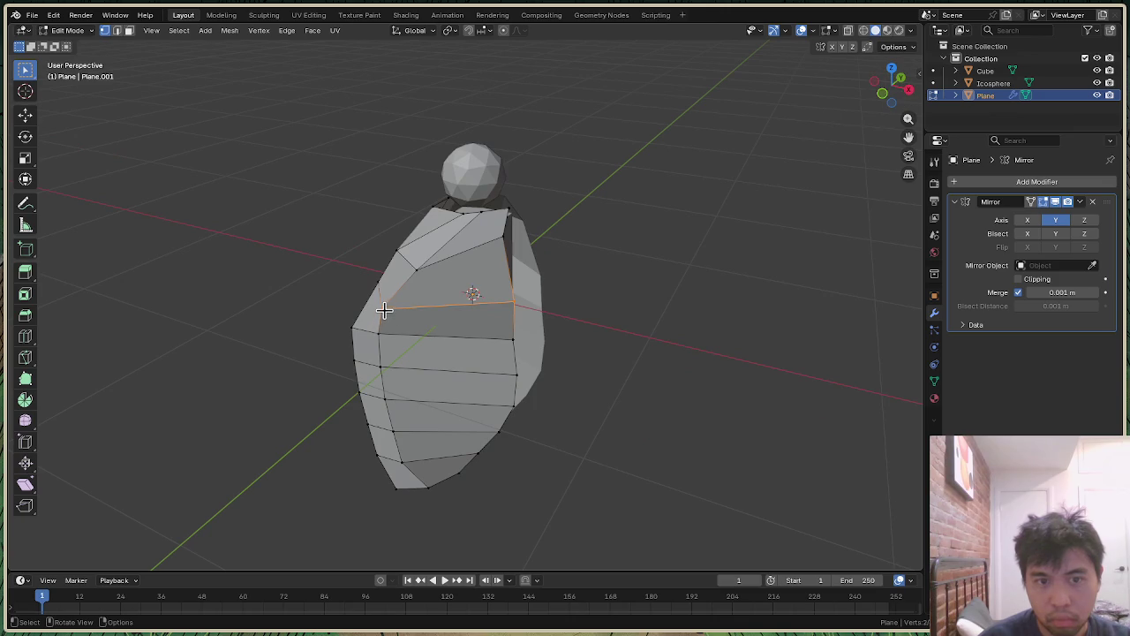
{"action": "key", "text": "g"}
{"action": "key", "text": "y"}
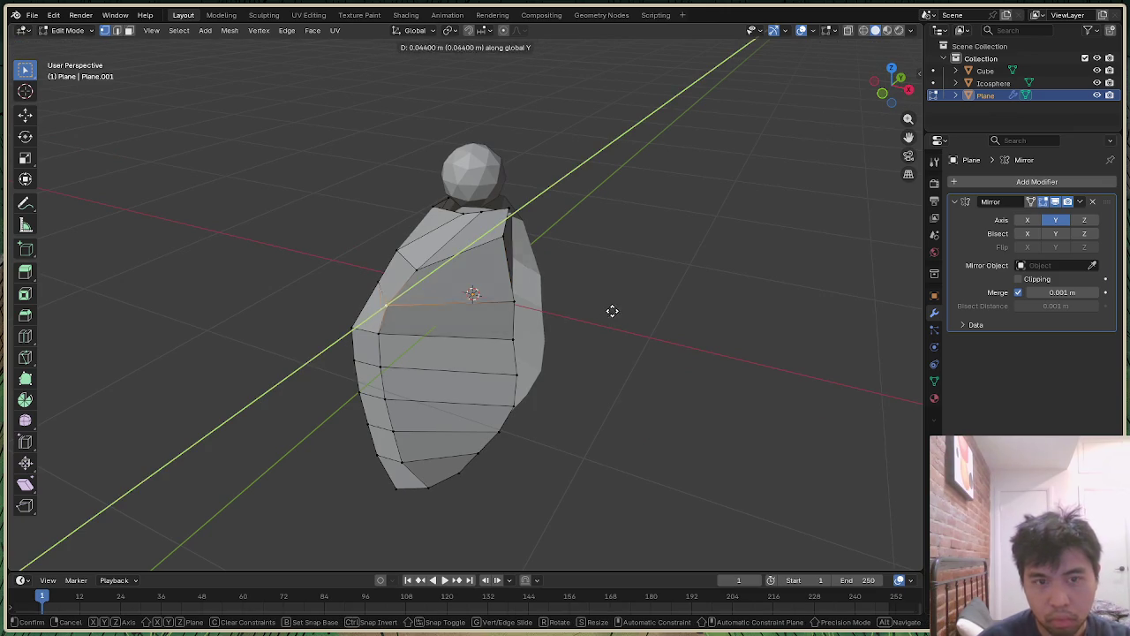
{"action": "left_click", "coordinate": [675, 257]}
{"action": "key", "text": "ctrl+z"}
{"action": "mouse_move", "coordinate": [892, 88]}
{"action": "left_mouse_down"}
{"action": "mouse_move", "coordinate": [618, 265]}
{"action": "mouse_move", "coordinate": [455, 315]}
{"action": "left_mouse_up"}
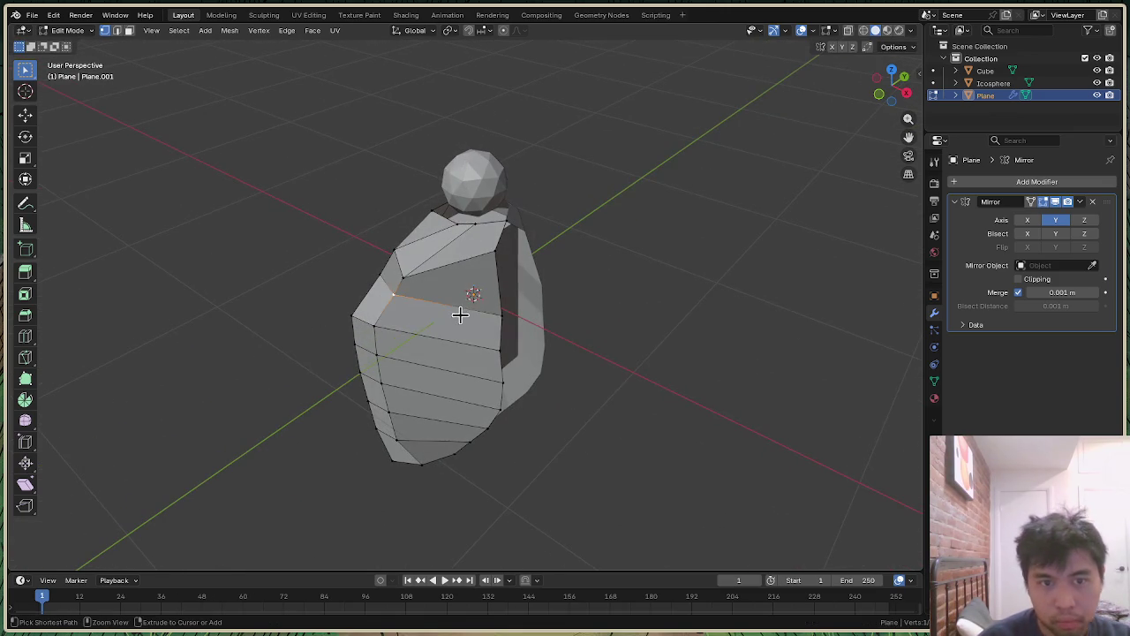
{"action": "middle_click_drag", "start_coordinate": [393, 300], "coordinate": [416, 303]}
Step: In Right Orthographic view, pull the lower and upper shoulder edges inward
{"action": "left_click", "coordinate": [894, 86]}
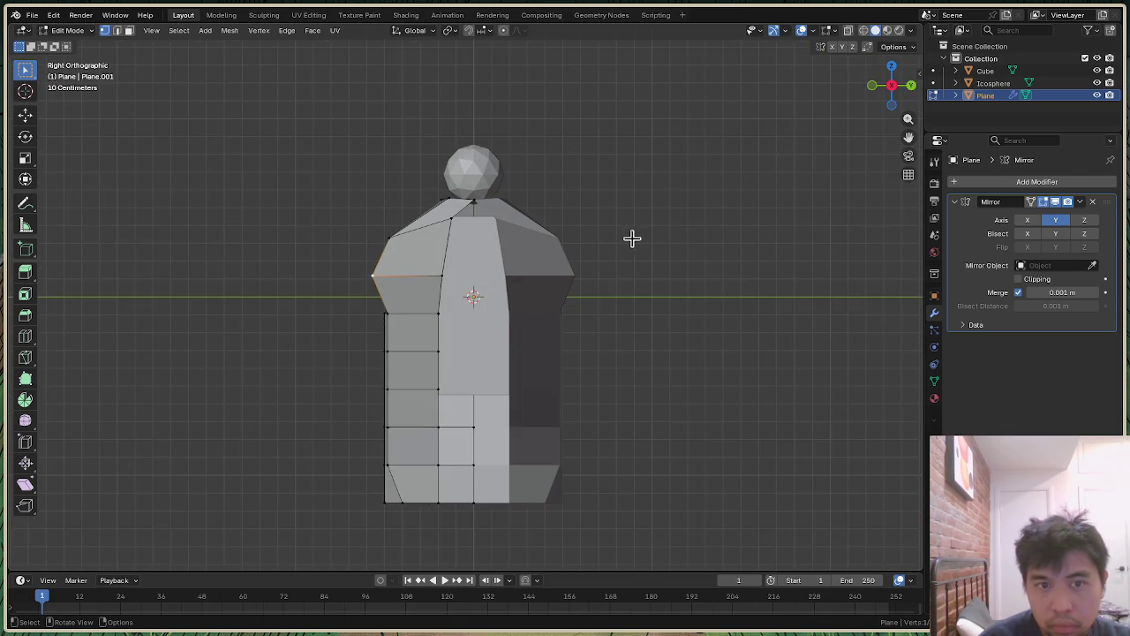
{"action": "key", "text": "g"}
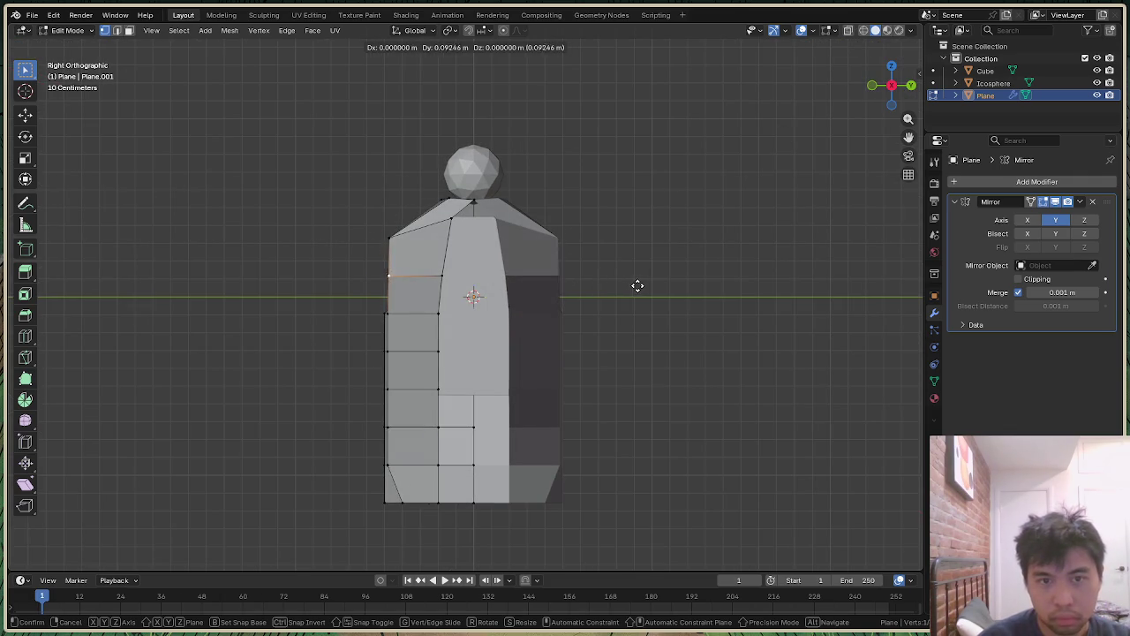
{"action": "left_click", "coordinate": [640, 285]}
{"action": "left_click", "coordinate": [391, 238]}
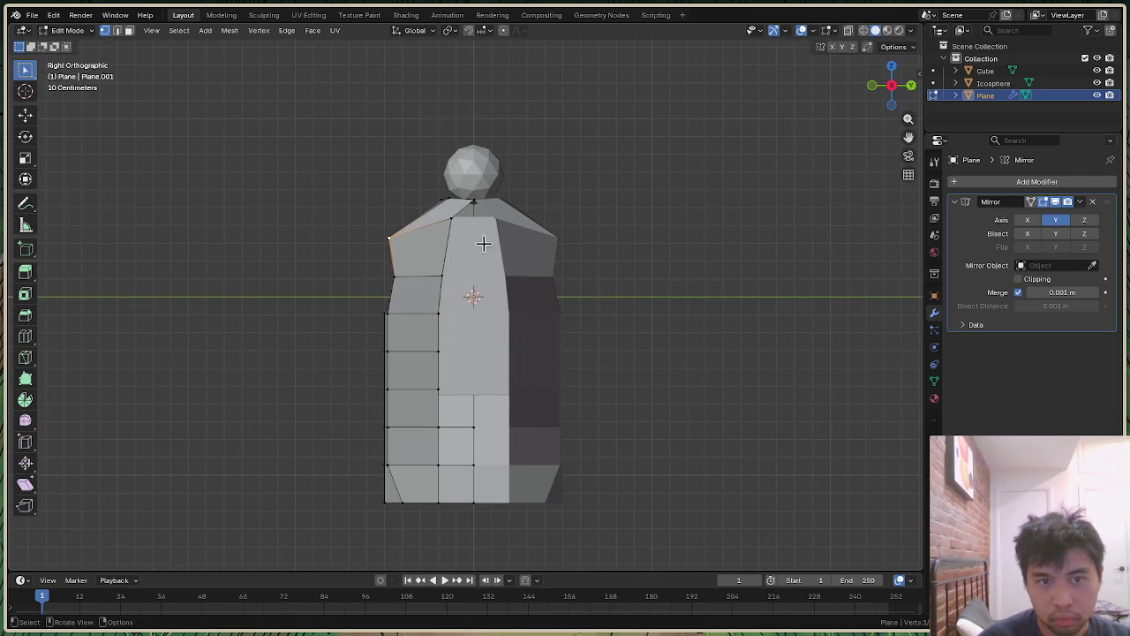
{"action": "key", "text": "g"}
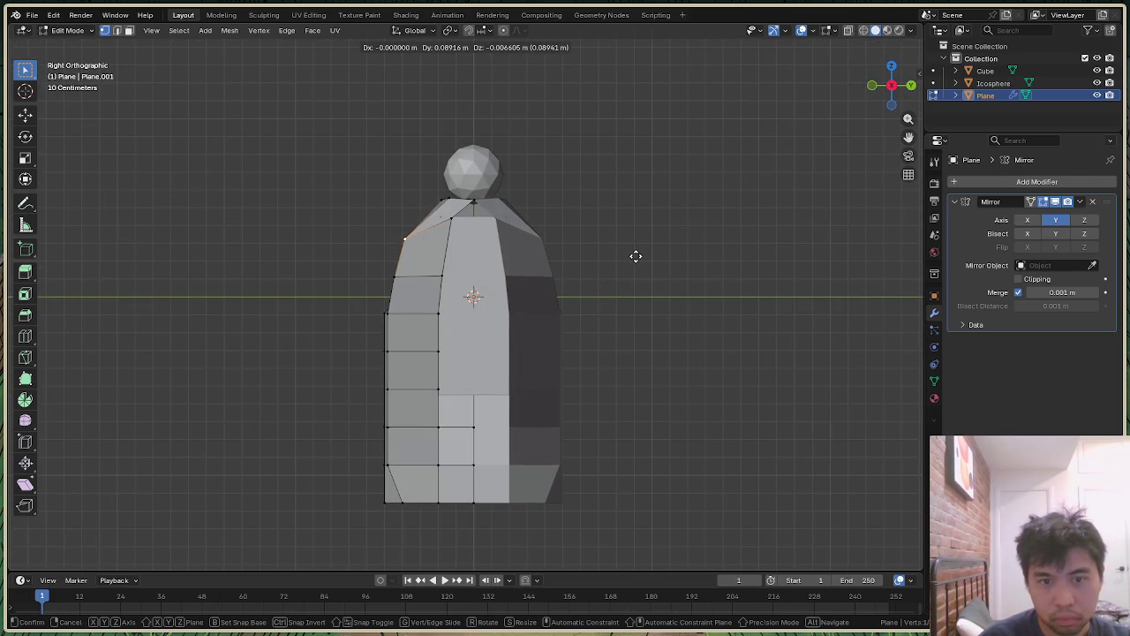
{"action": "left_click", "coordinate": [635, 256]}
Step: Orbit and zoom back to perspective to inspect the narrowed cloak silhouette
{"action": "mouse_move", "coordinate": [890, 86]}
{"action": "left_mouse_down"}
{"action": "mouse_move", "coordinate": [883, 97]}
{"action": "mouse_move", "coordinate": [892, 88]}
{"action": "left_mouse_up"}
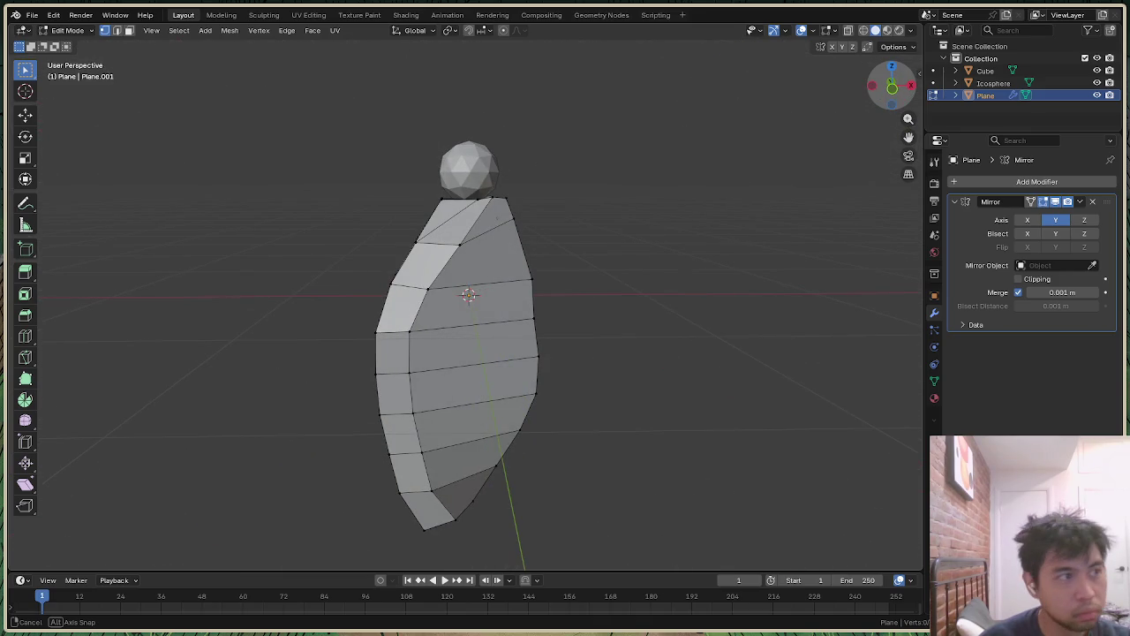
{"action": "left_click_drag", "start_coordinate": [890, 86], "coordinate": [894, 88]}
{"action": "scroll", "coordinate": [500, 208], "scroll_direction": "up", "scroll_amount": 1}
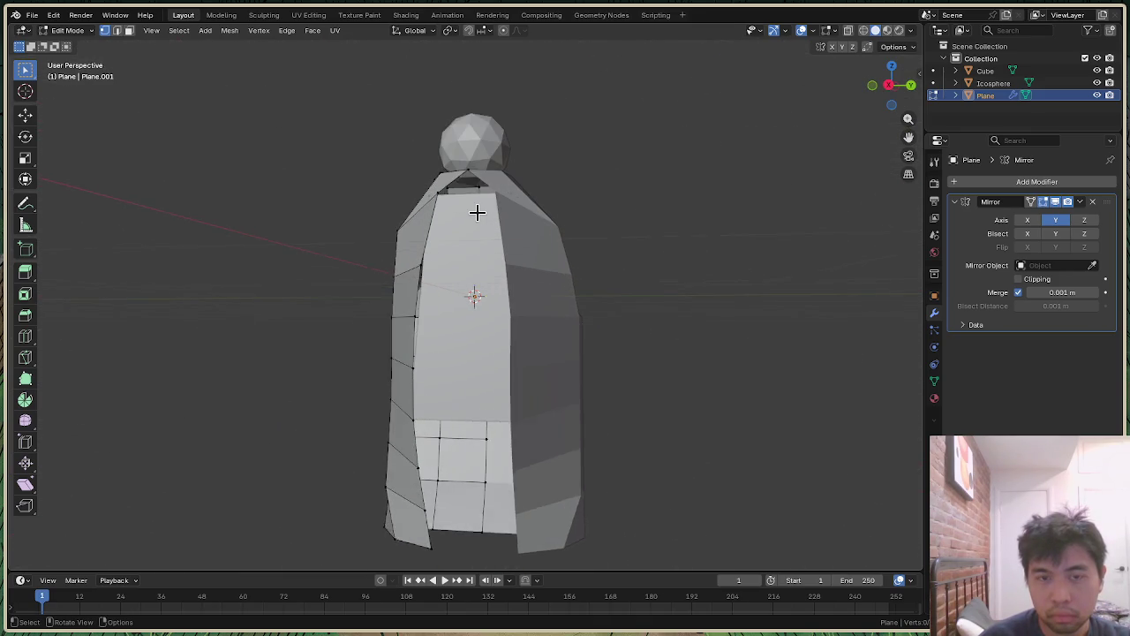
{"action": "scroll", "coordinate": [477, 212], "scroll_direction": "up", "scroll_amount": 2}
{"action": "scroll", "coordinate": [477, 212], "scroll_direction": "down", "scroll_amount": 1}
{"action": "scroll", "coordinate": [477, 212], "scroll_direction": "down", "scroll_amount": 1}
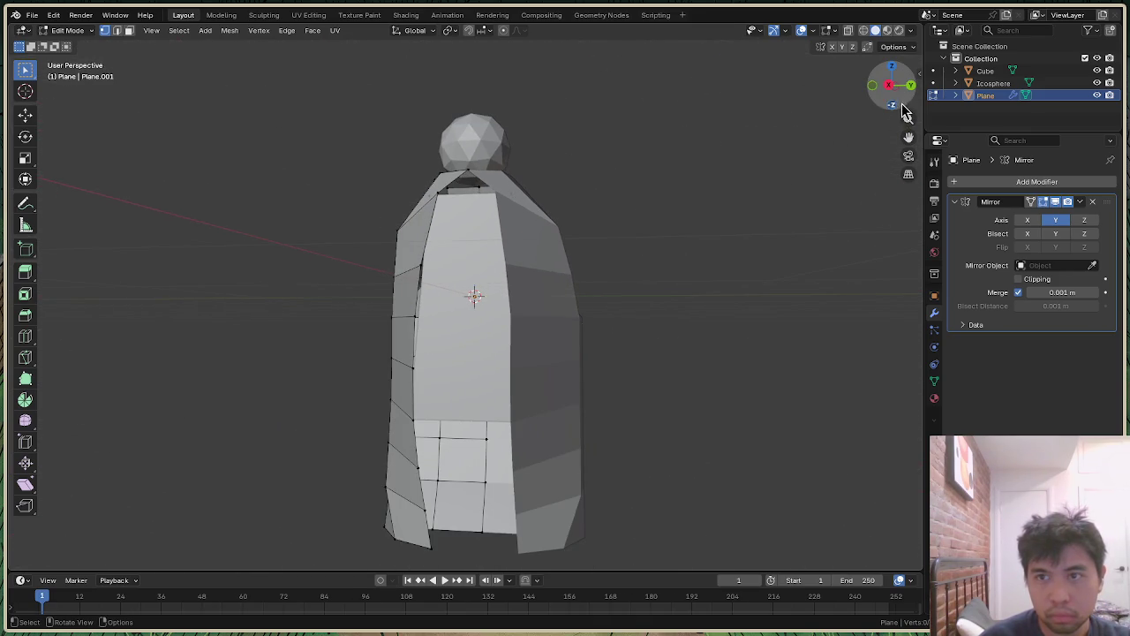
{"action": "left_click_drag", "start_coordinate": [905, 112], "coordinate": [903, 115]}
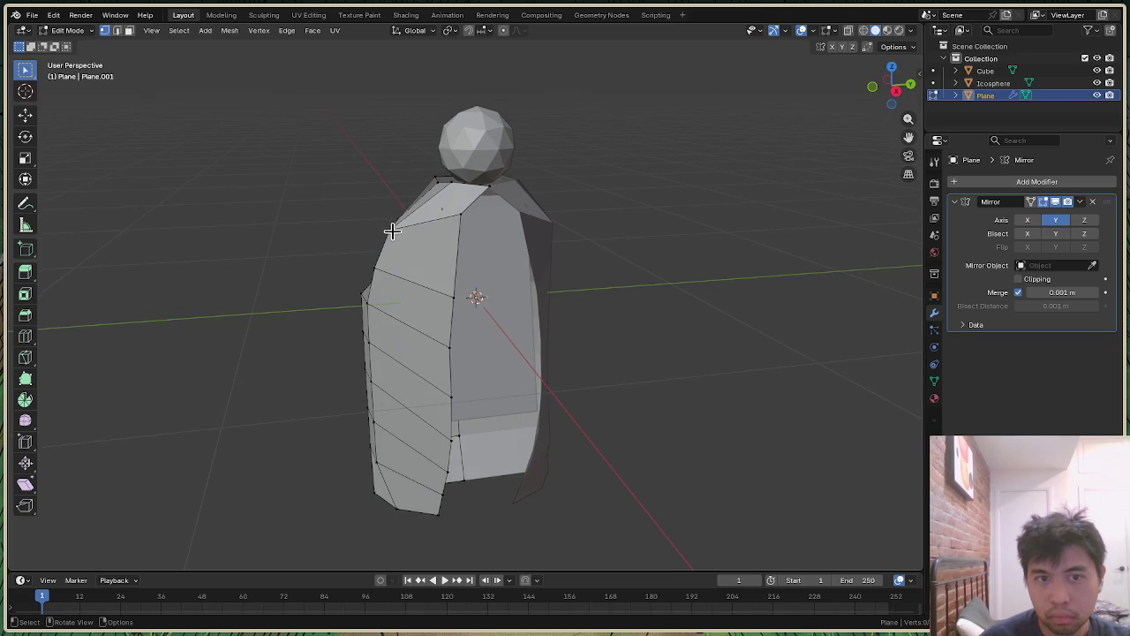
{"action": "left_click_drag", "start_coordinate": [904, 108], "coordinate": [901, 110]}
Step: Raise the whole cloak Plane slightly along Z, then resume mesh editing in Right view
{"action": "key", "text": "Tab"}
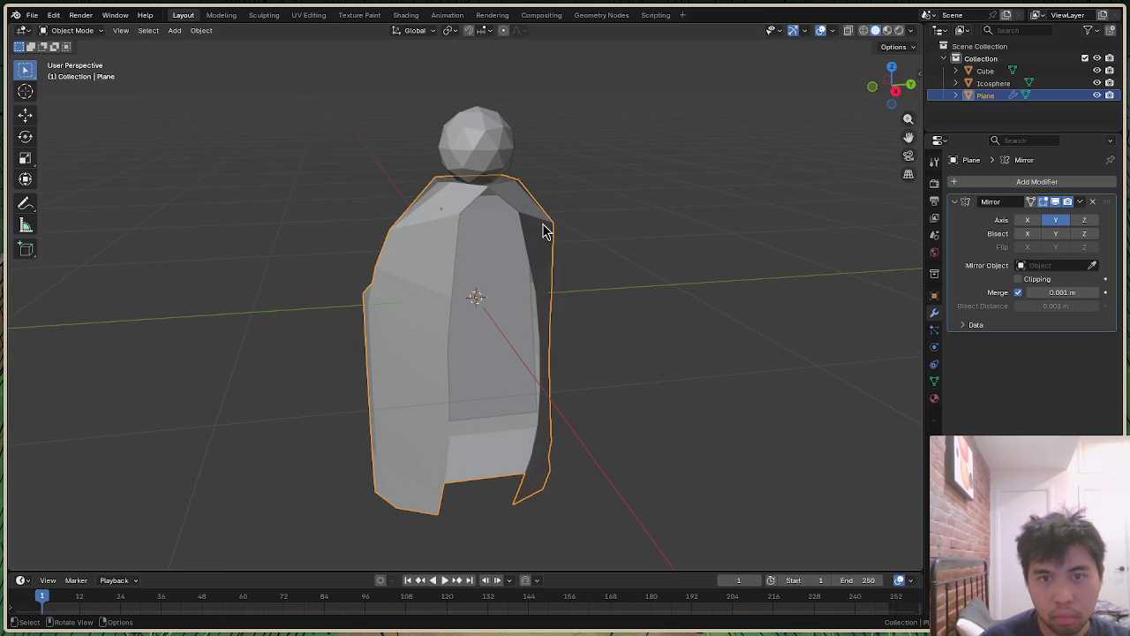
{"action": "key", "text": "g"}
{"action": "key", "text": "z"}
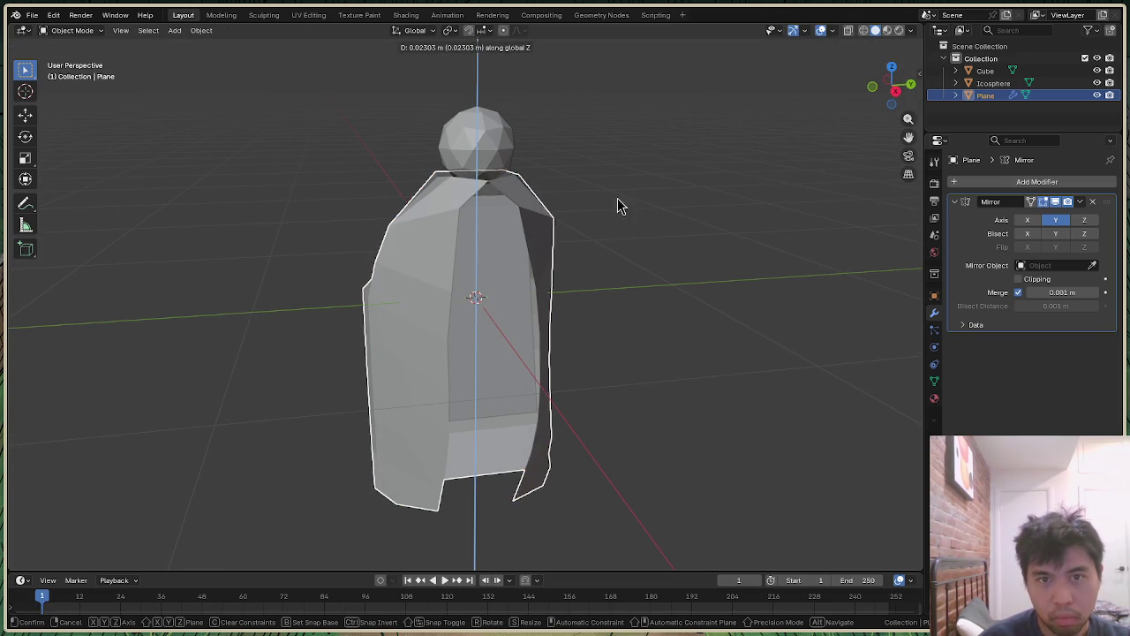
{"action": "left_click", "coordinate": [644, 194]}
{"action": "mouse_move", "coordinate": [895, 85]}
{"action": "left_mouse_down"}
{"action": "mouse_move", "coordinate": [899, 108]}
{"action": "mouse_move", "coordinate": [912, 92]}
{"action": "mouse_move", "coordinate": [883, 105]}
{"action": "left_mouse_up"}
{"action": "key", "text": "Tab"}
{"action": "left_click", "coordinate": [896, 86]}
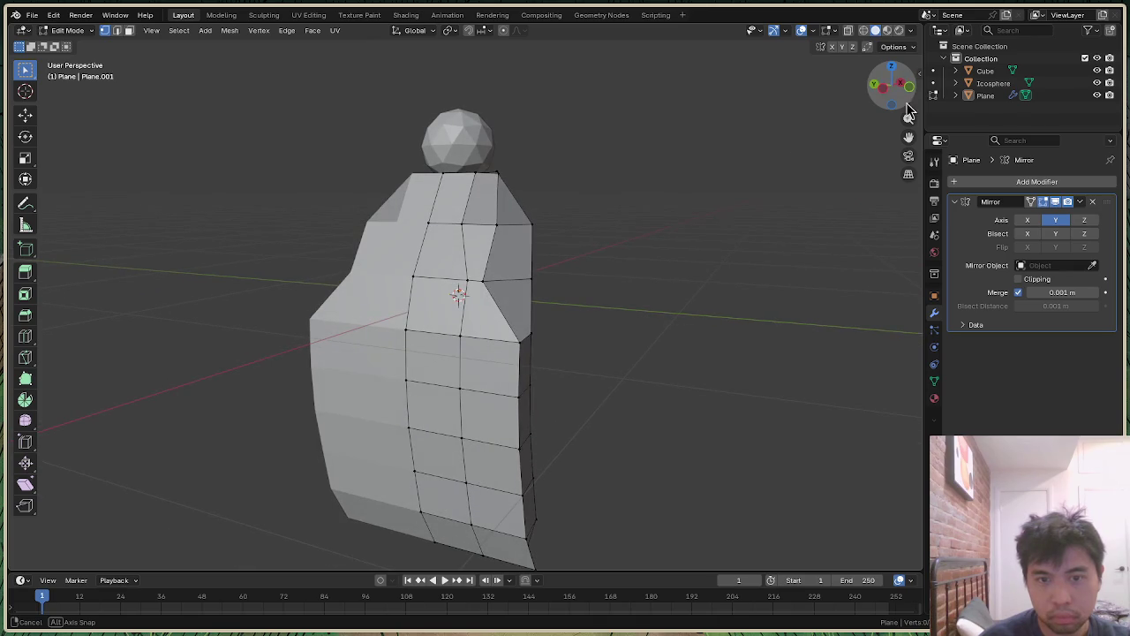
Step: Move a vertex on the cloak's side along Y
{"action": "left_click", "coordinate": [521, 342]}
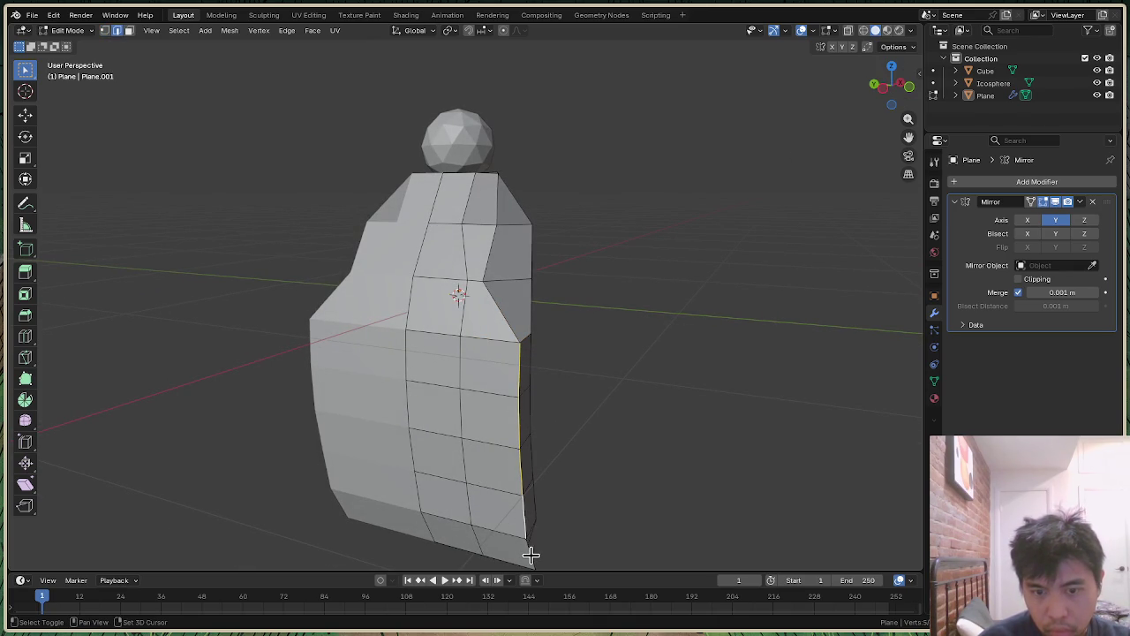
{"action": "key", "text": "g"}
{"action": "key", "text": "y"}
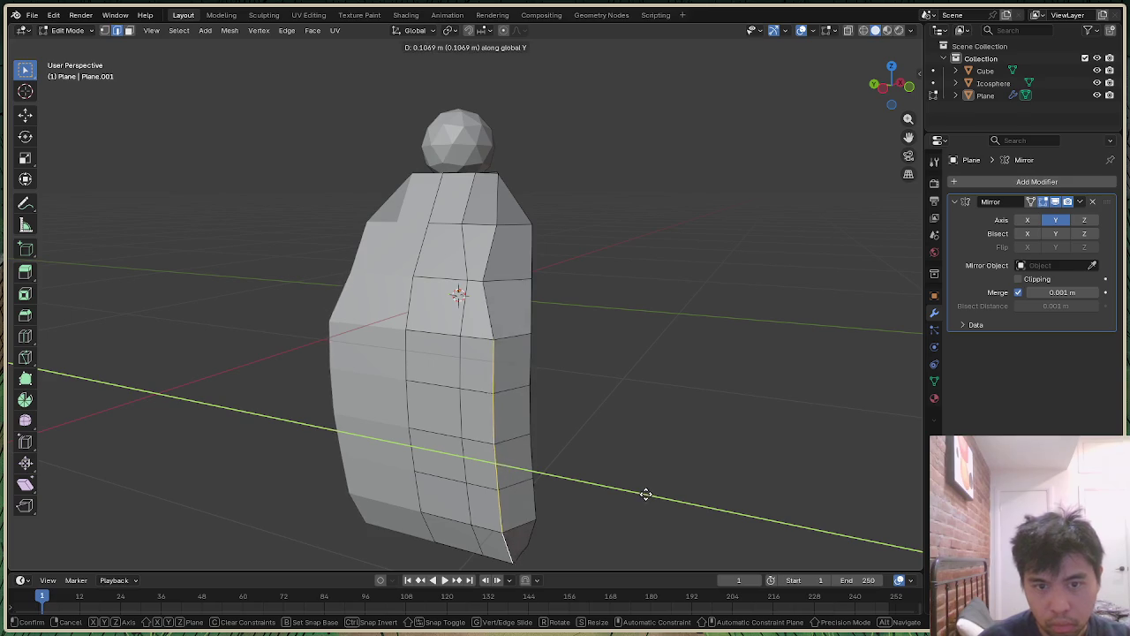
{"action": "left_click", "coordinate": [645, 493]}
{"action": "left_click_drag", "start_coordinate": [890, 89], "coordinate": [582, 298]}
Step: Shift the side edge loop along Y, abandoning a follow-up X move
{"action": "left_click", "coordinate": [478, 360], "text": "alt"}
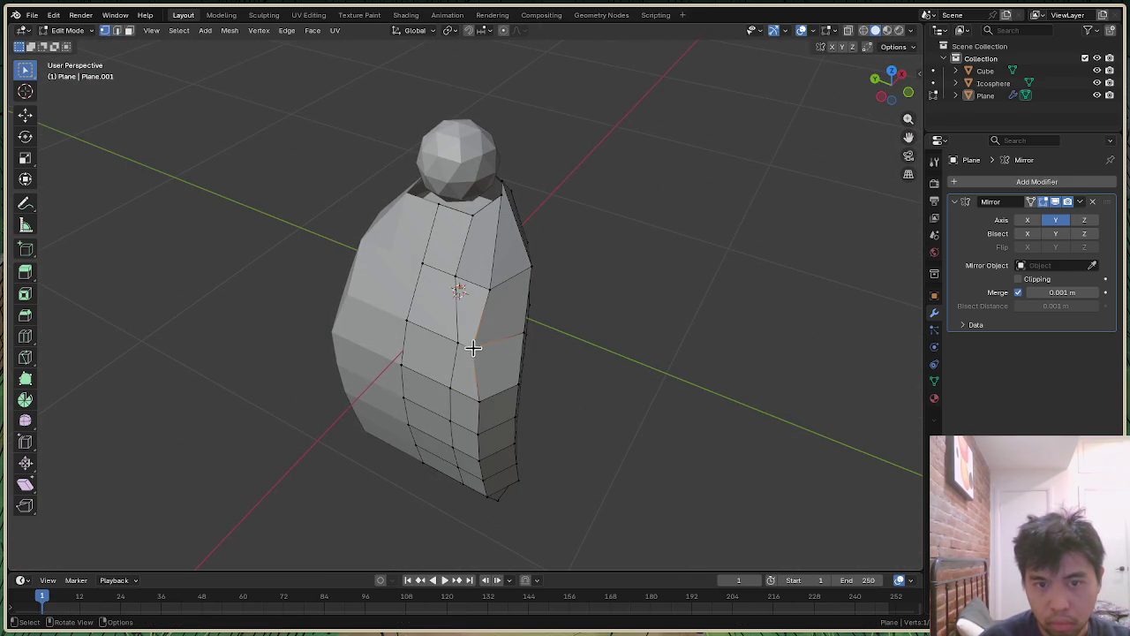
{"action": "key", "text": "g"}
{"action": "key", "text": "y"}
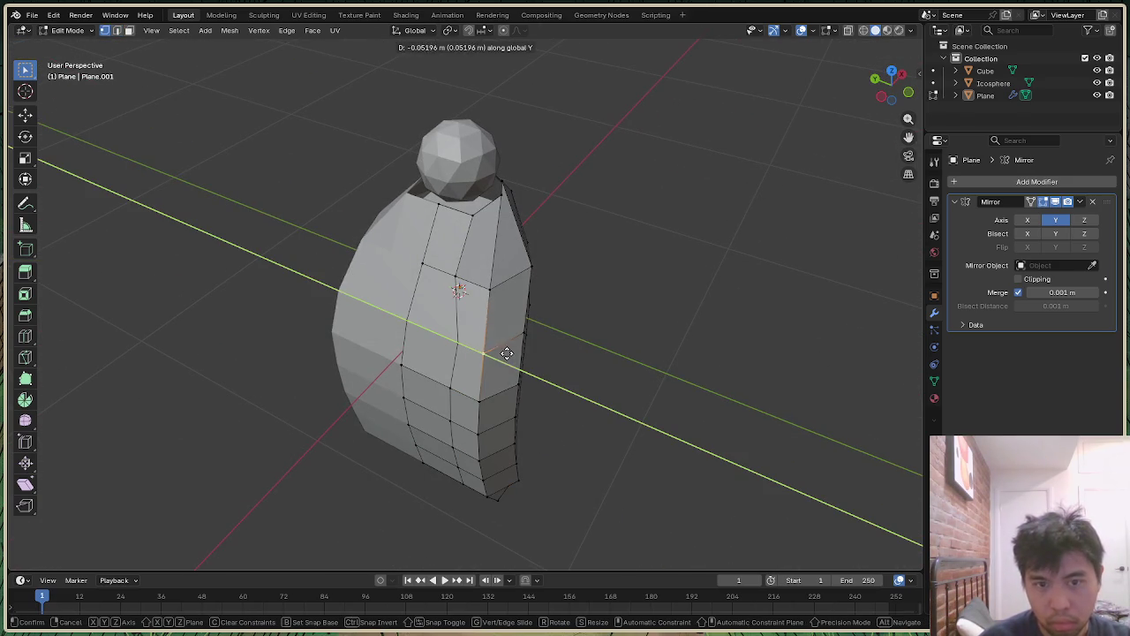
{"action": "left_click", "coordinate": [508, 353]}
{"action": "key", "text": "g"}
{"action": "key", "text": "x"}
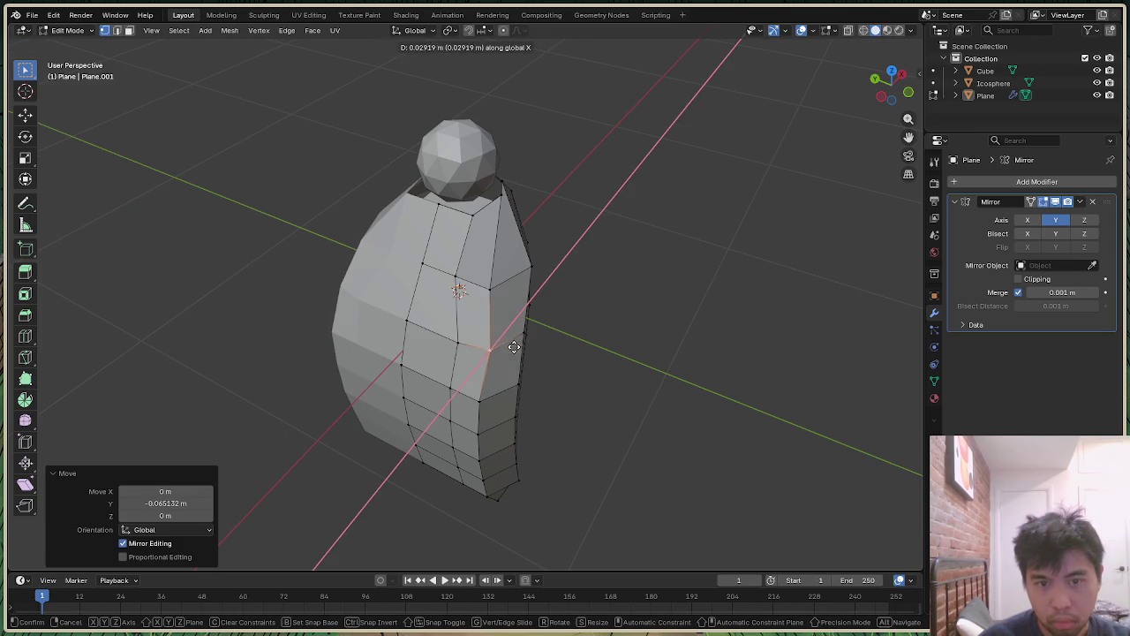
{"action": "right_click", "coordinate": [515, 345]}
{"action": "left_click", "coordinate": [653, 260]}
{"action": "mouse_move", "coordinate": [890, 80]}
{"action": "left_mouse_down"}
{"action": "mouse_move", "coordinate": [874, 99]}
{"action": "mouse_move", "coordinate": [631, 209]}
{"action": "left_mouse_up"}
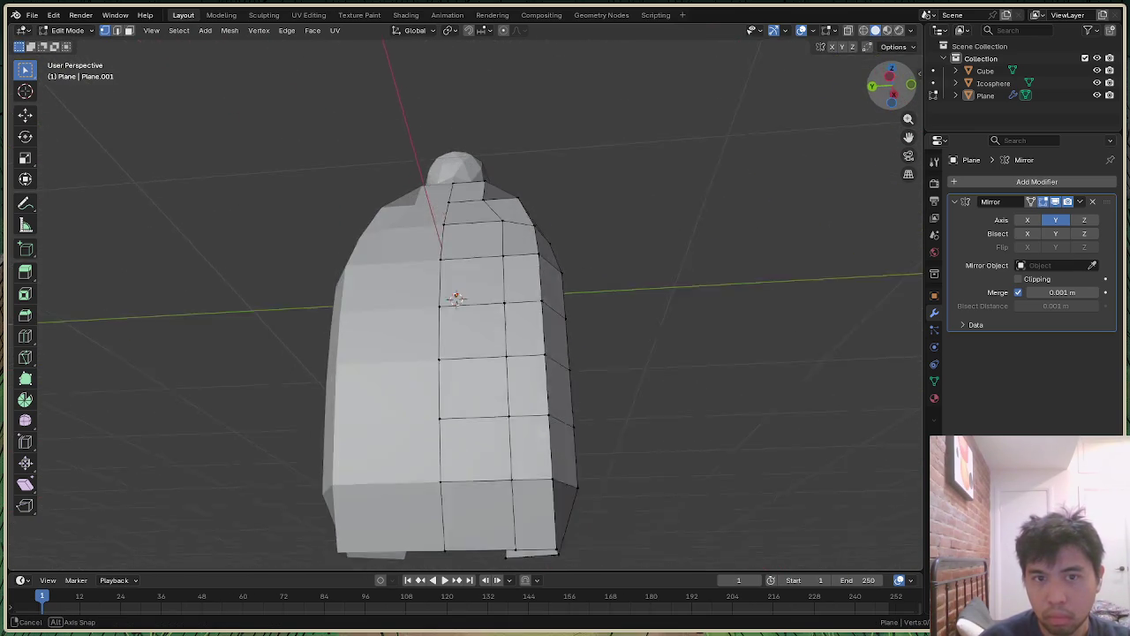
Step: Shift the cloak's upper front edge sideways along X
{"action": "left_click", "coordinate": [526, 224]}
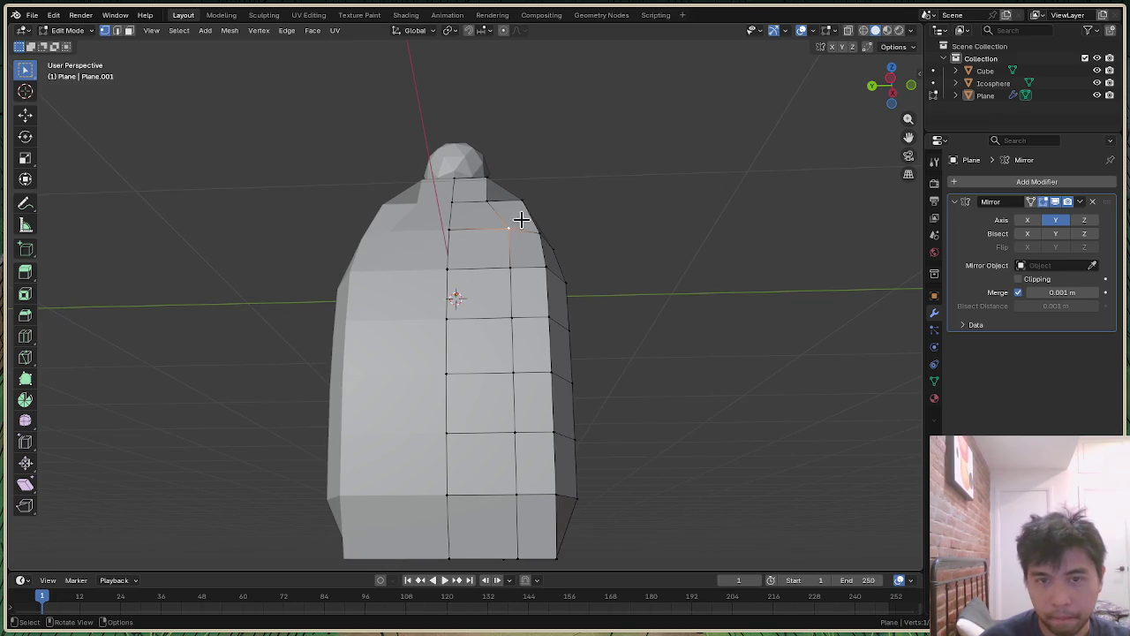
{"action": "key", "text": "g"}
{"action": "key", "text": "x"}
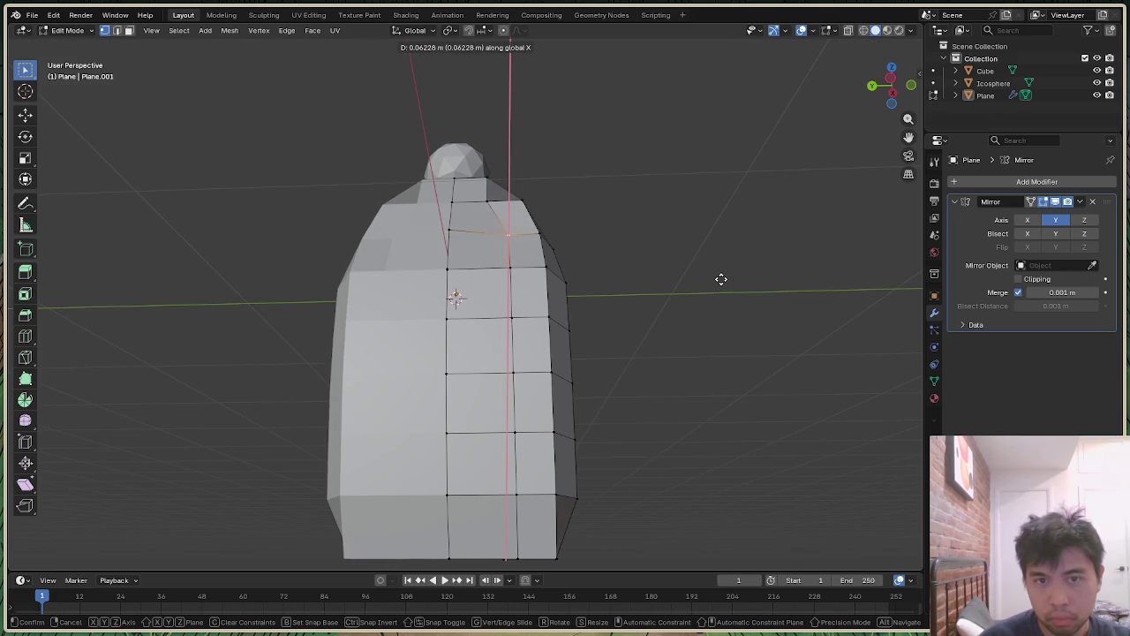
{"action": "left_click", "coordinate": [721, 278]}
{"action": "key", "text": "g"}
{"action": "key", "text": "y"}
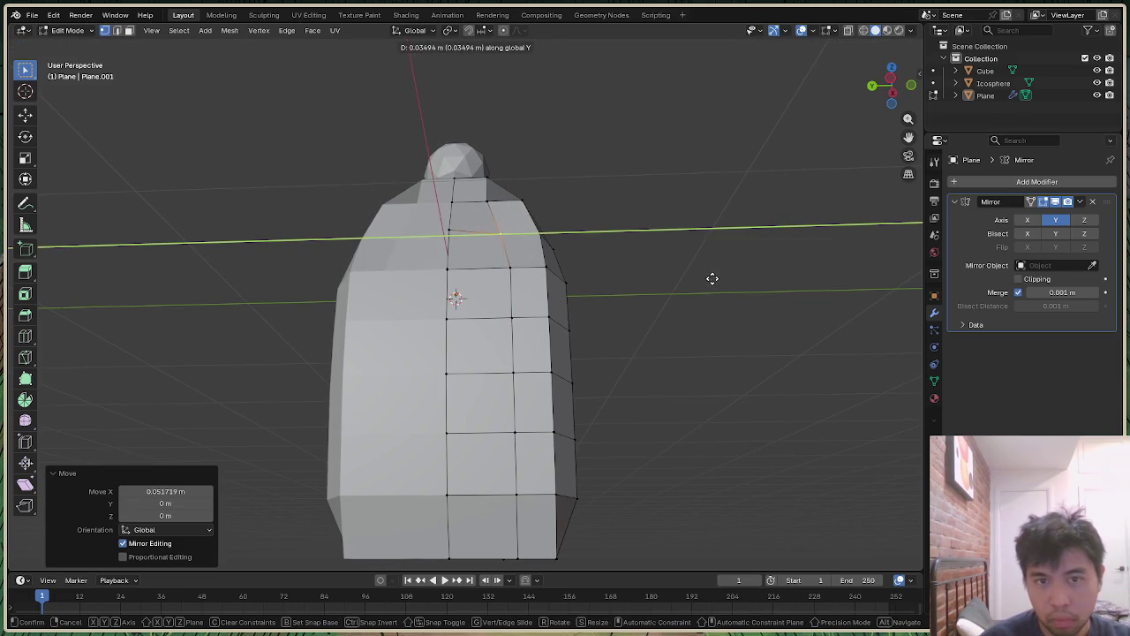
{"action": "key", "text": "Escape"}
Step: Nudge a vertex on the cloak's upper edge along X
{"action": "left_click", "coordinate": [736, 261]}
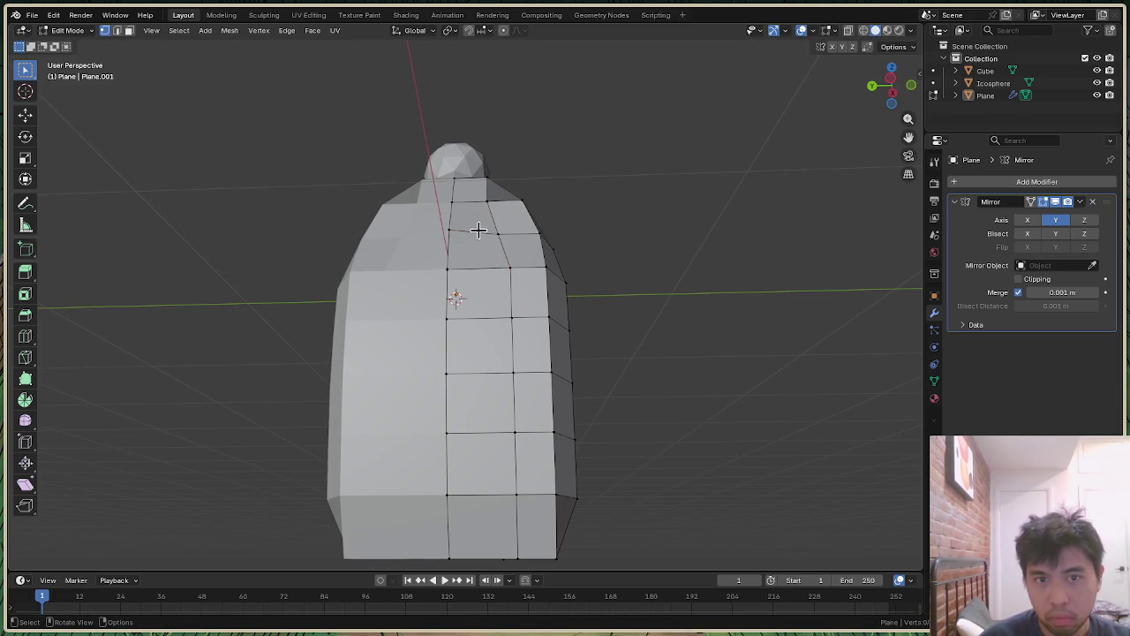
{"action": "key", "text": "g"}
{"action": "key", "text": "x"}
{"action": "left_click", "coordinate": [774, 243]}
{"action": "left_click_drag", "start_coordinate": [900, 92], "coordinate": [887, 88]}
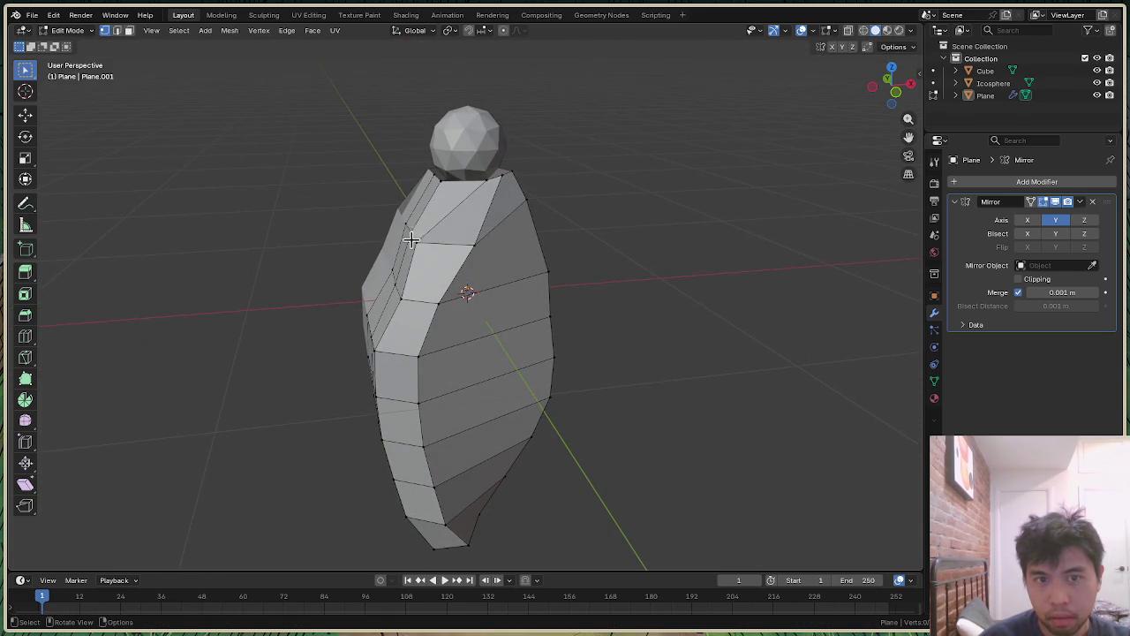
Step: Shift a vertex near the cloak's shoulder slightly along X
{"action": "left_click", "coordinate": [419, 243]}
{"action": "key", "text": "g"}
{"action": "key", "text": "x"}
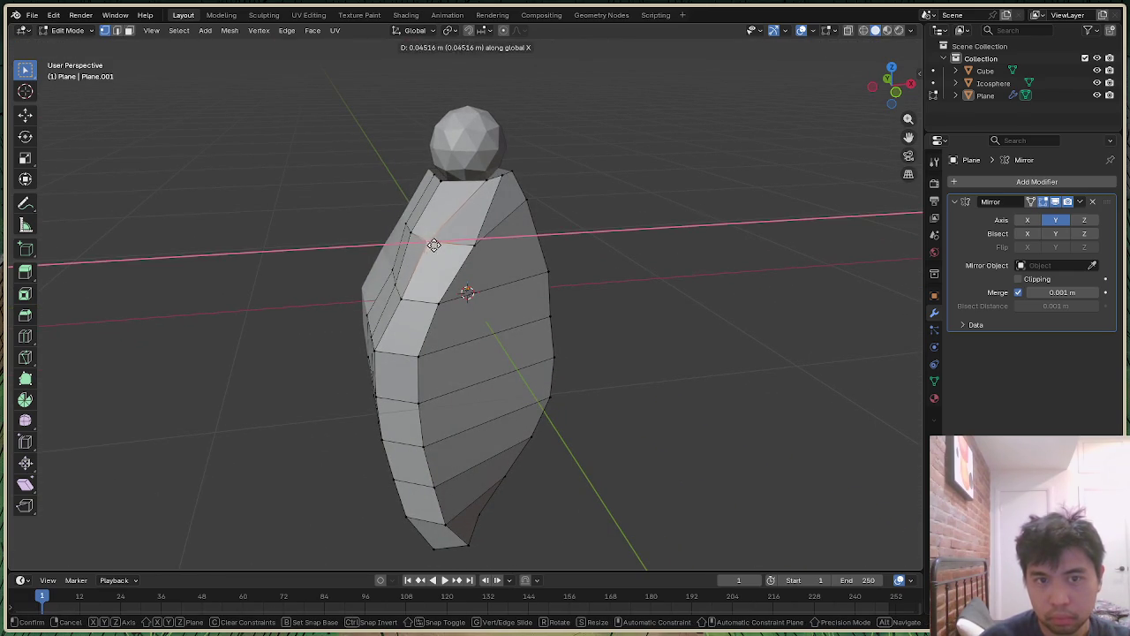
{"action": "left_click", "coordinate": [430, 245]}
{"action": "left_click_drag", "start_coordinate": [893, 84], "coordinate": [890, 88]}
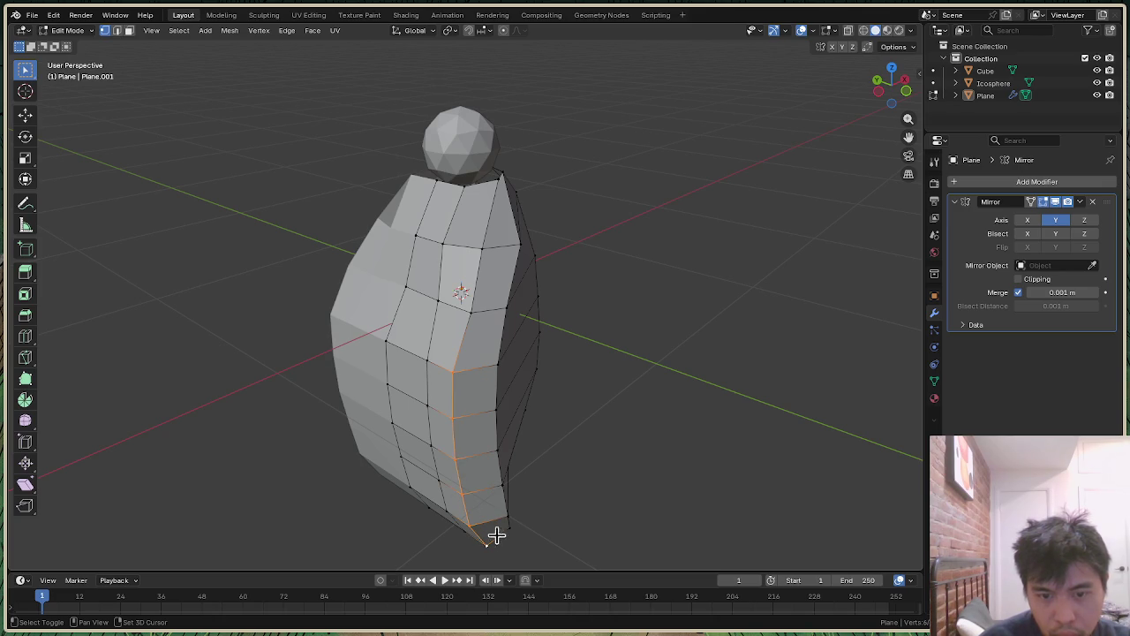
Step: Move the side edge loop outward along X, then along Y
{"action": "key", "text": "g"}
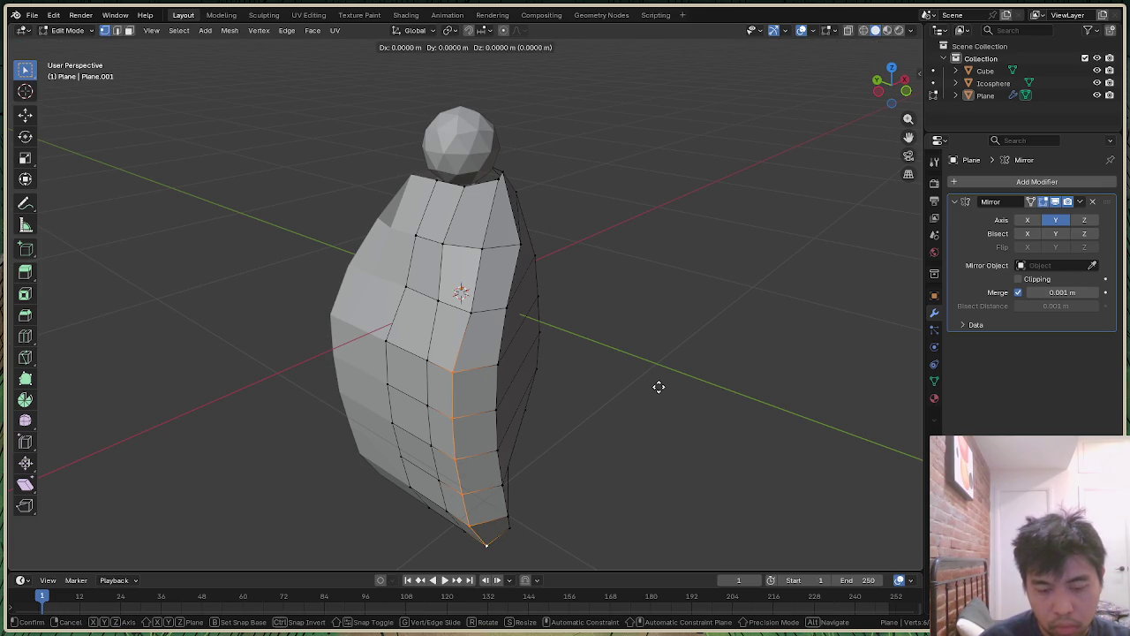
{"action": "key", "text": "x"}
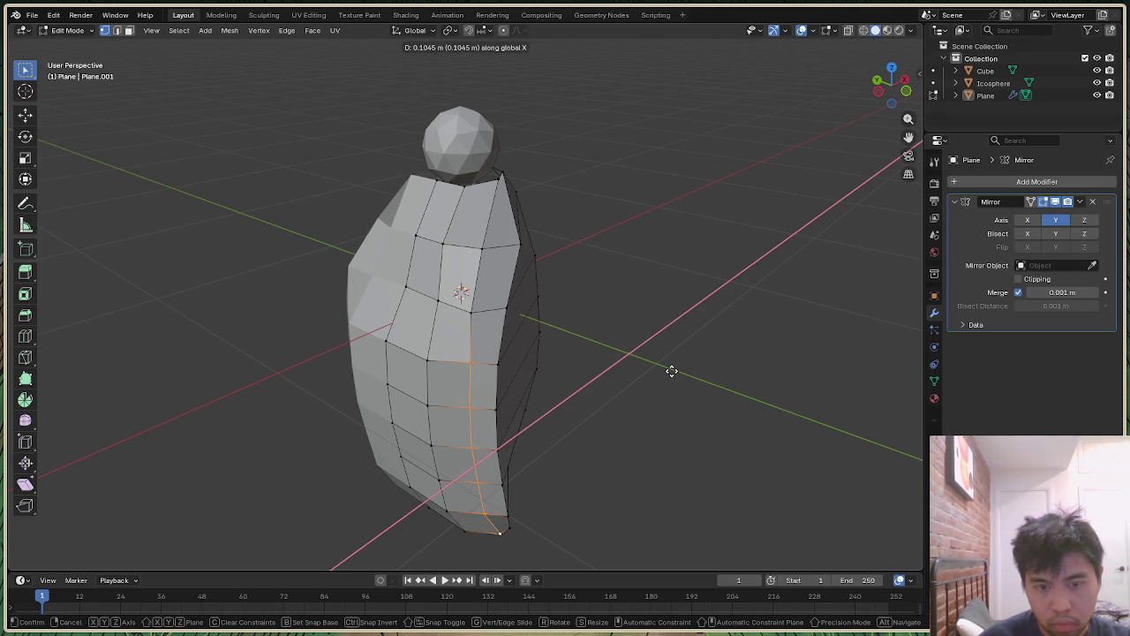
{"action": "left_click", "coordinate": [671, 371]}
{"action": "key", "text": "g"}
{"action": "key", "text": "y"}
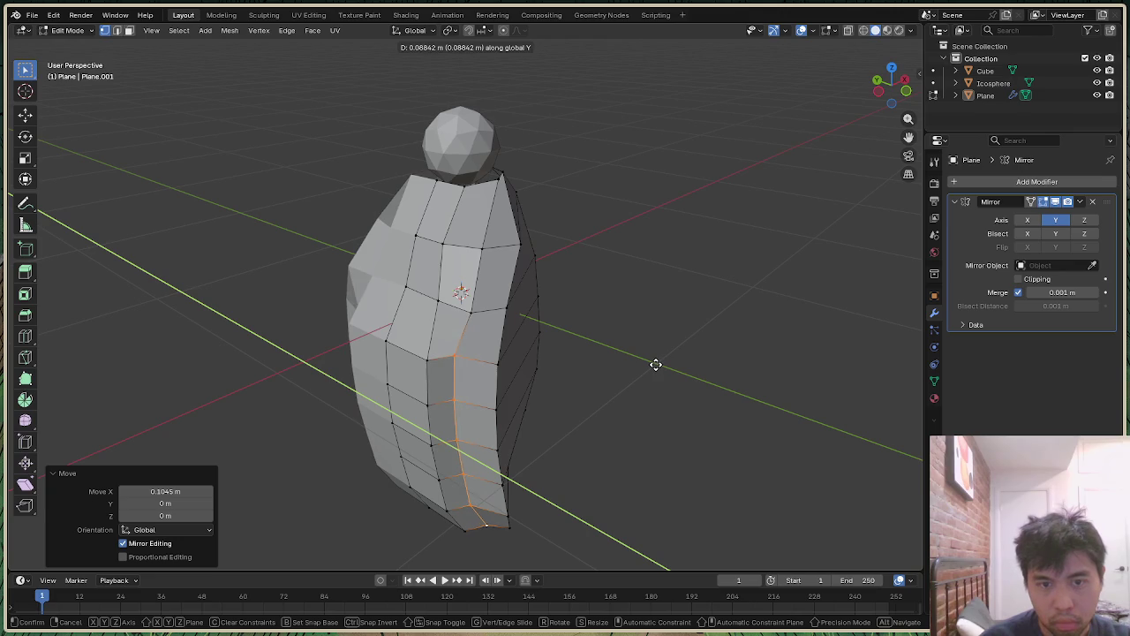
{"action": "left_click", "coordinate": [659, 367]}
{"action": "mouse_move", "coordinate": [891, 85]}
{"action": "left_mouse_down"}
{"action": "mouse_move", "coordinate": [918, 97]}
{"action": "mouse_move", "coordinate": [822, 167]}
{"action": "left_mouse_up"}
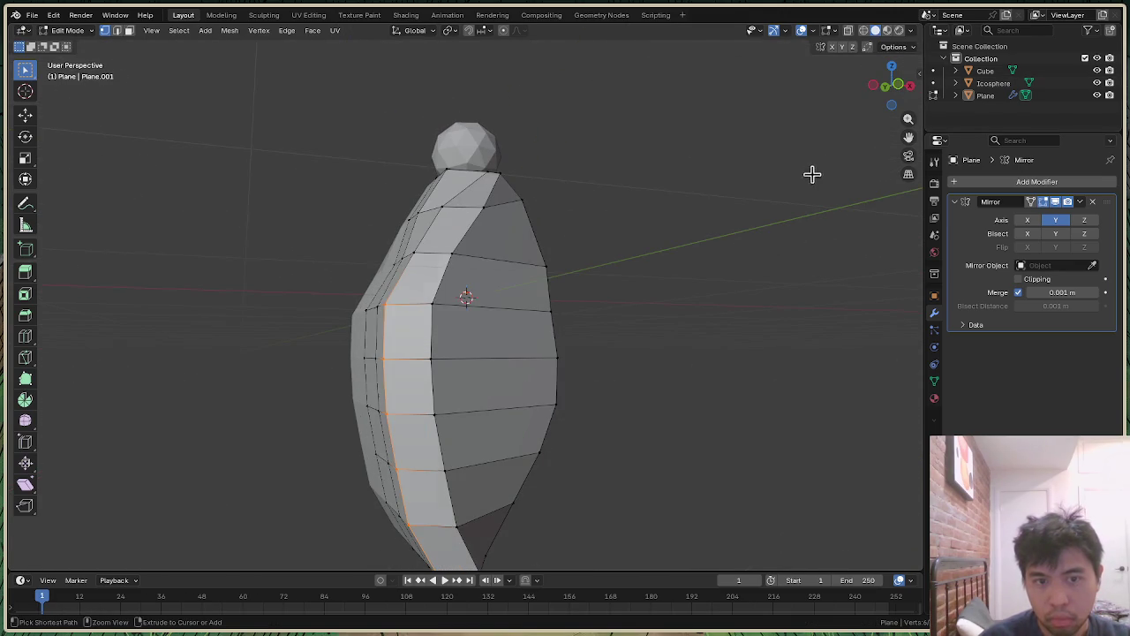
Step: Push the edge loop back along Y with a small X adjustment
{"action": "key", "text": "g"}
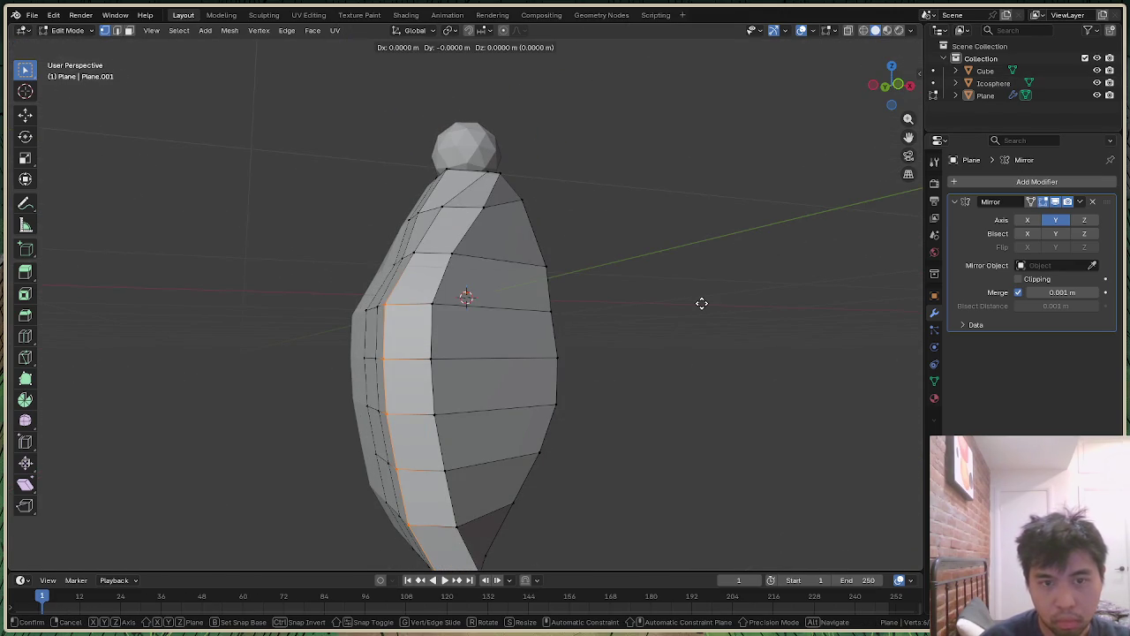
{"action": "key", "text": "y"}
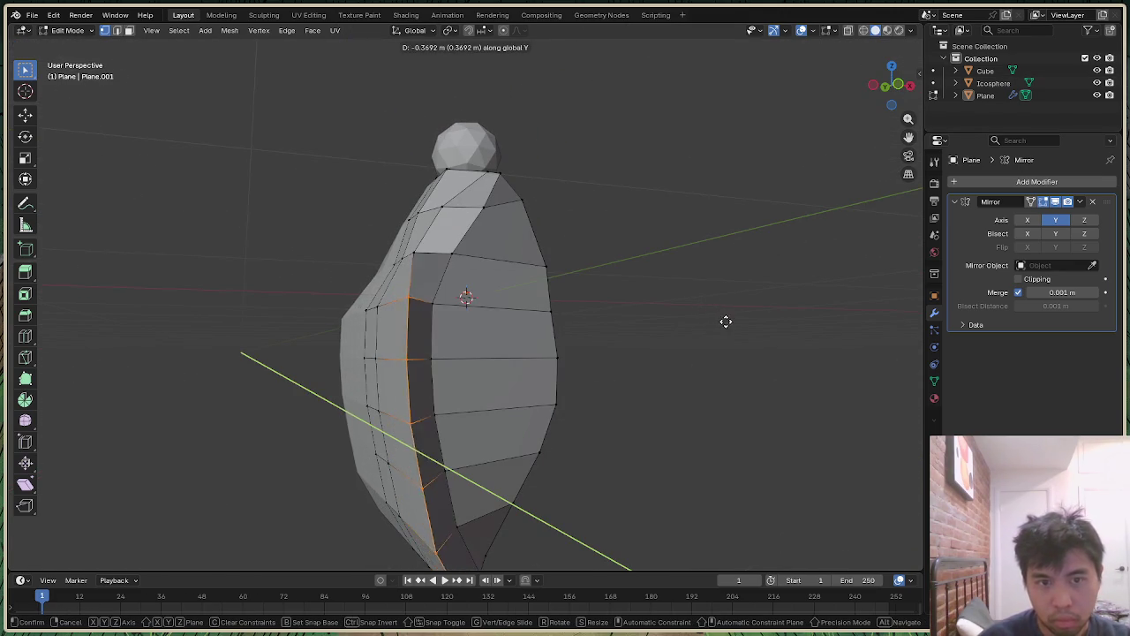
{"action": "left_click", "coordinate": [712, 314]}
{"action": "key", "text": "g"}
{"action": "key", "text": "x"}
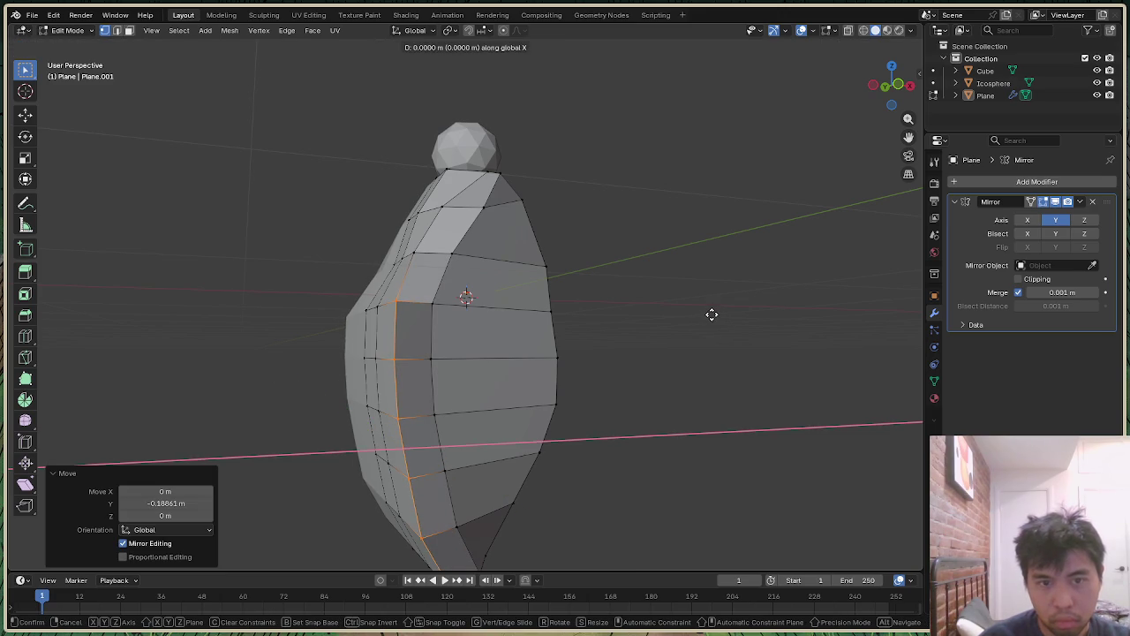
{"action": "left_click", "coordinate": [725, 296]}
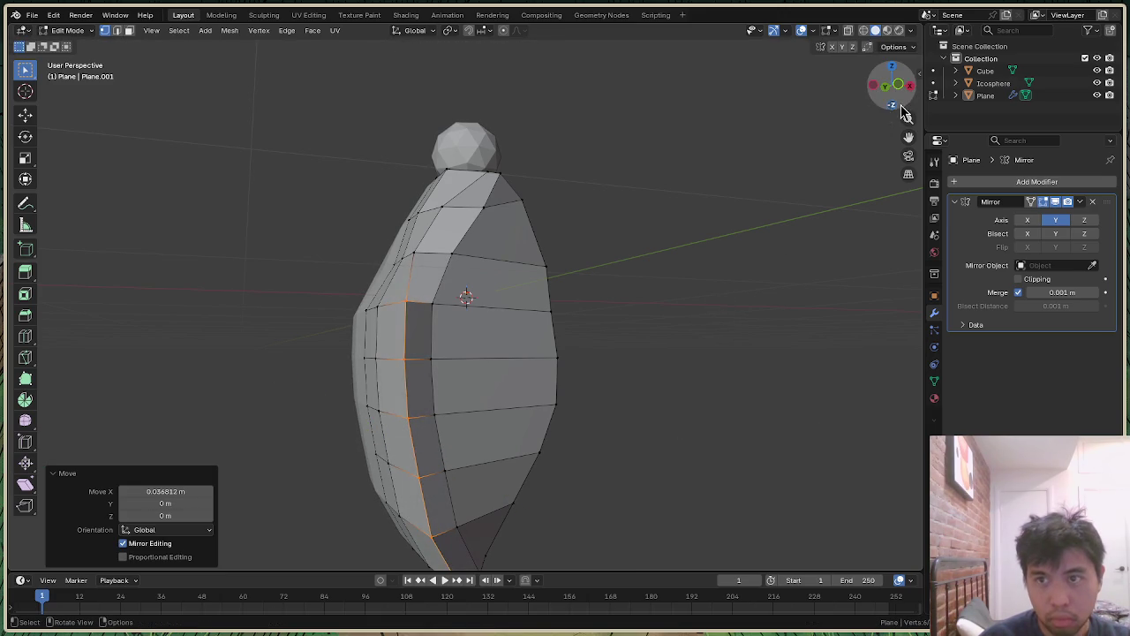
{"action": "left_click_drag", "start_coordinate": [892, 84], "coordinate": [870, 97]}
Step: Pull the loop out 0.1938 m along Y, tweak X, and clear the selection
{"action": "key", "text": "g"}
{"action": "key", "text": "y"}
{"action": "left_click", "coordinate": [641, 381]}
{"action": "key", "text": "g"}
{"action": "key", "text": "x"}
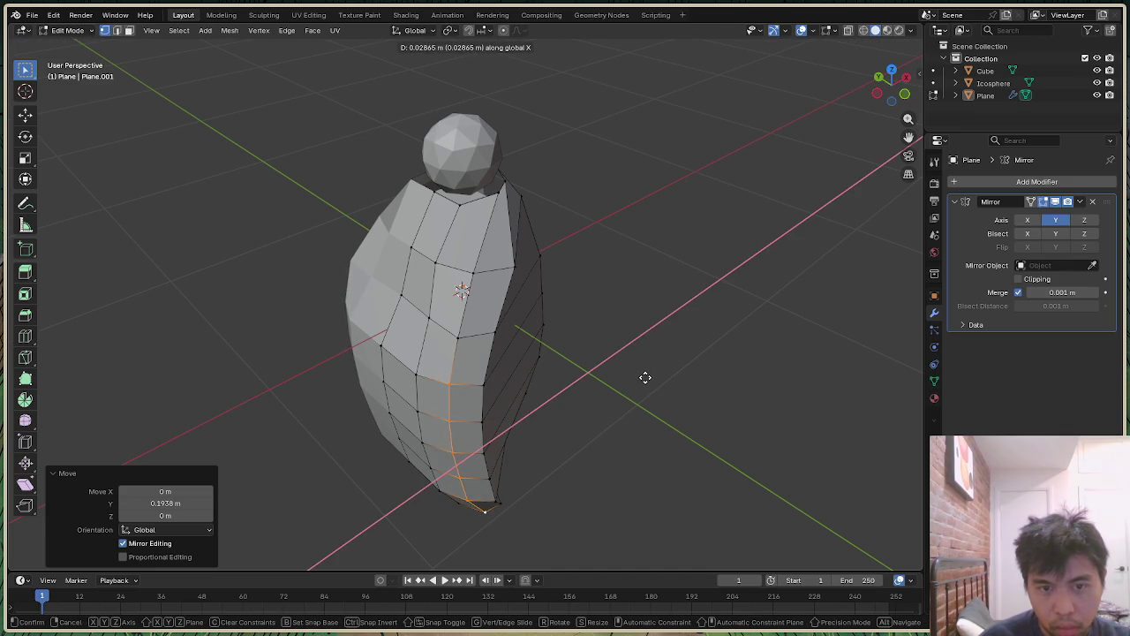
{"action": "left_click", "coordinate": [646, 376]}
{"action": "left_click", "coordinate": [713, 314]}
{"action": "left_click_drag", "start_coordinate": [894, 92], "coordinate": [892, 86]}
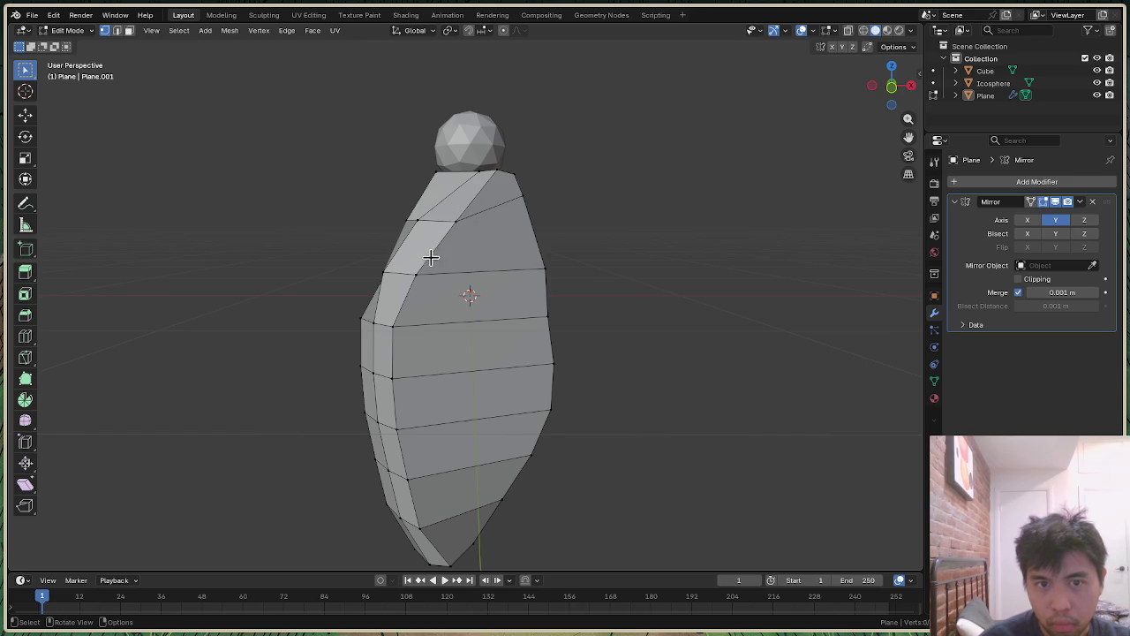
Step: In edge select, move the edge loop 0.2072 m along X
{"action": "key", "text": "2"}
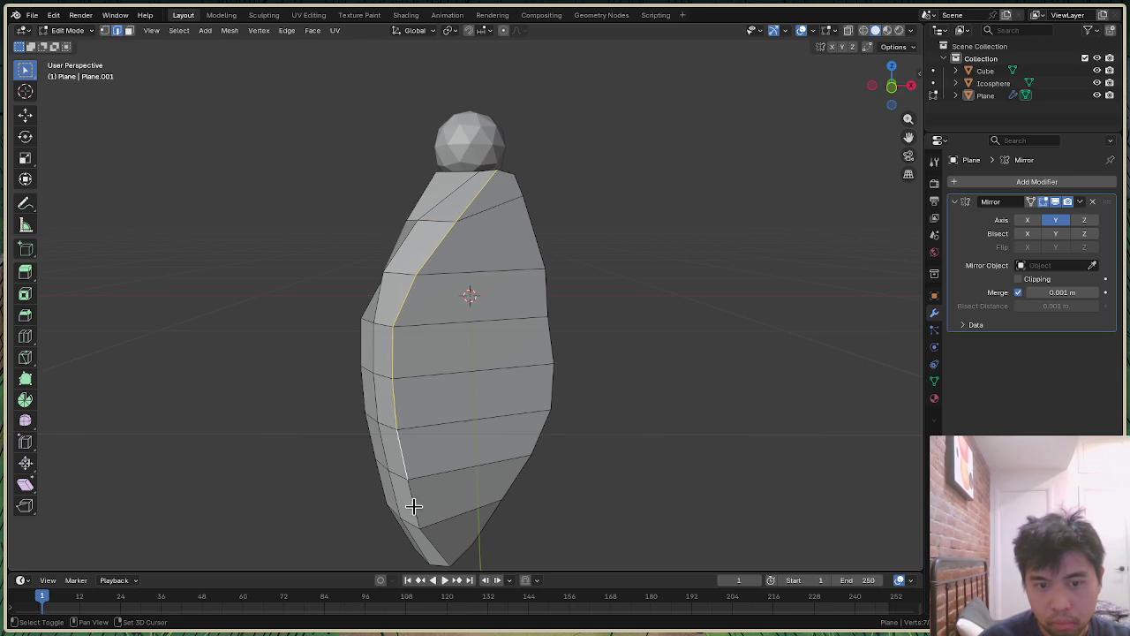
{"action": "key", "text": "g"}
{"action": "key", "text": "x"}
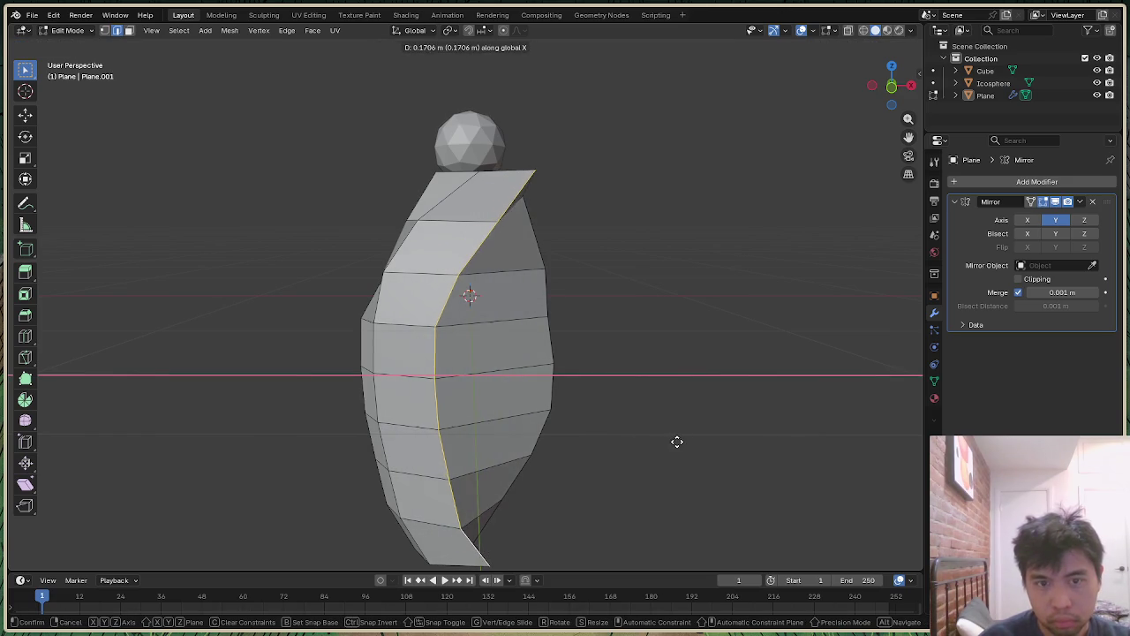
{"action": "left_click", "coordinate": [685, 440]}
{"action": "mouse_move", "coordinate": [468, 300]}
{"action": "middle_mouse_down"}
{"action": "mouse_move", "coordinate": [494, 304]}
{"action": "mouse_move", "coordinate": [580, 228]}
{"action": "middle_mouse_up"}
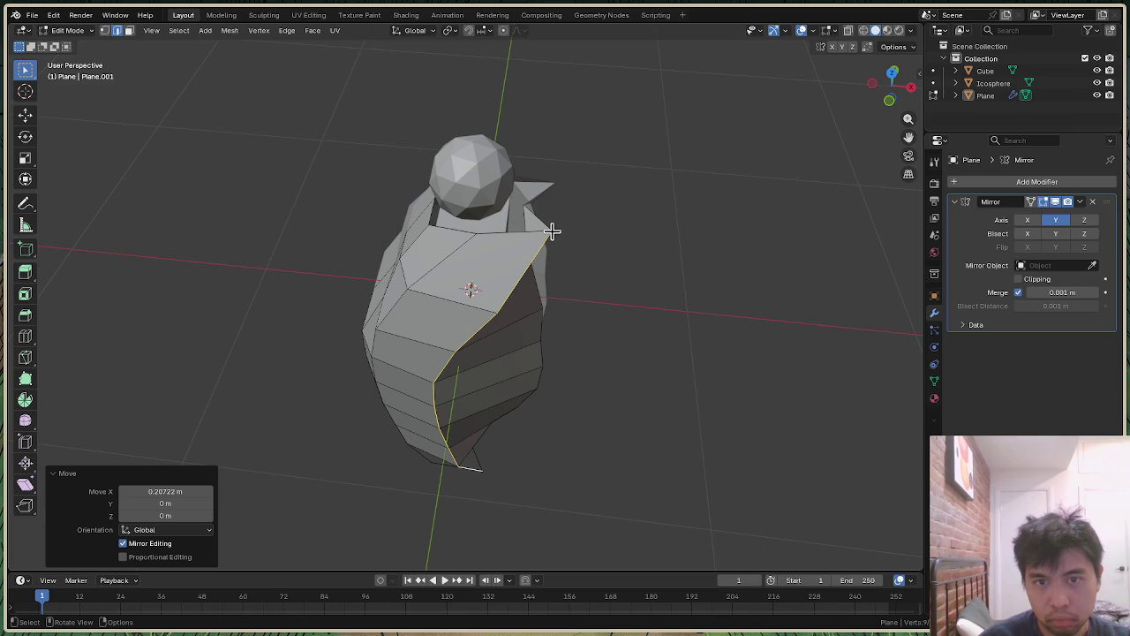
Step: Pull the cloak's shoulder-tip vertex inward along X
{"action": "left_click", "coordinate": [552, 230]}
{"action": "key", "text": "g"}
{"action": "key", "text": "x"}
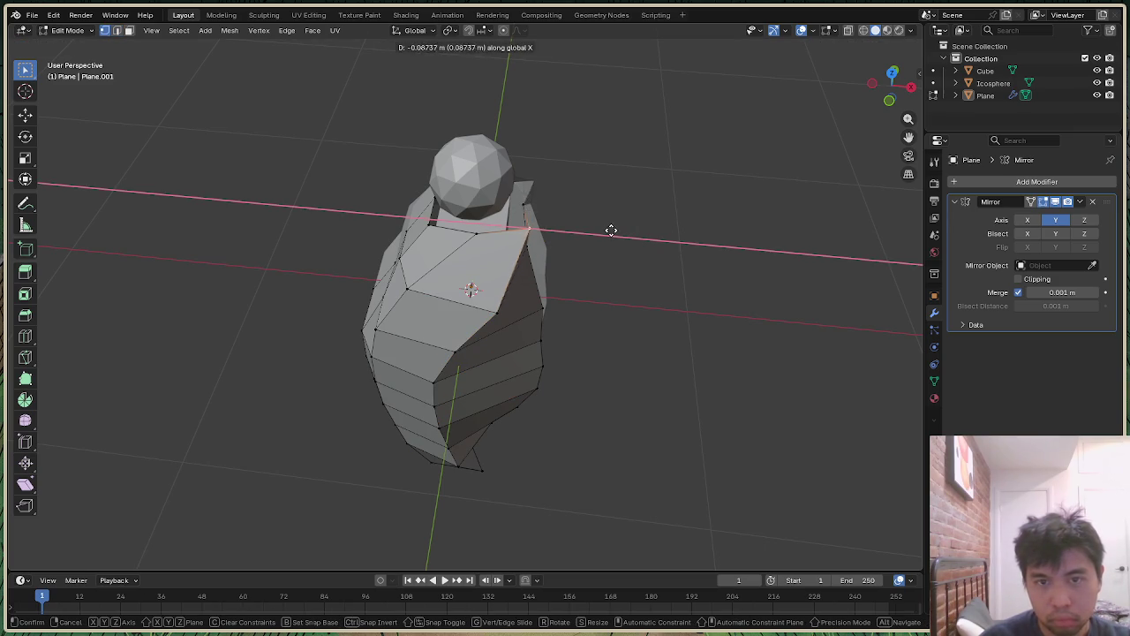
{"action": "left_click", "coordinate": [574, 227]}
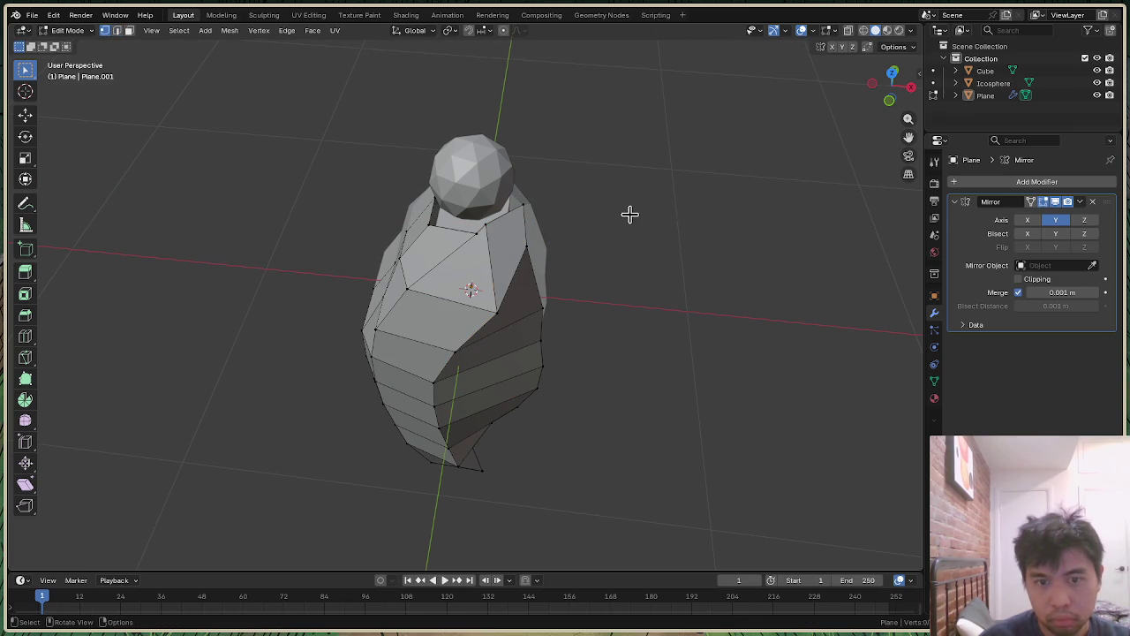
{"action": "mouse_move", "coordinate": [896, 95]}
{"action": "left_mouse_down"}
{"action": "mouse_move", "coordinate": [848, 75]}
{"action": "mouse_move", "coordinate": [631, 380]}
{"action": "left_mouse_up"}
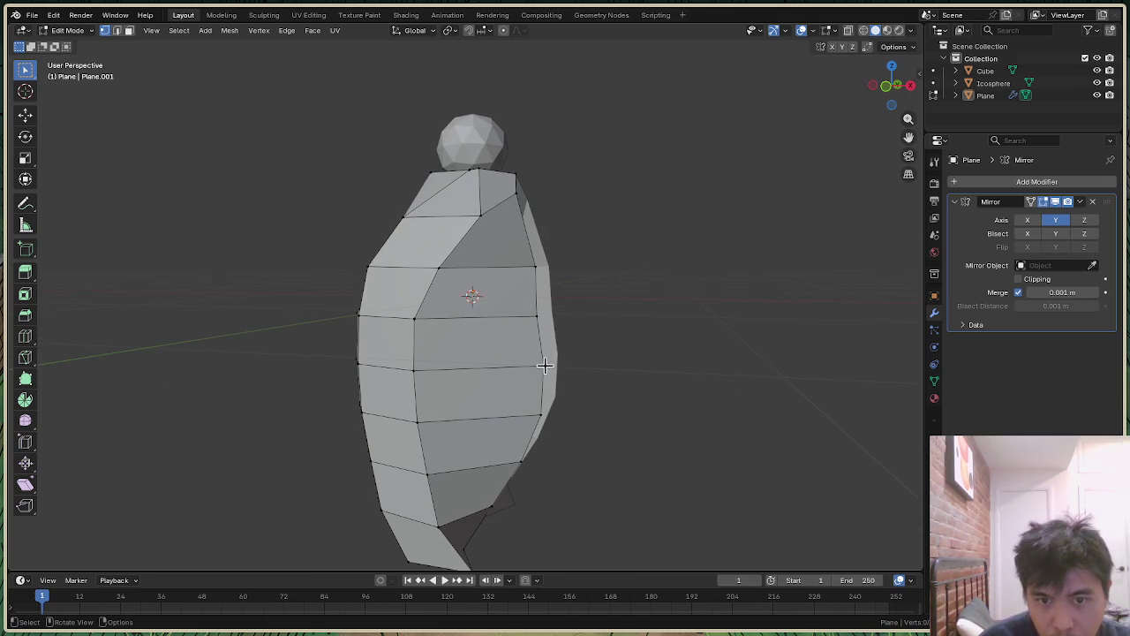
Step: Shift a vertex along X and reposition a vertex on the side edge
{"action": "key", "text": "g"}
{"action": "key", "text": "x"}
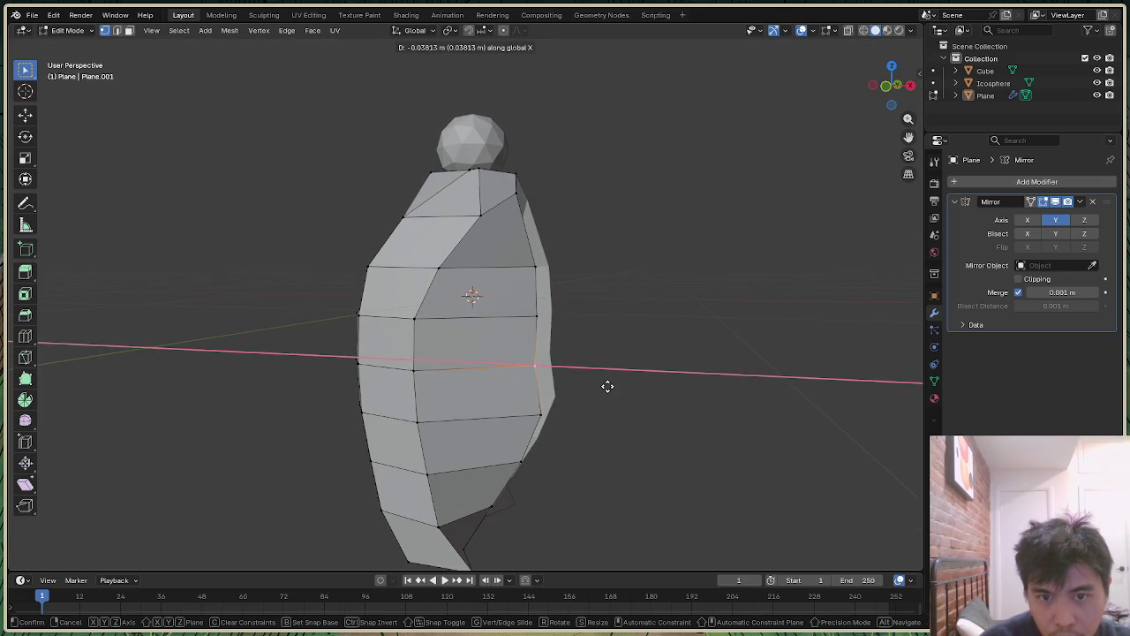
{"action": "left_click", "coordinate": [609, 386]}
{"action": "left_click", "coordinate": [540, 413]}
{"action": "key", "text": "g"}
{"action": "left_click", "coordinate": [600, 408]}
{"action": "key", "text": "g"}
{"action": "key", "text": "x"}
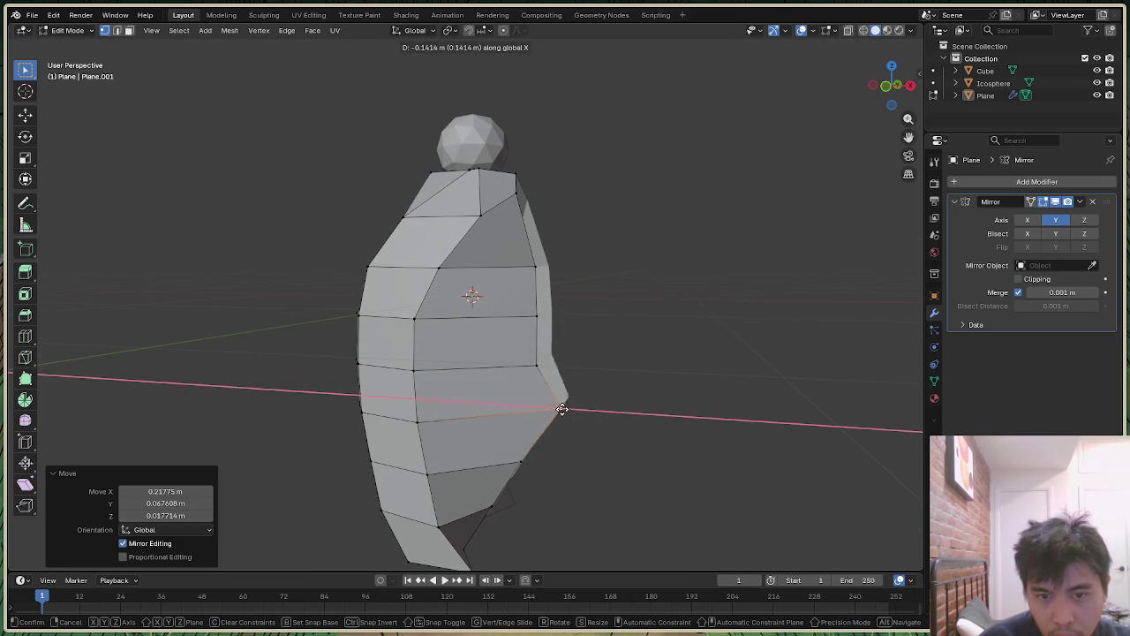
{"action": "right_click", "coordinate": [538, 409]}
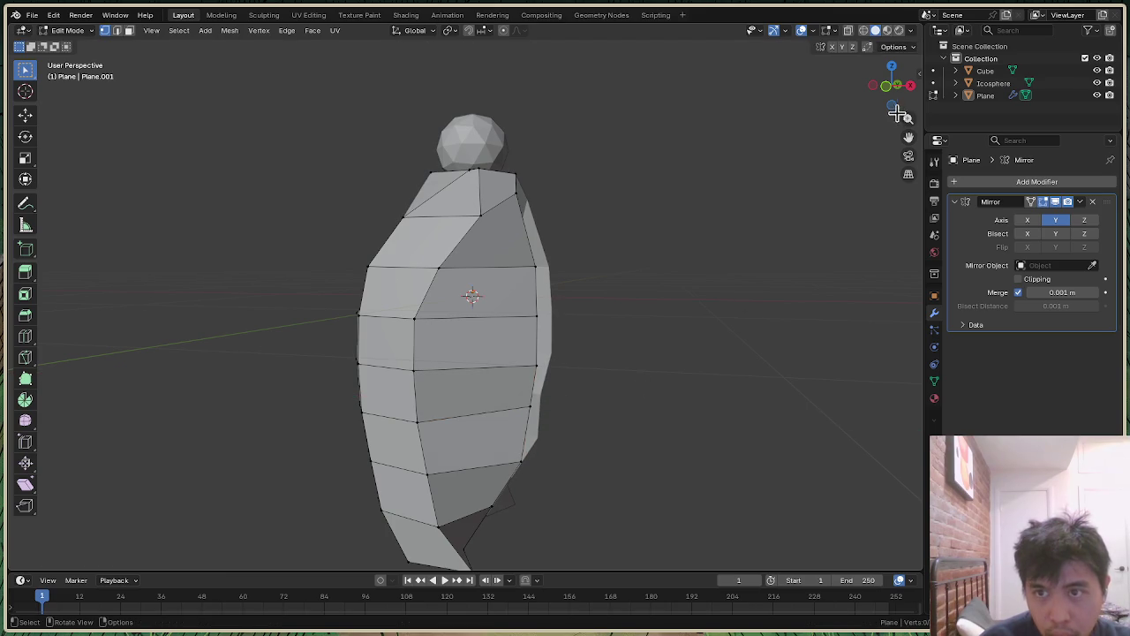
Step: Move the lower front hem edge -0.1842 m along X
{"action": "left_click_drag", "start_coordinate": [892, 93], "coordinate": [686, 346]}
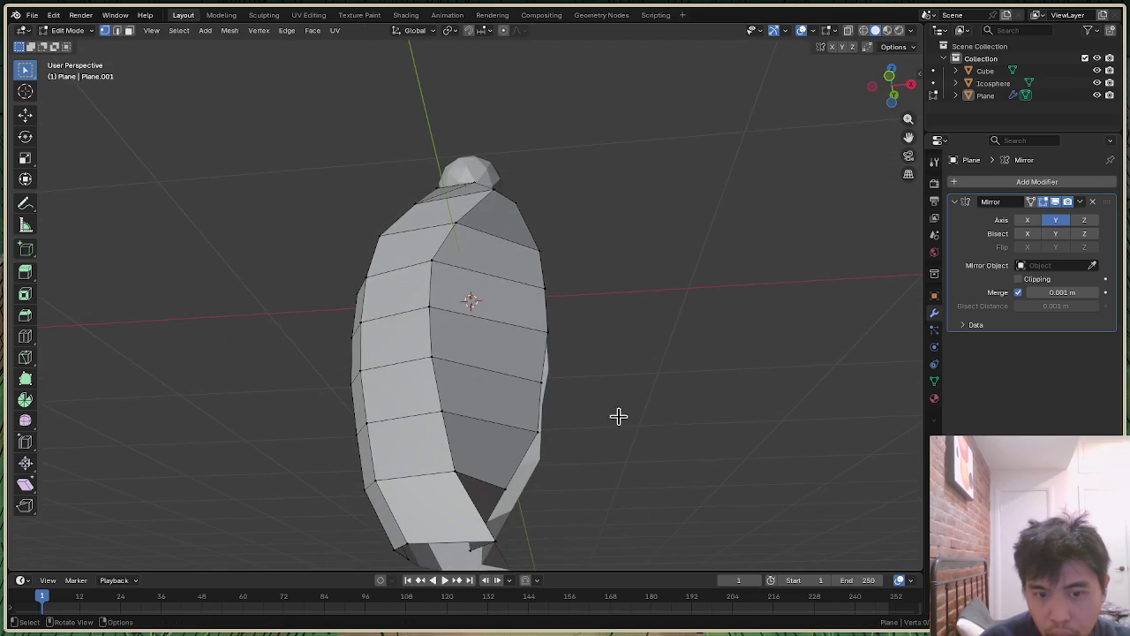
{"action": "key", "text": "g"}
{"action": "key", "text": "x"}
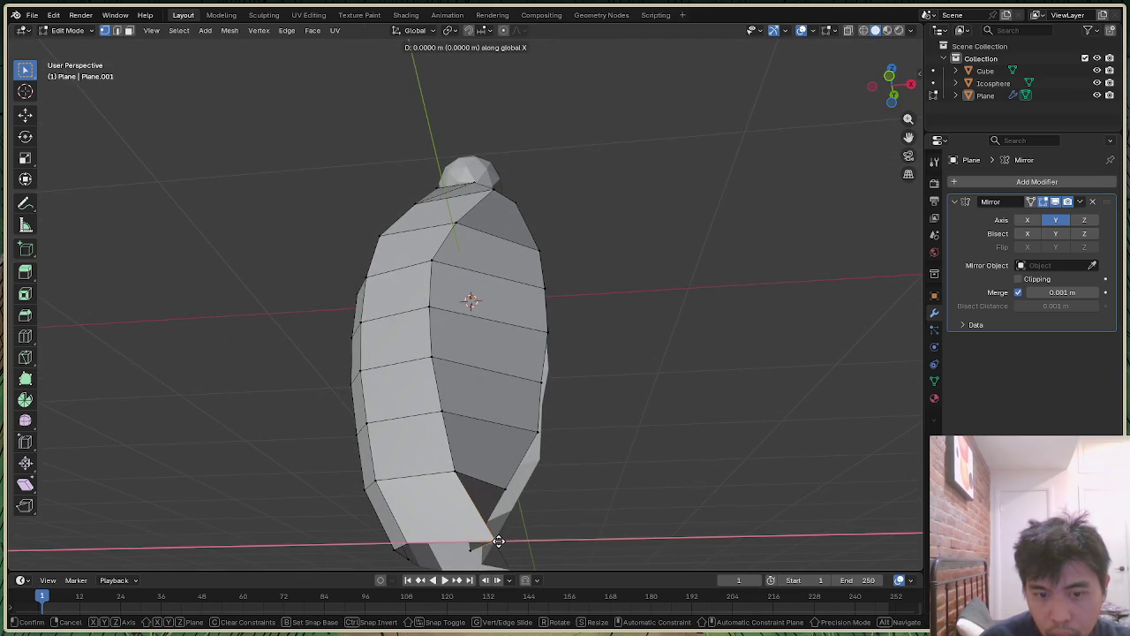
{"action": "left_click", "coordinate": [442, 543]}
{"action": "left_click", "coordinate": [712, 385]}
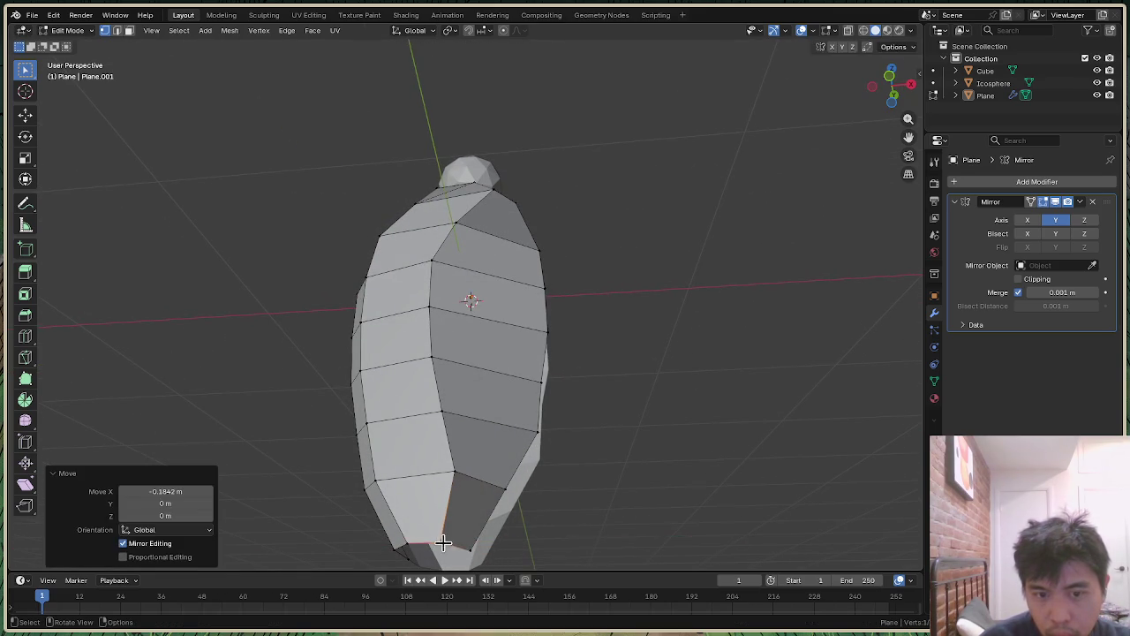
{"action": "mouse_move", "coordinate": [471, 301]}
{"action": "middle_mouse_down"}
{"action": "mouse_move", "coordinate": [547, 296]}
{"action": "mouse_move", "coordinate": [571, 397]}
{"action": "middle_mouse_up"}
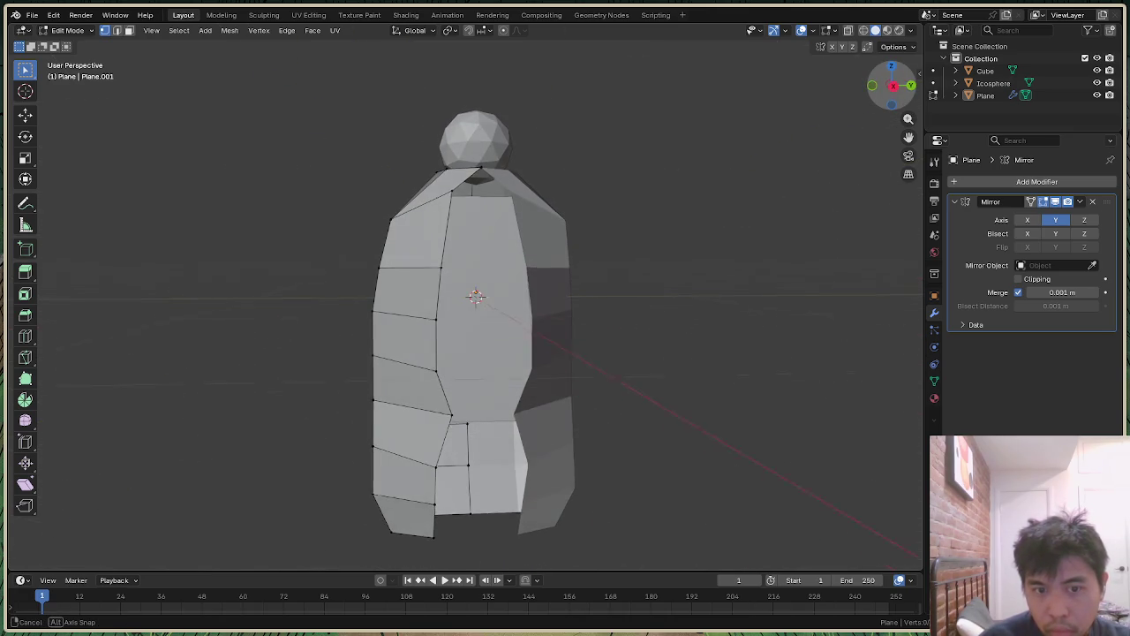
Step: Move a cloak vertex along Y instead of X, cancelling the sideways move
{"action": "left_click", "coordinate": [453, 412]}
{"action": "key", "text": "g"}
{"action": "key", "text": "x"}
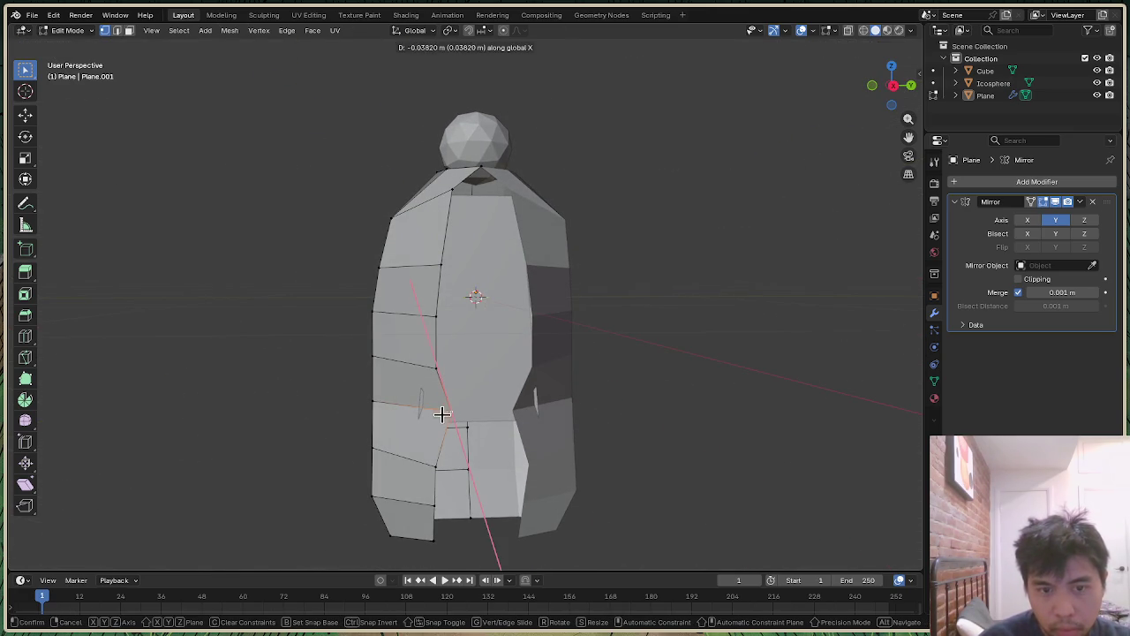
{"action": "right_click", "coordinate": [442, 414]}
{"action": "key", "text": "g"}
{"action": "key", "text": "y"}
{"action": "left_click", "coordinate": [461, 423]}
Step: Shift a side vertex of the cloak along X
{"action": "left_click_drag", "start_coordinate": [896, 108], "coordinate": [892, 85]}
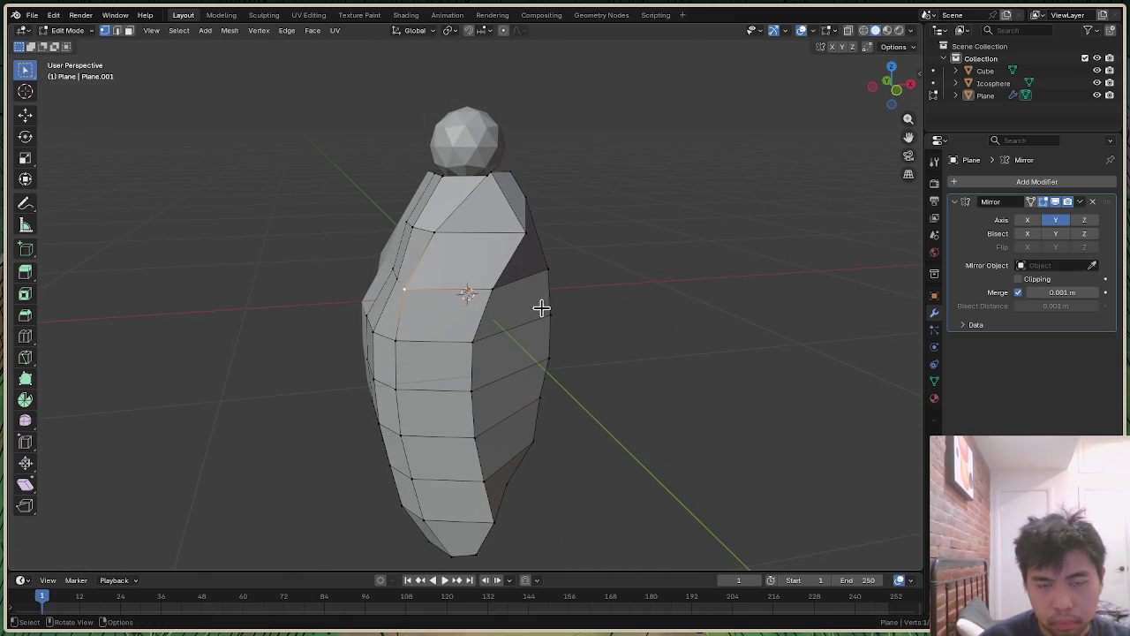
{"action": "key", "text": "g"}
{"action": "key", "text": "x"}
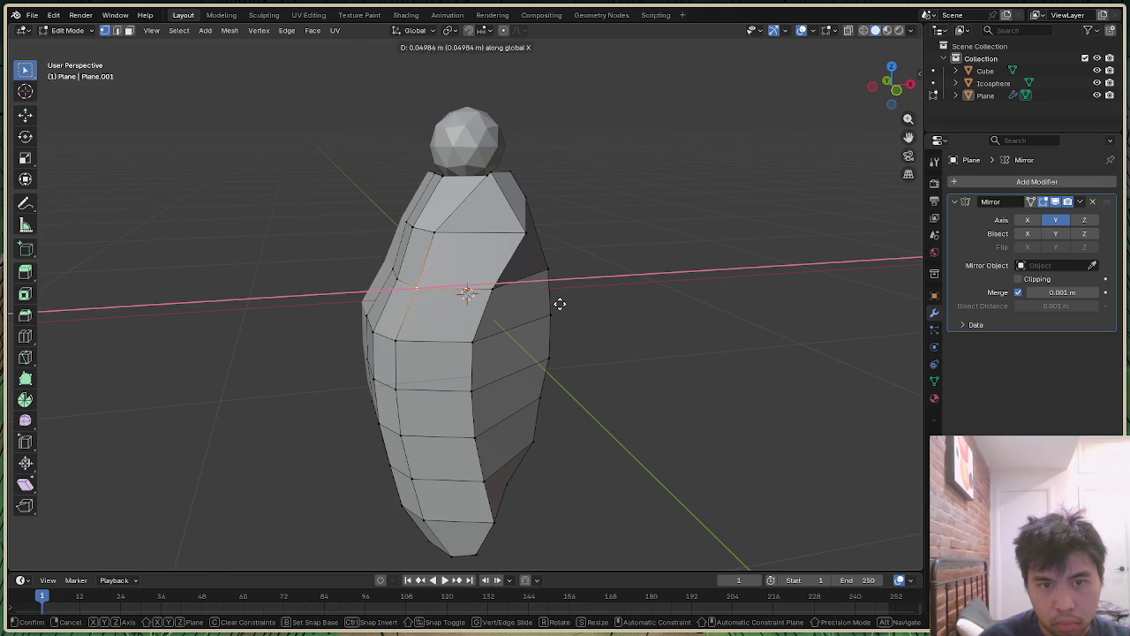
{"action": "left_click", "coordinate": [560, 304]}
{"action": "left_click_drag", "start_coordinate": [890, 86], "coordinate": [890, 87]}
{"action": "scroll", "coordinate": [650, 410], "scroll_direction": "down", "scroll_amount": 4}
{"action": "scroll", "coordinate": [490, 218], "scroll_direction": "up", "scroll_amount": 3}
Step: Move another cloak vertex vertically along Z and check it from the Right view
{"action": "key", "text": "g"}
{"action": "key", "text": "z"}
{"action": "left_click", "coordinate": [488, 229]}
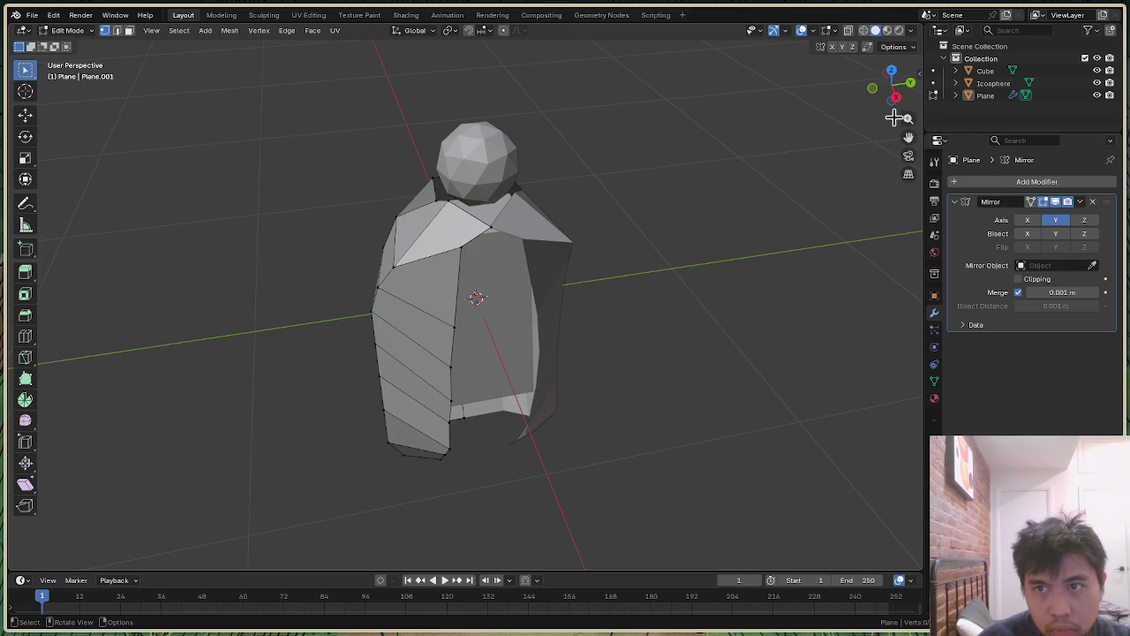
{"action": "middle_click_drag", "start_coordinate": [488, 228], "coordinate": [494, 231]}
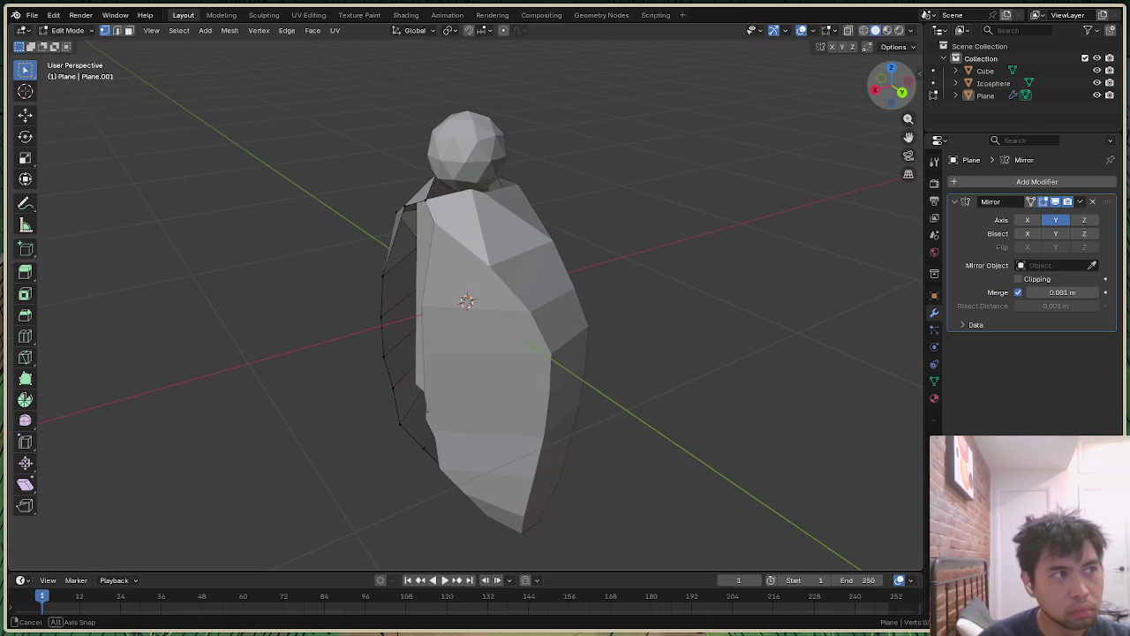
{"action": "middle_click_drag", "start_coordinate": [494, 231], "coordinate": [565, 208]}
{"action": "left_click", "coordinate": [910, 91]}
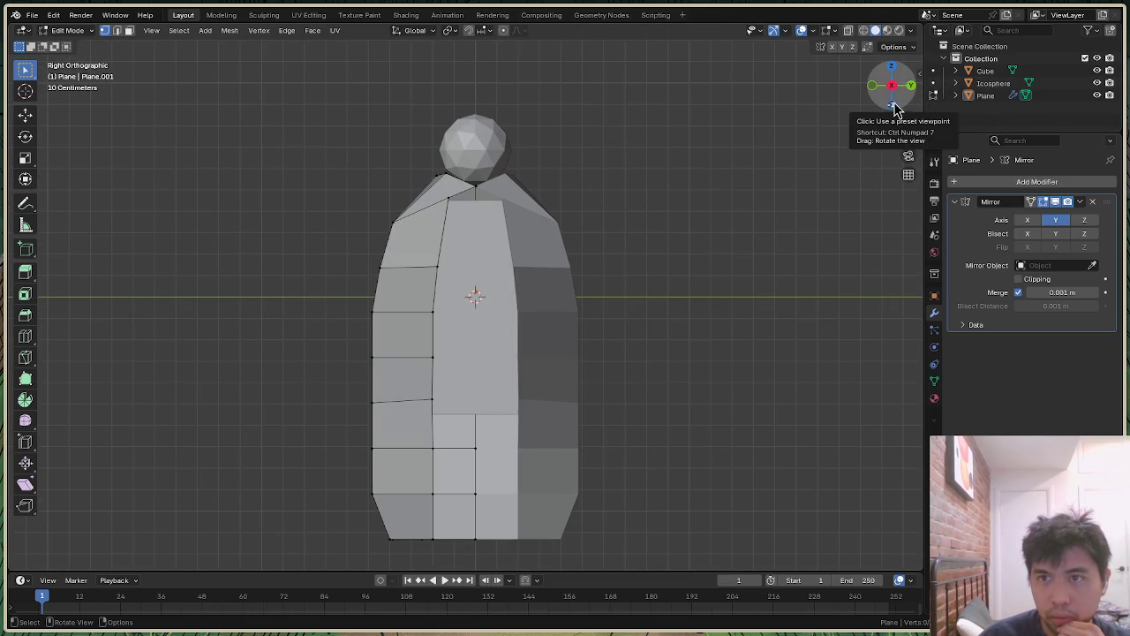
{"action": "mouse_move", "coordinate": [896, 107]}
{"action": "left_mouse_down"}
{"action": "mouse_move", "coordinate": [870, 111]}
{"action": "mouse_move", "coordinate": [902, 113]}
{"action": "left_mouse_up"}
{"action": "scroll", "coordinate": [573, 354], "scroll_direction": "down", "scroll_amount": 5}
{"action": "scroll", "coordinate": [522, 434], "scroll_direction": "up", "scroll_amount": 4}
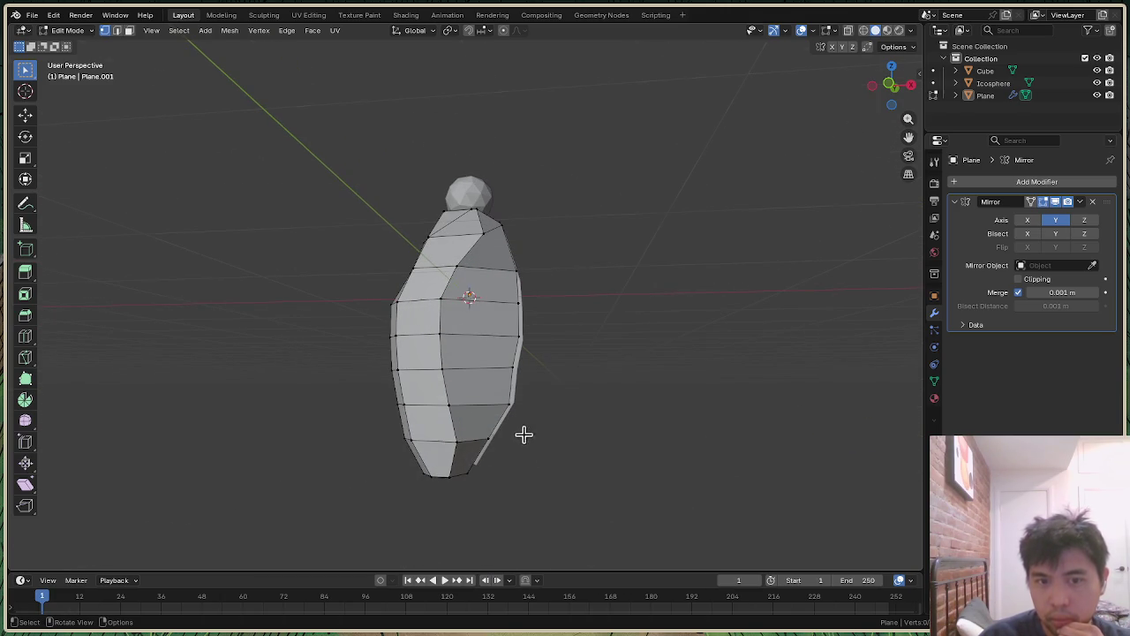
Step: Push the bottom corner vertex of the cloak outward along X
{"action": "left_click", "coordinate": [468, 475]}
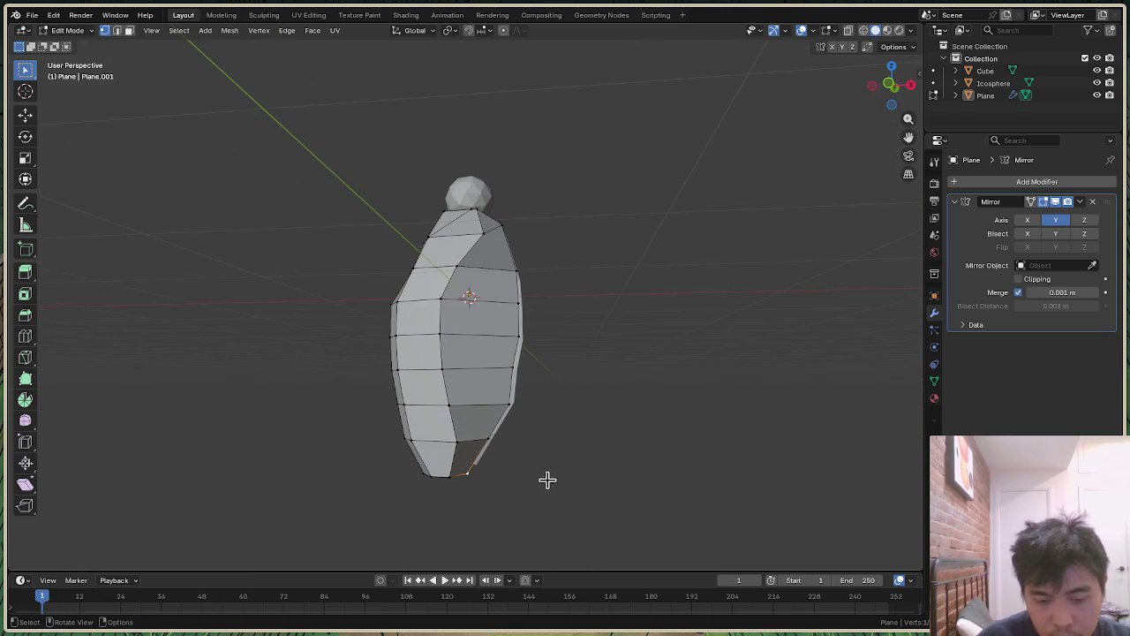
{"action": "key", "text": "g"}
{"action": "key", "text": "x"}
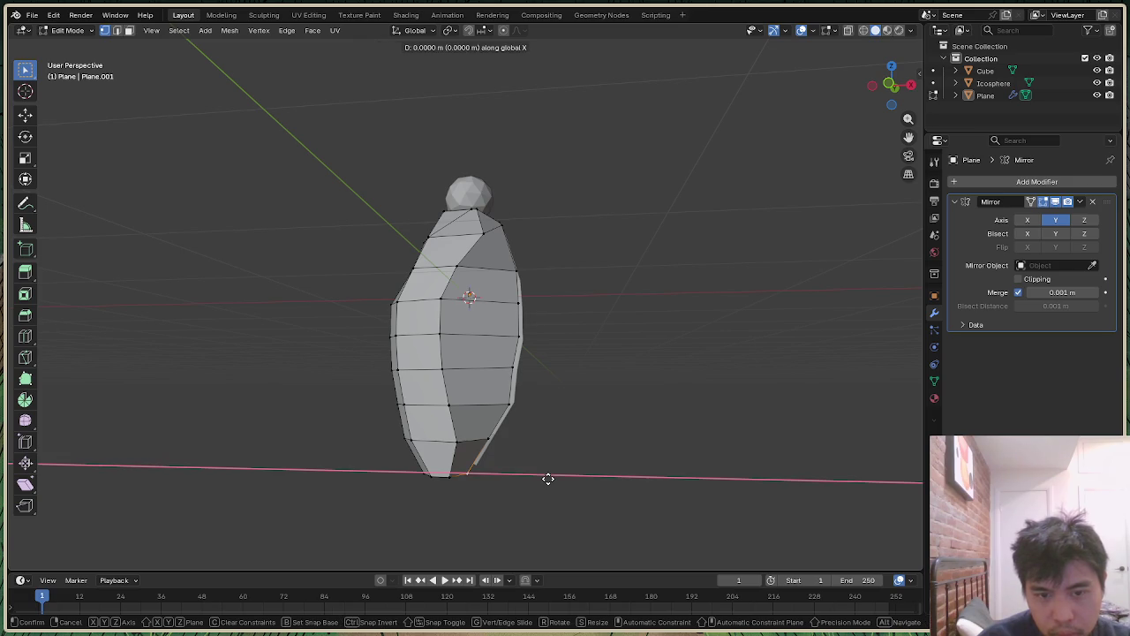
{"action": "left_click", "coordinate": [585, 521]}
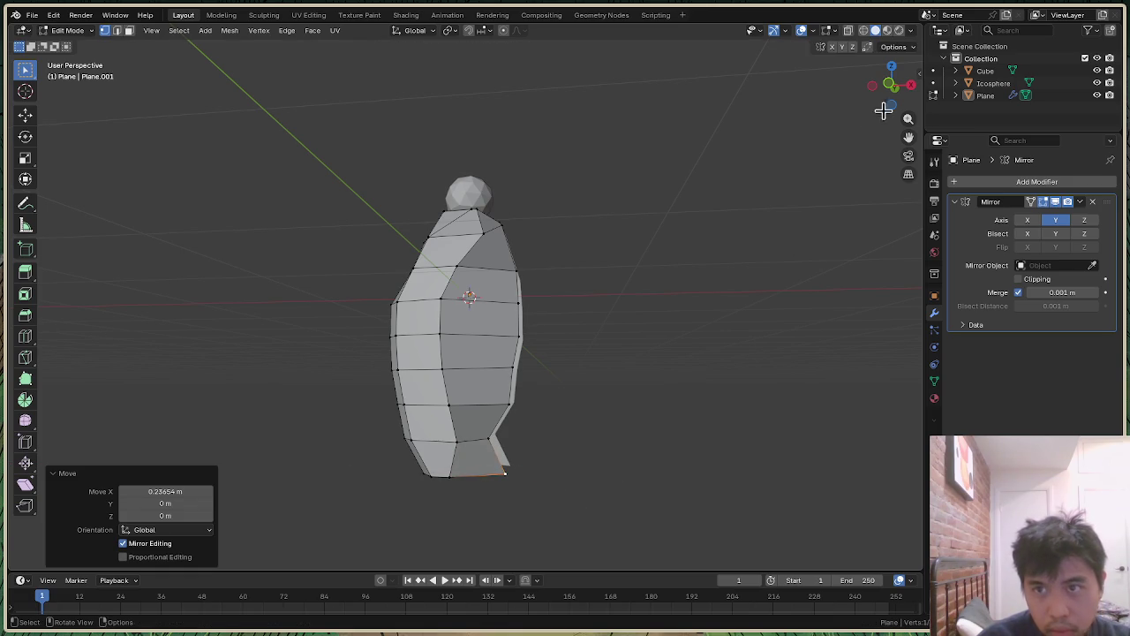
{"action": "left_click_drag", "start_coordinate": [892, 84], "coordinate": [918, 89]}
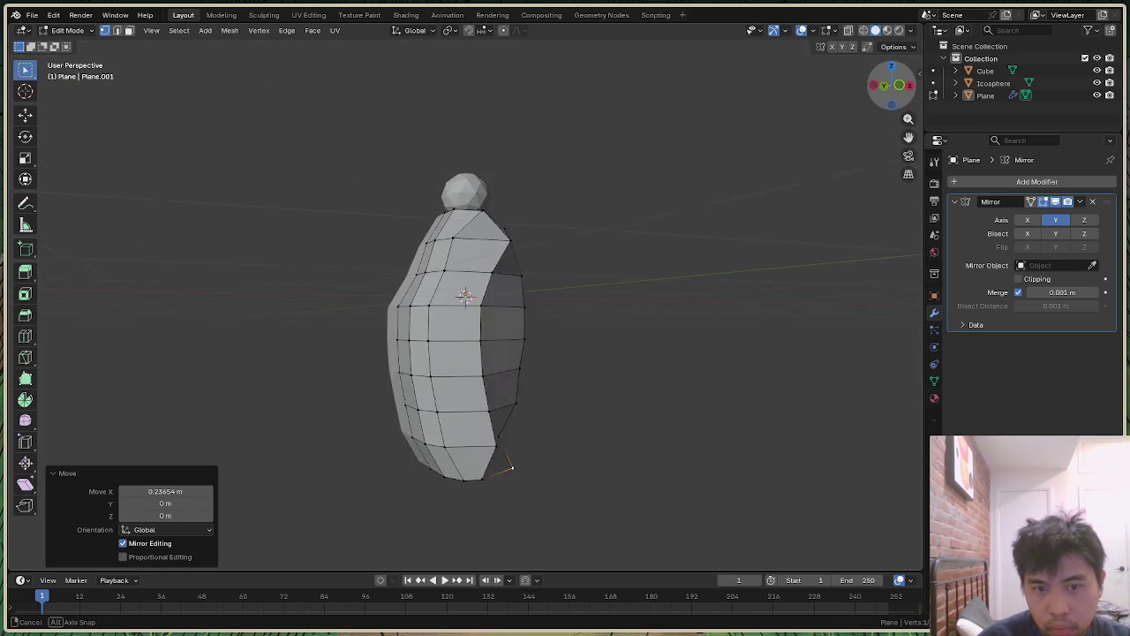
{"action": "middle_click_drag", "start_coordinate": [508, 443], "coordinate": [508, 444]}
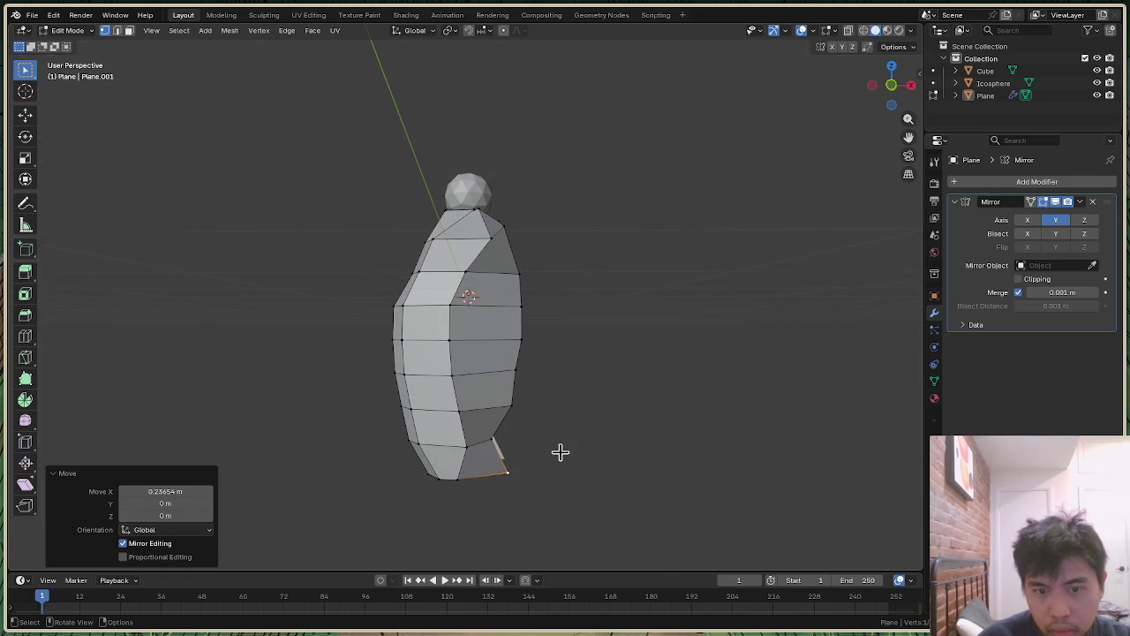
Step: Undo and redo the hem vertex move, ending 0.098067 m along X
{"action": "key", "text": "ctrl+z"}
{"action": "key", "text": "g"}
{"action": "key", "text": "x"}
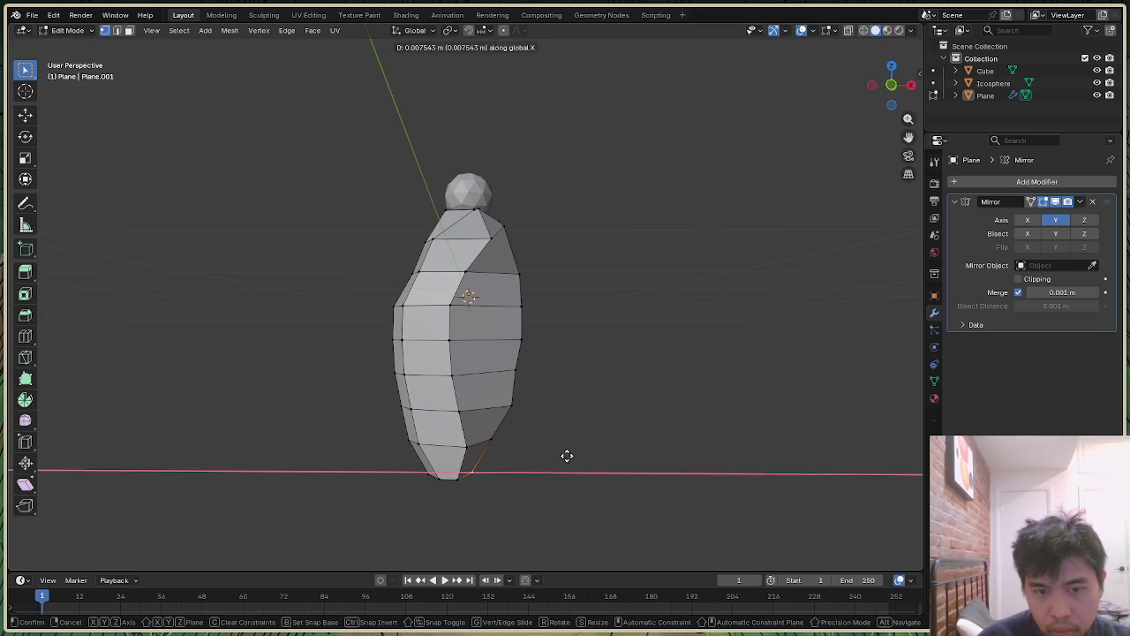
{"action": "left_click", "coordinate": [589, 456]}
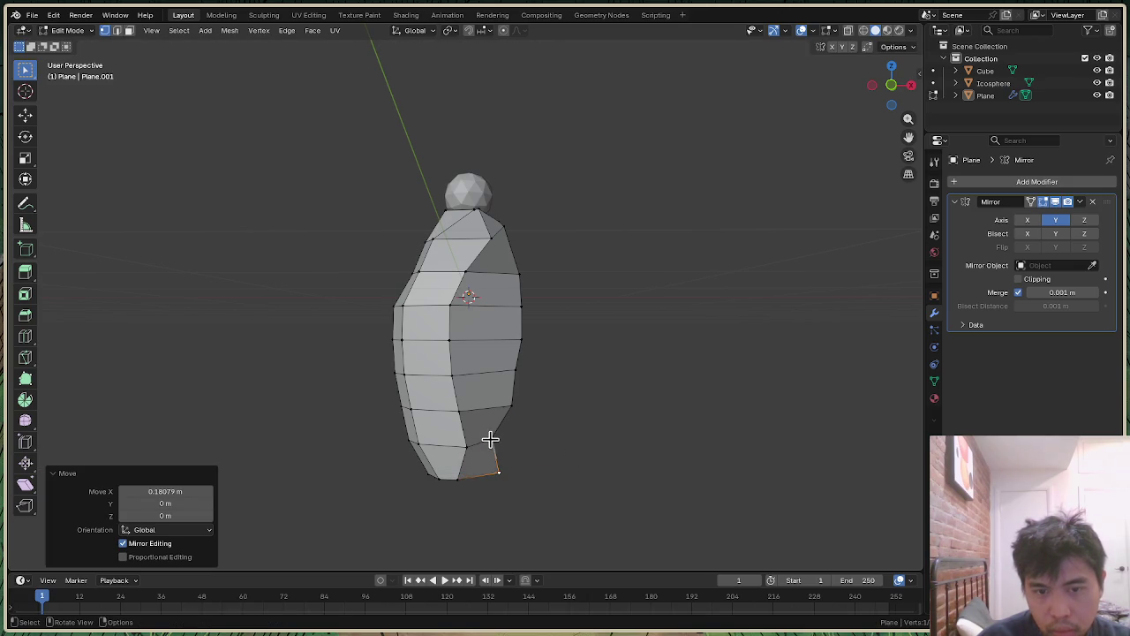
{"action": "key", "text": "g"}
{"action": "key", "text": "x"}
{"action": "left_click", "coordinate": [504, 440]}
{"action": "left_click", "coordinate": [783, 291]}
{"action": "middle_click_drag", "start_coordinate": [782, 290], "coordinate": [733, 296]}
{"action": "middle_click_drag", "start_coordinate": [779, 197], "coordinate": [778, 198]}
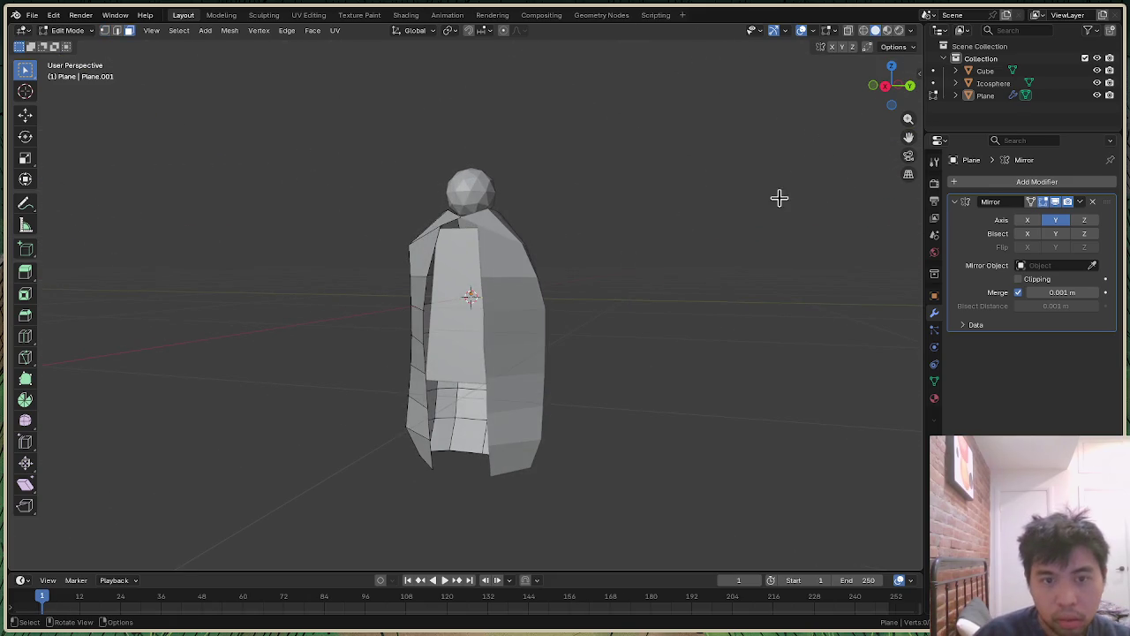
Step: Move the cloak's front-opening edge -0.09023 m along X
{"action": "scroll", "coordinate": [618, 296], "scroll_direction": "up", "scroll_amount": 2}
{"action": "mouse_move", "coordinate": [892, 86]}
{"action": "left_mouse_down"}
{"action": "mouse_move", "coordinate": [895, 104]}
{"action": "mouse_move", "coordinate": [883, 104]}
{"action": "left_mouse_up"}
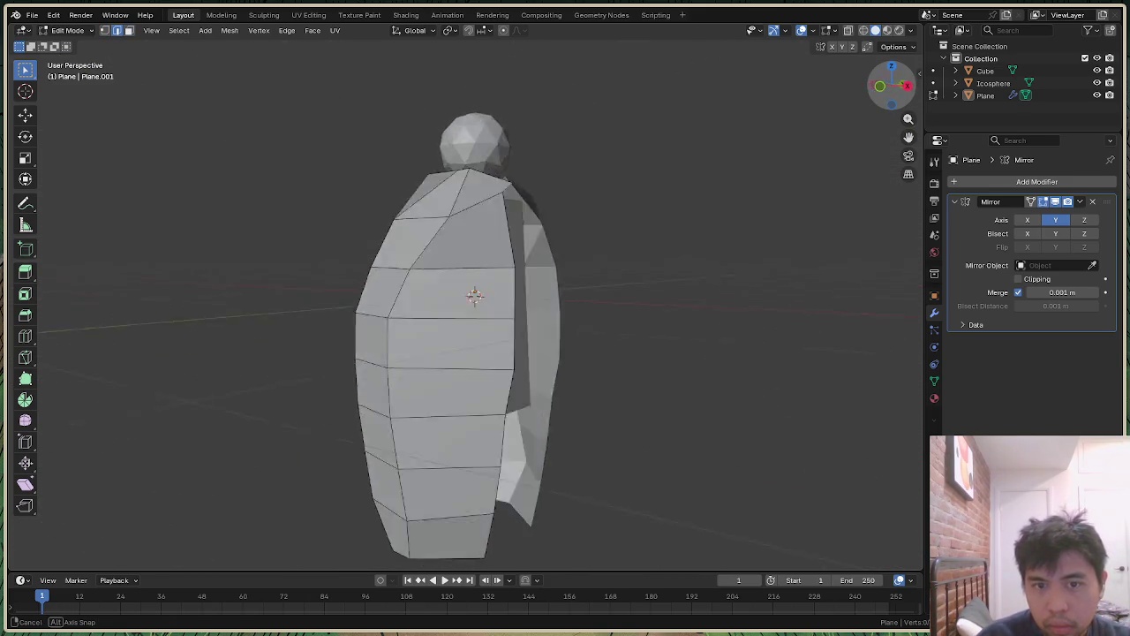
{"action": "left_click_drag", "start_coordinate": [883, 105], "coordinate": [887, 97]}
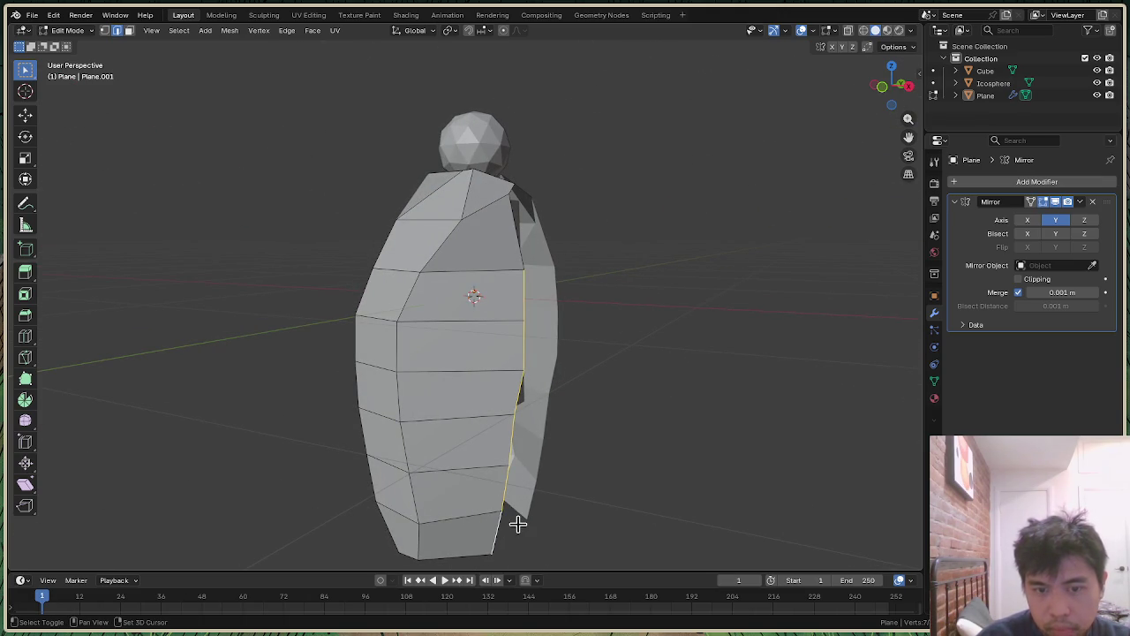
{"action": "key", "text": "g"}
{"action": "key", "text": "x"}
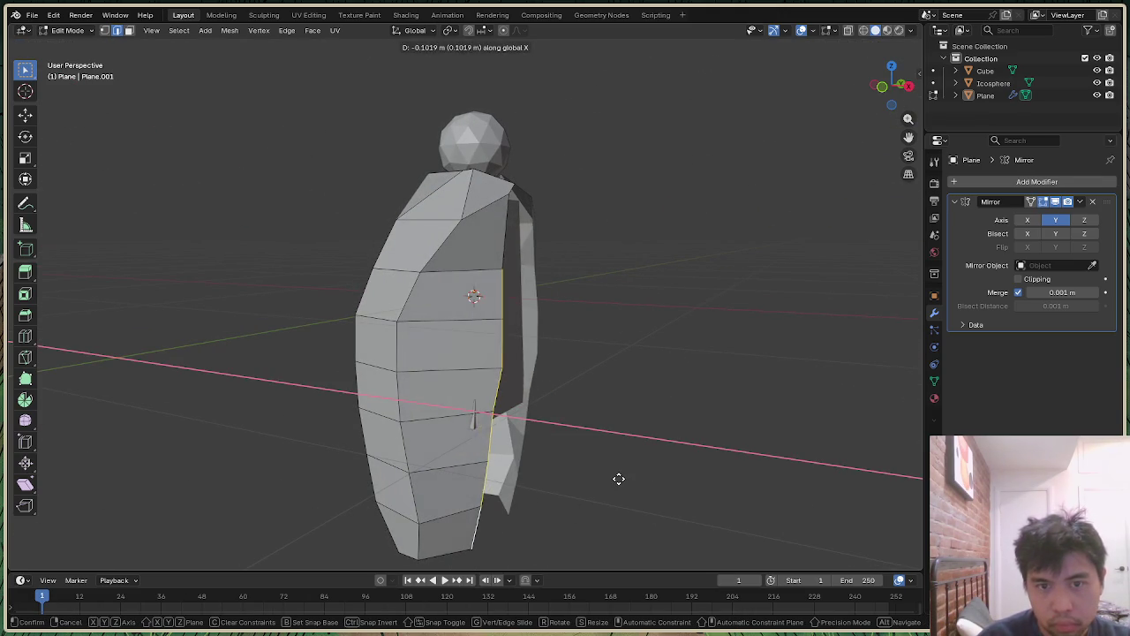
{"action": "left_click", "coordinate": [621, 479]}
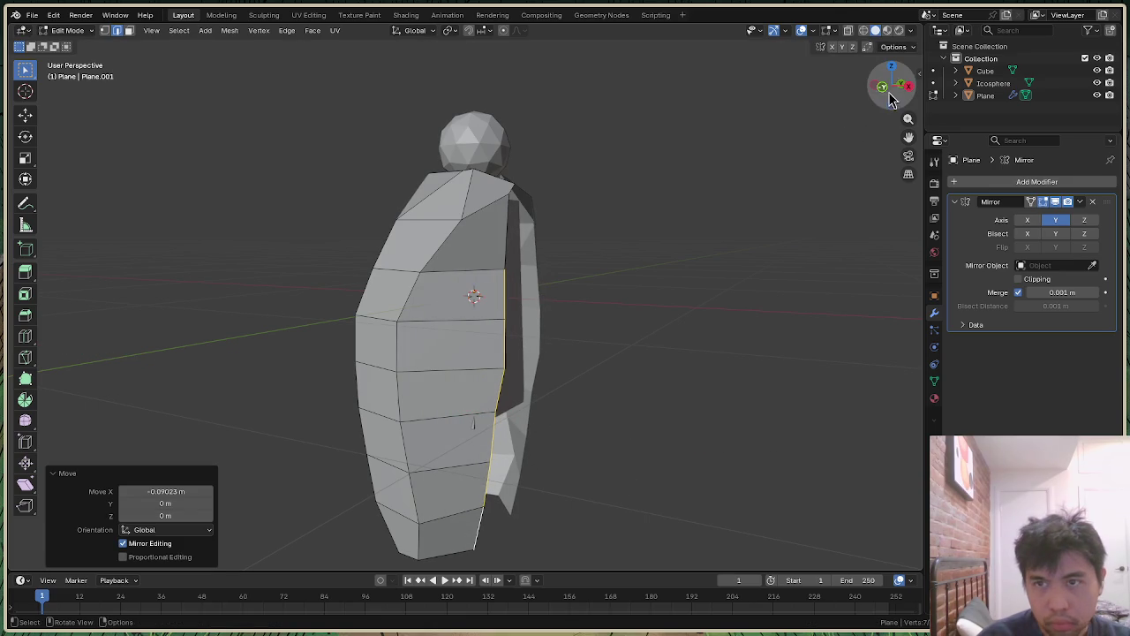
{"action": "middle_click_drag", "start_coordinate": [473, 424], "coordinate": [414, 415]}
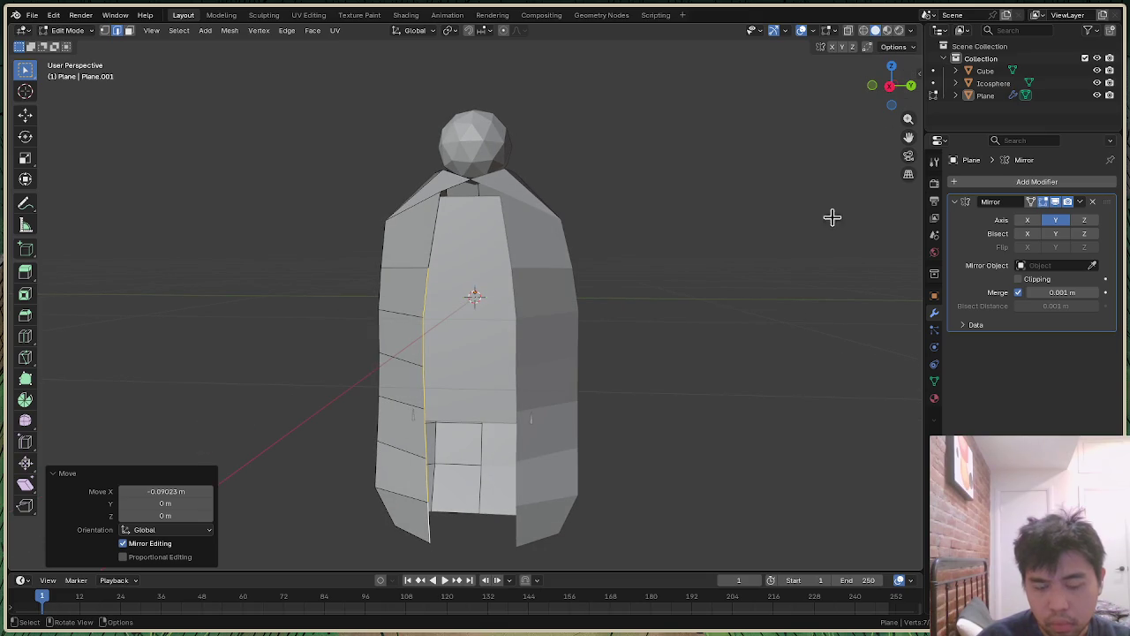
Step: Nudge the front-opening edge -0.049904 m along Y and review from the Right view
{"action": "key", "text": "g"}
{"action": "key", "text": "y"}
{"action": "left_click", "coordinate": [744, 382]}
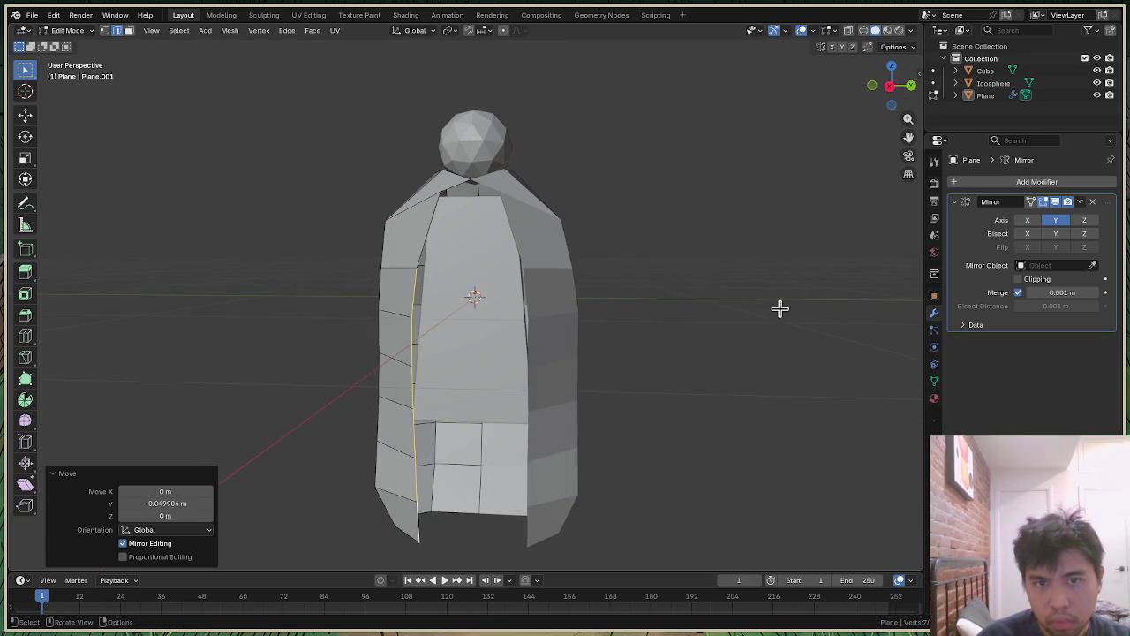
{"action": "key", "text": "alt+a"}
{"action": "left_click", "coordinate": [892, 86]}
{"action": "mouse_move", "coordinate": [891, 103]}
{"action": "left_mouse_down"}
{"action": "mouse_move", "coordinate": [927, 106]}
{"action": "mouse_move", "coordinate": [653, 397]}
{"action": "left_mouse_up"}
{"action": "scroll", "coordinate": [653, 396], "scroll_direction": "down", "scroll_amount": 2}
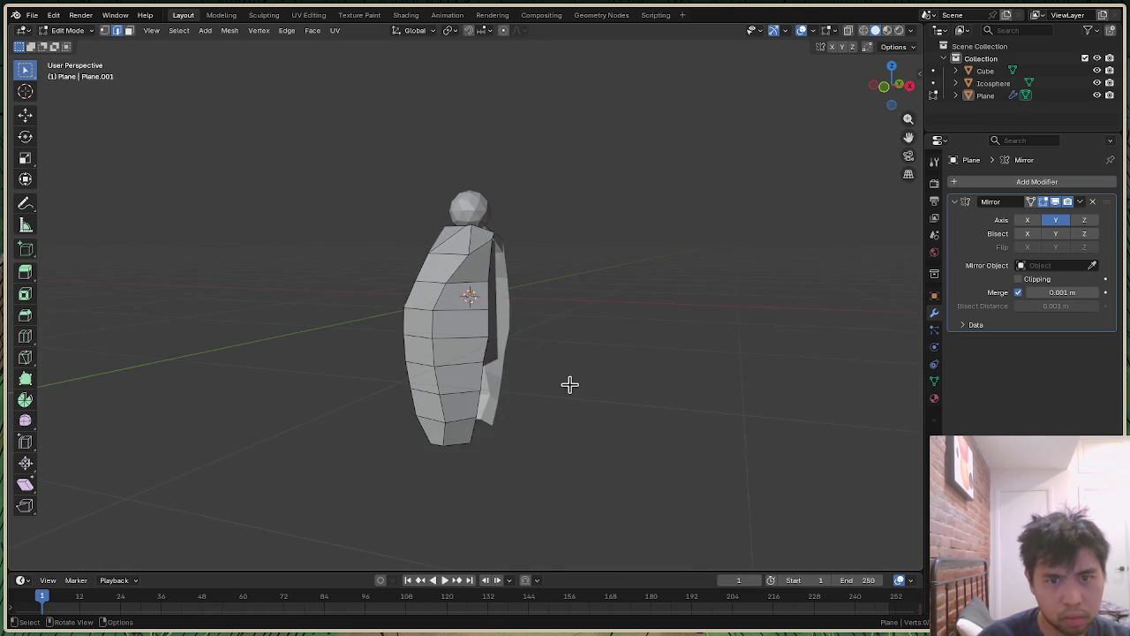
{"action": "middle_click_drag", "start_coordinate": [571, 383], "coordinate": [871, 147]}
{"action": "left_click_drag", "start_coordinate": [900, 109], "coordinate": [890, 103]}
{"action": "scroll", "coordinate": [569, 234], "scroll_direction": "up", "scroll_amount": 4}
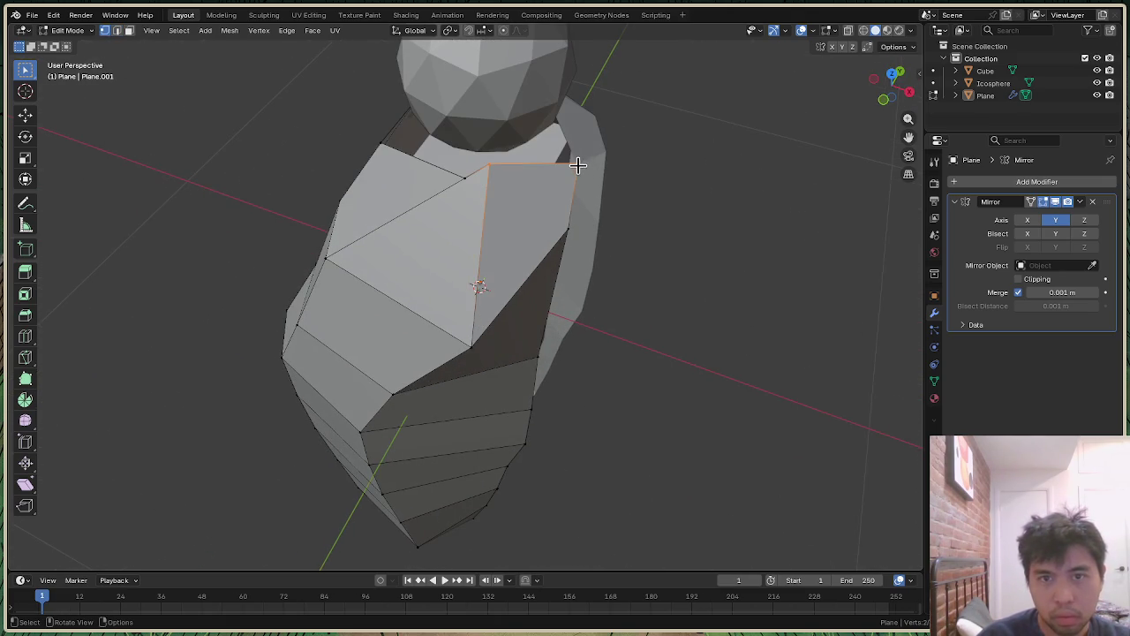
Step: Move the shoulder edge along X and box-select vertices down the cloak's left side
{"action": "key", "text": "g"}
{"action": "key", "text": "x"}
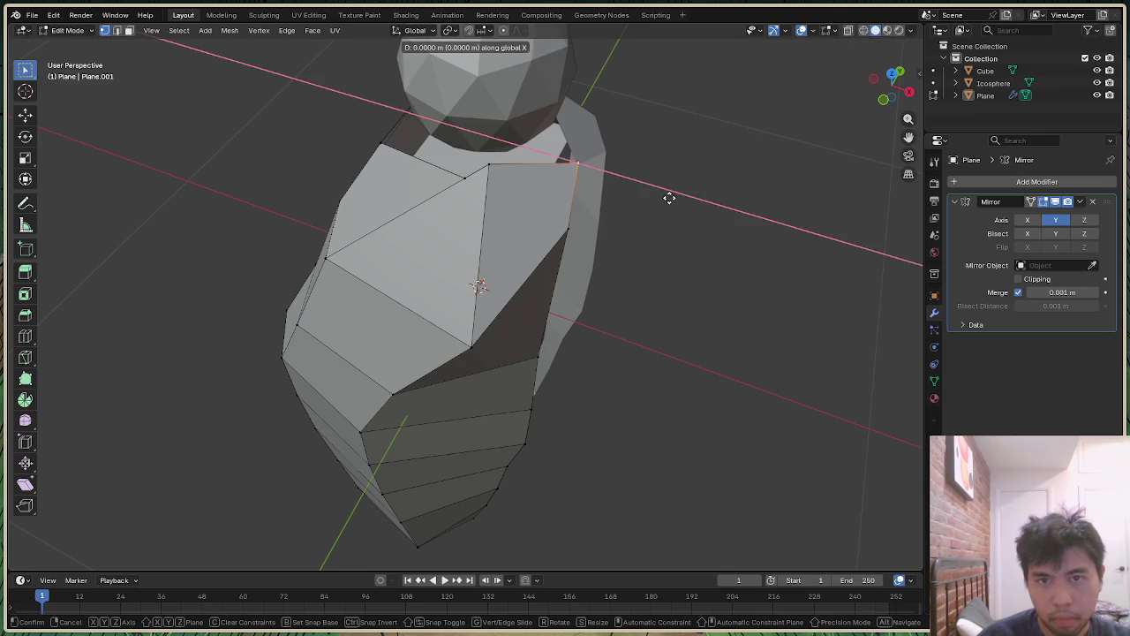
{"action": "left_click", "coordinate": [651, 194]}
{"action": "left_click_drag", "start_coordinate": [895, 80], "coordinate": [640, 345]}
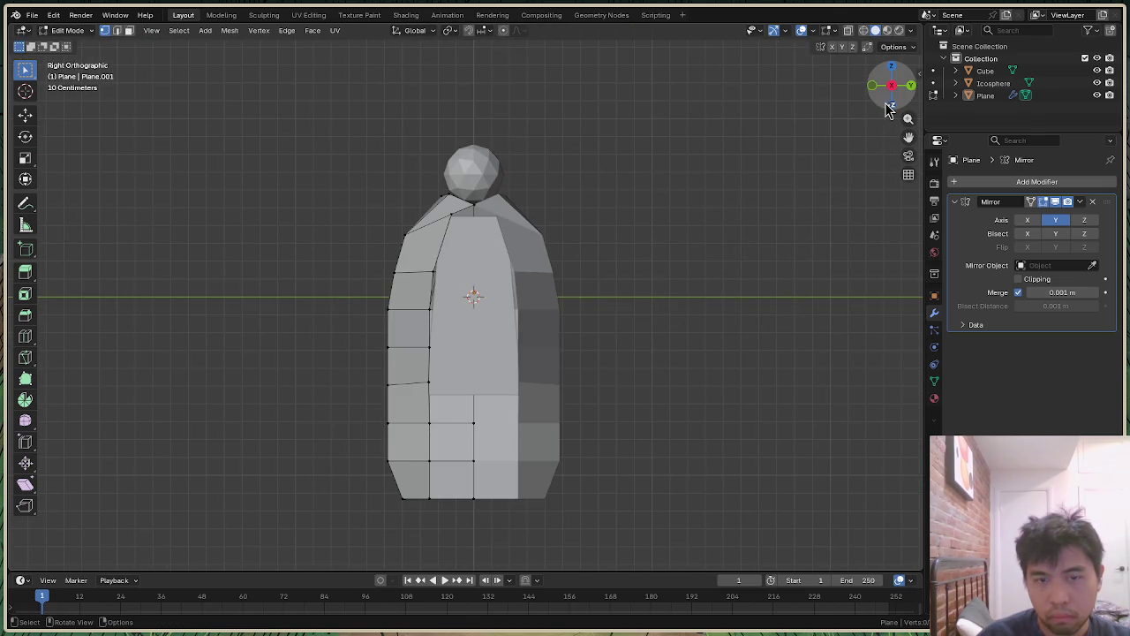
{"action": "left_click_drag", "start_coordinate": [889, 110], "coordinate": [890, 86]}
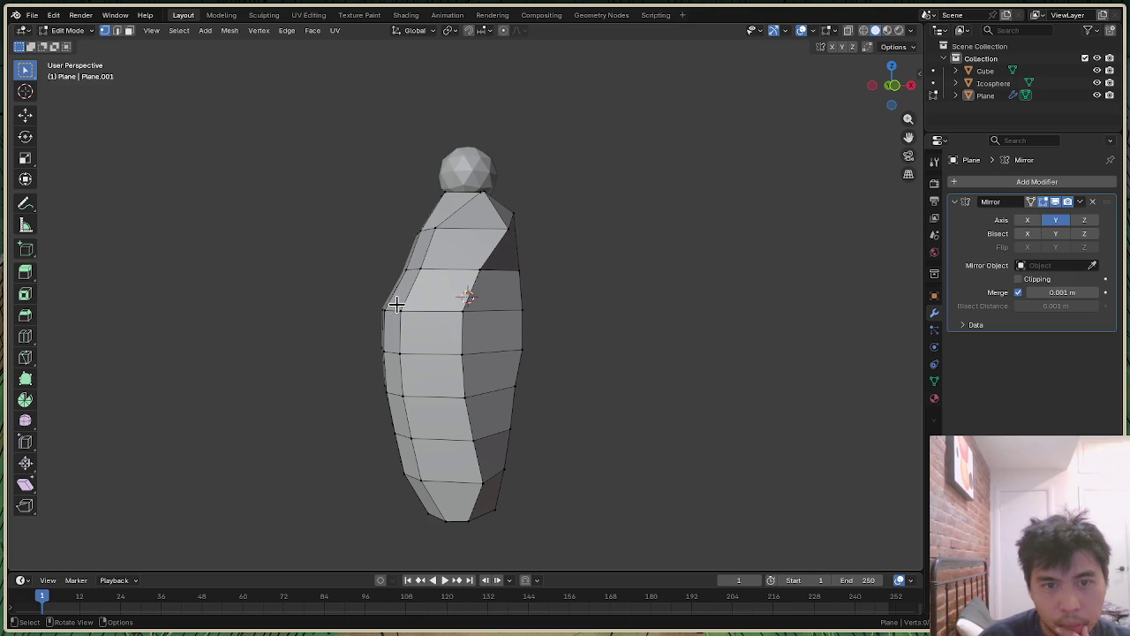
{"action": "left_click_drag", "start_coordinate": [343, 258], "coordinate": [394, 536]}
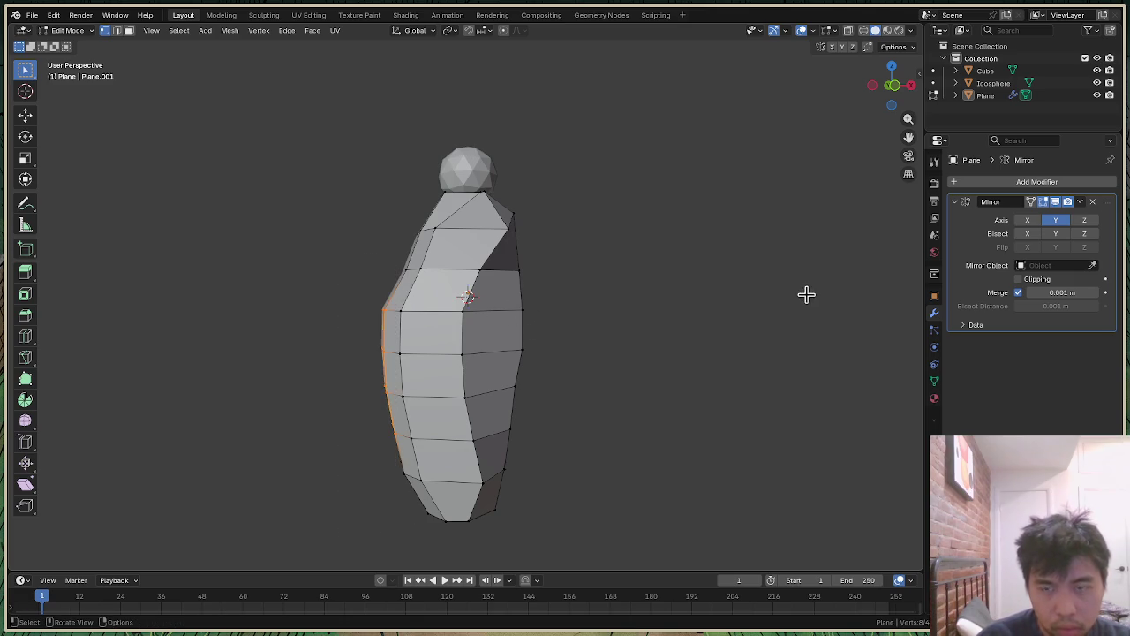
{"action": "left_click_drag", "start_coordinate": [891, 85], "coordinate": [883, 86]}
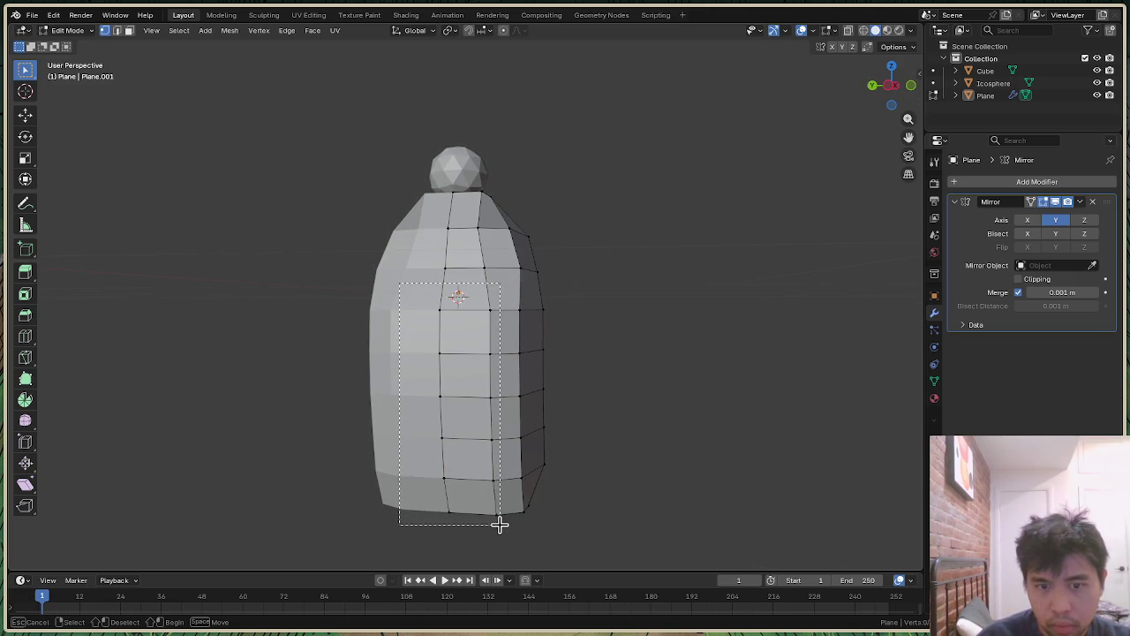
Step: Select two side face columns and shift them 0.12219 m along X in Front view
{"action": "left_click_drag", "start_coordinate": [508, 538], "coordinate": [507, 539]}
{"action": "left_click_drag", "start_coordinate": [900, 108], "coordinate": [892, 87]}
{"action": "left_click_drag", "start_coordinate": [346, 300], "coordinate": [482, 541]}
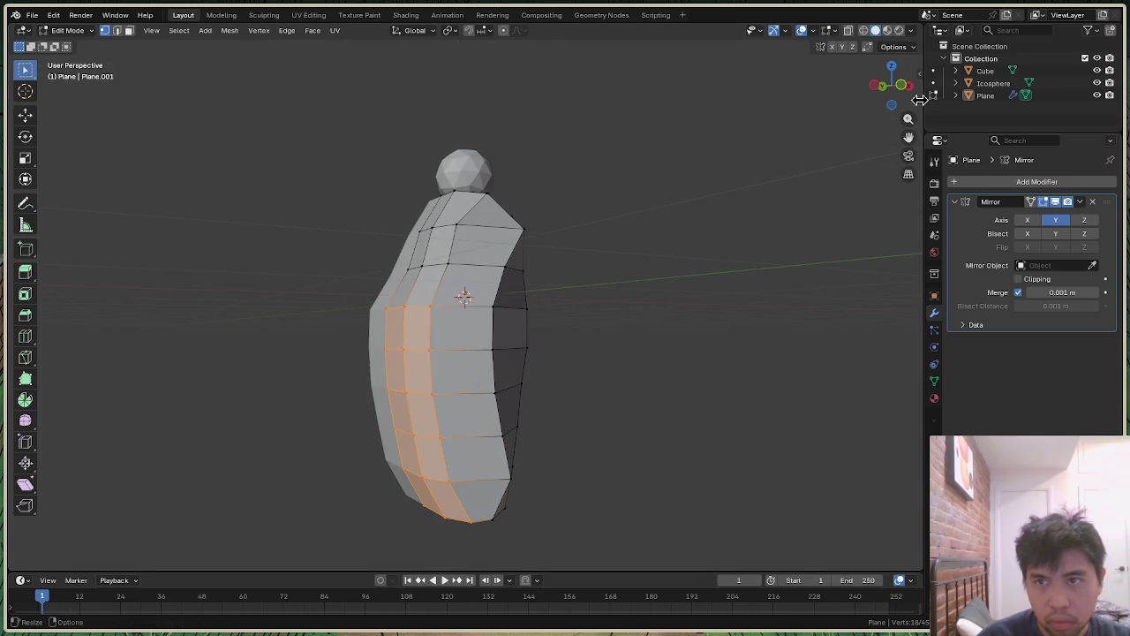
{"action": "left_click", "coordinate": [886, 93]}
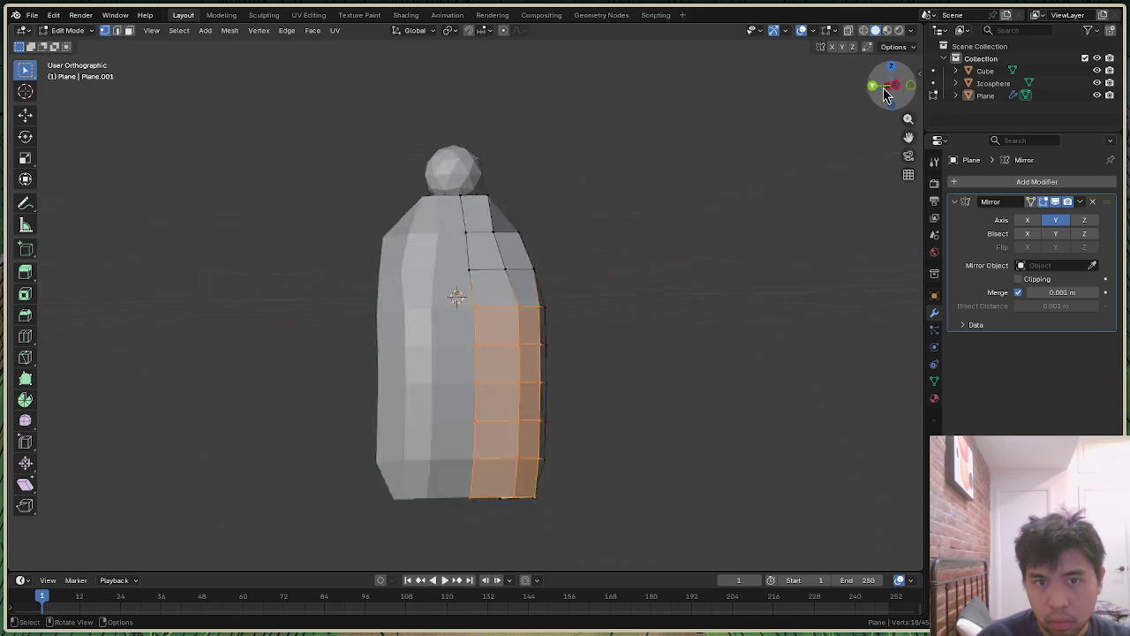
{"action": "left_click", "coordinate": [893, 93]}
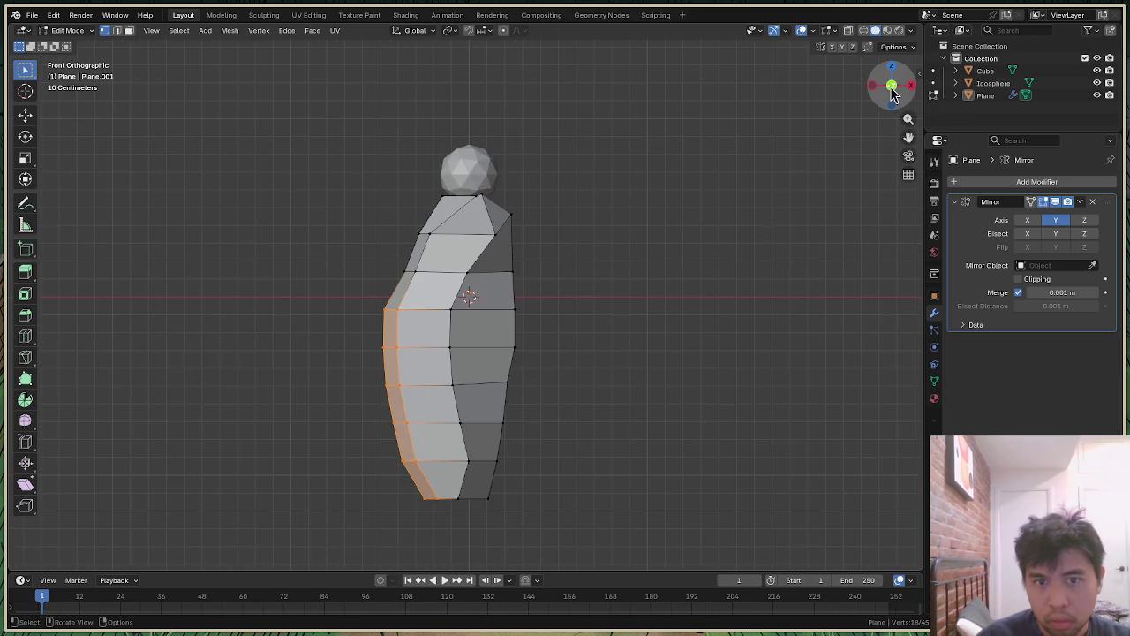
{"action": "key", "text": "g"}
{"action": "key", "text": "x"}
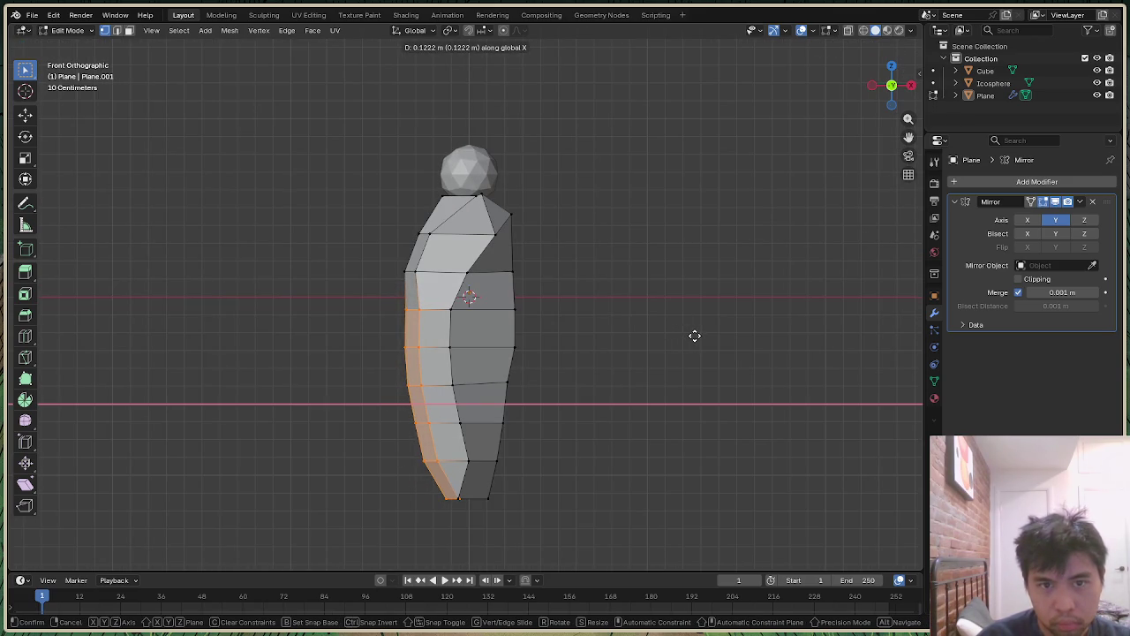
{"action": "left_click", "coordinate": [694, 334]}
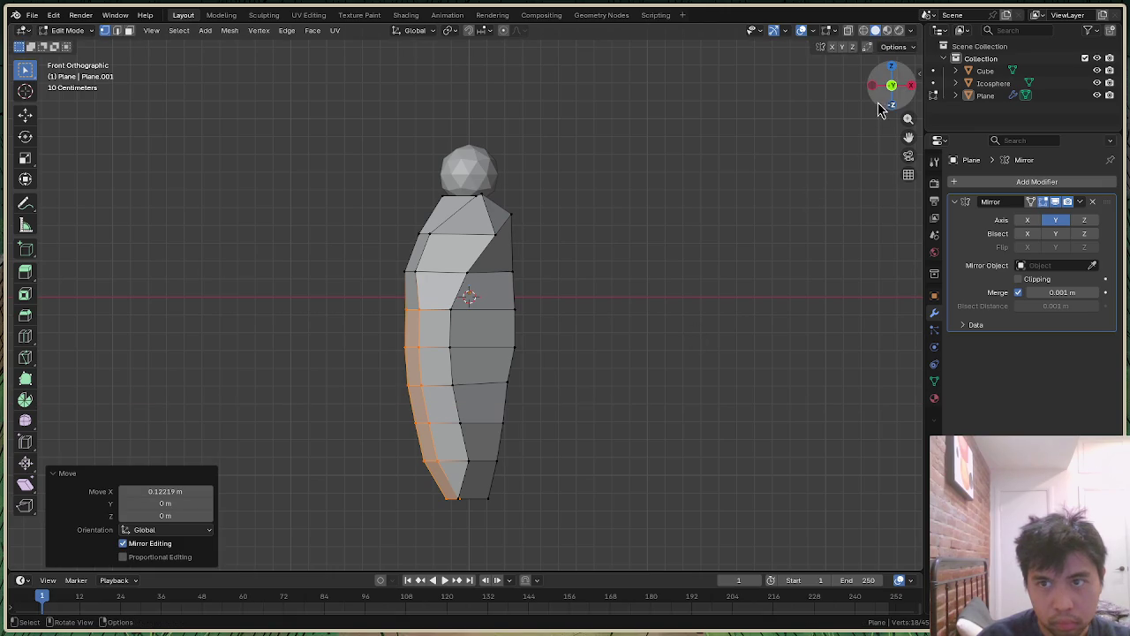
{"action": "left_click_drag", "start_coordinate": [880, 110], "coordinate": [856, 117]}
{"action": "left_click", "coordinate": [571, 516]}
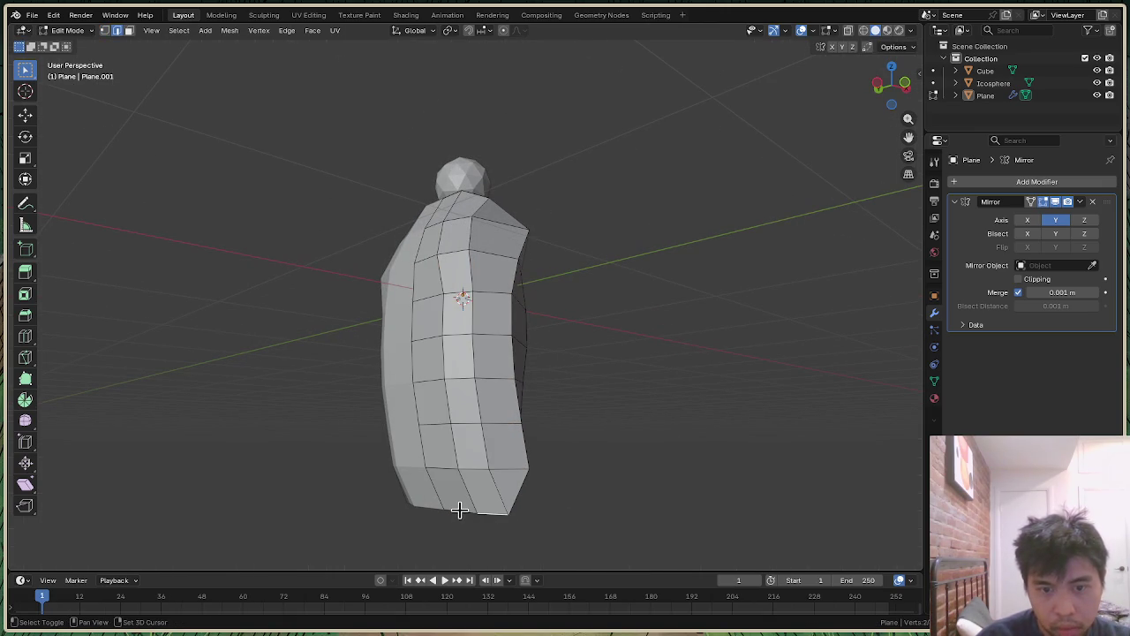
Step: Slide the cloak's bottom edge along Y
{"action": "key", "text": "g"}
{"action": "key", "text": "y"}
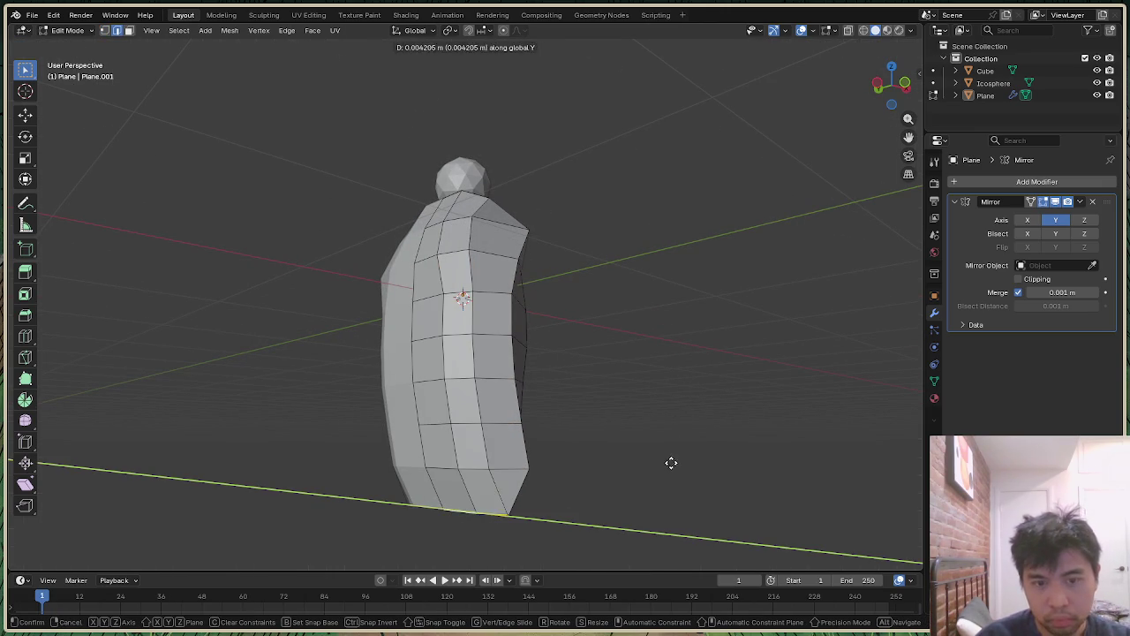
{"action": "left_click", "coordinate": [633, 465]}
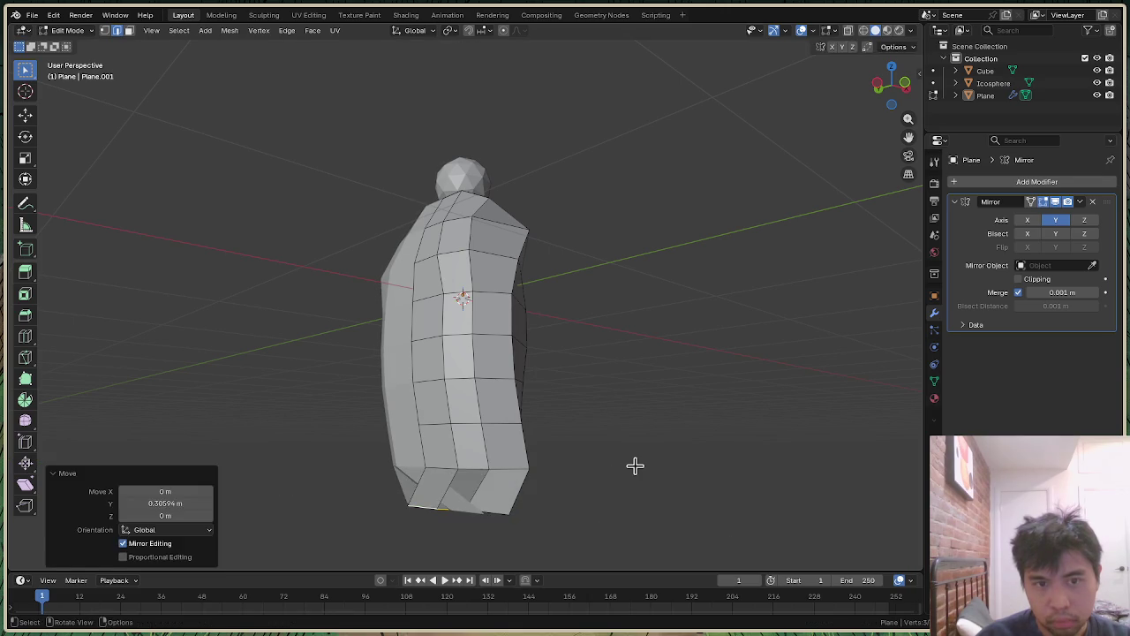
{"action": "key", "text": "g"}
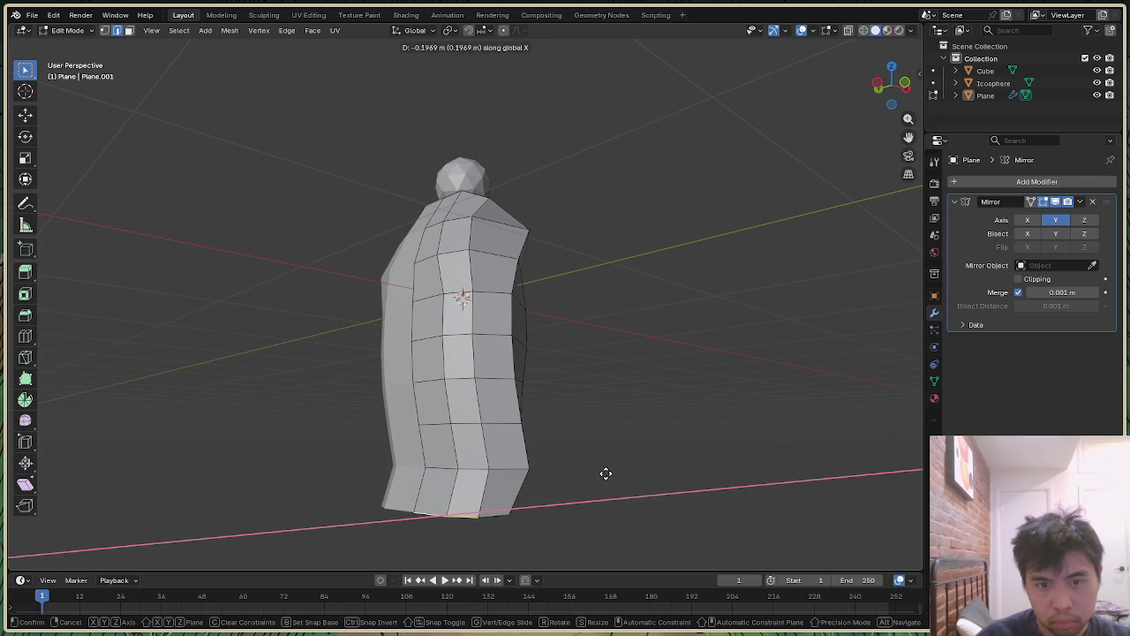
{"action": "left_click", "coordinate": [602, 473]}
{"action": "mouse_move", "coordinate": [893, 102]}
{"action": "left_mouse_down"}
{"action": "mouse_move", "coordinate": [890, 85]}
{"action": "mouse_move", "coordinate": [578, 405]}
{"action": "left_mouse_up"}
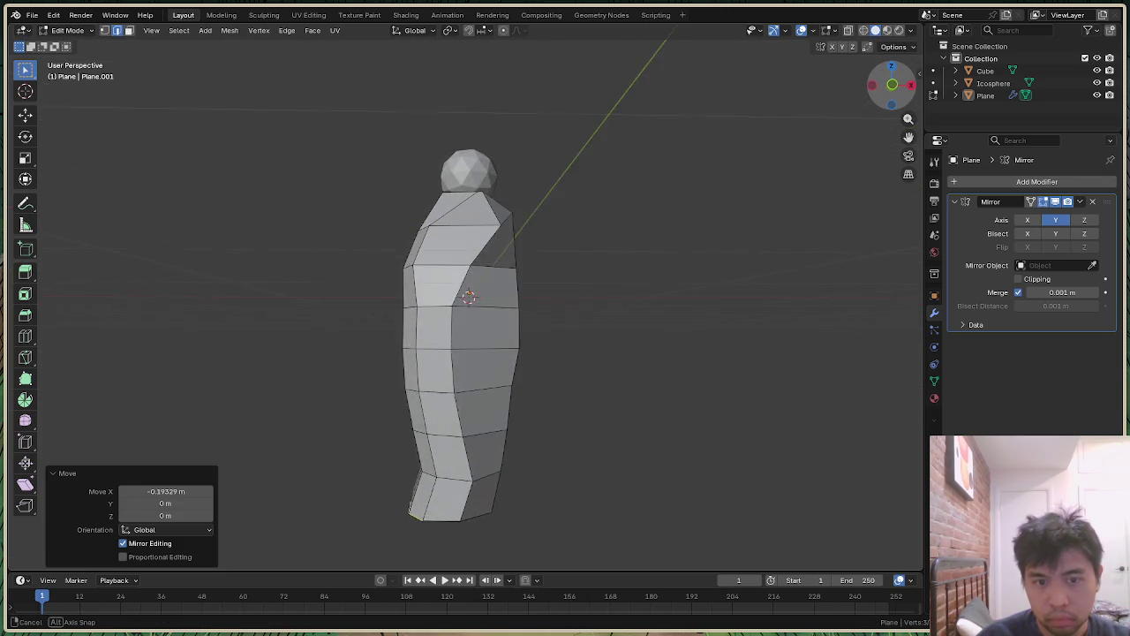
Step: Slide two edges on the lower cloak along X
{"action": "left_click", "coordinate": [446, 475]}
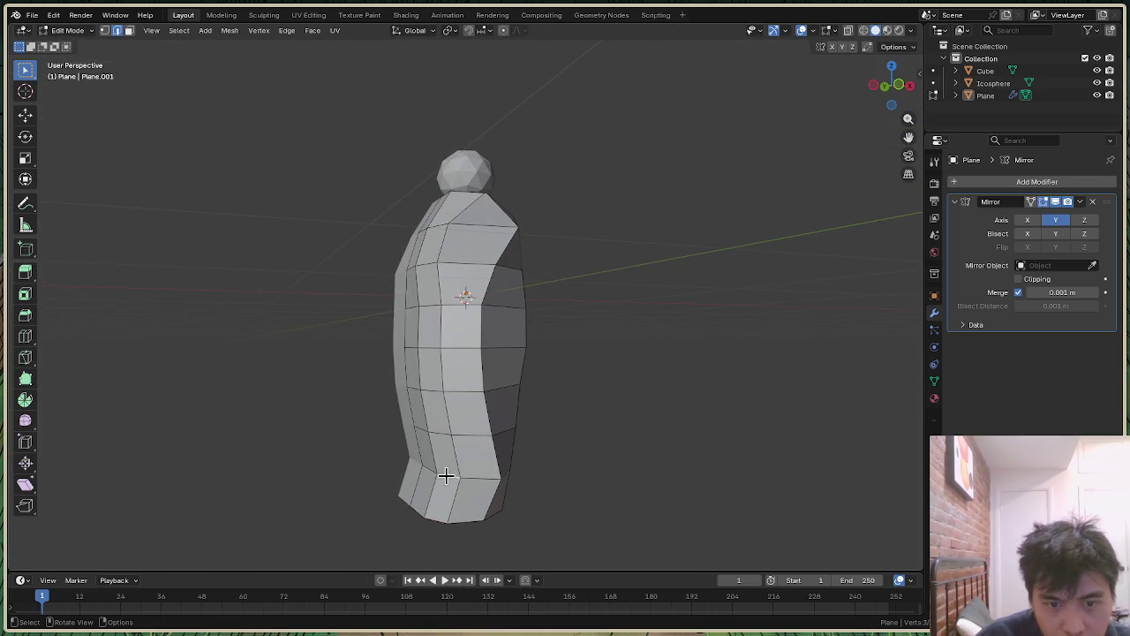
{"action": "key", "text": "g"}
{"action": "key", "text": "x"}
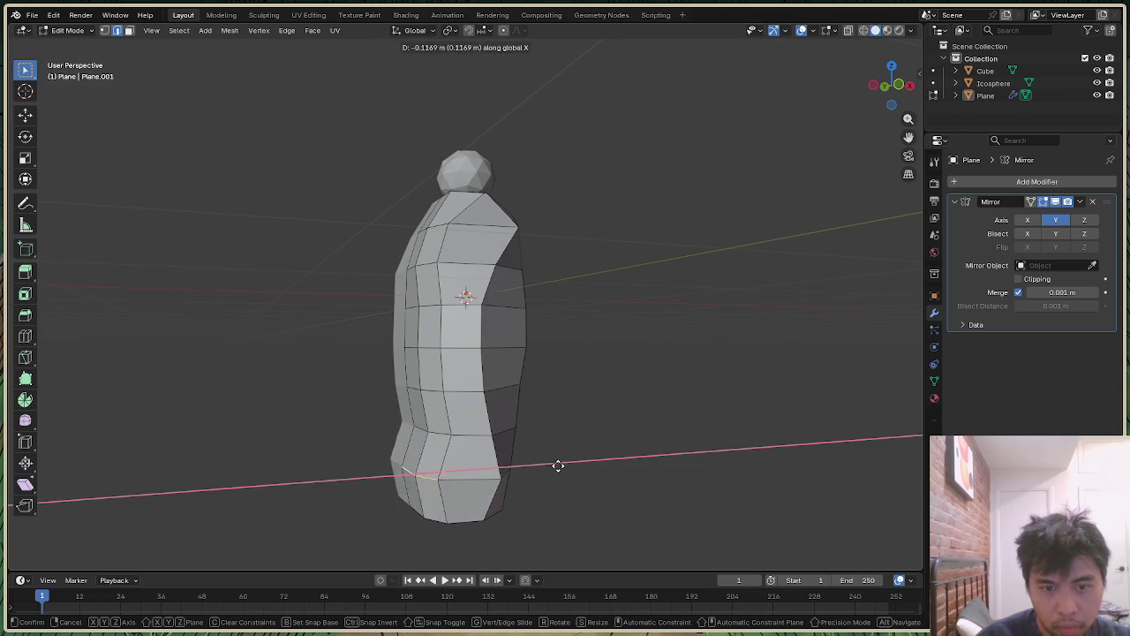
{"action": "left_click", "coordinate": [569, 459]}
{"action": "left_click", "coordinate": [910, 85]}
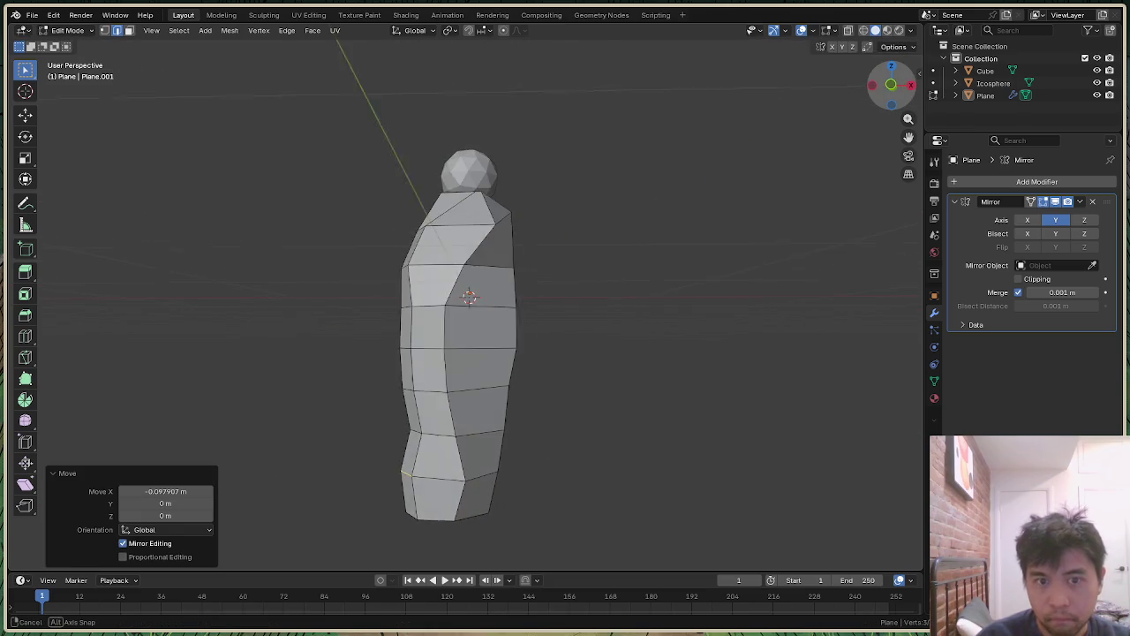
{"action": "left_click_drag", "start_coordinate": [892, 85], "coordinate": [491, 388]}
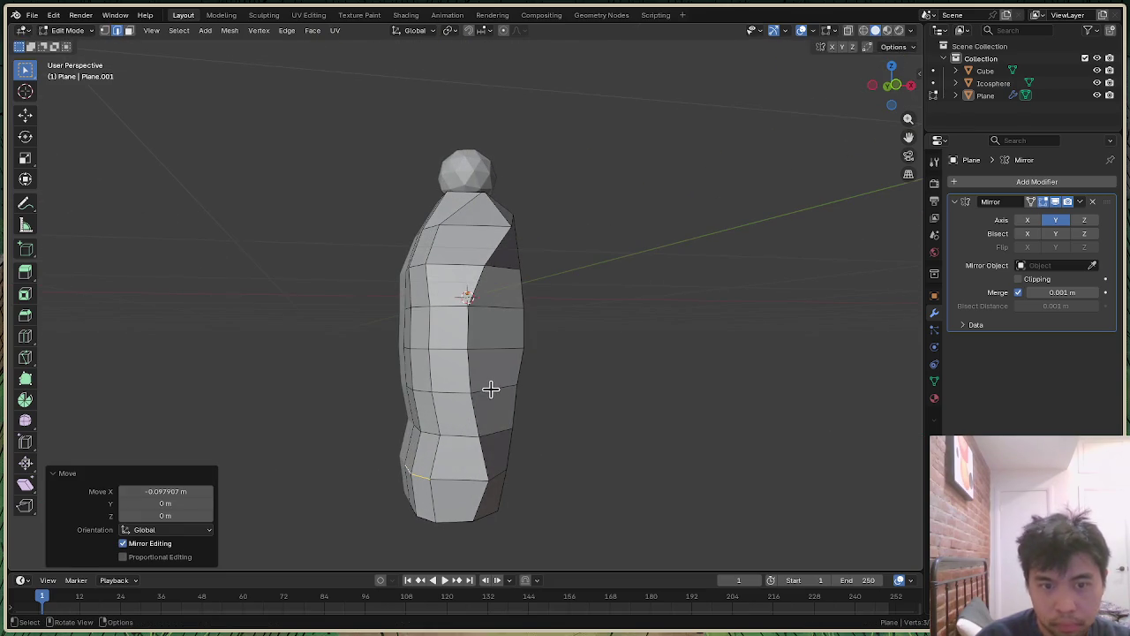
{"action": "left_click", "coordinate": [437, 434]}
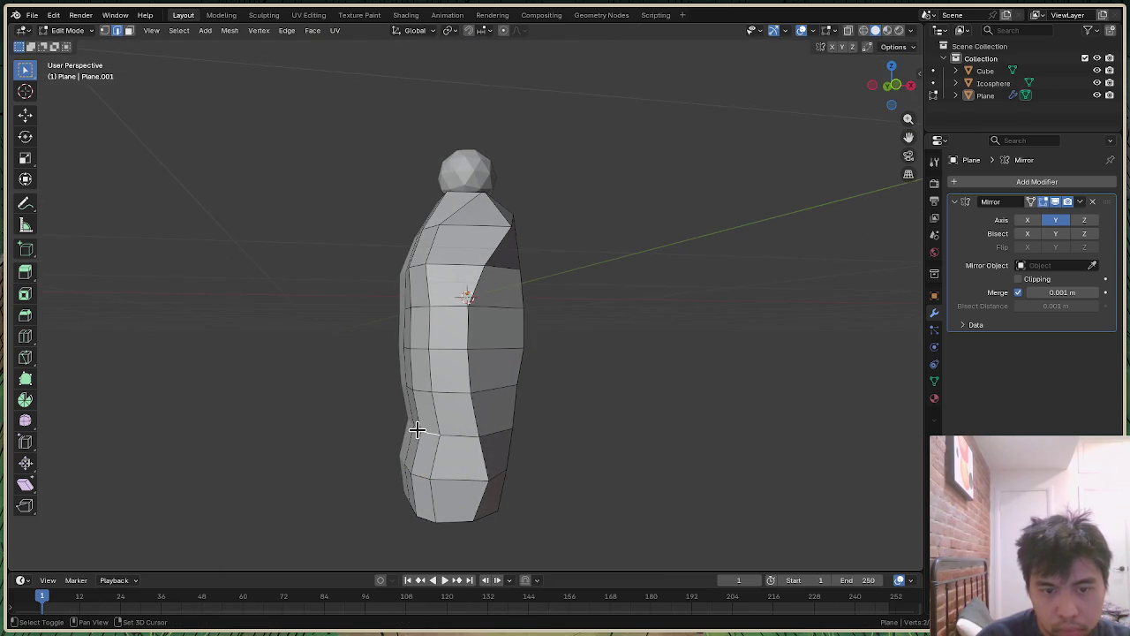
{"action": "key", "text": "g"}
{"action": "key", "text": "x"}
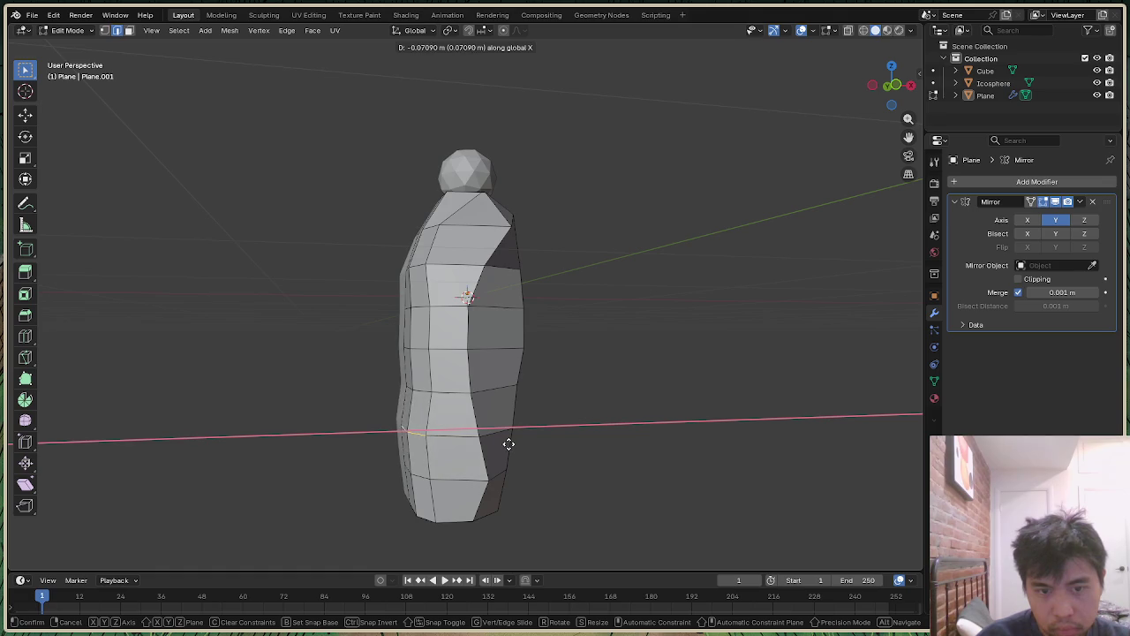
{"action": "left_click", "coordinate": [510, 443]}
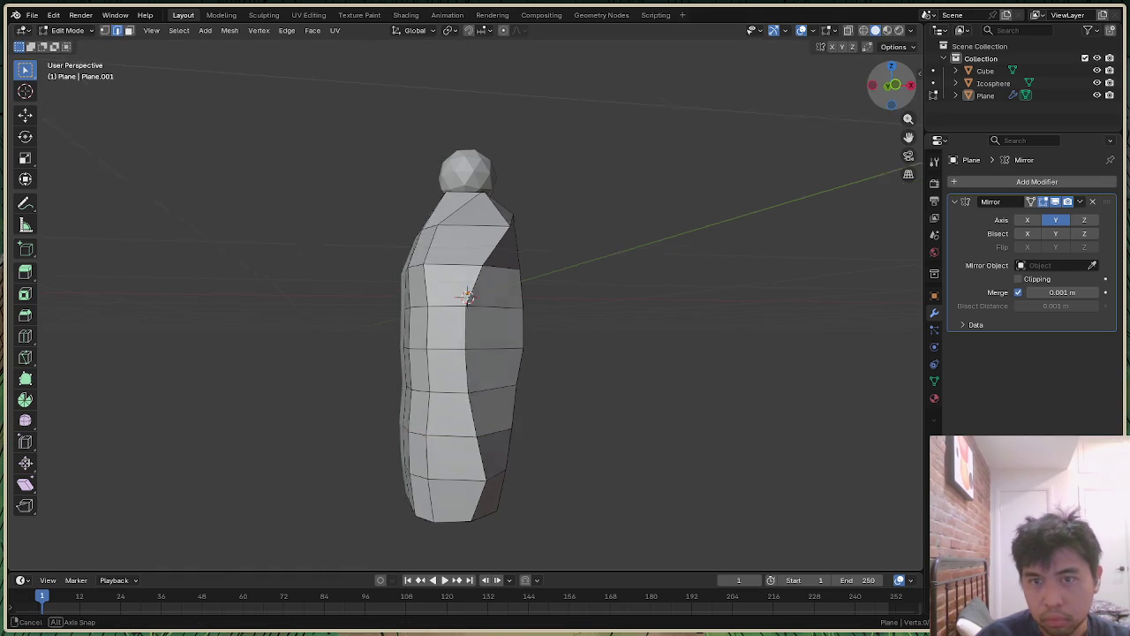
{"action": "left_click_drag", "start_coordinate": [893, 83], "coordinate": [865, 89]}
{"action": "middle_click_drag", "start_coordinate": [469, 296], "coordinate": [739, 171]}
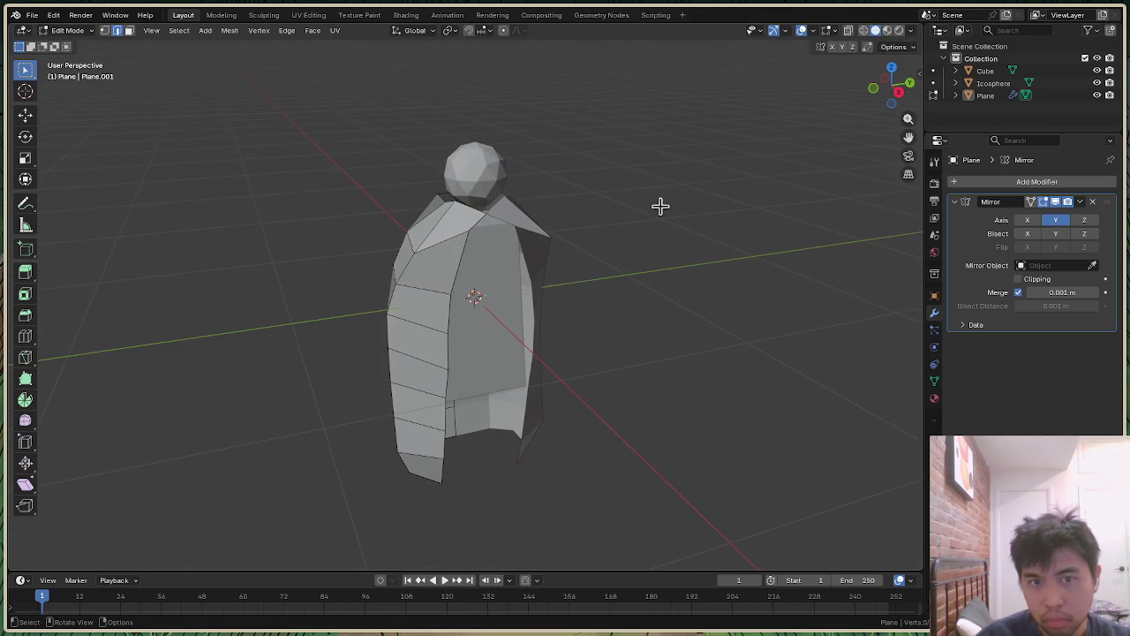
Step: Slide the shoulder edge -0.053278 m along X and review the figure from all sides
{"action": "left_click", "coordinate": [468, 232]}
{"action": "key", "text": "g"}
{"action": "key", "text": "x"}
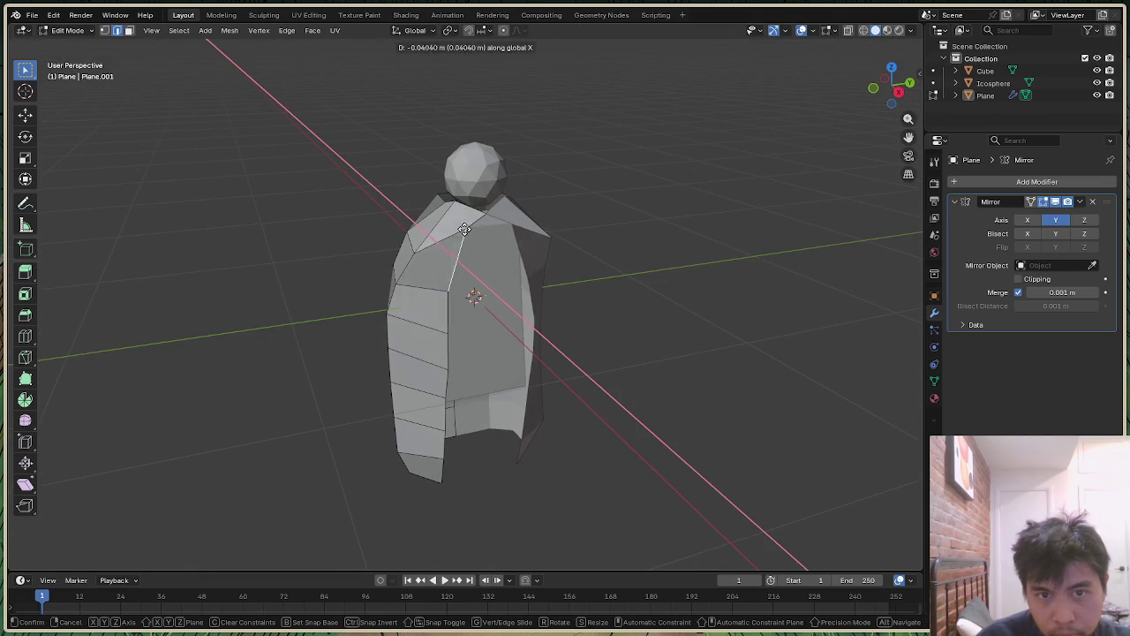
{"action": "left_click", "coordinate": [466, 228]}
{"action": "mouse_move", "coordinate": [891, 85]}
{"action": "left_mouse_down"}
{"action": "mouse_move", "coordinate": [869, 88]}
{"action": "mouse_move", "coordinate": [890, 86]}
{"action": "left_mouse_up"}
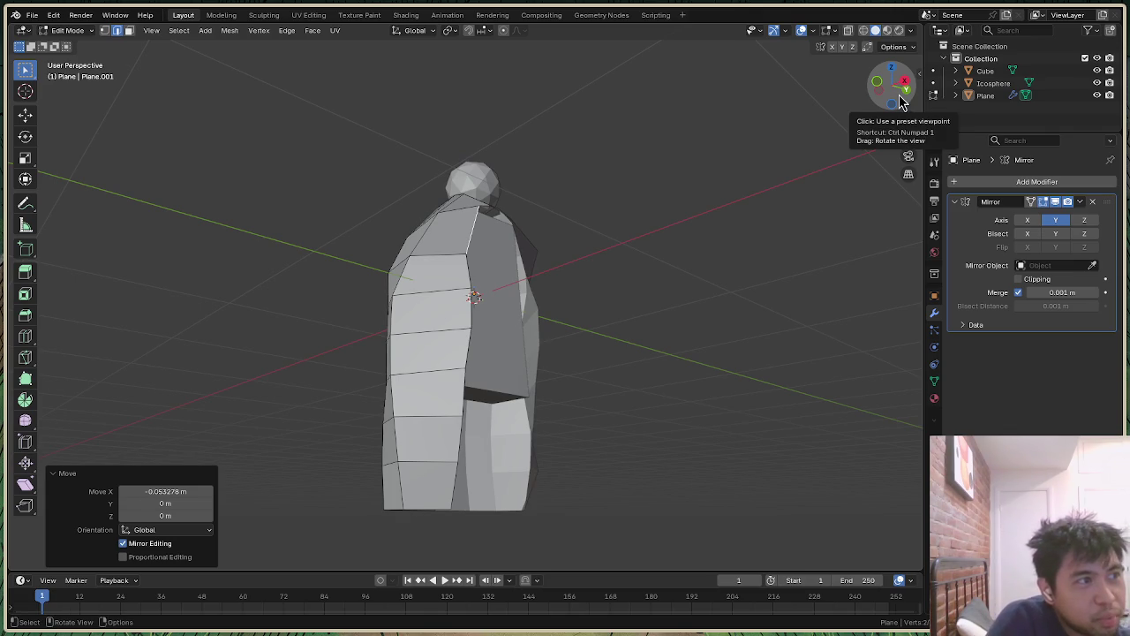
{"action": "mouse_move", "coordinate": [890, 88]}
{"action": "left_click_drag", "start_coordinate": [889, 102], "coordinate": [896, 88]}
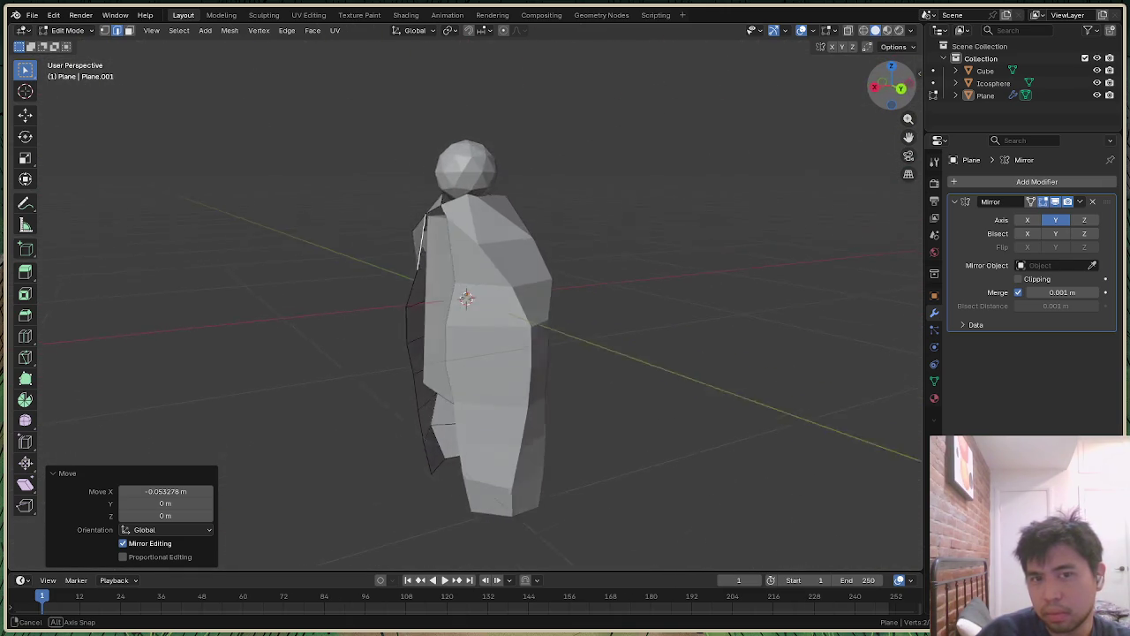
{"action": "left_click_drag", "start_coordinate": [896, 88], "coordinate": [888, 108]}
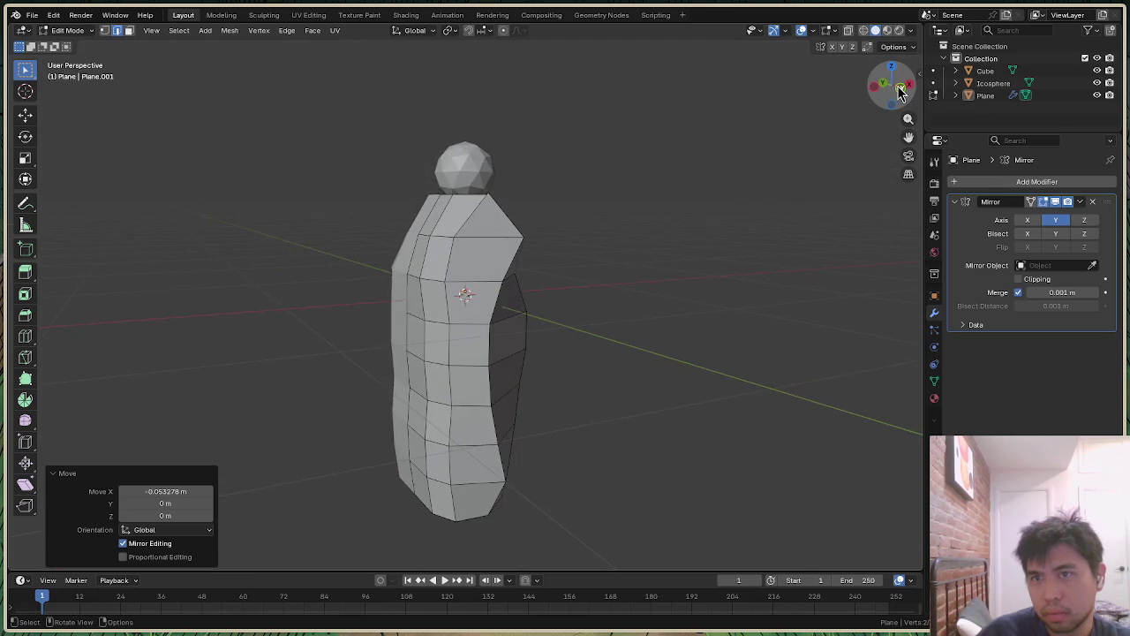
{"action": "left_click", "coordinate": [900, 92]}
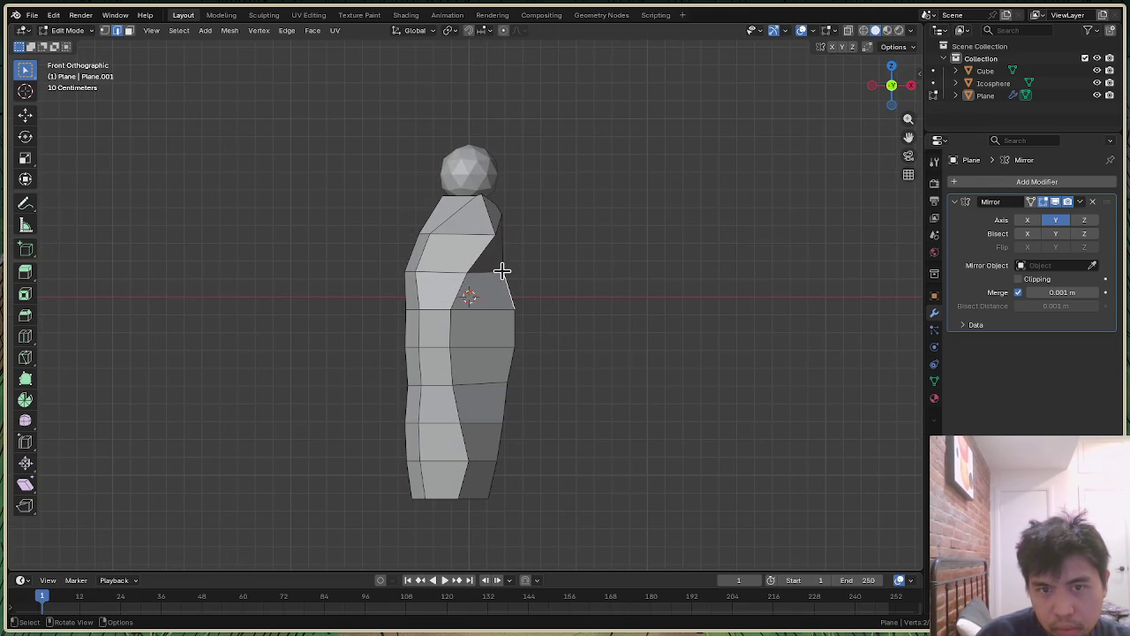
Step: In vertex mode, slide an upper vertex and the lower-right vertex along X
{"action": "key", "text": "1"}
{"action": "key", "text": "g"}
{"action": "key", "text": "x"}
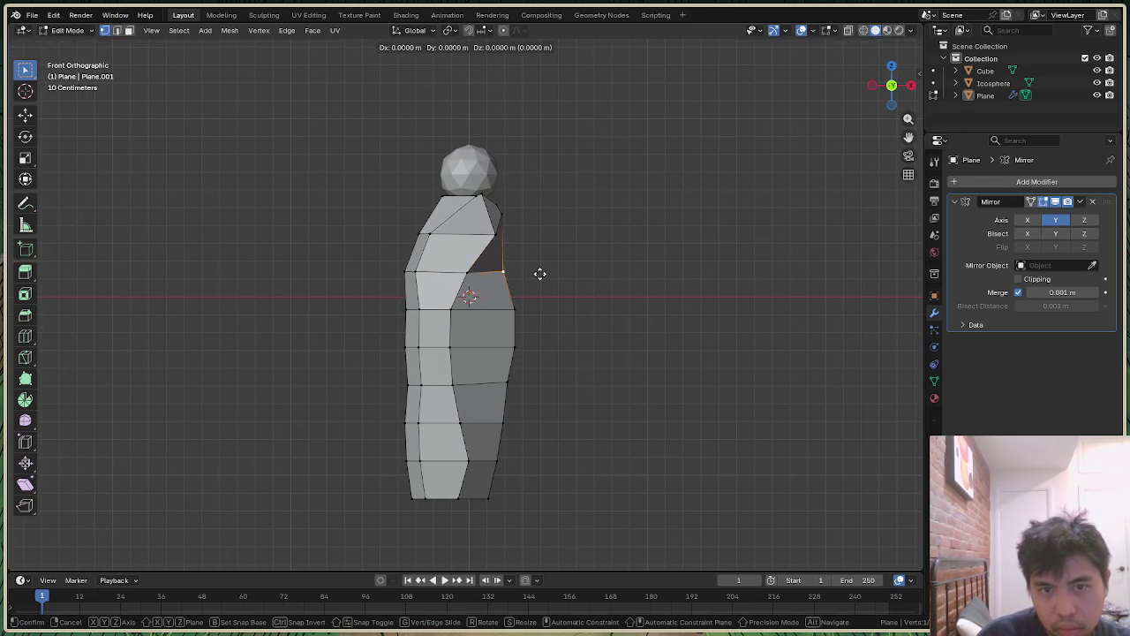
{"action": "left_click", "coordinate": [556, 277]}
{"action": "left_click", "coordinate": [574, 371]}
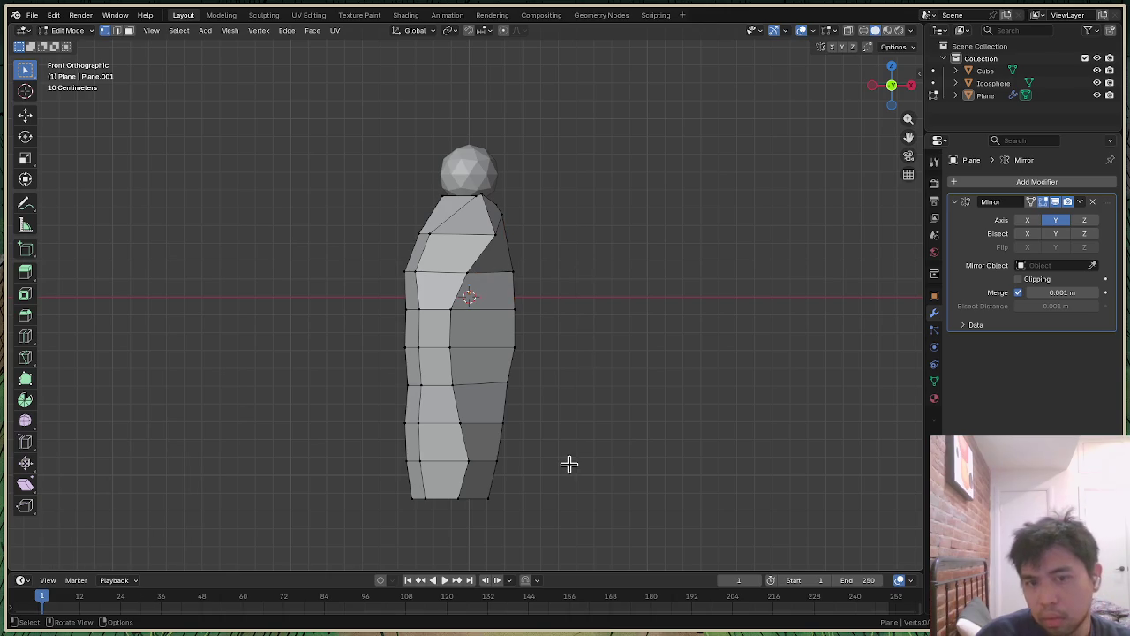
{"action": "left_click", "coordinate": [510, 386]}
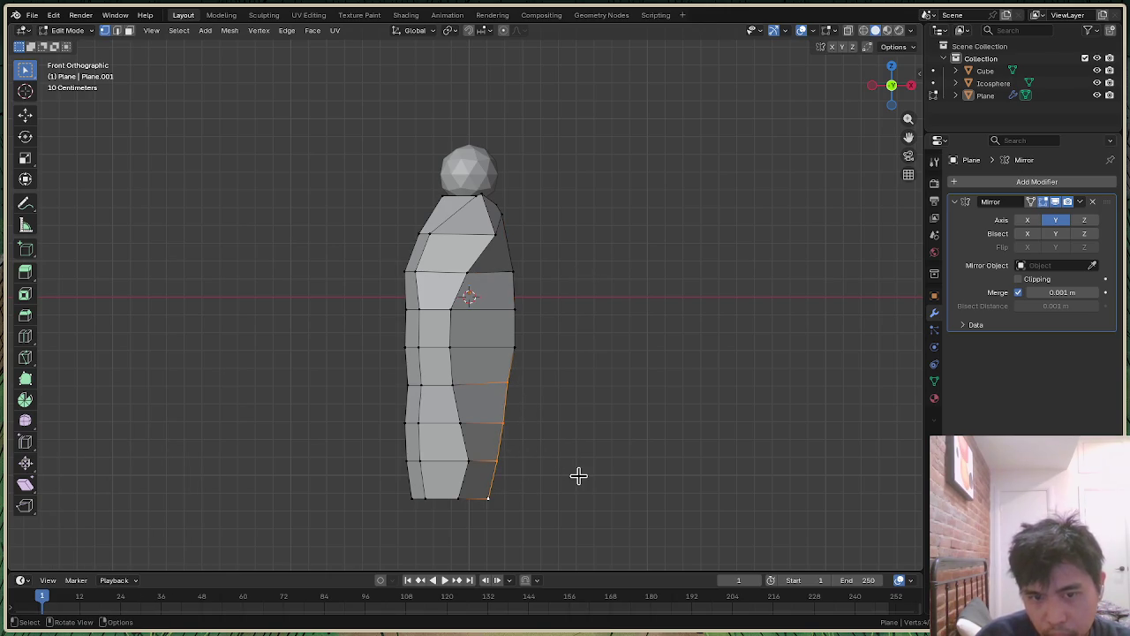
{"action": "key", "text": "g"}
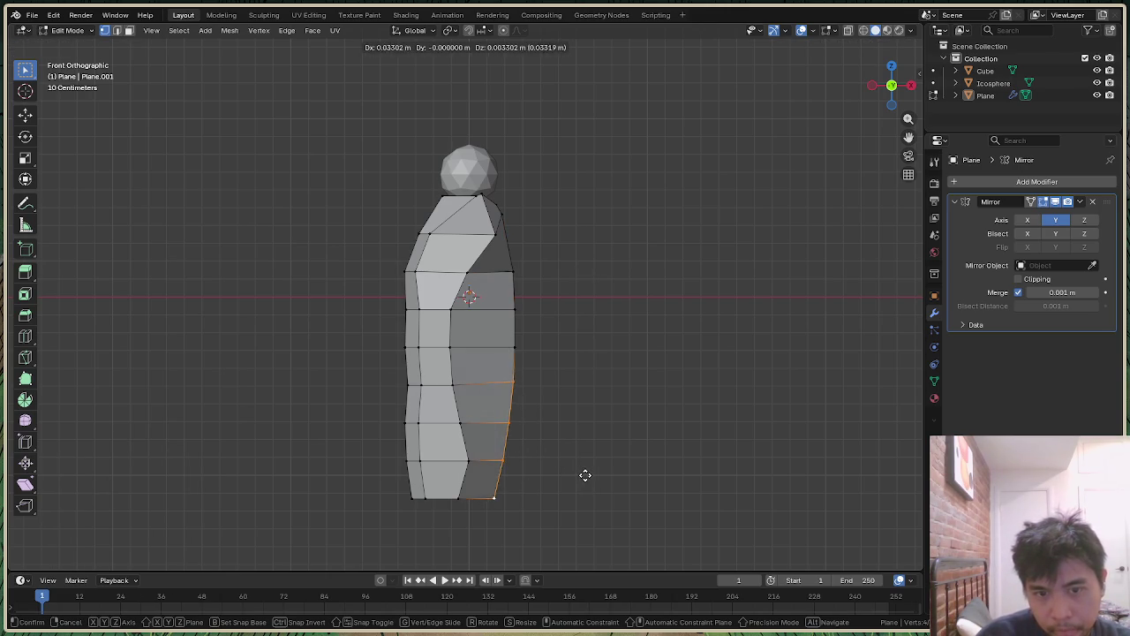
{"action": "left_click", "coordinate": [585, 475]}
{"action": "key", "text": "g"}
{"action": "key", "text": "x"}
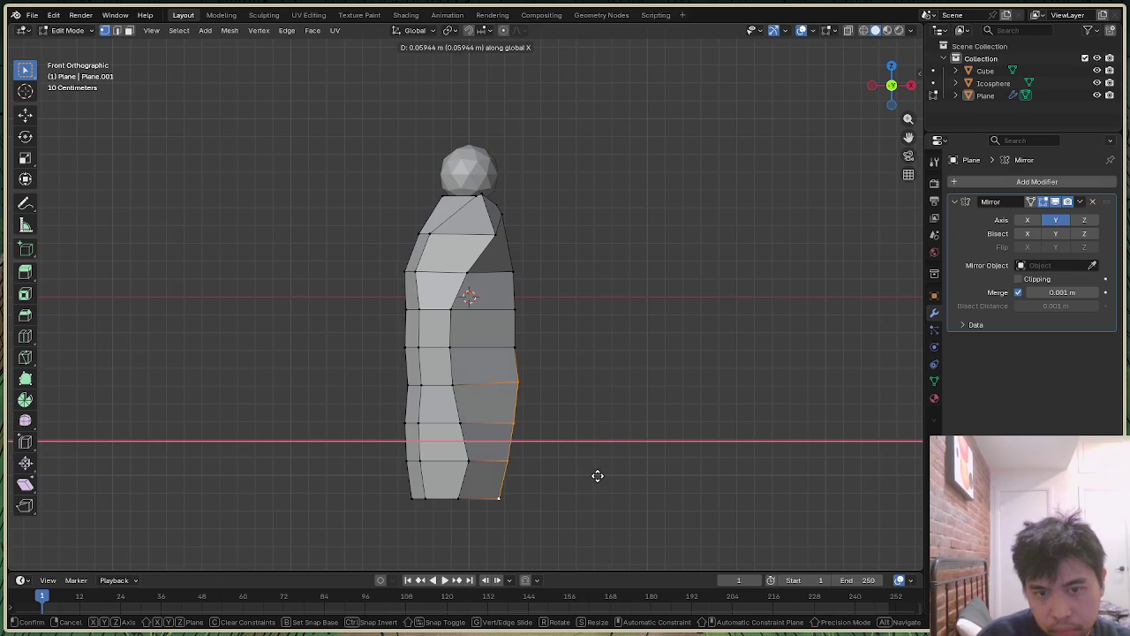
{"action": "left_click", "coordinate": [583, 475]}
Step: Align the bottom, side and right-side cloak vertices along X
{"action": "left_click", "coordinate": [492, 500]}
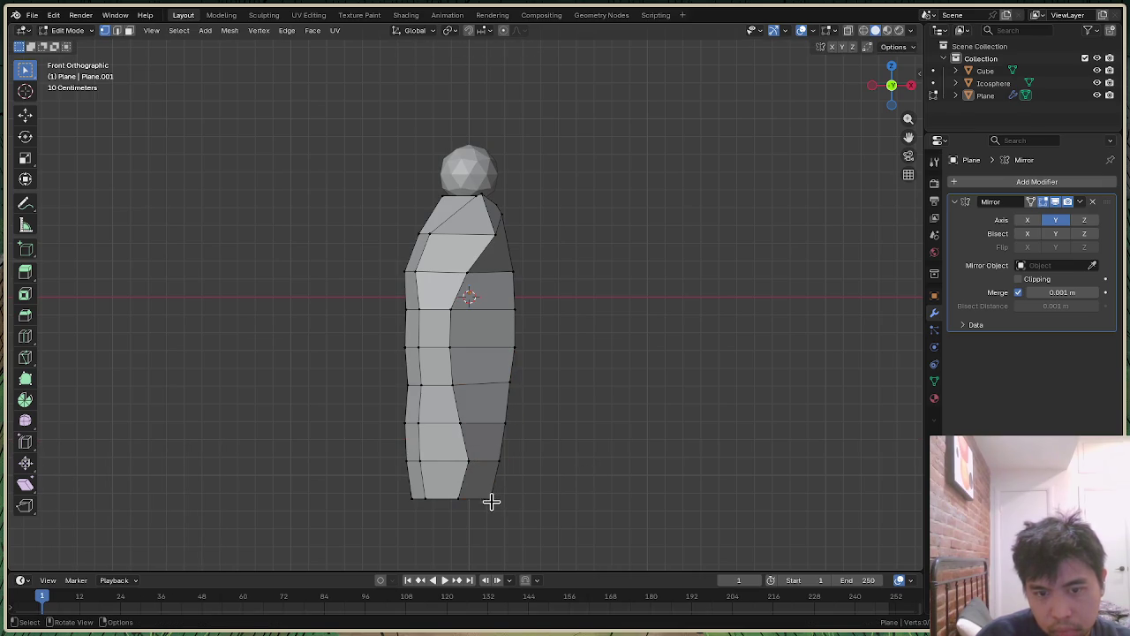
{"action": "key", "text": "g"}
{"action": "key", "text": "x"}
{"action": "left_click", "coordinate": [511, 500]}
{"action": "left_click", "coordinate": [501, 462]}
{"action": "key", "text": "g"}
{"action": "key", "text": "x"}
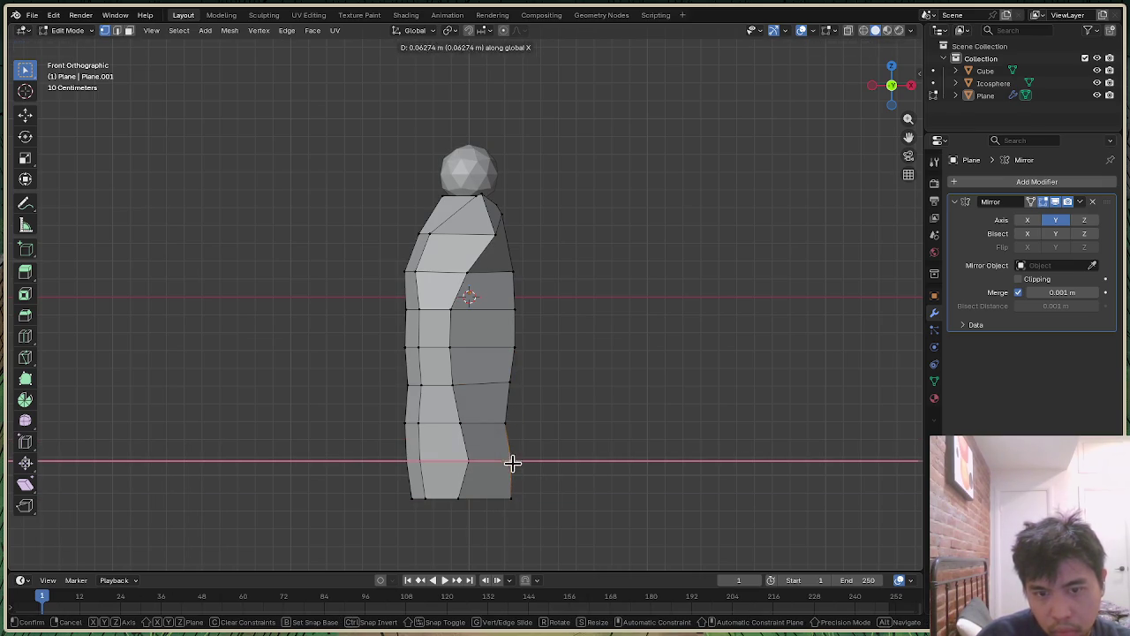
{"action": "left_click", "coordinate": [512, 463]}
{"action": "left_click", "coordinate": [528, 416]}
{"action": "left_click", "coordinate": [505, 424]}
{"action": "key", "text": "g"}
{"action": "key", "text": "x"}
{"action": "left_click", "coordinate": [511, 422]}
{"action": "left_click", "coordinate": [550, 391]}
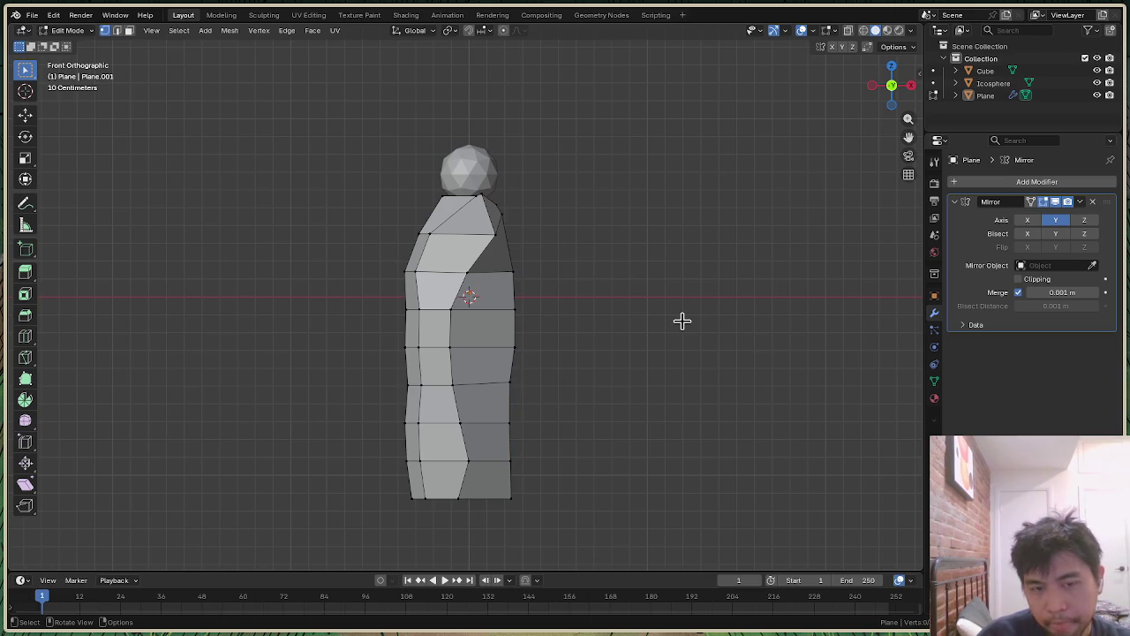
Step: Slide three more vertices along X, including the hem -0.06834 m and chest 0.02666 m
{"action": "left_click_drag", "start_coordinate": [881, 110], "coordinate": [821, 141]}
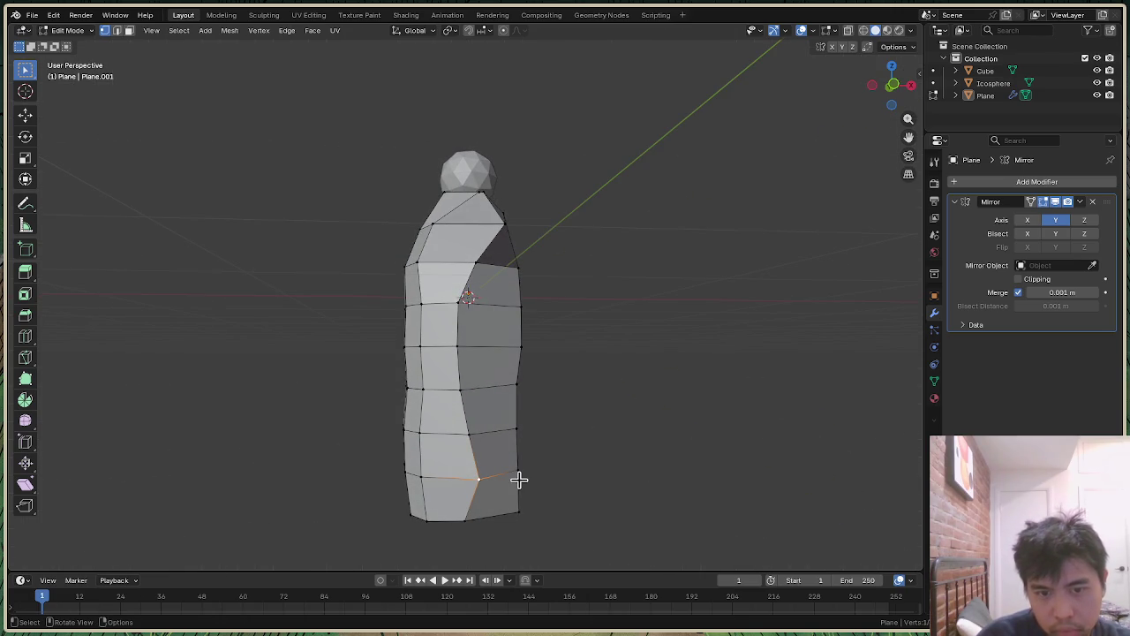
{"action": "key", "text": "g"}
{"action": "key", "text": "x"}
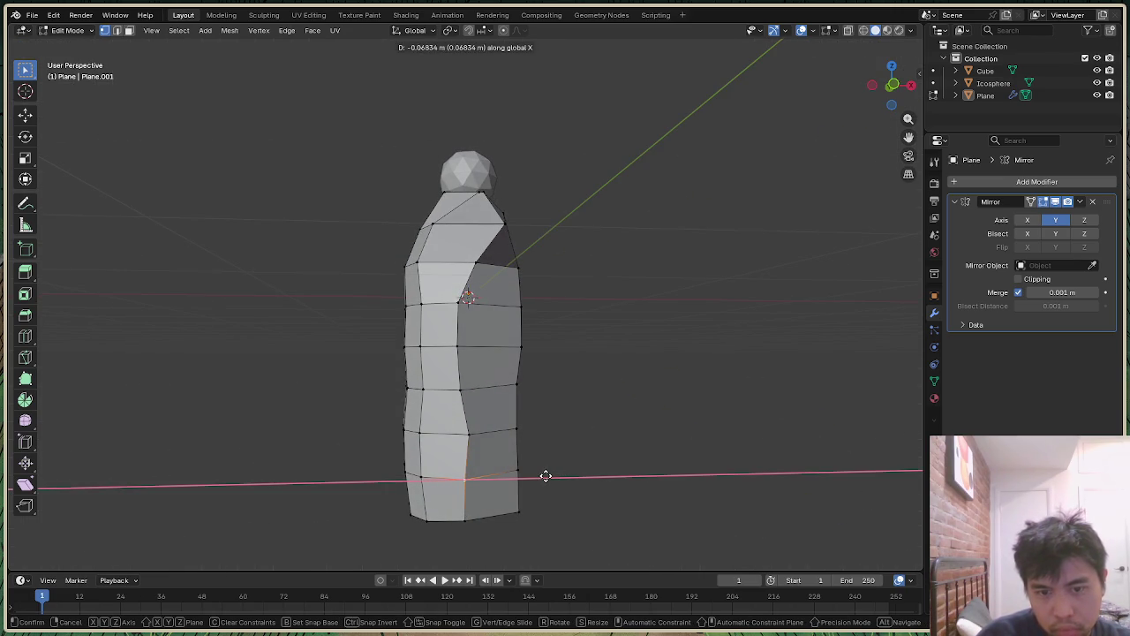
{"action": "left_click", "coordinate": [546, 476]}
{"action": "left_click_drag", "start_coordinate": [883, 94], "coordinate": [892, 85]}
{"action": "key", "text": "g"}
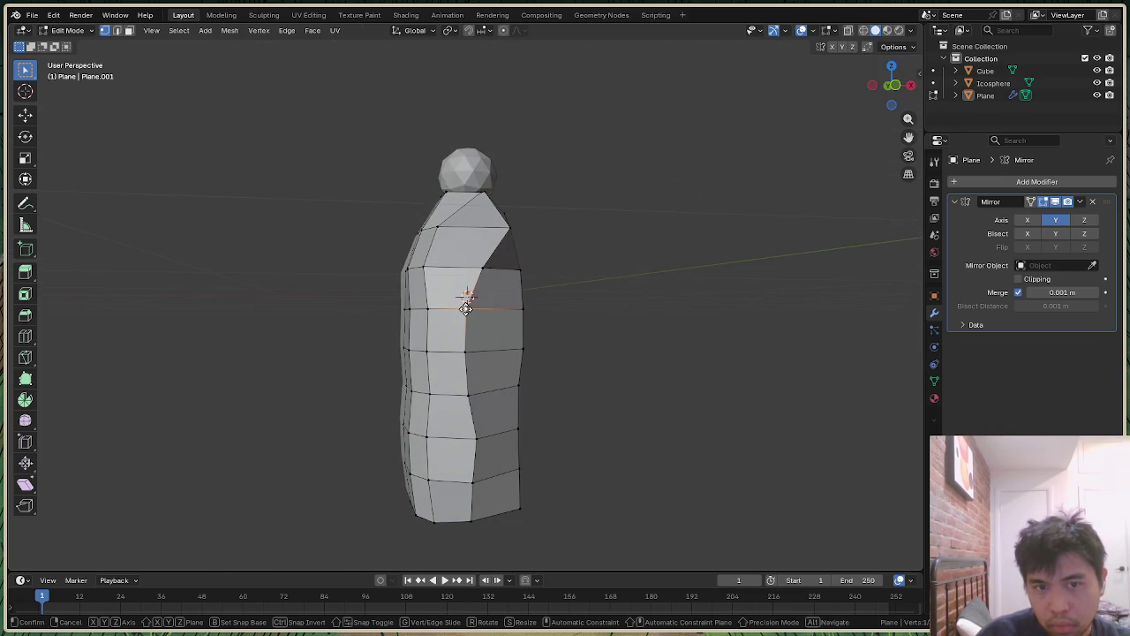
{"action": "key", "text": "x"}
{"action": "left_click", "coordinate": [475, 308]}
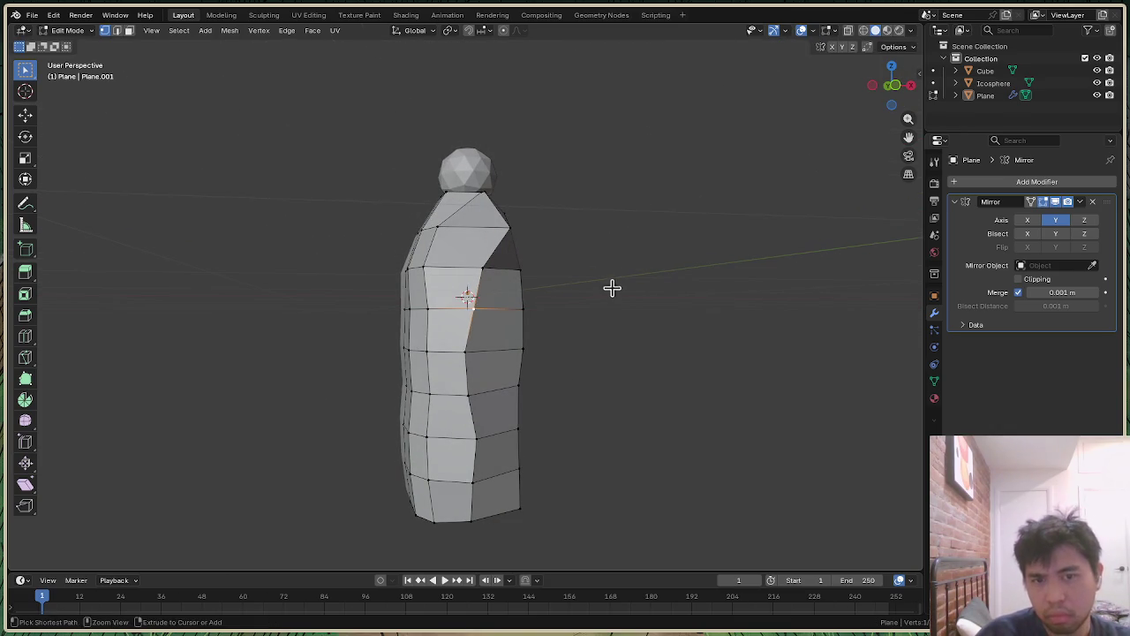
{"action": "key", "text": "g"}
{"action": "key", "text": "x"}
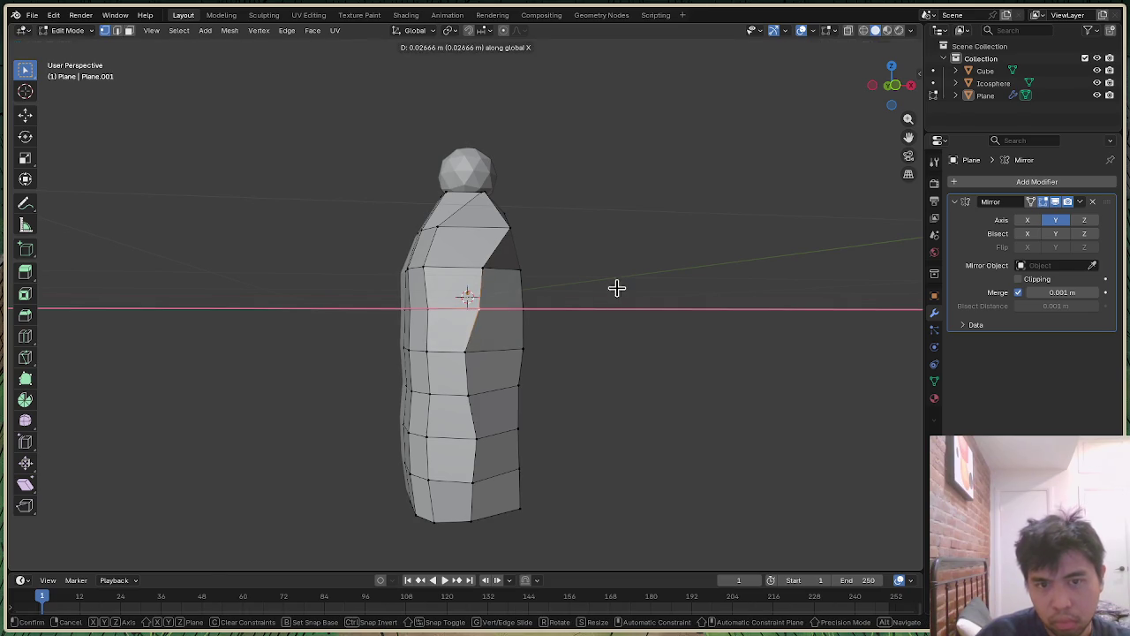
{"action": "left_click", "coordinate": [616, 288]}
{"action": "left_click", "coordinate": [894, 86]}
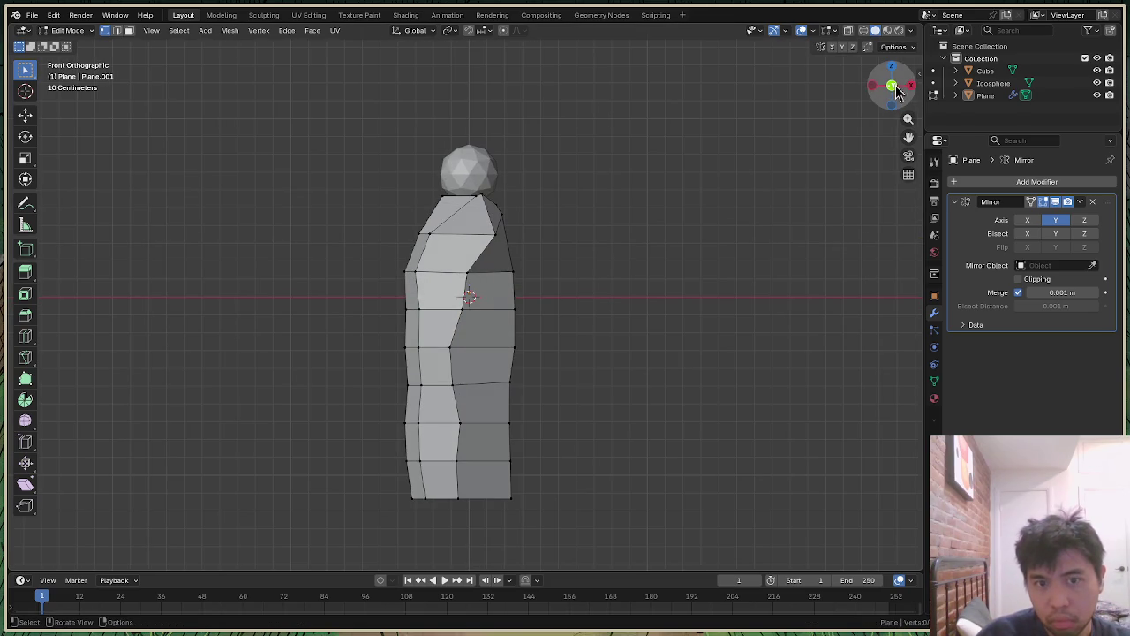
Step: Shift the upper and middle front fold vertices along X to reshape the fold line
{"action": "left_click", "coordinate": [456, 355]}
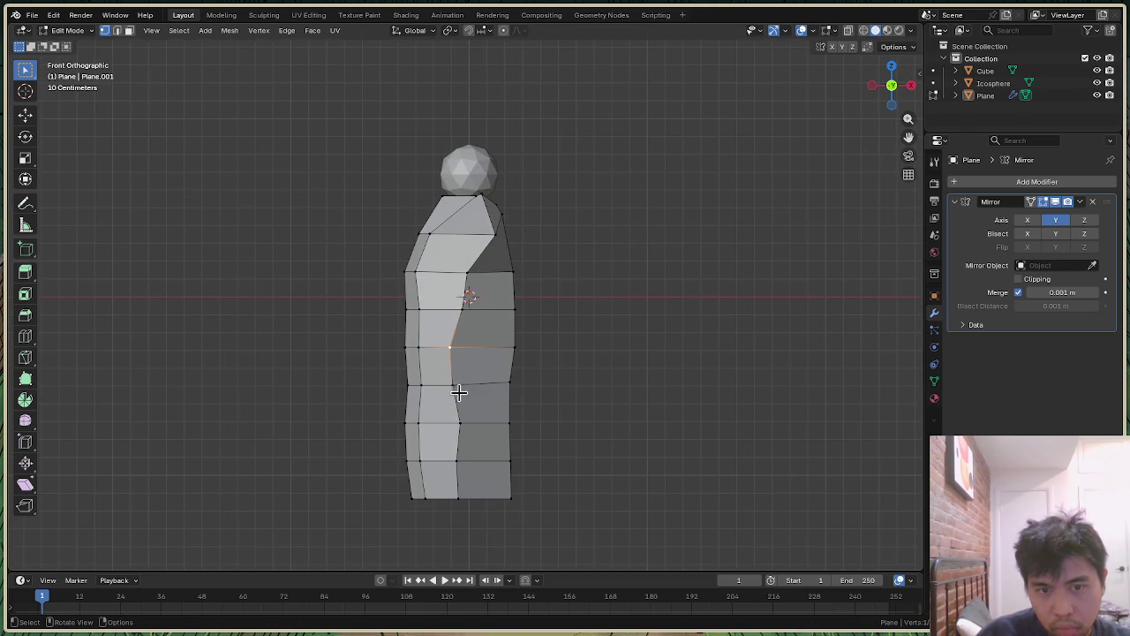
{"action": "key", "text": "g"}
{"action": "key", "text": "x"}
{"action": "left_click", "coordinate": [521, 378]}
{"action": "left_click", "coordinate": [452, 386]}
{"action": "key", "text": "g"}
{"action": "key", "text": "x"}
{"action": "left_click", "coordinate": [464, 385]}
{"action": "left_click", "coordinate": [457, 425]}
{"action": "key", "text": "g"}
{"action": "key", "text": "x"}
{"action": "left_click", "coordinate": [466, 424]}
Step: Shift the remaining fold vertices down to the bottom of the cloak along X
{"action": "left_click", "coordinate": [464, 384]}
{"action": "key", "text": "g"}
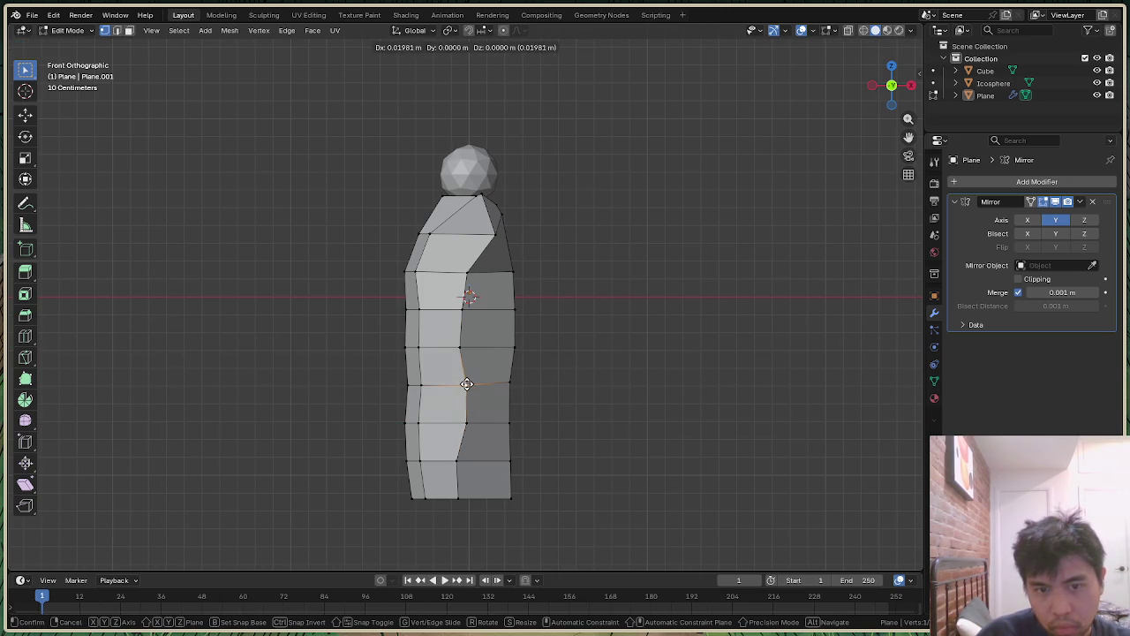
{"action": "left_click", "coordinate": [467, 384]}
{"action": "key", "text": "g"}
{"action": "key", "text": "x"}
{"action": "left_click", "coordinate": [467, 367]}
{"action": "left_click", "coordinate": [460, 348]}
{"action": "key", "text": "g"}
{"action": "key", "text": "x"}
{"action": "left_click", "coordinate": [464, 349]}
{"action": "left_click", "coordinate": [456, 462]}
{"action": "key", "text": "g"}
{"action": "key", "text": "x"}
{"action": "left_click", "coordinate": [466, 459]}
{"action": "left_click", "coordinate": [475, 502]}
{"action": "key", "text": "g"}
{"action": "key", "text": "x"}
{"action": "left_click", "coordinate": [465, 498]}
Step: Move the cloak's shoulder vertex along X
{"action": "left_click", "coordinate": [642, 405]}
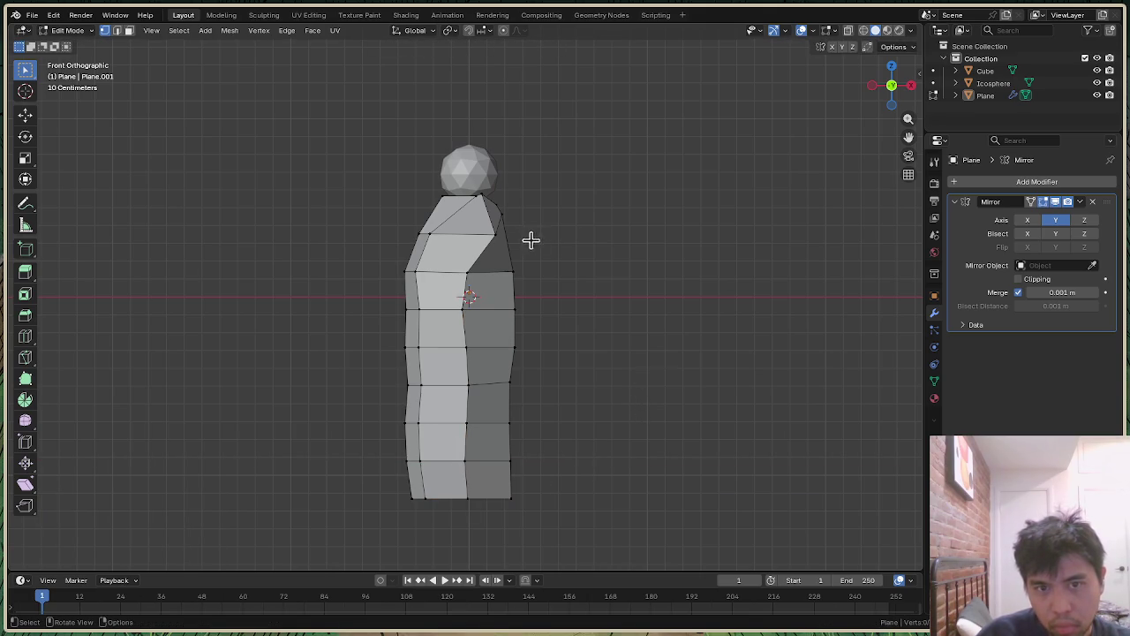
{"action": "key", "text": "g"}
{"action": "key", "text": "x"}
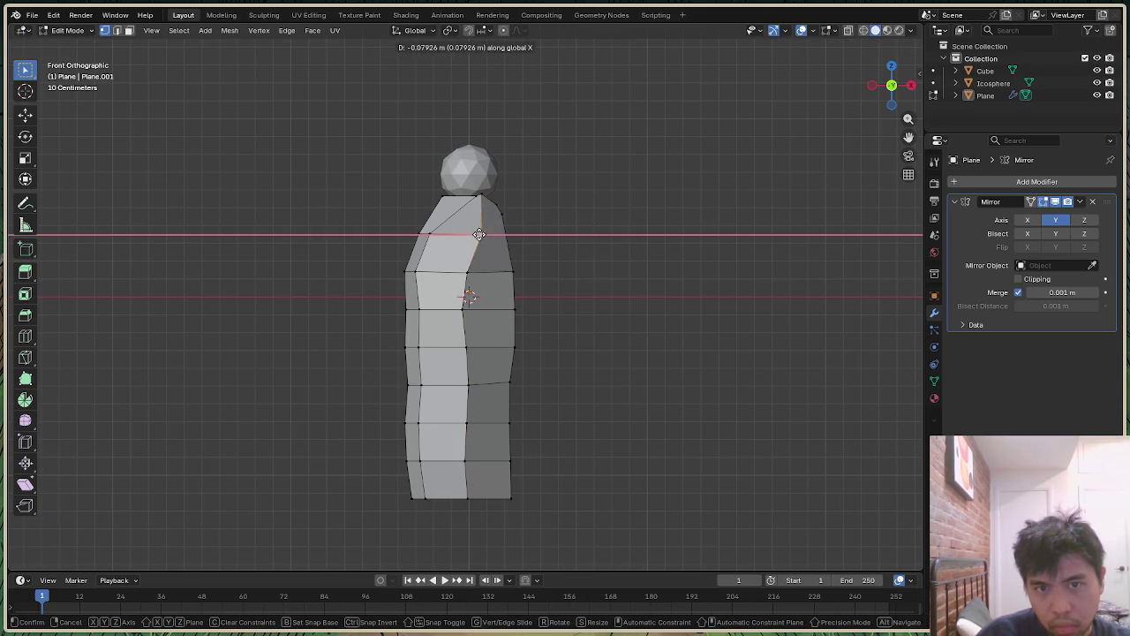
{"action": "left_click", "coordinate": [489, 234]}
{"action": "left_click", "coordinate": [633, 194]}
Step: In perspective view, flare a hem vertex outward along X
{"action": "mouse_move", "coordinate": [891, 85]}
{"action": "left_mouse_down"}
{"action": "mouse_move", "coordinate": [874, 97]}
{"action": "mouse_move", "coordinate": [888, 88]}
{"action": "left_mouse_up"}
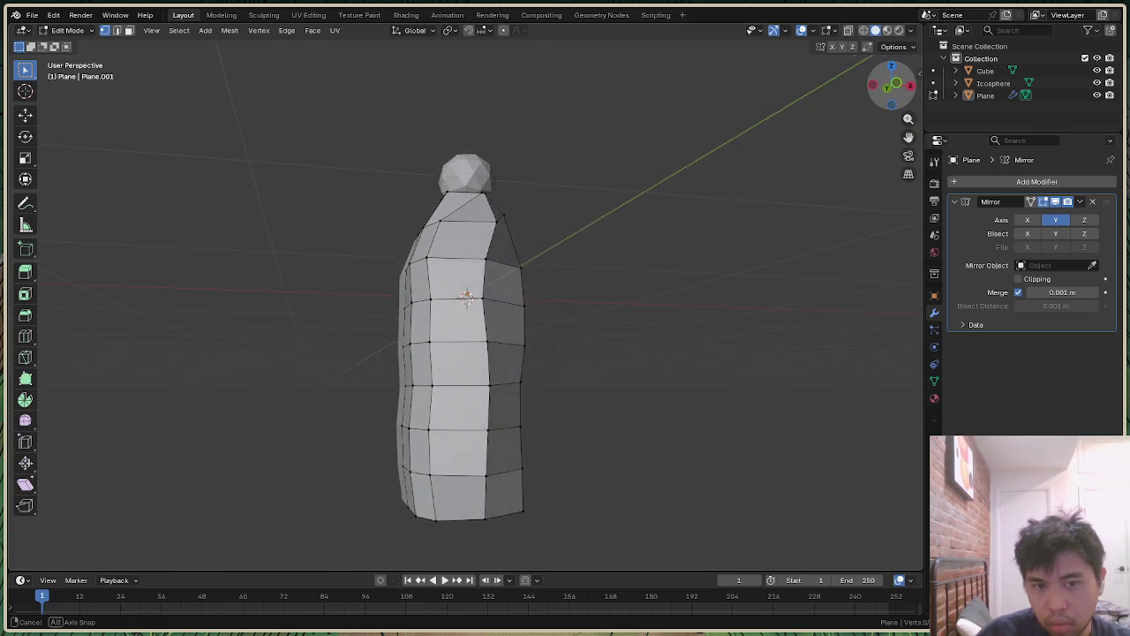
{"action": "left_click_drag", "start_coordinate": [888, 88], "coordinate": [549, 450]}
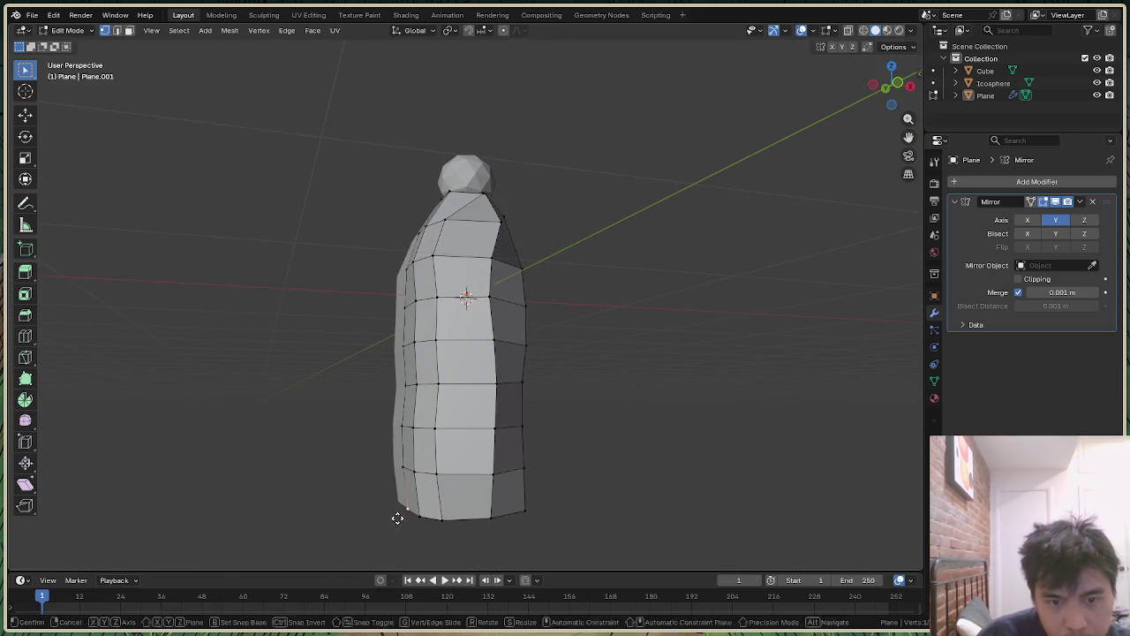
{"action": "key", "text": "g"}
{"action": "key", "text": "x"}
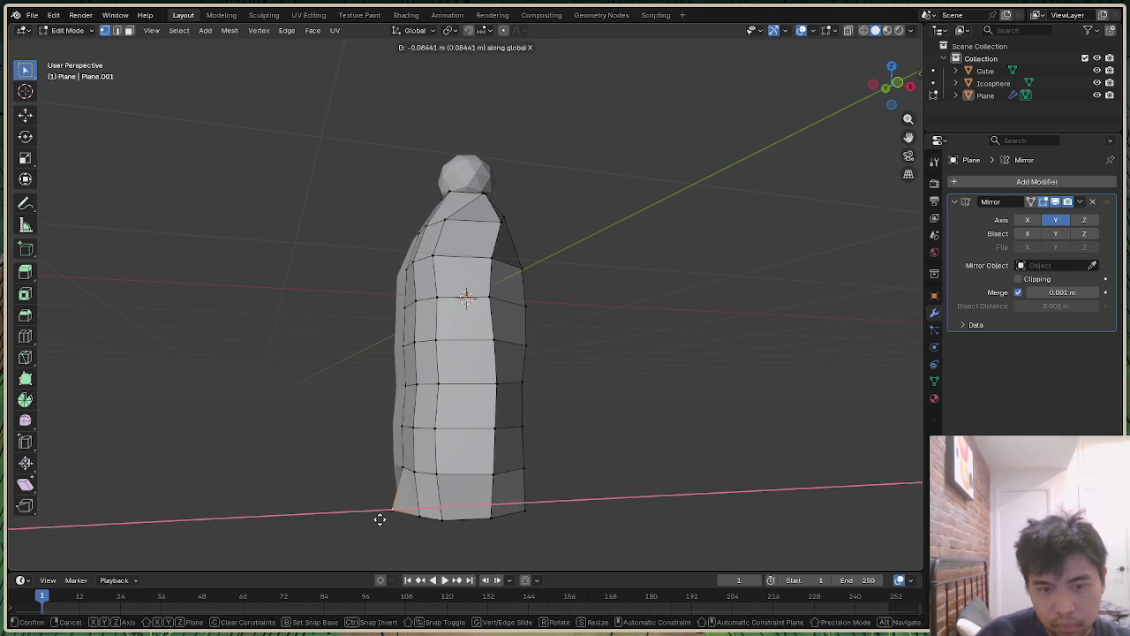
{"action": "left_click", "coordinate": [380, 519]}
{"action": "key", "text": "g"}
{"action": "key", "text": "x"}
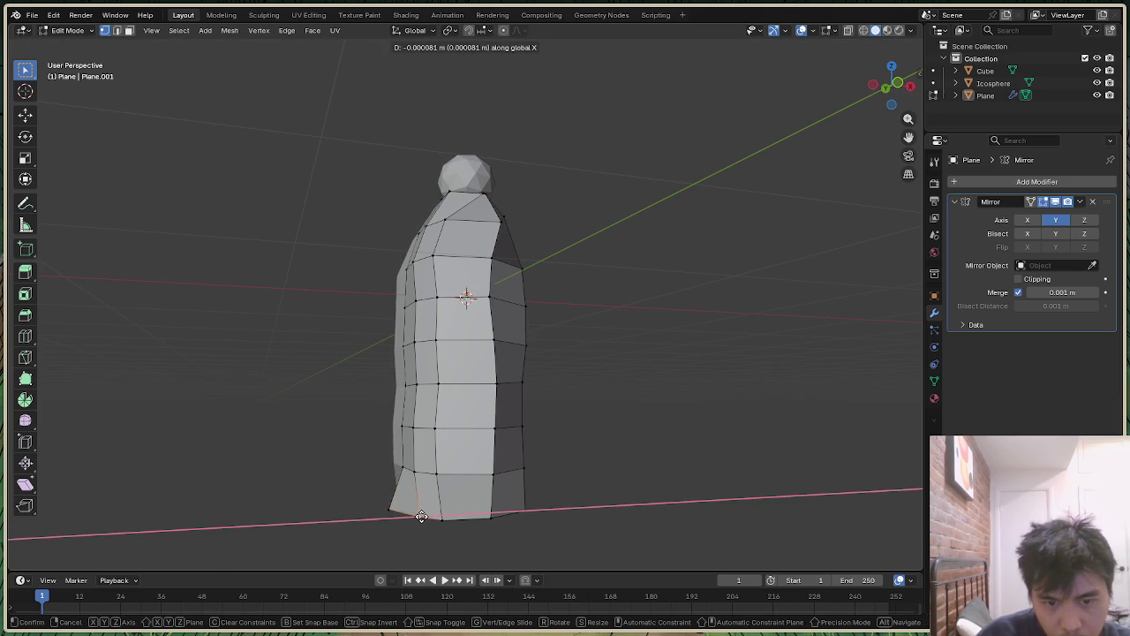
{"action": "left_click", "coordinate": [402, 520]}
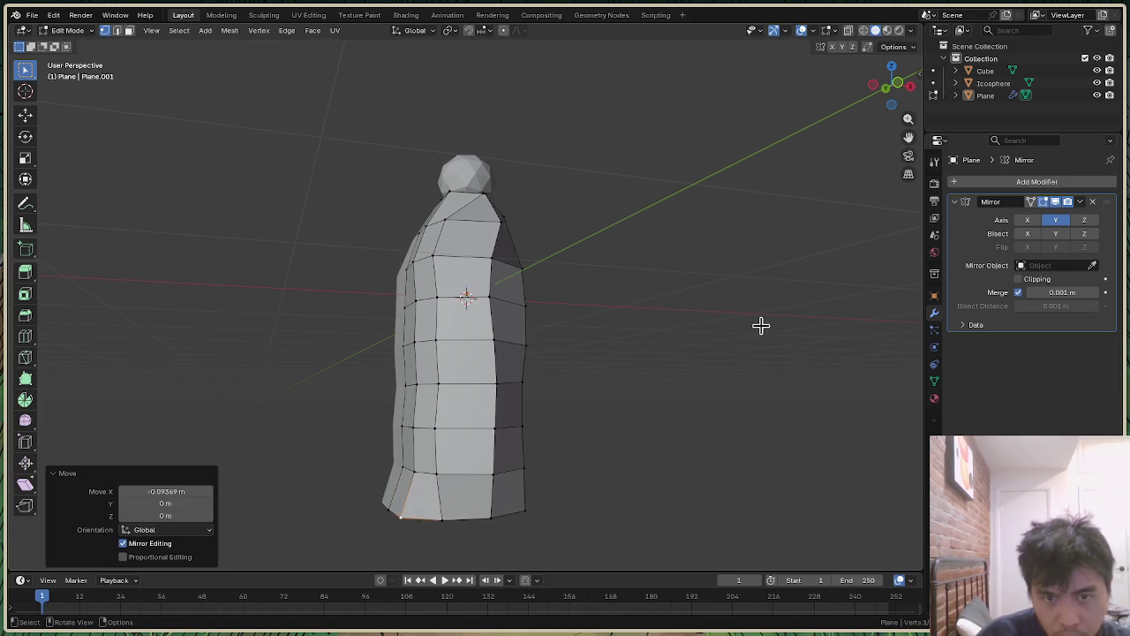
Step: Push two bottom hem vertices outward, one along Y, to widen the base
{"action": "mouse_move", "coordinate": [891, 83]}
{"action": "left_mouse_down"}
{"action": "mouse_move", "coordinate": [879, 88]}
{"action": "mouse_move", "coordinate": [893, 85]}
{"action": "left_mouse_up"}
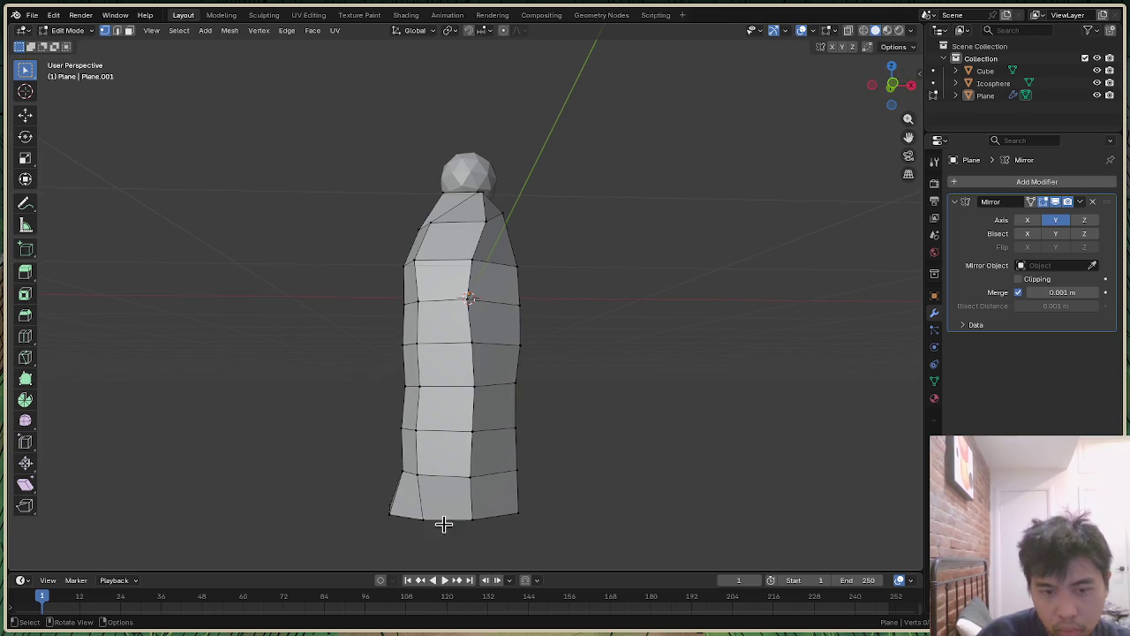
{"action": "key", "text": "g"}
{"action": "key", "text": "y"}
{"action": "left_click", "coordinate": [423, 527]}
{"action": "left_click", "coordinate": [474, 517]}
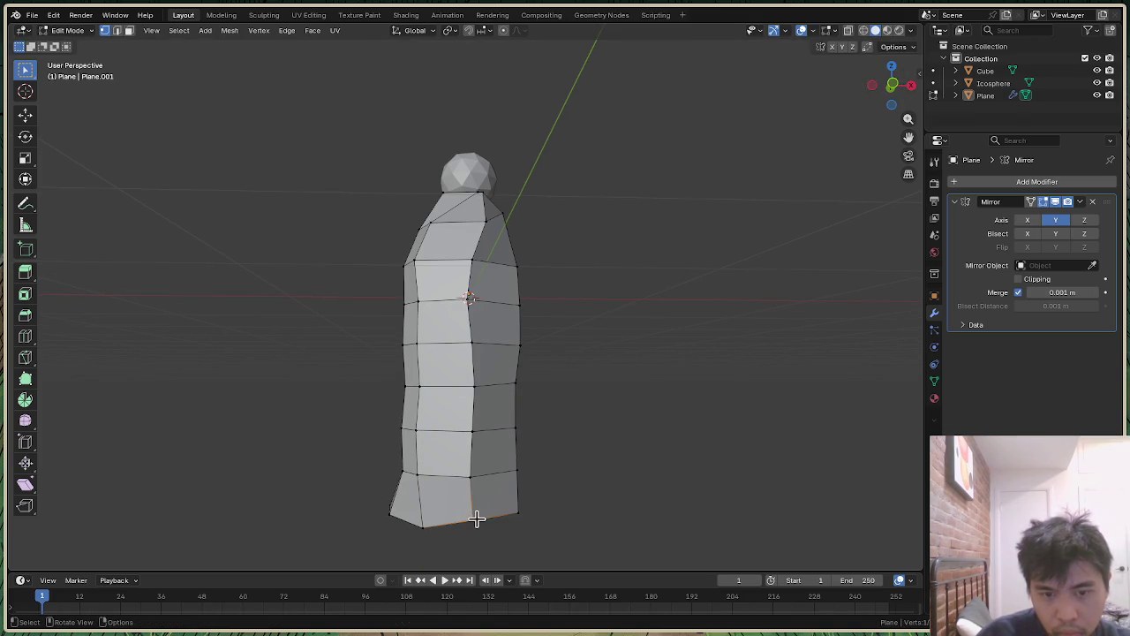
{"action": "key", "text": "g"}
{"action": "left_click", "coordinate": [616, 437]}
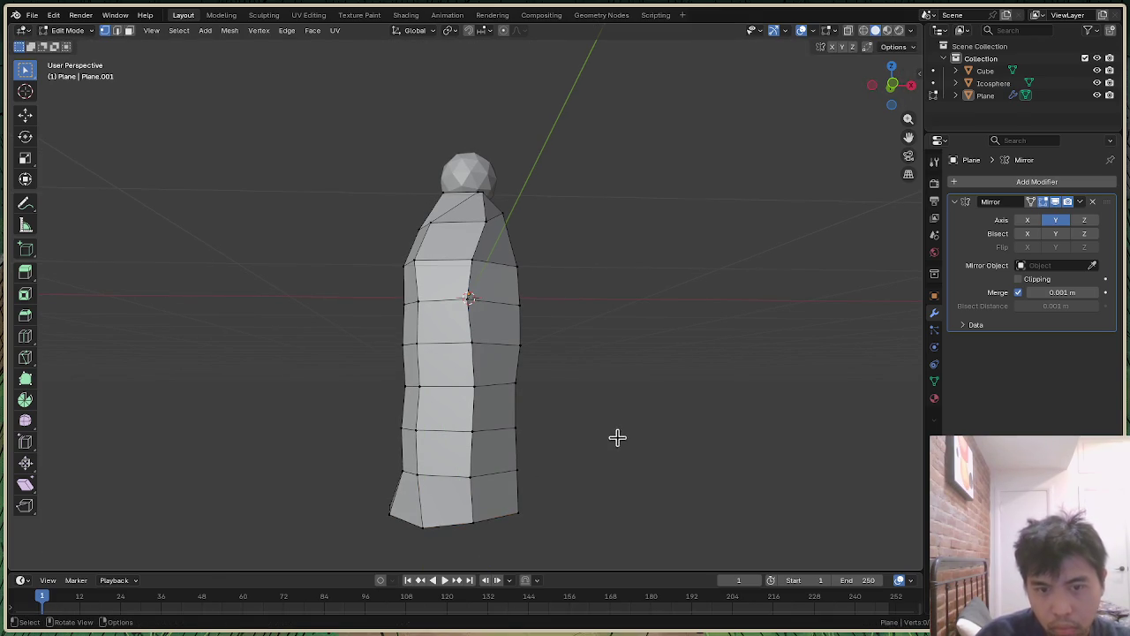
{"action": "left_click", "coordinate": [616, 436]}
Step: Push the bottom hem edge out along Y and flare the hem corner along X
{"action": "left_click_drag", "start_coordinate": [900, 104], "coordinate": [759, 110]}
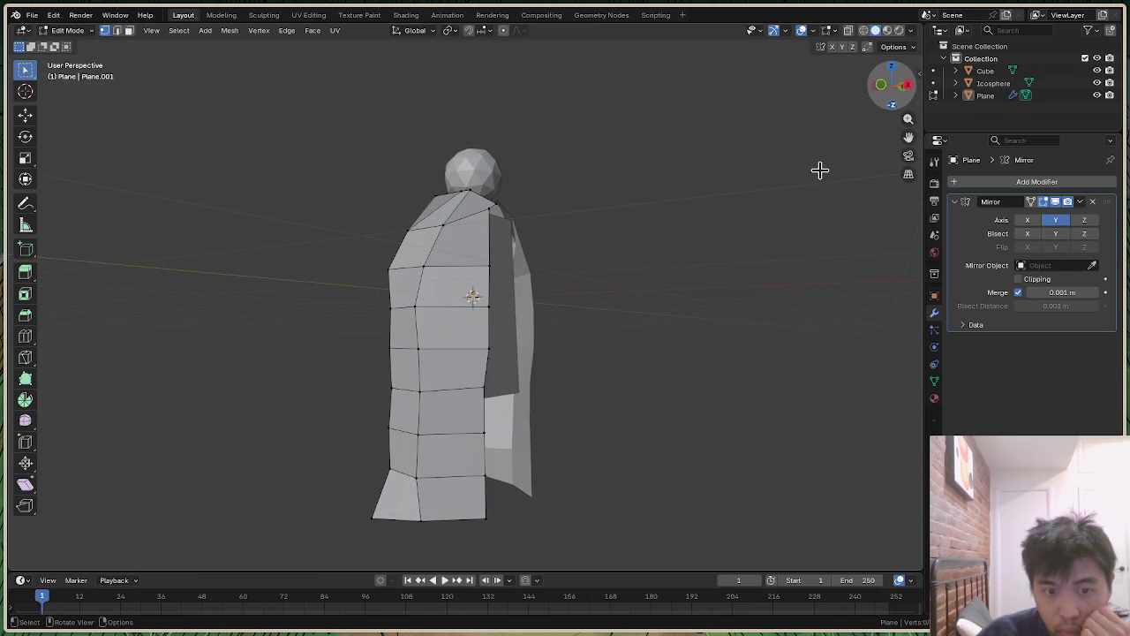
{"action": "key", "text": "g"}
{"action": "key", "text": "y"}
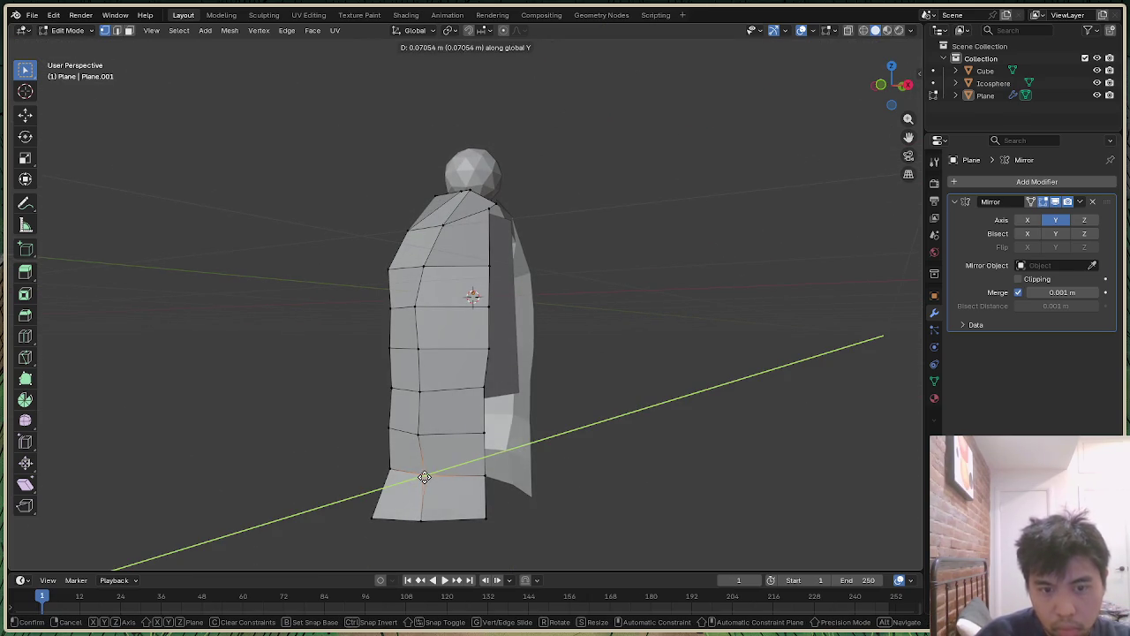
{"action": "left_click", "coordinate": [423, 476]}
{"action": "left_click_drag", "start_coordinate": [902, 81], "coordinate": [821, 84]}
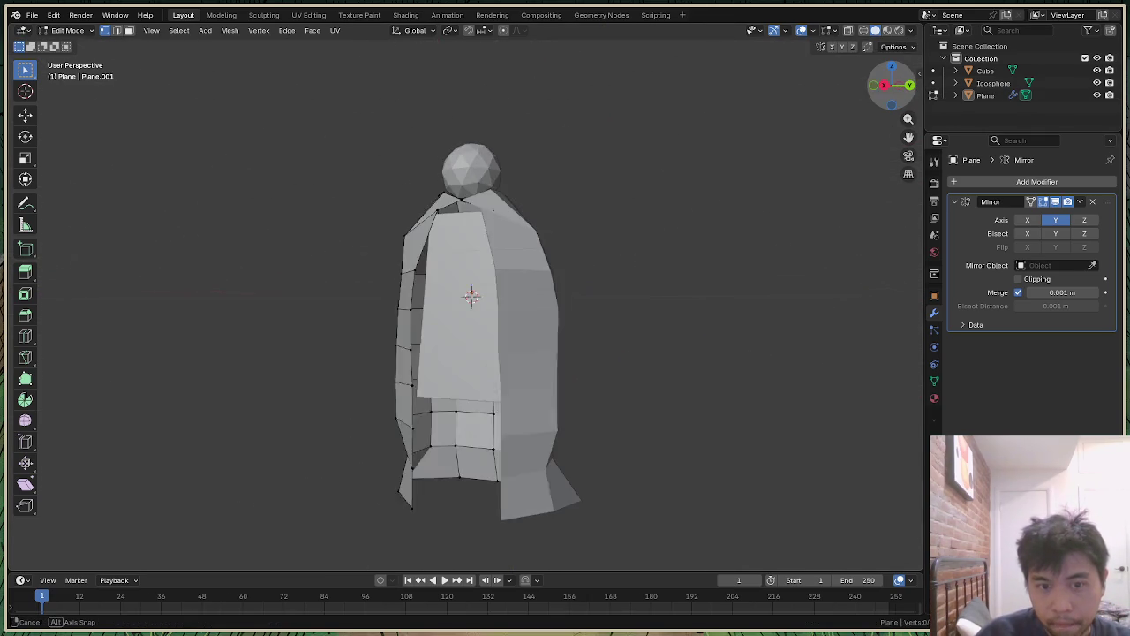
{"action": "key", "text": "g"}
{"action": "key", "text": "x"}
{"action": "left_click", "coordinate": [426, 504]}
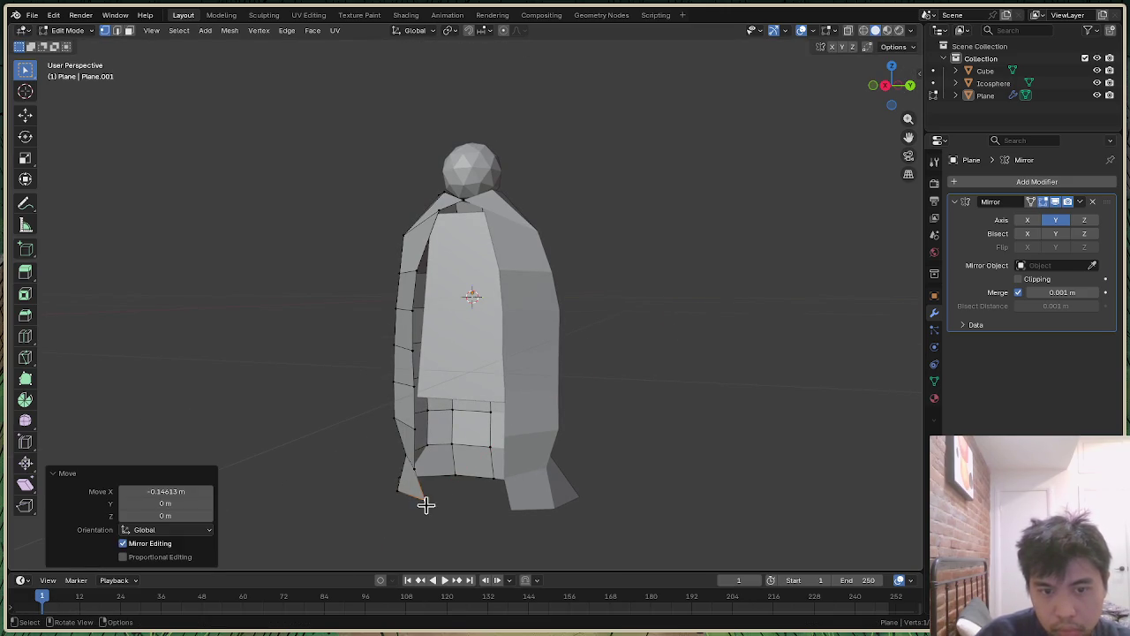
{"action": "mouse_move", "coordinate": [890, 85]}
{"action": "left_mouse_down"}
{"action": "mouse_move", "coordinate": [874, 86]}
{"action": "mouse_move", "coordinate": [893, 84]}
{"action": "mouse_move", "coordinate": [673, 408]}
{"action": "left_mouse_up"}
{"action": "scroll", "coordinate": [674, 409], "scroll_direction": "down", "scroll_amount": 3}
{"action": "scroll", "coordinate": [696, 354], "scroll_direction": "up", "scroll_amount": 1}
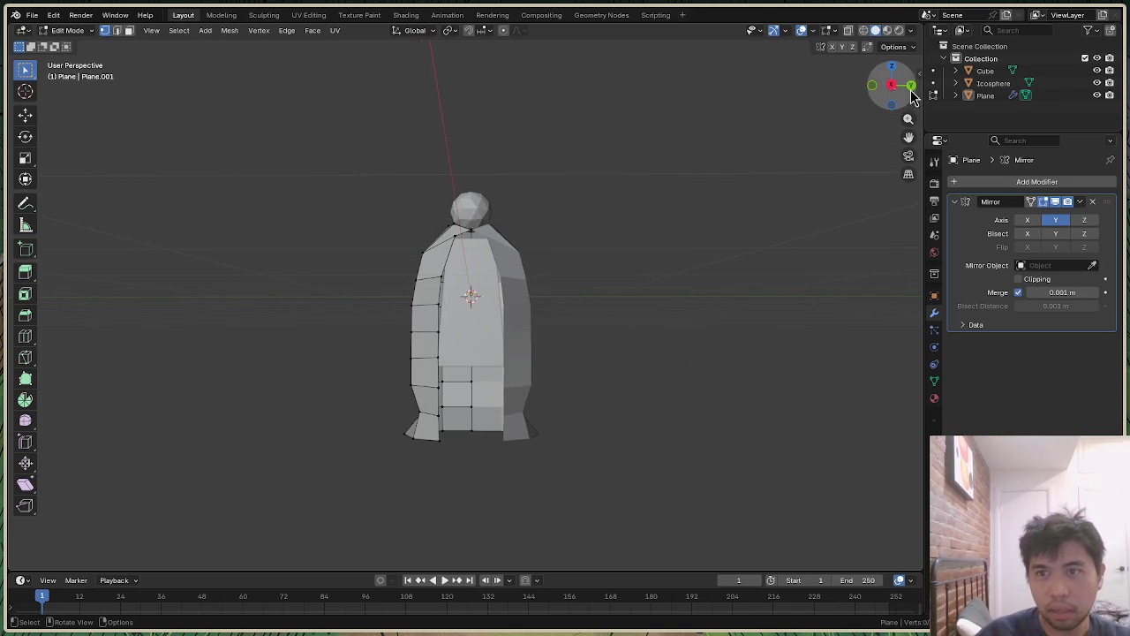
Step: Box-select the cloak's lower front faces and push them 0.1097 m outward along Y
{"action": "middle_click_drag", "start_coordinate": [697, 353], "coordinate": [827, 119]}
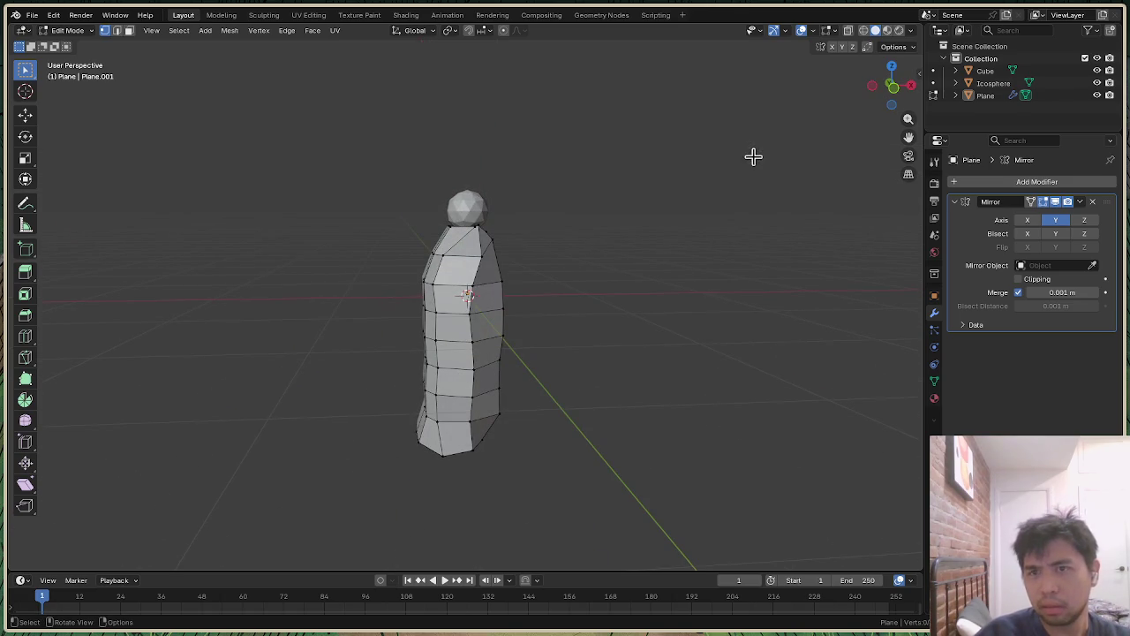
{"action": "left_click_drag", "start_coordinate": [891, 86], "coordinate": [892, 85]}
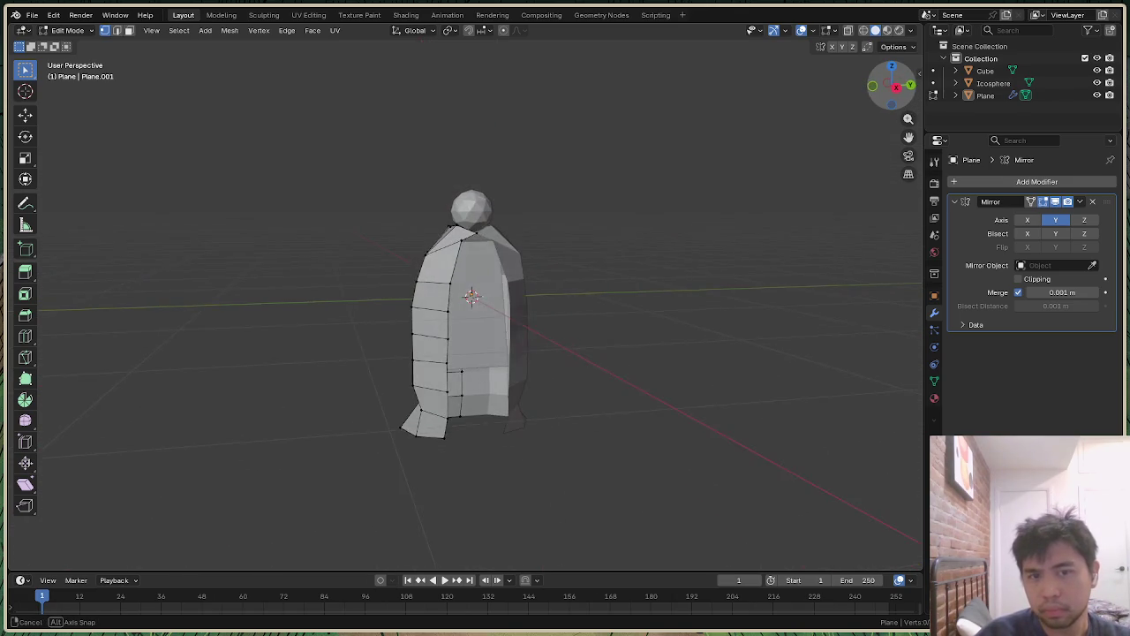
{"action": "left_click_drag", "start_coordinate": [892, 86], "coordinate": [892, 86]}
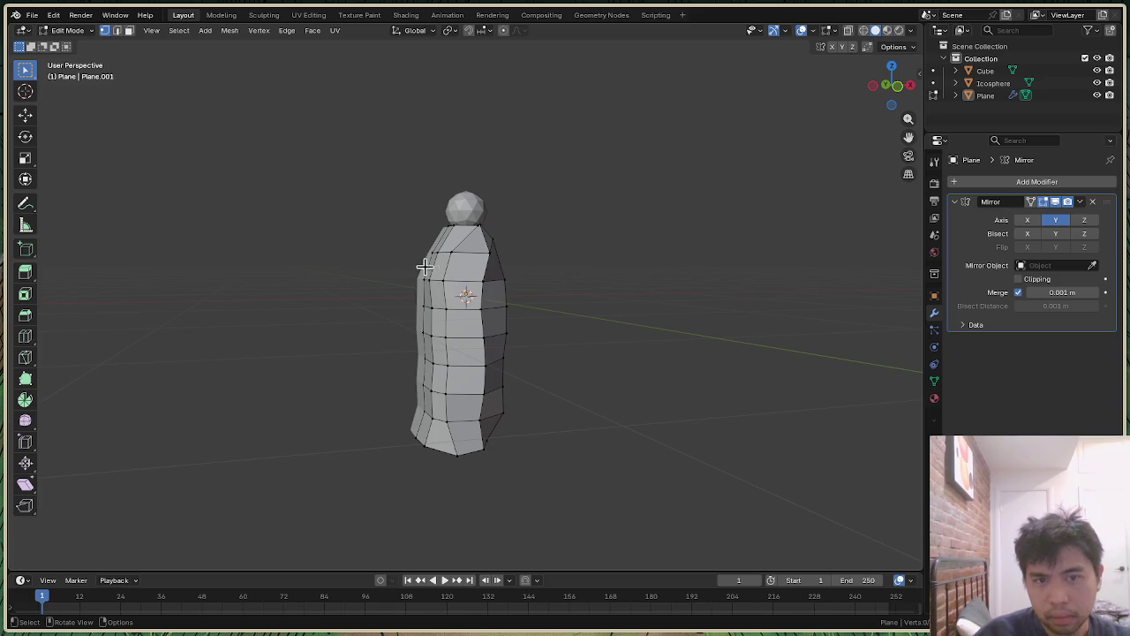
{"action": "mouse_move", "coordinate": [390, 266]}
{"action": "left_mouse_down"}
{"action": "mouse_move", "coordinate": [443, 439]}
{"action": "mouse_move", "coordinate": [487, 483]}
{"action": "left_mouse_up"}
{"action": "key", "text": "g"}
{"action": "key", "text": "y"}
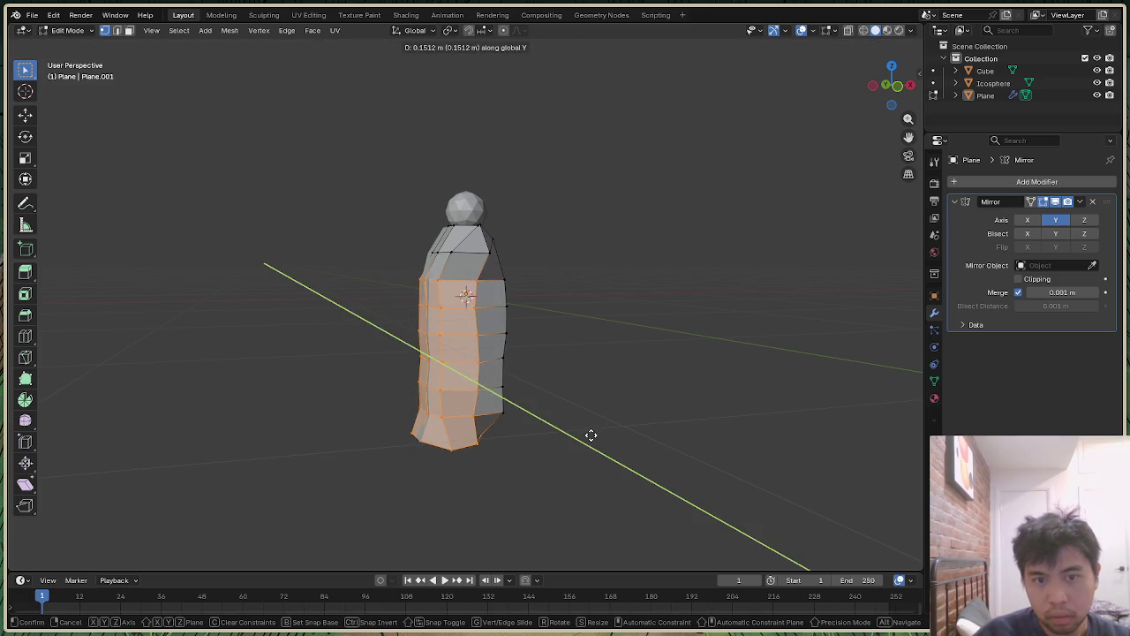
{"action": "left_click", "coordinate": [590, 434]}
{"action": "left_click", "coordinate": [645, 369]}
Step: Push the left column of cloak faces outward along Y
{"action": "mouse_move", "coordinate": [902, 105]}
{"action": "left_mouse_down"}
{"action": "mouse_move", "coordinate": [869, 106]}
{"action": "mouse_move", "coordinate": [891, 87]}
{"action": "left_mouse_up"}
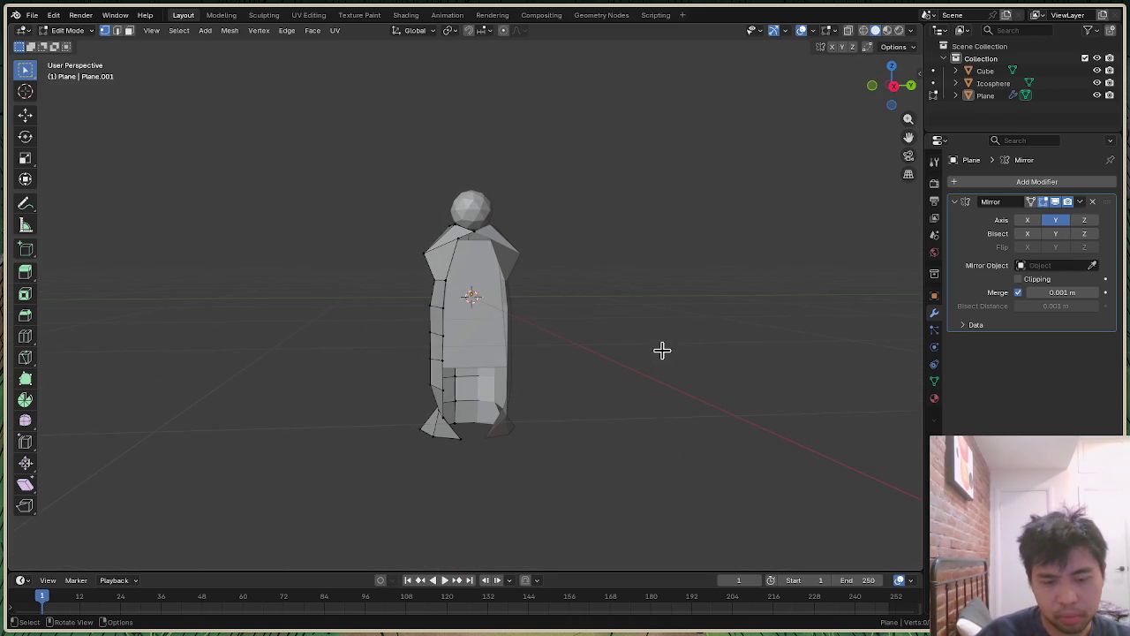
{"action": "key", "text": "ctrl+z"}
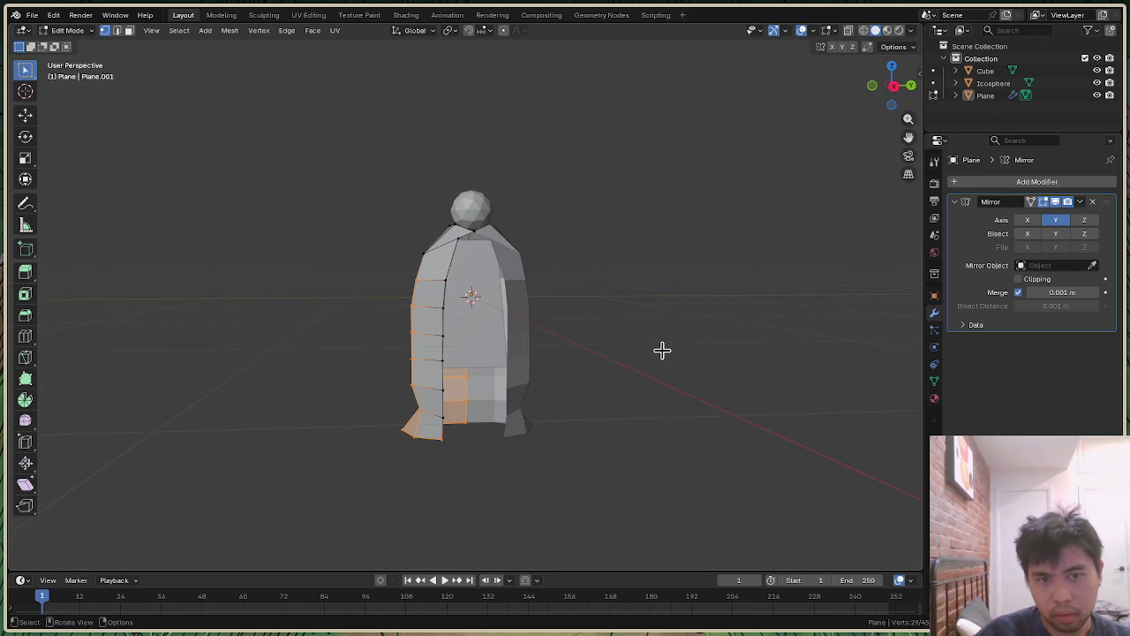
{"action": "key", "text": "g"}
{"action": "key", "text": "y"}
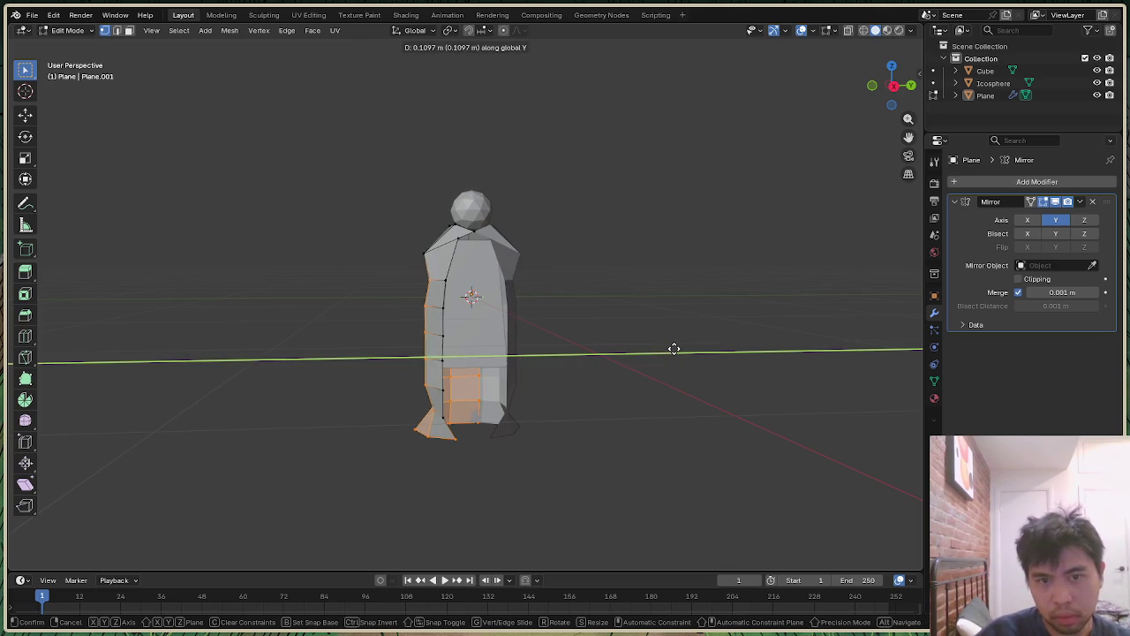
{"action": "left_click", "coordinate": [670, 349]}
{"action": "left_click", "coordinate": [726, 285]}
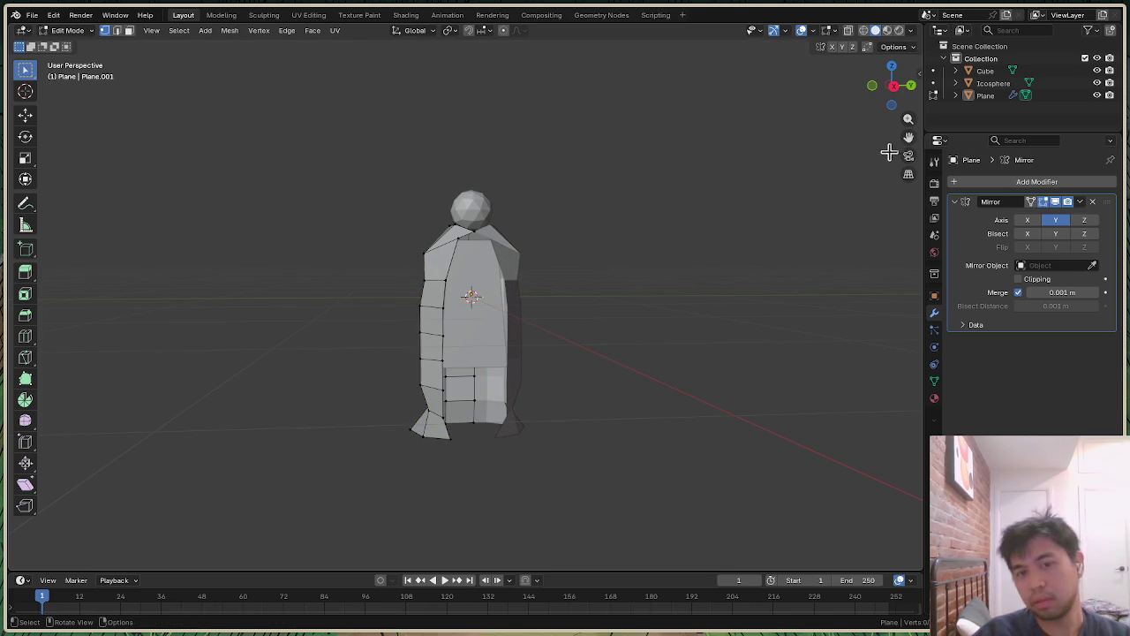
Step: Move the shoulder vertices 0.06978 m along Y, then leave Edit Mode
{"action": "left_click_drag", "start_coordinate": [895, 83], "coordinate": [886, 87]}
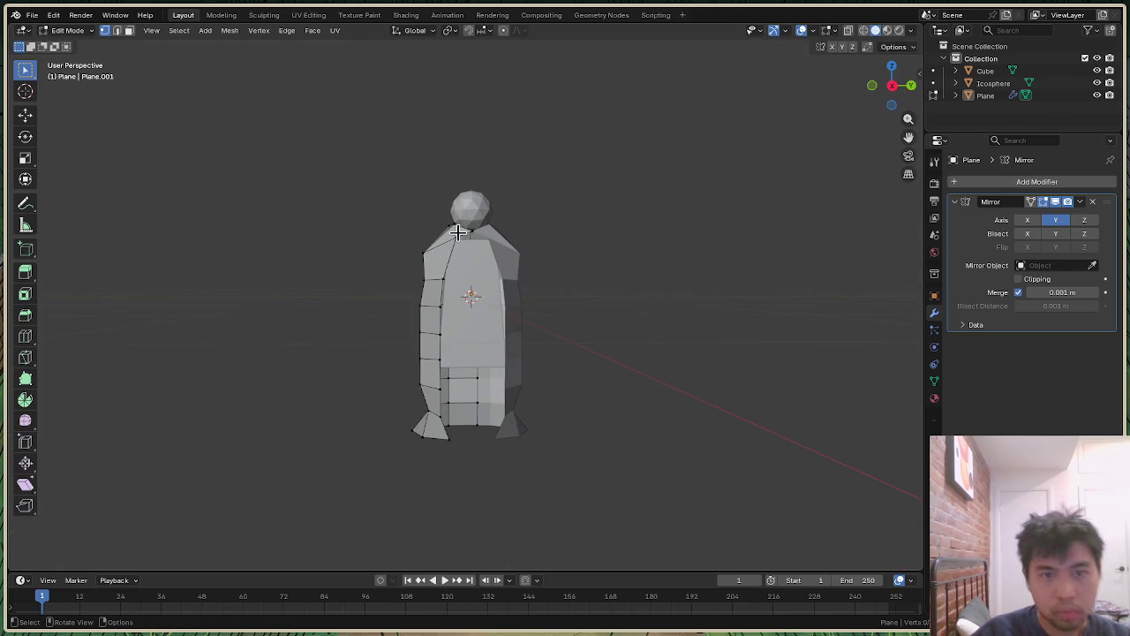
{"action": "key", "text": "g"}
{"action": "key", "text": "y"}
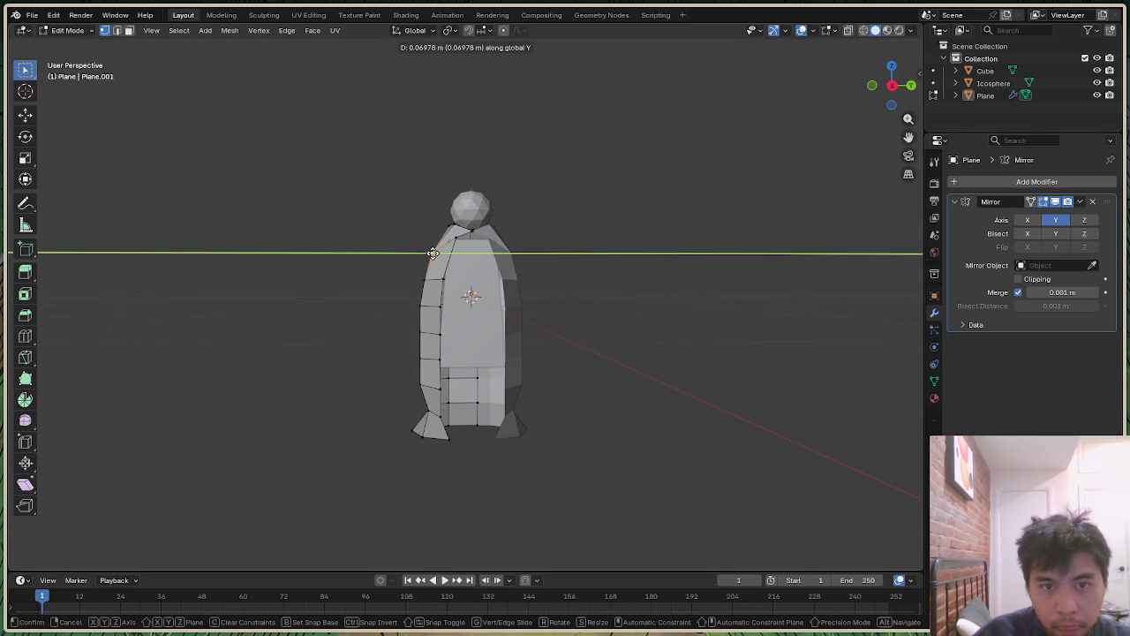
{"action": "left_click", "coordinate": [433, 253]}
{"action": "left_click", "coordinate": [675, 203]}
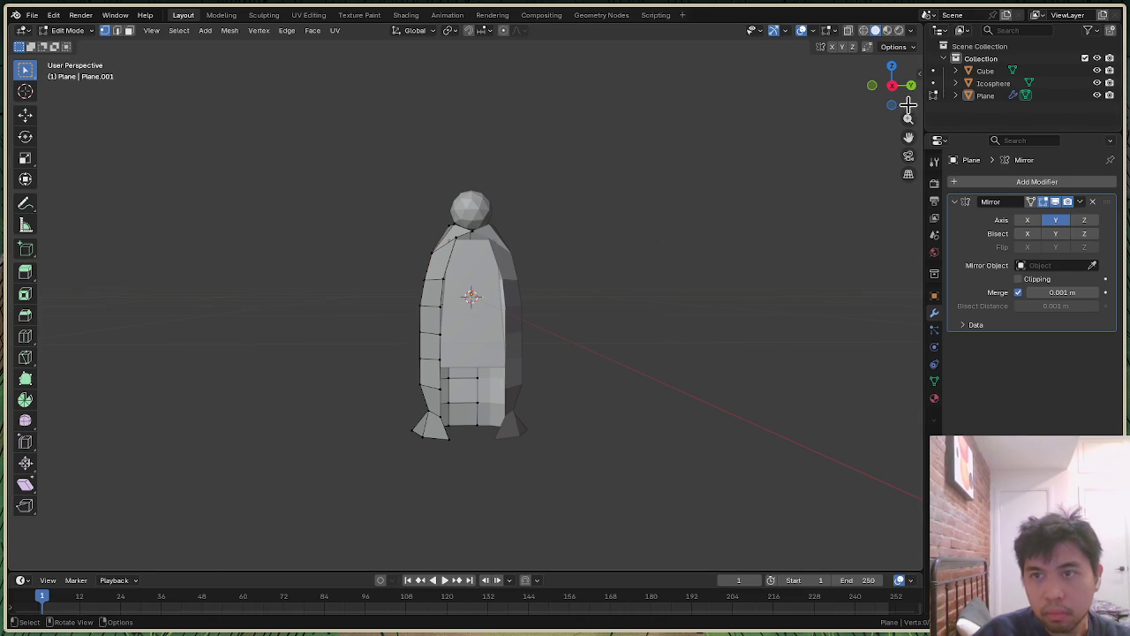
{"action": "left_click_drag", "start_coordinate": [911, 106], "coordinate": [897, 88]}
{"action": "scroll", "coordinate": [520, 228], "scroll_direction": "up", "scroll_amount": 3}
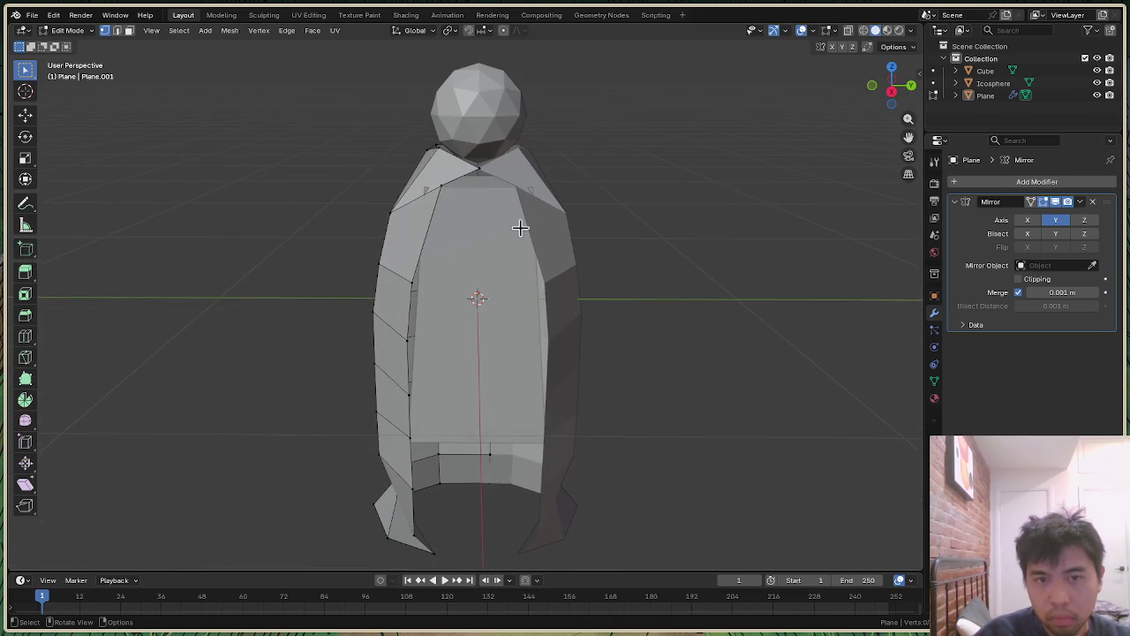
{"action": "key", "text": "Tab"}
{"action": "left_click", "coordinate": [489, 263]}
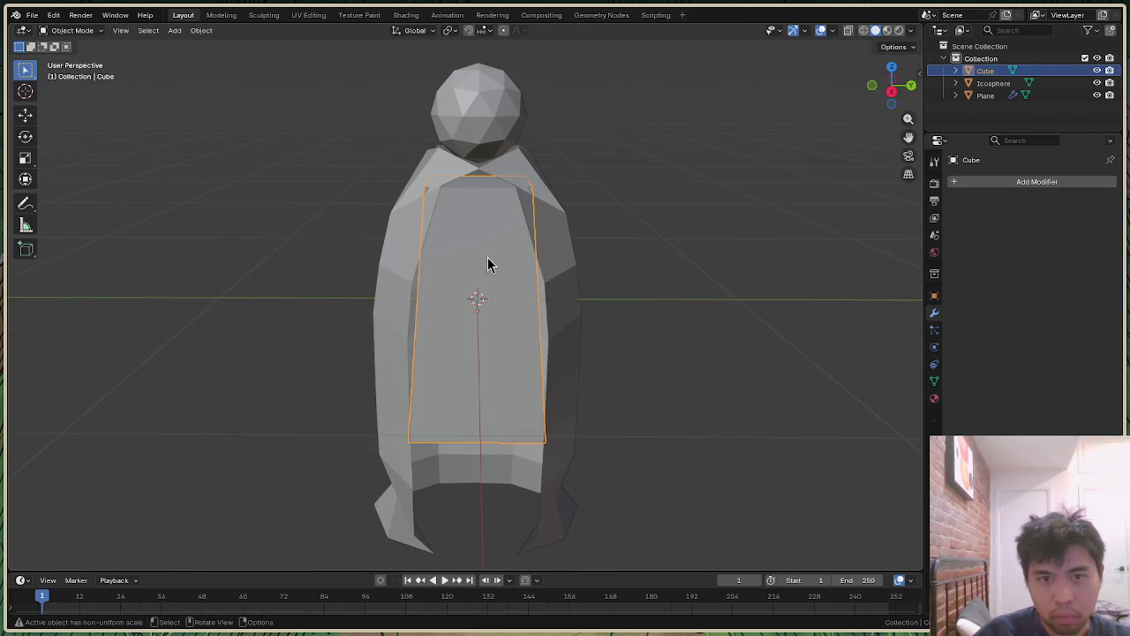
Step: In Local View, scale the front panel cube's top face to 0.708 to taper it
{"action": "key", "text": "Tab"}
{"action": "key", "text": "KP_Divide"}
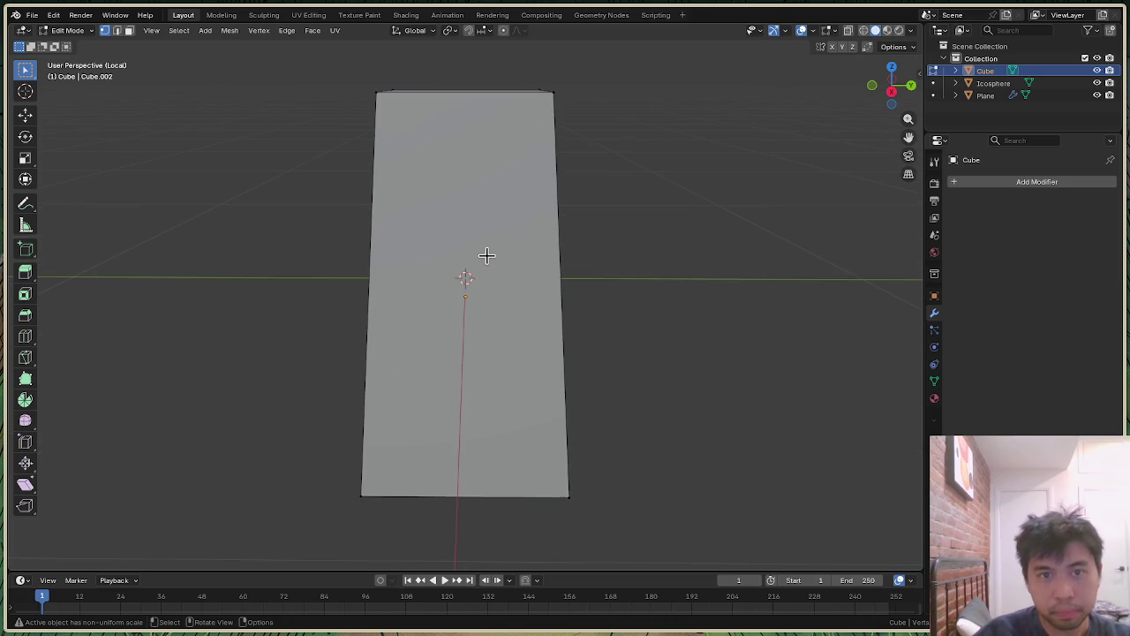
{"action": "left_click_drag", "start_coordinate": [892, 85], "coordinate": [889, 92]}
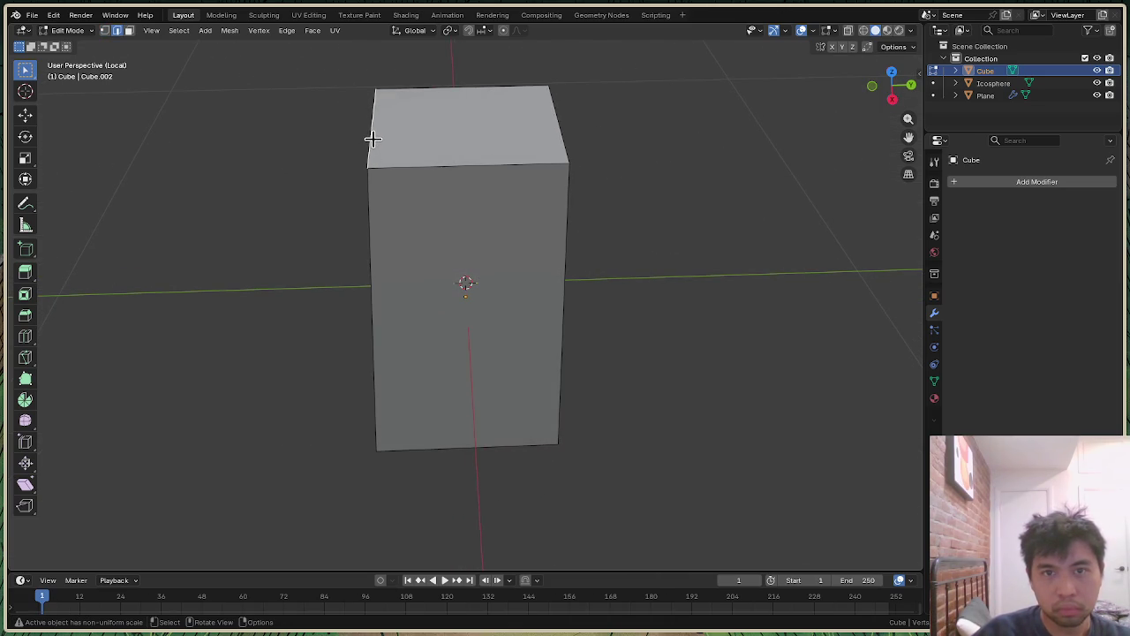
{"action": "key", "text": "s"}
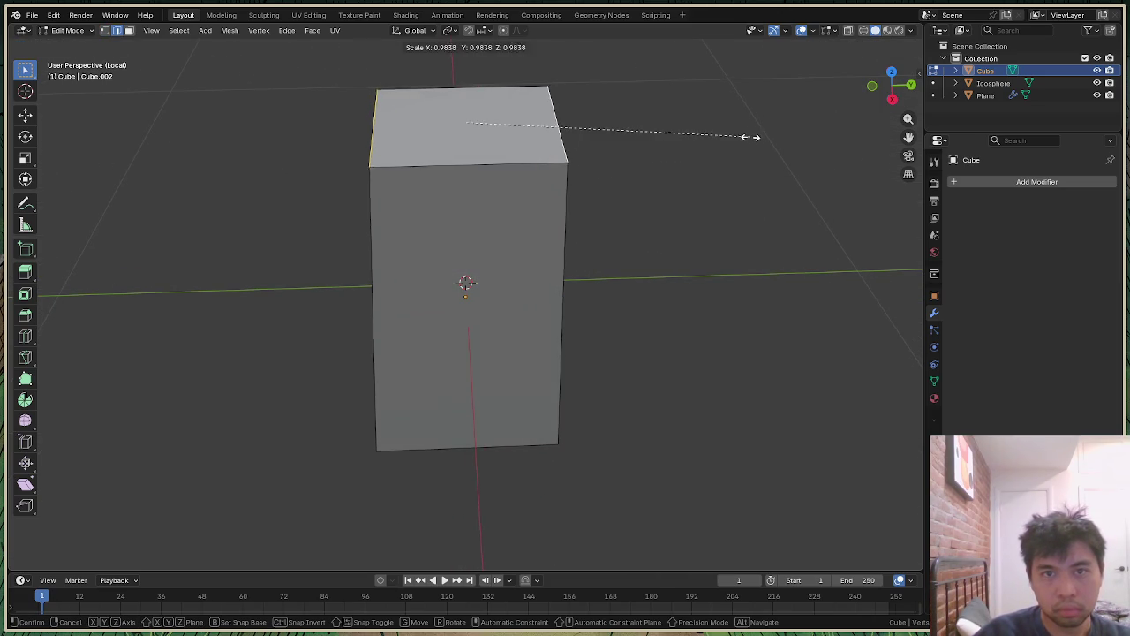
{"action": "left_click", "coordinate": [670, 143]}
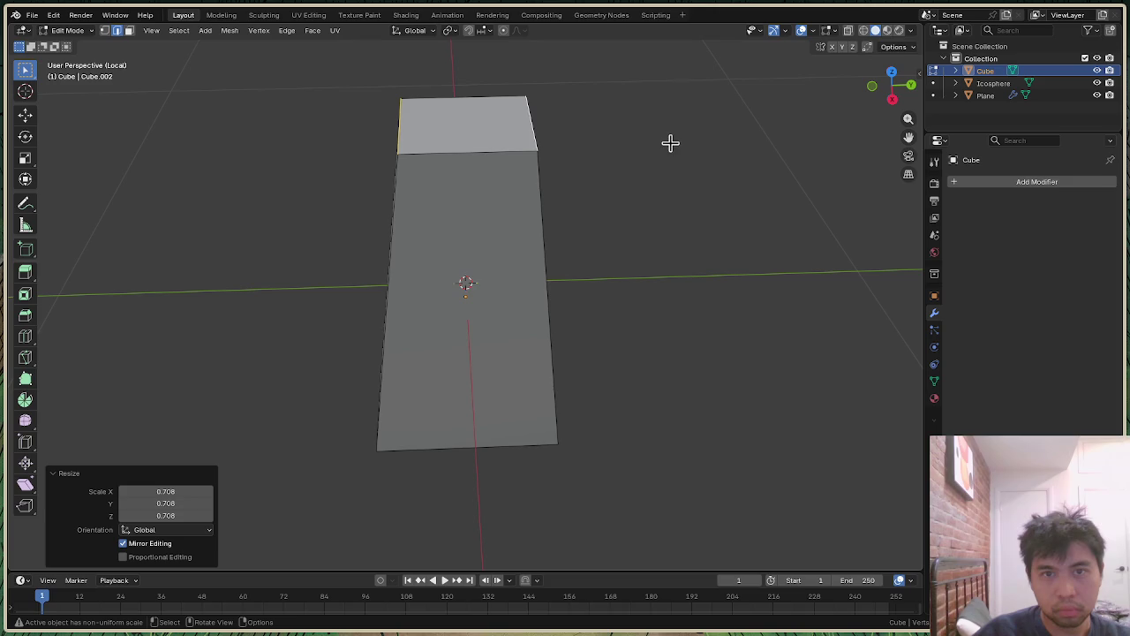
{"action": "left_click", "coordinate": [754, 145]}
{"action": "key", "text": "KP_Divide"}
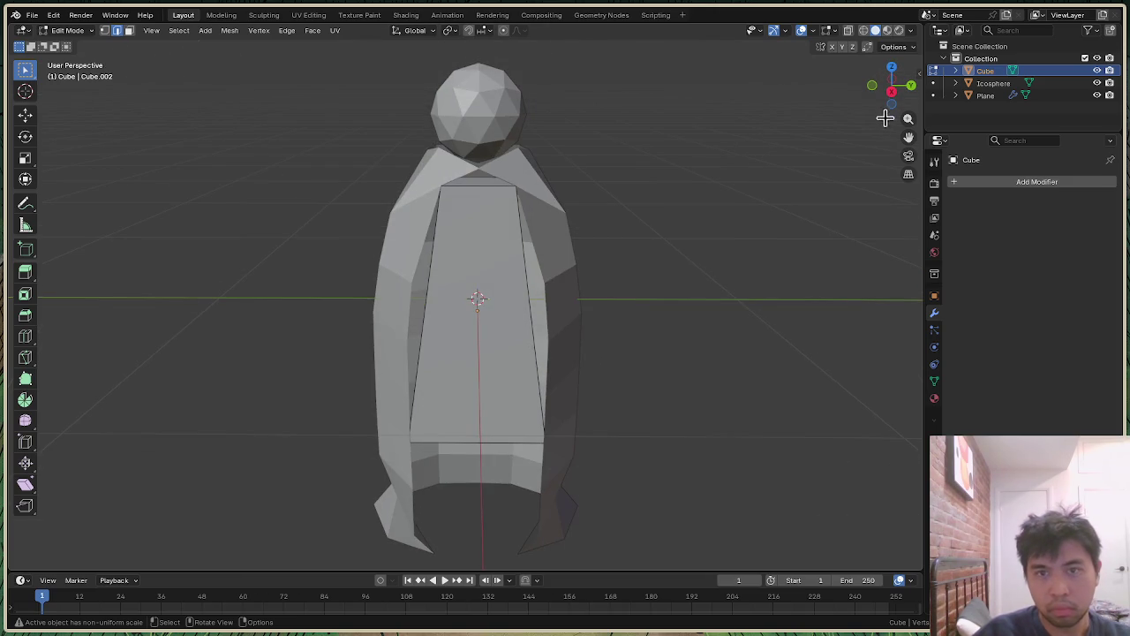
Step: In Object Mode, raise the front panel cube about 0.066 m along Z
{"action": "mouse_move", "coordinate": [893, 87]}
{"action": "left_mouse_down"}
{"action": "mouse_move", "coordinate": [861, 88]}
{"action": "mouse_move", "coordinate": [900, 114]}
{"action": "left_mouse_up"}
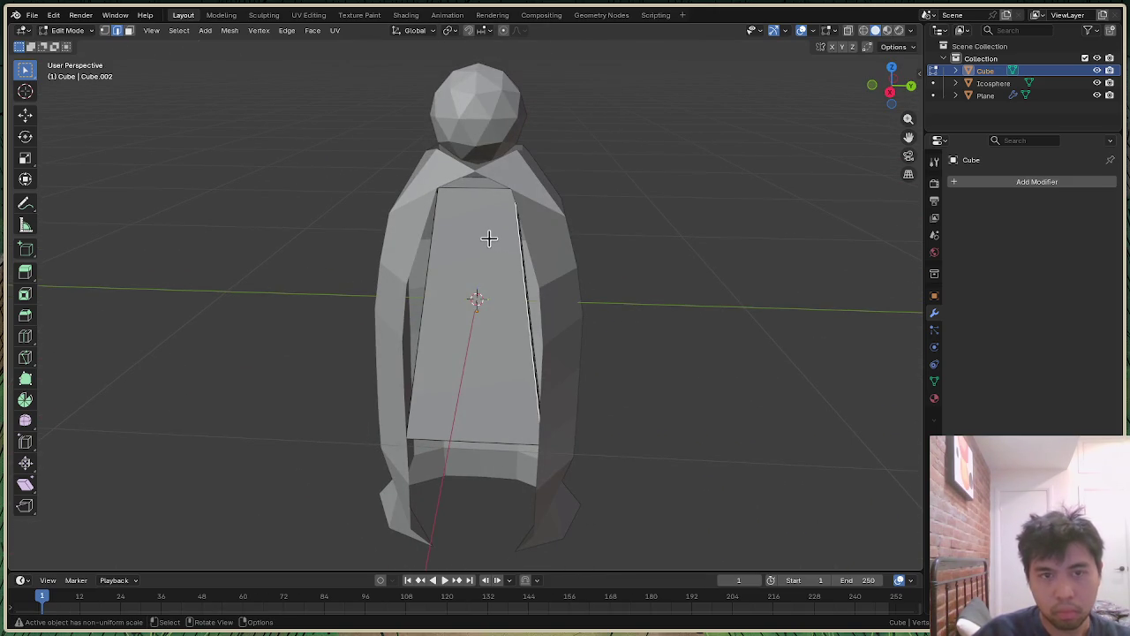
{"action": "key", "text": "Tab"}
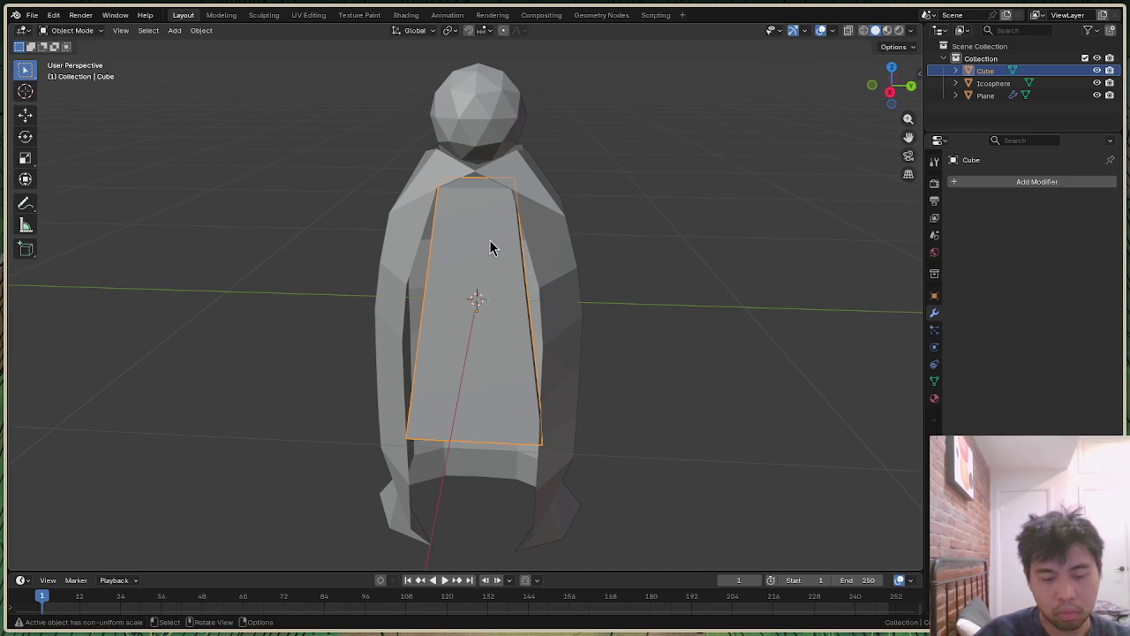
{"action": "key", "text": "g"}
{"action": "key", "text": "z"}
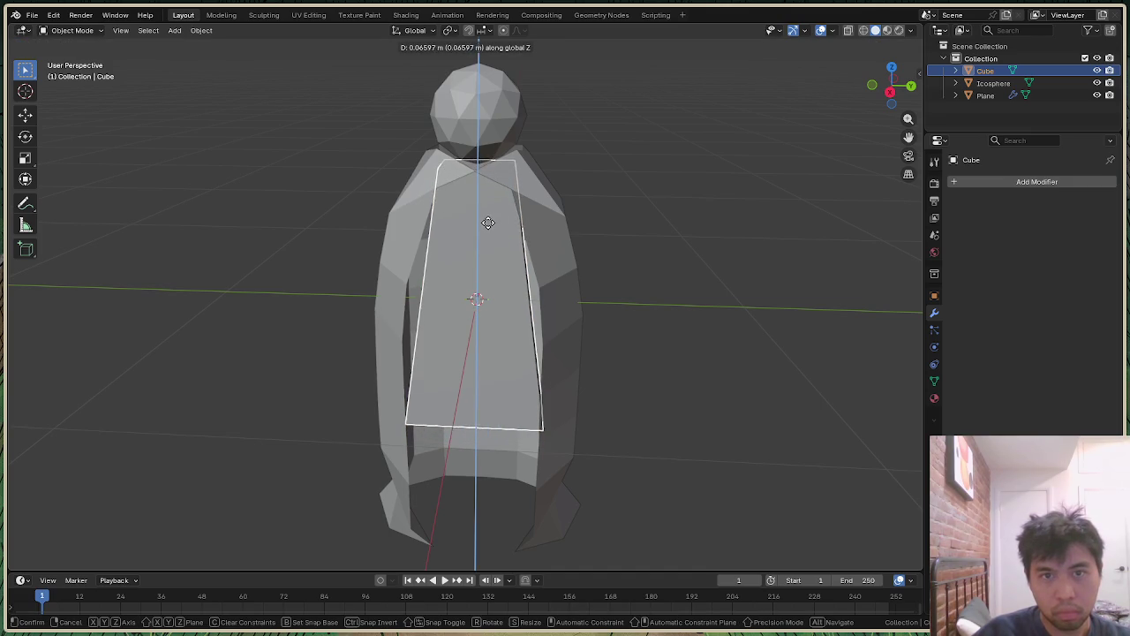
{"action": "left_click", "coordinate": [488, 222]}
{"action": "left_click", "coordinate": [696, 184]}
{"action": "scroll", "coordinate": [684, 291], "scroll_direction": "down", "scroll_amount": 2}
{"action": "scroll", "coordinate": [684, 290], "scroll_direction": "down", "scroll_amount": 3}
{"action": "left_click_drag", "start_coordinate": [892, 86], "coordinate": [870, 88]}
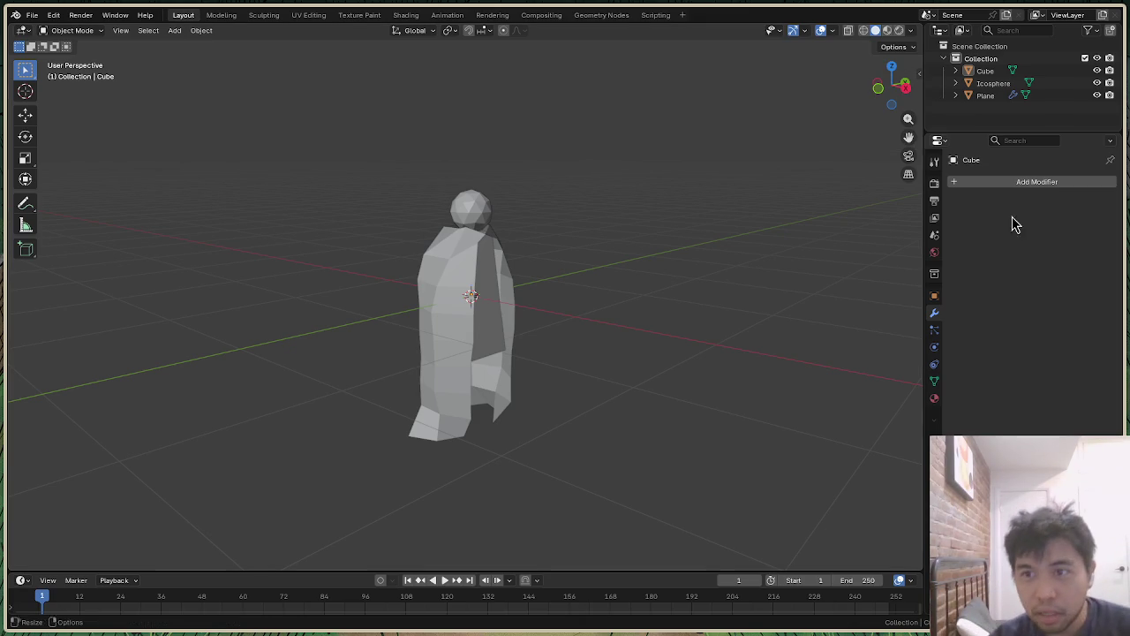
{"action": "left_click", "coordinate": [988, 184]}
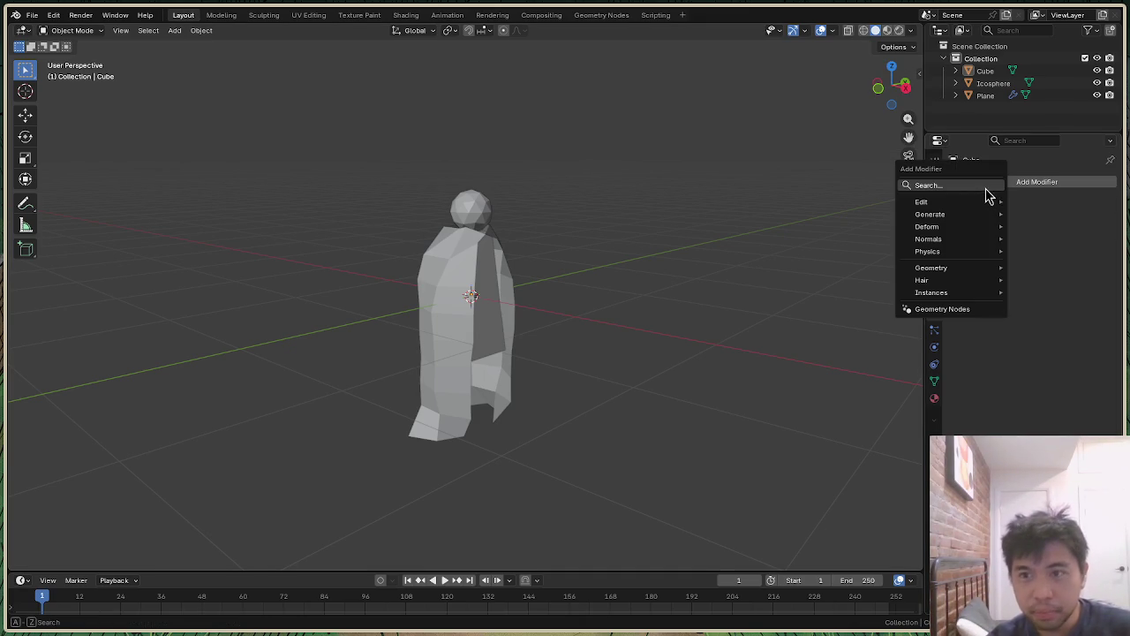
Step: Select the cloak Plane and add a Solidify modifier by searching 'solid'
{"action": "left_click", "coordinate": [983, 186]}
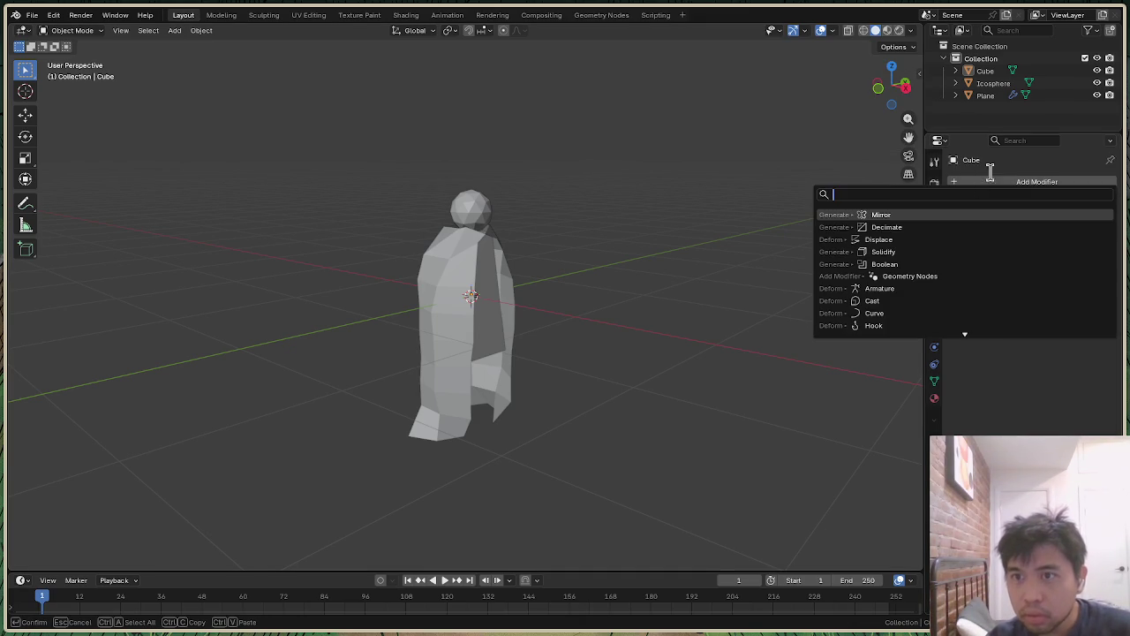
{"action": "left_click", "coordinate": [985, 96]}
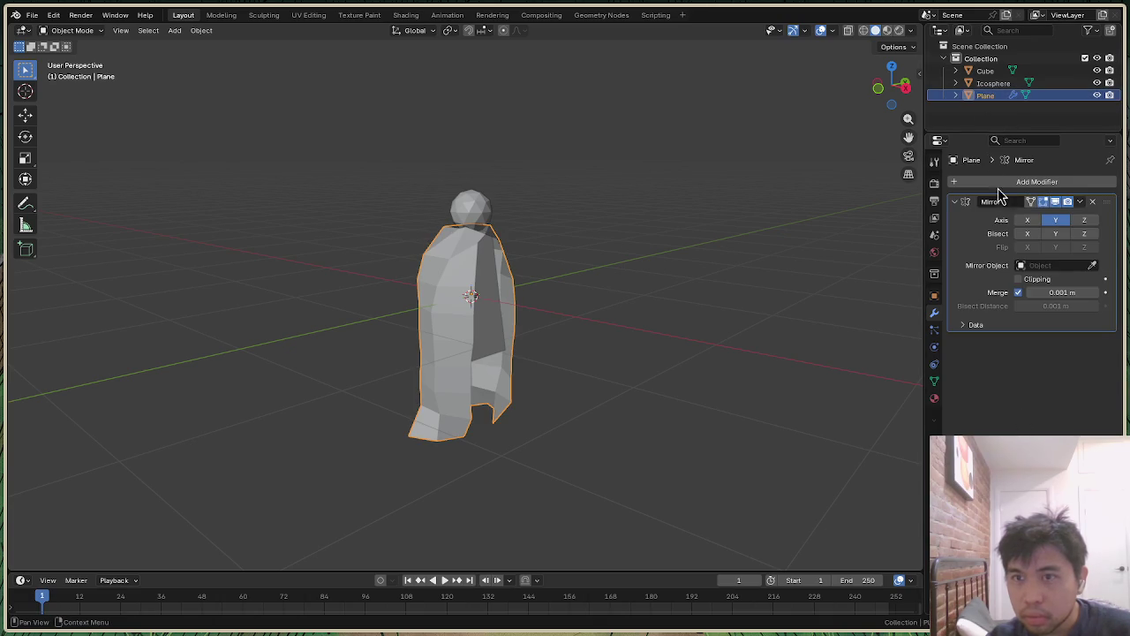
{"action": "left_click", "coordinate": [1004, 186]}
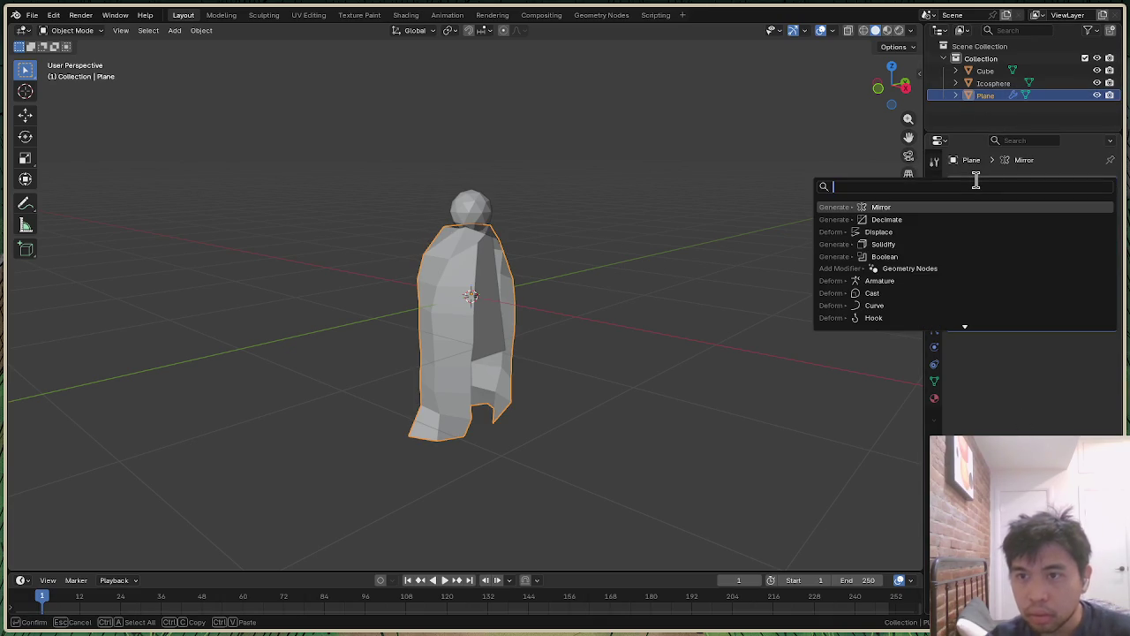
{"action": "type", "text": "solid"}
{"action": "key", "text": "Return"}
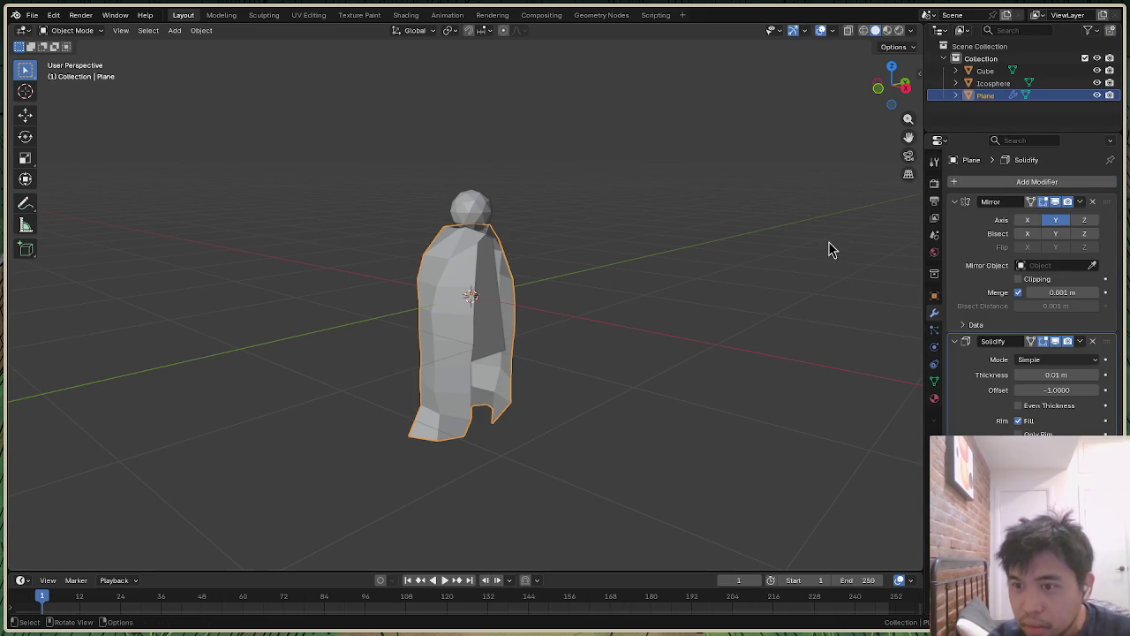
Step: Remove the cloak's Mirror modifier (merge distance 0.071 m), then add a new Mirror from Generate
{"action": "left_click_drag", "start_coordinate": [890, 99], "coordinate": [847, 101]}
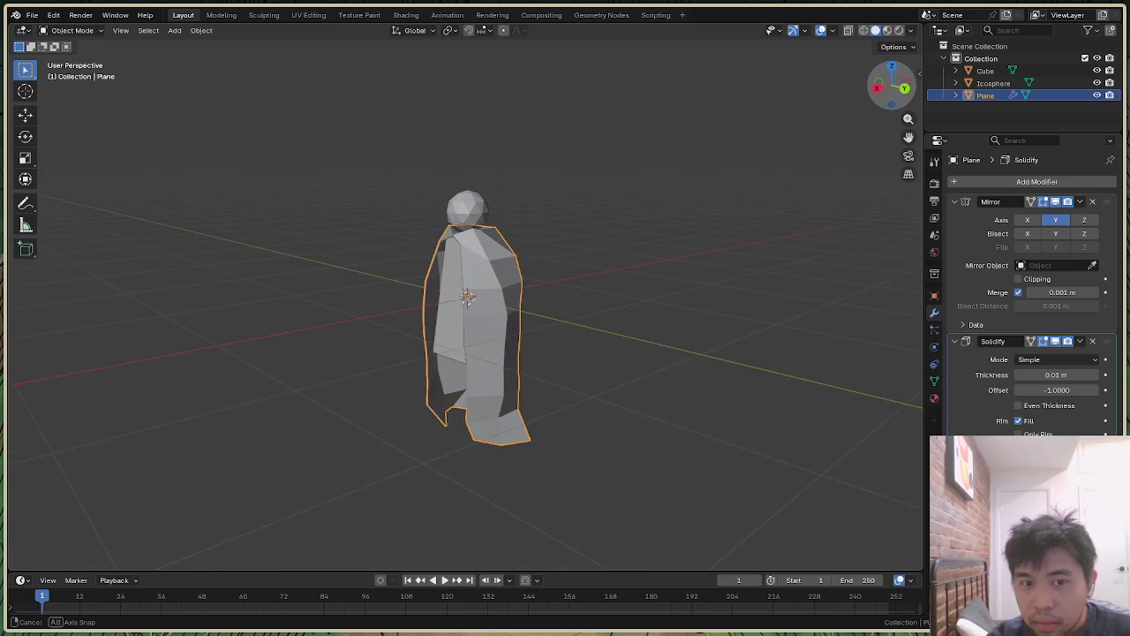
{"action": "mouse_move", "coordinate": [1050, 292]}
{"action": "left_mouse_down"}
{"action": "mouse_move", "coordinate": [1073, 293]}
{"action": "mouse_move", "coordinate": [1061, 296]}
{"action": "left_mouse_up"}
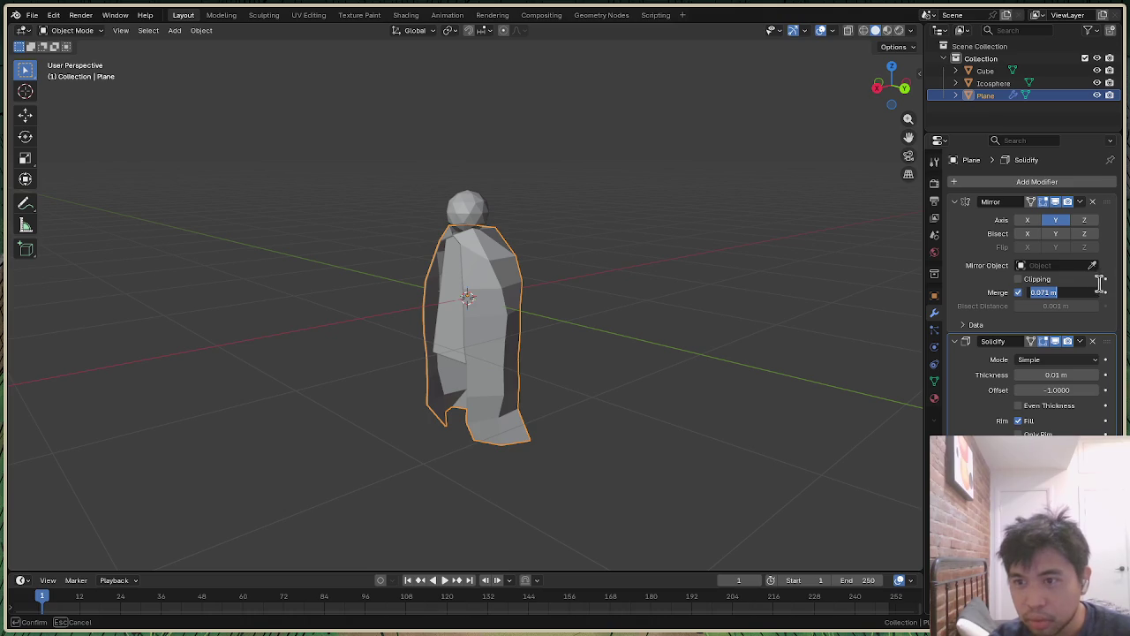
{"action": "left_click", "coordinate": [1090, 205]}
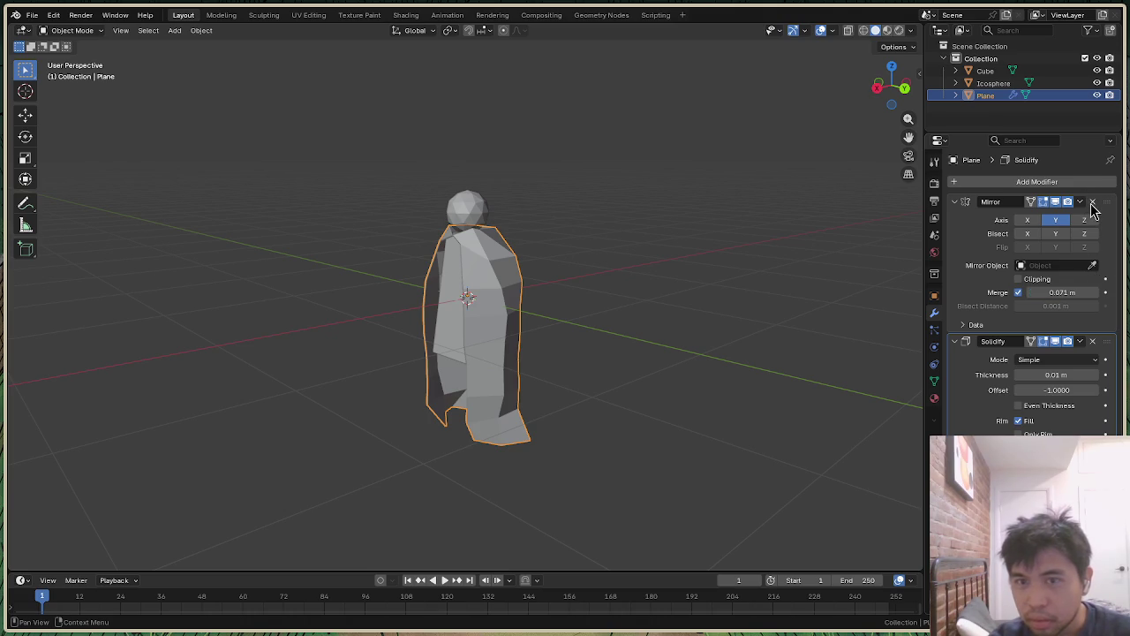
{"action": "left_click", "coordinate": [1092, 202]}
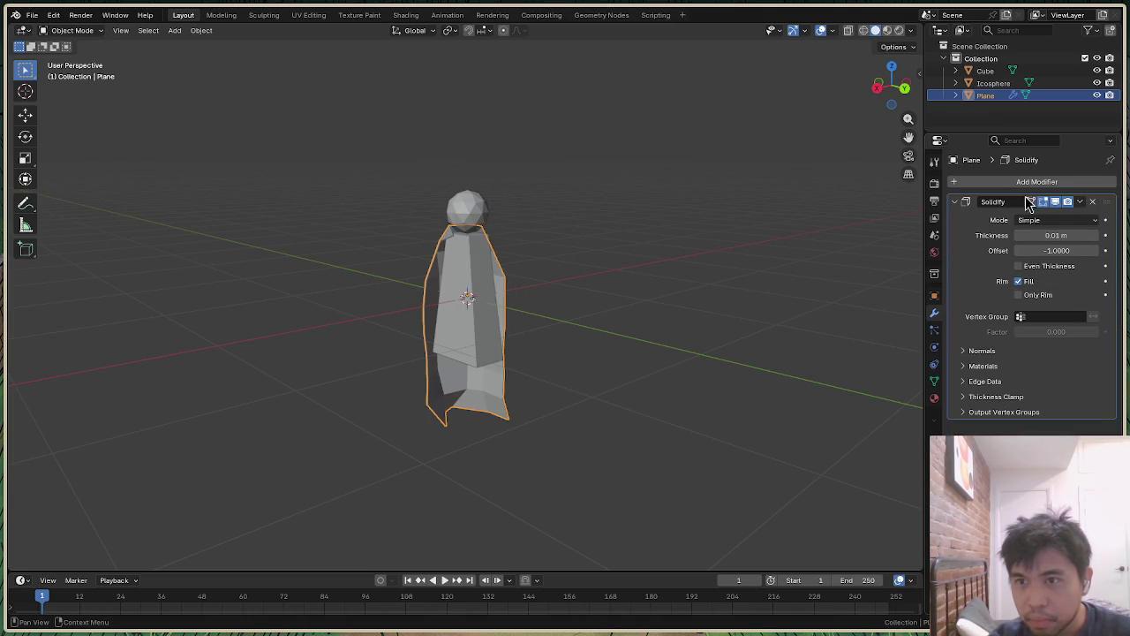
{"action": "left_click", "coordinate": [975, 182]}
{"action": "left_click", "coordinate": [959, 182]}
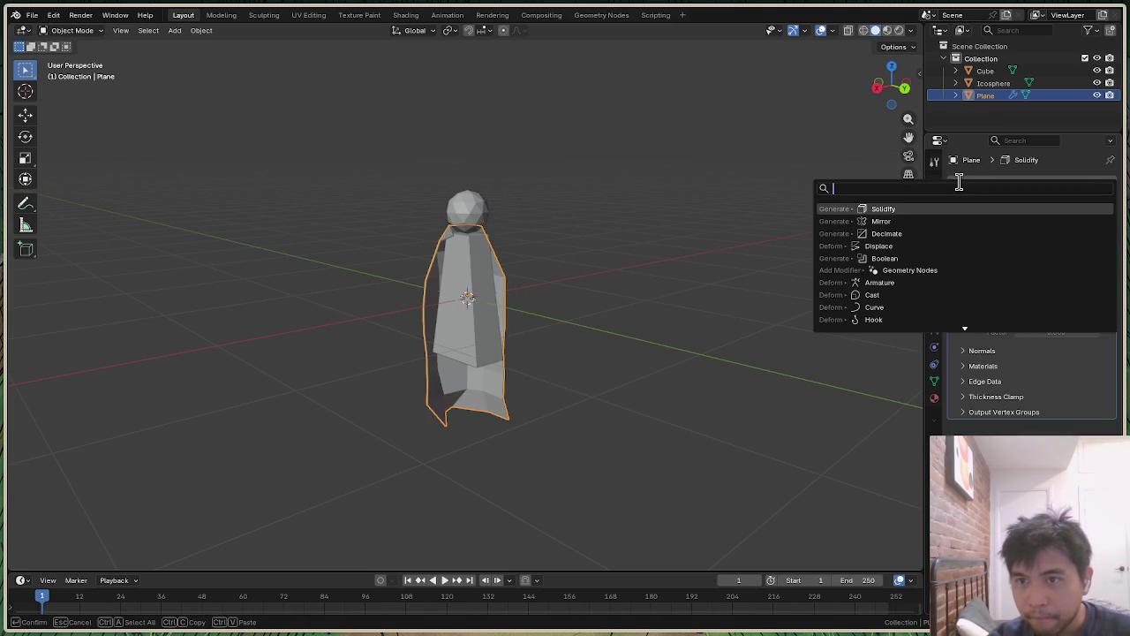
{"action": "left_click", "coordinate": [888, 221]}
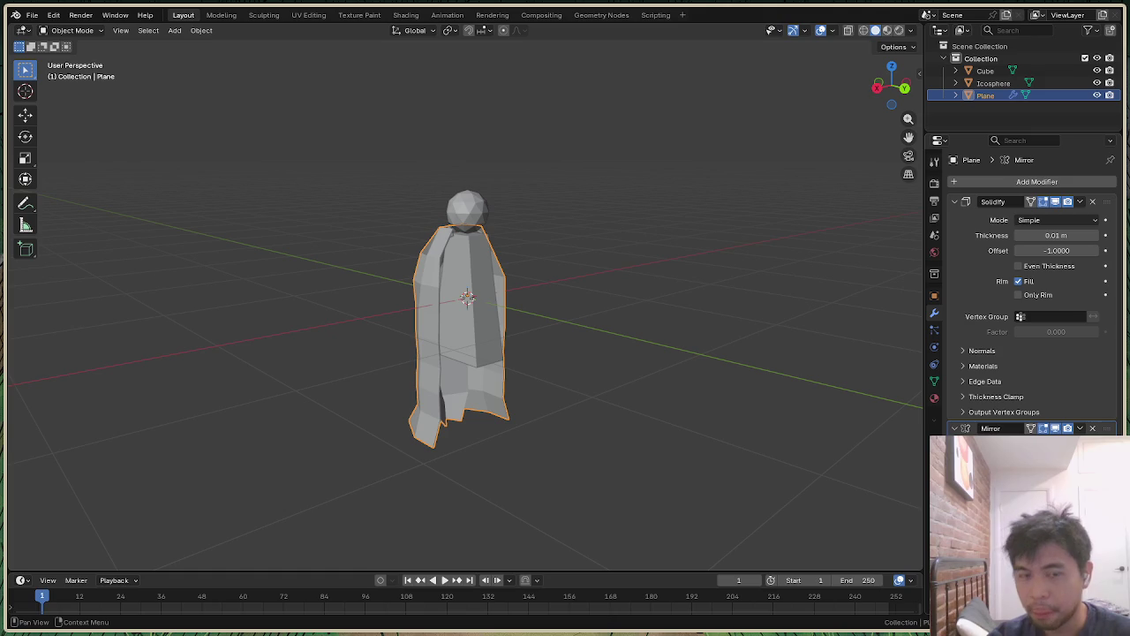
Step: Apply the cloak's location and rotation so the mirrored halves close around the body
{"action": "left_click_drag", "start_coordinate": [895, 88], "coordinate": [880, 90]}
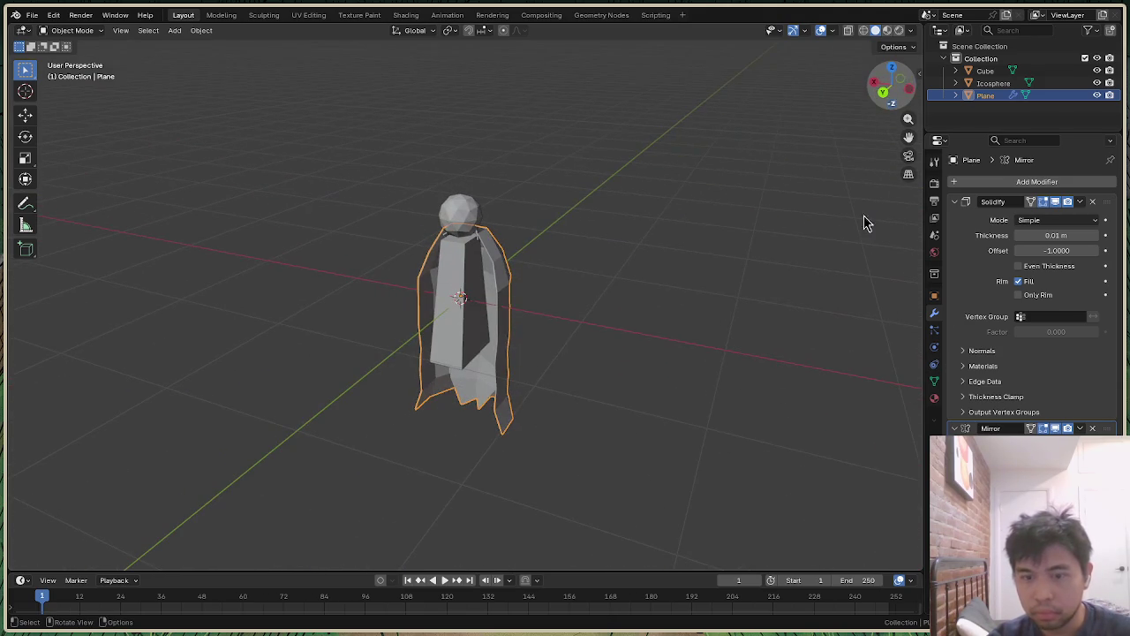
{"action": "key", "text": "ctrl+a"}
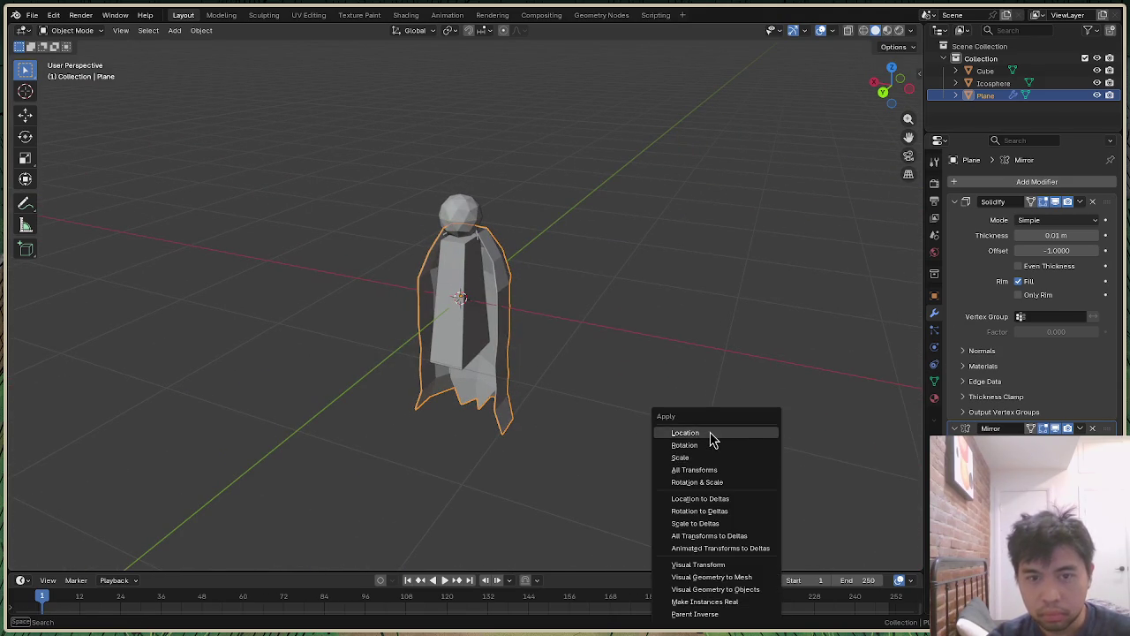
{"action": "left_click", "coordinate": [710, 432]}
{"action": "key", "text": "ctrl+a"}
{"action": "left_click", "coordinate": [693, 444]}
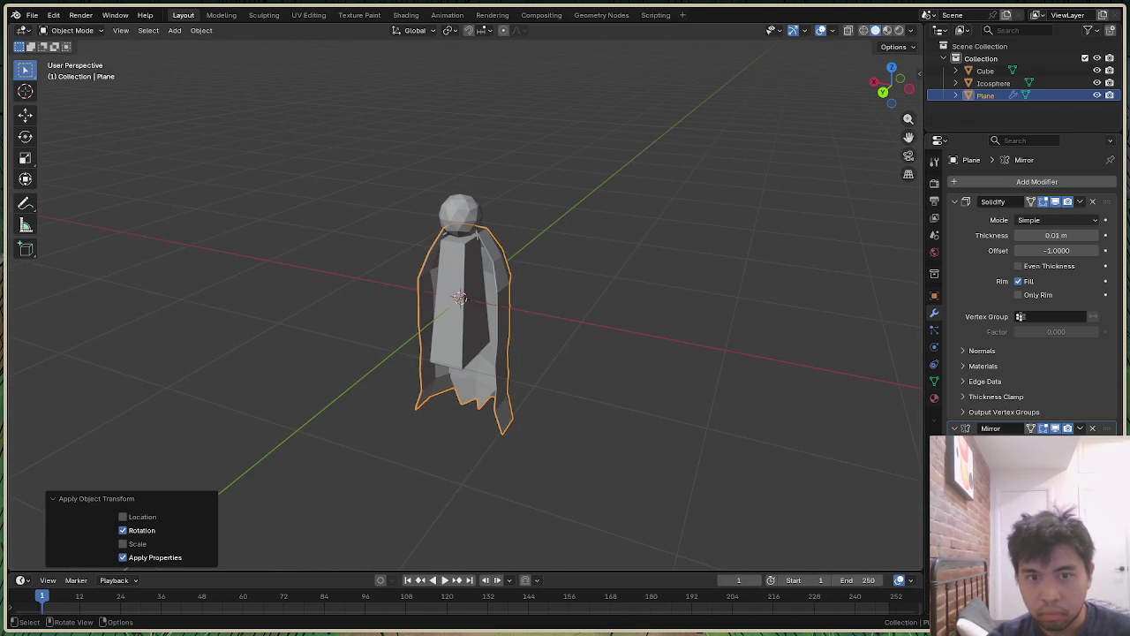
{"action": "left_click", "coordinate": [123, 543]}
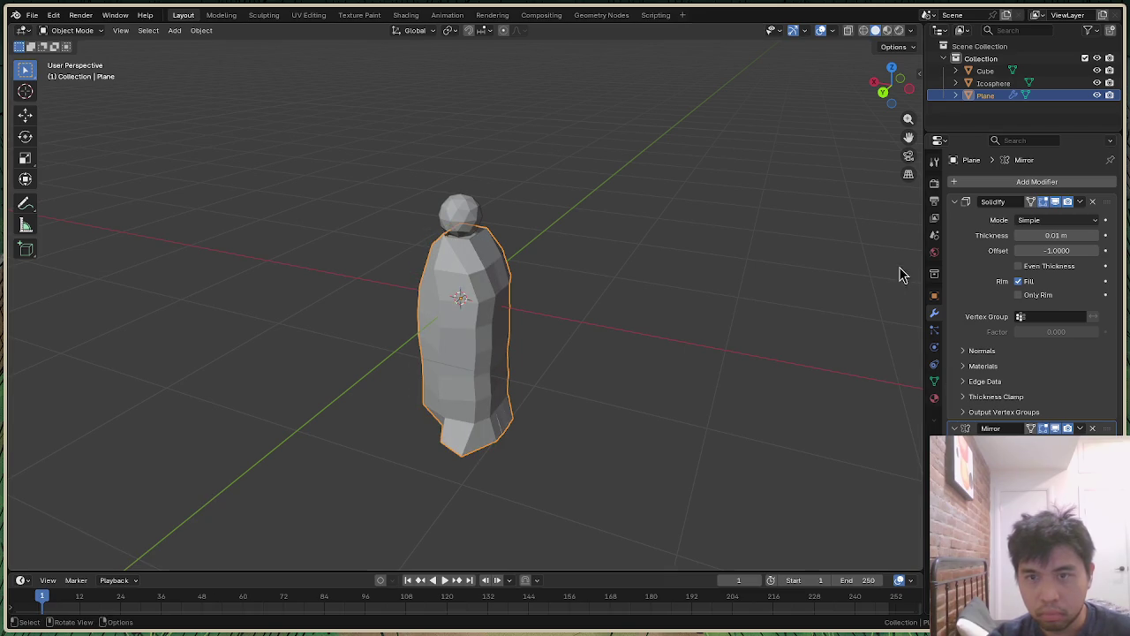
Step: Set the Solidify modifier thickness to -0.01 m
{"action": "left_click_drag", "start_coordinate": [892, 86], "coordinate": [921, 92]}
{"action": "left_click", "coordinate": [969, 270]}
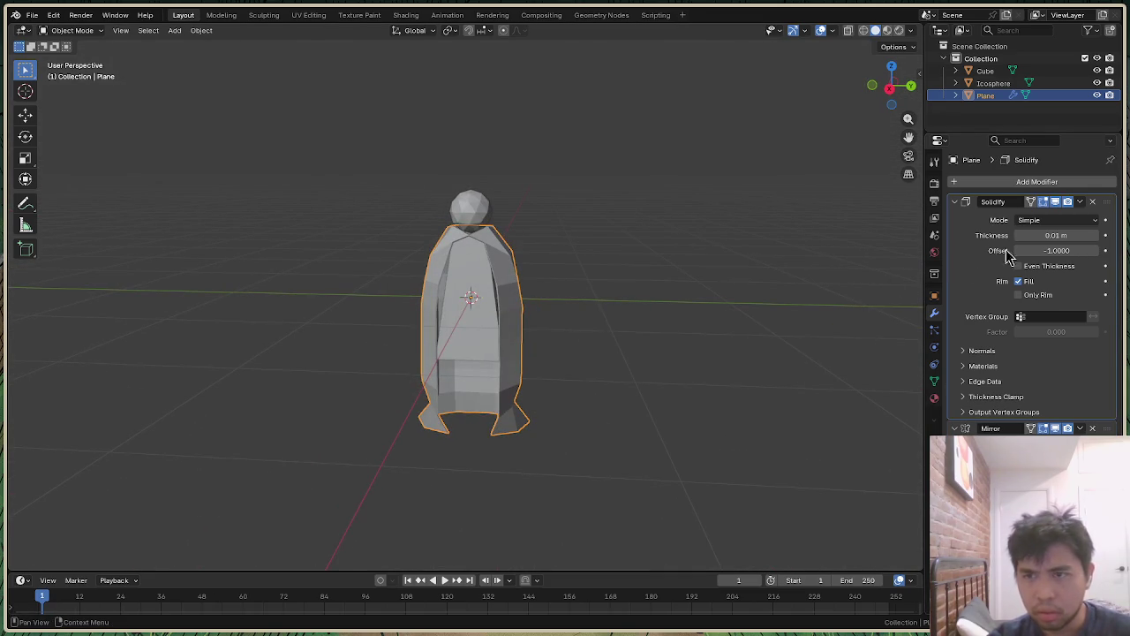
{"action": "mouse_move", "coordinate": [1057, 235]}
{"action": "left_mouse_down"}
{"action": "mouse_move", "coordinate": [1007, 235]}
{"action": "mouse_move", "coordinate": [1068, 235]}
{"action": "left_mouse_up"}
{"action": "left_click", "coordinate": [1068, 234]}
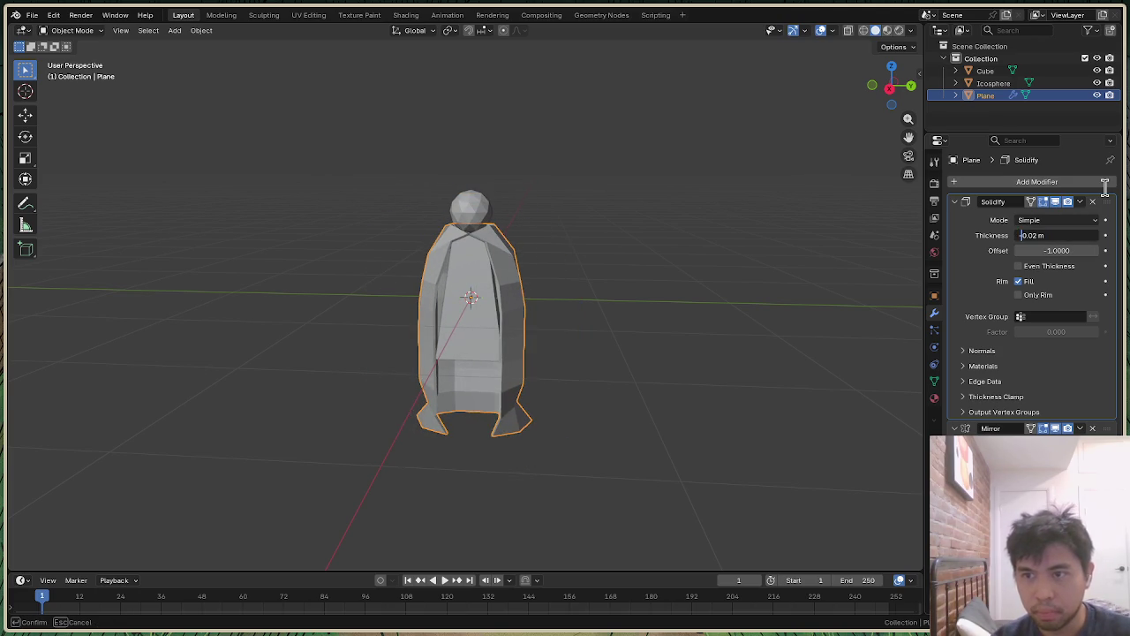
{"action": "key", "text": "Return"}
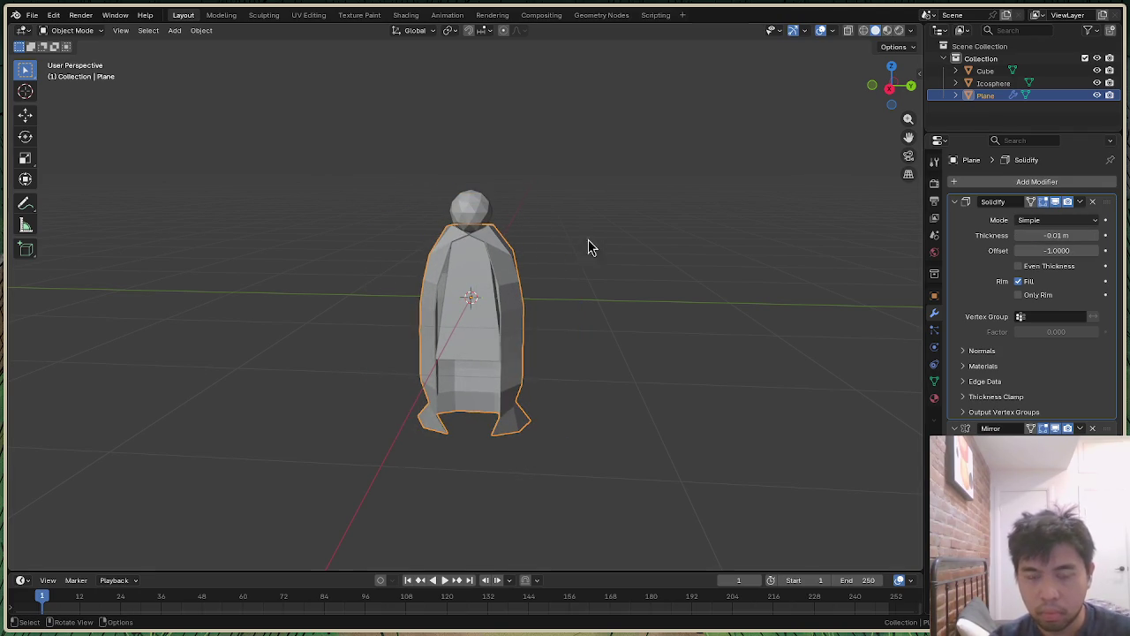
Step: Deselect the cloak and orbit around the figure to inspect the mirrored, thickened cloak
{"action": "scroll", "coordinate": [618, 242], "scroll_direction": "up", "scroll_amount": 2}
{"action": "scroll", "coordinate": [585, 242], "scroll_direction": "up", "scroll_amount": 2}
{"action": "left_click_drag", "start_coordinate": [890, 96], "coordinate": [892, 94]}
{"action": "scroll", "coordinate": [719, 298], "scroll_direction": "down", "scroll_amount": 2}
{"action": "scroll", "coordinate": [719, 297], "scroll_direction": "down", "scroll_amount": 2}
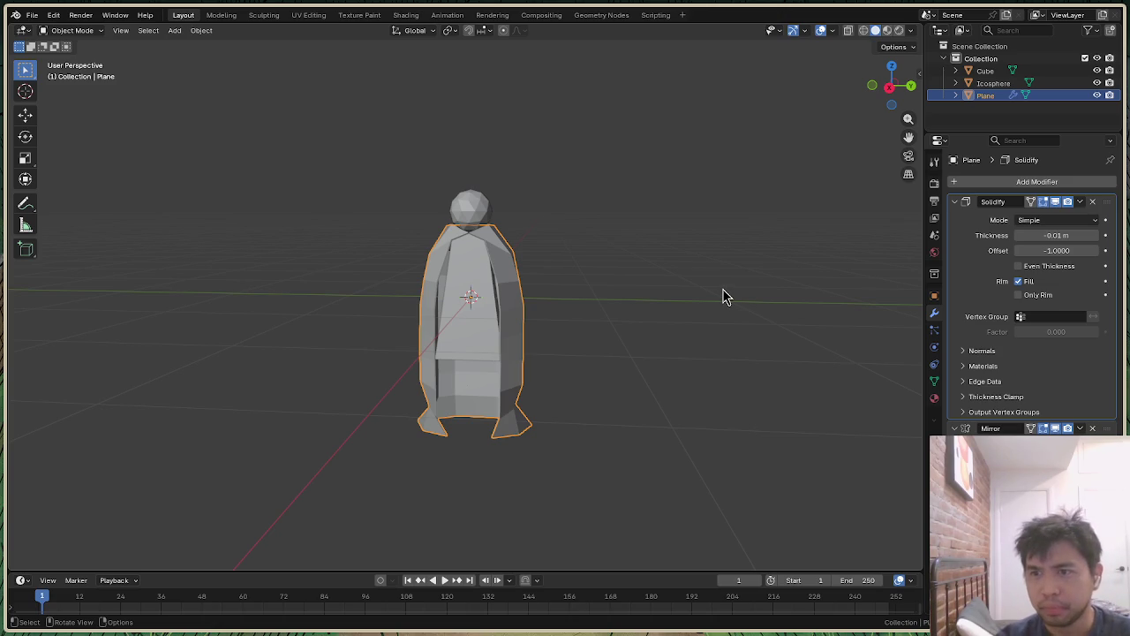
{"action": "left_click", "coordinate": [742, 266]}
{"action": "mouse_move", "coordinate": [893, 86]}
{"action": "left_mouse_down"}
{"action": "mouse_move", "coordinate": [870, 87]}
{"action": "mouse_move", "coordinate": [878, 124]}
{"action": "mouse_move", "coordinate": [878, 87]}
{"action": "mouse_move", "coordinate": [896, 113]}
{"action": "left_mouse_up"}
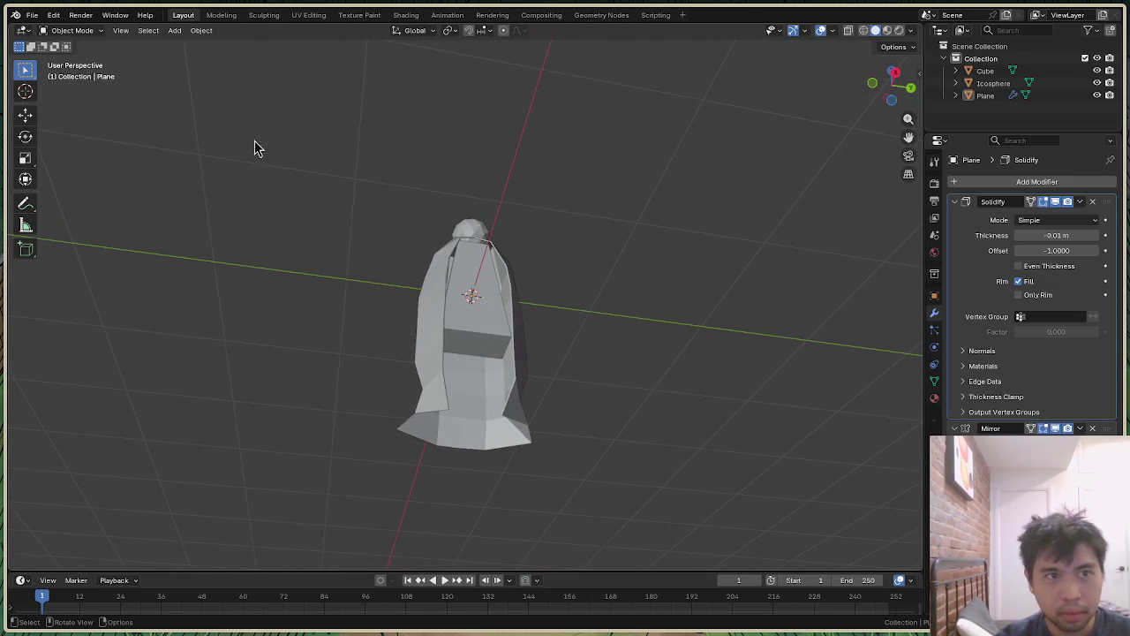
{"action": "left_click", "coordinate": [80, 30]}
Step: Reselect the cloak plane and return to Edit Mode on its mesh
{"action": "left_click", "coordinate": [80, 59]}
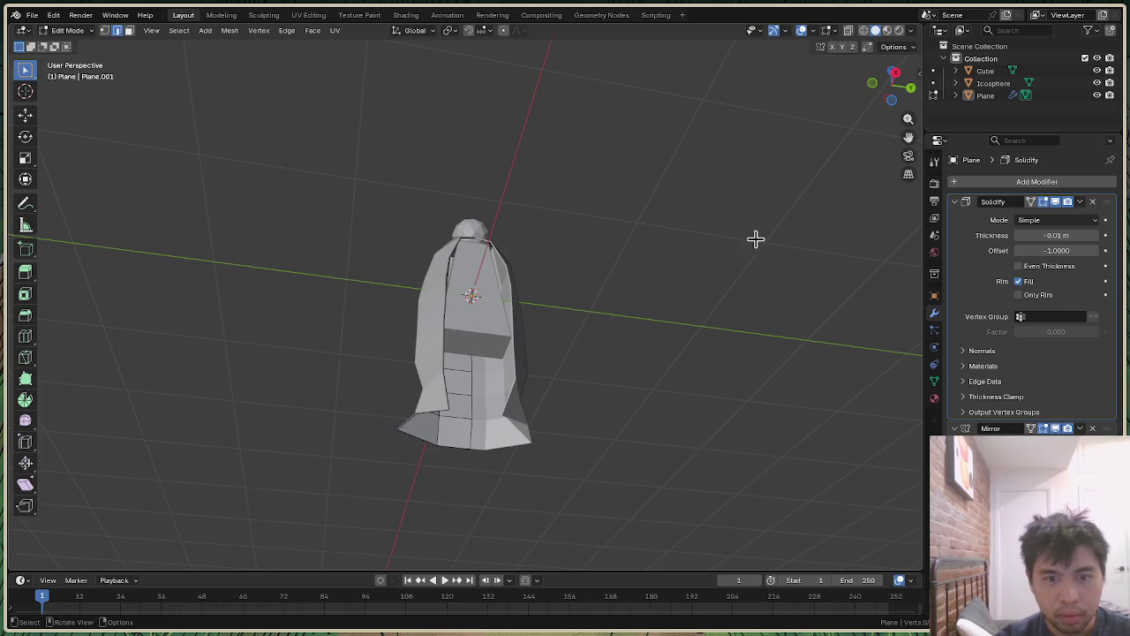
{"action": "left_click_drag", "start_coordinate": [893, 84], "coordinate": [664, 183]}
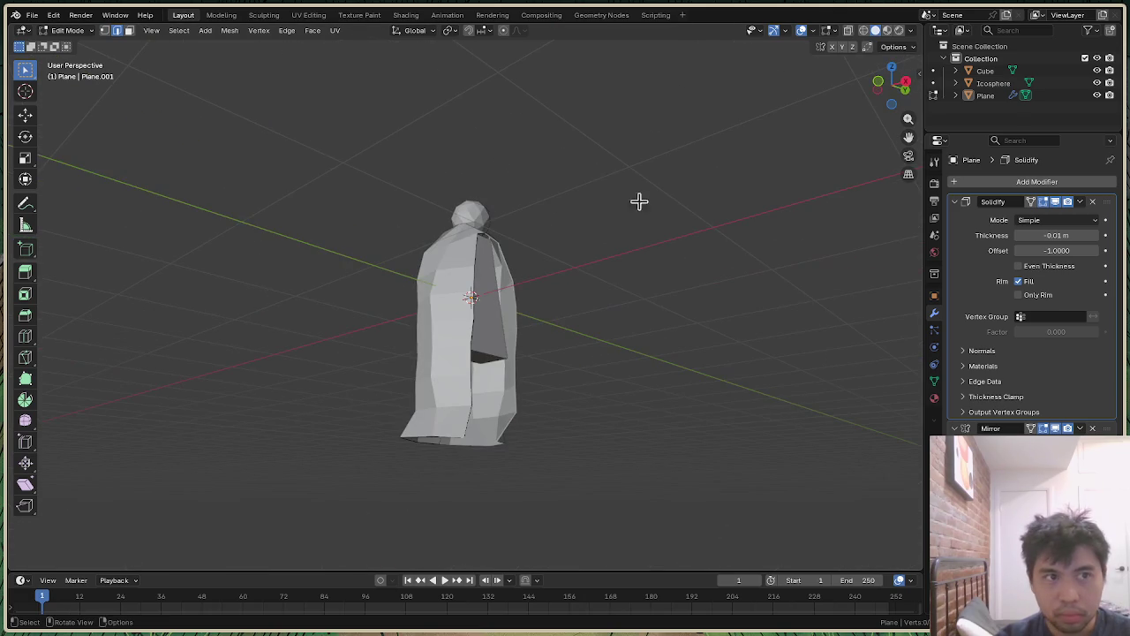
{"action": "left_click", "coordinate": [67, 30]}
{"action": "left_click", "coordinate": [79, 44]}
{"action": "left_click", "coordinate": [446, 446]}
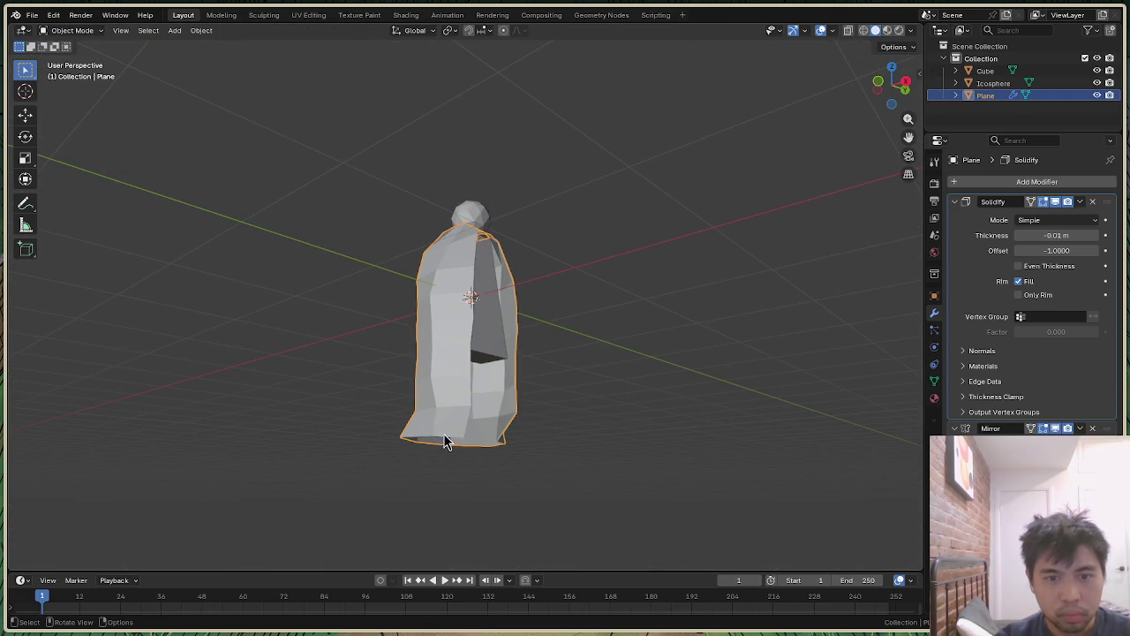
{"action": "left_click", "coordinate": [84, 30]}
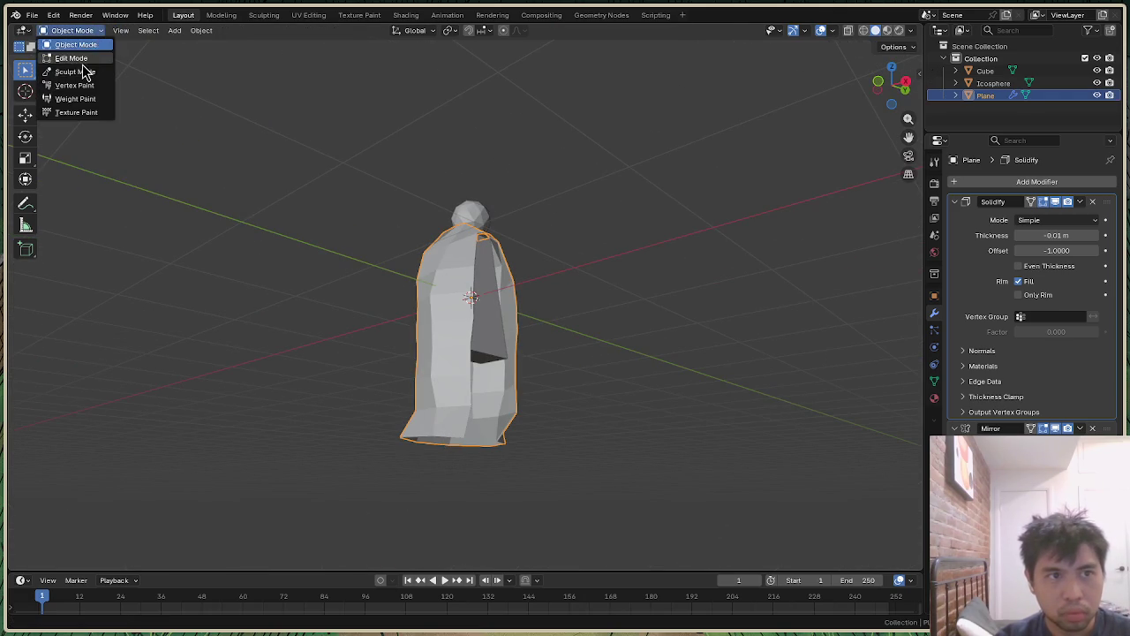
{"action": "left_click", "coordinate": [79, 58]}
{"action": "left_click_drag", "start_coordinate": [898, 99], "coordinate": [734, 151]}
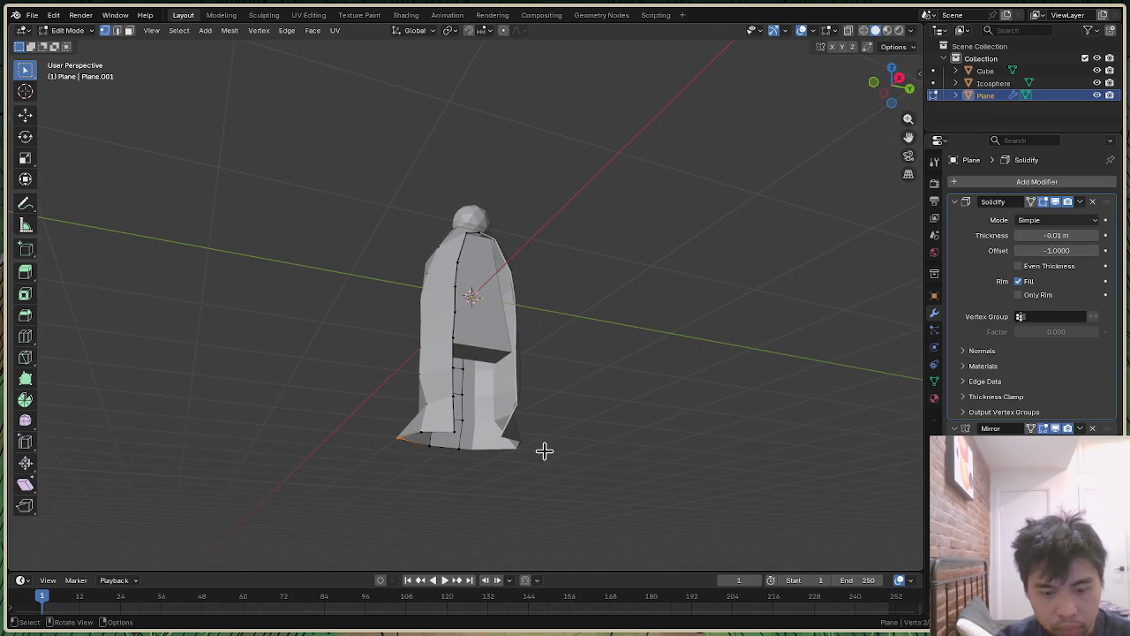
Step: Shift the selected cloak vertices along Y so the cloak hangs below the head
{"action": "key", "text": "g"}
{"action": "key", "text": "y"}
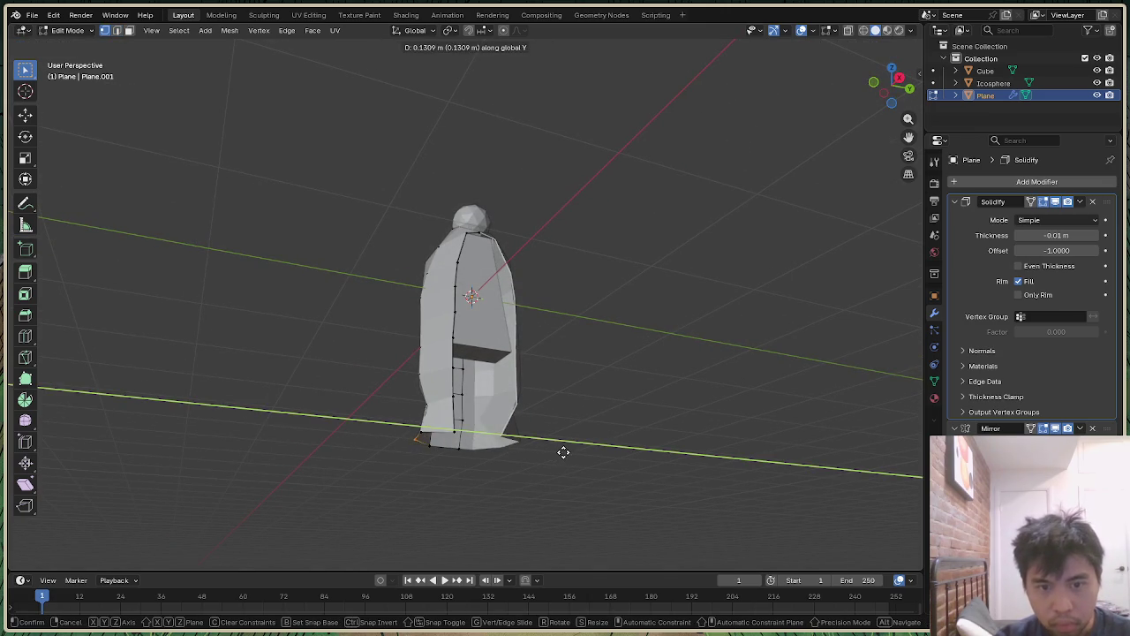
{"action": "left_click", "coordinate": [573, 452]}
{"action": "left_click_drag", "start_coordinate": [895, 80], "coordinate": [830, 235]}
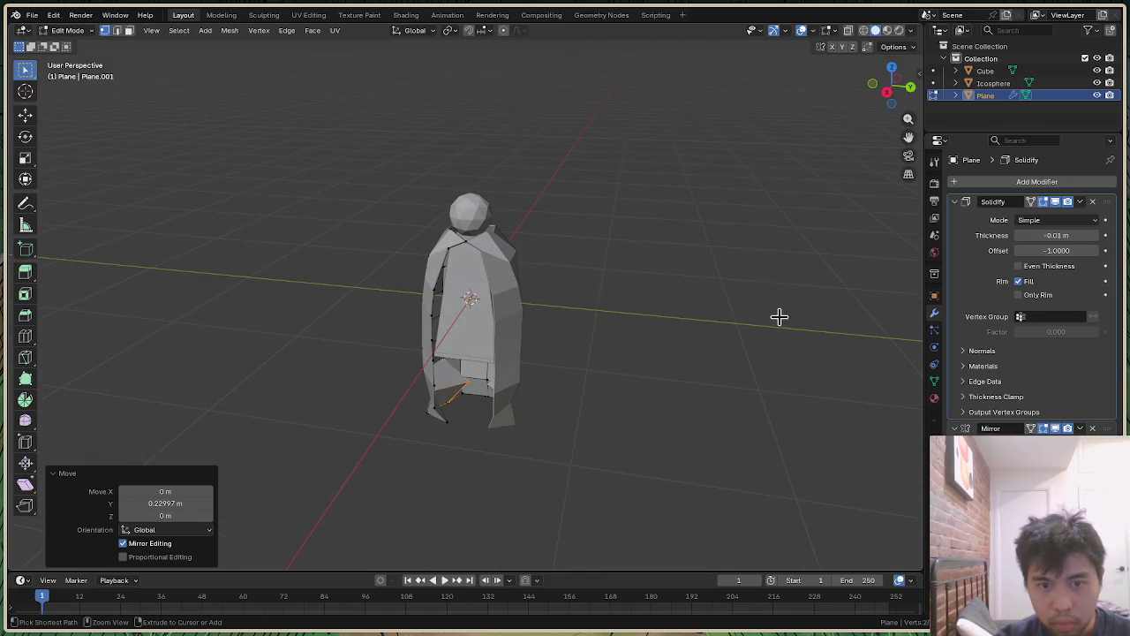
{"action": "left_click_drag", "start_coordinate": [906, 111], "coordinate": [732, 314]}
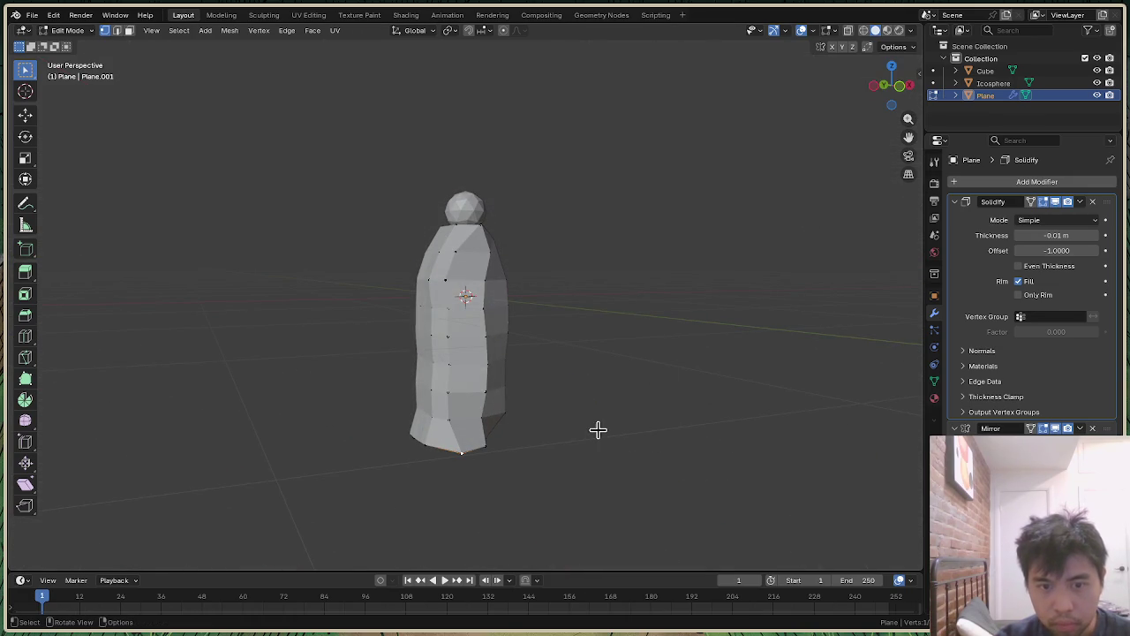
{"action": "key", "text": "g"}
{"action": "key", "text": "y"}
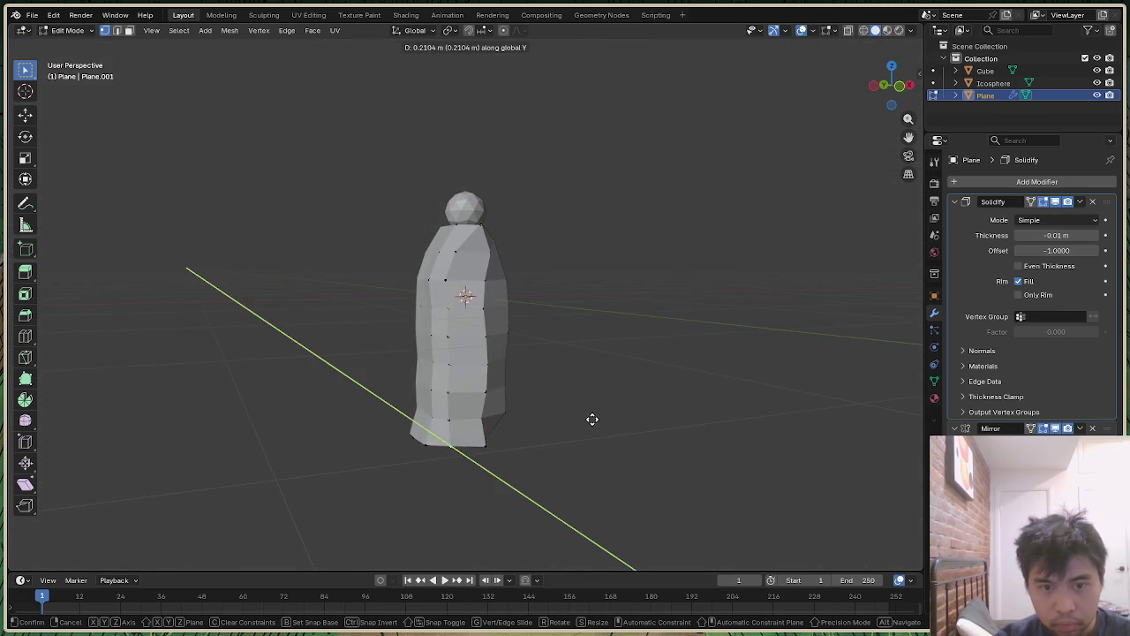
{"action": "left_click", "coordinate": [591, 420]}
Step: Pull the cloak vertices further along Y, about 0.059 m, opening the front hem
{"action": "mouse_move", "coordinate": [901, 96]}
{"action": "left_mouse_down"}
{"action": "mouse_move", "coordinate": [870, 99]}
{"action": "mouse_move", "coordinate": [894, 88]}
{"action": "left_mouse_up"}
{"action": "key", "text": "g"}
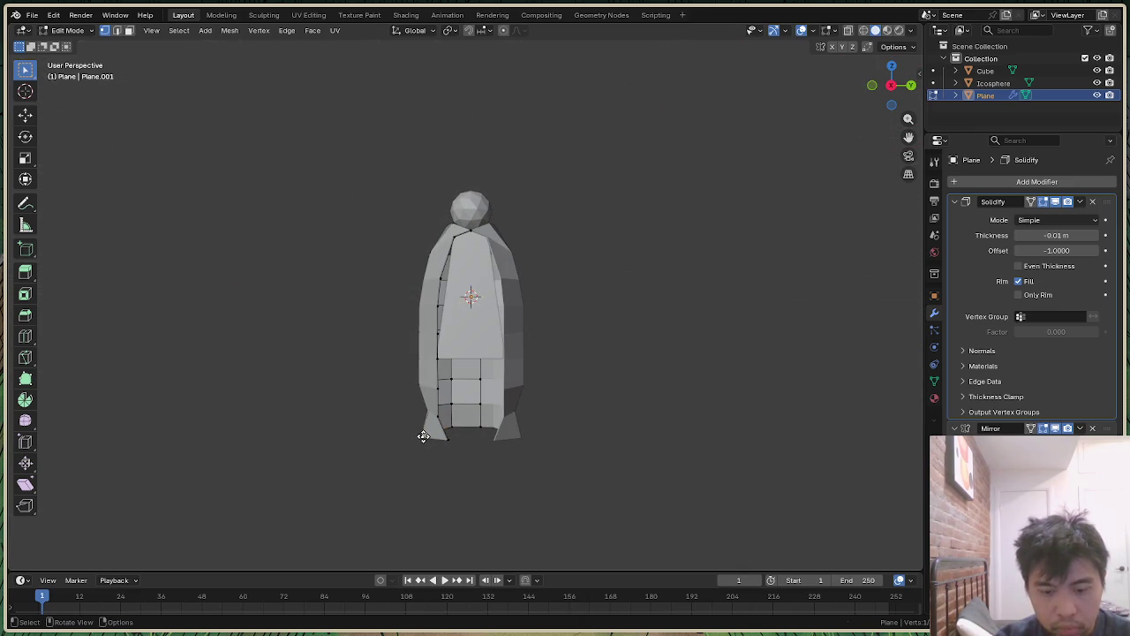
{"action": "key", "text": "y"}
{"action": "left_click", "coordinate": [431, 438]}
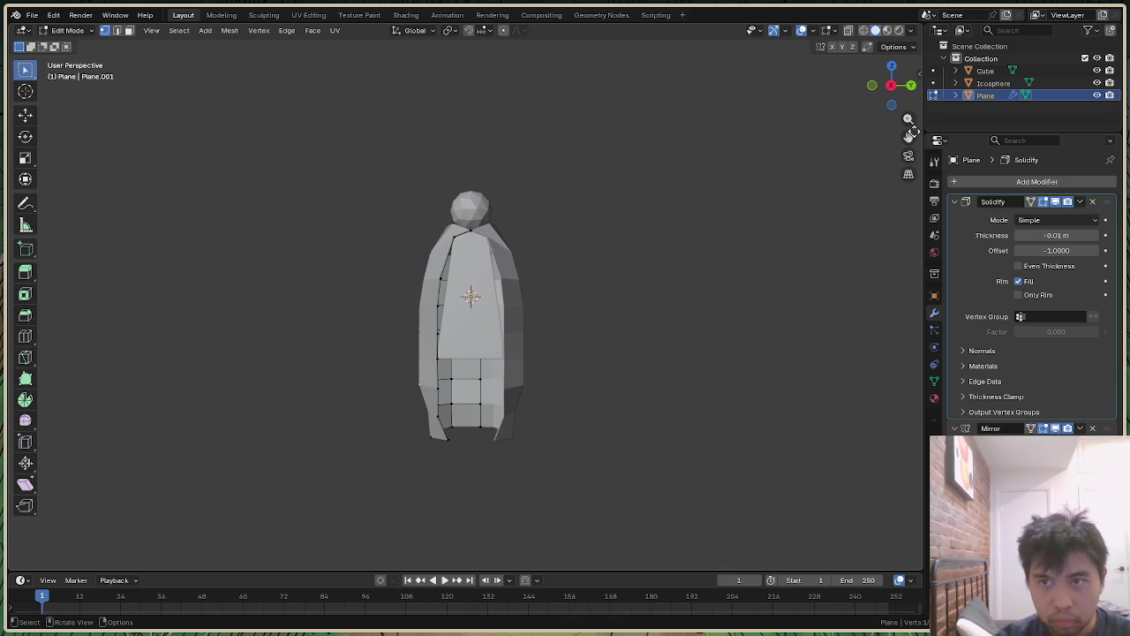
{"action": "left_click_drag", "start_coordinate": [893, 82], "coordinate": [891, 85]}
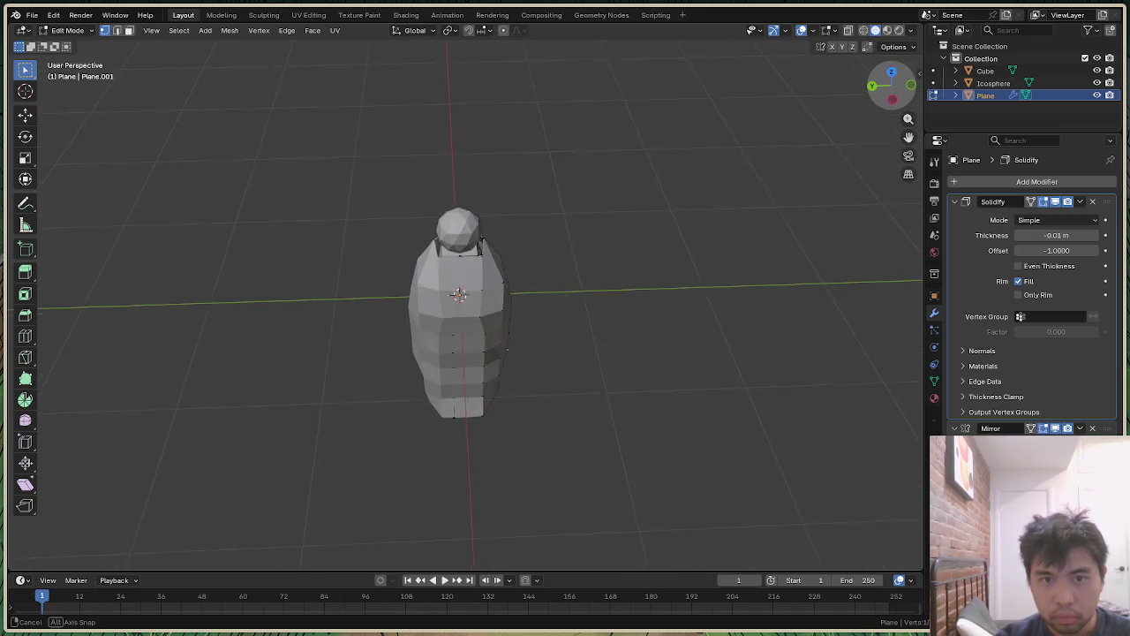
{"action": "left_click_drag", "start_coordinate": [892, 85], "coordinate": [892, 84]}
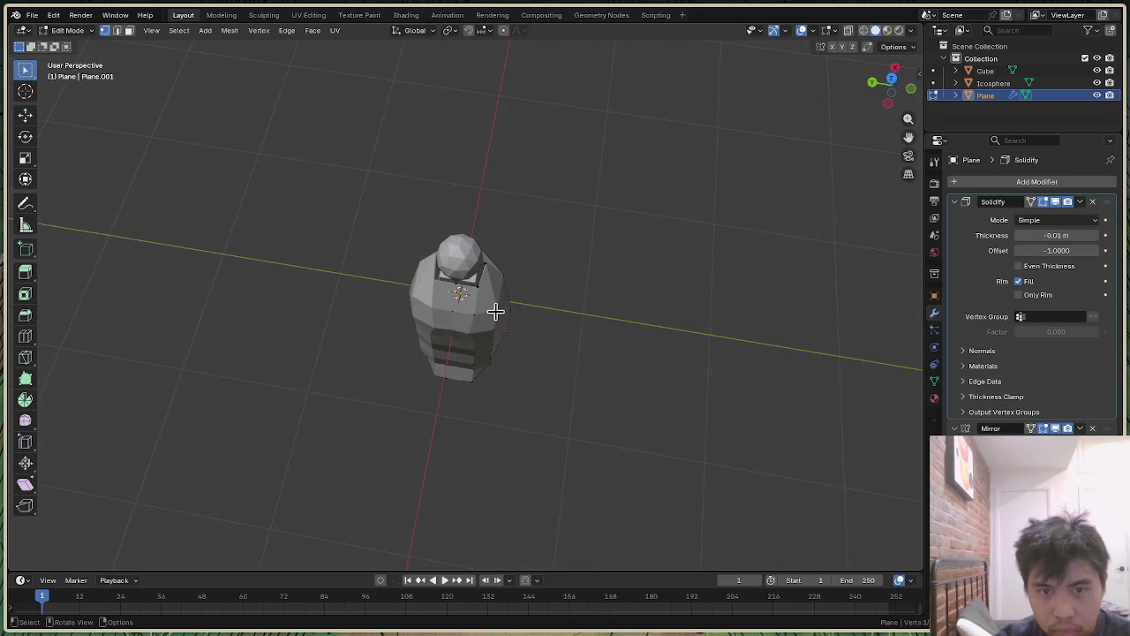
{"action": "key", "text": "g"}
{"action": "key", "text": "y"}
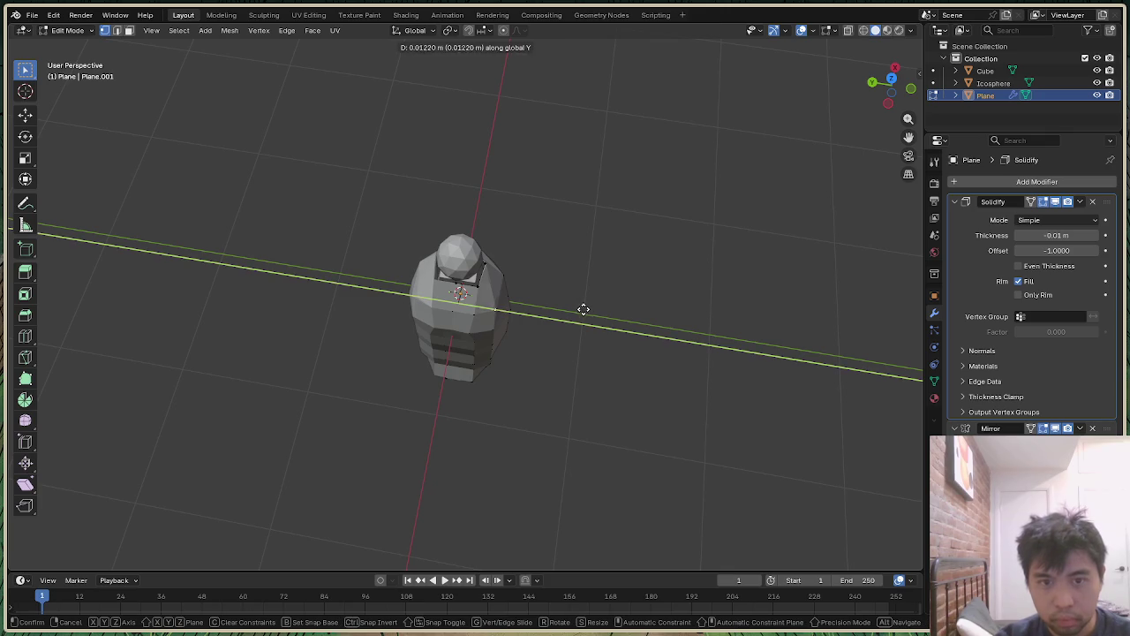
{"action": "left_click", "coordinate": [580, 309]}
Step: Cancel an X-axis move and inspect the draped cloak from front and side angles
{"action": "key", "text": "g"}
{"action": "key", "text": "x"}
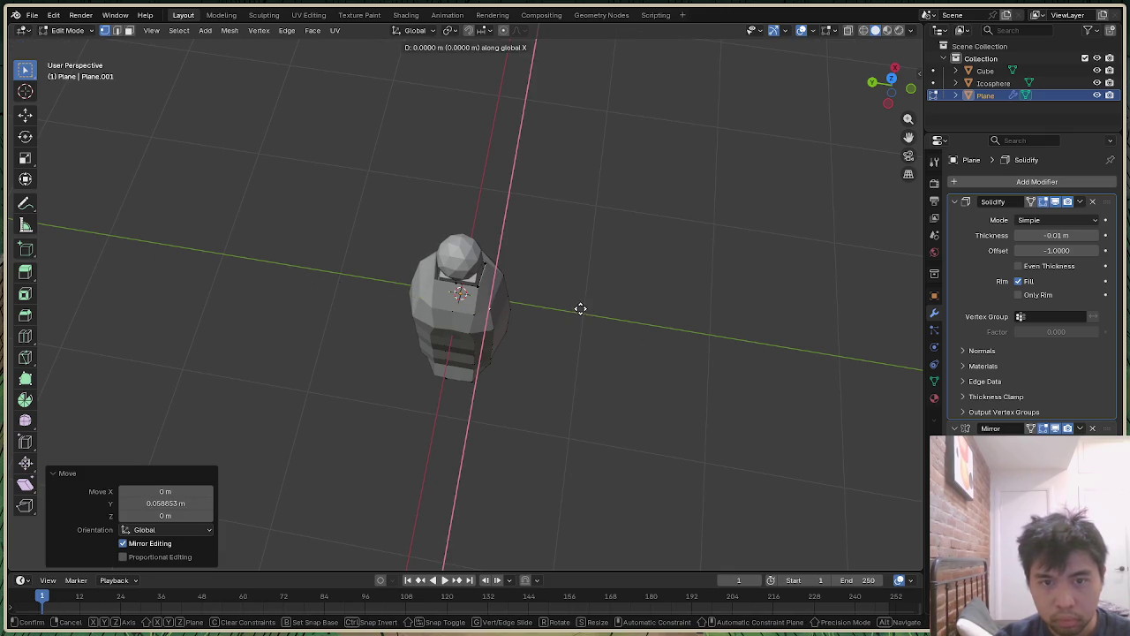
{"action": "right_click", "coordinate": [582, 305]}
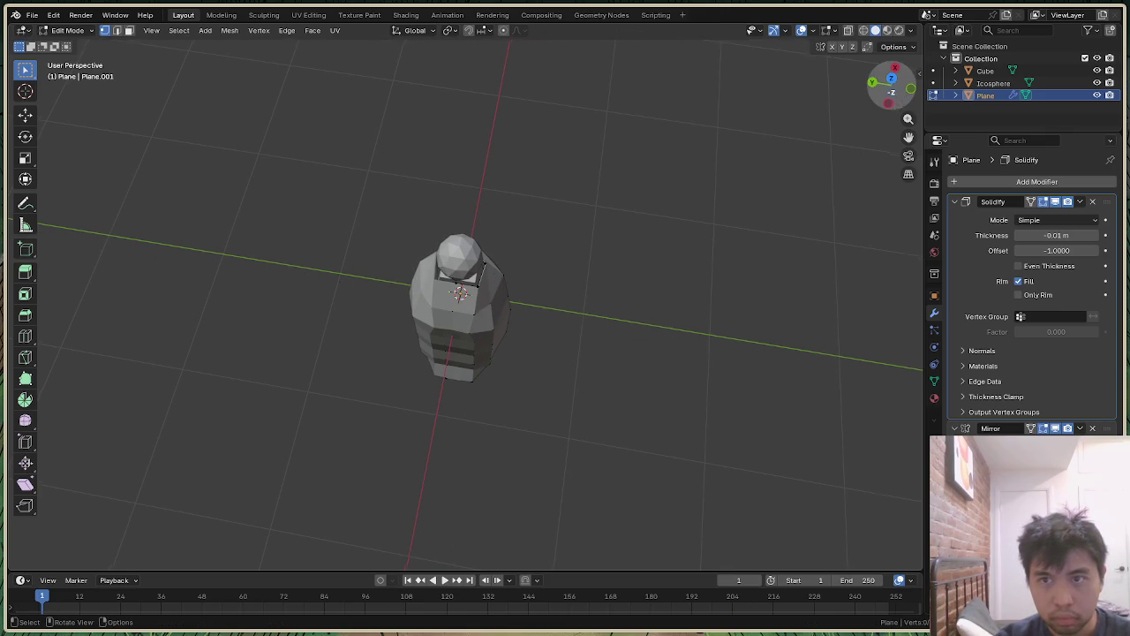
{"action": "left_click_drag", "start_coordinate": [900, 97], "coordinate": [893, 89]}
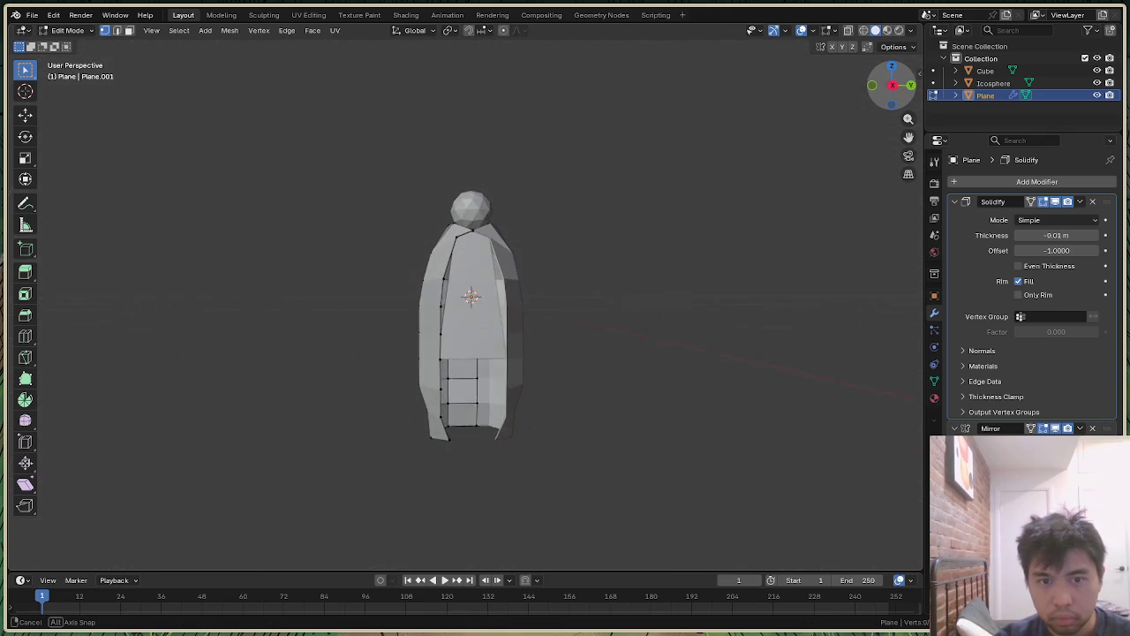
{"action": "mouse_move", "coordinate": [894, 88]}
{"action": "left_mouse_down"}
{"action": "mouse_move", "coordinate": [874, 90]}
{"action": "mouse_move", "coordinate": [890, 86]}
{"action": "left_mouse_up"}
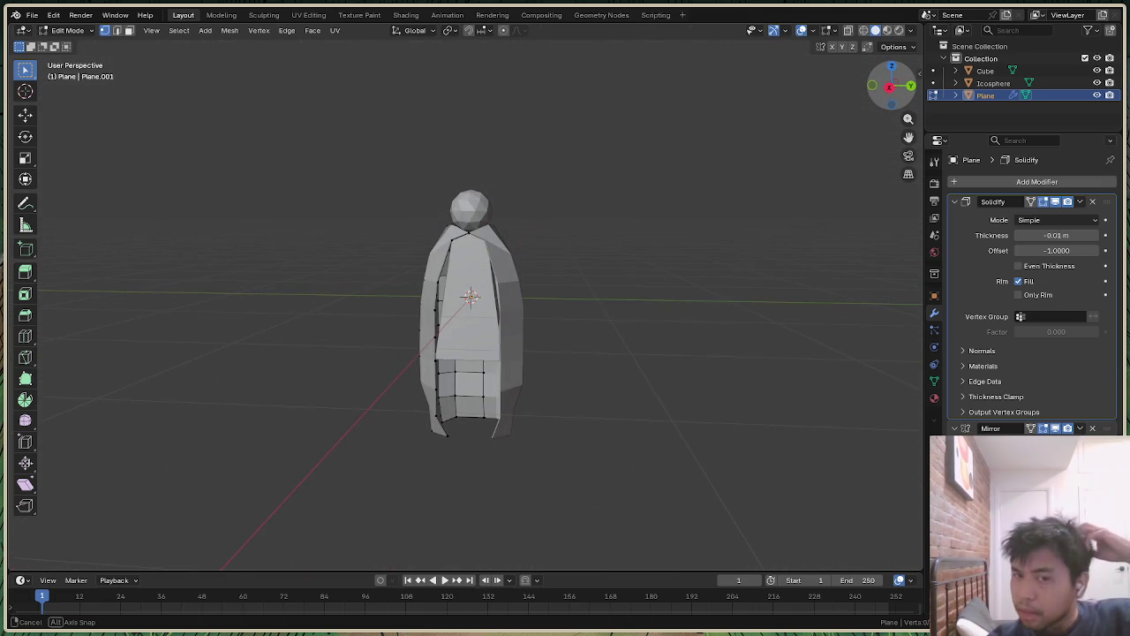
{"action": "left_click_drag", "start_coordinate": [890, 87], "coordinate": [892, 88]}
{"action": "scroll", "coordinate": [630, 213], "scroll_direction": "up", "scroll_amount": 3}
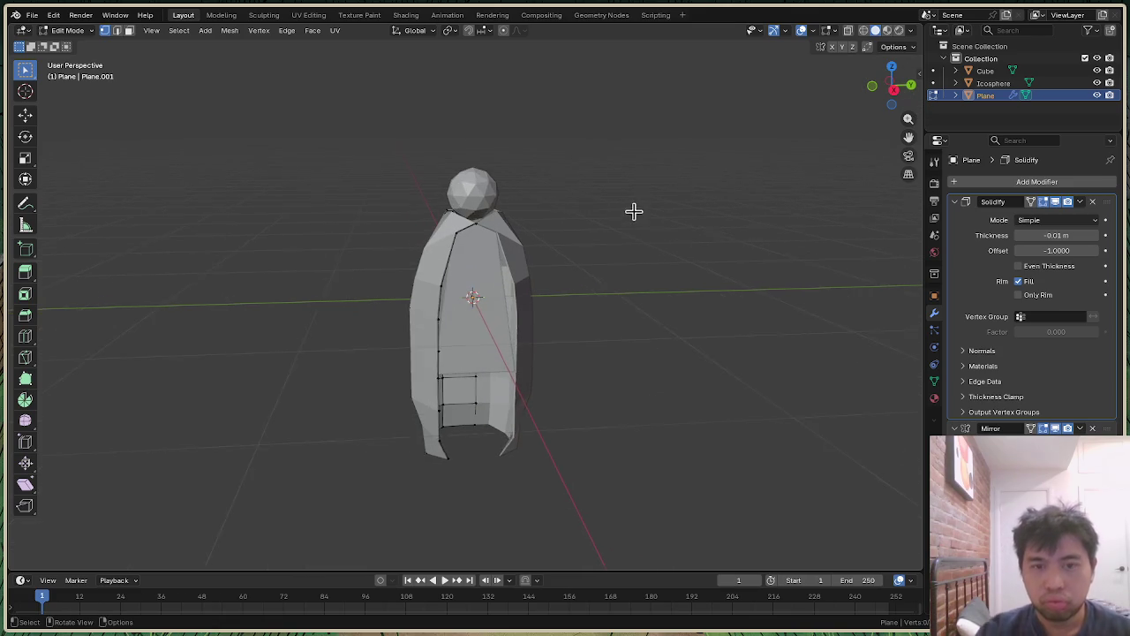
{"action": "scroll", "coordinate": [632, 213], "scroll_direction": "up", "scroll_amount": 1}
Step: Look the figure over from above and front, then bring up the Shift+A add menu
{"action": "mouse_move", "coordinate": [893, 84]}
{"action": "left_mouse_down"}
{"action": "mouse_move", "coordinate": [903, 103]}
{"action": "mouse_move", "coordinate": [891, 86]}
{"action": "left_mouse_up"}
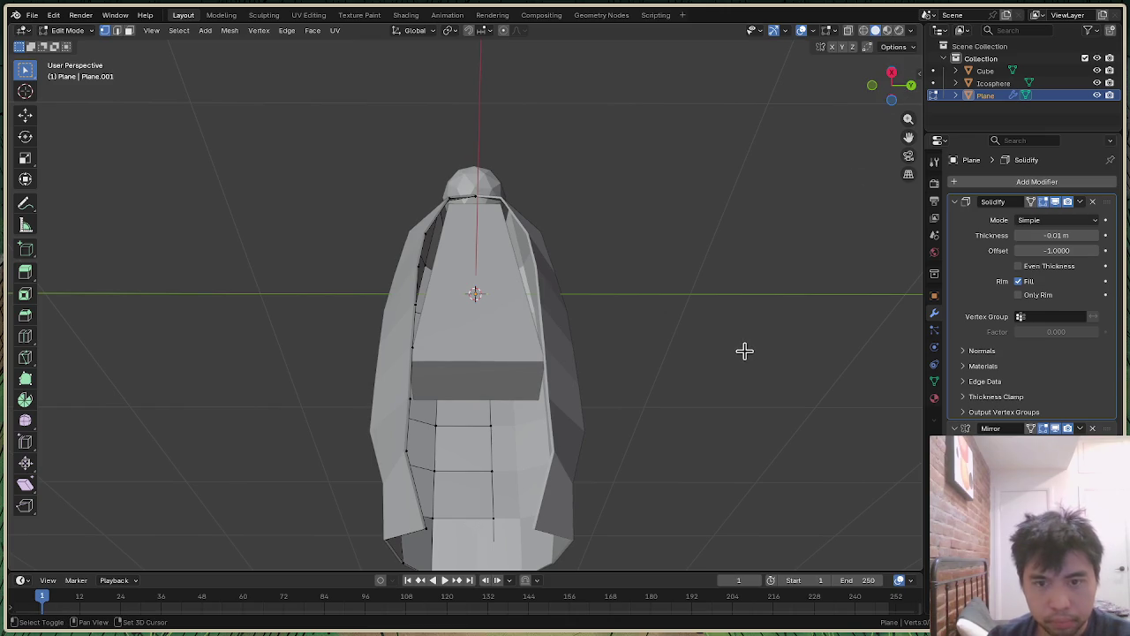
{"action": "left_click_drag", "start_coordinate": [908, 92], "coordinate": [891, 86]}
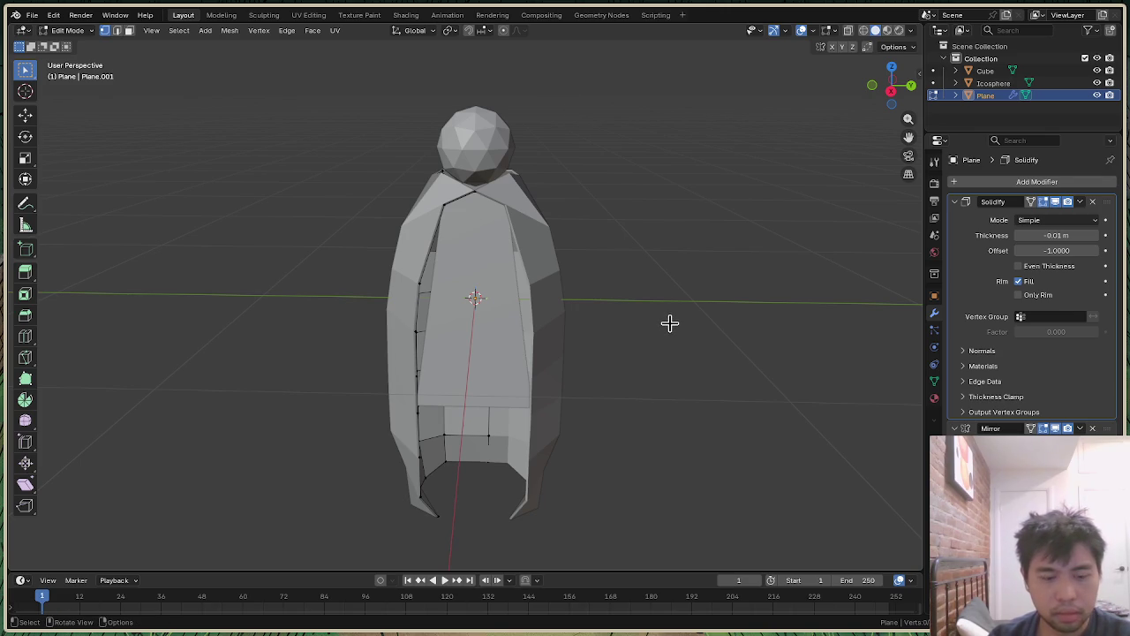
{"action": "key", "text": "shift+a"}
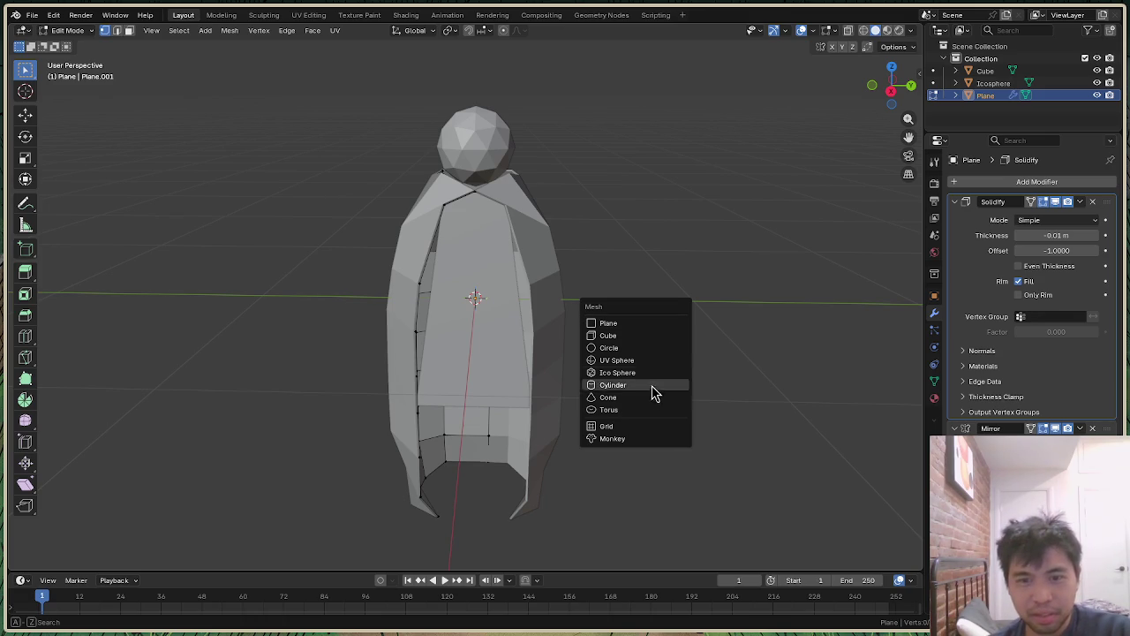
Step: Add a cone inside the cloak mesh and stretch it slightly along Z
{"action": "left_click", "coordinate": [648, 394]}
{"action": "scroll", "coordinate": [729, 341], "scroll_direction": "down", "scroll_amount": 2}
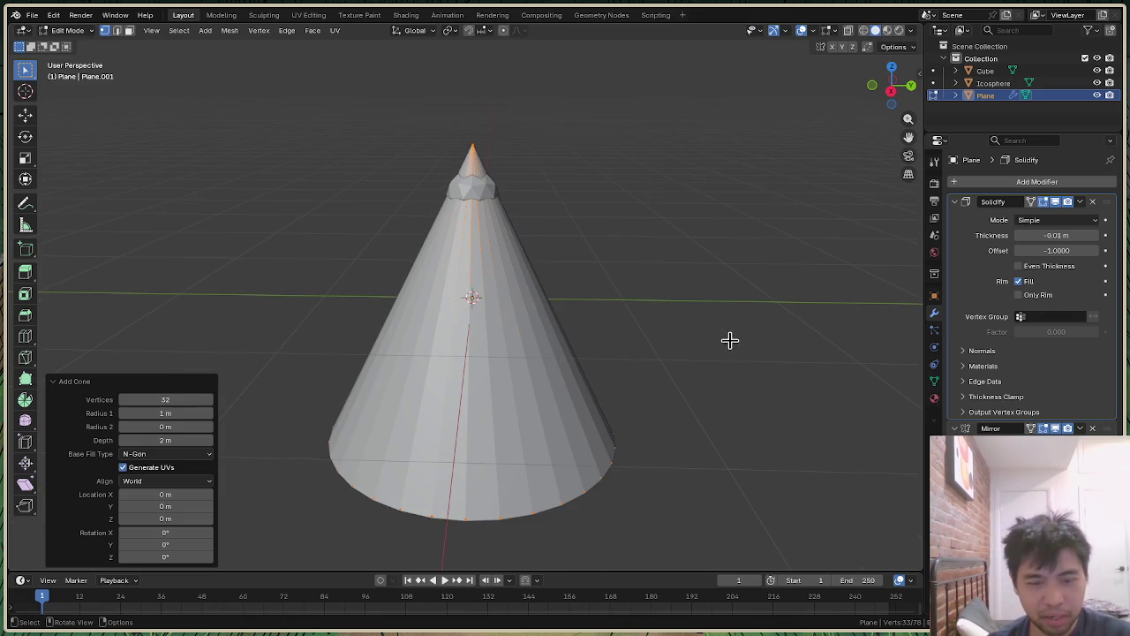
{"action": "left_click", "coordinate": [67, 30]}
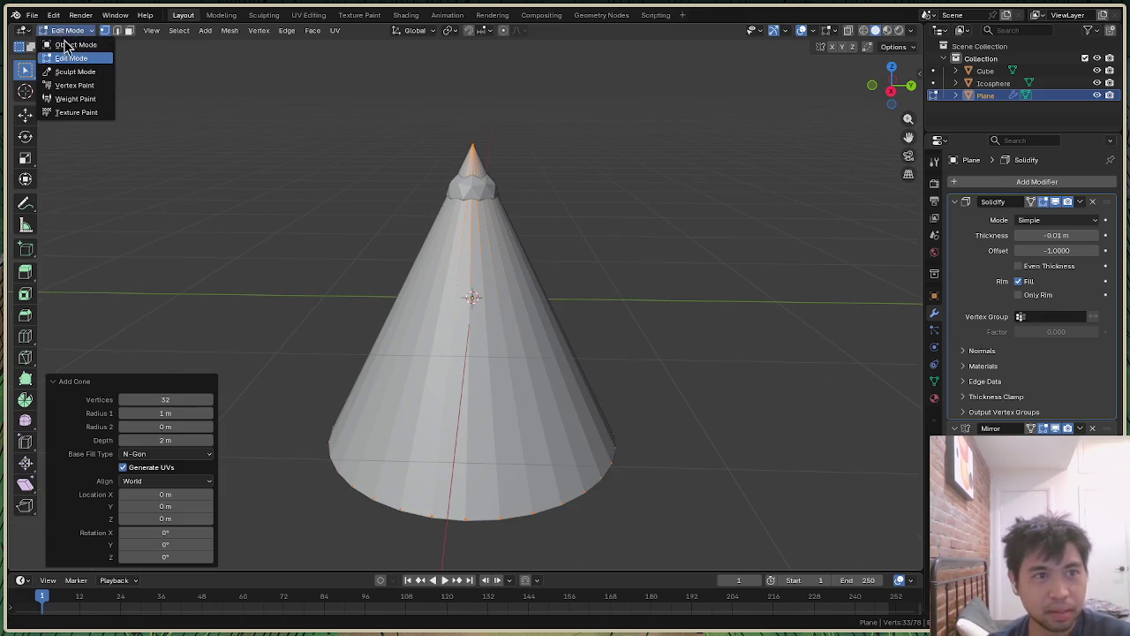
{"action": "left_click", "coordinate": [70, 42]}
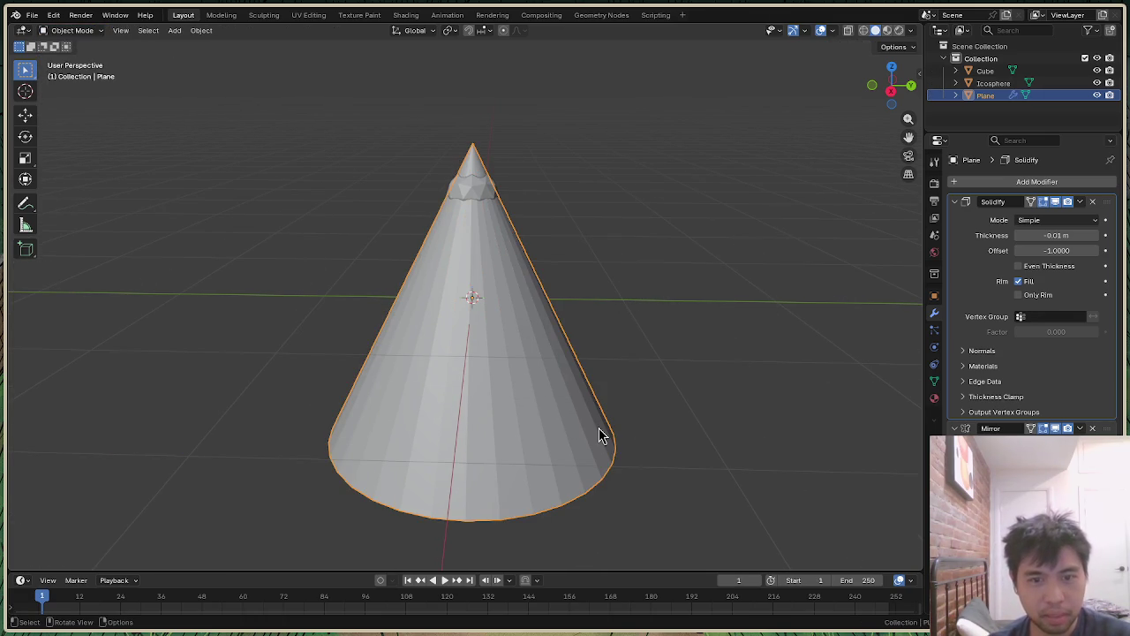
{"action": "key", "text": "s"}
{"action": "key", "text": "z"}
{"action": "left_click", "coordinate": [712, 484]}
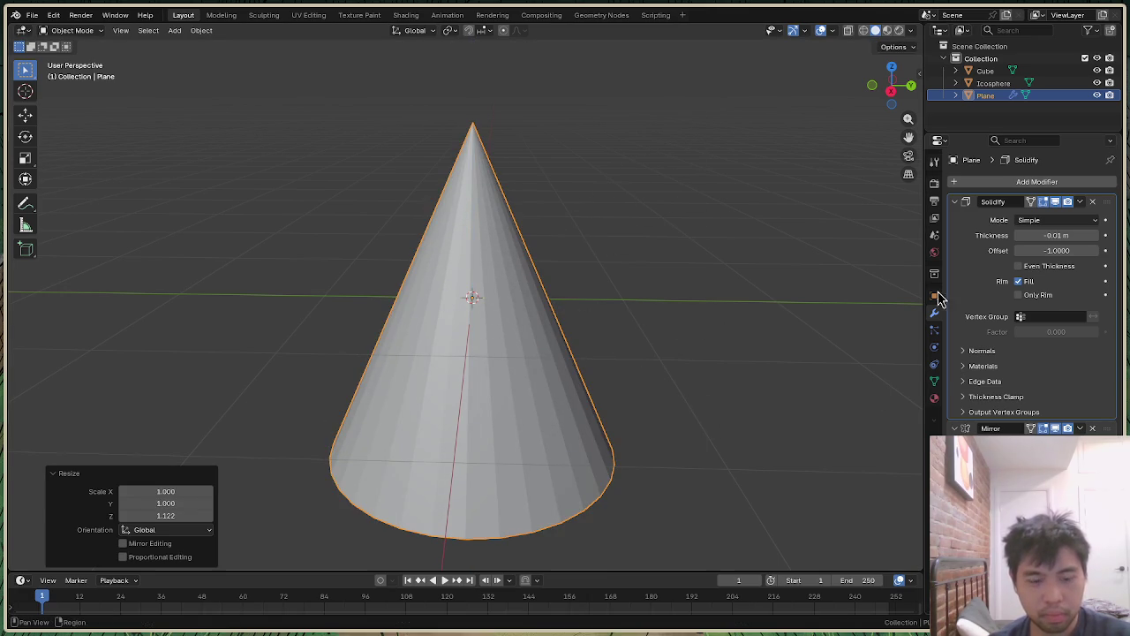
{"action": "key", "text": "s"}
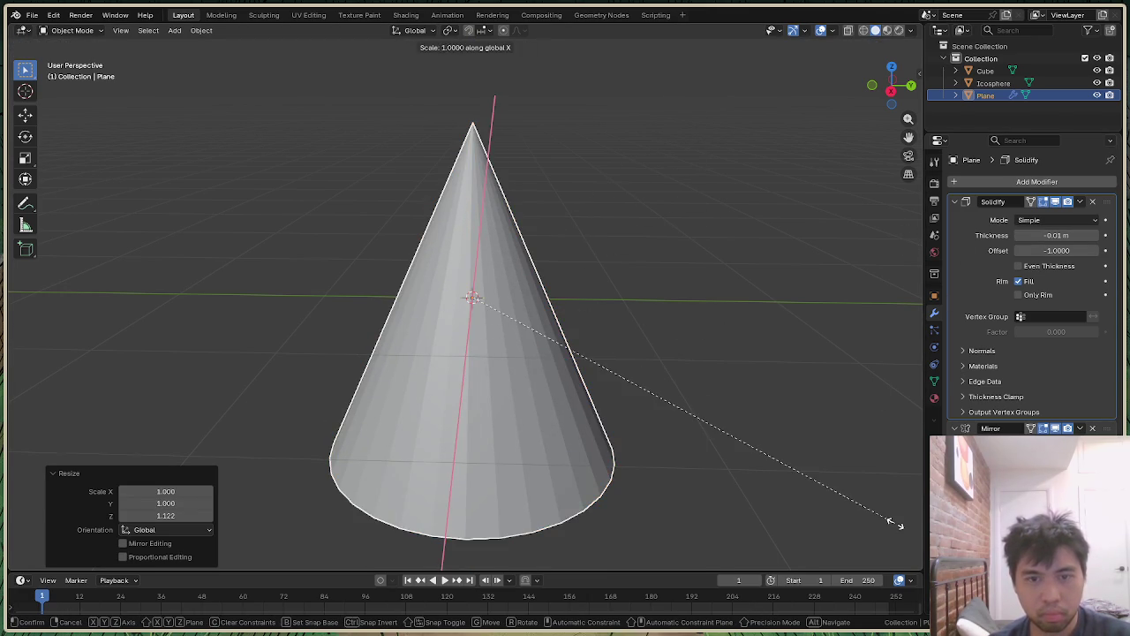
{"action": "right_click", "coordinate": [881, 419]}
Step: Flatten the cone along Z and raise it above the figure
{"action": "key", "text": "s"}
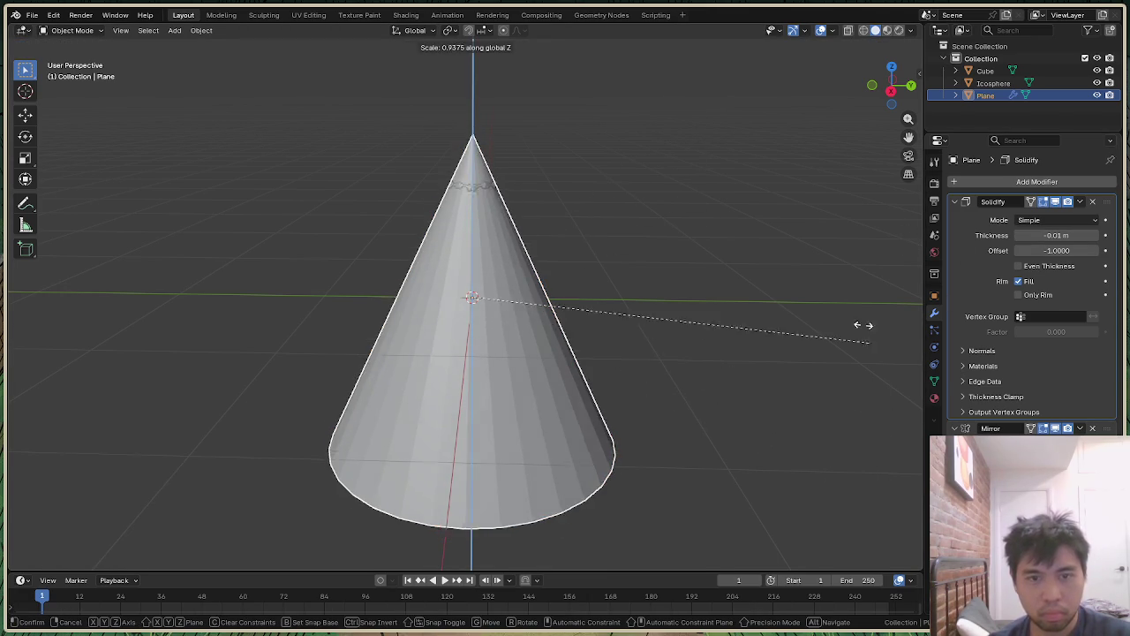
{"action": "key", "text": "z"}
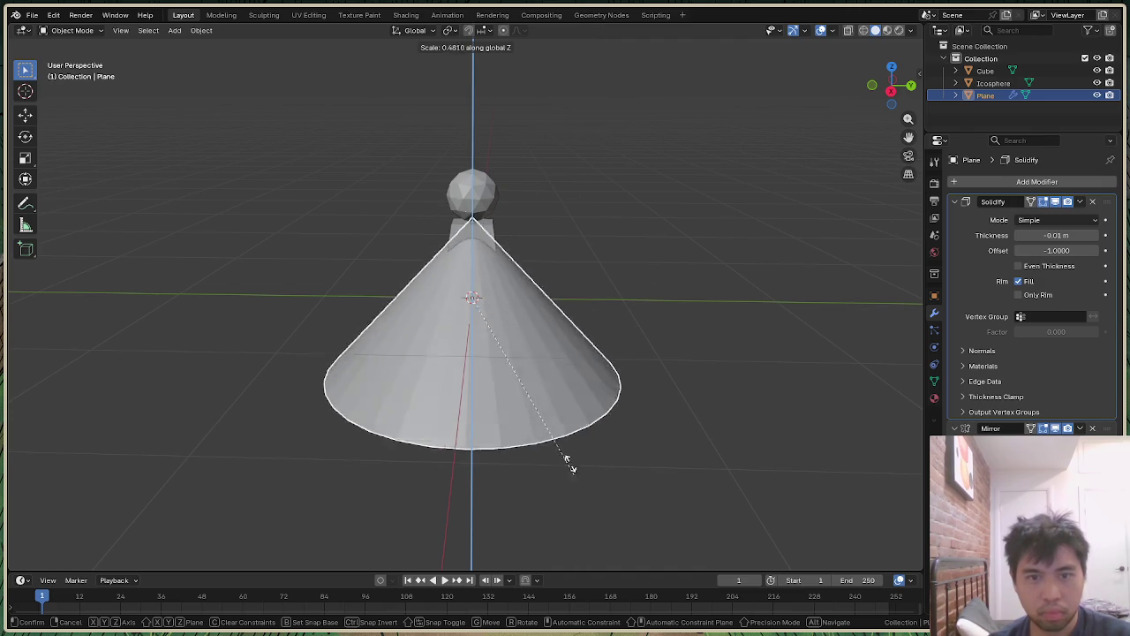
{"action": "left_click", "coordinate": [530, 353]}
{"action": "left_click", "coordinate": [787, 323]}
{"action": "left_click", "coordinate": [575, 349]}
{"action": "key", "text": "g"}
{"action": "key", "text": "z"}
{"action": "left_click", "coordinate": [578, 183]}
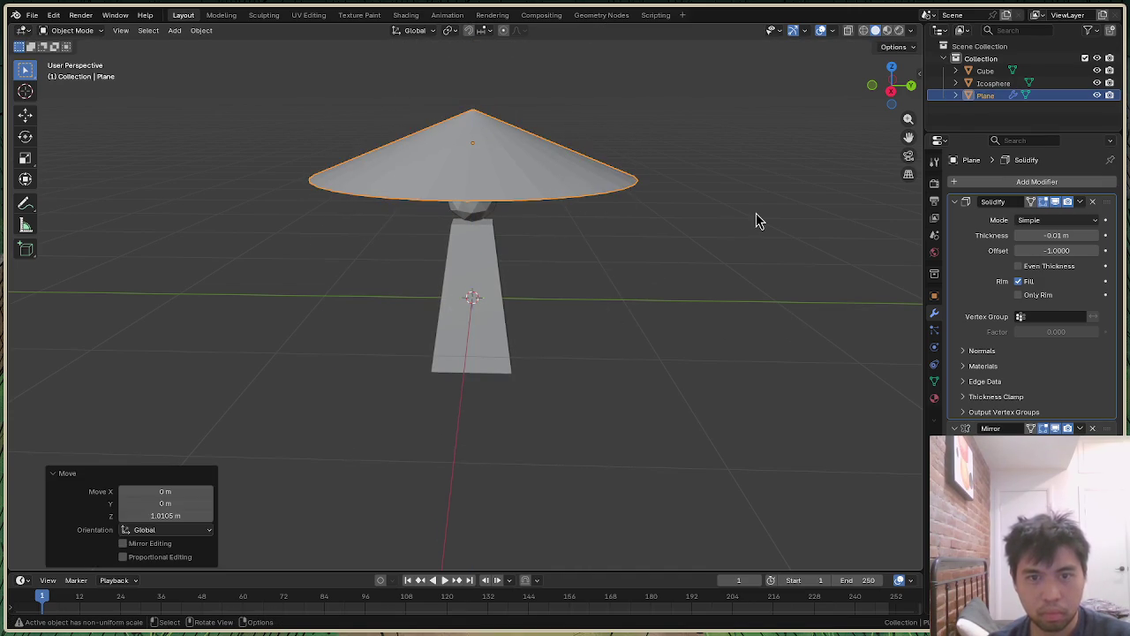
{"action": "left_click", "coordinate": [754, 217]}
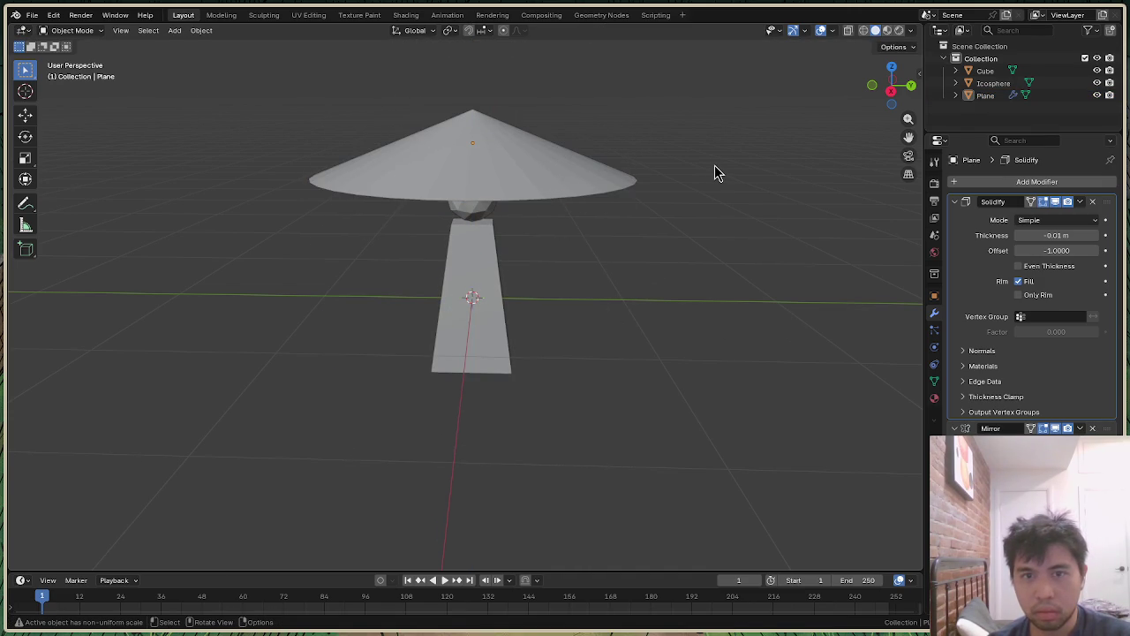
Step: Undo the cone edits and return to Object Mode with nothing selected
{"action": "key", "text": "ctrl+z"}
{"action": "key", "text": "ctrl+z"}
{"action": "key", "text": "ctrl+z"}
{"action": "key", "text": "ctrl+z"}
{"action": "key", "text": "ctrl+z"}
{"action": "key", "text": "ctrl+z"}
{"action": "key", "text": "ctrl+z"}
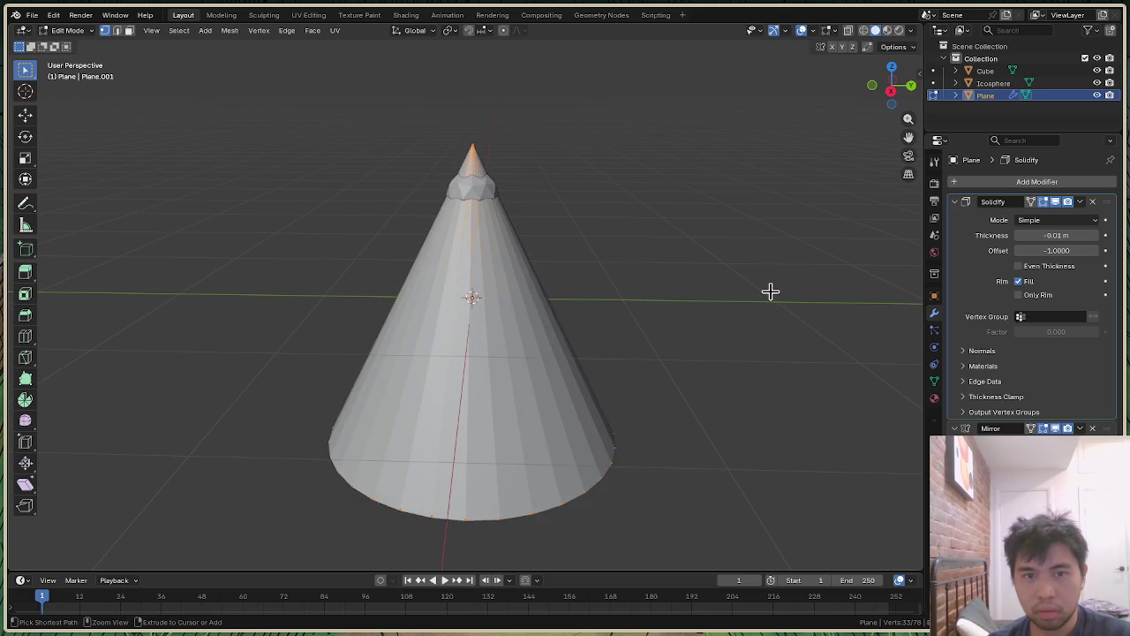
{"action": "key", "text": "ctrl+z"}
{"action": "left_click", "coordinate": [69, 30]}
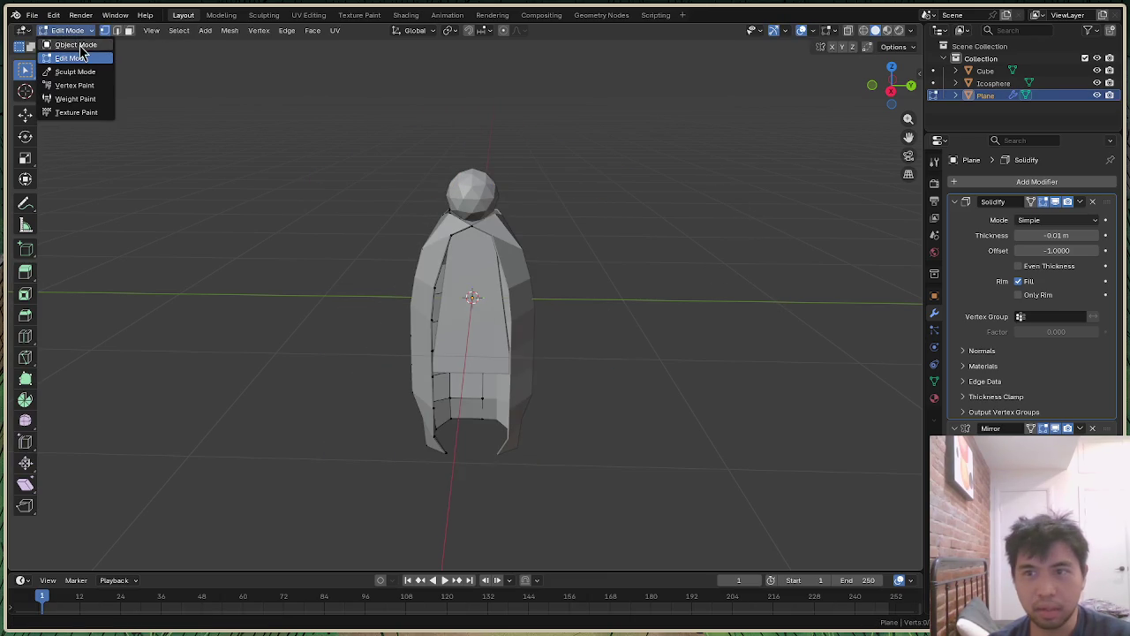
{"action": "left_click", "coordinate": [78, 43]}
{"action": "left_click", "coordinate": [799, 176]}
Step: Add a separate cone with 0.3 m depth and 0.5 m base radius
{"action": "key", "text": "shift+a"}
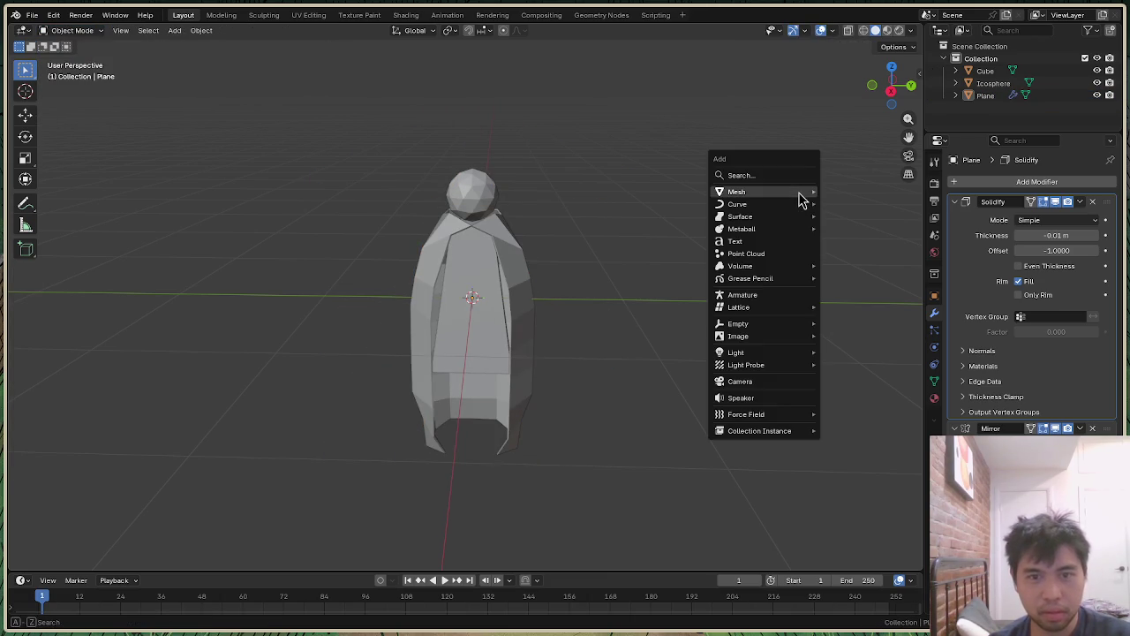
{"action": "left_click", "coordinate": [879, 266]}
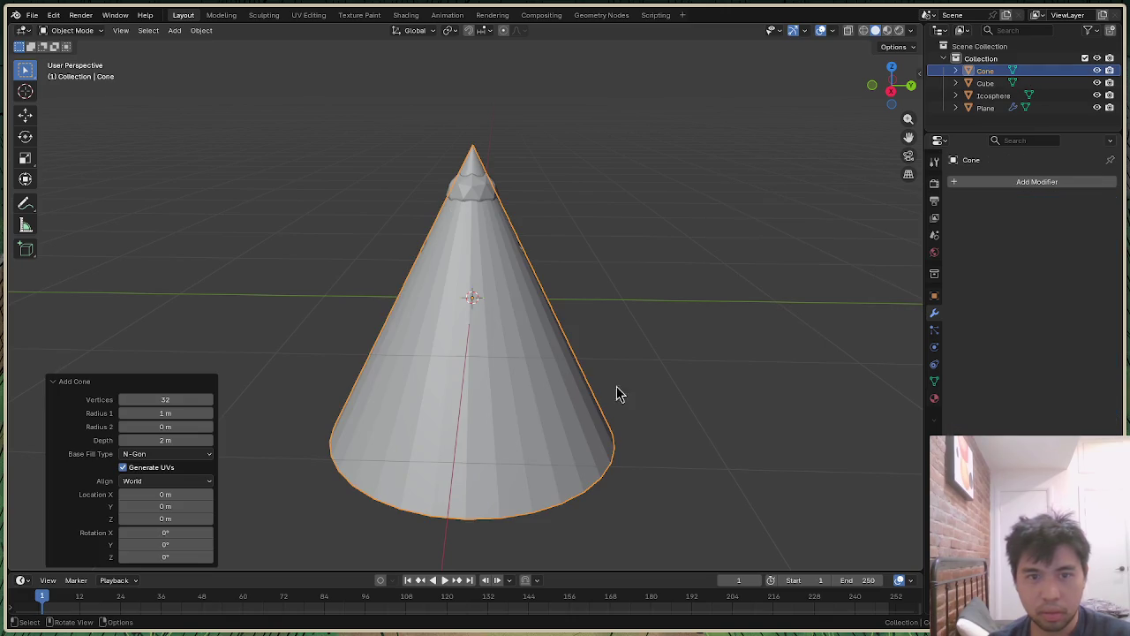
{"action": "left_click", "coordinate": [189, 439]}
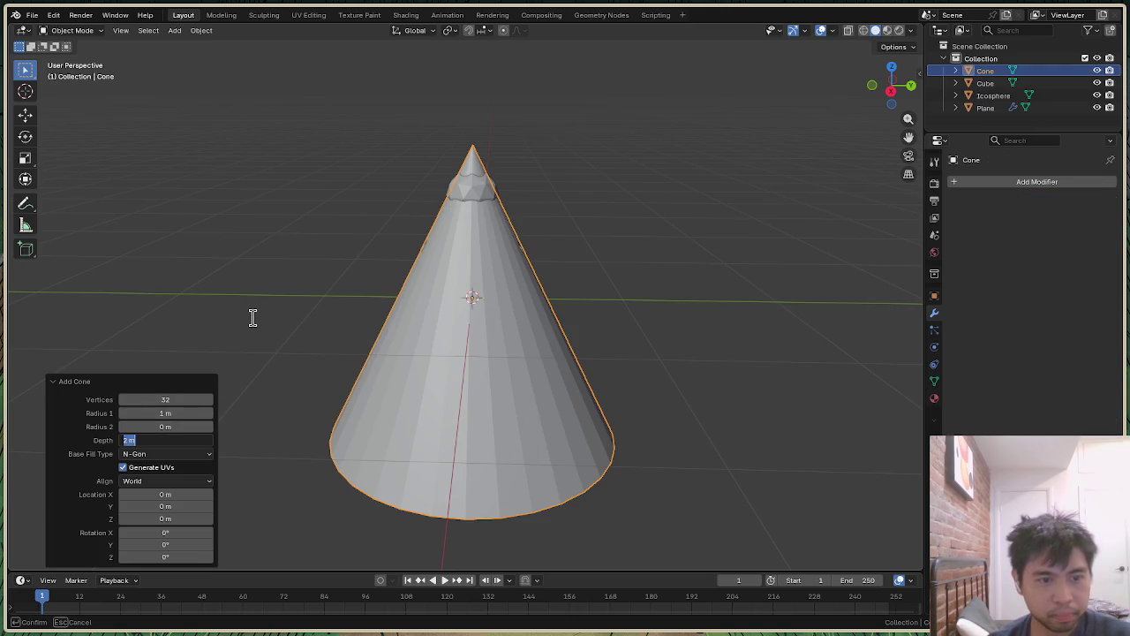
{"action": "type", "text": ".3"}
{"action": "key", "text": "Return"}
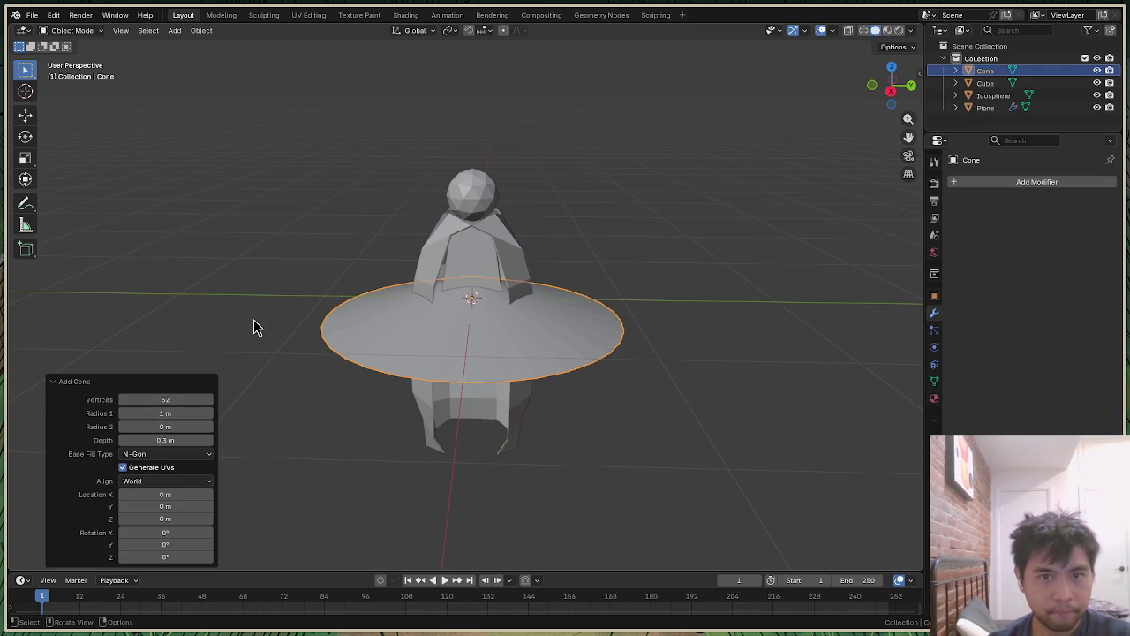
{"action": "mouse_move", "coordinate": [165, 440]}
{"action": "left_click", "coordinate": [184, 441]}
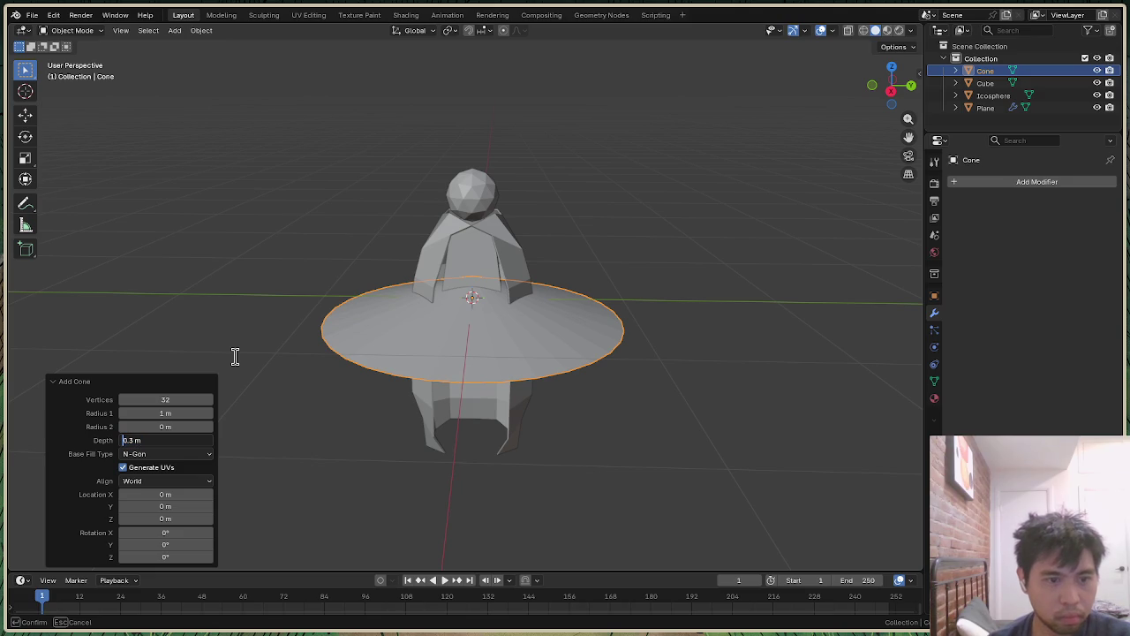
{"action": "key", "text": "Return"}
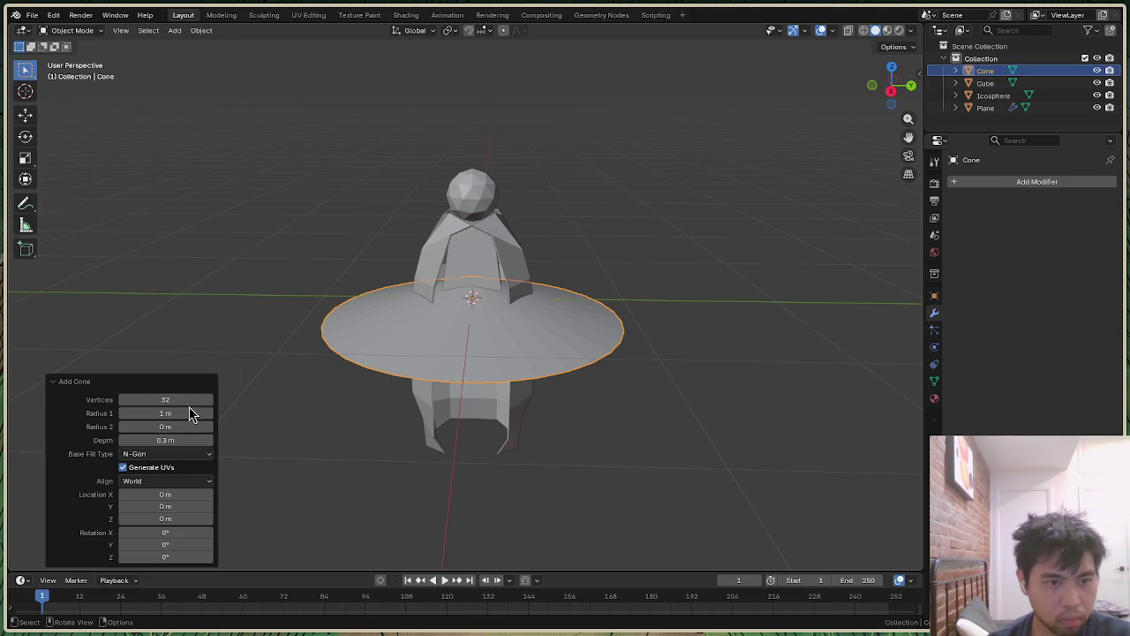
{"action": "left_click", "coordinate": [190, 413]}
{"action": "type", "text": ".5"}
{"action": "key", "text": "Return"}
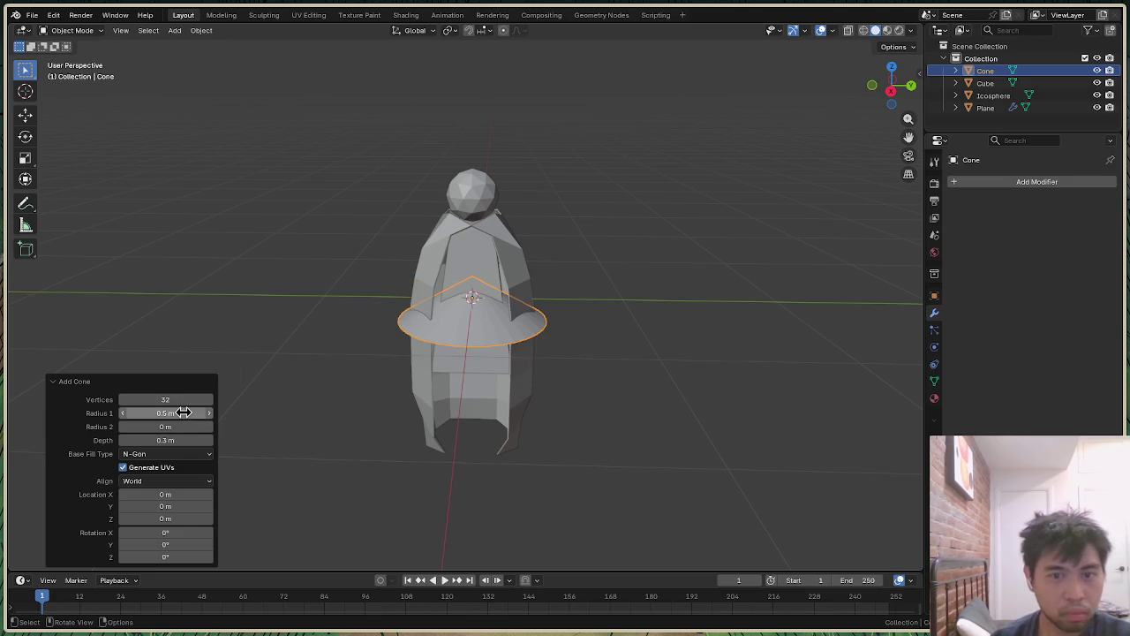
Step: Raise the cone along Z to rest on the sphere head as a hat
{"action": "left_click", "coordinate": [624, 319]}
{"action": "left_click", "coordinate": [541, 333]}
{"action": "key", "text": "g"}
{"action": "key", "text": "z"}
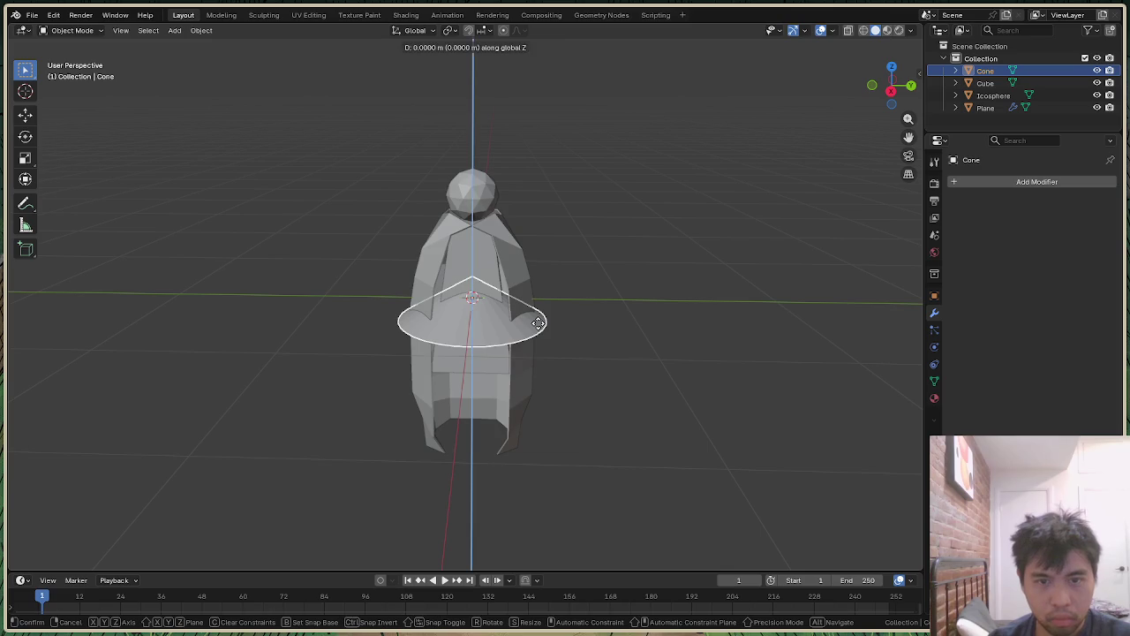
{"action": "left_click", "coordinate": [663, 185]}
{"action": "left_click", "coordinate": [663, 186]}
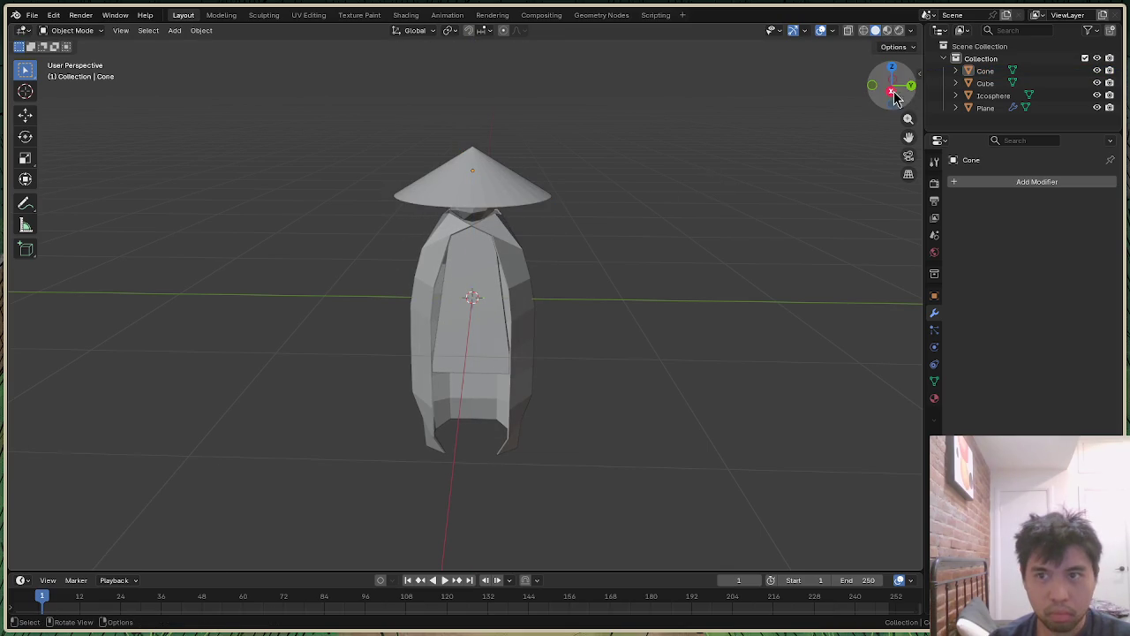
{"action": "left_click_drag", "start_coordinate": [893, 87], "coordinate": [902, 93]}
{"action": "left_click", "coordinate": [893, 88]}
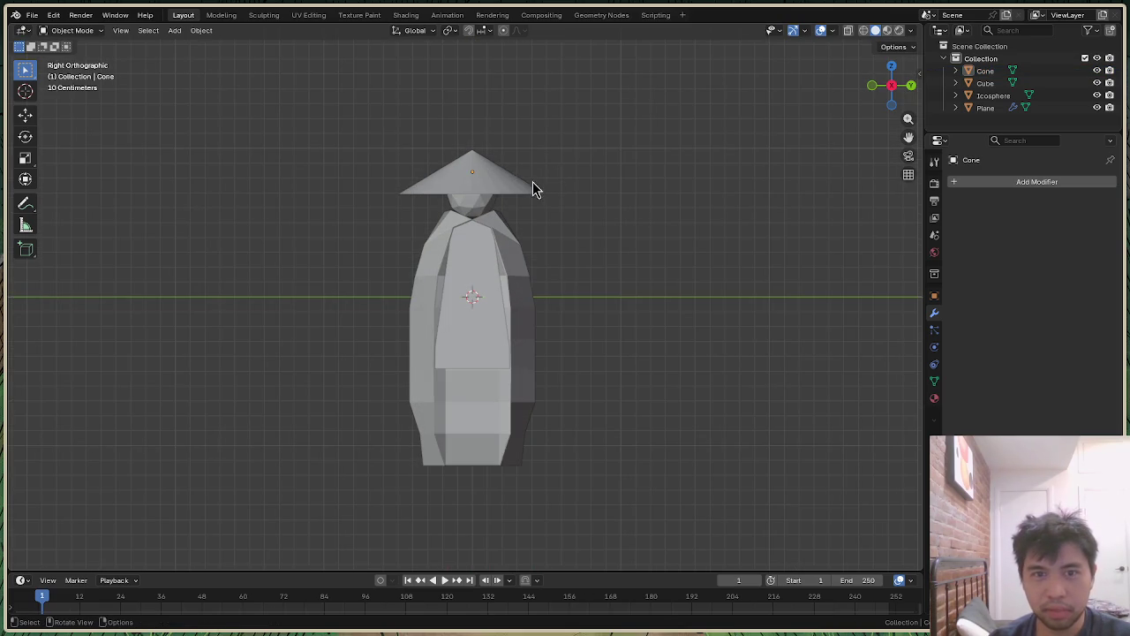
{"action": "left_click", "coordinate": [533, 186]}
Step: Lower the hat along Z in side view so it sits snugly on the head
{"action": "key", "text": "g"}
{"action": "key", "text": "z"}
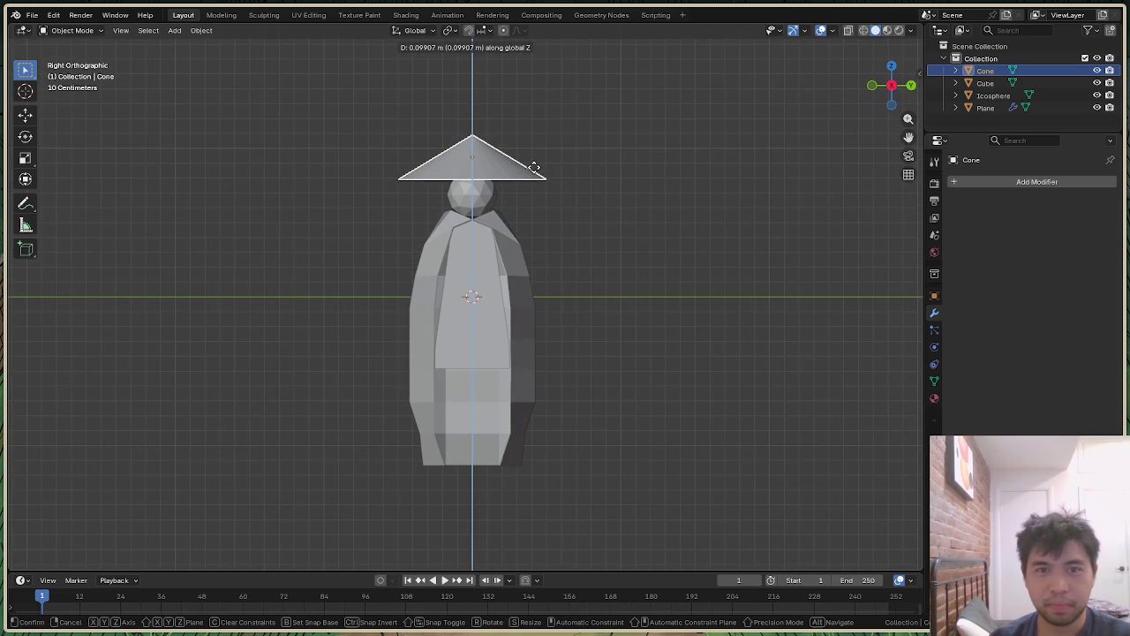
{"action": "left_click", "coordinate": [533, 168]}
{"action": "left_click", "coordinate": [629, 135]}
{"action": "left_click", "coordinate": [532, 183]}
{"action": "key", "text": "g"}
{"action": "key", "text": "z"}
{"action": "left_click", "coordinate": [536, 183]}
{"action": "left_click", "coordinate": [693, 162]}
{"action": "mouse_move", "coordinate": [877, 103]}
{"action": "left_mouse_down"}
{"action": "mouse_move", "coordinate": [861, 92]}
{"action": "mouse_move", "coordinate": [891, 86]}
{"action": "left_mouse_up"}
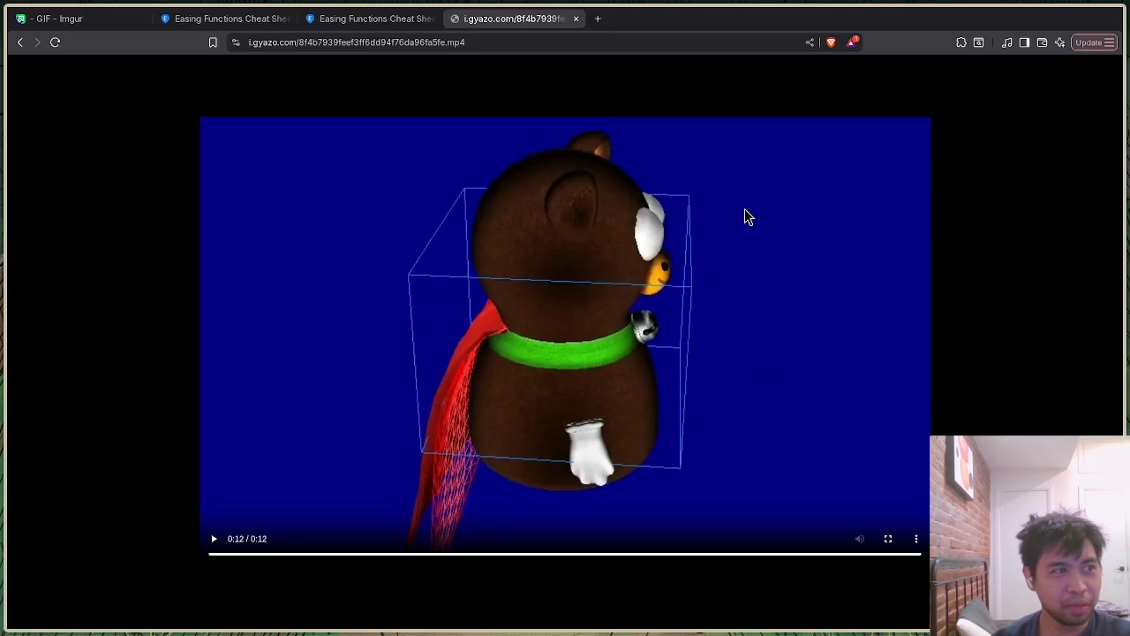
Step: Switch from the bear video to the code editor, then back to Blender
{"action": "key", "text": "alt+Tab"}
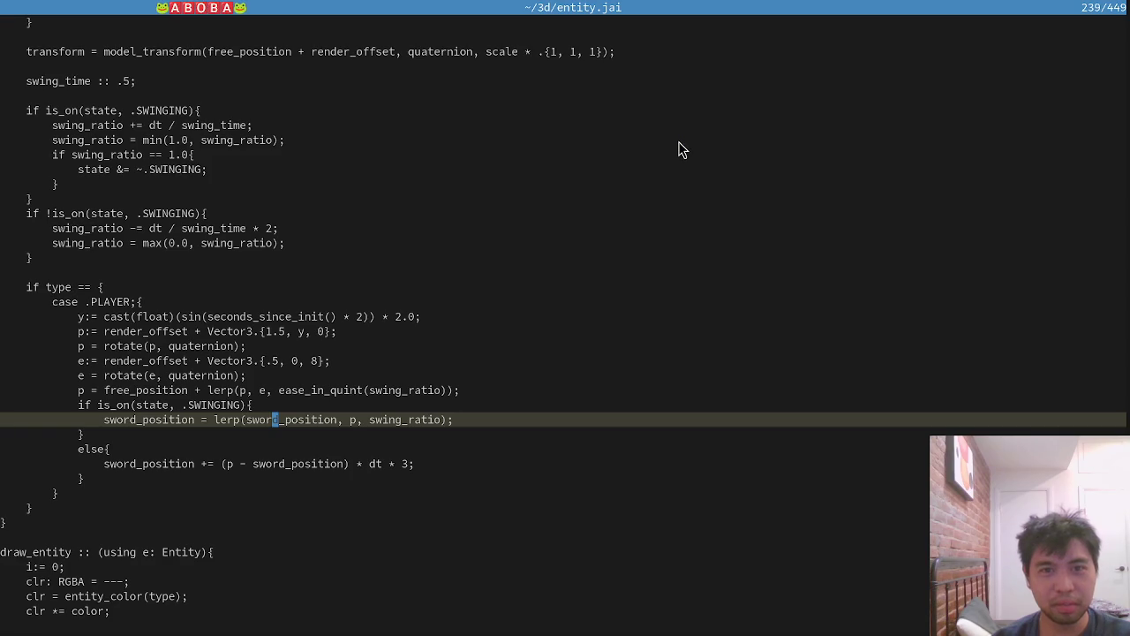
{"action": "key", "text": "alt+Tab"}
{"action": "key", "text": "alt+Tab"}
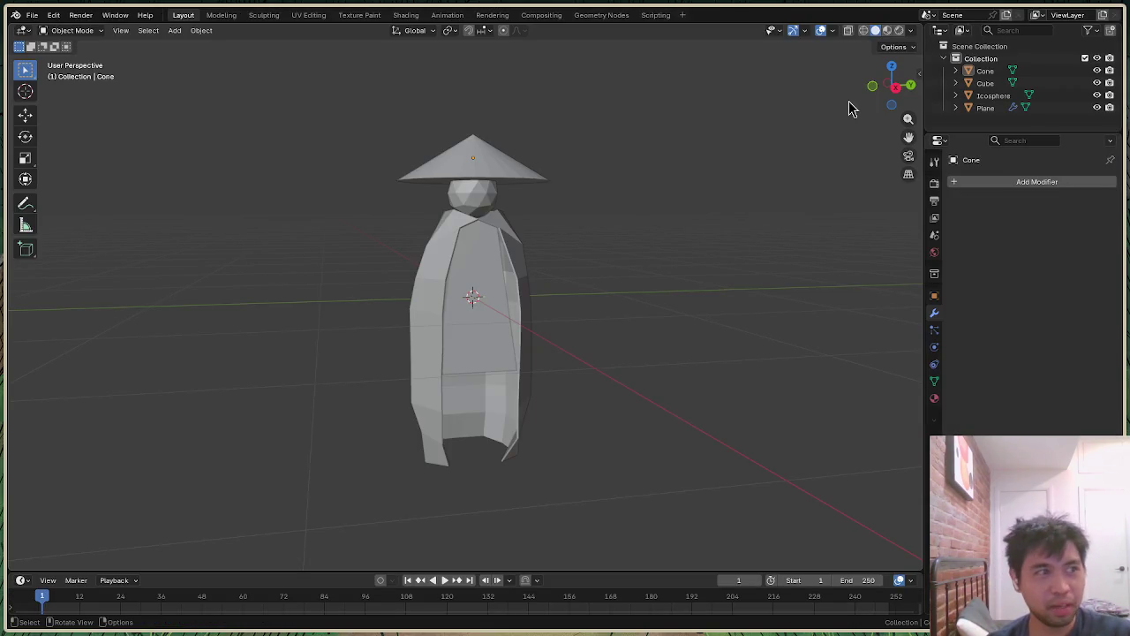
Step: Orbit to a straight frontal view of the cloaked figure, then switch to the browser
{"action": "mouse_move", "coordinate": [892, 84]}
{"action": "left_mouse_down"}
{"action": "mouse_move", "coordinate": [897, 62]}
{"action": "mouse_move", "coordinate": [892, 81]}
{"action": "left_mouse_up"}
{"action": "key", "text": "alt+Tab"}
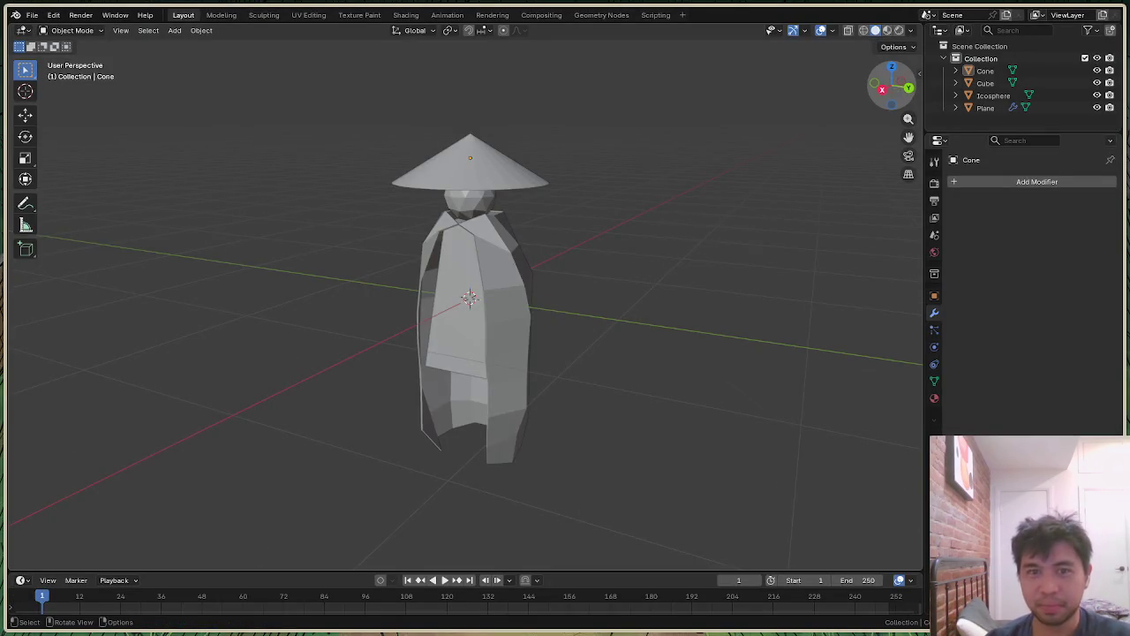
{"action": "left_click_drag", "start_coordinate": [897, 100], "coordinate": [894, 88]}
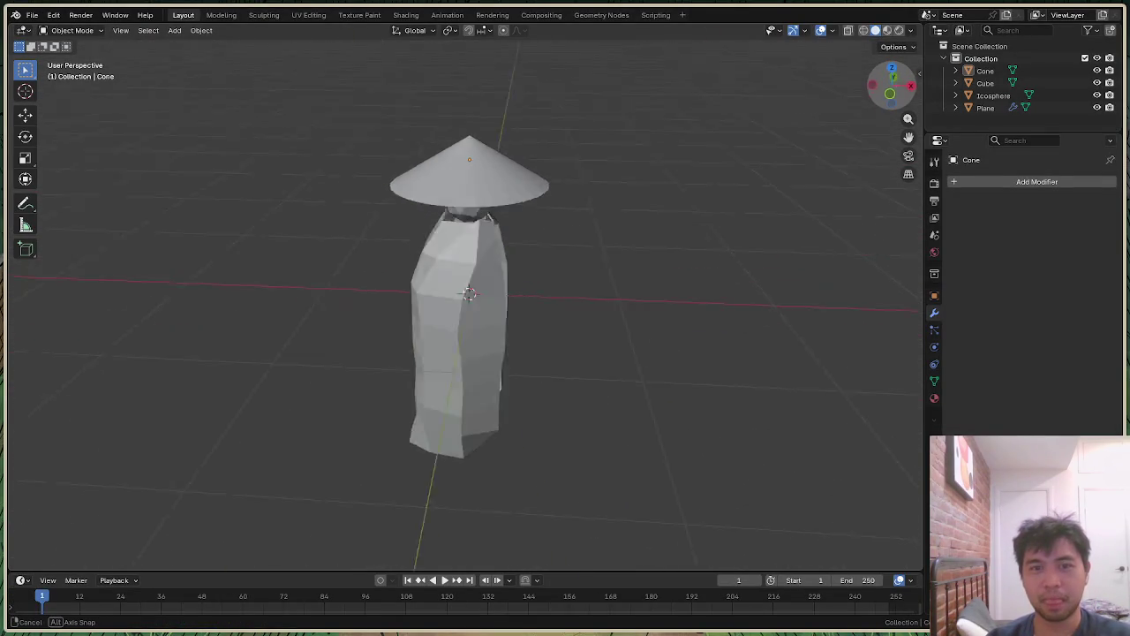
{"action": "left_click_drag", "start_coordinate": [893, 89], "coordinate": [843, 182]}
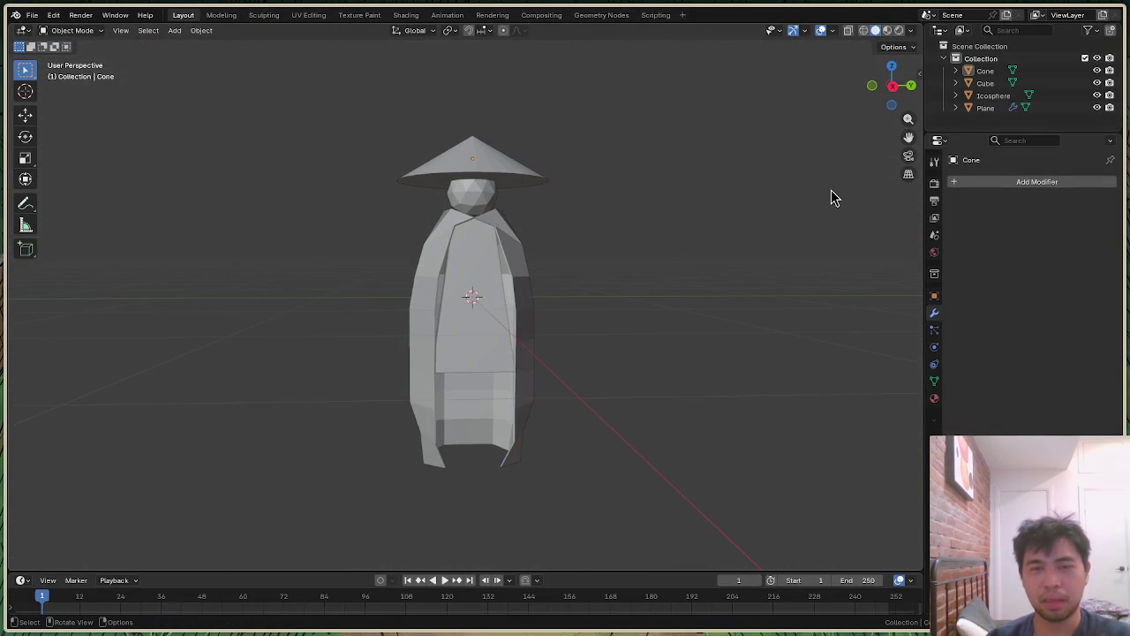
{"action": "key", "text": "alt+Tab"}
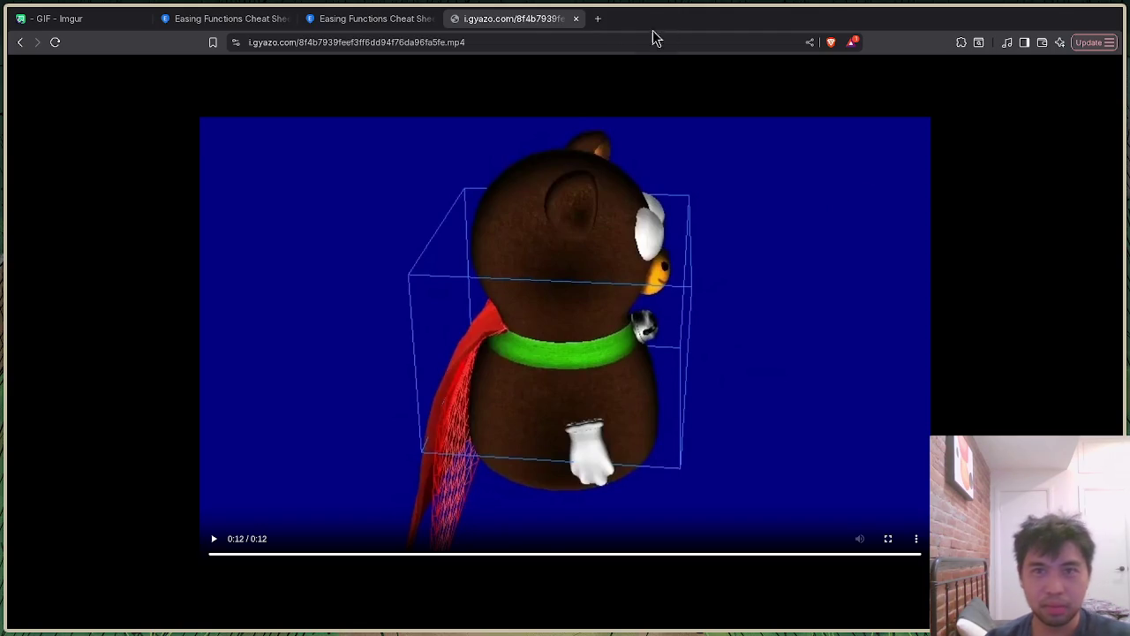
Step: Search Google Images for 'helmet fantasy' in a new tab
{"action": "left_click", "coordinate": [605, 25]}
{"action": "type", "text": "helmet"}
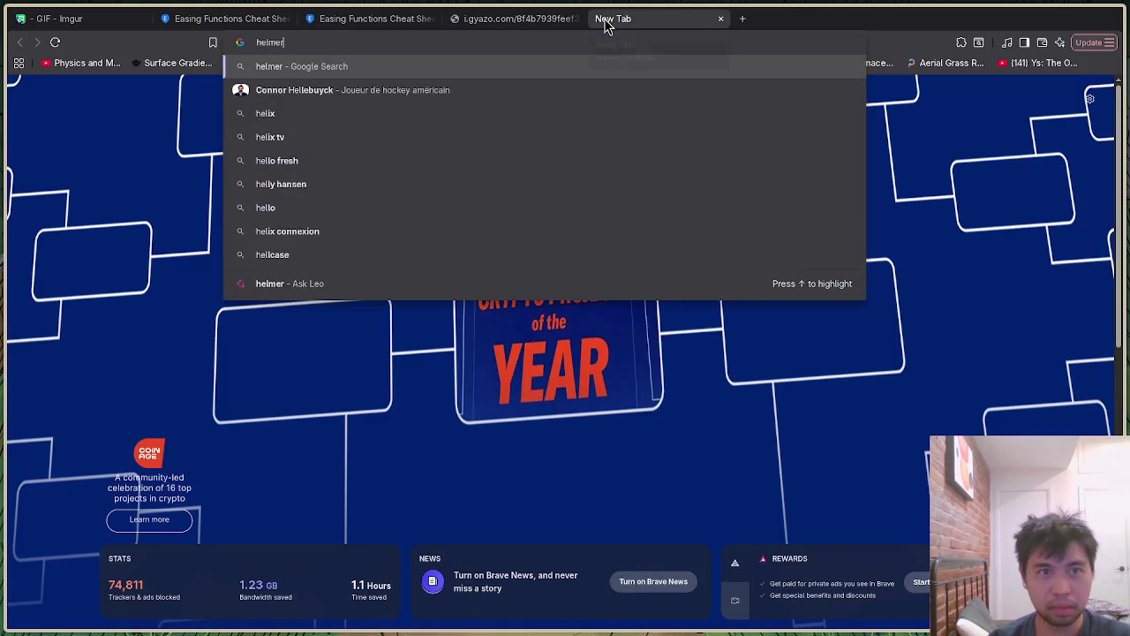
{"action": "type", "text": " fantasy"}
{"action": "key", "text": "Return"}
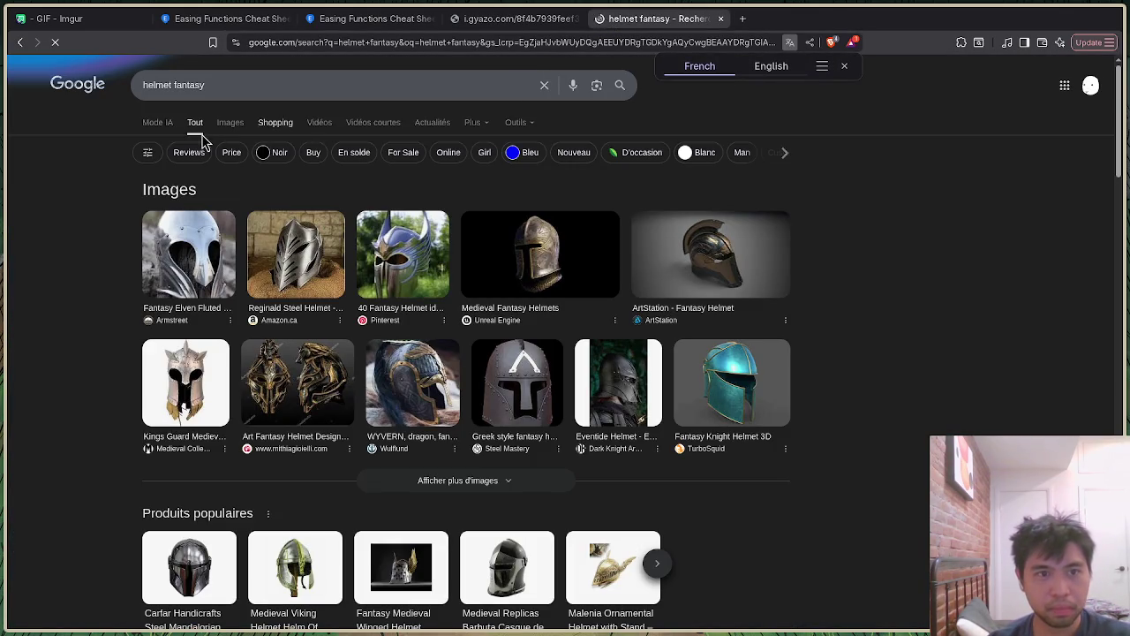
{"action": "left_click", "coordinate": [233, 121]}
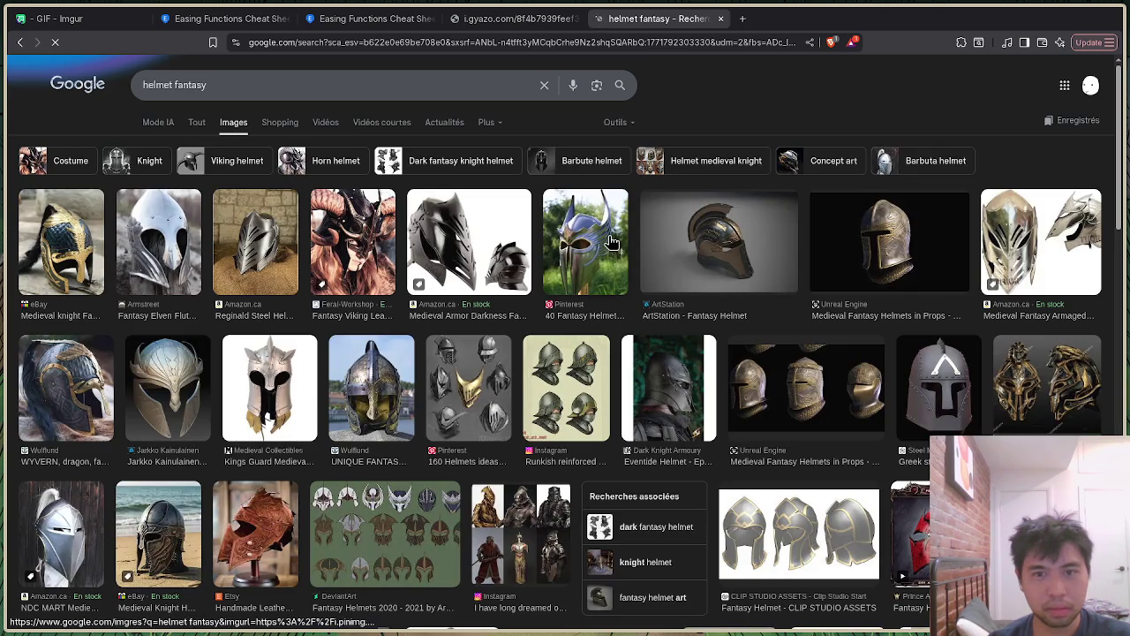
Step: Change the image search to 'vampire hunter d bloodlust' and open a blank new tab
{"action": "double_click", "coordinate": [433, 81]}
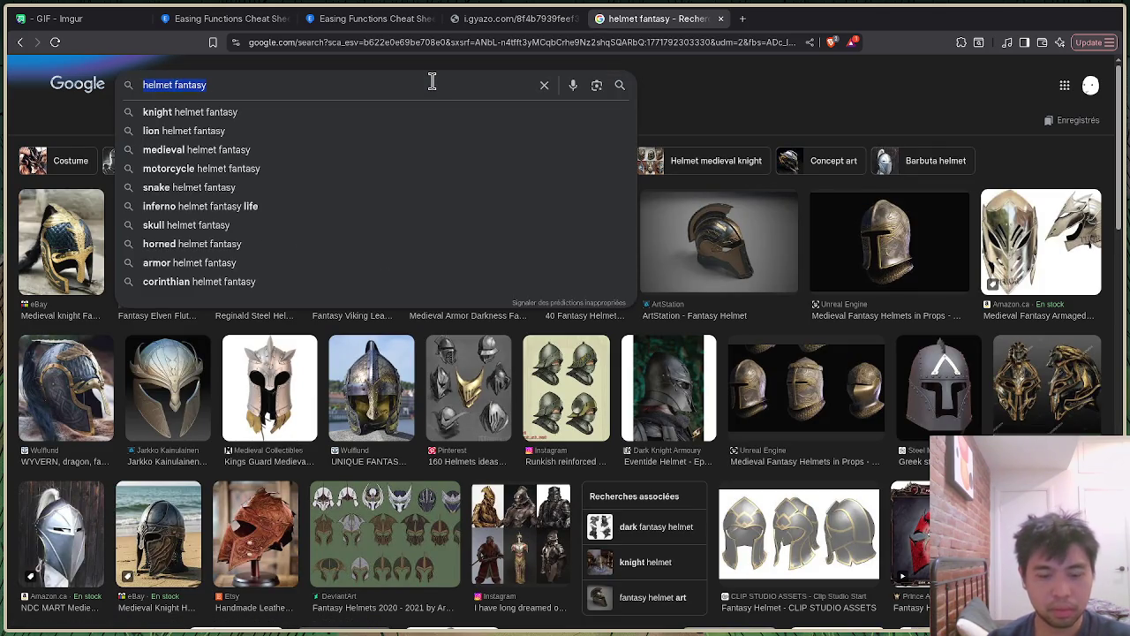
{"action": "type", "text": "vampire"}
{"action": "key", "text": "Down"}
{"action": "key", "text": "Return"}
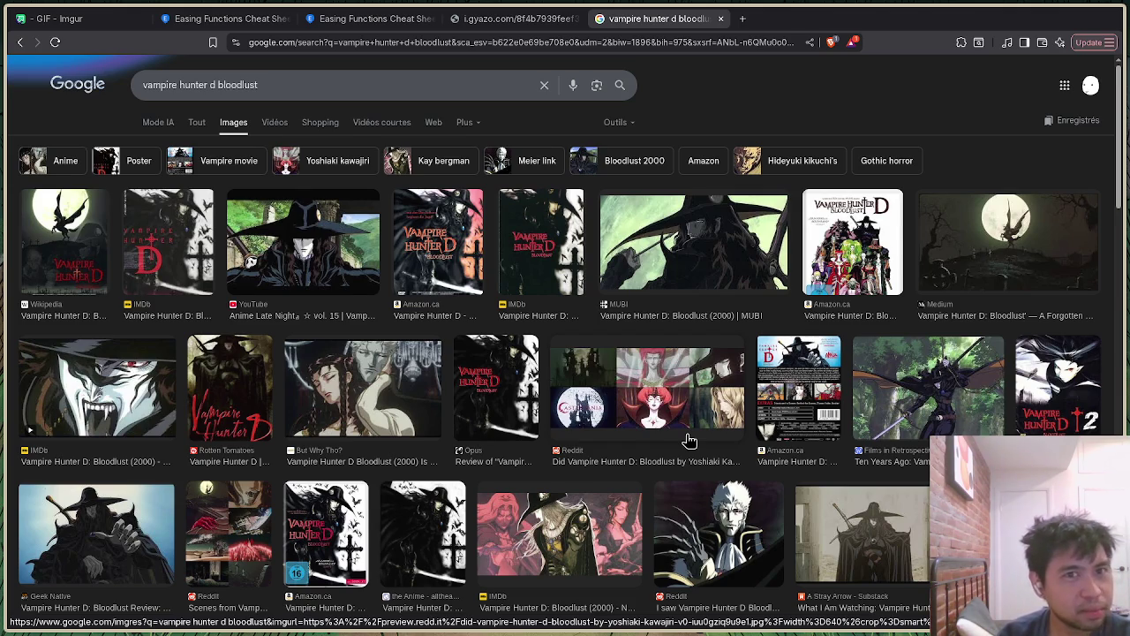
{"action": "left_click", "coordinate": [742, 18]}
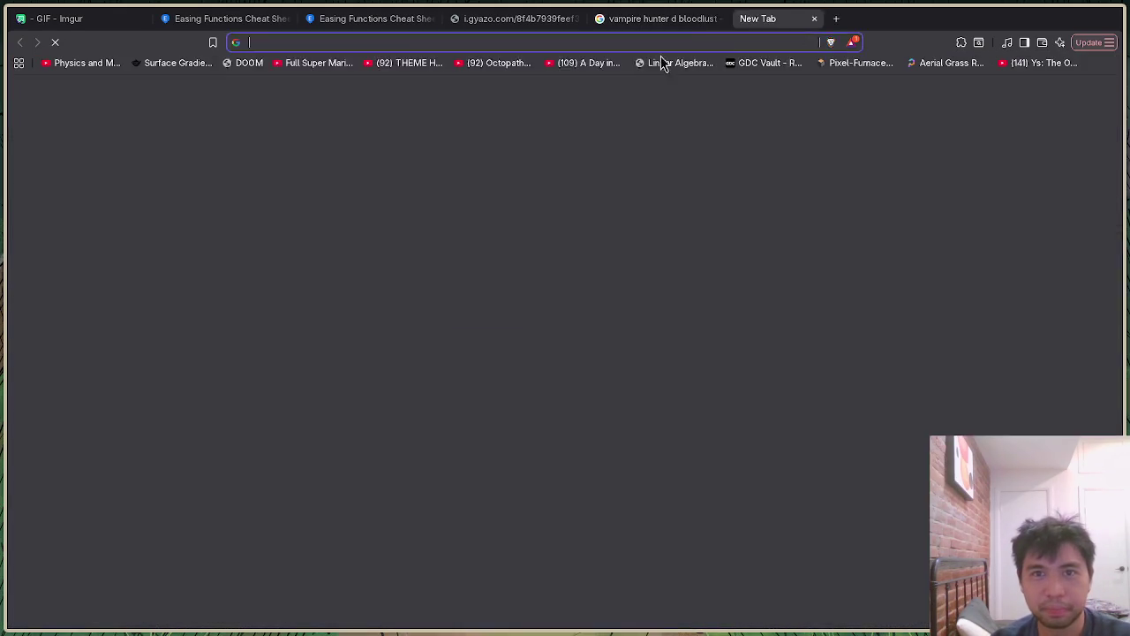
Step: Visit twitch.tv briefly, then close its tab
{"action": "type", "text": "tw"}
{"action": "key", "text": "Return"}
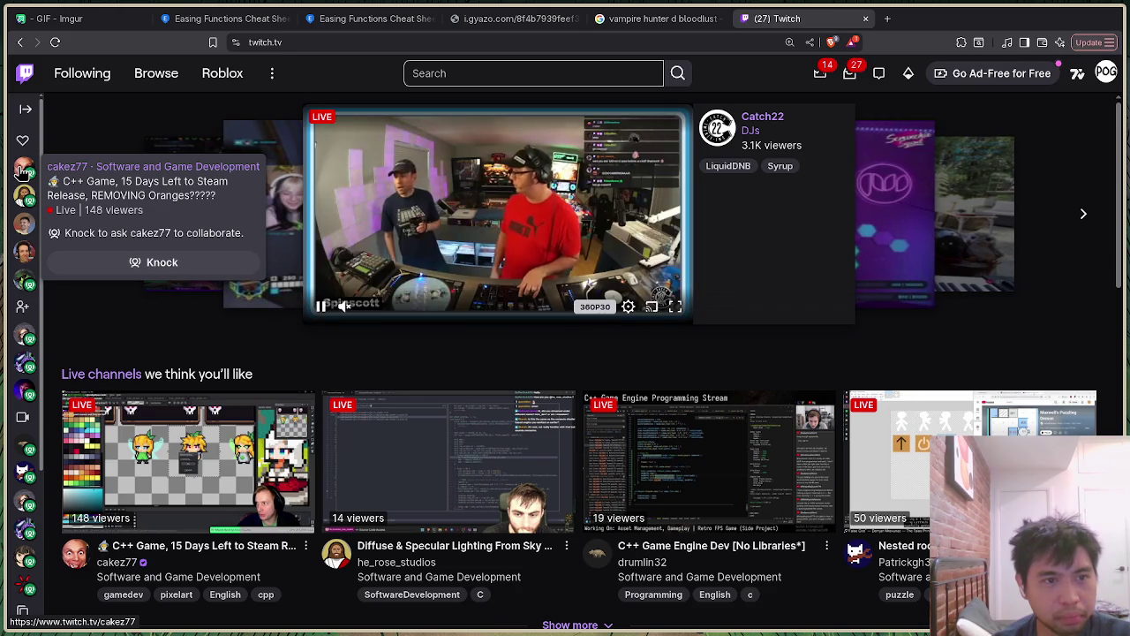
{"action": "left_click", "coordinate": [865, 18]}
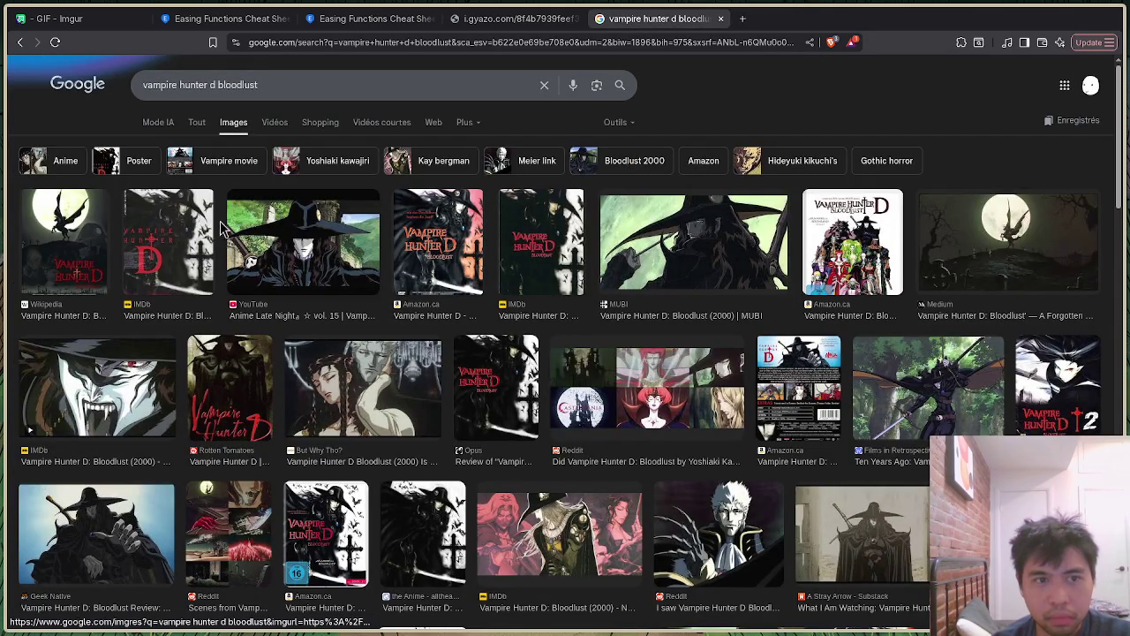
Step: Preview the IMDb Vampire Hunter D poster and select the whole search query
{"action": "left_click", "coordinate": [194, 222]}
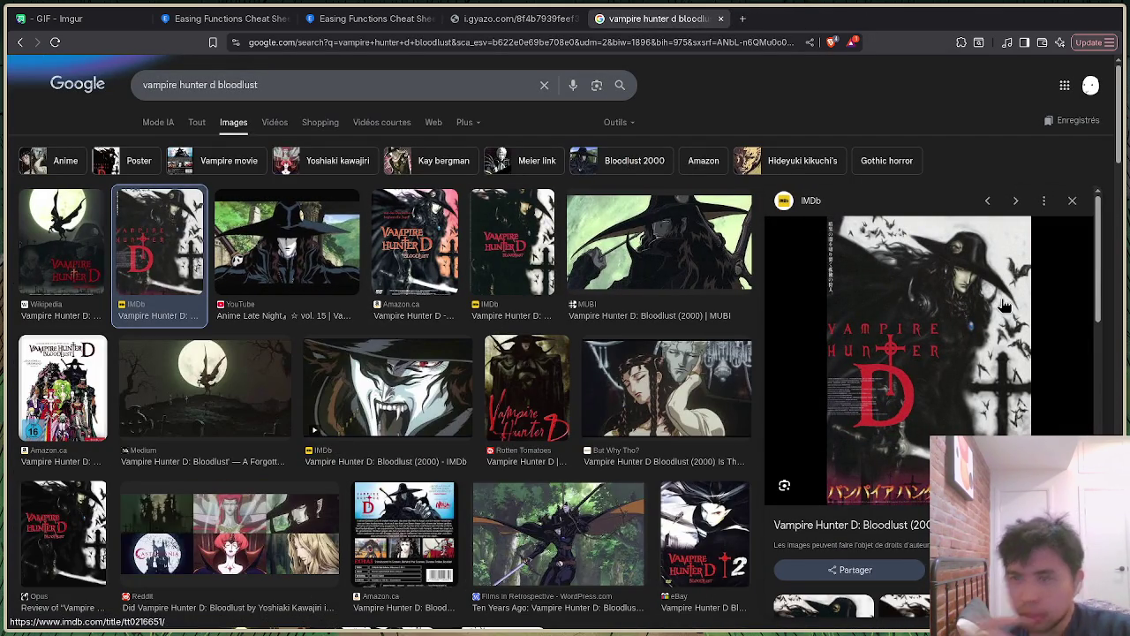
{"action": "left_click", "coordinate": [456, 94]}
{"action": "triple_click", "coordinate": [453, 92]}
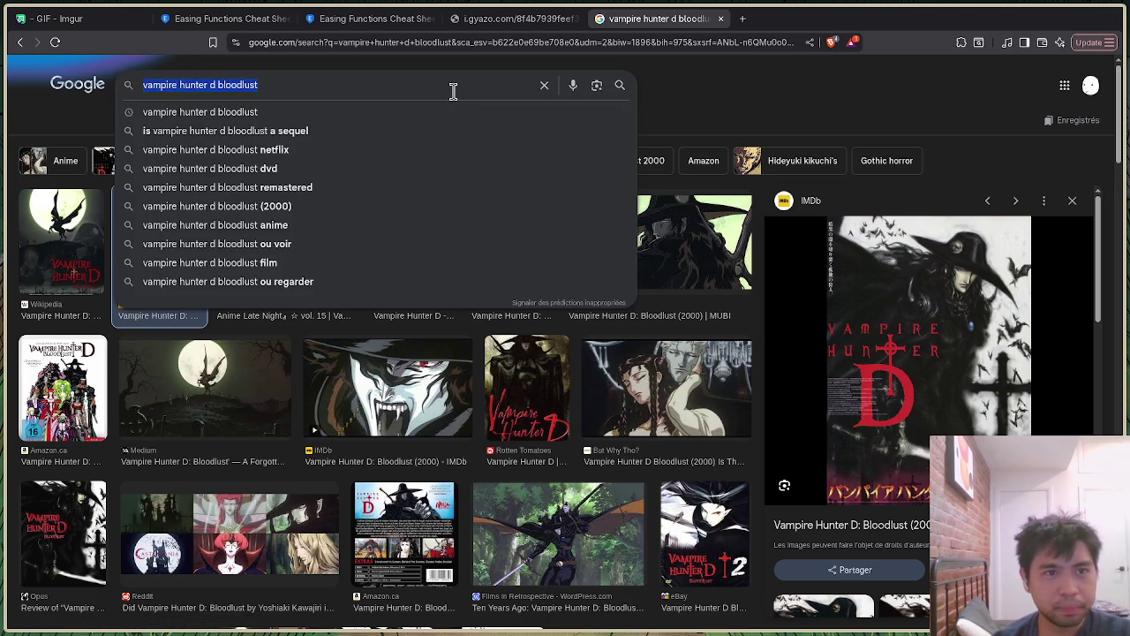
Step: Search Google Images for 'hat', then 'hat old', then 'fedora'
{"action": "type", "text": "hat"}
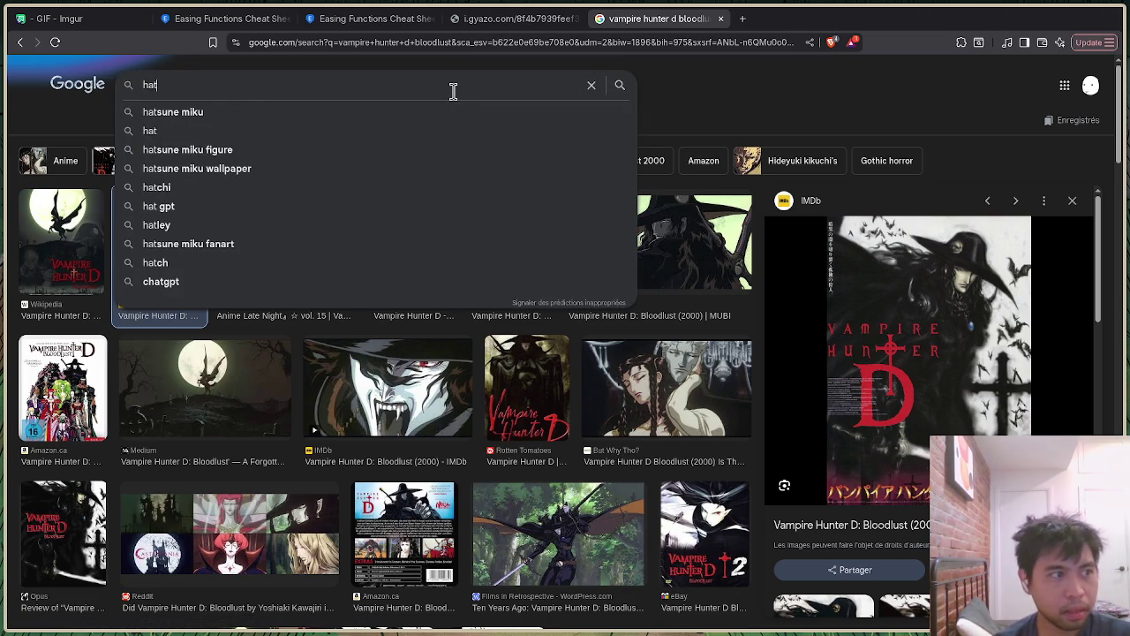
{"action": "key", "text": "Return"}
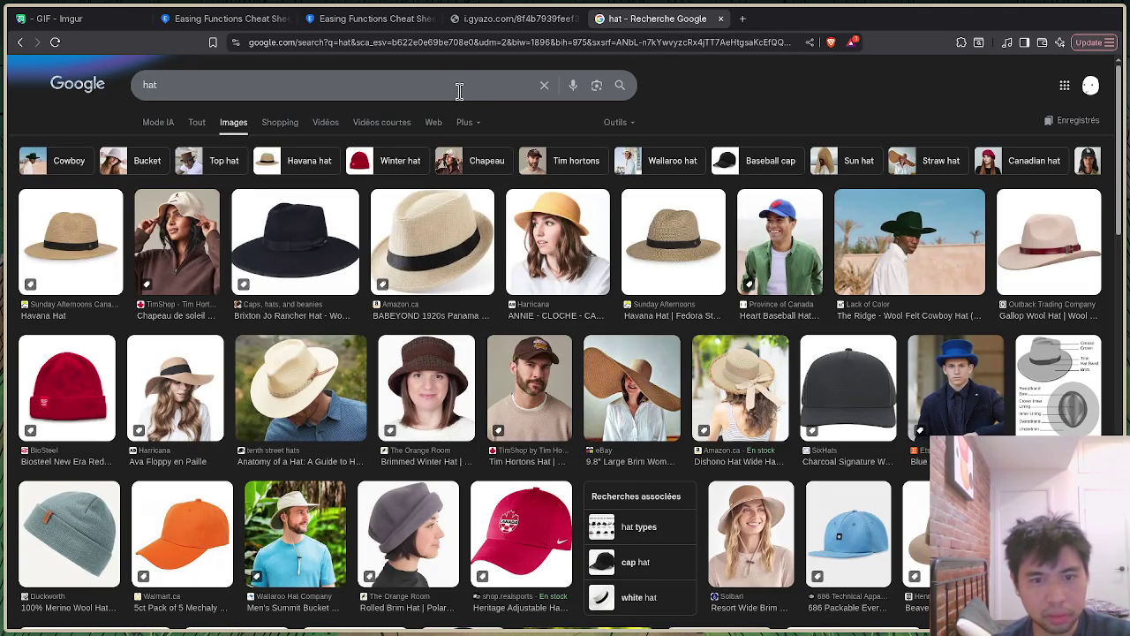
{"action": "left_click", "coordinate": [446, 95]}
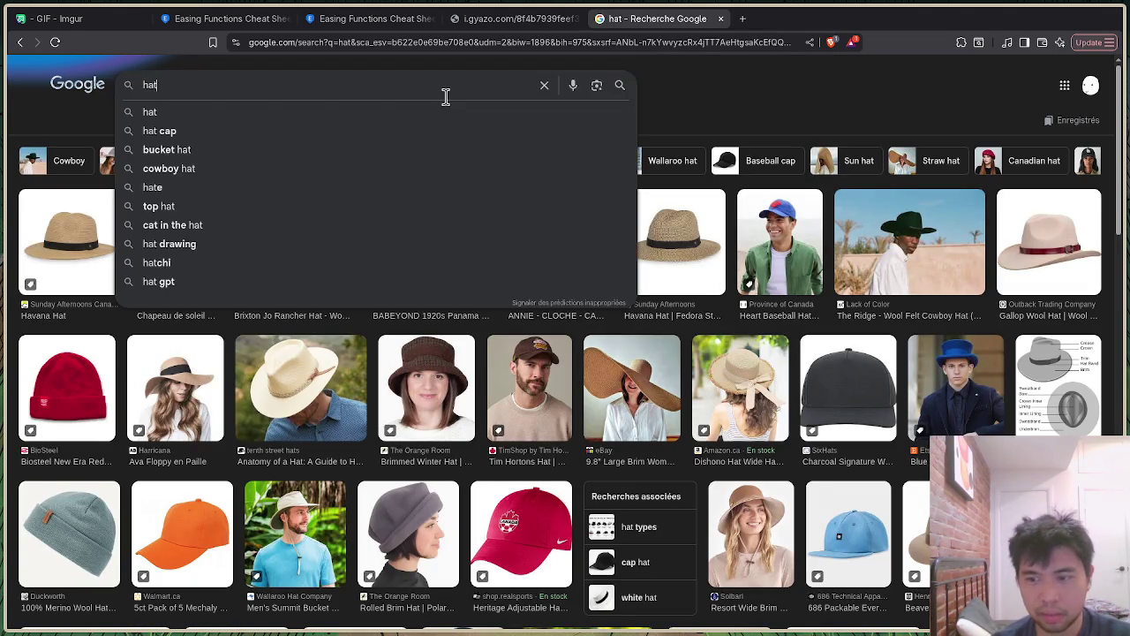
{"action": "type", "text": " old"}
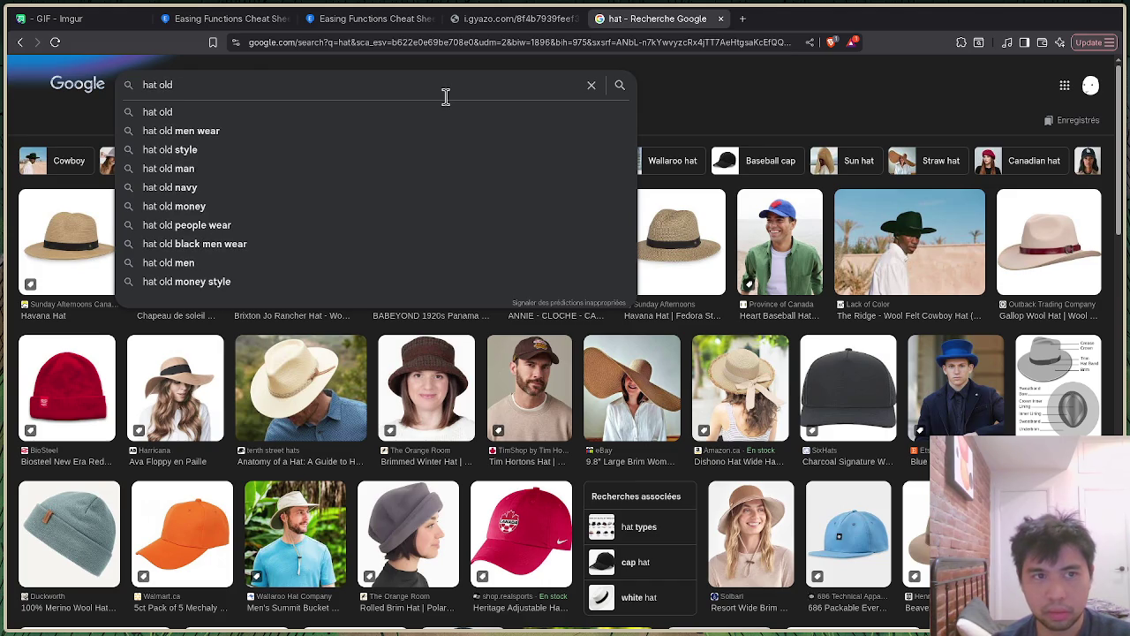
{"action": "key", "text": "Return"}
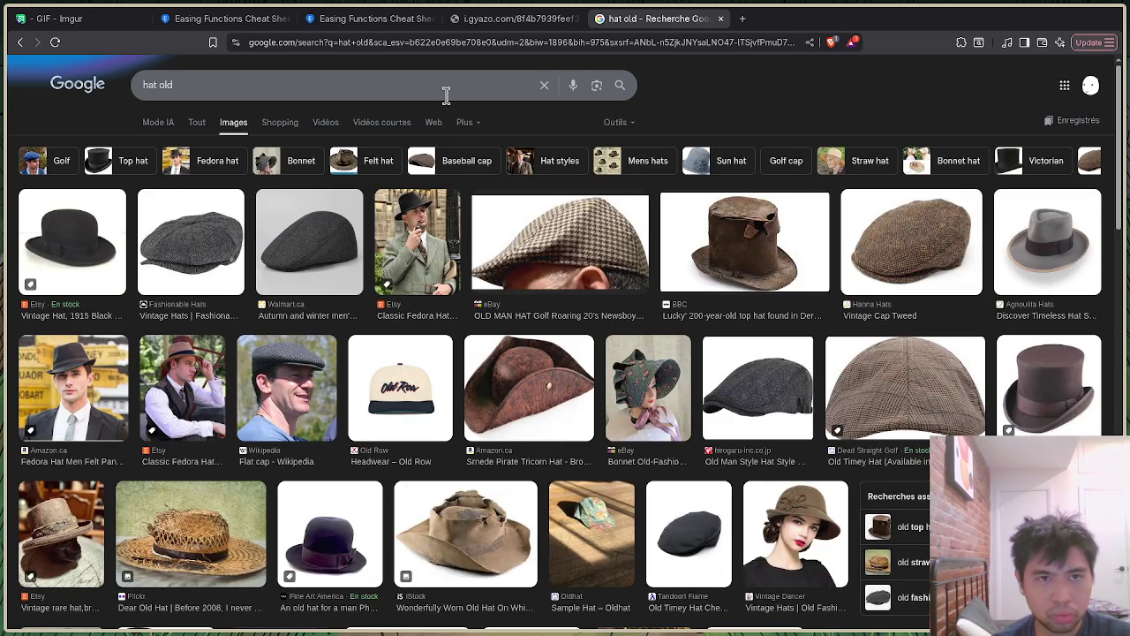
{"action": "double_click", "coordinate": [446, 95]}
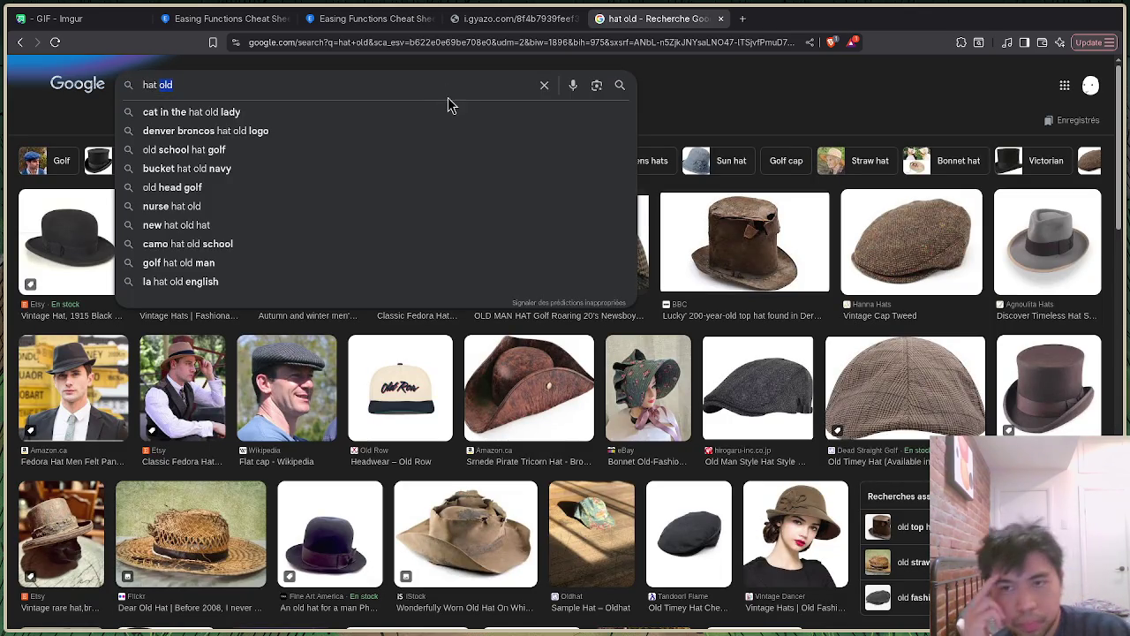
{"action": "key", "text": "BackSpace"}
{"action": "key", "text": "BackSpace"}
{"action": "key", "text": "BackSpace"}
{"action": "key", "text": "BackSpace"}
{"action": "key", "text": "BackSpace"}
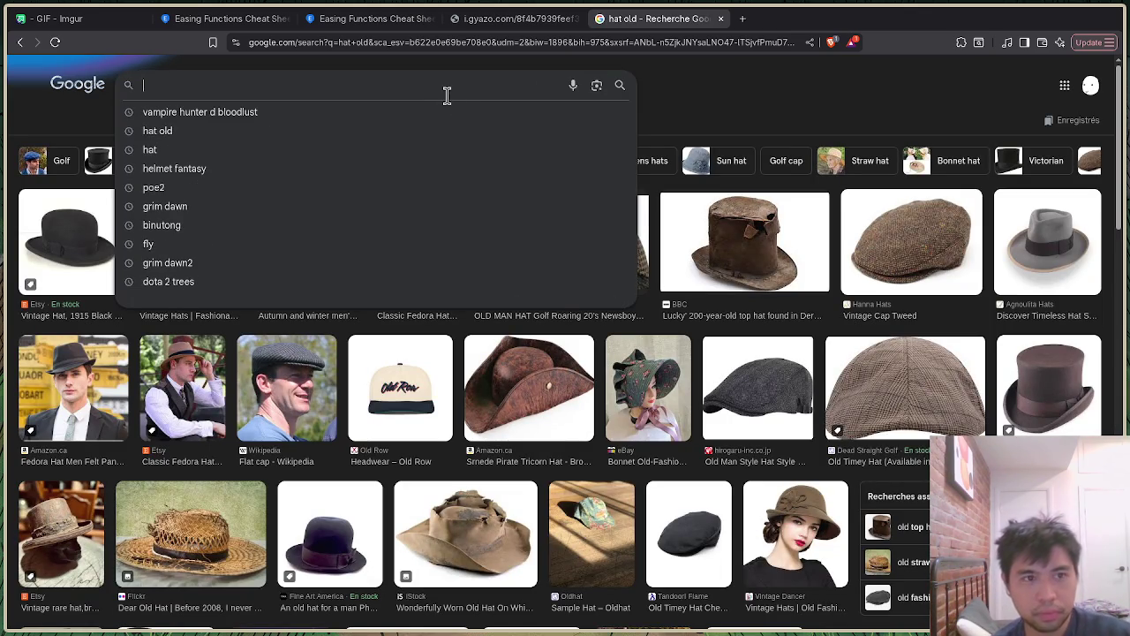
{"action": "type", "text": "fedora"}
{"action": "key", "text": "Return"}
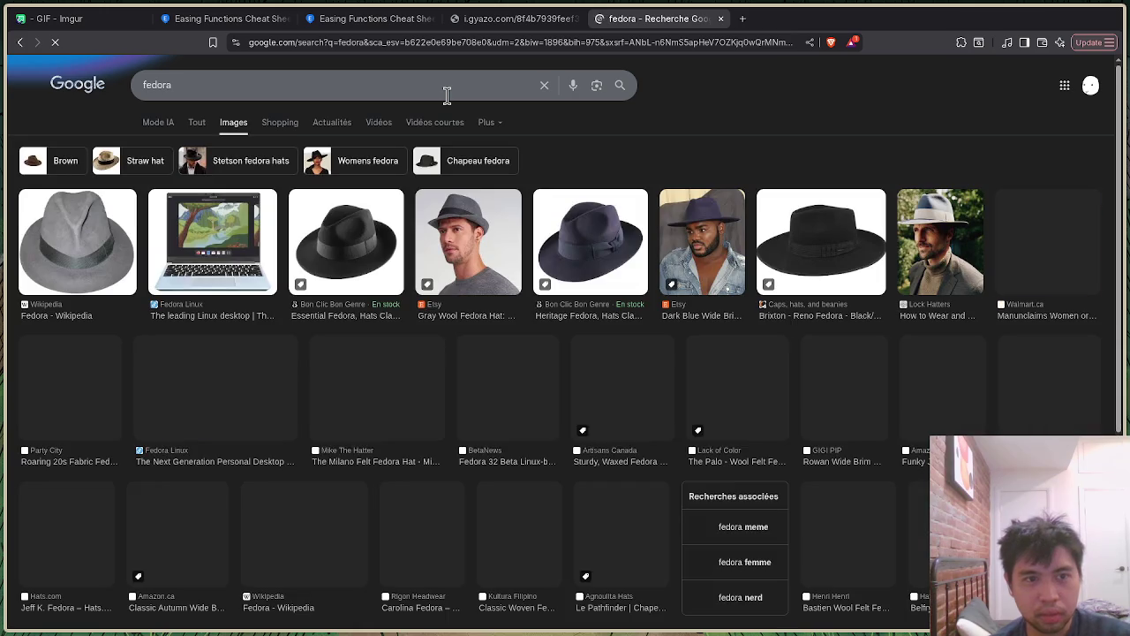
Step: Search 'fedora long', then 'hellsing hat', and scroll through the hat results
{"action": "left_click", "coordinate": [447, 96]}
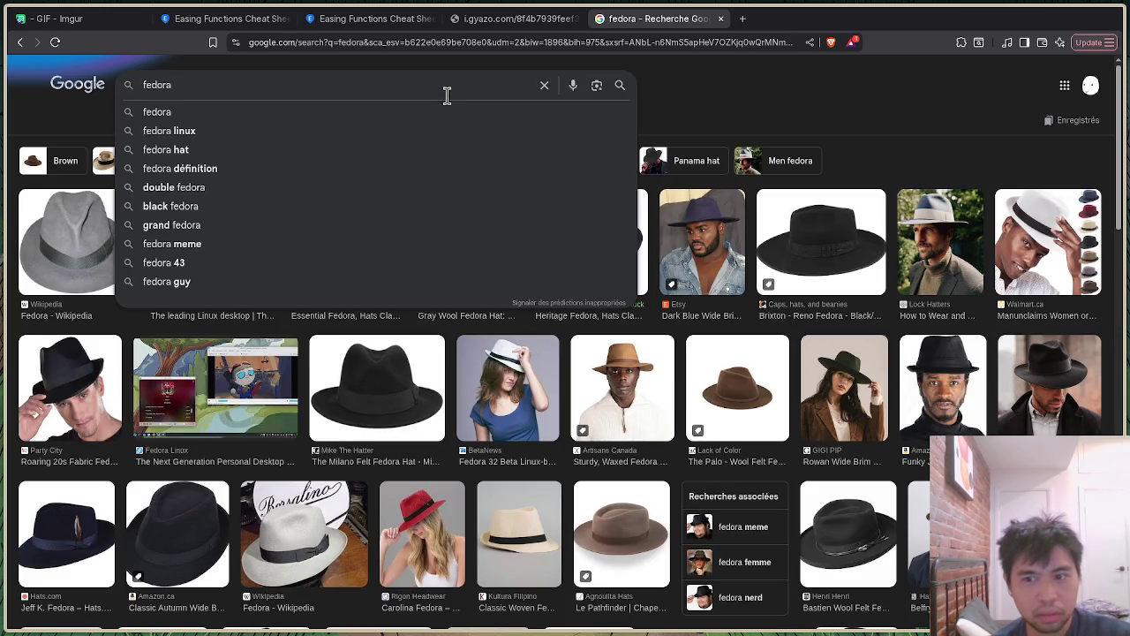
{"action": "type", "text": "long"}
{"action": "key", "text": "Return"}
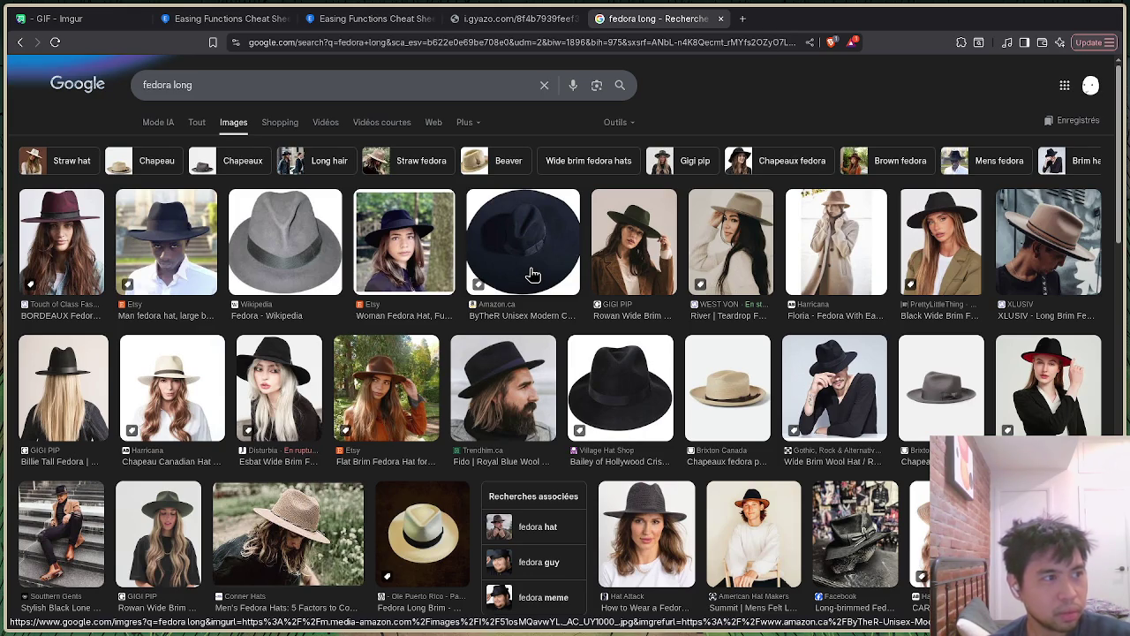
{"action": "triple_click", "coordinate": [308, 81]}
{"action": "key", "text": "BackSpace"}
{"action": "type", "text": "hells"}
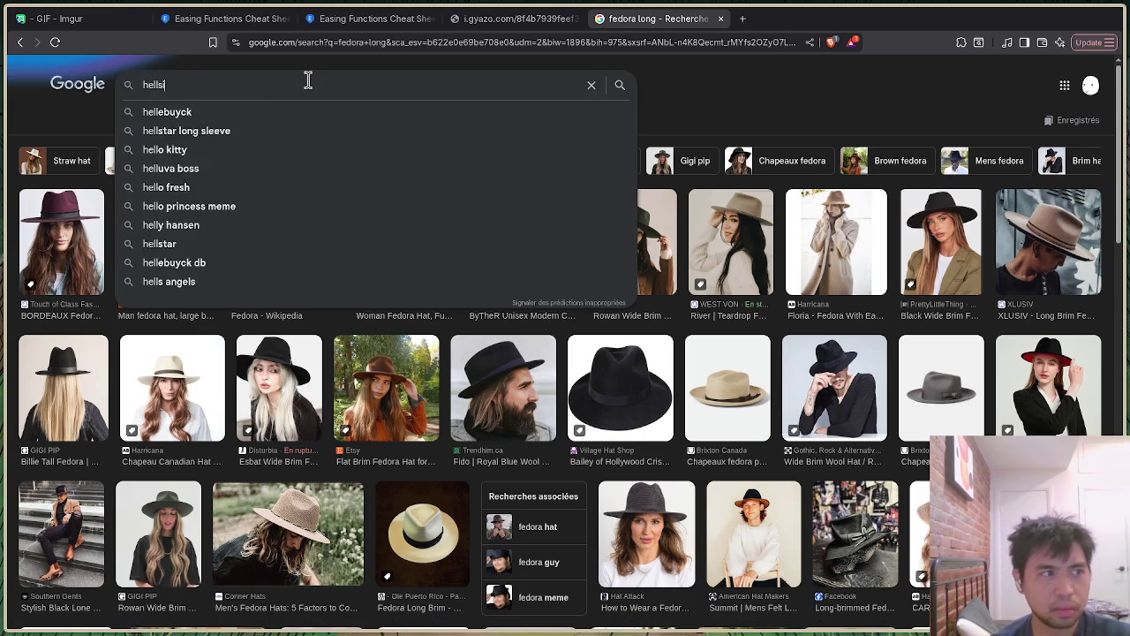
{"action": "type", "text": "ing hat"}
{"action": "key", "text": "Return"}
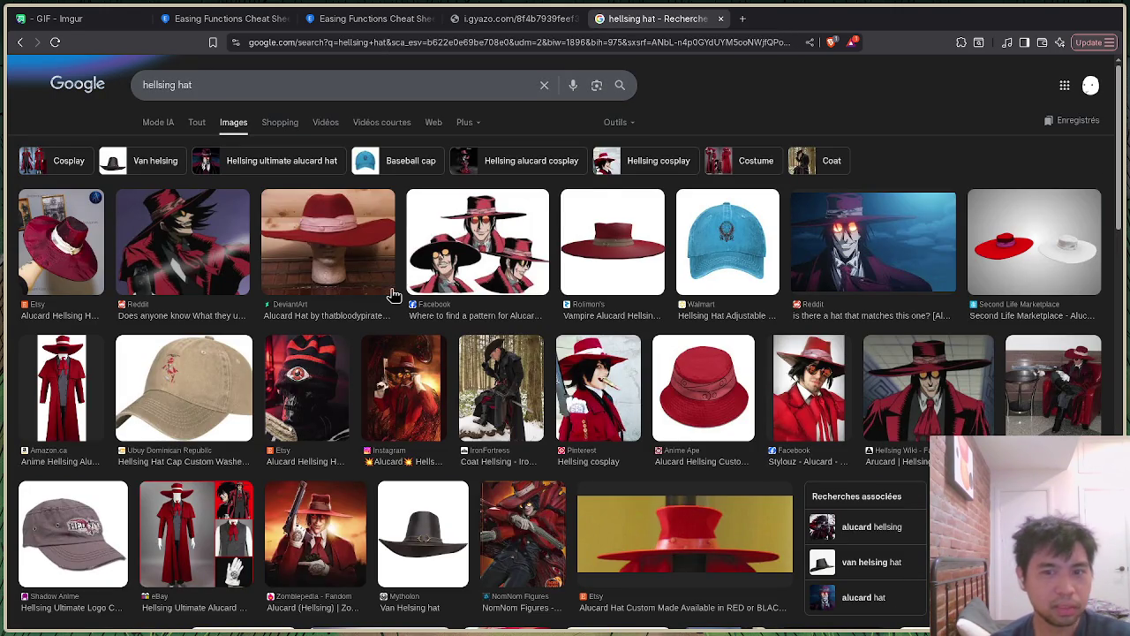
{"action": "scroll", "coordinate": [397, 294], "scroll_direction": "down", "scroll_amount": 1}
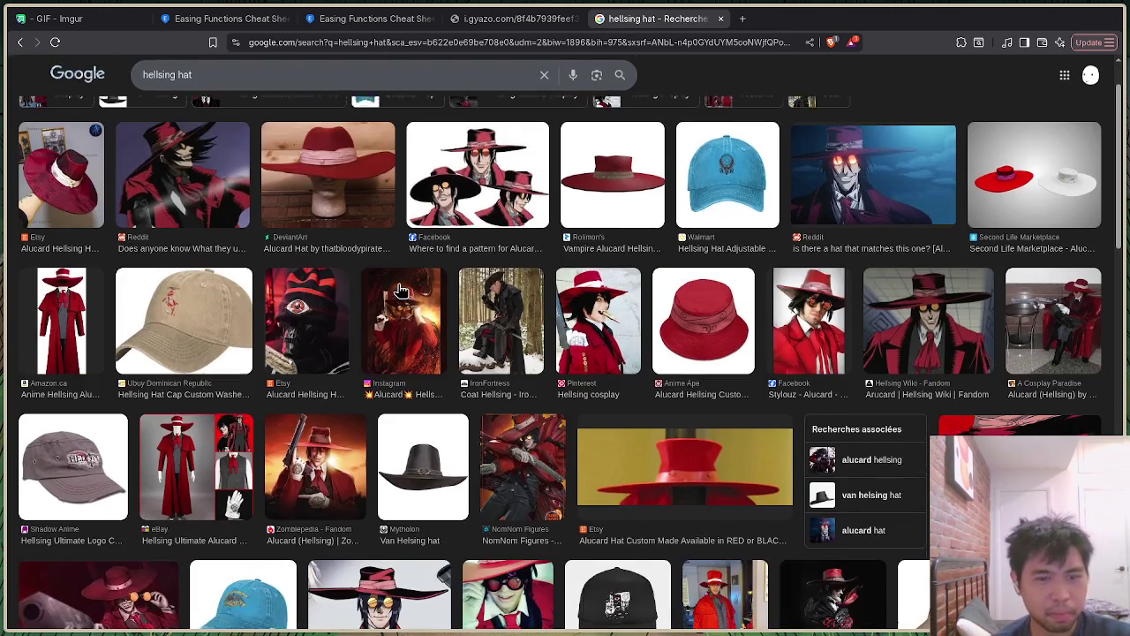
{"action": "scroll", "coordinate": [422, 292], "scroll_direction": "down", "scroll_amount": 3}
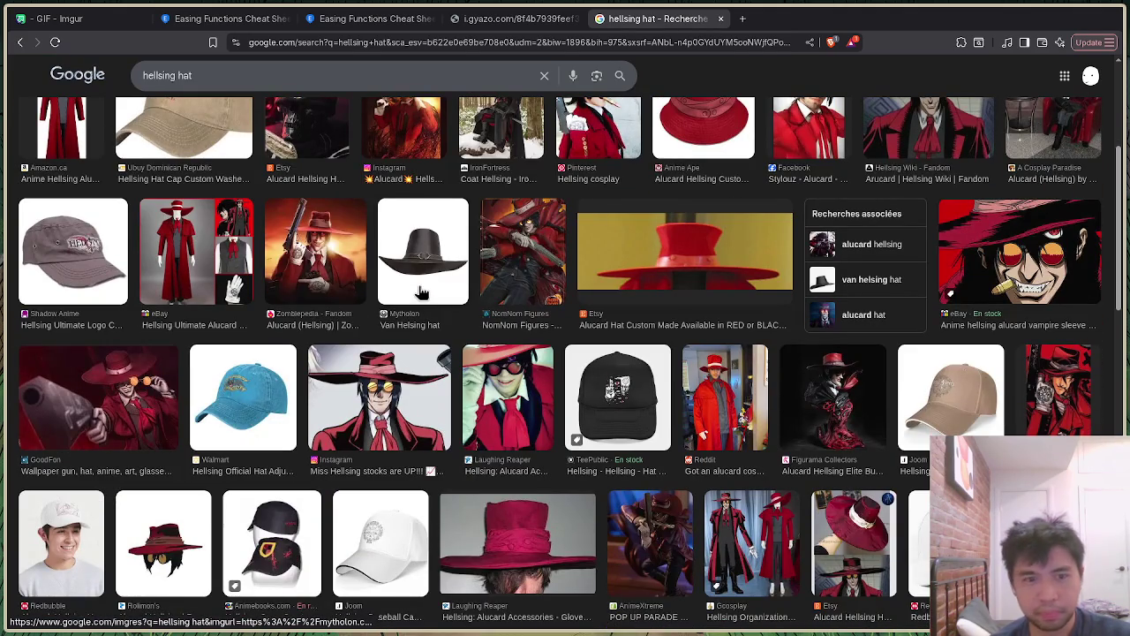
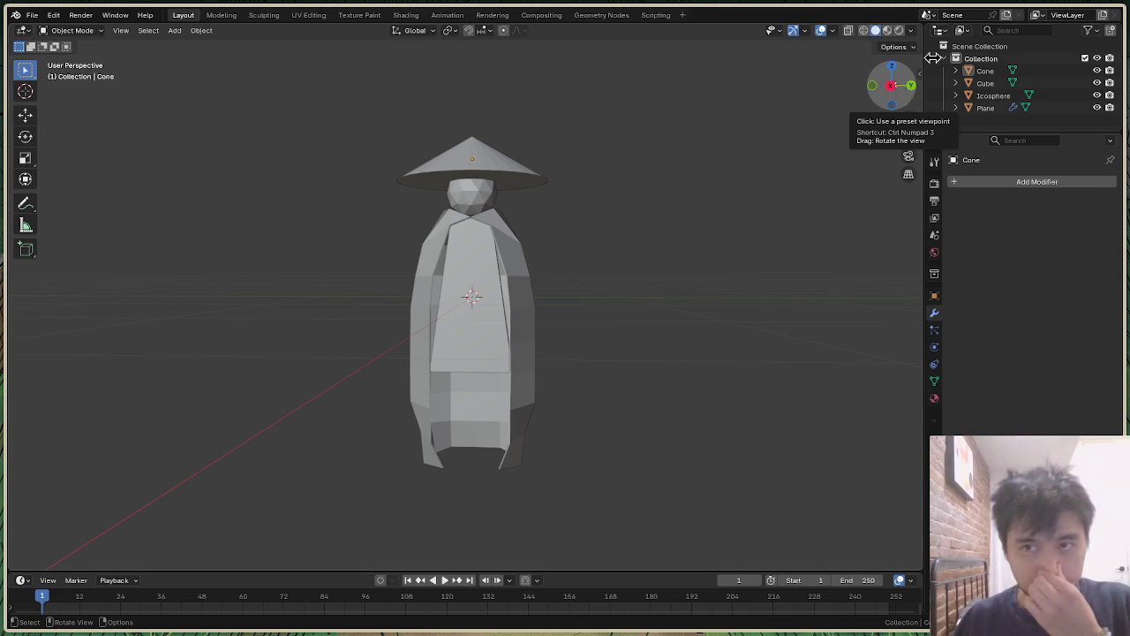
Step: Select the cone hat and do an X move and a rotation that leave it unchanged
{"action": "scroll", "coordinate": [686, 221], "scroll_direction": "down", "scroll_amount": 3}
{"action": "scroll", "coordinate": [599, 188], "scroll_direction": "up", "scroll_amount": 3}
{"action": "mouse_move", "coordinate": [889, 84]}
{"action": "left_mouse_down"}
{"action": "mouse_move", "coordinate": [891, 115]}
{"action": "mouse_move", "coordinate": [558, 101]}
{"action": "left_mouse_up"}
{"action": "left_click", "coordinate": [475, 105]}
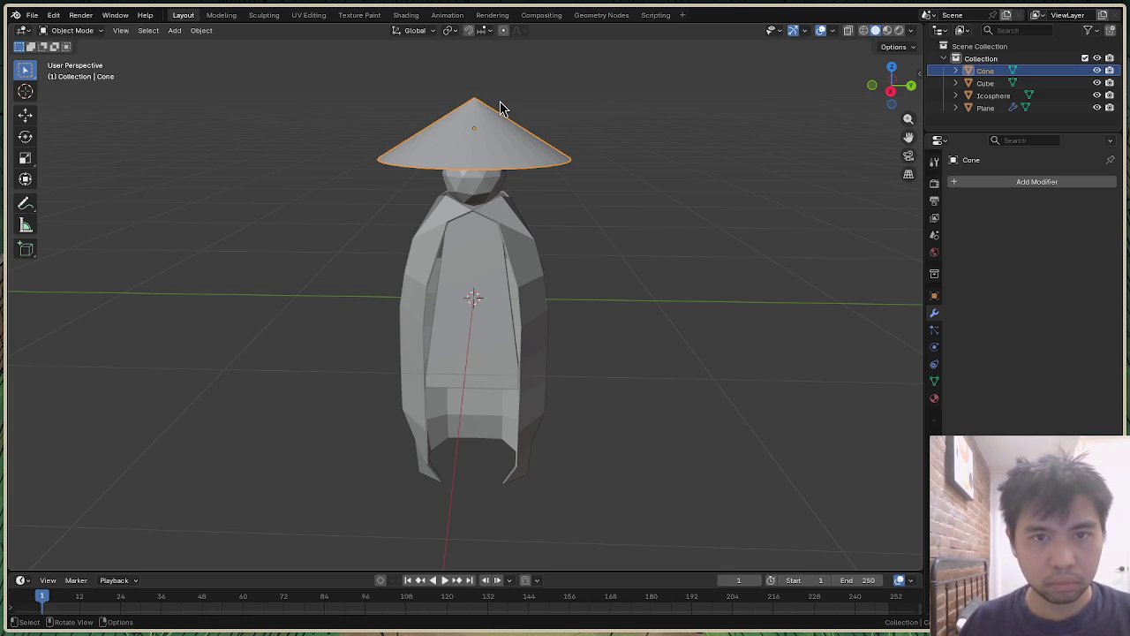
{"action": "key", "text": "g"}
{"action": "key", "text": "x"}
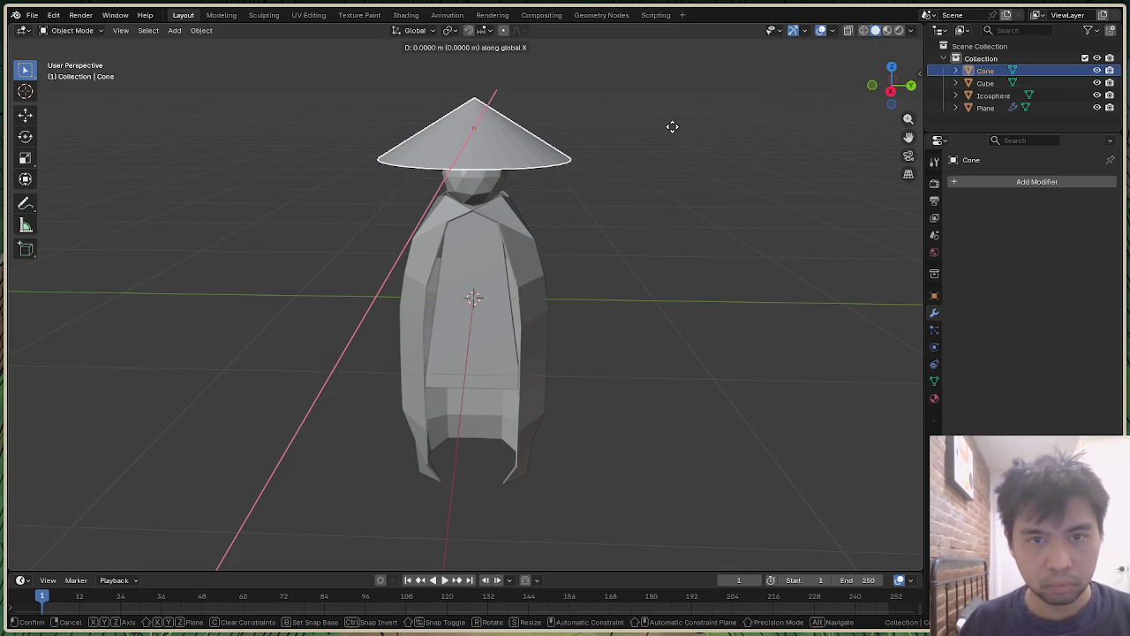
{"action": "left_click", "coordinate": [673, 127]}
{"action": "key", "text": "r"}
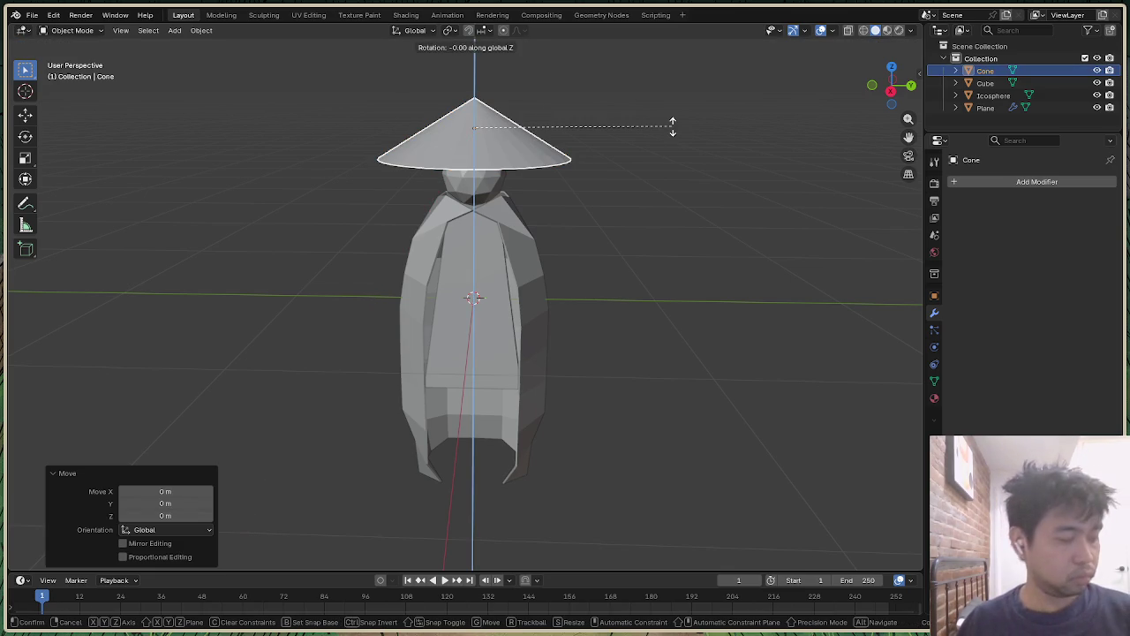
{"action": "left_click", "coordinate": [673, 132]}
Step: Resize the cone hat along Z in two trial passes
{"action": "key", "text": "s"}
{"action": "key", "text": "z"}
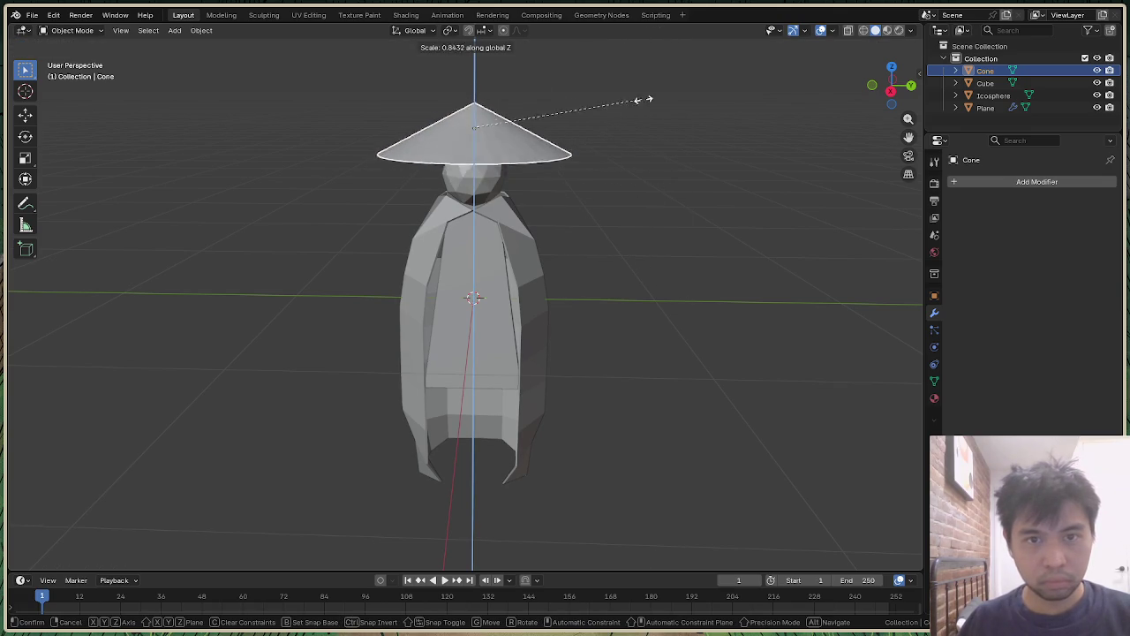
{"action": "left_click", "coordinate": [761, 153]}
{"action": "key", "text": "s"}
{"action": "key", "text": "z"}
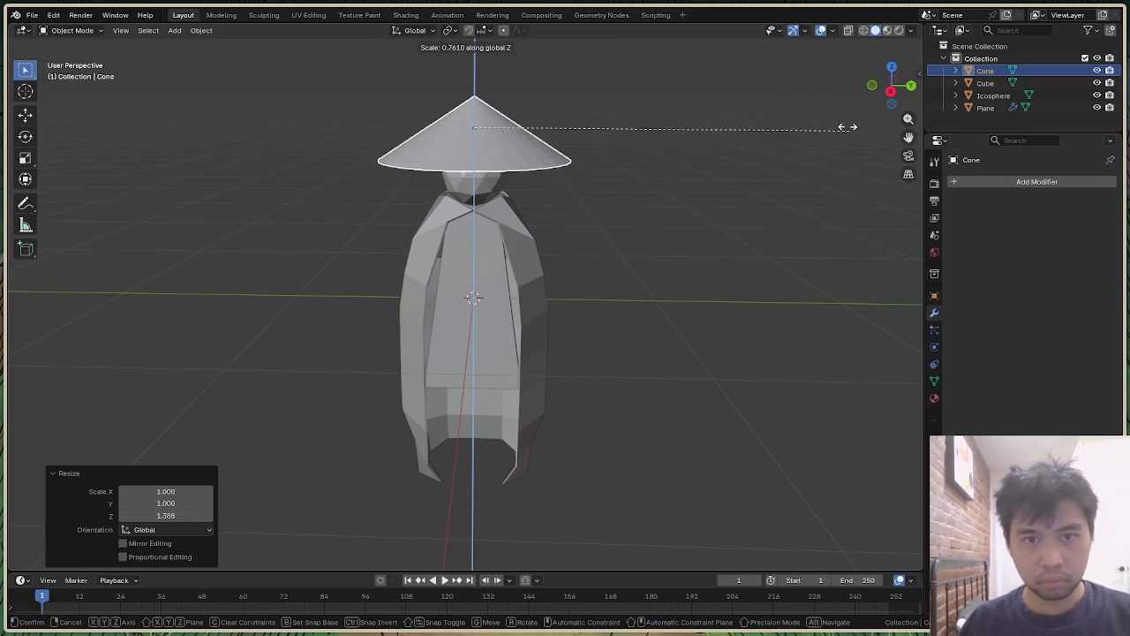
{"action": "left_click", "coordinate": [768, 534]}
{"action": "scroll", "coordinate": [770, 291], "scroll_direction": "down", "scroll_amount": 3}
{"action": "scroll", "coordinate": [781, 294], "scroll_direction": "down", "scroll_amount": 3}
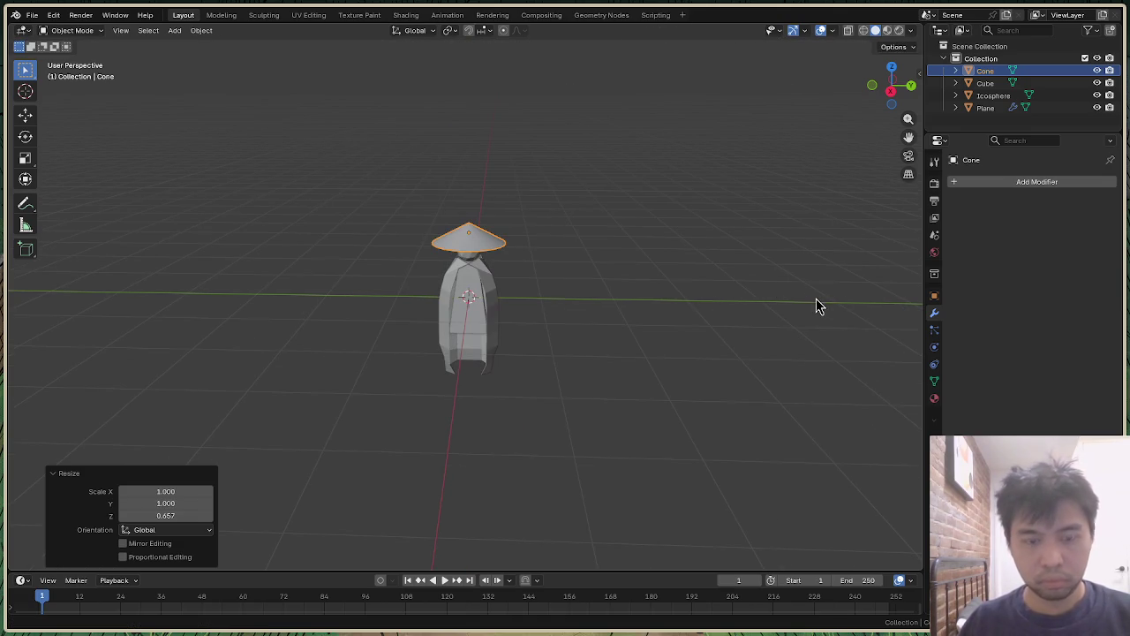
Step: Rescale the hat along Z to a final height of 1.048 and view it from the front
{"action": "key", "text": "s"}
{"action": "key", "text": "z"}
{"action": "left_click", "coordinate": [813, 417]}
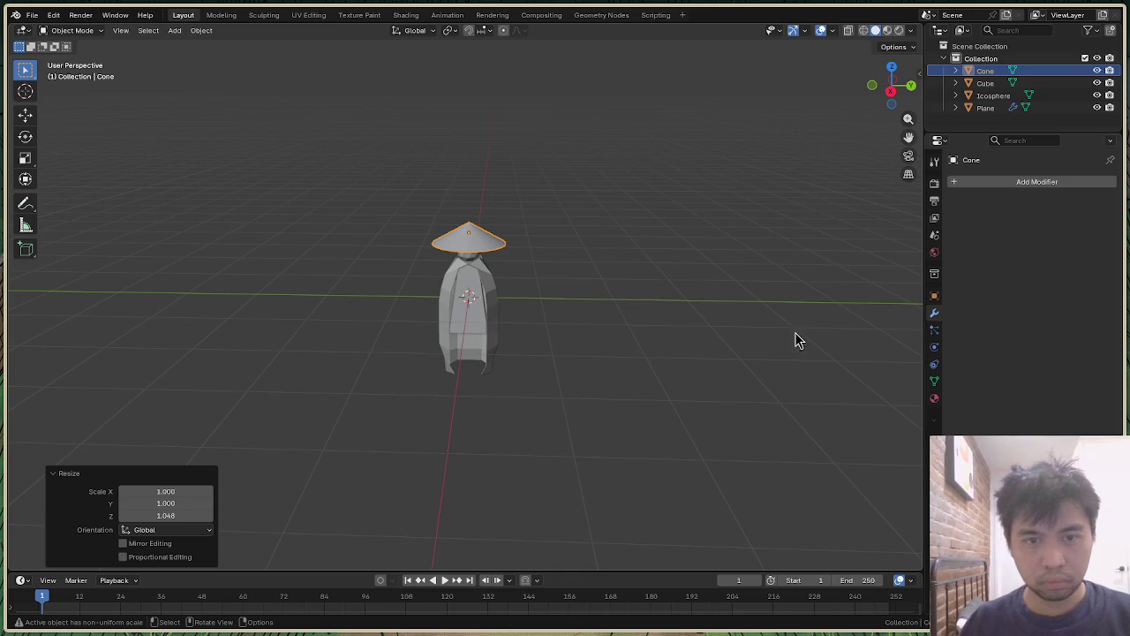
{"action": "scroll", "coordinate": [449, 114], "scroll_direction": "up", "scroll_amount": 3}
{"action": "left_click_drag", "start_coordinate": [890, 79], "coordinate": [889, 99]}
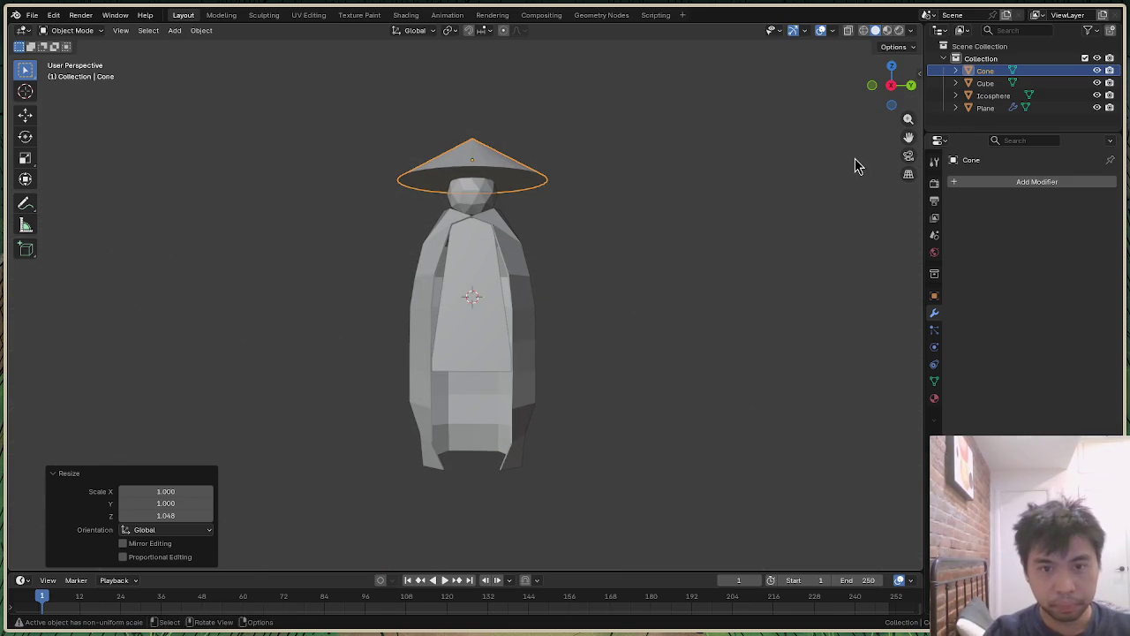
{"action": "key", "text": "alt+Tab"}
Step: Scroll through the hat reference images in the browser
{"action": "scroll", "coordinate": [623, 332], "scroll_direction": "down", "scroll_amount": 1}
{"action": "scroll", "coordinate": [624, 332], "scroll_direction": "down", "scroll_amount": 2}
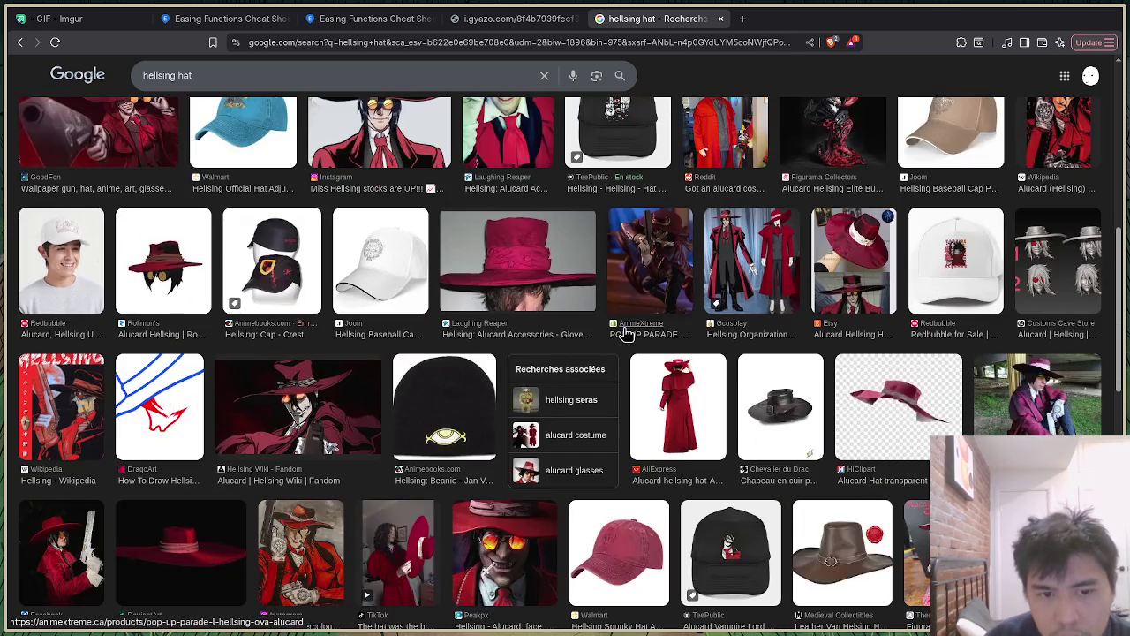
{"action": "scroll", "coordinate": [623, 332], "scroll_direction": "down", "scroll_amount": 3}
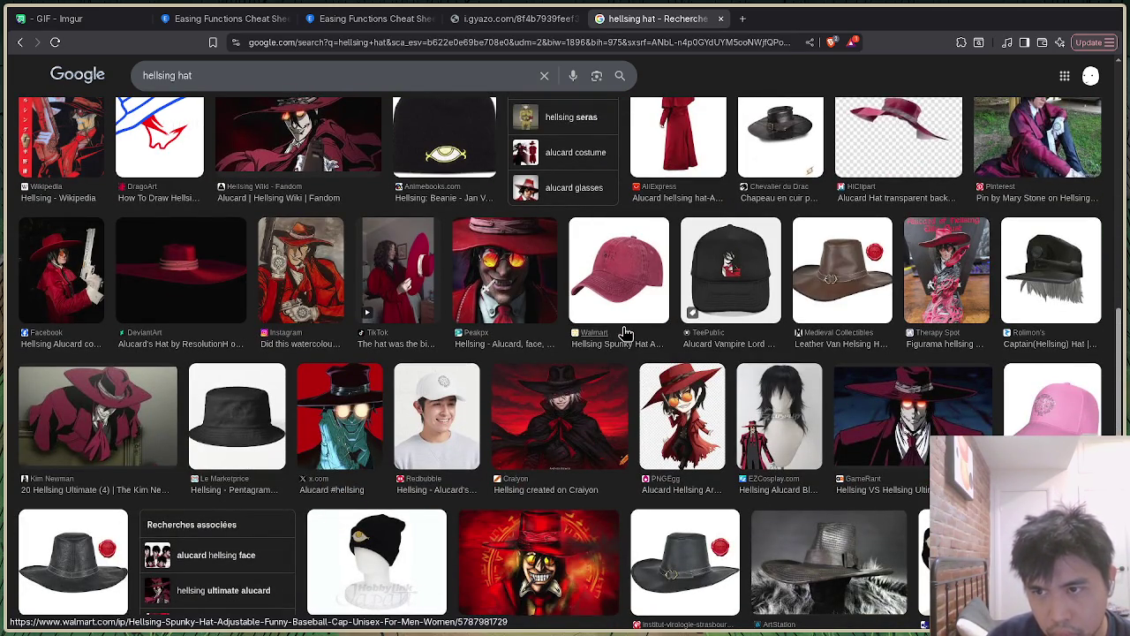
{"action": "scroll", "coordinate": [623, 332], "scroll_direction": "up", "scroll_amount": 3}
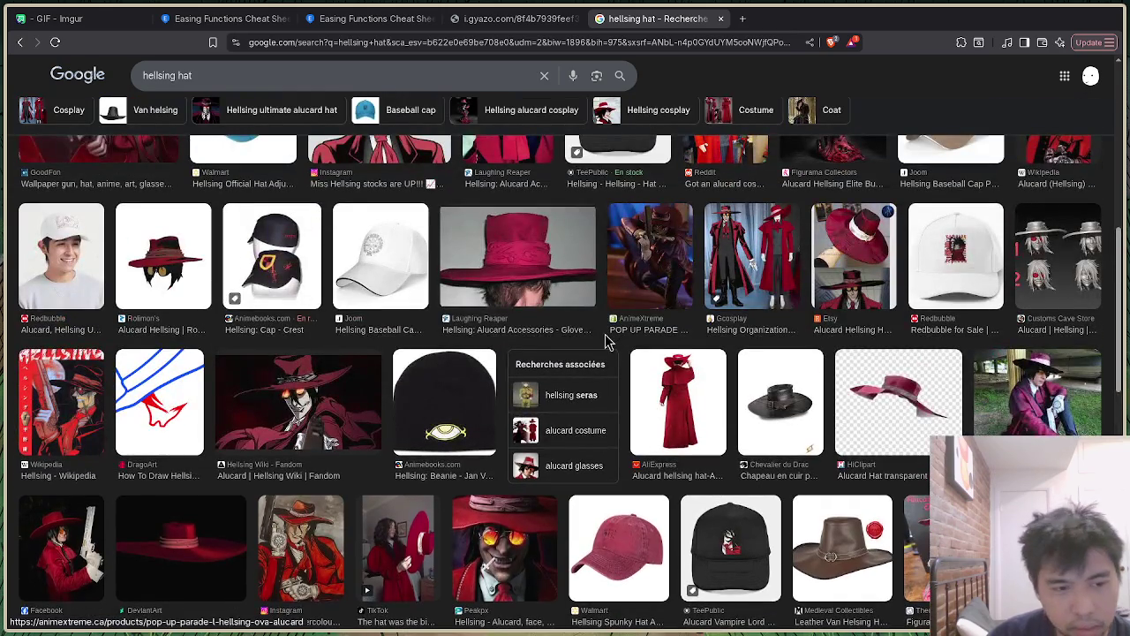
{"action": "scroll", "coordinate": [497, 320], "scroll_direction": "down", "scroll_amount": 1}
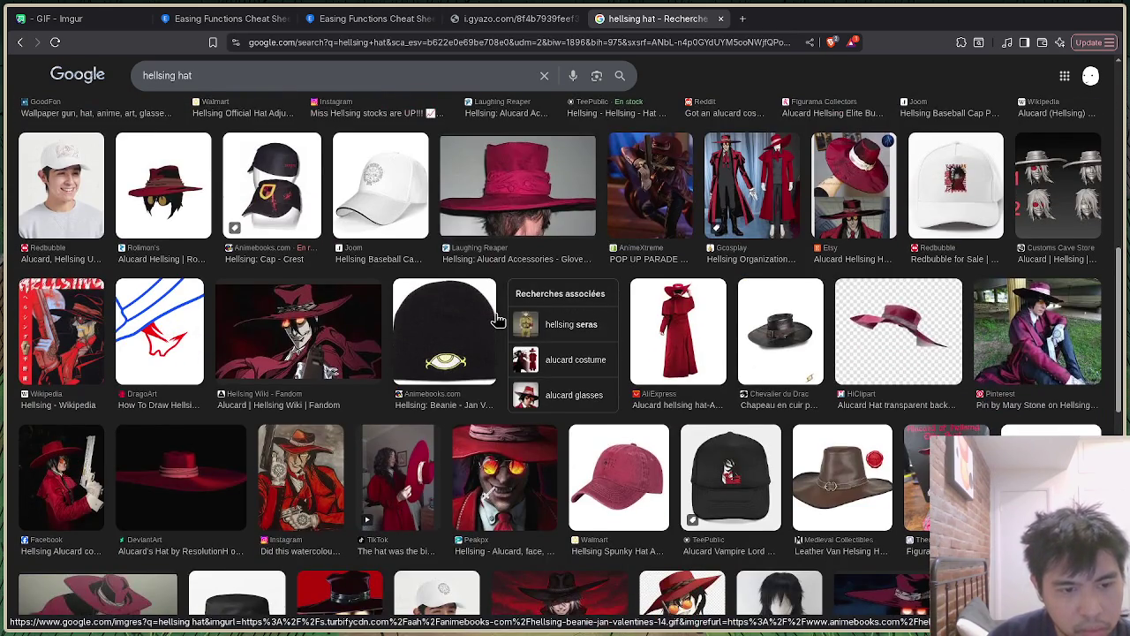
{"action": "scroll", "coordinate": [497, 320], "scroll_direction": "up", "scroll_amount": 4}
{"action": "scroll", "coordinate": [497, 319], "scroll_direction": "up", "scroll_amount": 3}
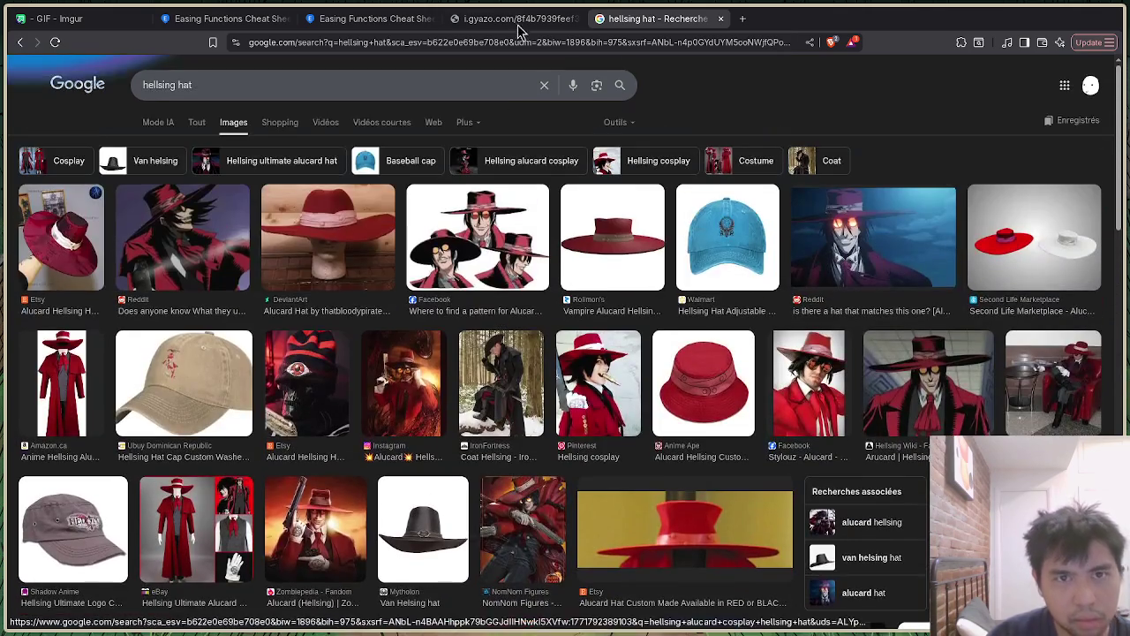
Step: Search 'what kind of hat does van hel…' and expand the AI overview
{"action": "left_click", "coordinate": [522, 48]}
{"action": "type", "text": "what kind of hot"}
{"action": "key", "text": "BackSpace"}
{"action": "key", "text": "BackSpace"}
{"action": "type", "text": "at does "}
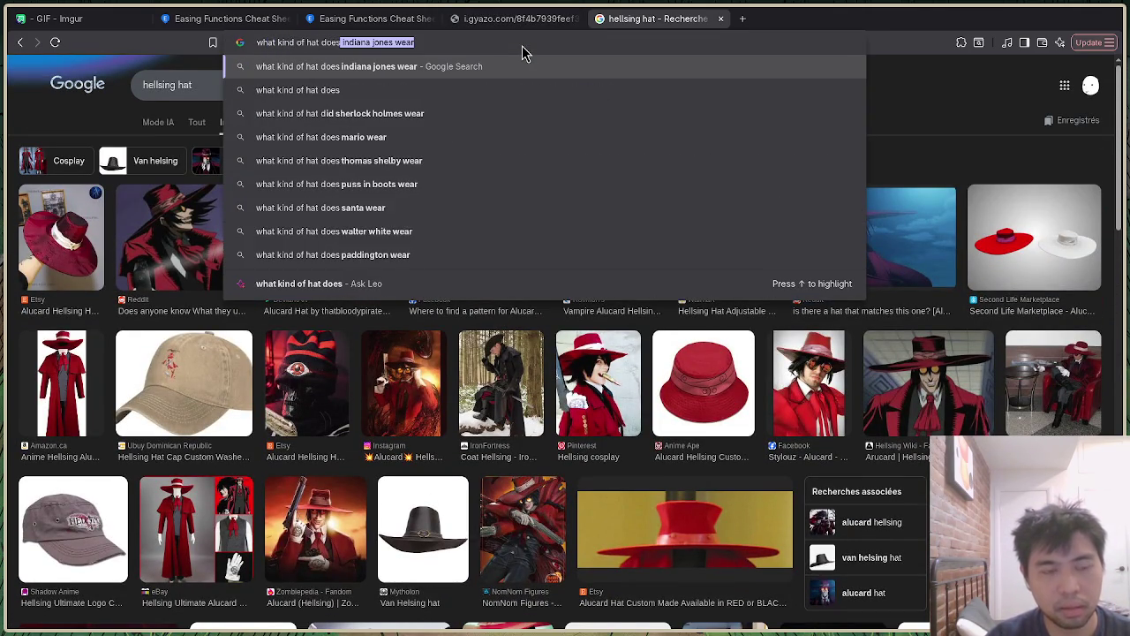
{"action": "type", "text": "van hel"}
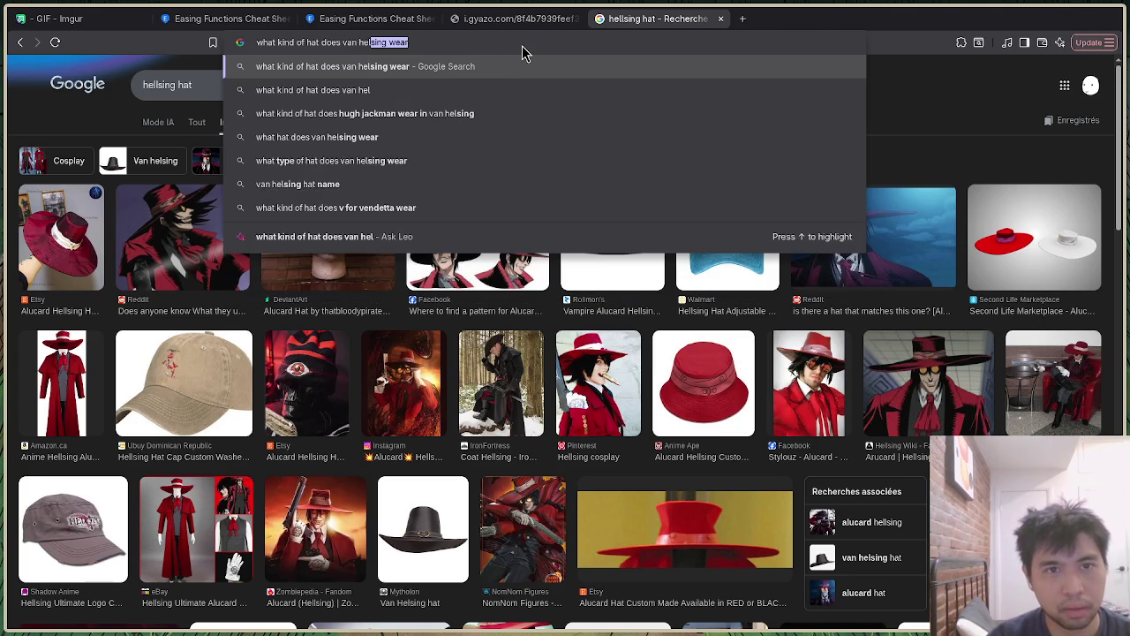
{"action": "key", "text": "Return"}
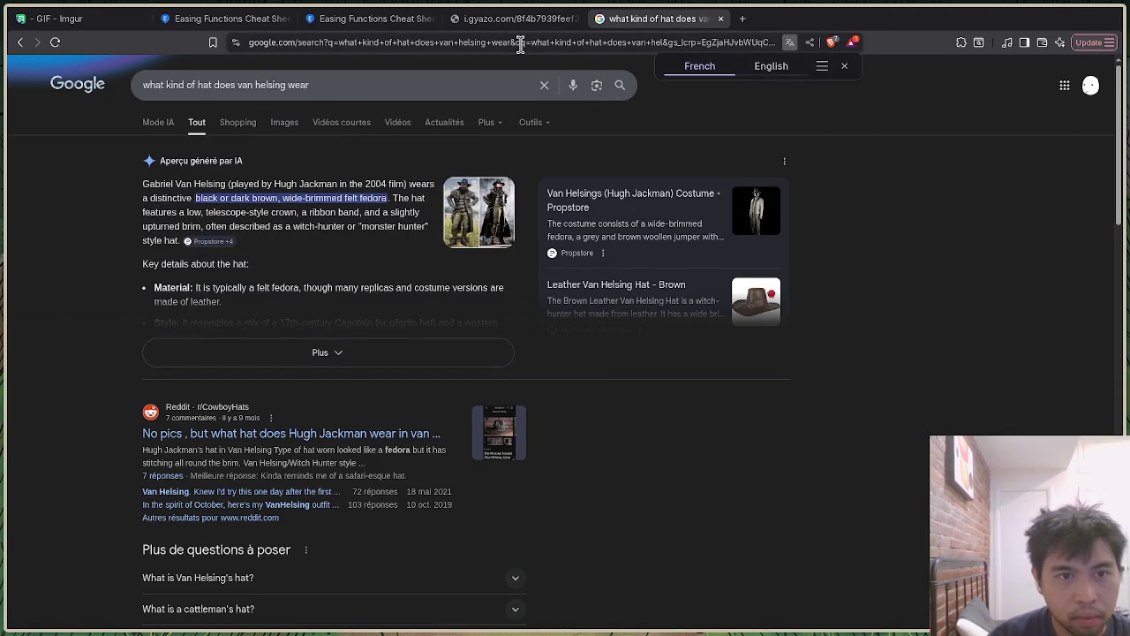
{"action": "left_click", "coordinate": [419, 88]}
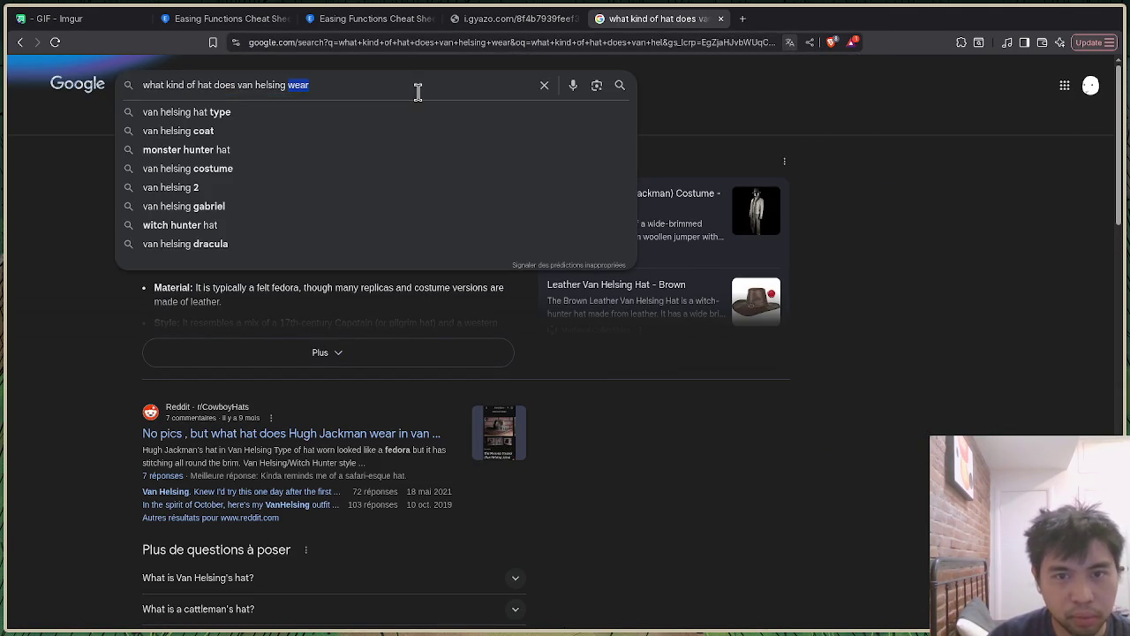
{"action": "left_click", "coordinate": [76, 335]}
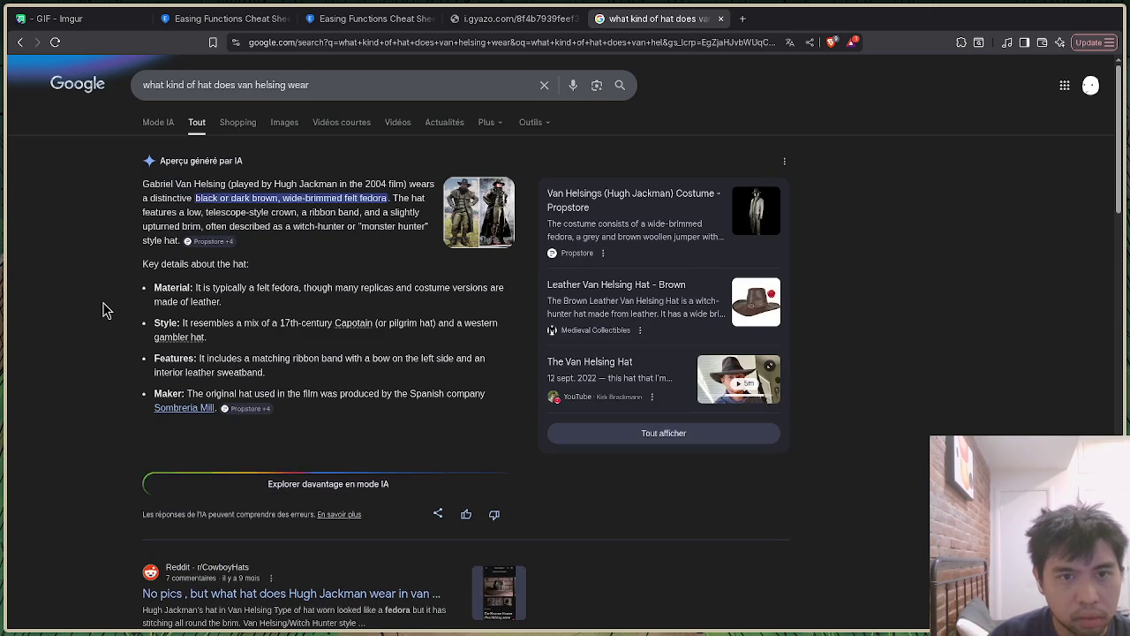
Step: Search Google for 'wide brim fedora' and show the image results
{"action": "triple_click", "coordinate": [339, 78]}
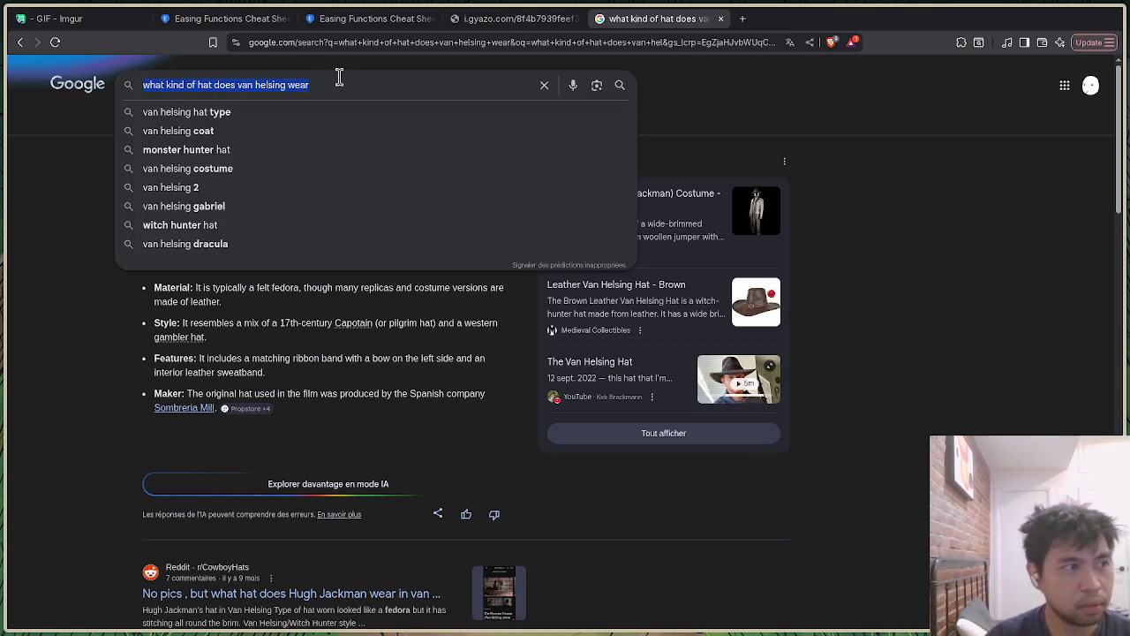
{"action": "key", "text": "BackSpace"}
{"action": "type", "text": "wide "}
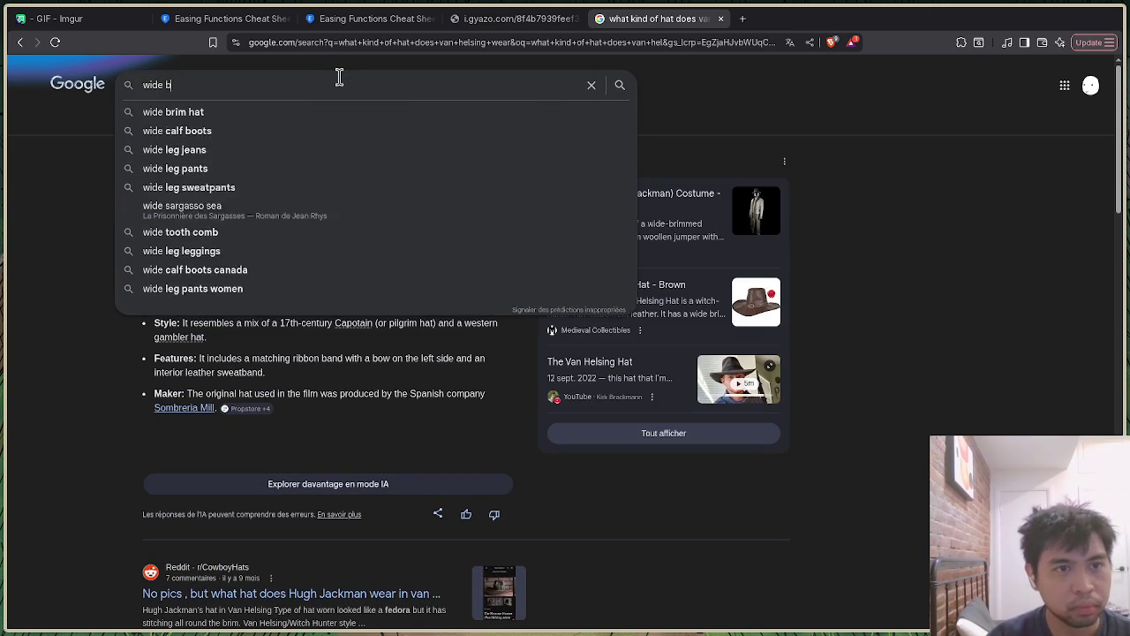
{"action": "type", "text": "brim fedora"}
{"action": "key", "text": "Return"}
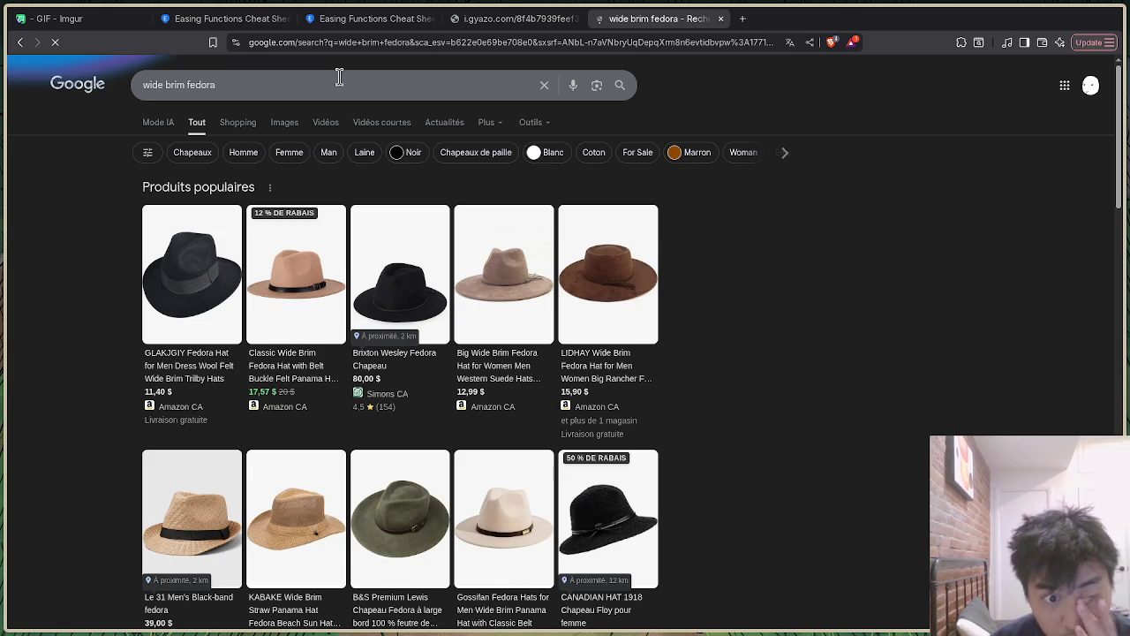
{"action": "left_click", "coordinate": [285, 122]}
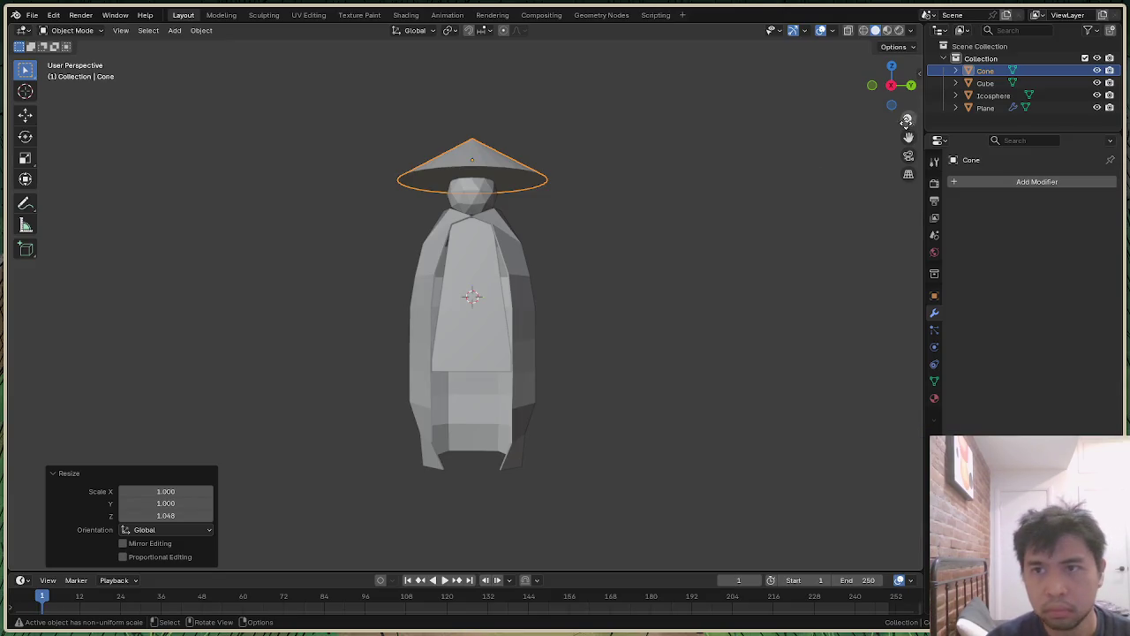
Step: Check the figure from below and in Right Orthographic, then delete the Cone hat
{"action": "left_click_drag", "start_coordinate": [892, 85], "coordinate": [888, 91]}
{"action": "scroll", "coordinate": [637, 183], "scroll_direction": "up", "scroll_amount": 2}
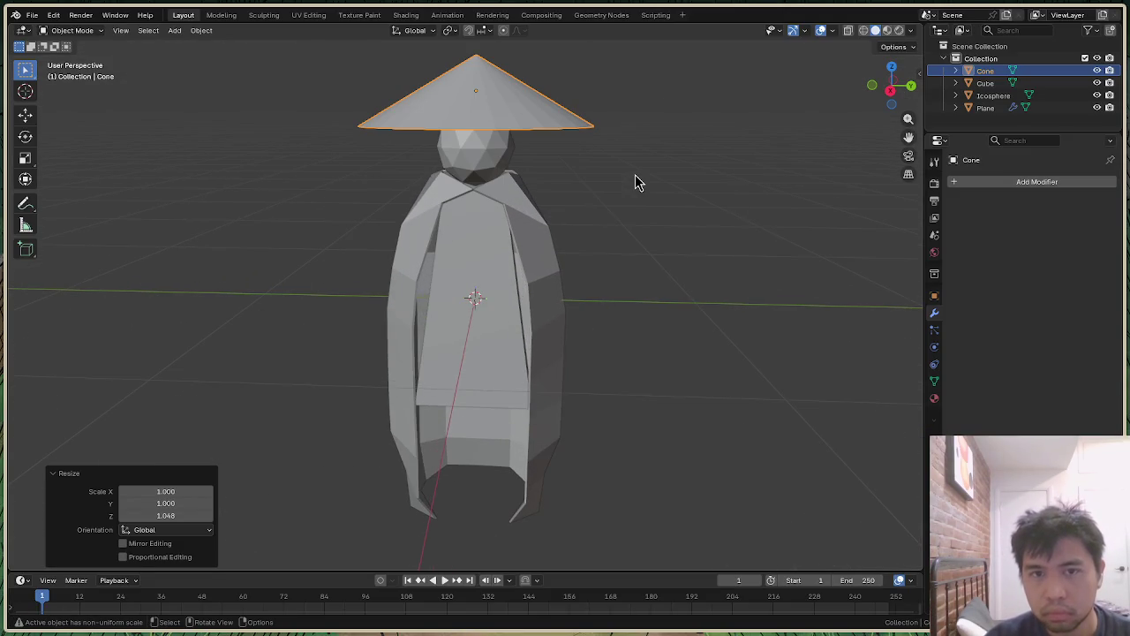
{"action": "left_click", "coordinate": [893, 104]}
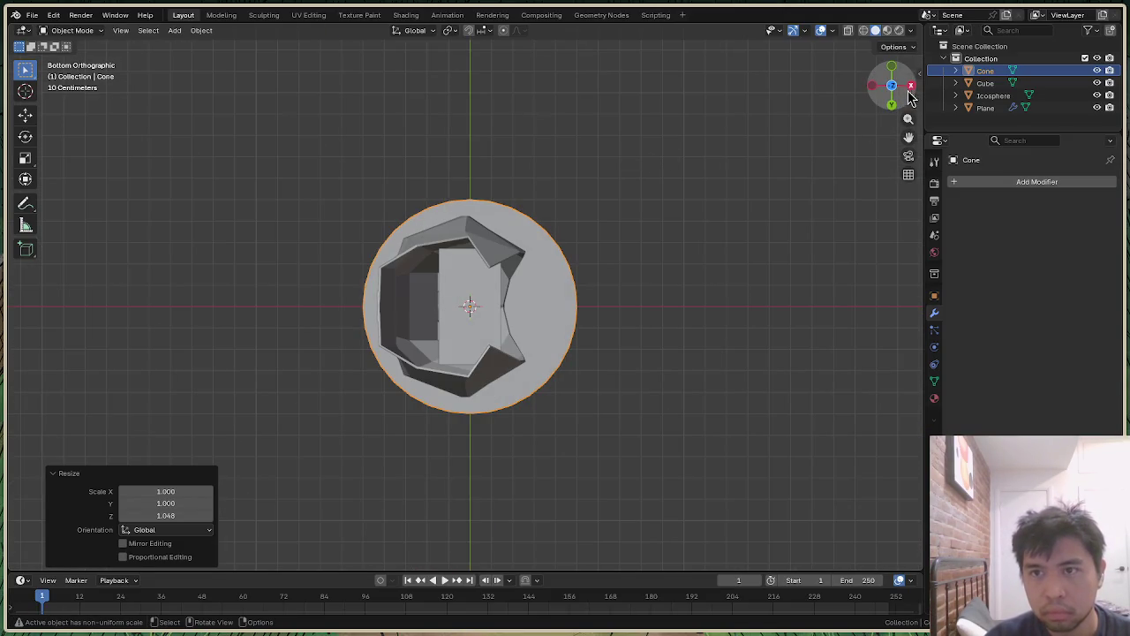
{"action": "left_click_drag", "start_coordinate": [895, 83], "coordinate": [908, 104]}
{"action": "key", "text": "KP_3"}
{"action": "left_click", "coordinate": [750, 131]}
{"action": "left_click", "coordinate": [542, 130]}
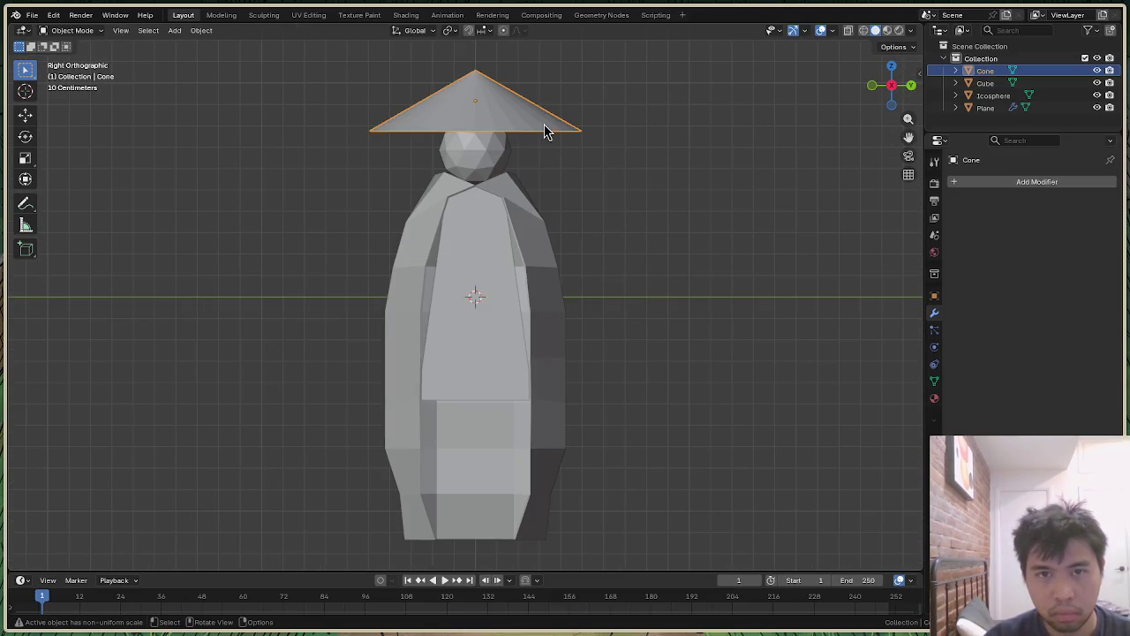
{"action": "key", "text": "Delete"}
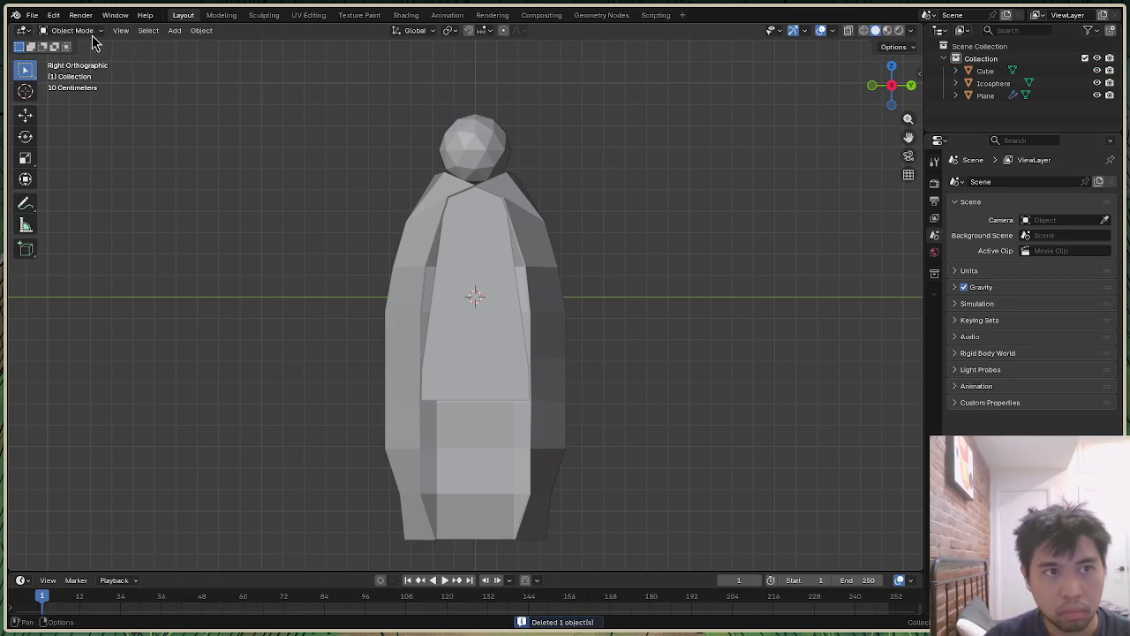
{"action": "key", "text": "shift+a"}
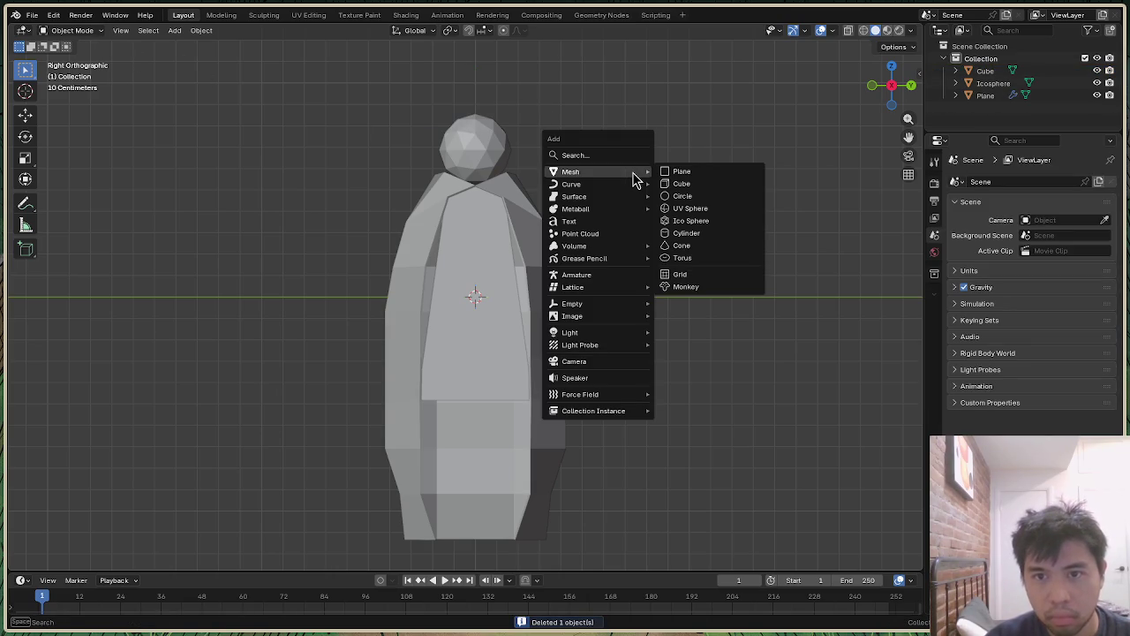
Step: Add a circle mesh, scale it to 0.846 and raise it around the head
{"action": "left_click", "coordinate": [690, 196]}
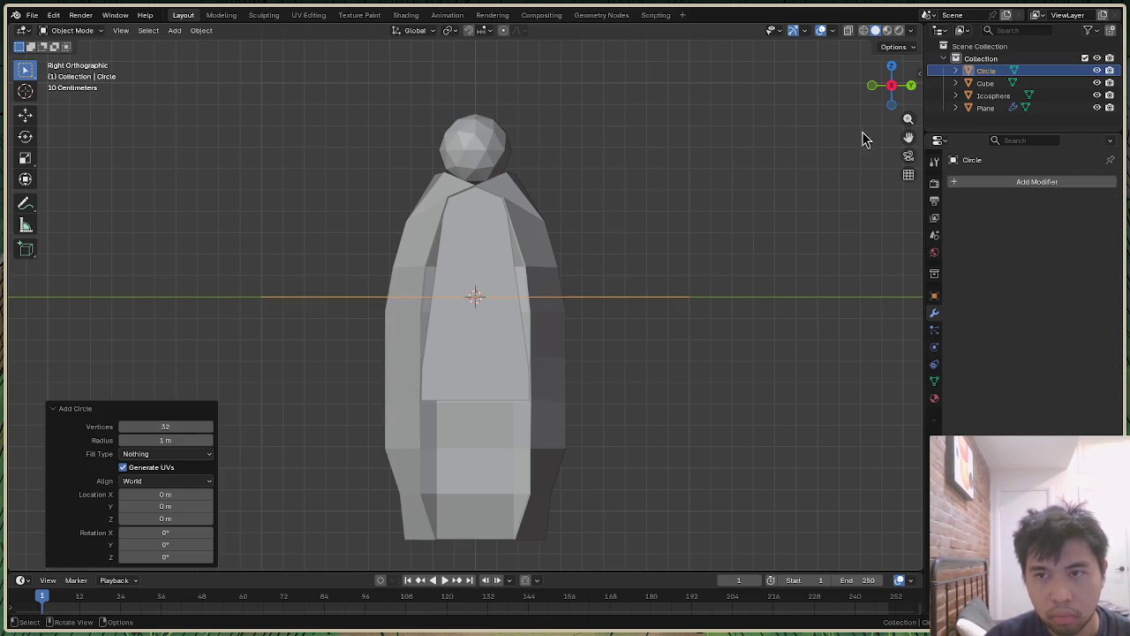
{"action": "left_click_drag", "start_coordinate": [900, 104], "coordinate": [879, 97]}
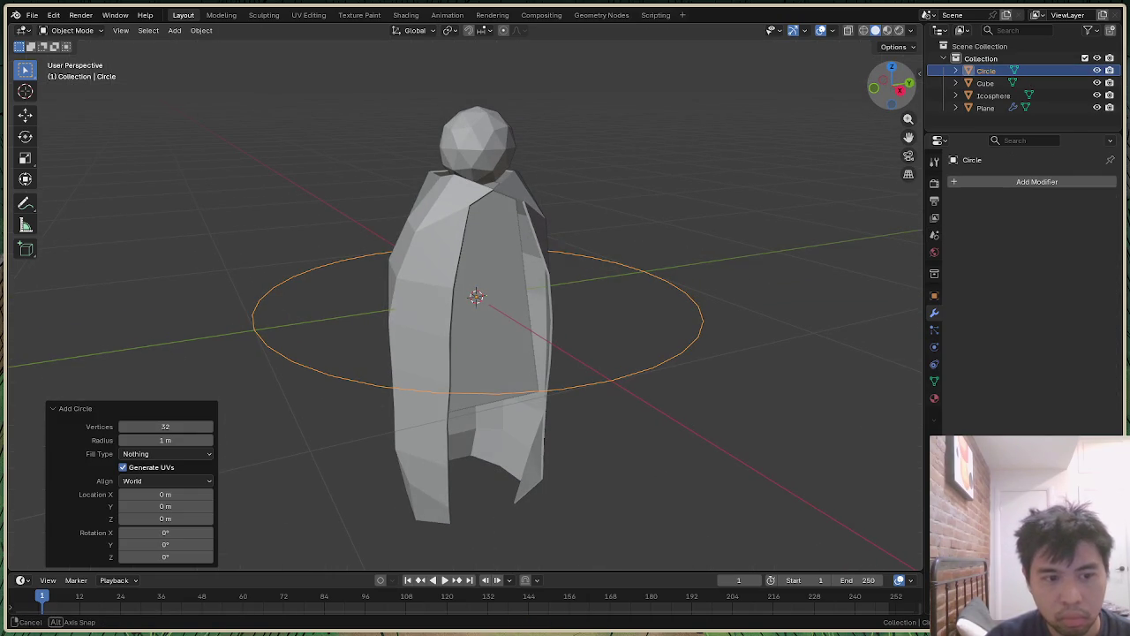
{"action": "mouse_move", "coordinate": [878, 98]}
{"action": "left_mouse_down"}
{"action": "mouse_move", "coordinate": [897, 110]}
{"action": "mouse_move", "coordinate": [894, 84]}
{"action": "mouse_move", "coordinate": [900, 110]}
{"action": "left_mouse_up"}
{"action": "key", "text": "s"}
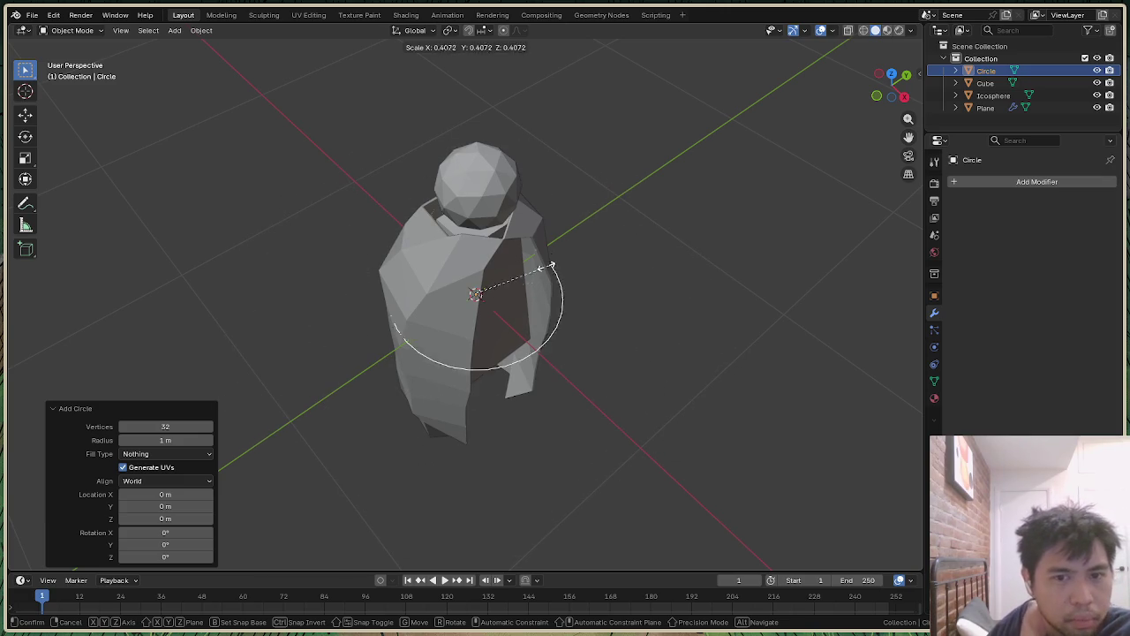
{"action": "left_click", "coordinate": [636, 269]}
{"action": "key", "text": "g"}
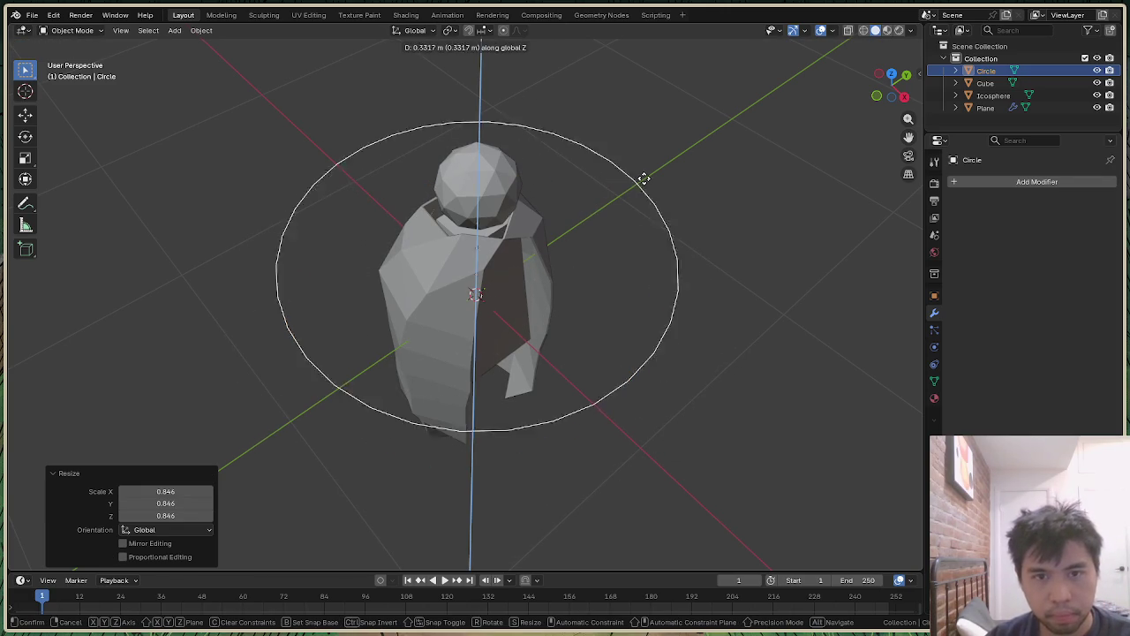
{"action": "left_click", "coordinate": [648, 120]}
Step: Reselect the large Circle ring and delete it
{"action": "left_click", "coordinate": [810, 131]}
{"action": "mouse_move", "coordinate": [892, 88]}
{"action": "left_mouse_down"}
{"action": "mouse_move", "coordinate": [883, 62]}
{"action": "mouse_move", "coordinate": [693, 155]}
{"action": "left_mouse_up"}
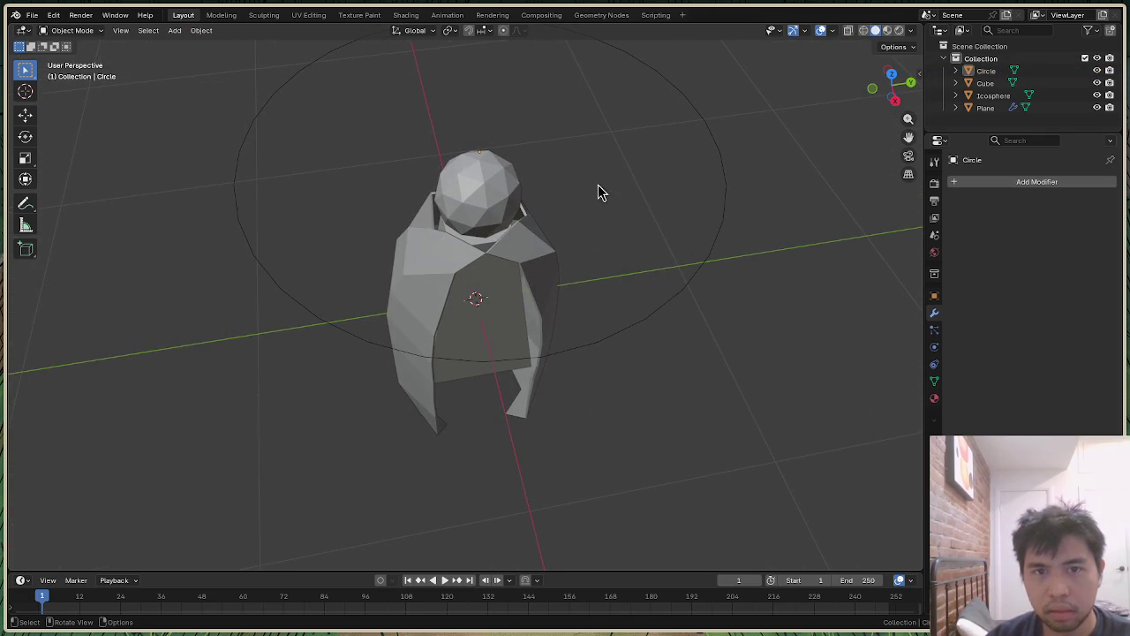
{"action": "left_click", "coordinate": [697, 281]}
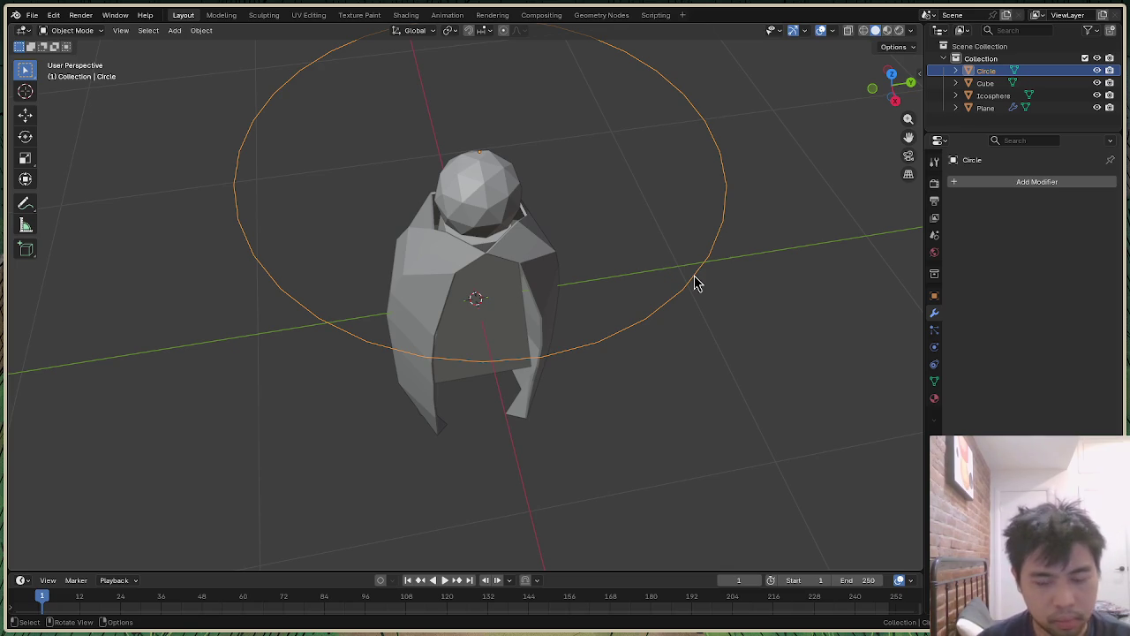
{"action": "key", "text": "Delete"}
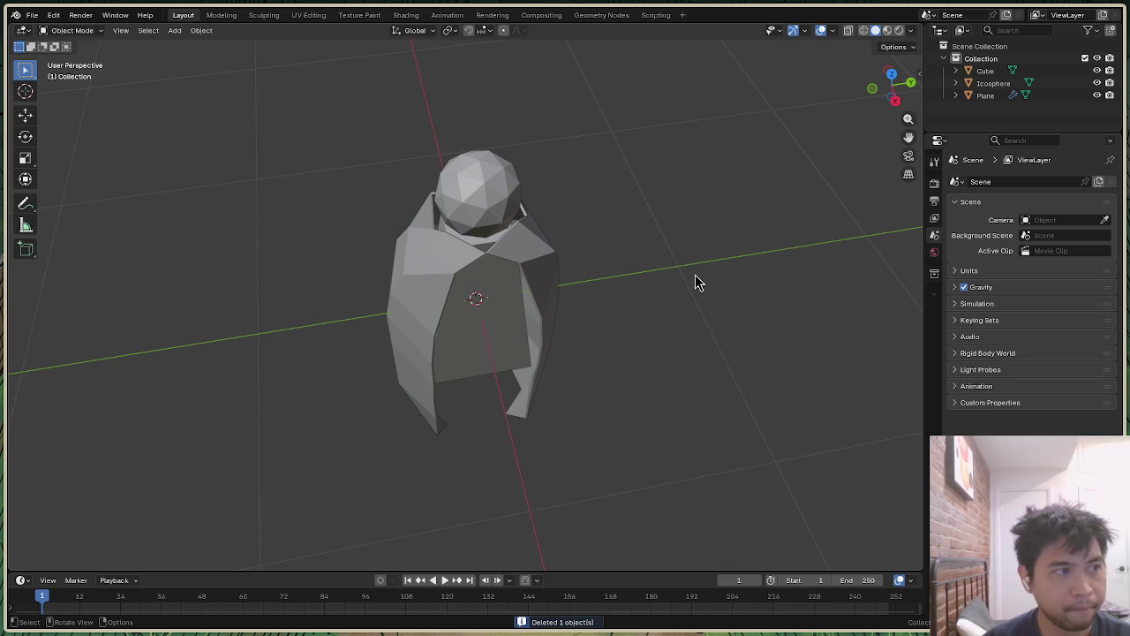
Step: Add a trial plane and search the modifiers for 'radius'
{"action": "key", "text": "shift+a"}
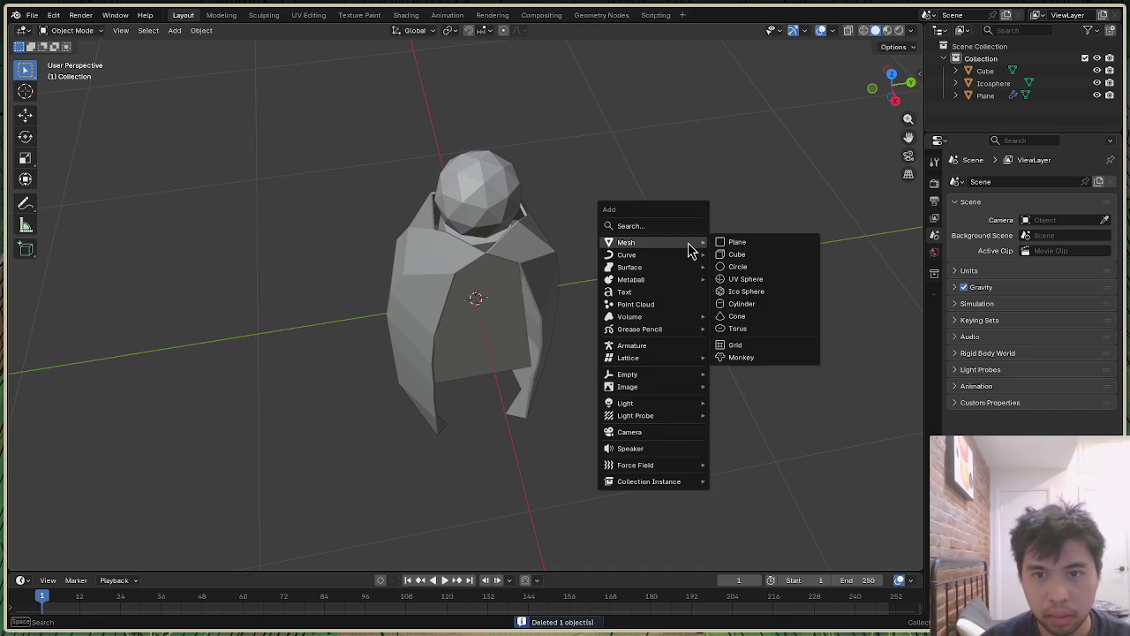
{"action": "left_click", "coordinate": [765, 244]}
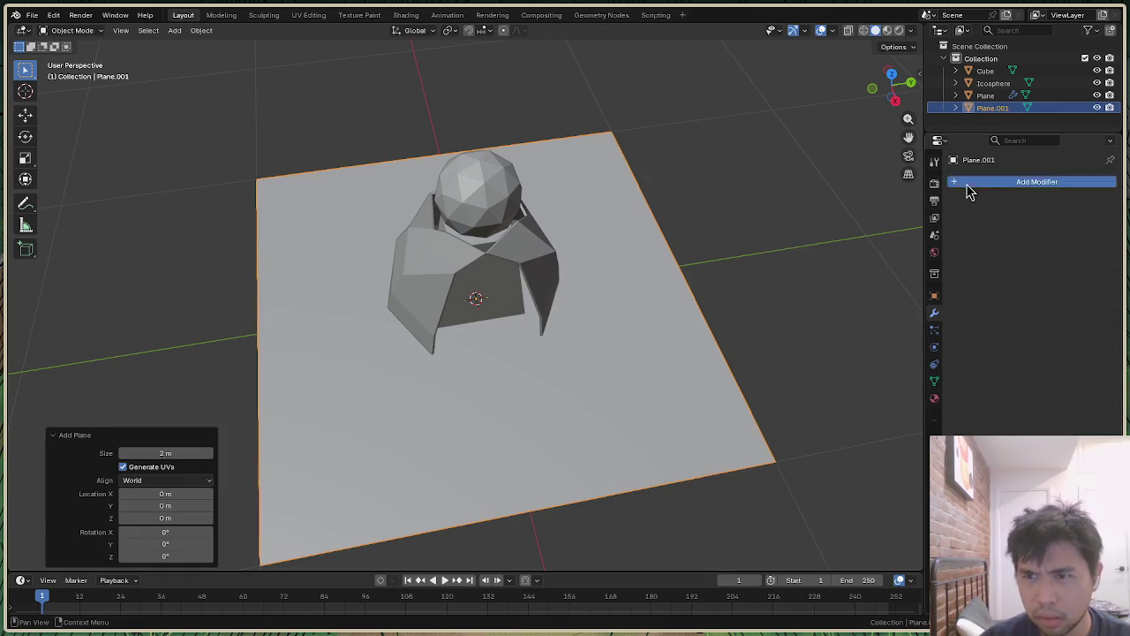
{"action": "left_click", "coordinate": [969, 191]}
{"action": "type", "text": "cu"}
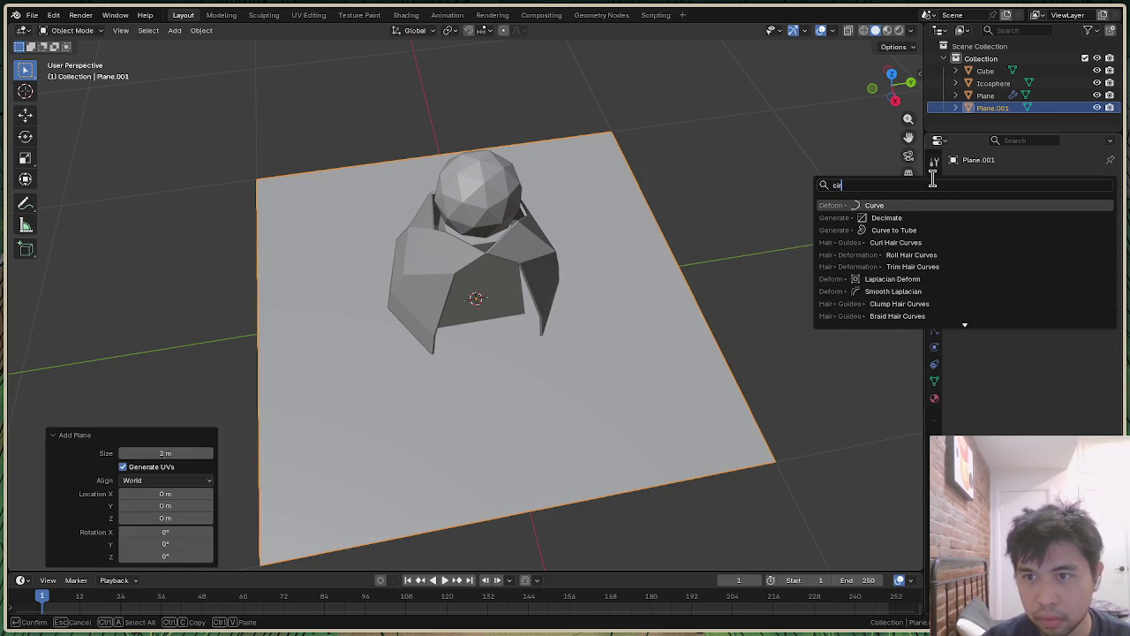
{"action": "type", "text": "c"}
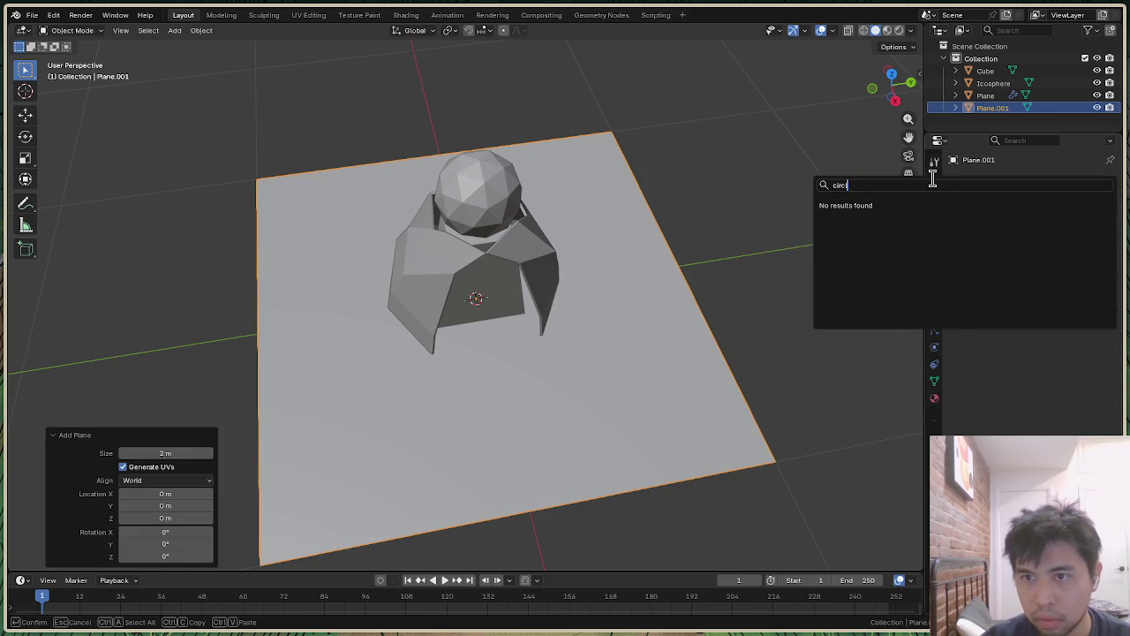
{"action": "key", "text": "BackSpace"}
{"action": "key", "text": "BackSpace"}
{"action": "key", "text": "BackSpace"}
{"action": "key", "text": "BackSpace"}
{"action": "key", "text": "BackSpace"}
{"action": "type", "text": "radius"}
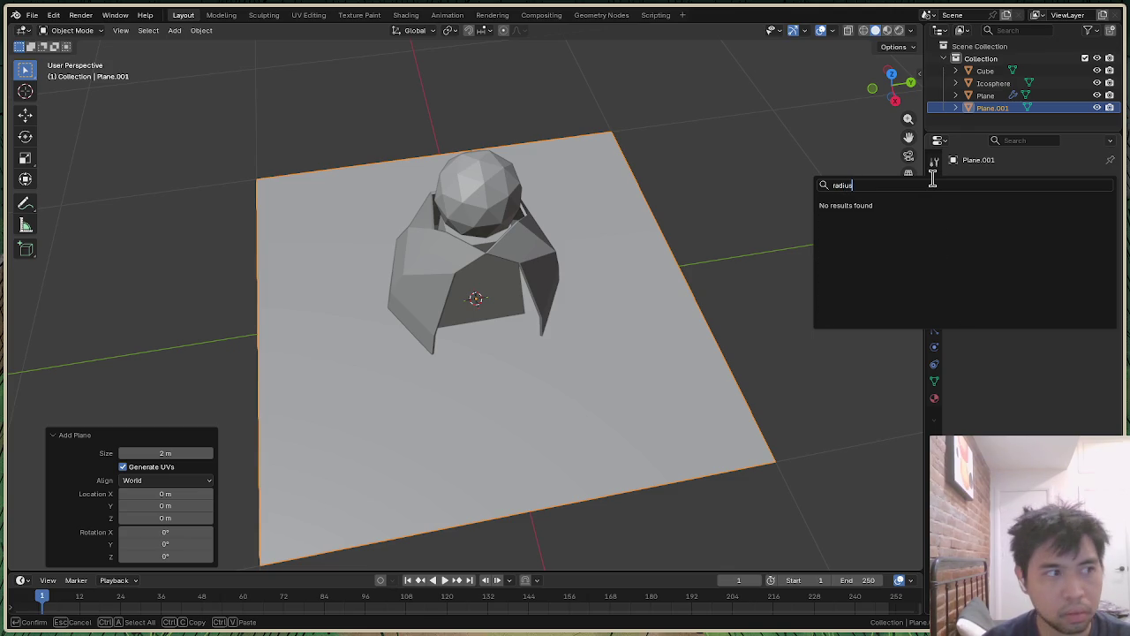
Step: Undo back to restore the deleted Circle ring and show the interaction mode list
{"action": "key", "text": "Escape"}
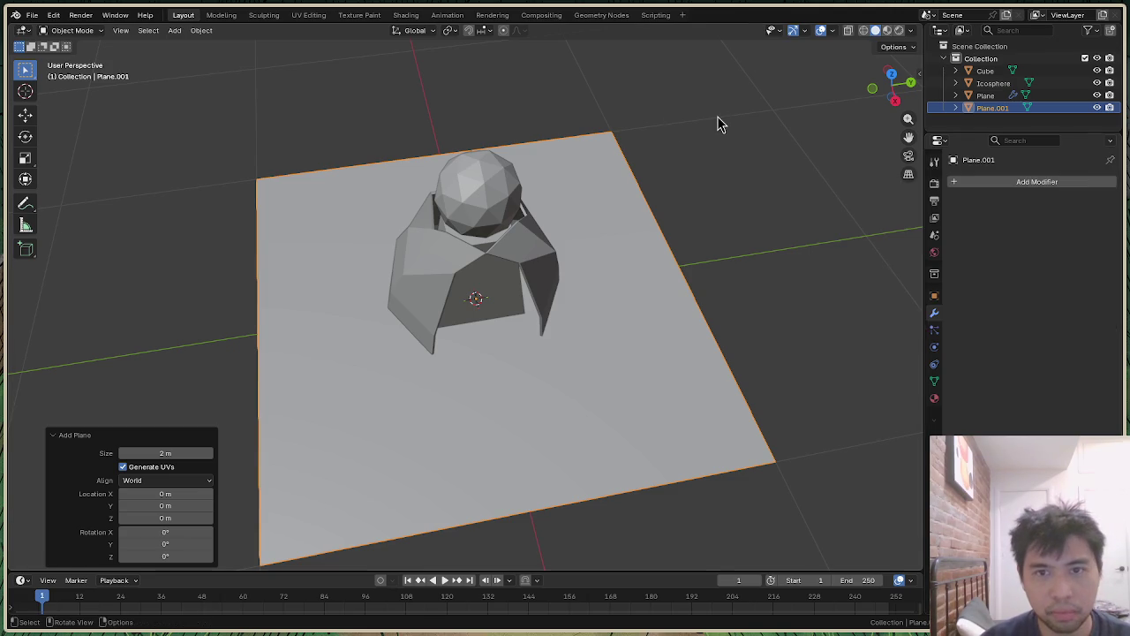
{"action": "key", "text": "ctrl+z"}
{"action": "key", "text": "ctrl+z"}
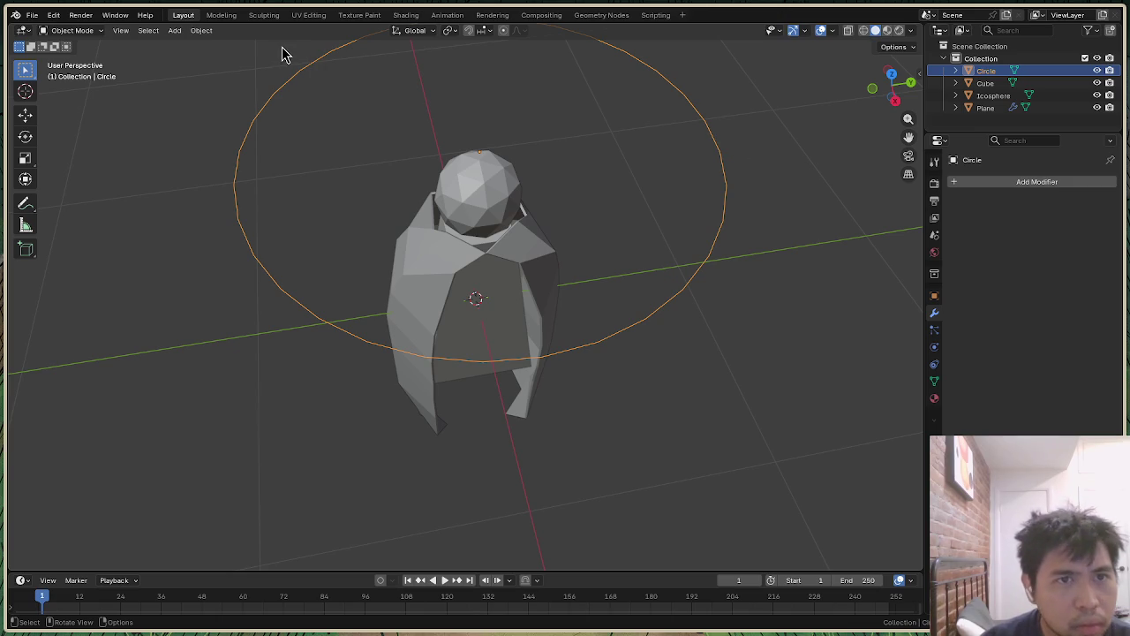
{"action": "left_click", "coordinate": [54, 18]}
{"action": "left_click", "coordinate": [54, 19]}
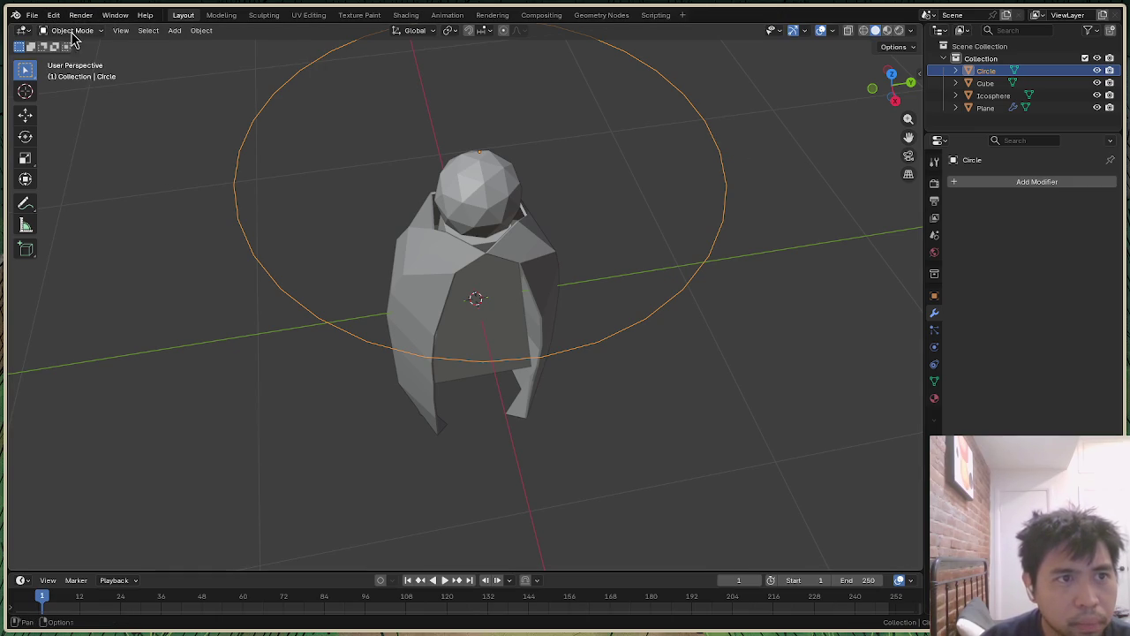
{"action": "left_click", "coordinate": [72, 32]}
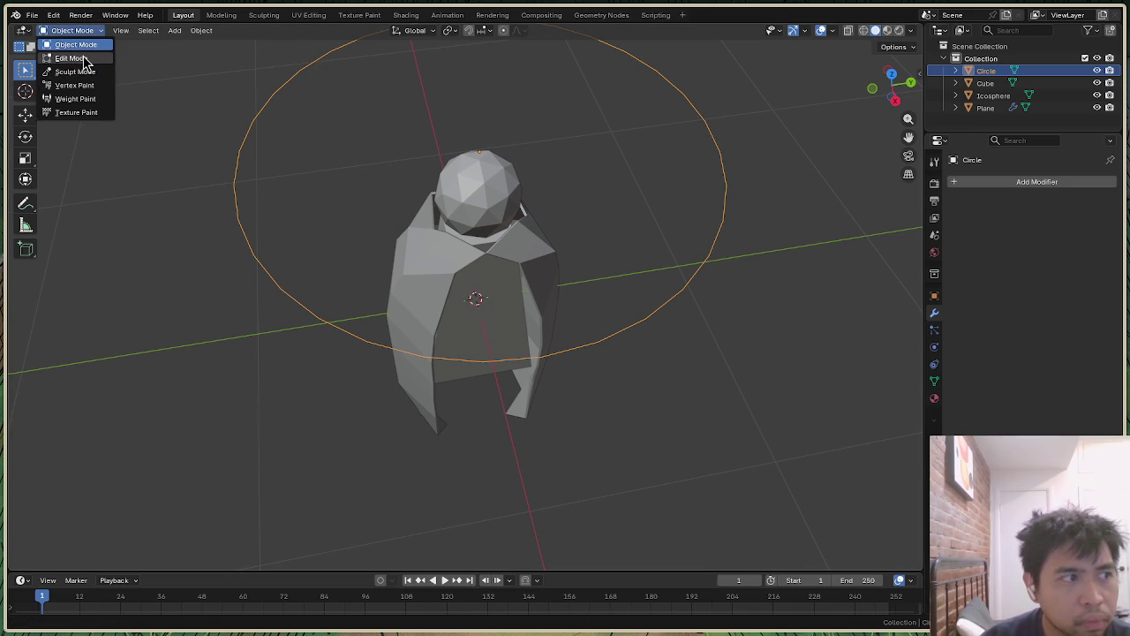
Step: In Edit Mode, fill the ring into a disc and scale it to 0.748
{"action": "left_click", "coordinate": [84, 62]}
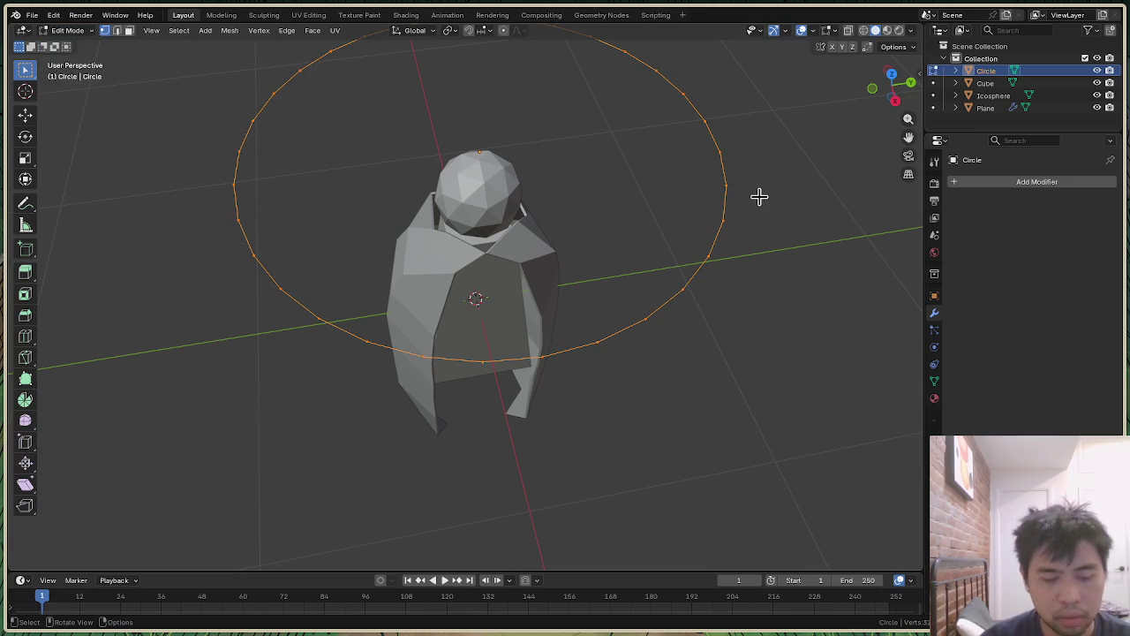
{"action": "key", "text": "f"}
{"action": "left_click", "coordinate": [759, 196]}
{"action": "mouse_move", "coordinate": [893, 83]}
{"action": "left_mouse_down"}
{"action": "mouse_move", "coordinate": [894, 53]}
{"action": "mouse_move", "coordinate": [893, 97]}
{"action": "left_mouse_up"}
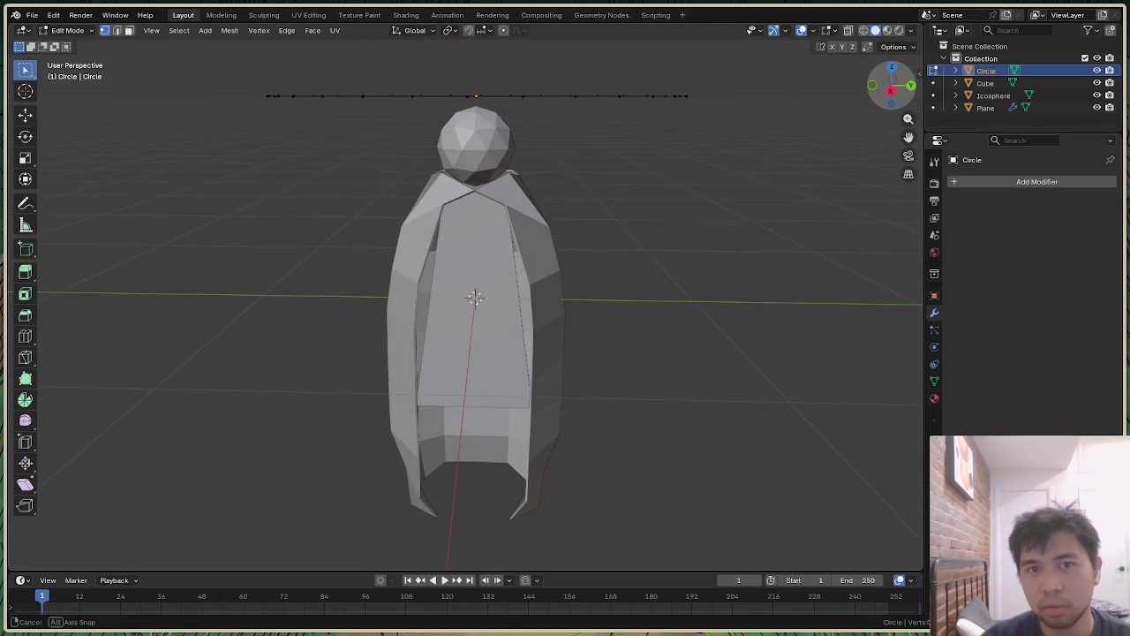
{"action": "scroll", "coordinate": [741, 232], "scroll_direction": "down", "scroll_amount": 3}
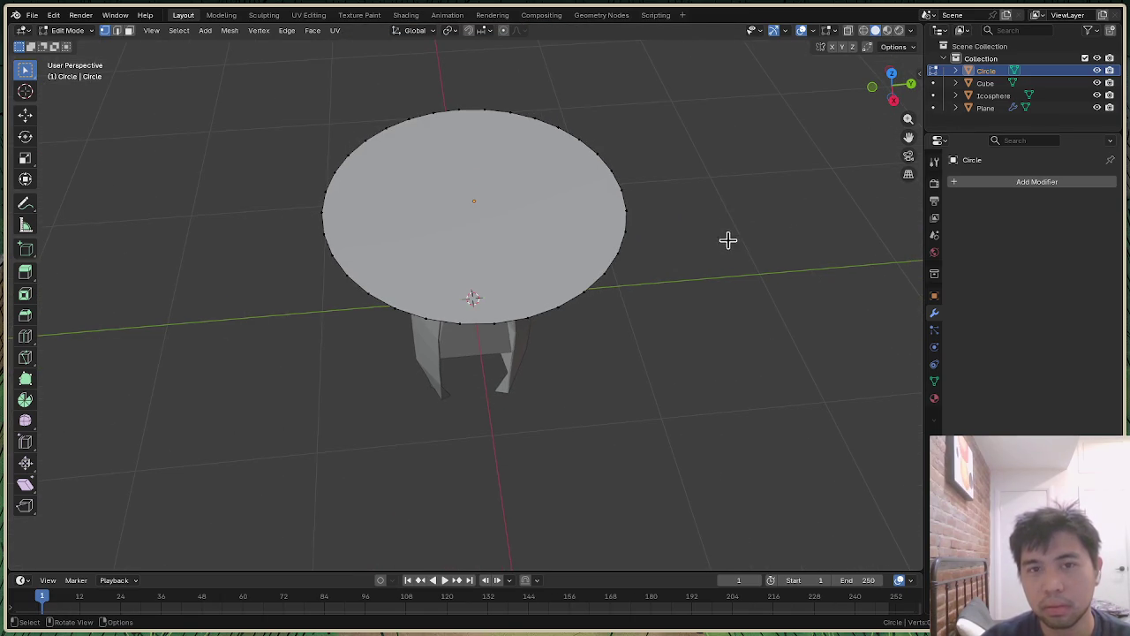
{"action": "mouse_move", "coordinate": [282, 94]}
{"action": "left_mouse_down"}
{"action": "mouse_move", "coordinate": [542, 206]}
{"action": "mouse_move", "coordinate": [726, 357]}
{"action": "left_mouse_up"}
{"action": "key", "text": "s"}
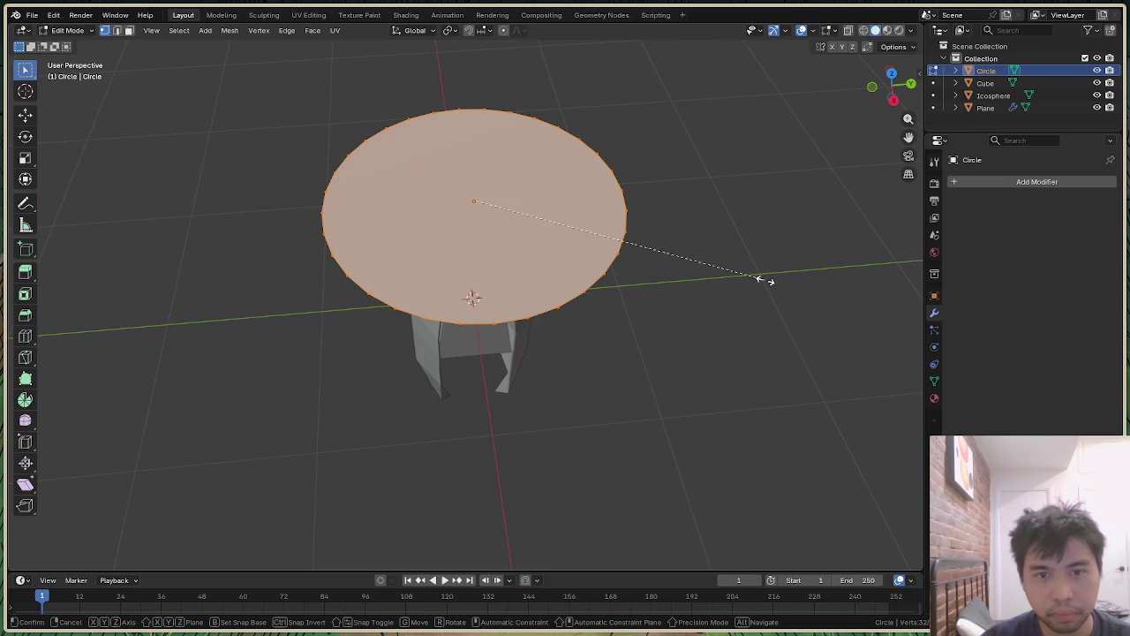
{"action": "left_click", "coordinate": [685, 281]}
Step: Reselect the whole disc and browse its vertex options menu
{"action": "left_click_drag", "start_coordinate": [895, 110], "coordinate": [899, 61]}
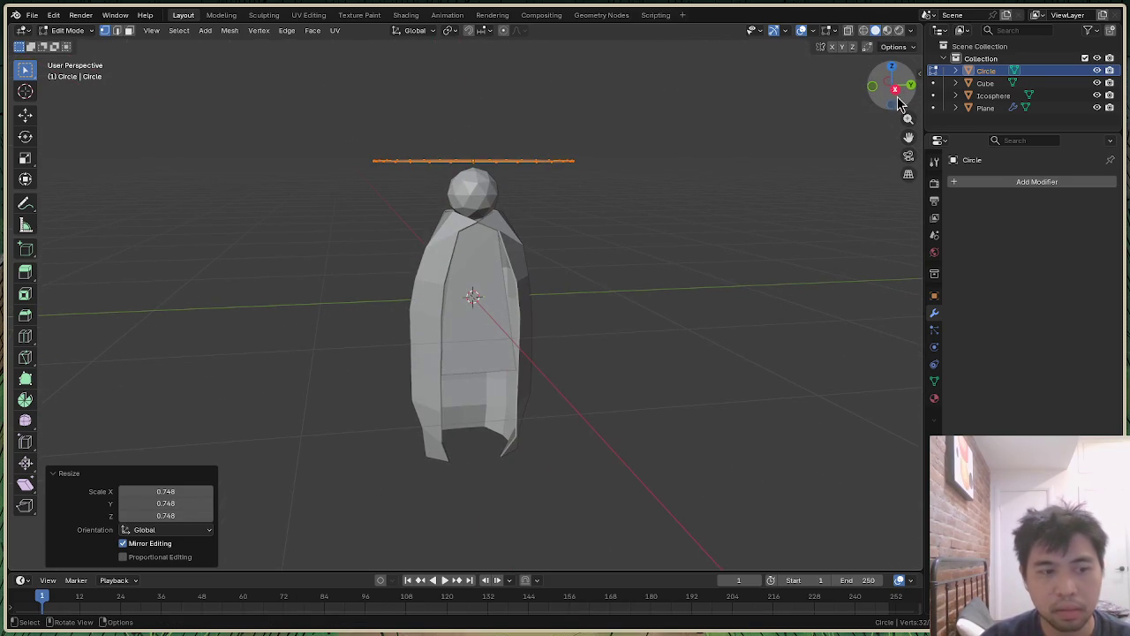
{"action": "left_click", "coordinate": [714, 207]}
{"action": "right_click", "coordinate": [722, 205]}
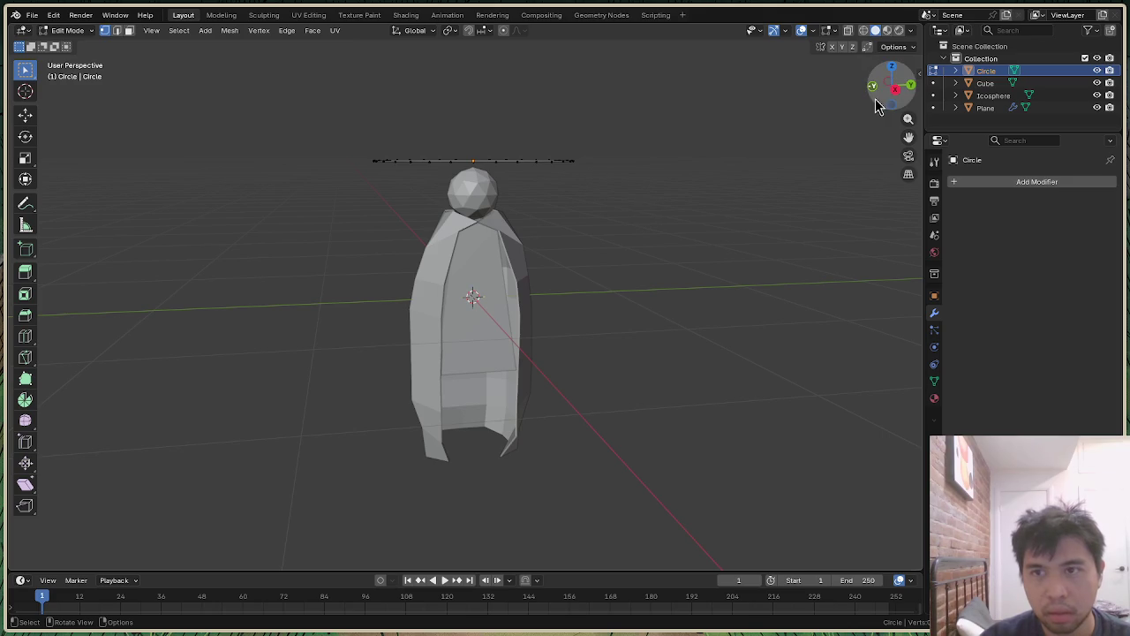
{"action": "left_click_drag", "start_coordinate": [889, 87], "coordinate": [890, 101]}
{"action": "left_click_drag", "start_coordinate": [308, 109], "coordinate": [685, 262]}
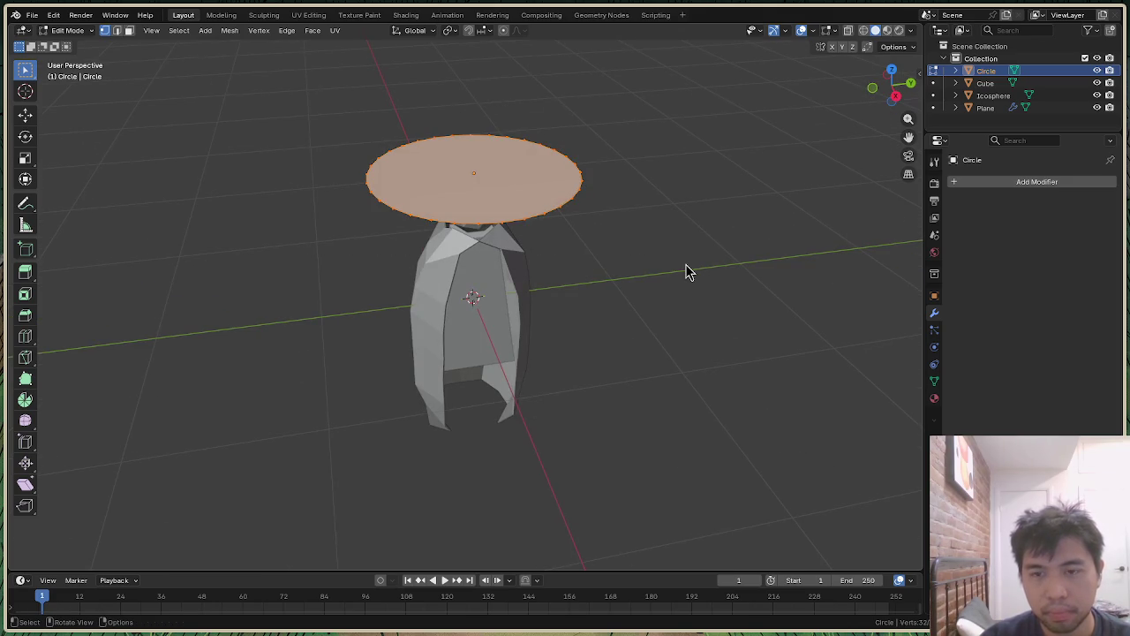
{"action": "right_click", "coordinate": [688, 271]}
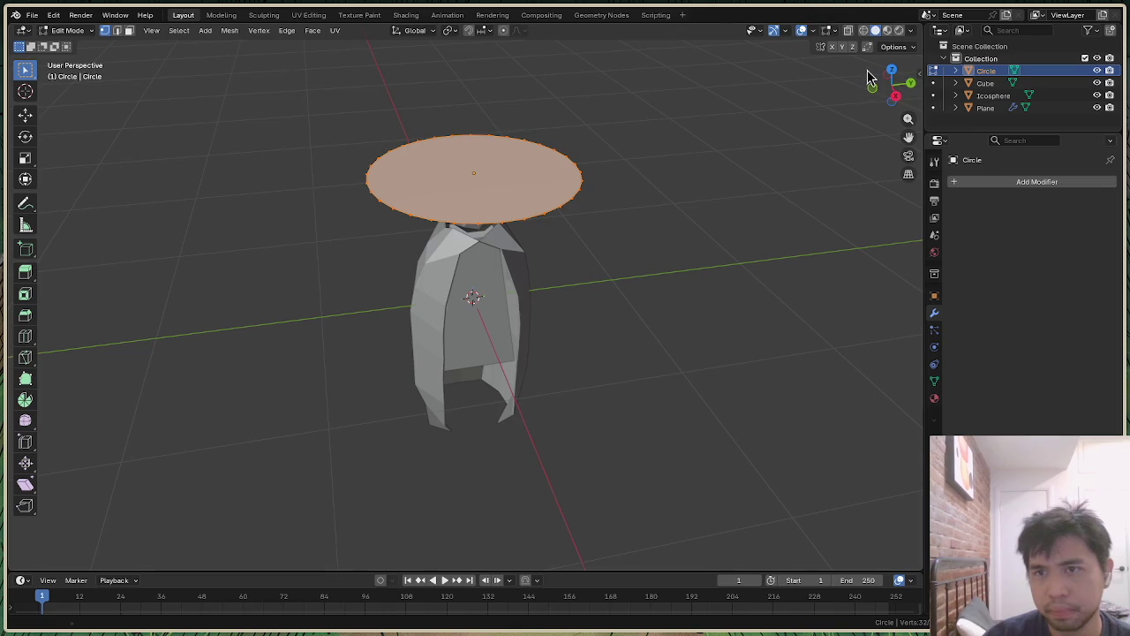
{"action": "left_click_drag", "start_coordinate": [892, 88], "coordinate": [878, 70]}
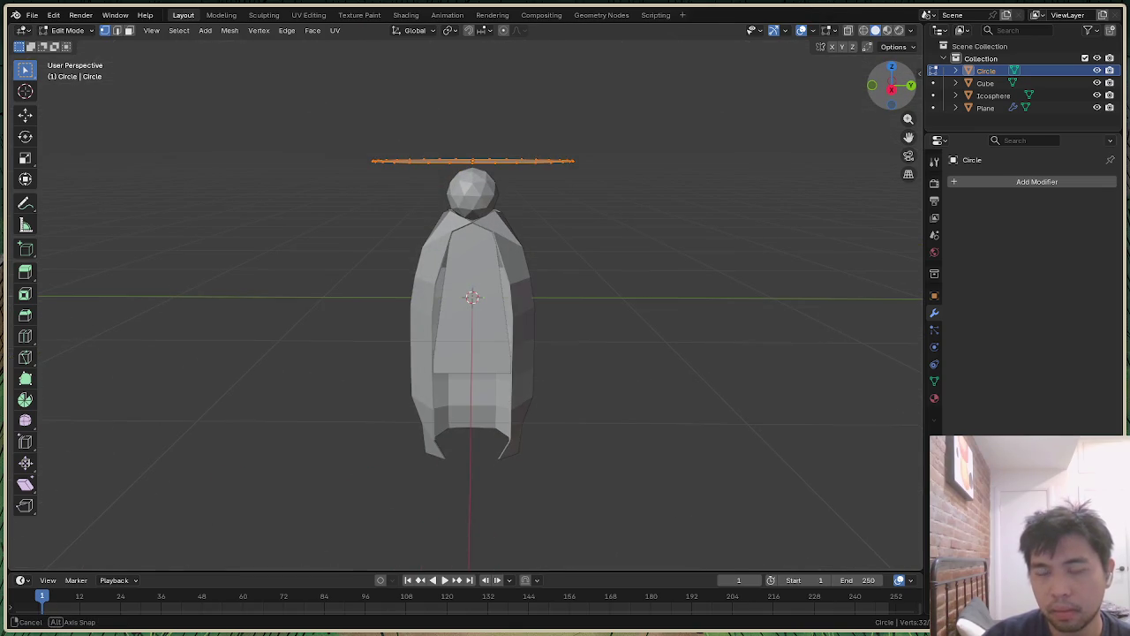
Step: Lower the disc along Z in two moves to sit just above the head
{"action": "key", "text": "g"}
{"action": "key", "text": "z"}
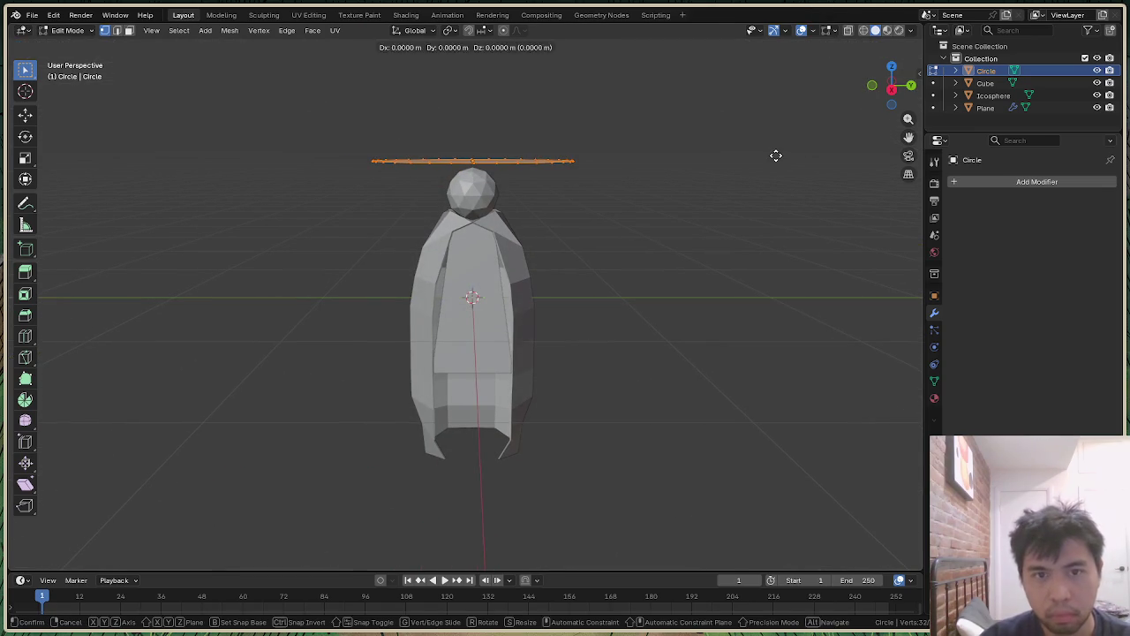
{"action": "left_click", "coordinate": [775, 165]}
{"action": "key", "text": "g"}
{"action": "key", "text": "z"}
{"action": "left_click", "coordinate": [776, 160]}
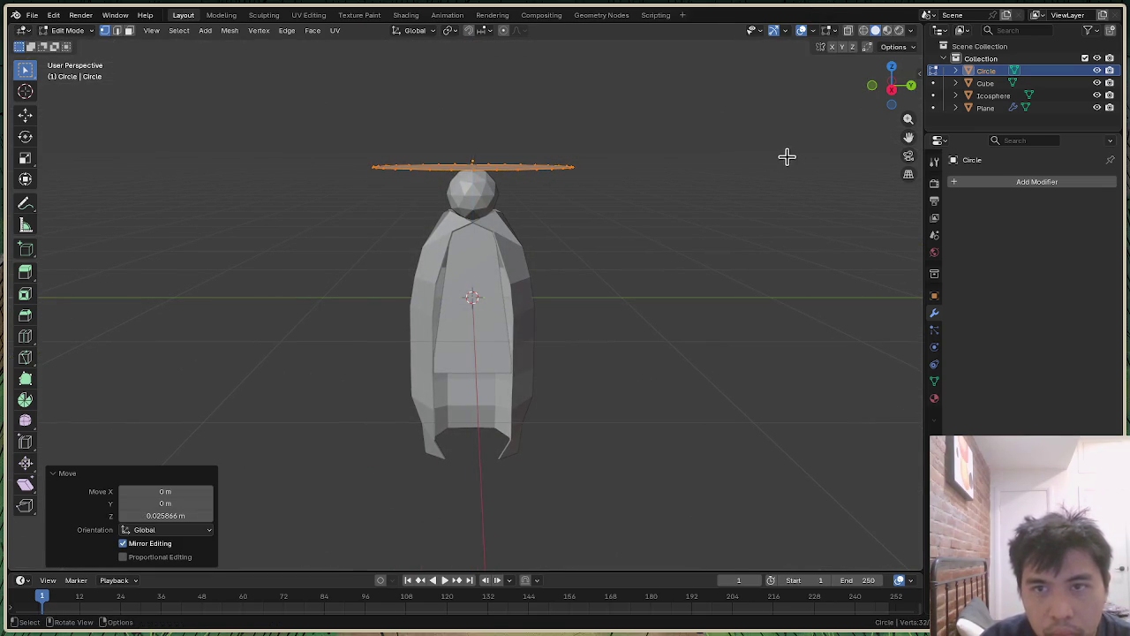
{"action": "left_click", "coordinate": [787, 157]}
{"action": "mouse_move", "coordinate": [895, 88]}
{"action": "left_mouse_down"}
{"action": "mouse_move", "coordinate": [888, 114]}
{"action": "mouse_move", "coordinate": [890, 88]}
{"action": "left_mouse_up"}
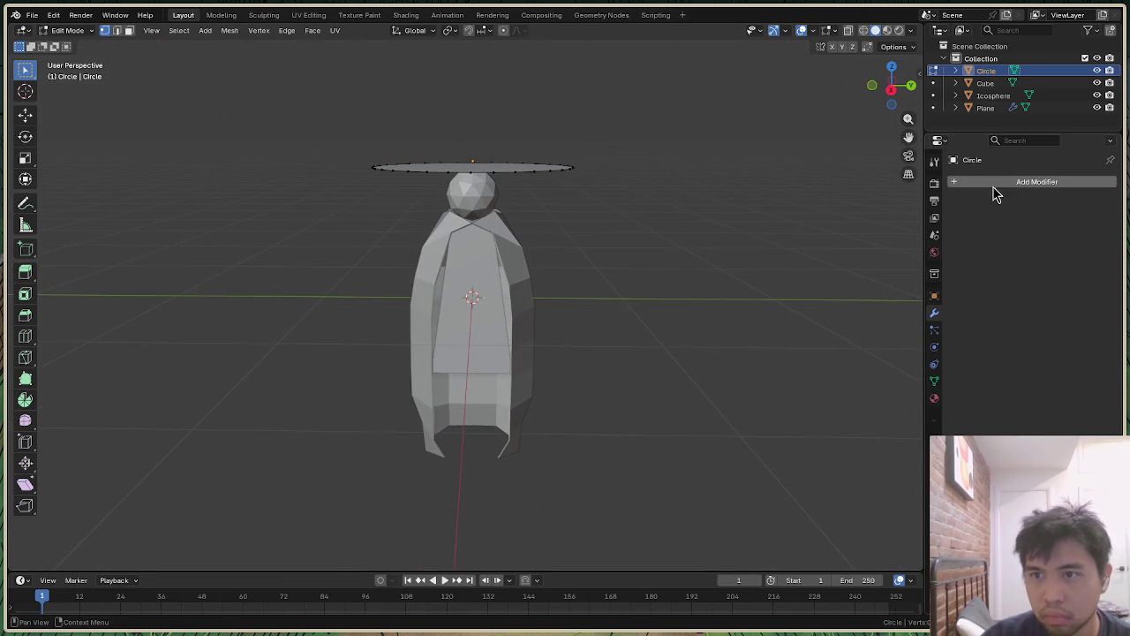
Step: Add a Solidify modifier to the brim, with thickness about 0.05 m
{"action": "left_click", "coordinate": [993, 183]}
{"action": "left_click", "coordinate": [980, 182]}
{"action": "left_click", "coordinate": [887, 220]}
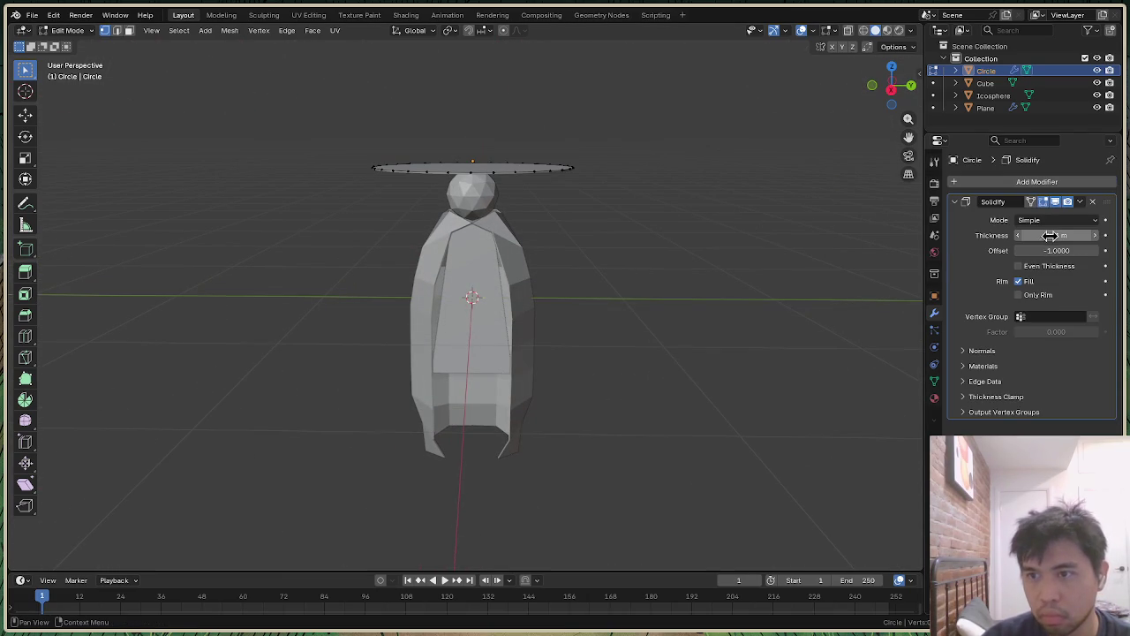
{"action": "left_click_drag", "start_coordinate": [1045, 235], "coordinate": [1056, 235]}
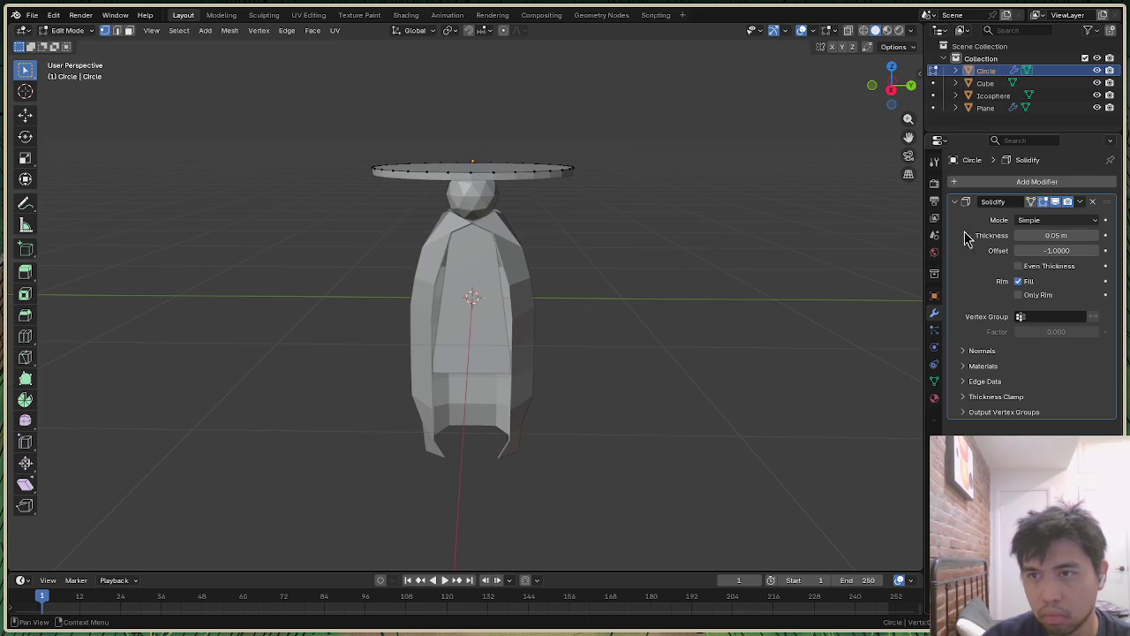
{"action": "mouse_move", "coordinate": [892, 86]}
{"action": "left_mouse_down"}
{"action": "mouse_move", "coordinate": [900, 73]}
{"action": "mouse_move", "coordinate": [911, 92]}
{"action": "left_mouse_up"}
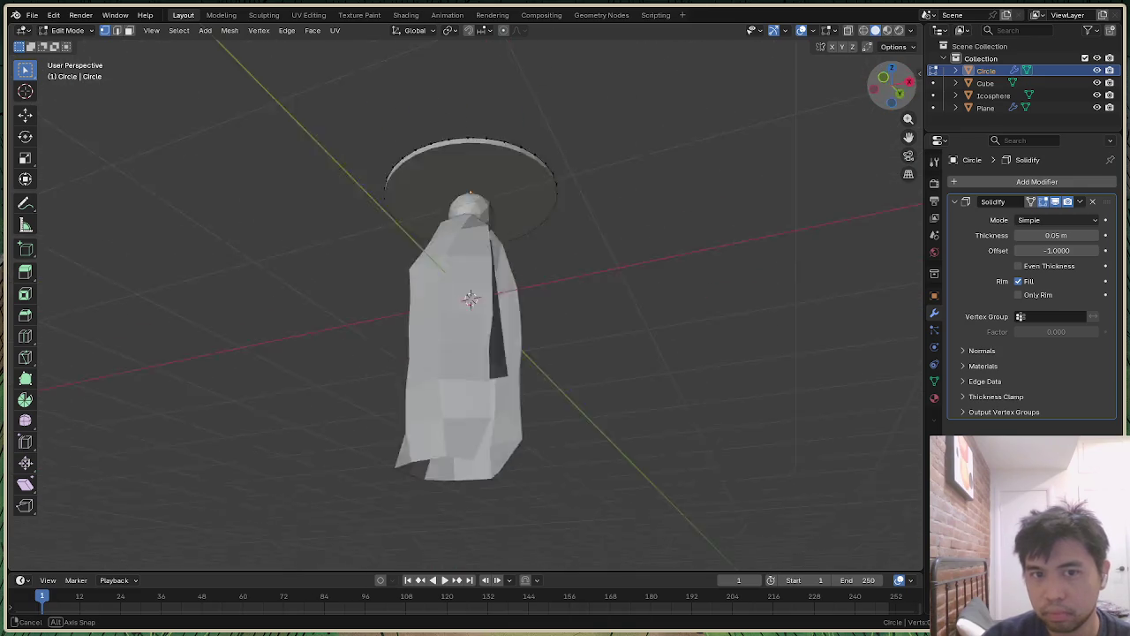
{"action": "left_click_drag", "start_coordinate": [911, 92], "coordinate": [912, 92]}
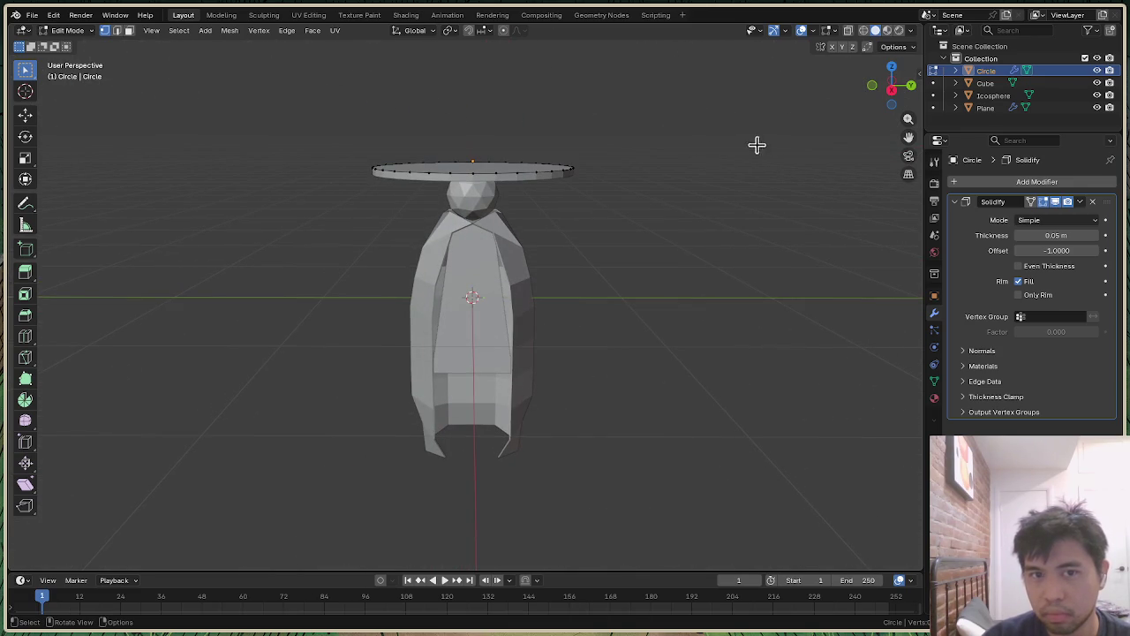
Step: Scale the brim circle to about 0.73 and set Solidify thickness to 0.02 m
{"action": "left_click_drag", "start_coordinate": [335, 125], "coordinate": [579, 175]}
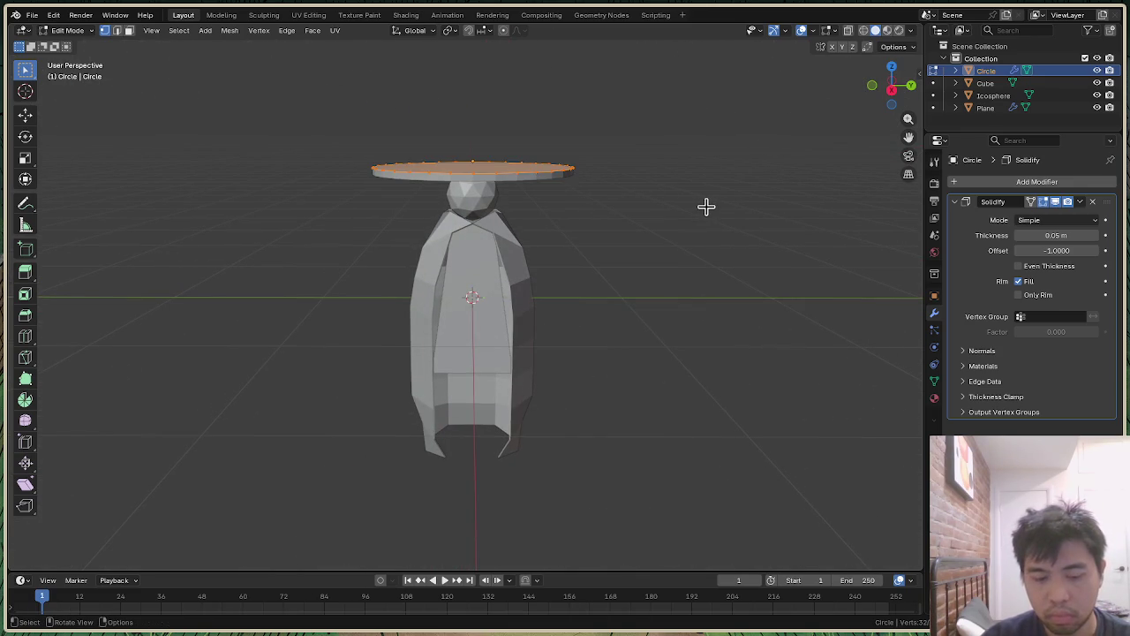
{"action": "key", "text": "s"}
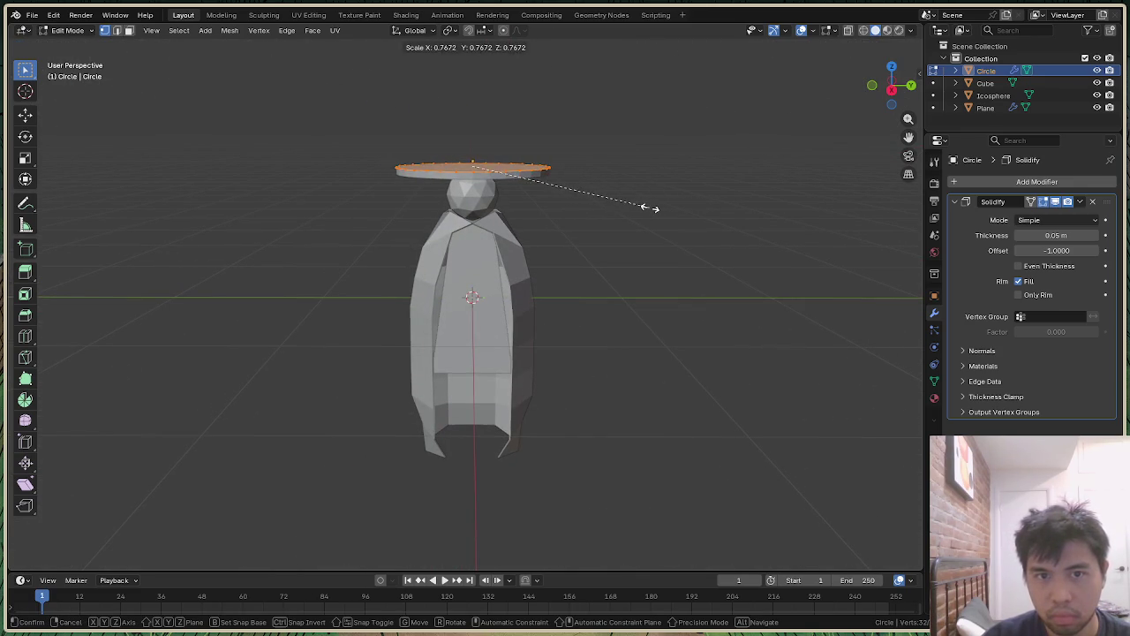
{"action": "left_click", "coordinate": [642, 208]}
{"action": "left_click", "coordinate": [1055, 235]}
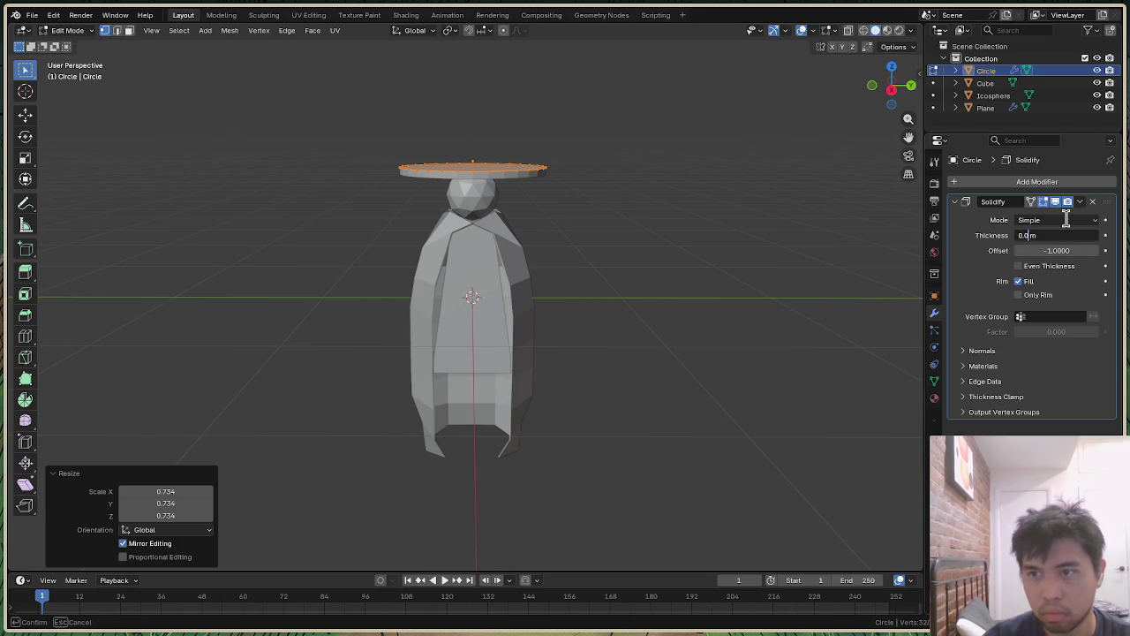
{"action": "type", "text": "2"}
{"action": "key", "text": "Return"}
Step: Nudge the brim slightly down along Z and return to Object Mode
{"action": "mouse_move", "coordinate": [903, 110]}
{"action": "left_mouse_down"}
{"action": "mouse_move", "coordinate": [893, 89]}
{"action": "mouse_move", "coordinate": [874, 128]}
{"action": "left_mouse_up"}
{"action": "left_click_drag", "start_coordinate": [322, 128], "coordinate": [707, 245]}
{"action": "key", "text": "g"}
{"action": "key", "text": "z"}
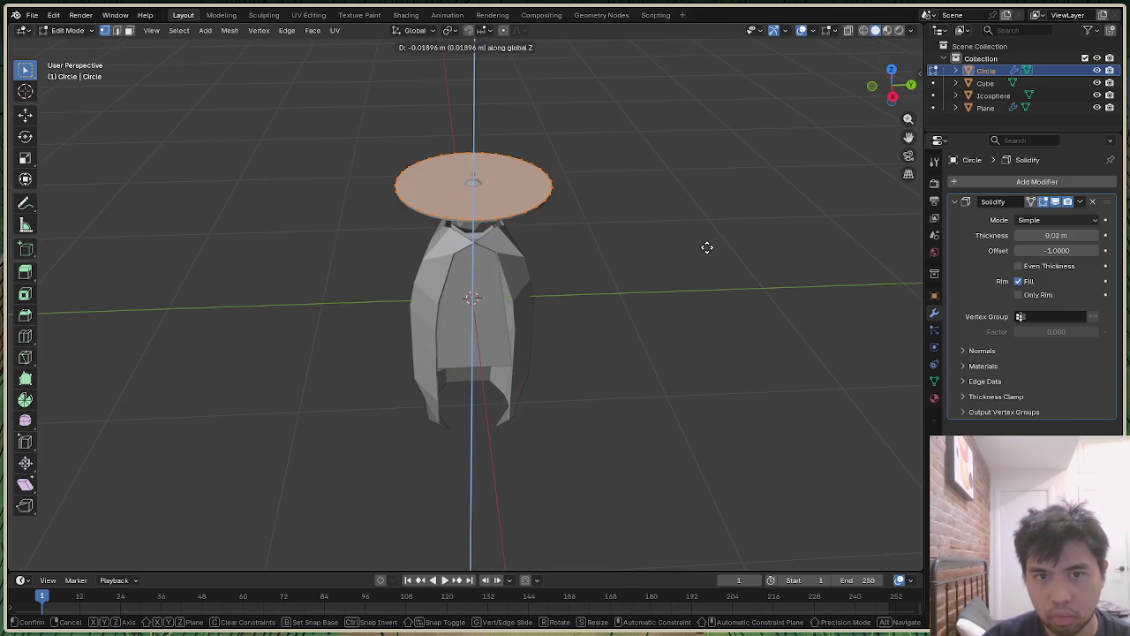
{"action": "left_click", "coordinate": [707, 244]}
{"action": "left_click", "coordinate": [765, 220]}
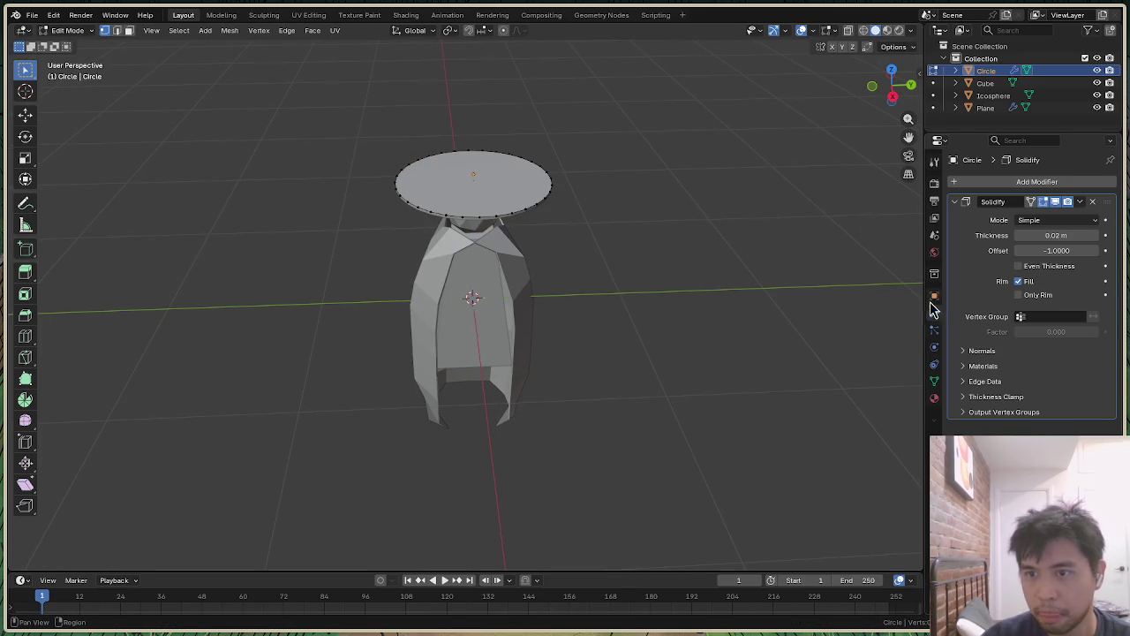
{"action": "left_click", "coordinate": [993, 83]}
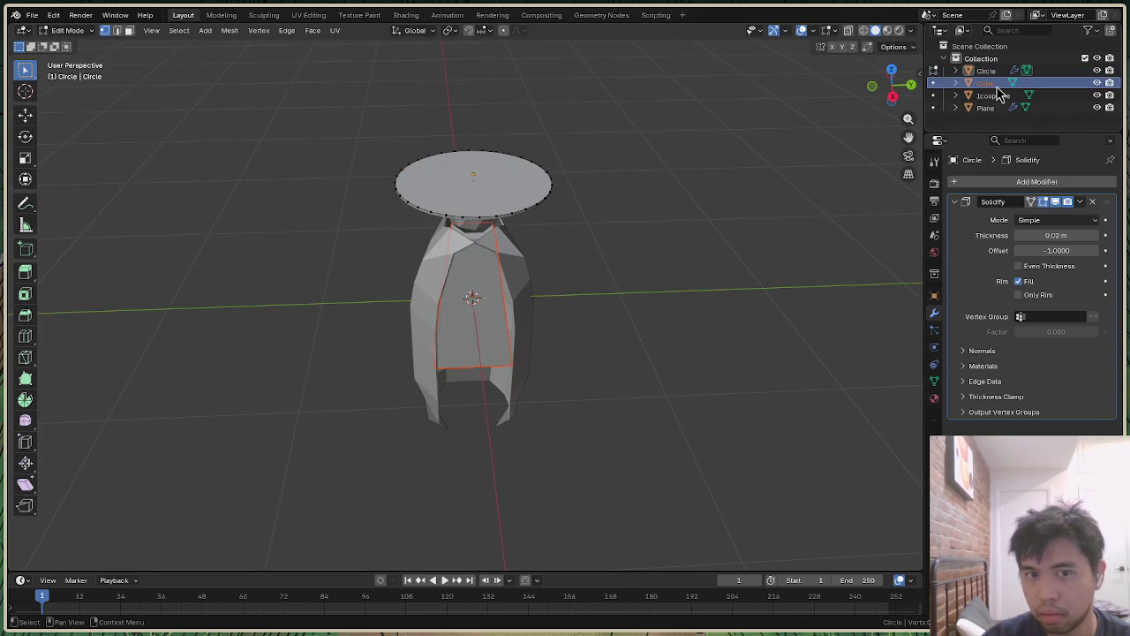
{"action": "left_click", "coordinate": [987, 107]}
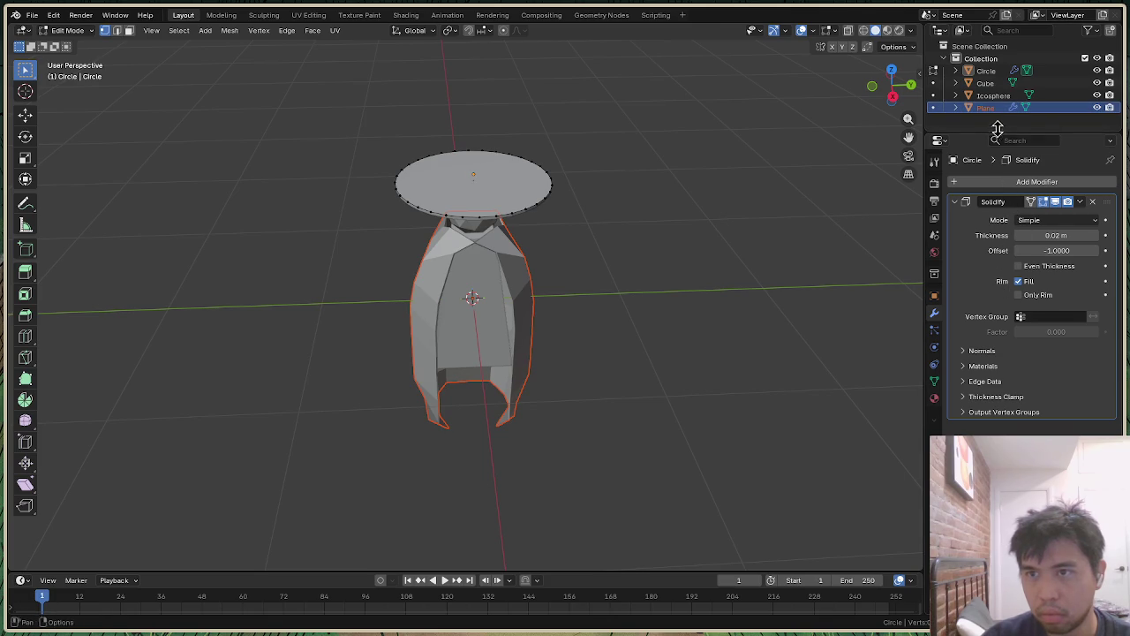
{"action": "key", "text": "Tab"}
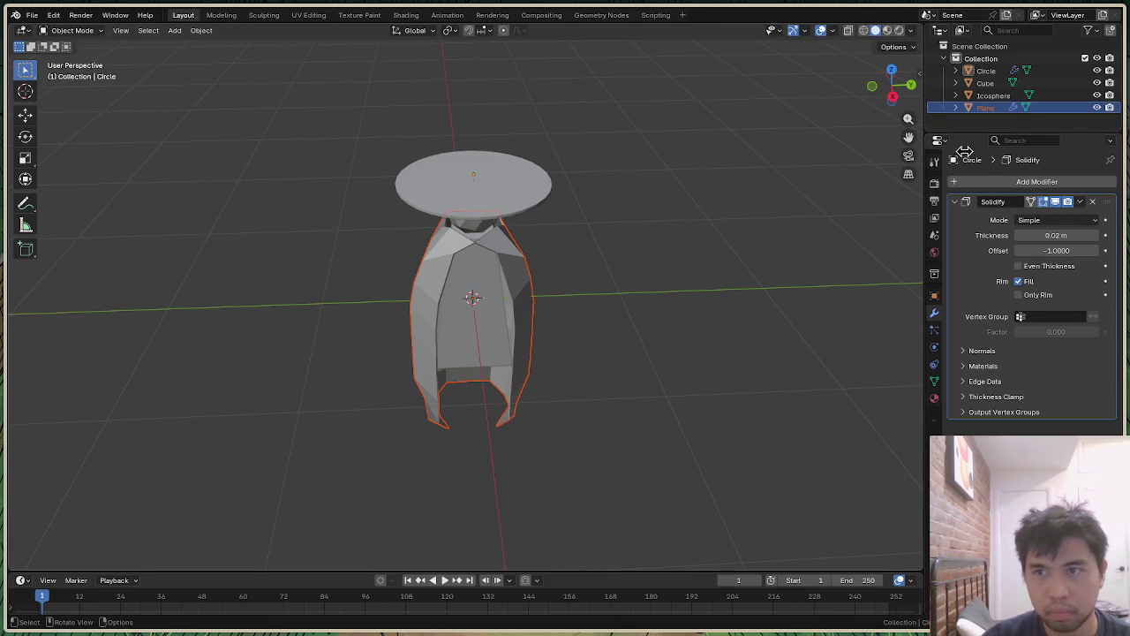
Step: Change the cloak Plane's Solidify thickness from -0.01 to 0.02 m, then select the Circle brim
{"action": "left_click", "coordinate": [528, 314]}
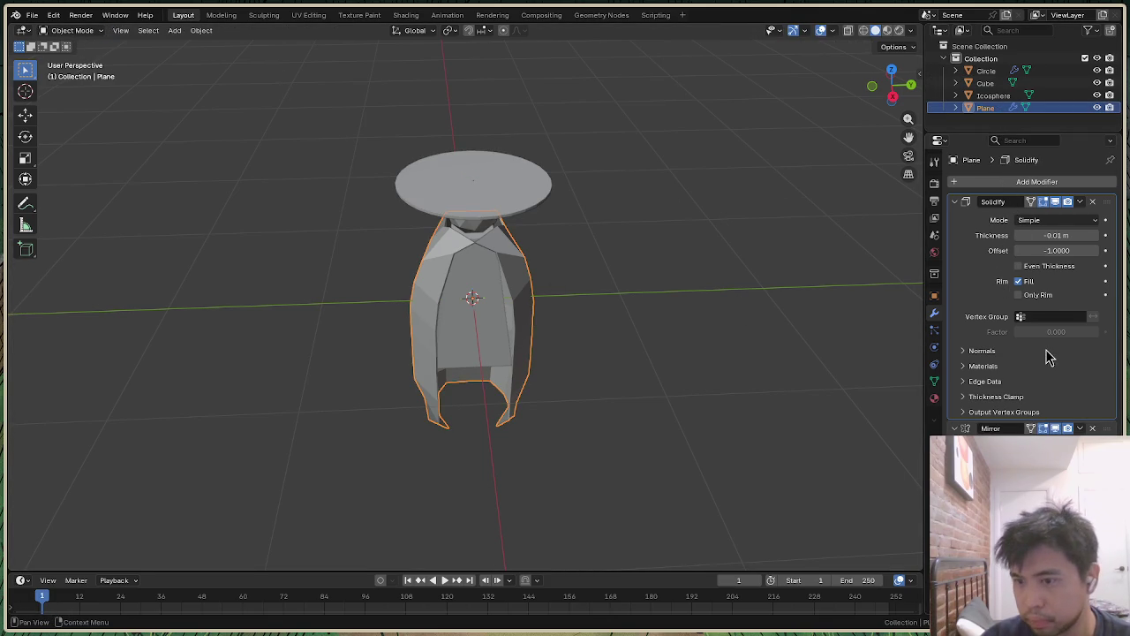
{"action": "left_click", "coordinate": [1063, 234]}
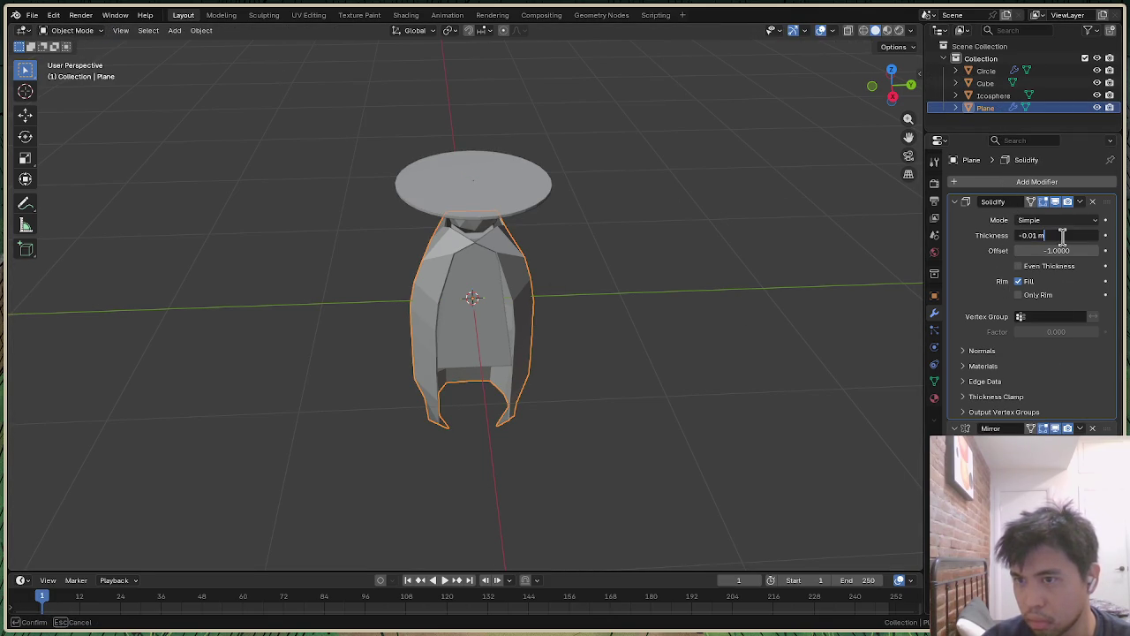
{"action": "key", "text": "Left"}
{"action": "key", "text": "Left"}
{"action": "key", "text": "Return"}
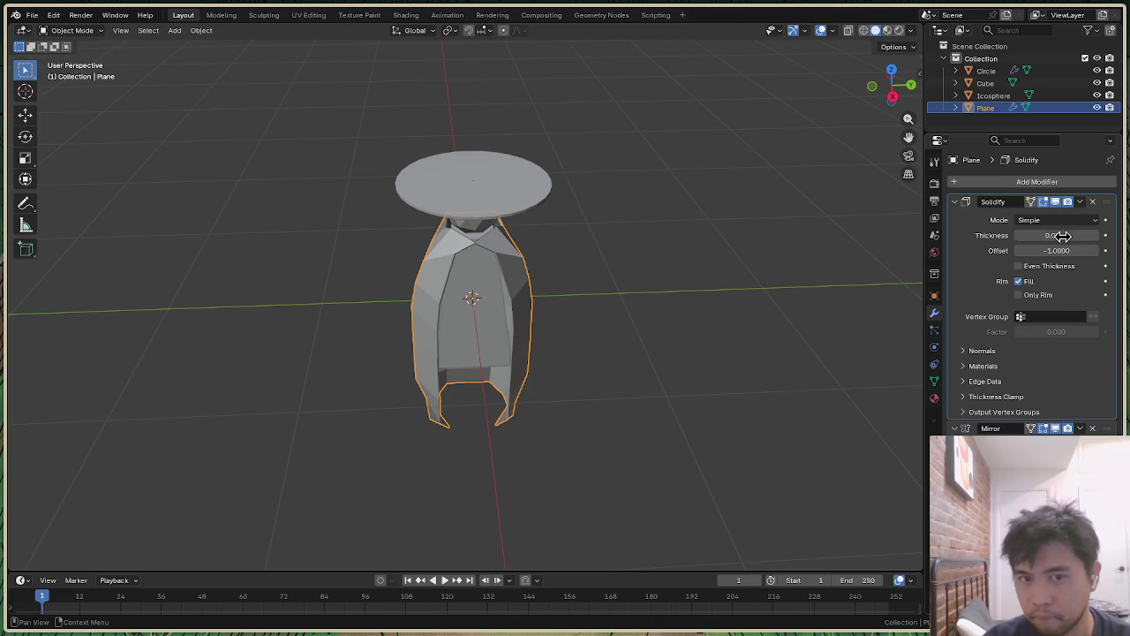
{"action": "left_click", "coordinate": [1062, 235]}
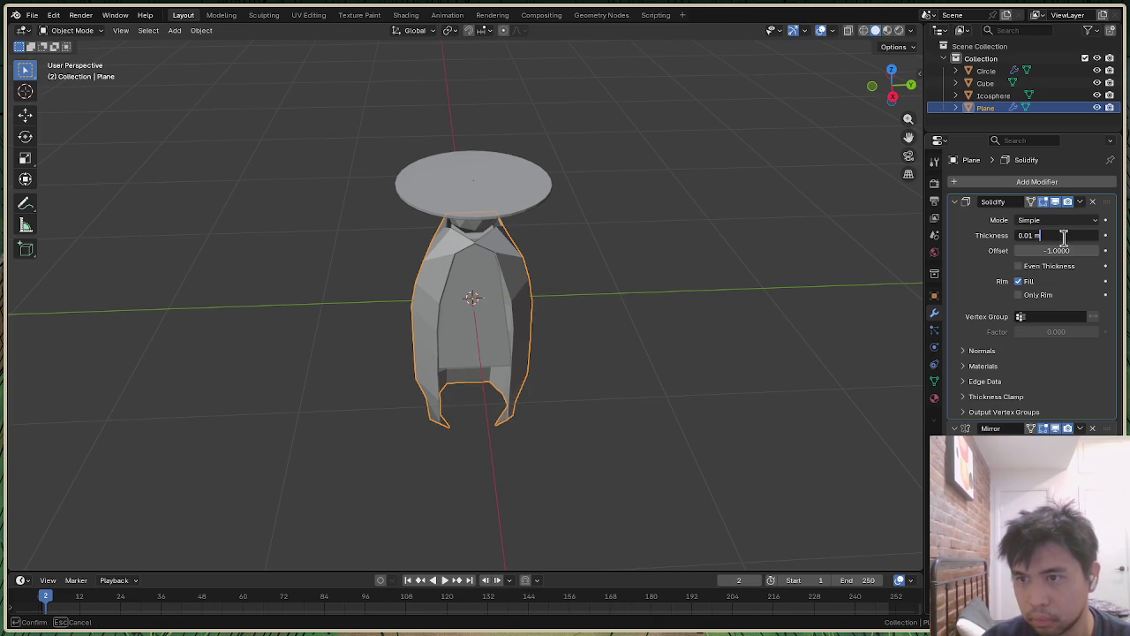
{"action": "type", "text": "2"}
{"action": "key", "text": "Return"}
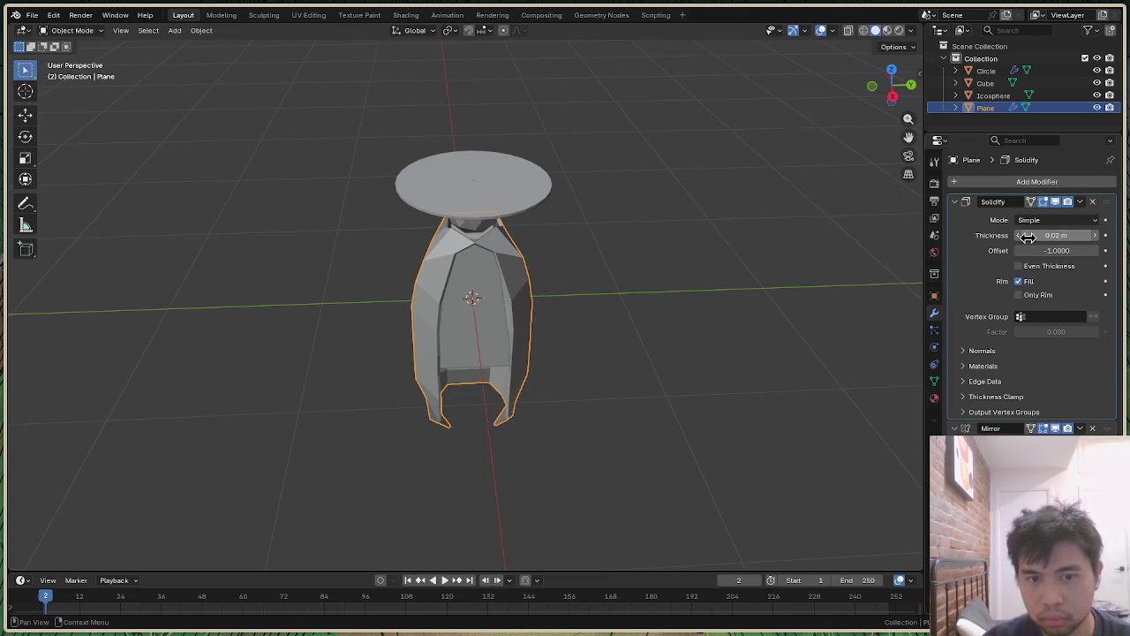
{"action": "mouse_move", "coordinate": [890, 84]}
{"action": "left_mouse_down"}
{"action": "mouse_move", "coordinate": [777, 93]}
{"action": "mouse_move", "coordinate": [892, 87]}
{"action": "left_mouse_up"}
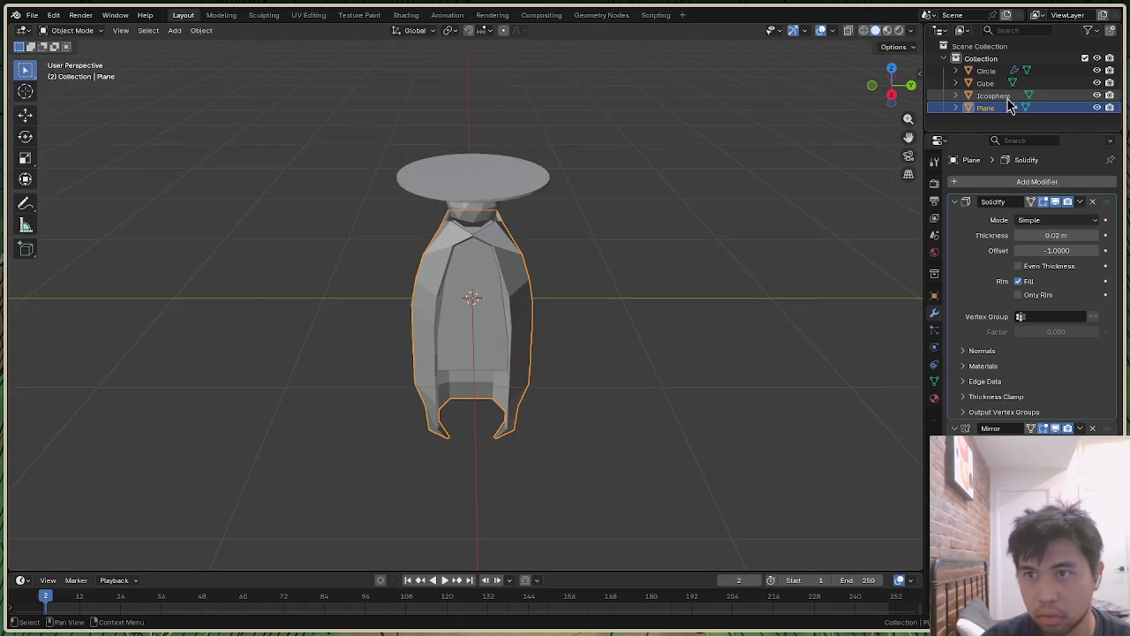
{"action": "left_click", "coordinate": [986, 71]}
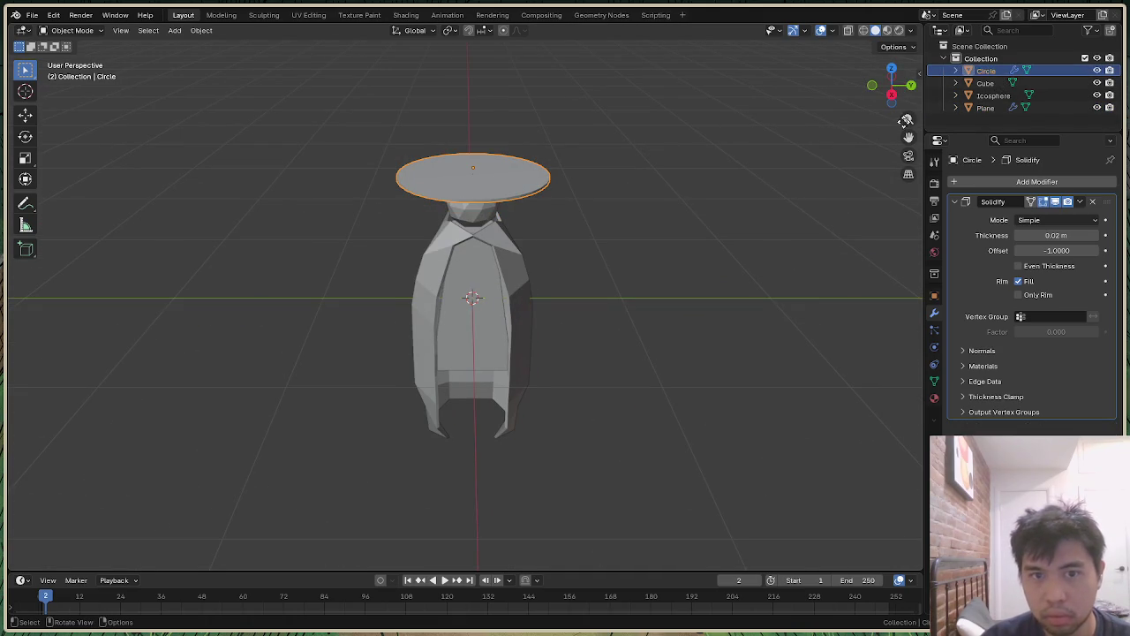
{"action": "left_click_drag", "start_coordinate": [890, 84], "coordinate": [895, 95]}
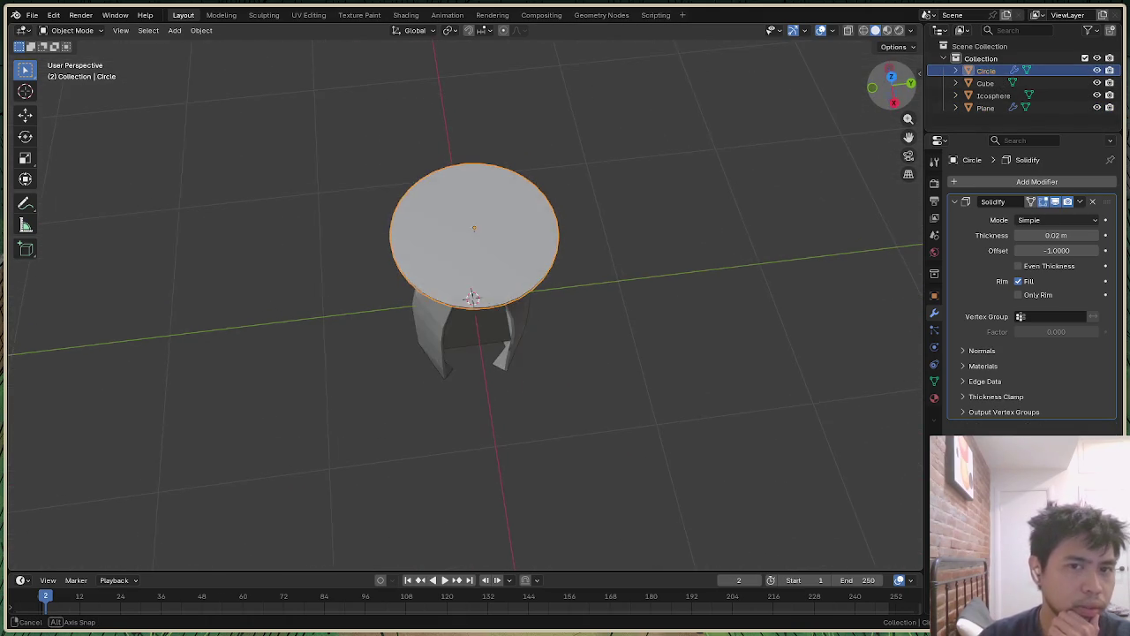
Step: In Edit Mode, select all of the brim circle's vertices and subdivide its edges
{"action": "right_click", "coordinate": [505, 232]}
{"action": "key", "text": "Escape"}
{"action": "key", "text": "Tab"}
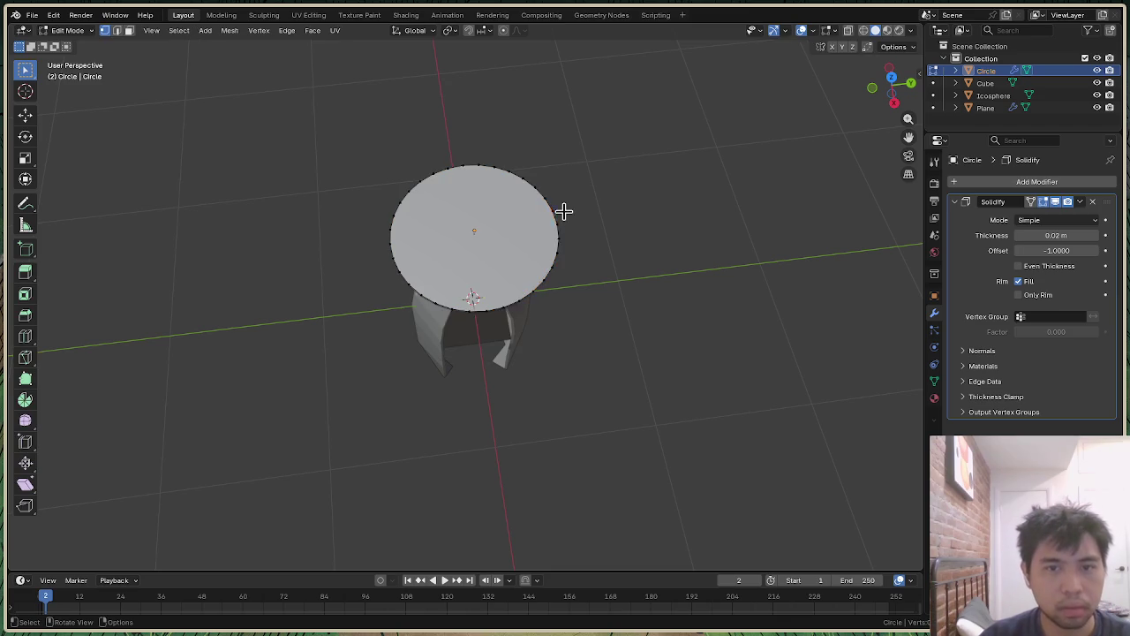
{"action": "right_click", "coordinate": [540, 215]}
{"action": "key", "text": "Escape"}
{"action": "key", "text": "a"}
{"action": "right_click", "coordinate": [537, 236]}
{"action": "left_click", "coordinate": [538, 234]}
{"action": "scroll", "coordinate": [531, 221], "scroll_direction": "up", "scroll_amount": 4}
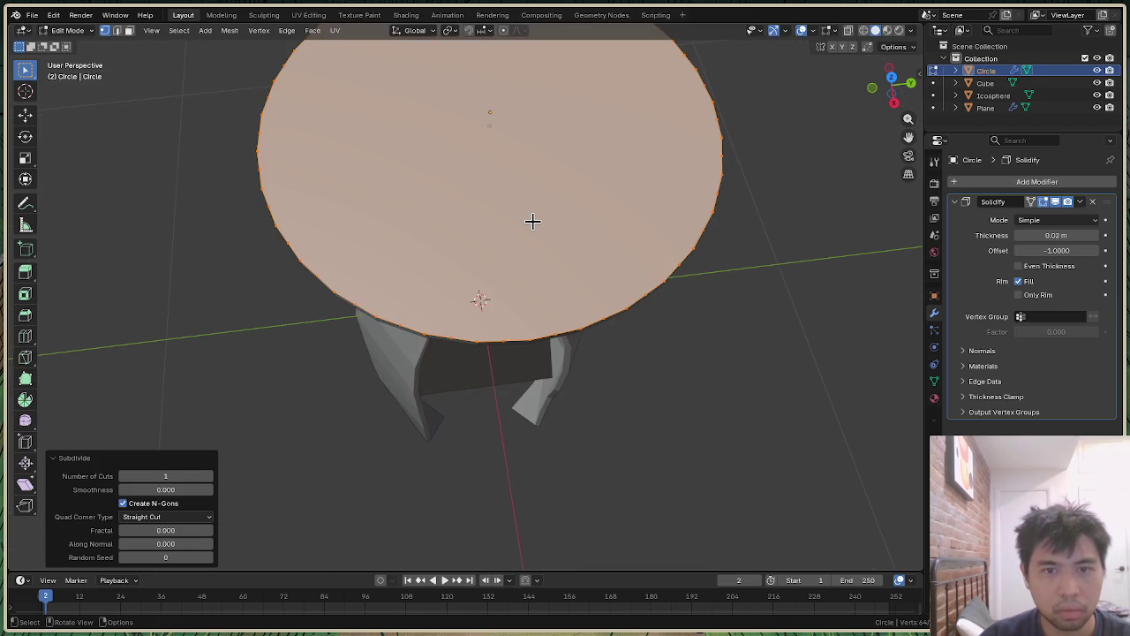
Step: Deselect the brim and orbit around to inspect the figure beneath it
{"action": "left_click_drag", "start_coordinate": [895, 83], "coordinate": [896, 128]}
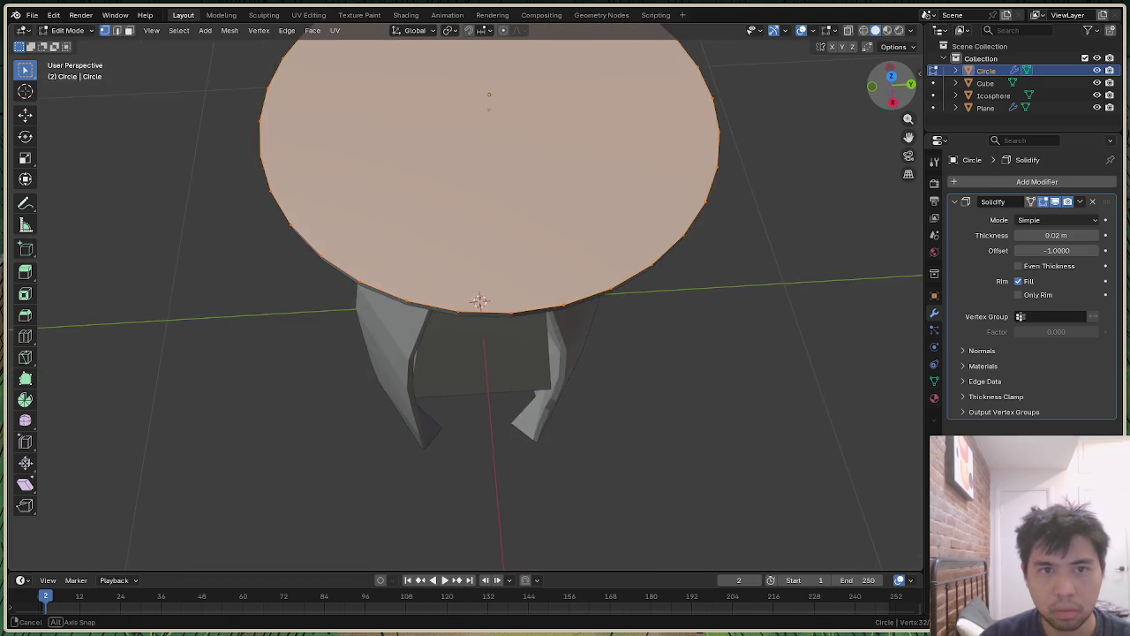
{"action": "left_click", "coordinate": [488, 230]}
{"action": "right_click", "coordinate": [489, 234]}
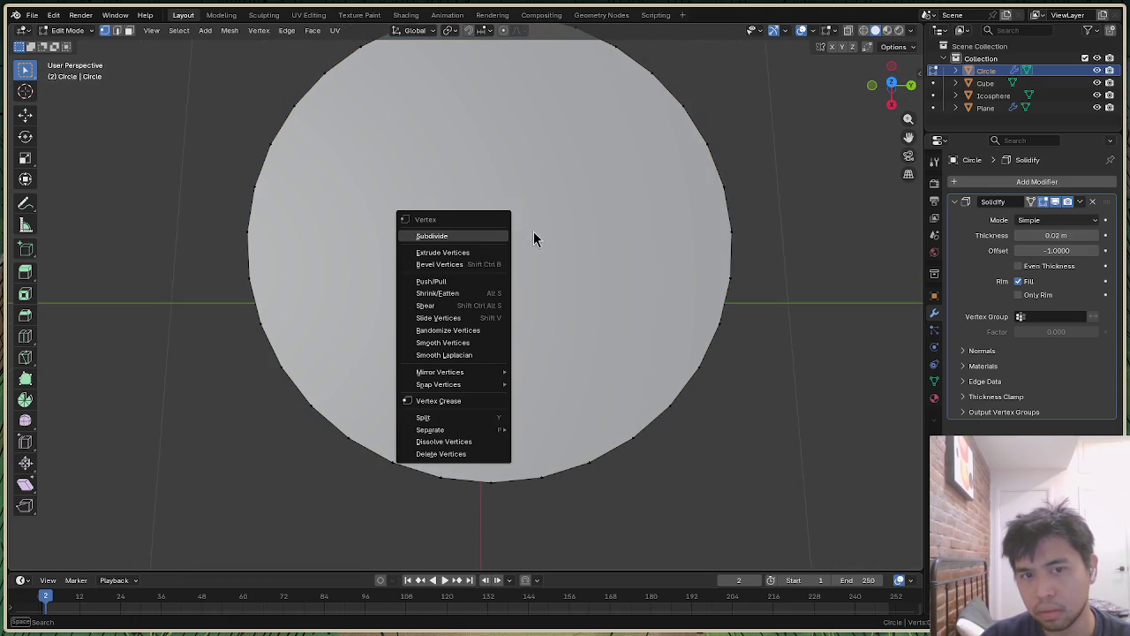
{"action": "key", "text": "Escape"}
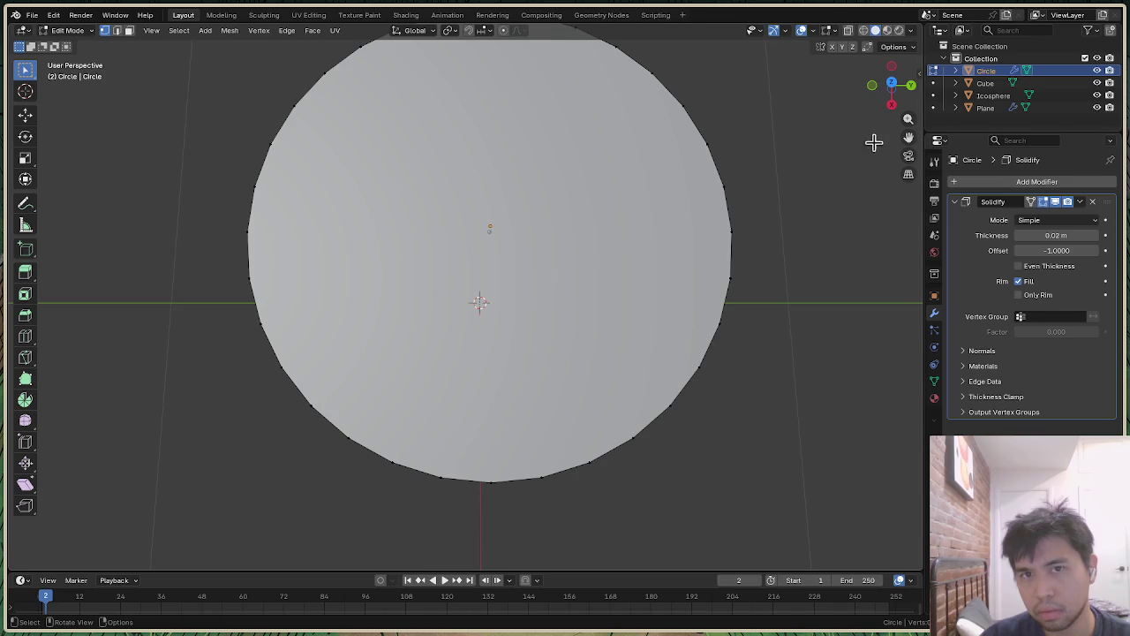
{"action": "mouse_move", "coordinate": [898, 98]}
{"action": "left_mouse_down"}
{"action": "mouse_move", "coordinate": [898, 62]}
{"action": "mouse_move", "coordinate": [658, 139]}
{"action": "left_mouse_up"}
{"action": "mouse_move", "coordinate": [888, 99]}
{"action": "left_mouse_down"}
{"action": "mouse_move", "coordinate": [893, 53]}
{"action": "mouse_move", "coordinate": [883, 55]}
{"action": "left_mouse_up"}
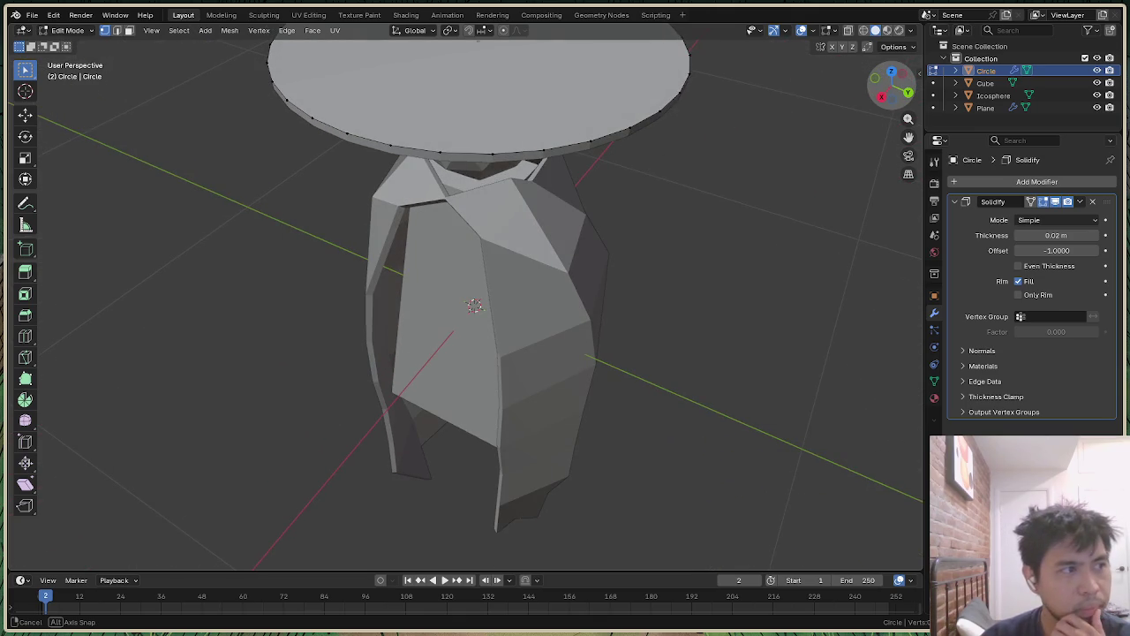
{"action": "left_click_drag", "start_coordinate": [883, 54], "coordinate": [884, 74]}
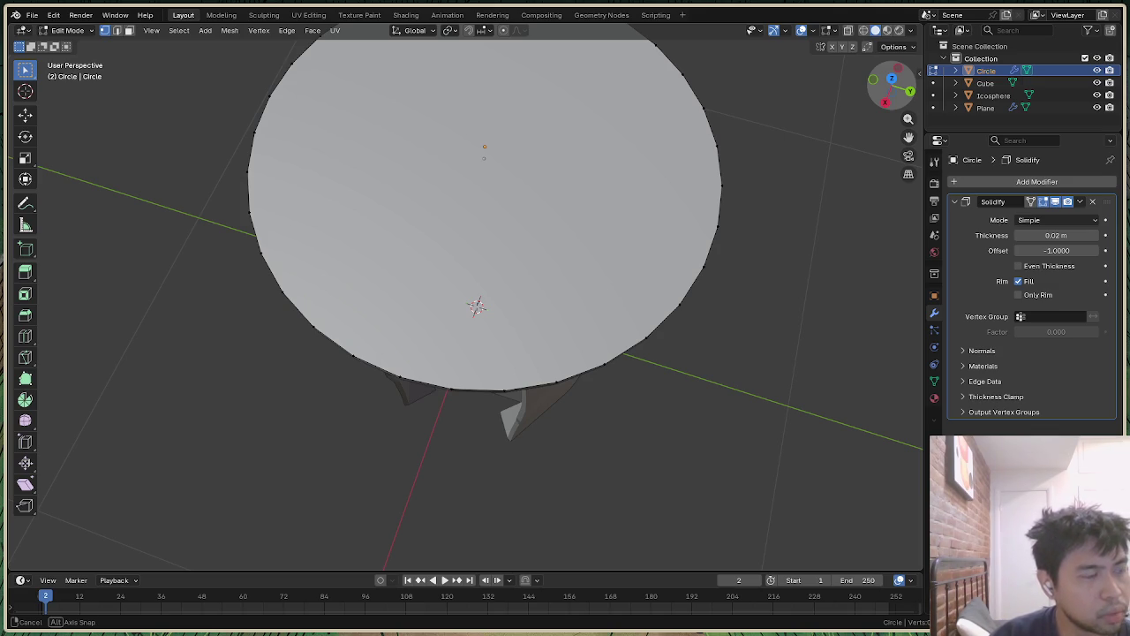
{"action": "middle_click_drag", "start_coordinate": [484, 152], "coordinate": [495, 150]}
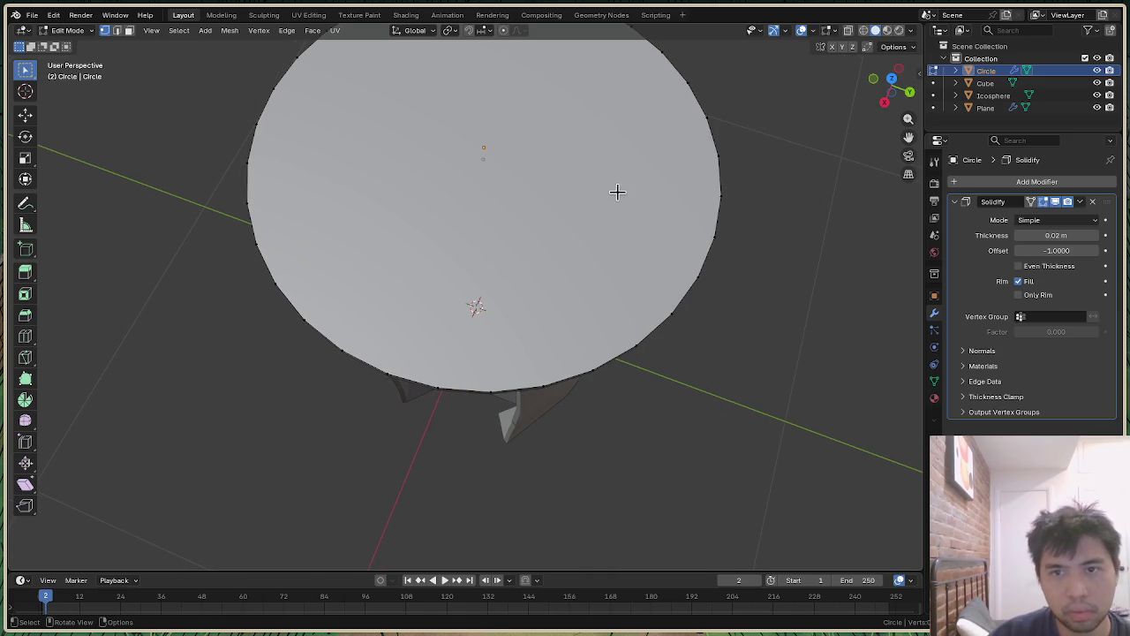
{"action": "scroll", "coordinate": [616, 192], "scroll_direction": "down", "scroll_amount": 3}
Step: Select the whole brim circle and poke it into fan faces around a centre vertex
{"action": "left_click_drag", "start_coordinate": [316, 85], "coordinate": [663, 307]}
{"action": "left_click_drag", "start_coordinate": [292, 94], "coordinate": [688, 389]}
{"action": "right_click", "coordinate": [529, 225]}
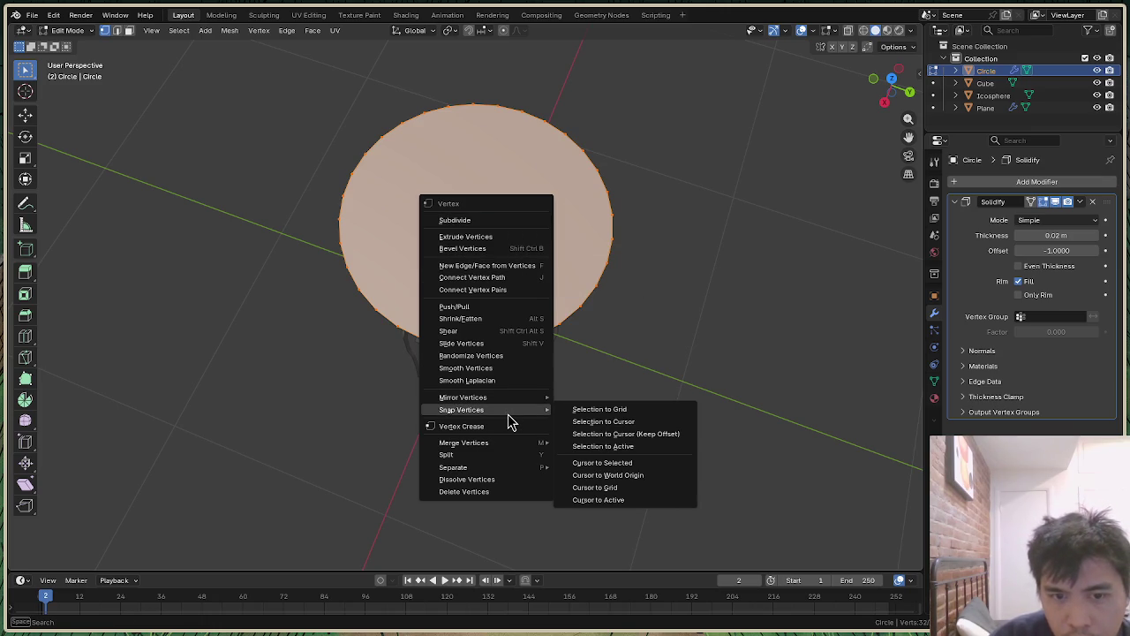
{"action": "left_click", "coordinate": [842, 254]}
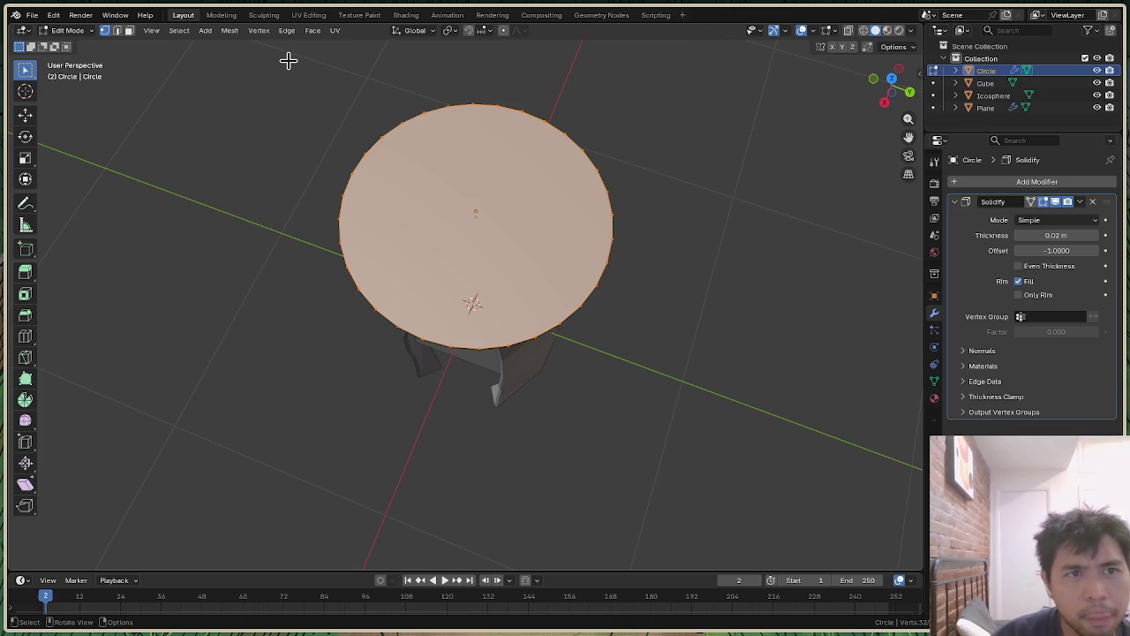
{"action": "left_click", "coordinate": [313, 31]}
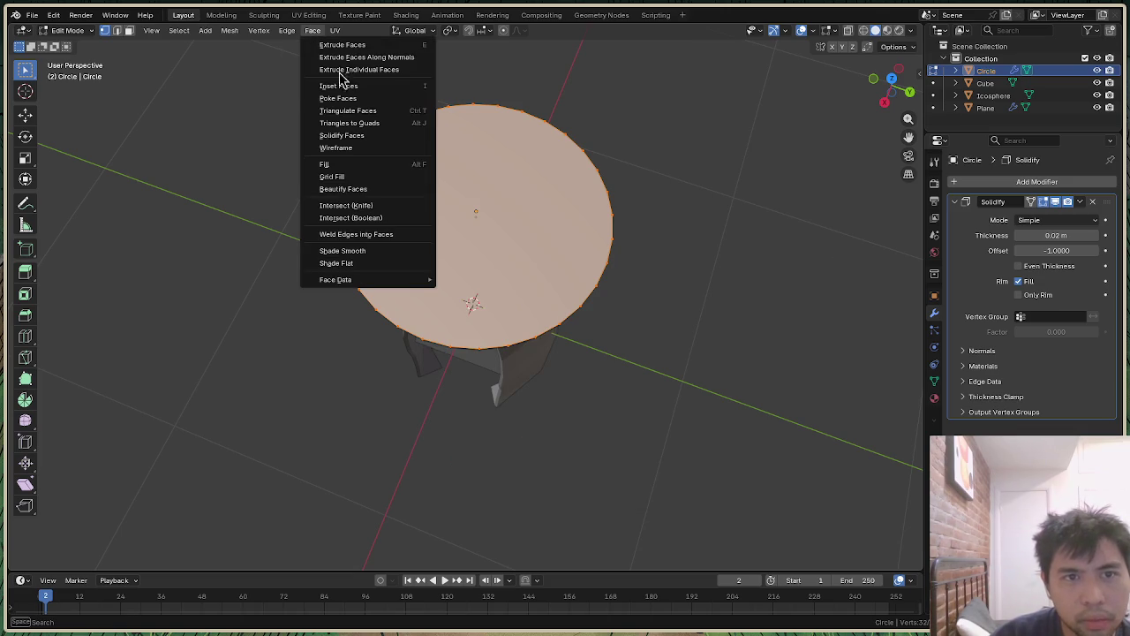
{"action": "left_click", "coordinate": [345, 98]}
{"action": "scroll", "coordinate": [706, 150], "scroll_direction": "up", "scroll_amount": 1}
{"action": "scroll", "coordinate": [613, 151], "scroll_direction": "up", "scroll_amount": 4}
{"action": "scroll", "coordinate": [671, 152], "scroll_direction": "down", "scroll_amount": 4}
Step: Select the disc's centre vertex and lift it a little straight up along Z
{"action": "left_click", "coordinate": [911, 94]}
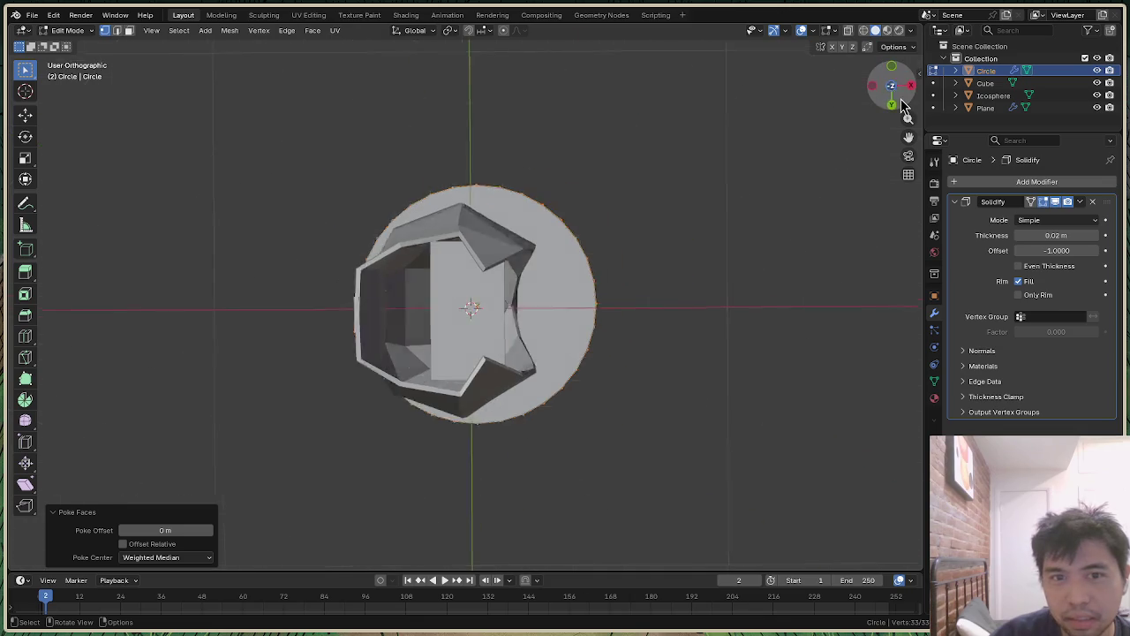
{"action": "left_click_drag", "start_coordinate": [904, 108], "coordinate": [861, 101]}
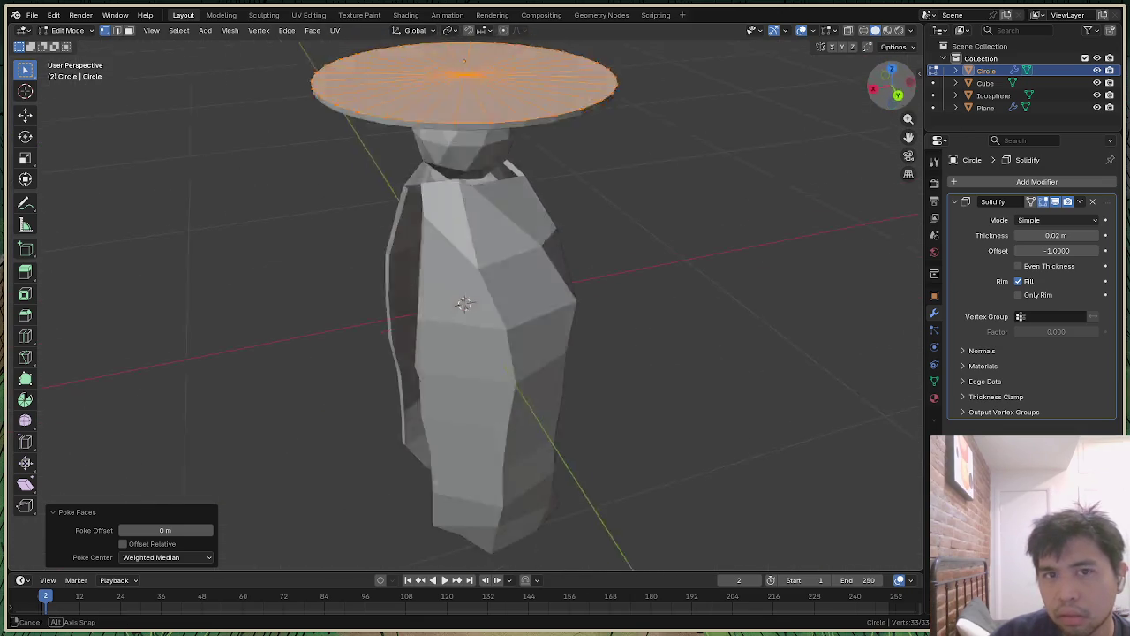
{"action": "left_click", "coordinate": [745, 100]}
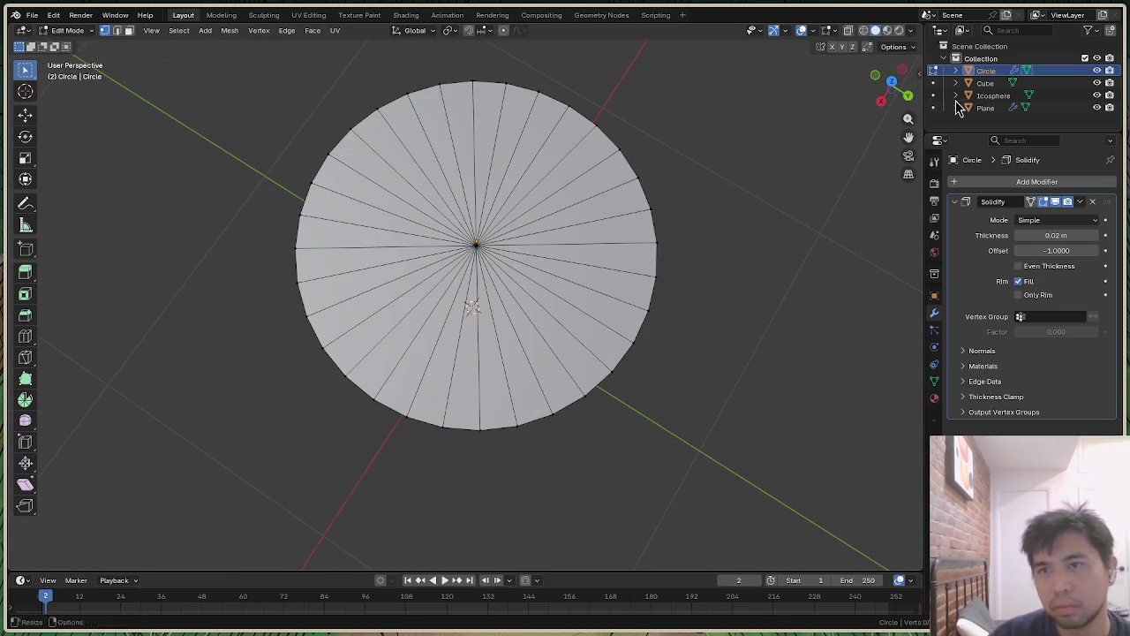
{"action": "mouse_move", "coordinate": [888, 88]}
{"action": "left_mouse_down"}
{"action": "mouse_move", "coordinate": [890, 62]}
{"action": "mouse_move", "coordinate": [891, 97]}
{"action": "left_mouse_up"}
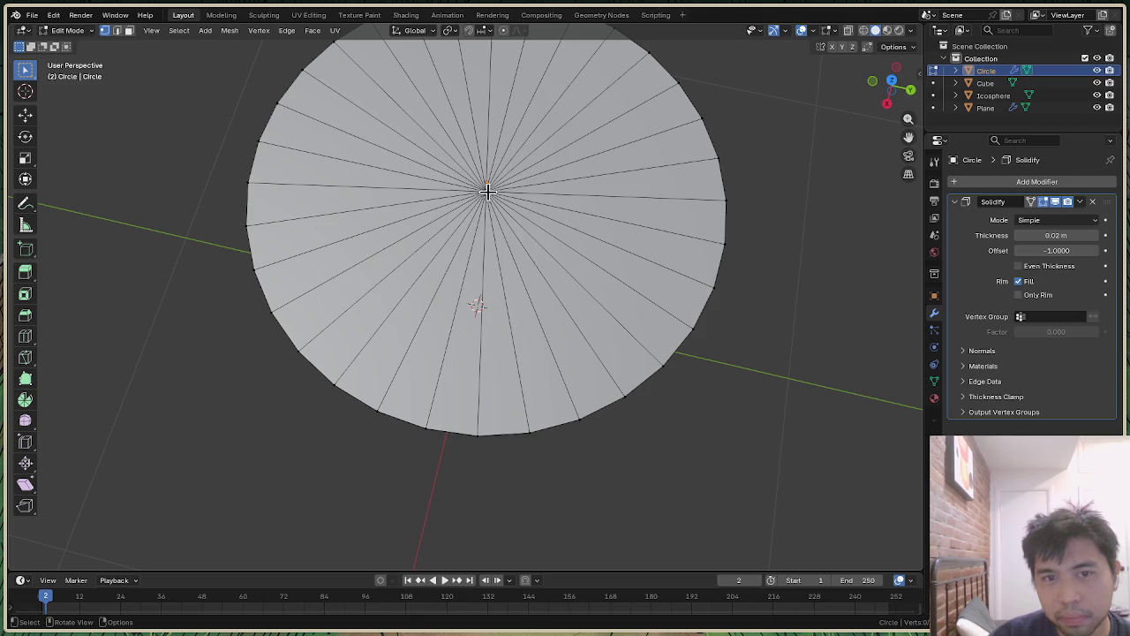
{"action": "left_click", "coordinate": [488, 191]}
{"action": "key", "text": "g"}
{"action": "key", "text": "z"}
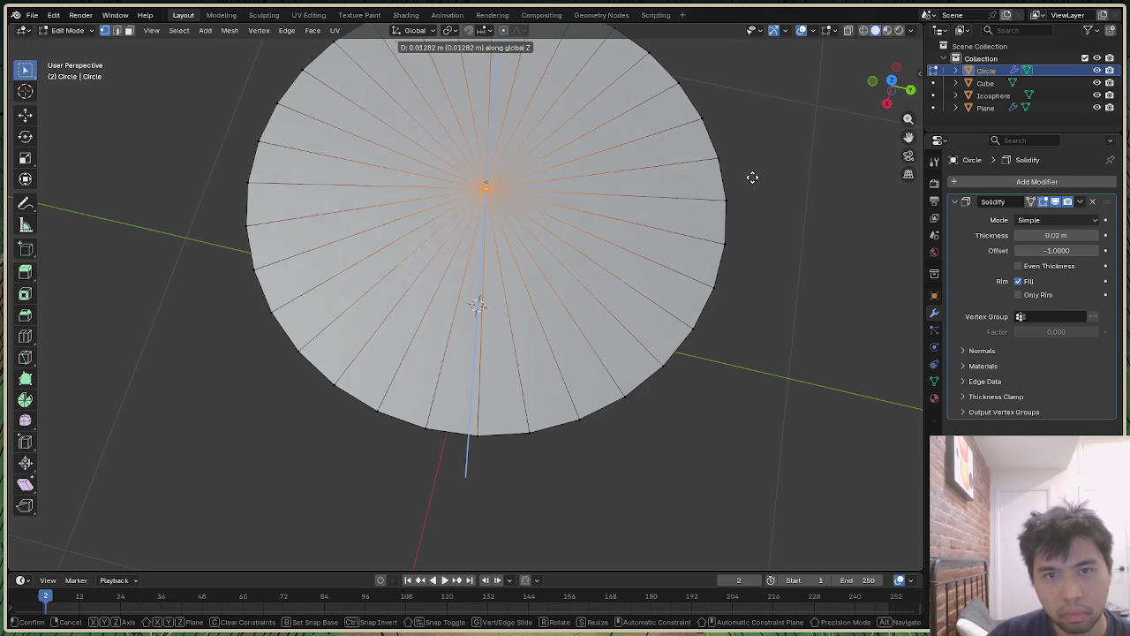
{"action": "left_click", "coordinate": [758, 147]}
{"action": "mouse_move", "coordinate": [893, 99]}
{"action": "left_mouse_down"}
{"action": "mouse_move", "coordinate": [894, 71]}
{"action": "mouse_move", "coordinate": [896, 97]}
{"action": "left_mouse_up"}
{"action": "scroll", "coordinate": [687, 295], "scroll_direction": "down", "scroll_amount": 3}
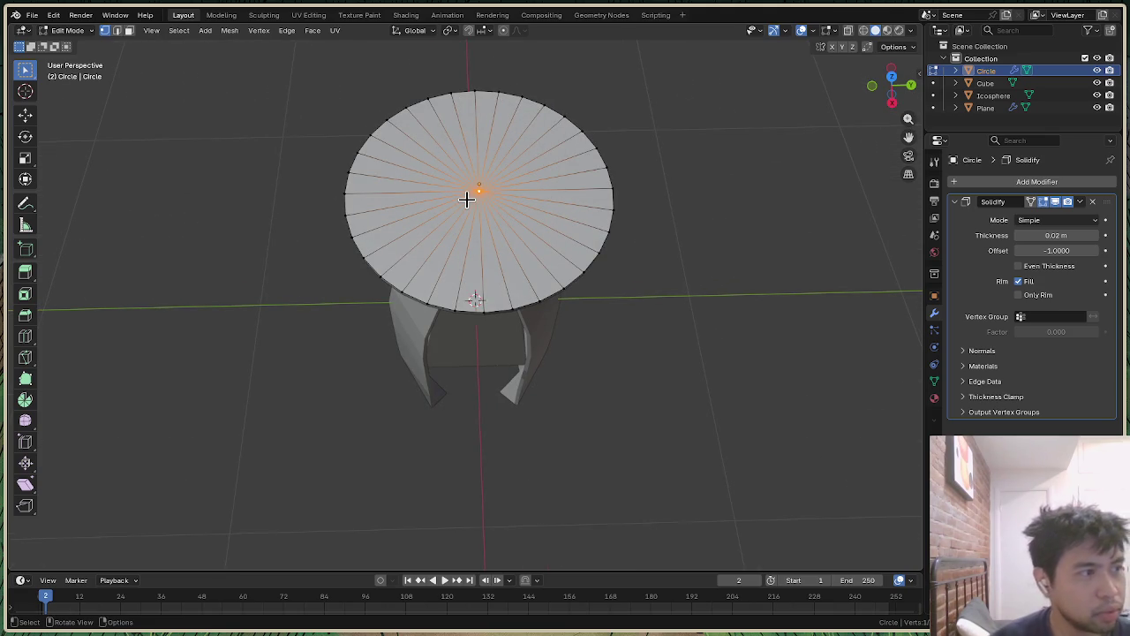
{"action": "left_click", "coordinate": [698, 167]}
Step: Revert to the flat disc, poke it into triangle wedges, and inspect two wedge faces
{"action": "key", "text": "ctrl+z"}
{"action": "key", "text": "ctrl+z"}
{"action": "key", "text": "ctrl+z"}
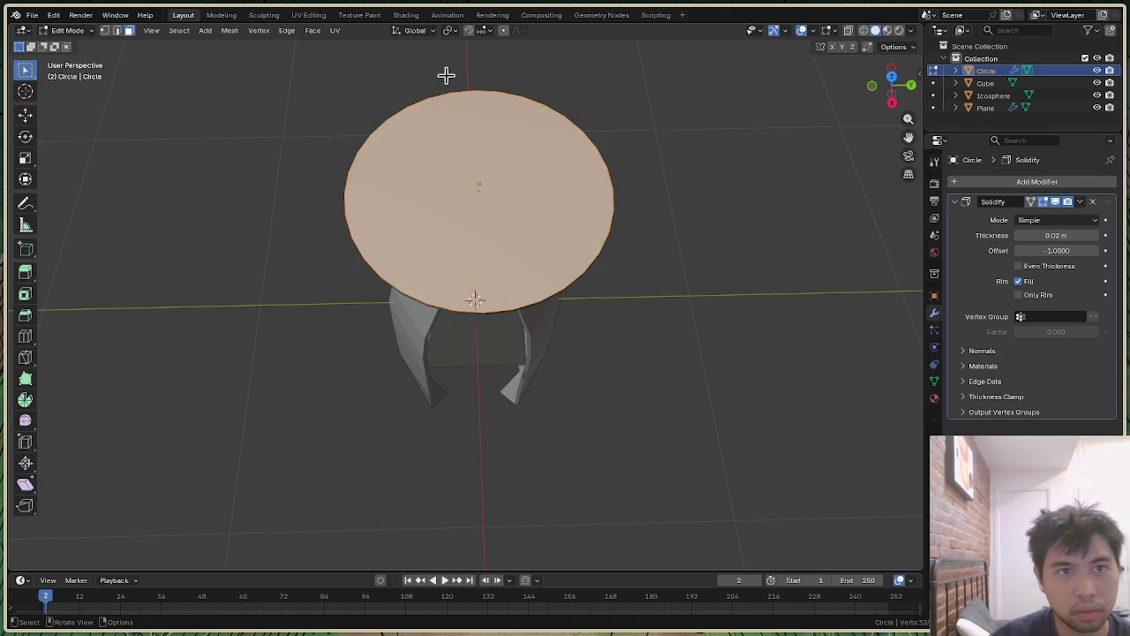
{"action": "left_click", "coordinate": [313, 32]}
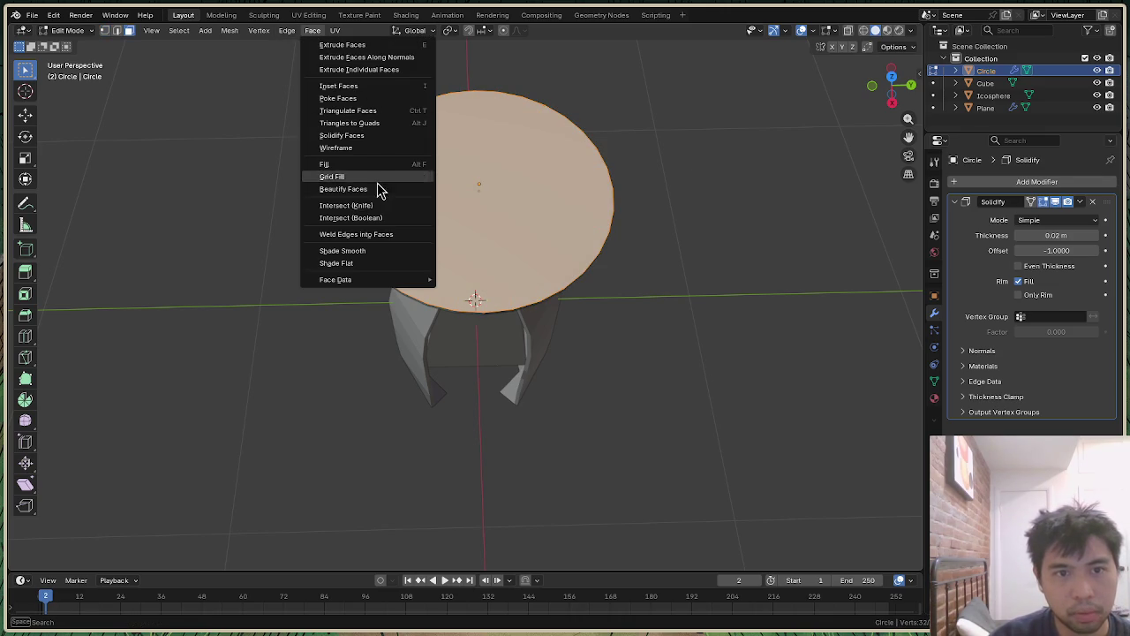
{"action": "left_click", "coordinate": [377, 100]}
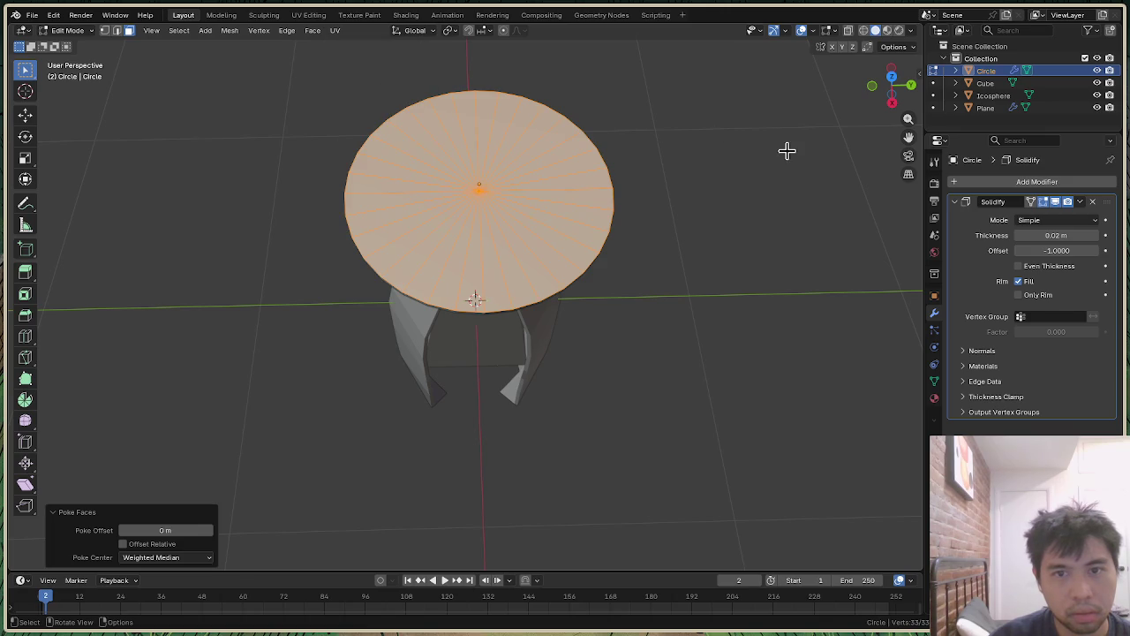
{"action": "key", "text": "alt+a"}
{"action": "left_click_drag", "start_coordinate": [883, 111], "coordinate": [883, 88]}
{"action": "left_click", "coordinate": [509, 308]}
{"action": "left_click", "coordinate": [473, 304]}
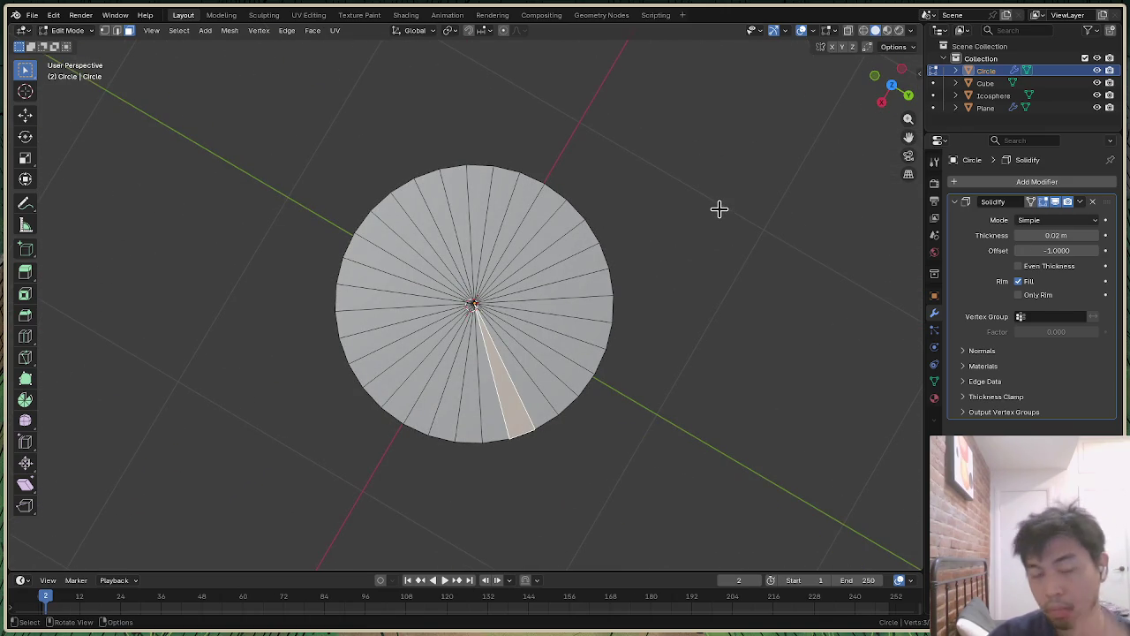
Step: Deselect the whole disc and add a 1 m cube at the origin
{"action": "left_click_drag", "start_coordinate": [886, 88], "coordinate": [718, 222]}
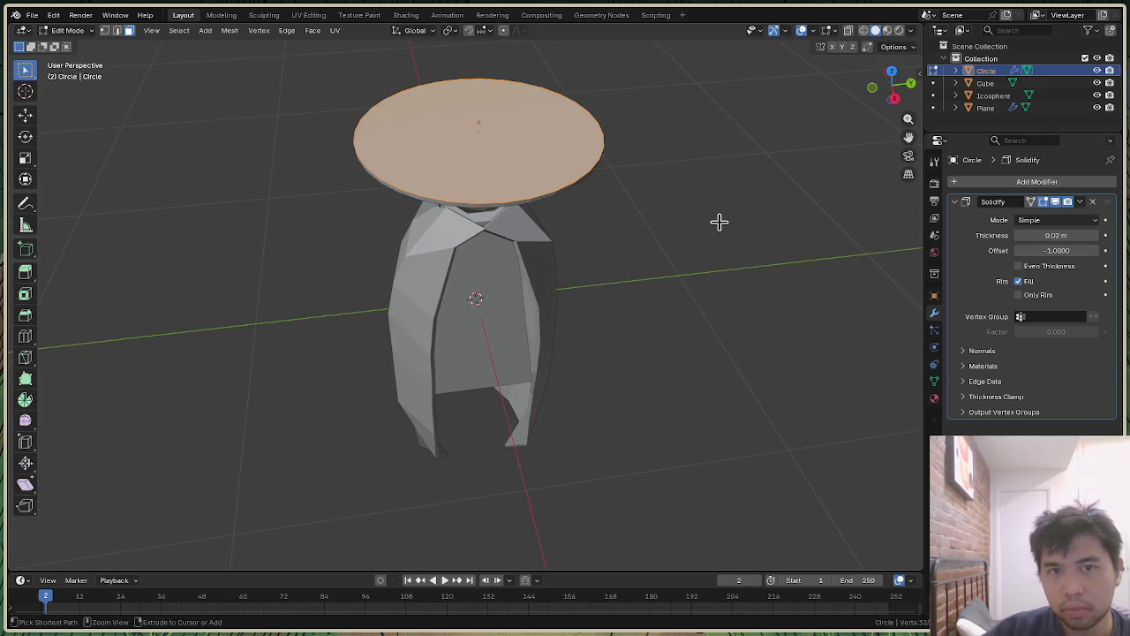
{"action": "mouse_move", "coordinate": [895, 104]}
{"action": "left_mouse_down"}
{"action": "mouse_move", "coordinate": [891, 83]}
{"action": "mouse_move", "coordinate": [892, 124]}
{"action": "left_mouse_up"}
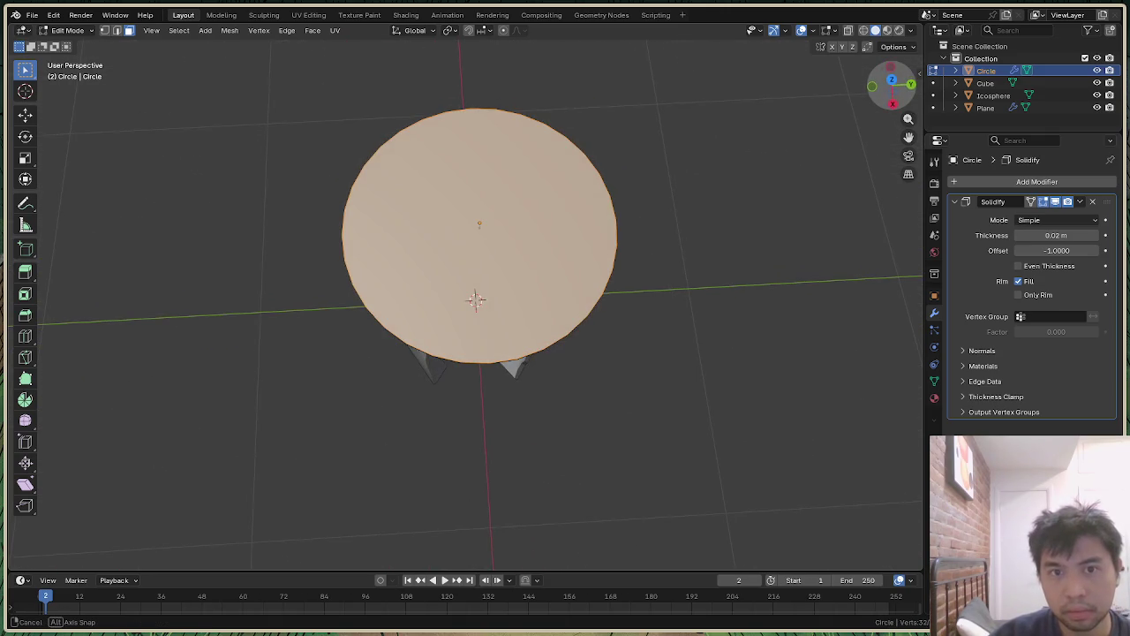
{"action": "key", "text": "alt+a"}
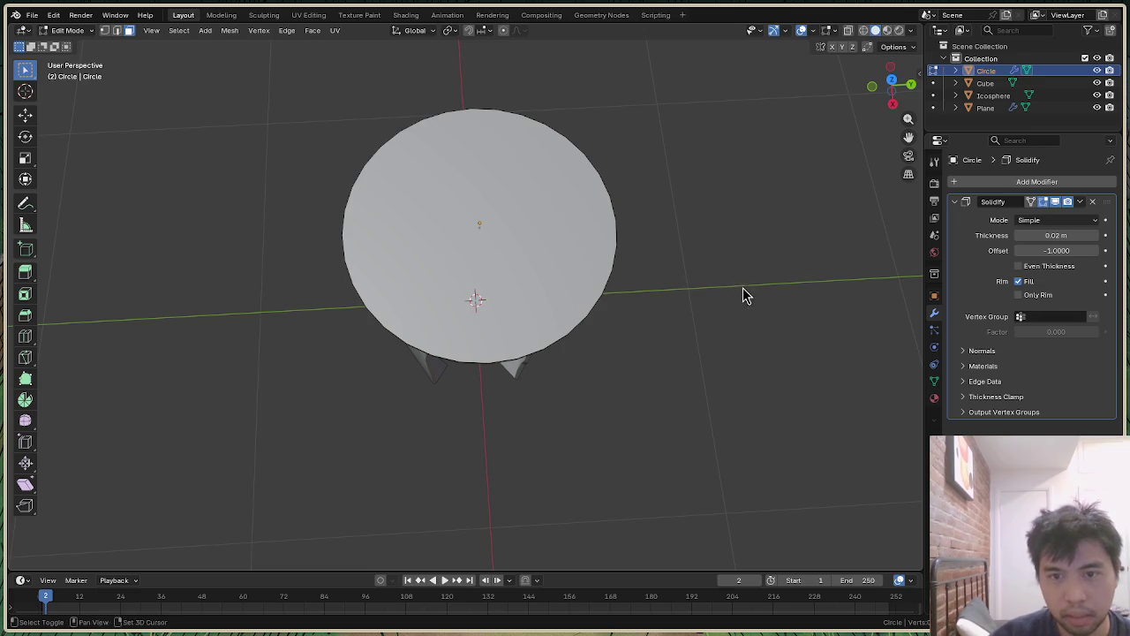
{"action": "key", "text": "shift+a"}
{"action": "left_click", "coordinate": [720, 228]}
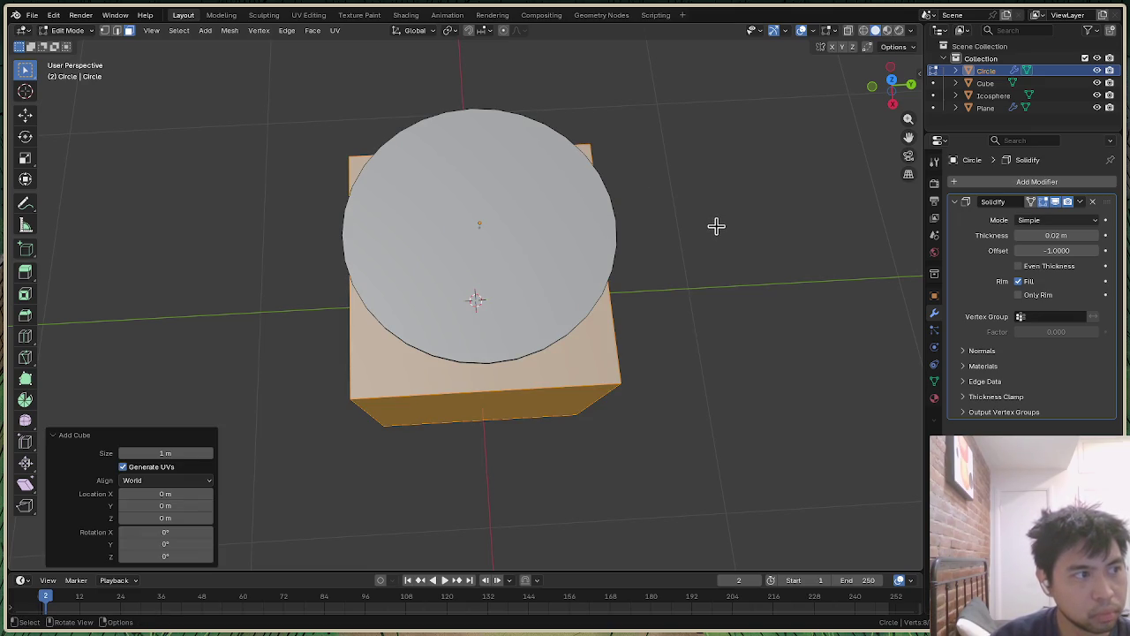
Step: Delete the added cube's geometry from the Circle mesh after undoing a whole-object deletion
{"action": "key", "text": "alt+a"}
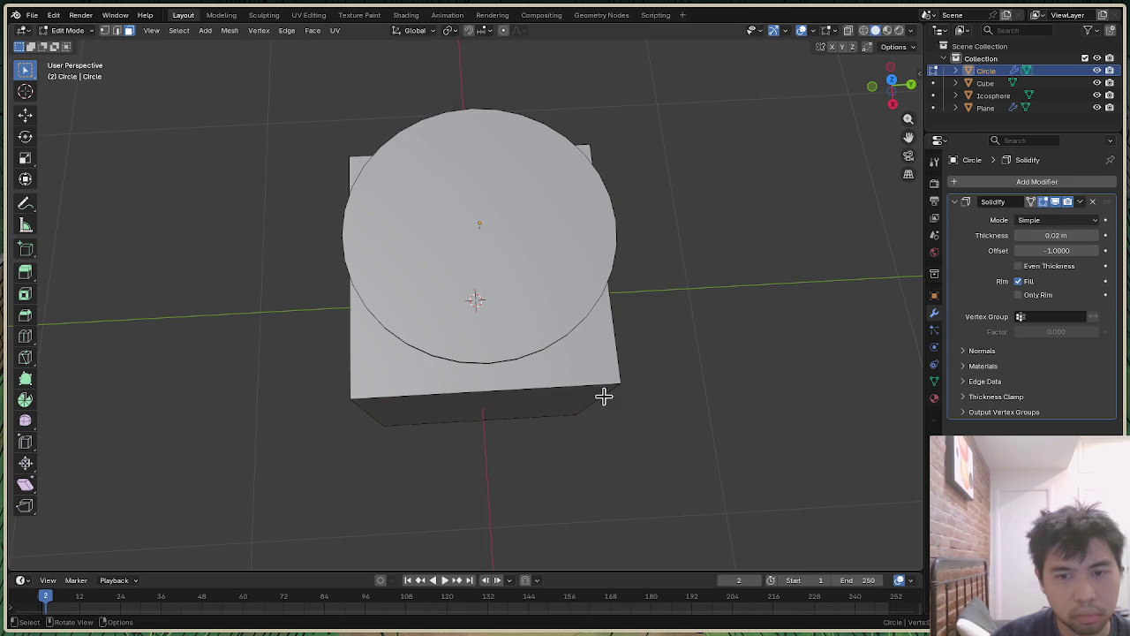
{"action": "key", "text": "Tab"}
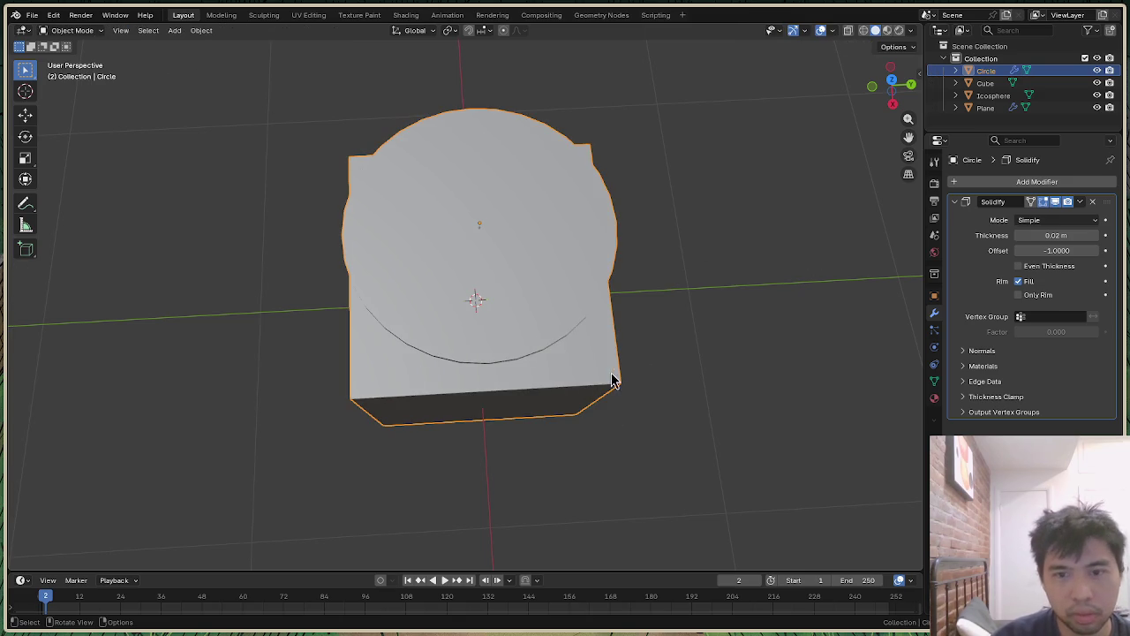
{"action": "key", "text": "Delete"}
{"action": "key", "text": "ctrl+z"}
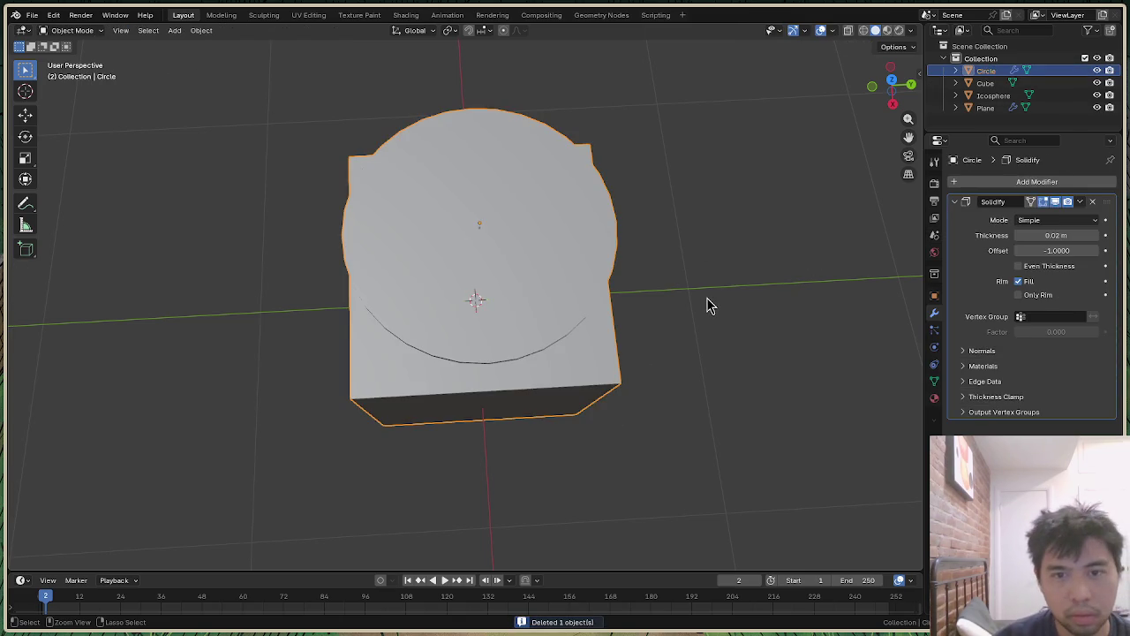
{"action": "key", "text": "Tab"}
{"action": "key", "text": "ctrl+i"}
{"action": "key", "text": "Delete"}
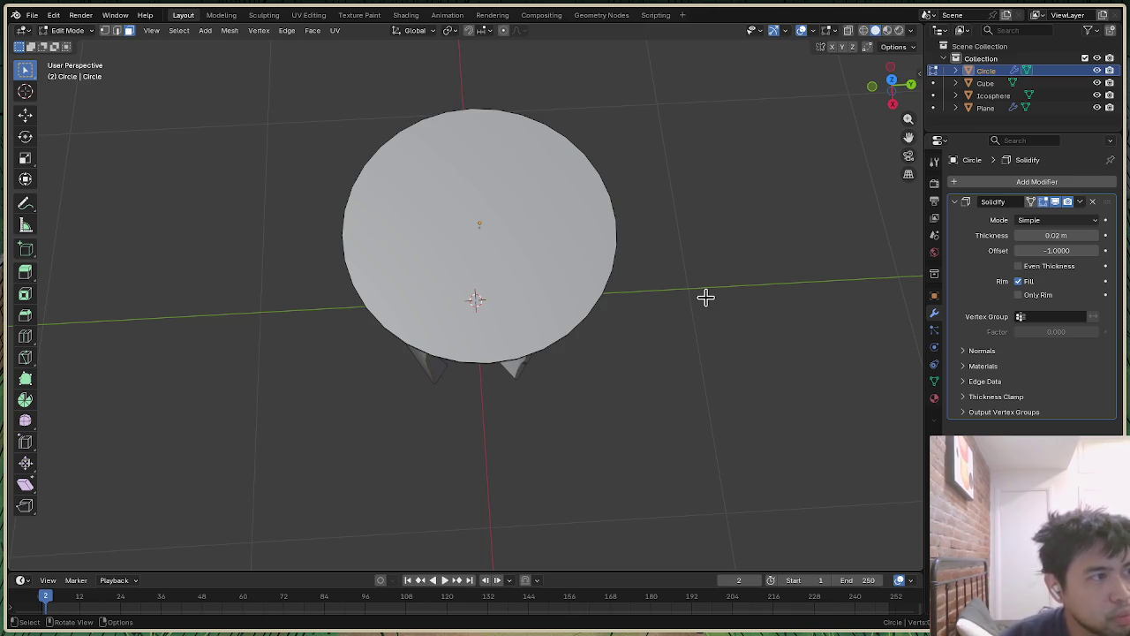
Step: Select the disc in vertex mode, try a loop cut and cancel it
{"action": "left_click", "coordinate": [502, 220]}
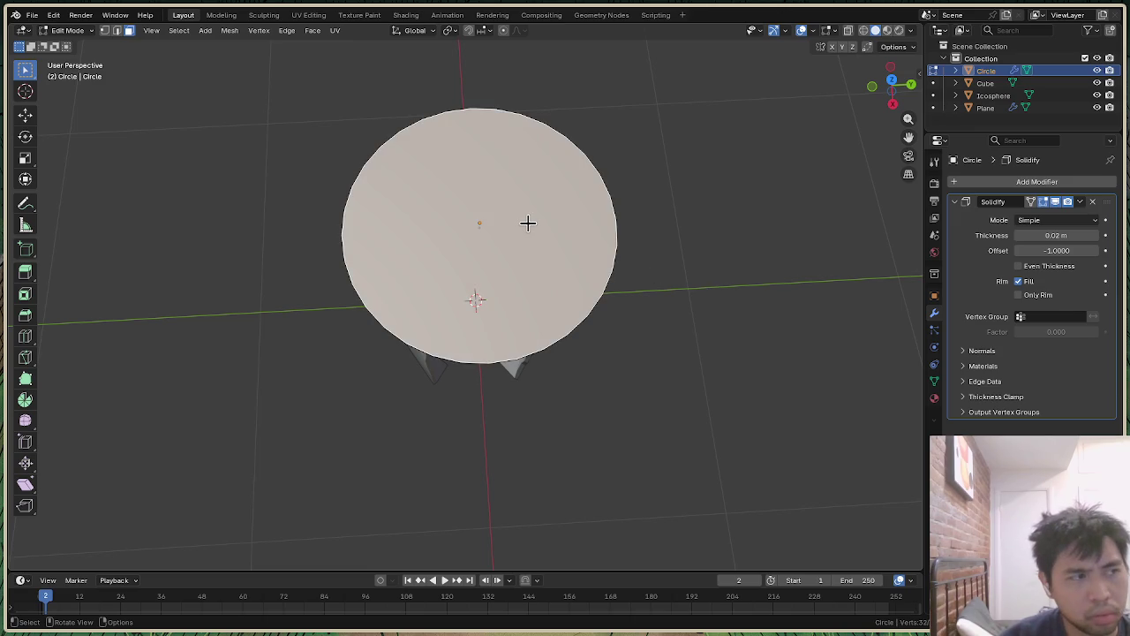
{"action": "key", "text": "1"}
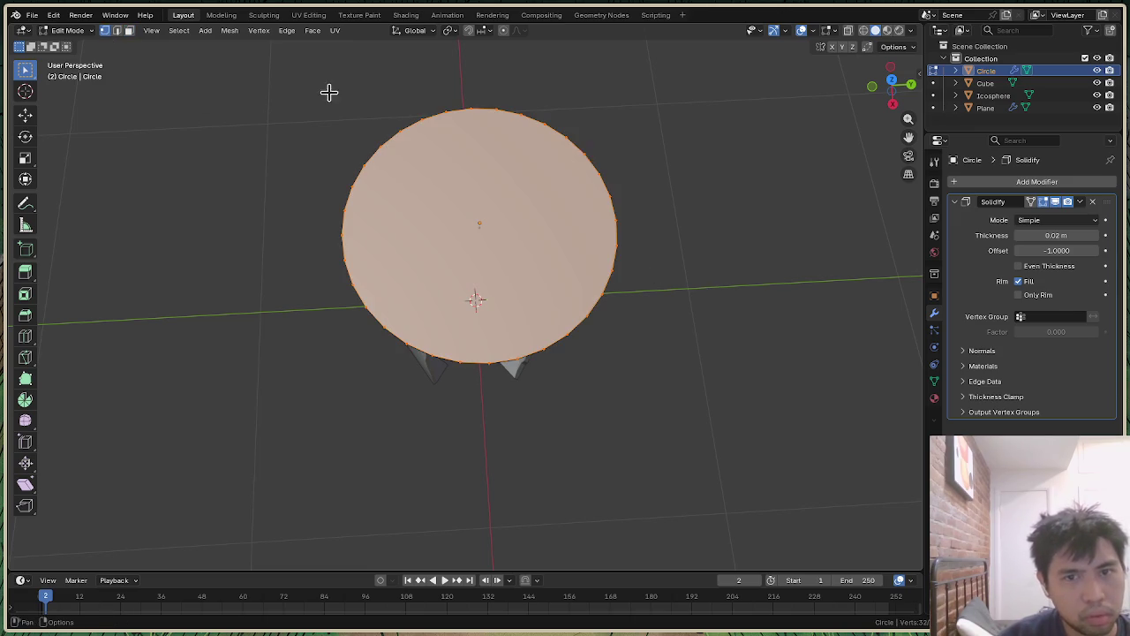
{"action": "key", "text": "ctrl+r"}
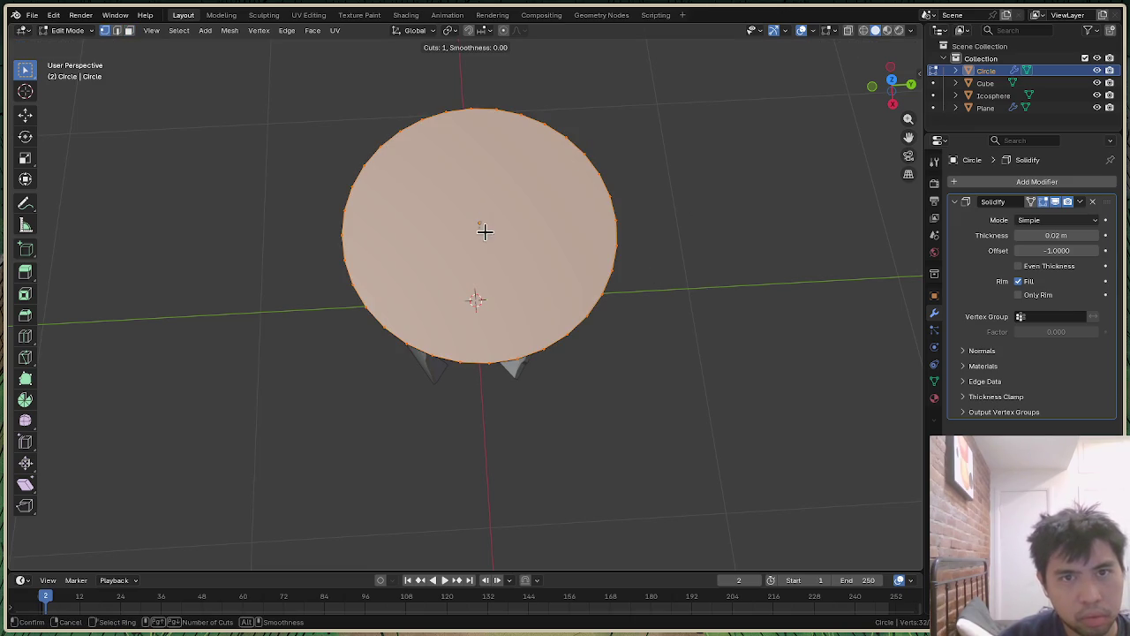
{"action": "key", "text": "Escape"}
{"action": "key", "text": "alt+a"}
{"action": "key", "text": "a"}
Step: Orbit around the figure under the brim, deselect, and bring up the Add Mesh menu
{"action": "left_click_drag", "start_coordinate": [910, 82], "coordinate": [909, 124]}
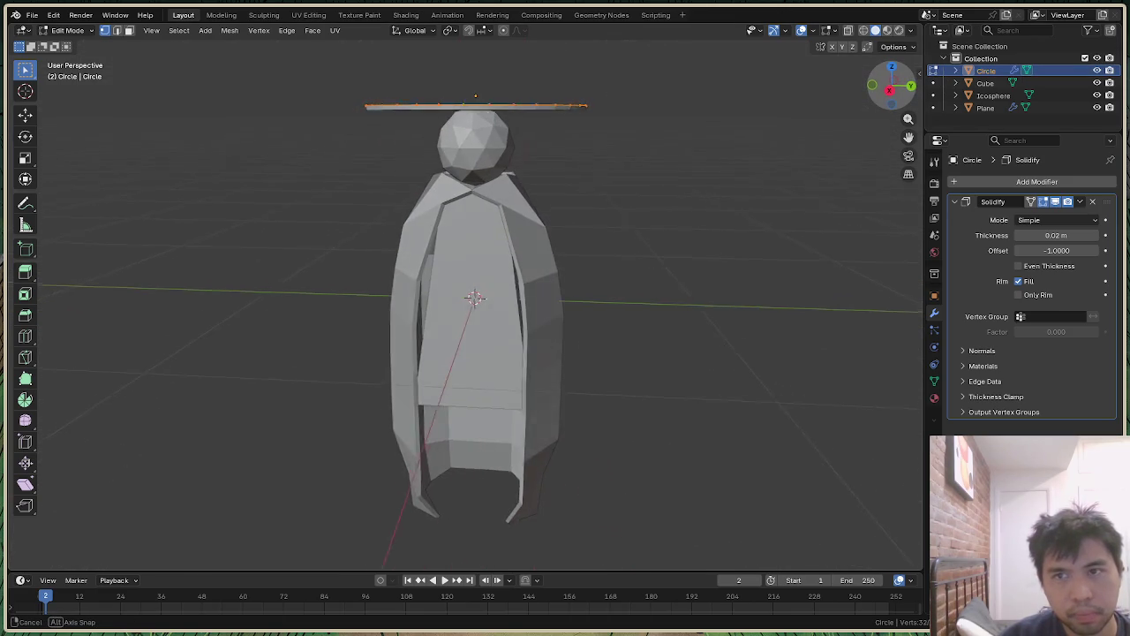
{"action": "left_click_drag", "start_coordinate": [909, 124], "coordinate": [971, 124]}
{"action": "left_click_drag", "start_coordinate": [892, 87], "coordinate": [781, 208]}
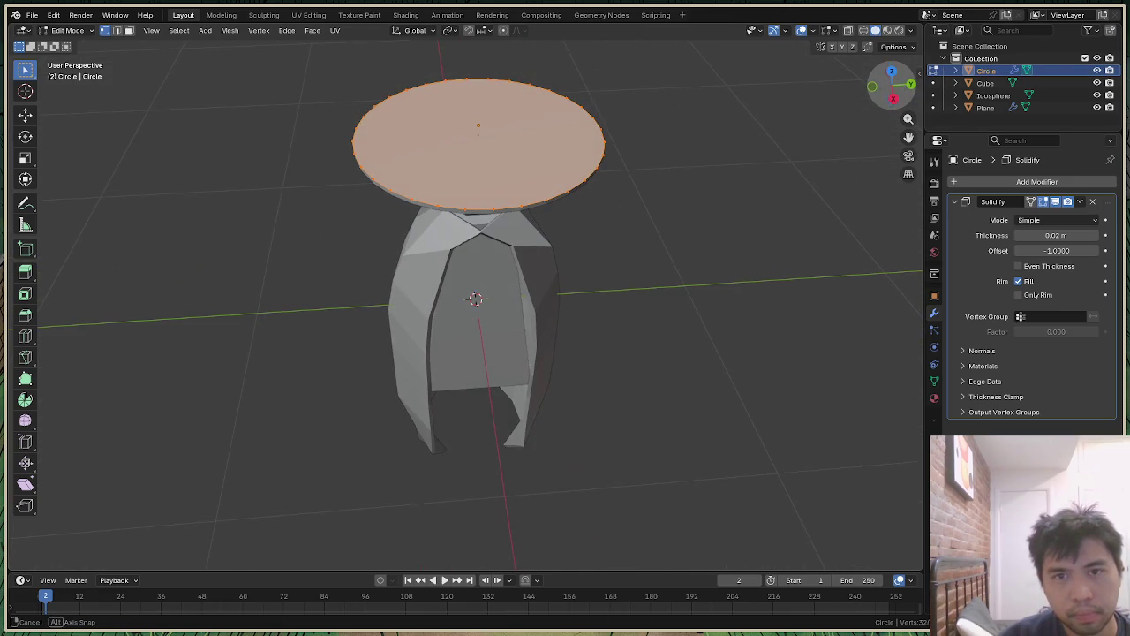
{"action": "left_click", "coordinate": [780, 207]}
{"action": "key", "text": "shift+a"}
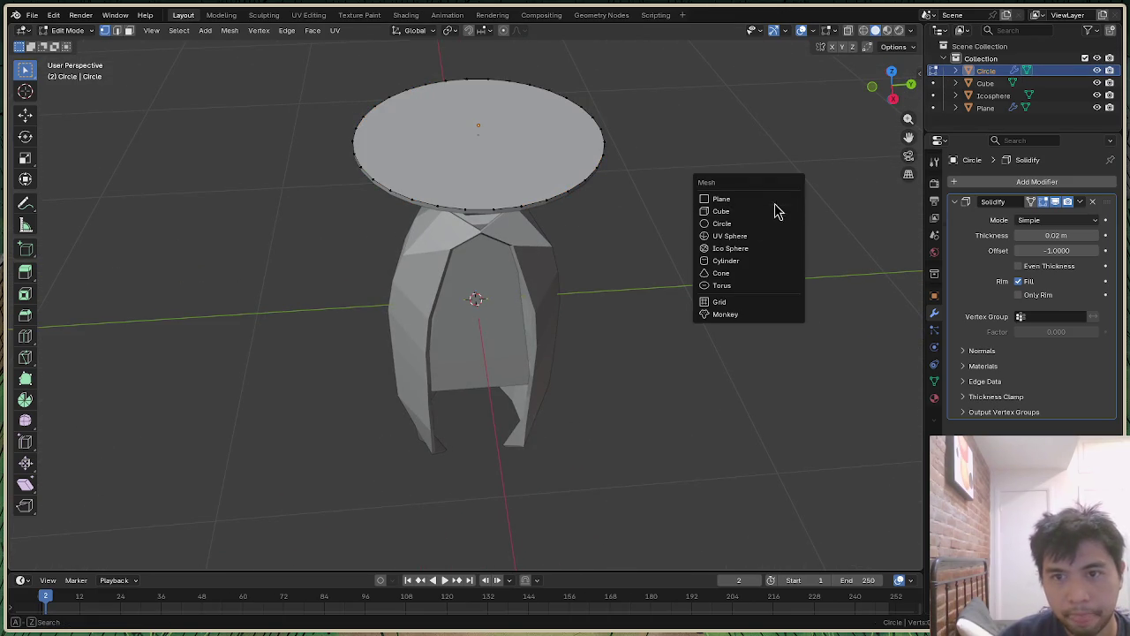
Step: Add a 0.3 m cube and move it up onto the brim along Z
{"action": "left_click", "coordinate": [775, 221]}
{"action": "left_click", "coordinate": [182, 453]}
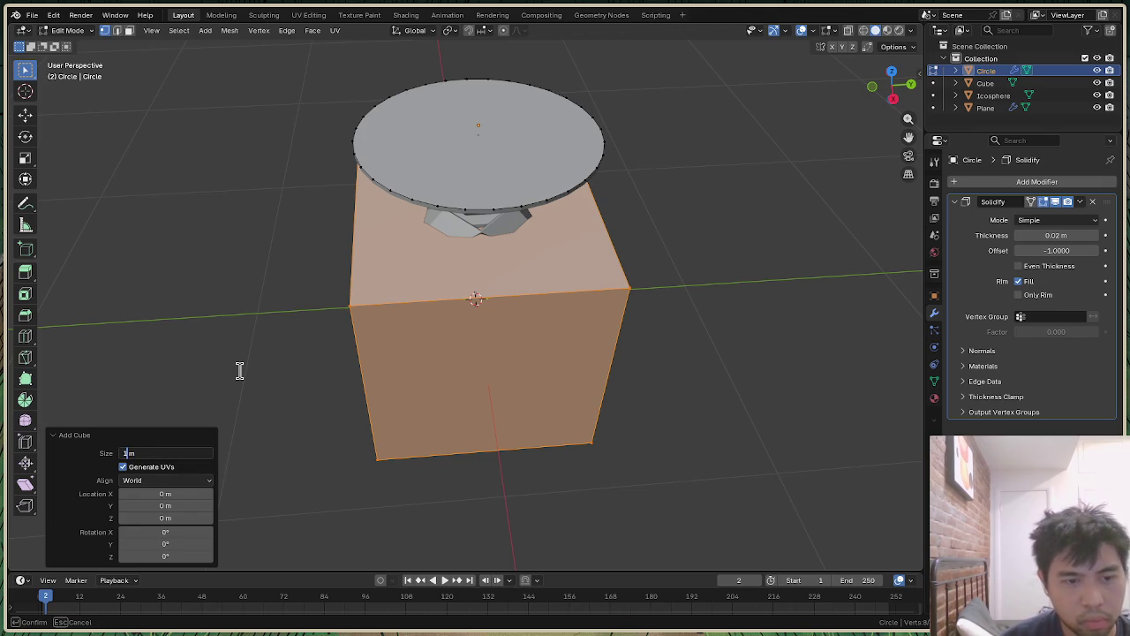
{"action": "type", "text": ".3"}
{"action": "key", "text": "Return"}
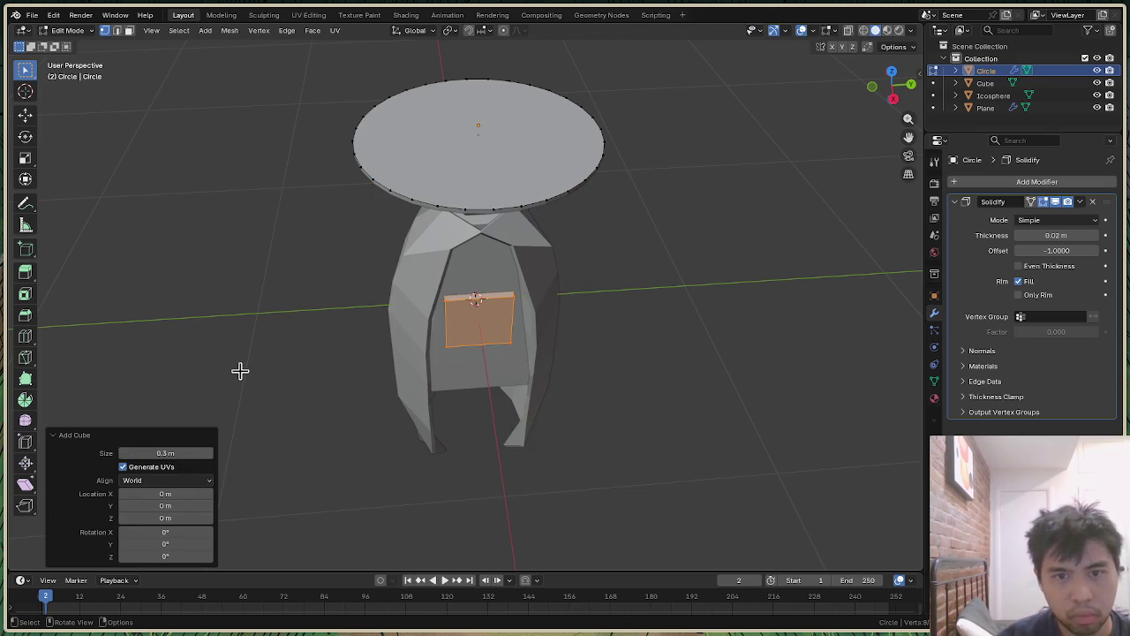
{"action": "key", "text": "g"}
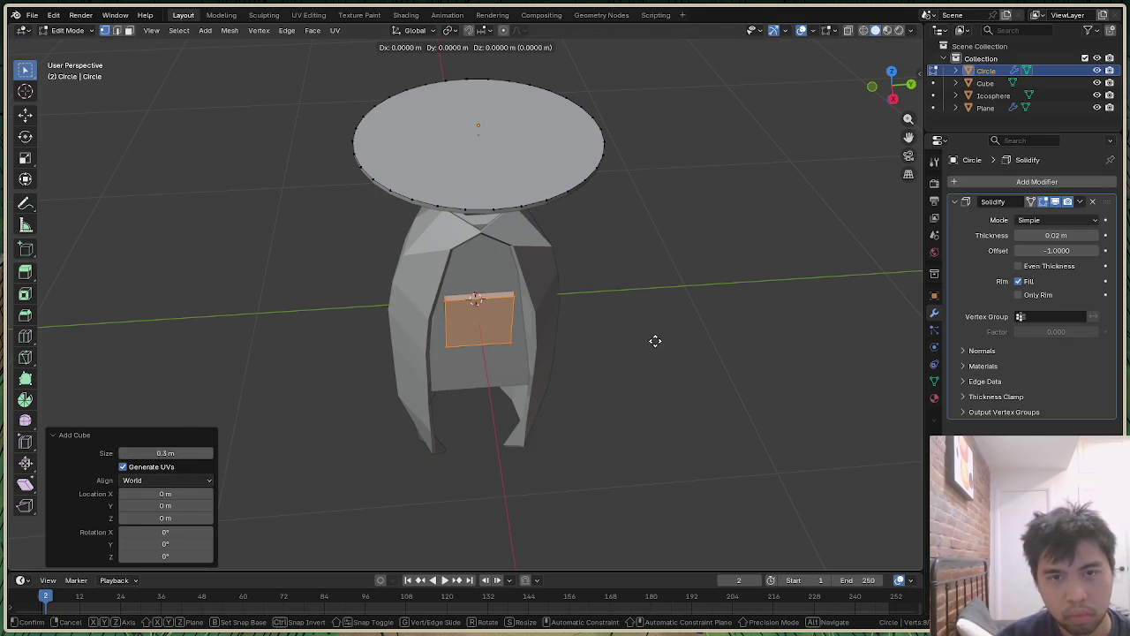
{"action": "key", "text": "z"}
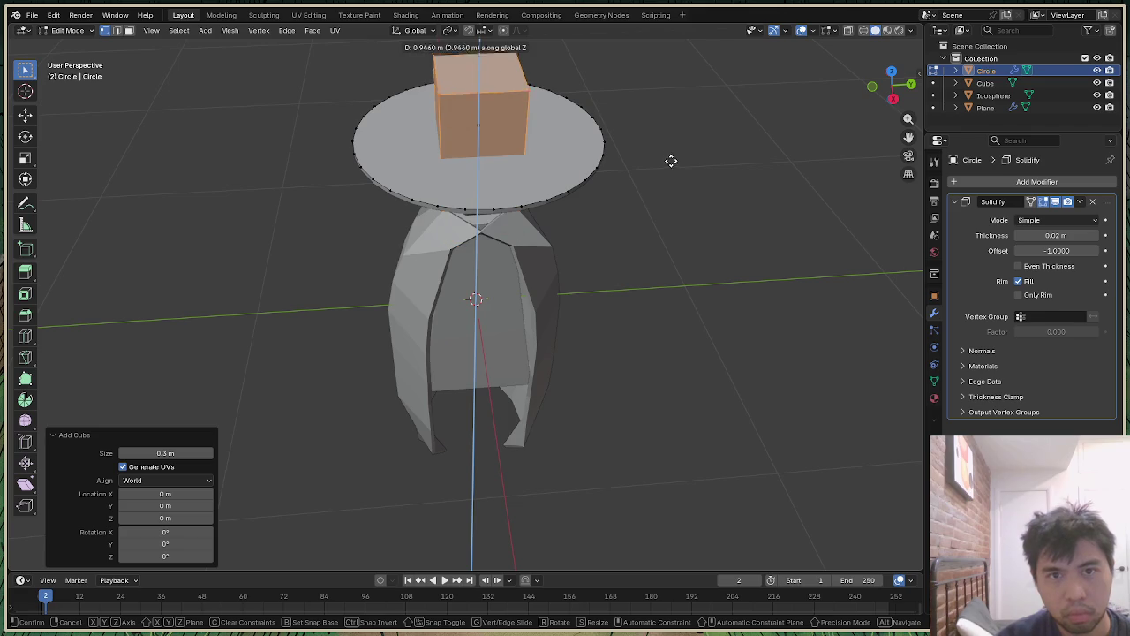
{"action": "left_click", "coordinate": [670, 161]}
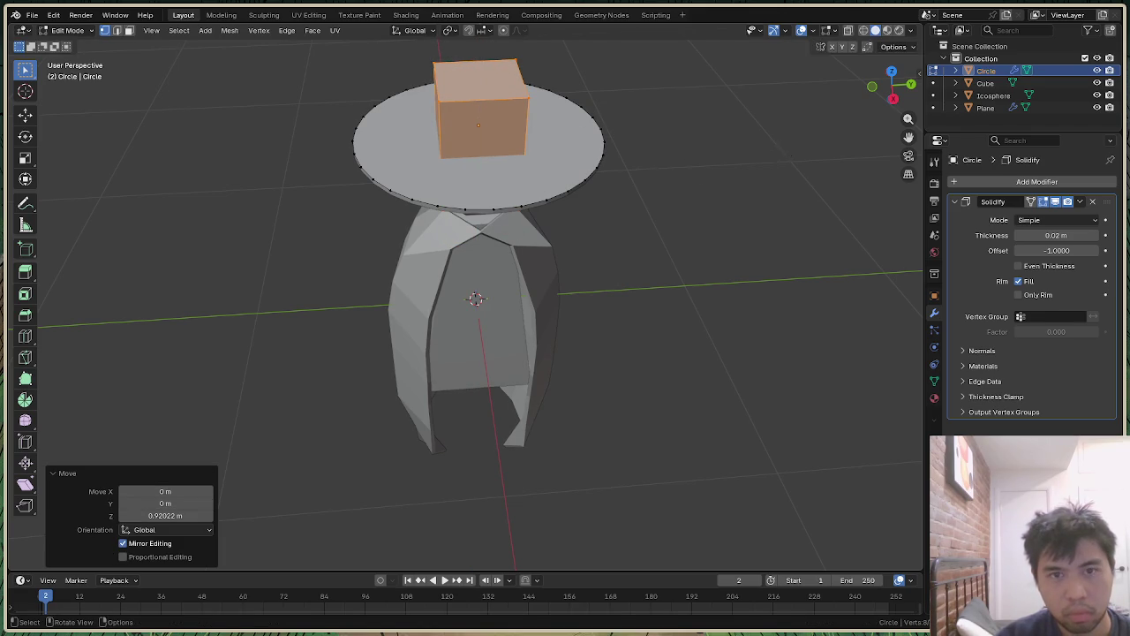
Step: Shrink the crown cube and raise it slightly along Z
{"action": "key", "text": "s"}
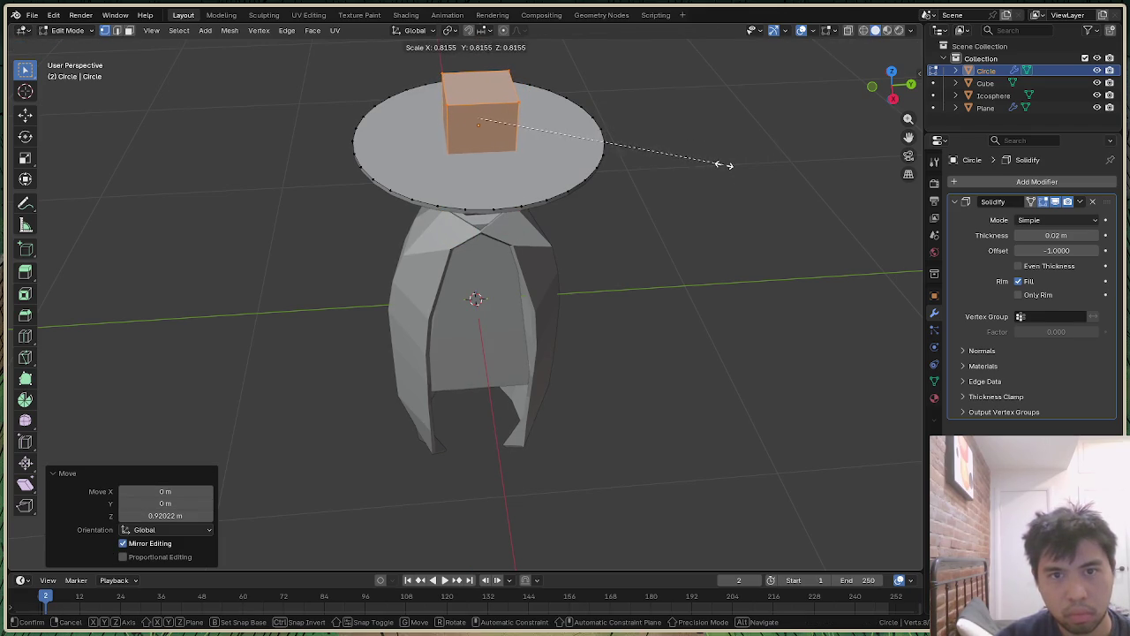
{"action": "left_click", "coordinate": [729, 166]}
{"action": "mouse_move", "coordinate": [902, 86]}
{"action": "left_mouse_down"}
{"action": "mouse_move", "coordinate": [903, 66]}
{"action": "mouse_move", "coordinate": [902, 80]}
{"action": "left_mouse_up"}
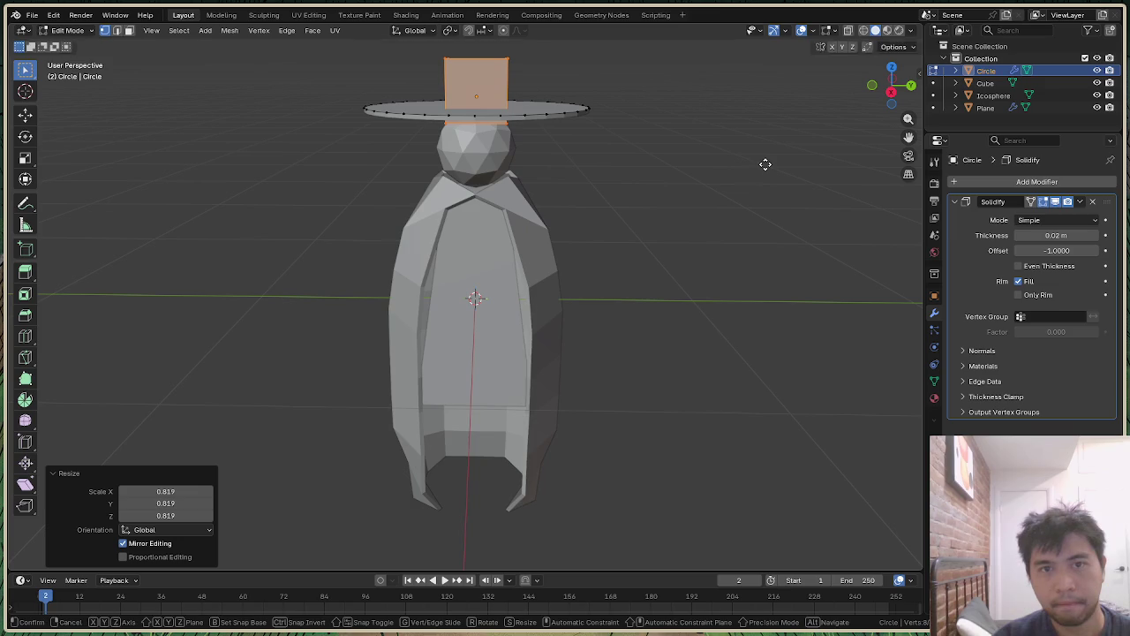
{"action": "key", "text": "g"}
{"action": "key", "text": "z"}
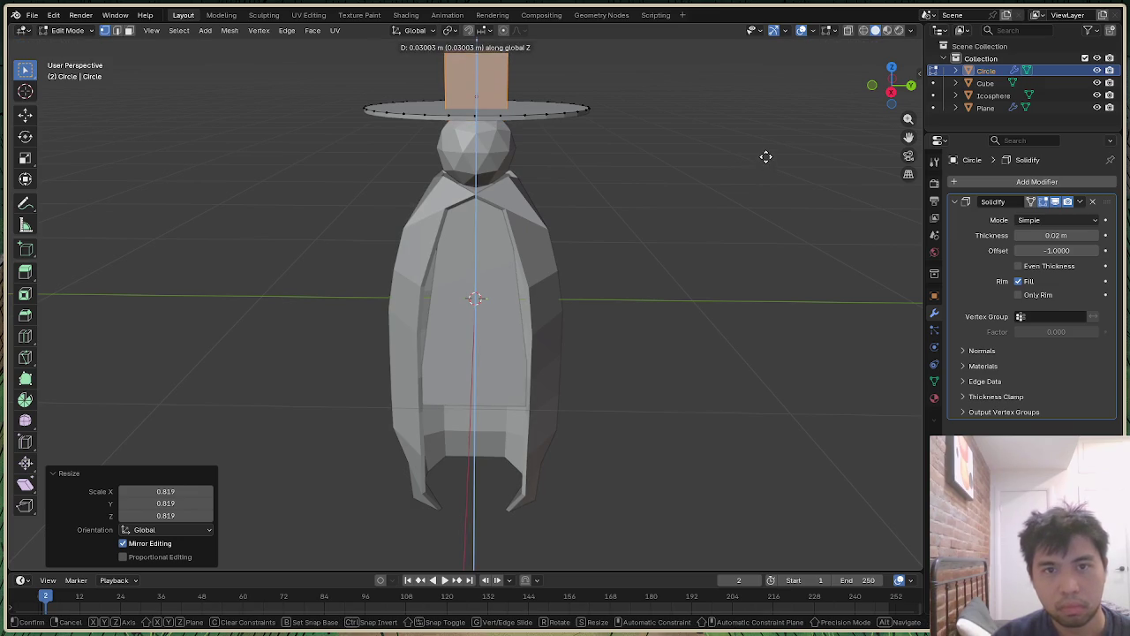
{"action": "left_click", "coordinate": [764, 164]}
Step: Scale the whole hat to 0.867, then reselect the brim and crown vertices
{"action": "left_click_drag", "start_coordinate": [902, 104], "coordinate": [890, 88]}
{"action": "key", "text": "s"}
{"action": "left_click", "coordinate": [746, 112]}
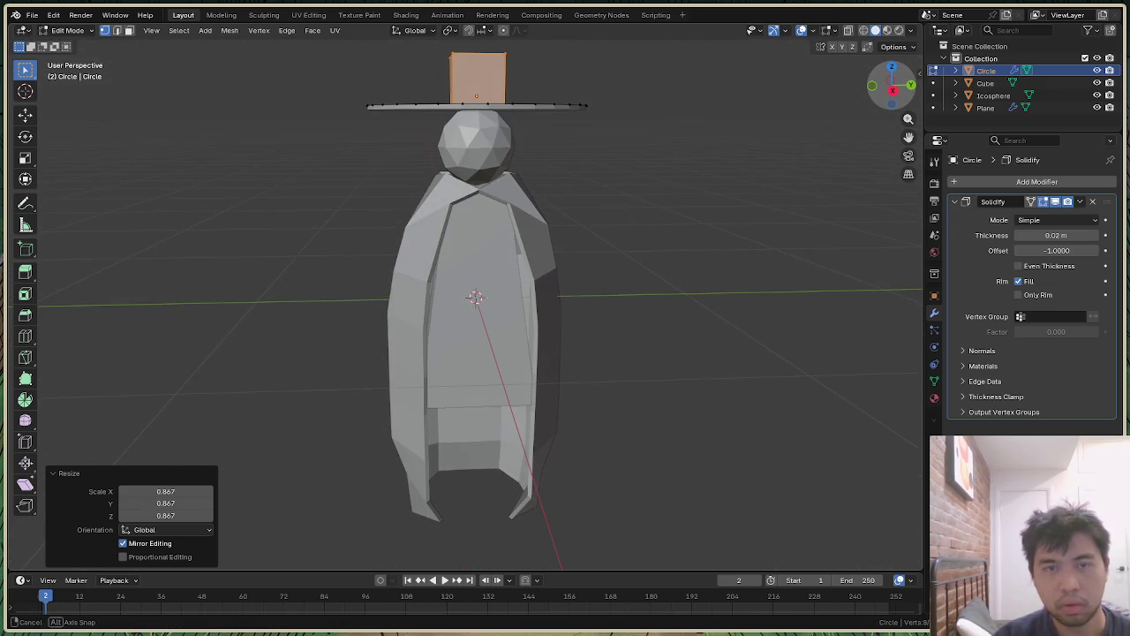
{"action": "left_click_drag", "start_coordinate": [890, 88], "coordinate": [893, 111]}
{"action": "left_click", "coordinate": [763, 120]}
{"action": "left_click_drag", "start_coordinate": [336, 62], "coordinate": [749, 353]}
{"action": "right_click", "coordinate": [586, 227]}
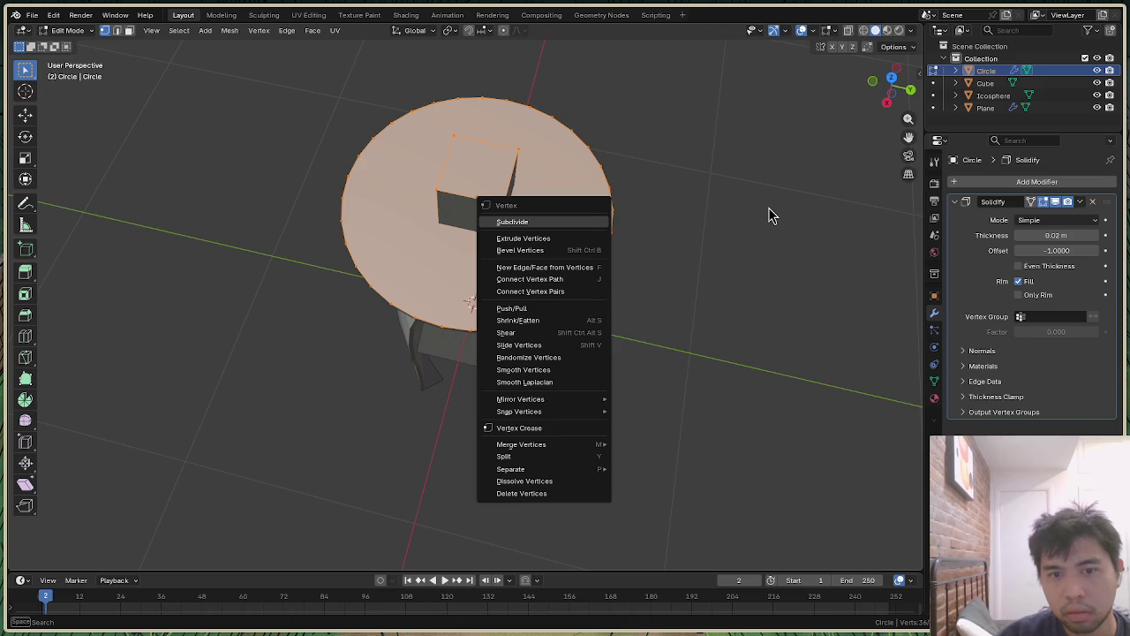
{"action": "key", "text": "Escape"}
{"action": "scroll", "coordinate": [764, 202], "scroll_direction": "up", "scroll_amount": 3}
{"action": "scroll", "coordinate": [529, 184], "scroll_direction": "up", "scroll_amount": 3}
{"action": "key", "text": "alt+a"}
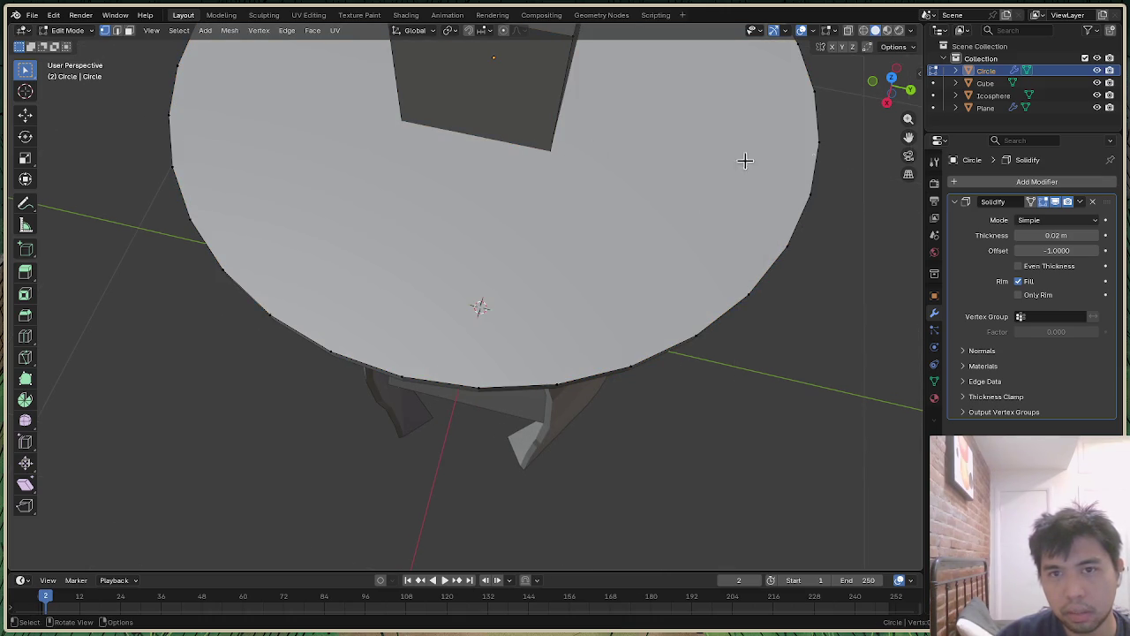
{"action": "left_click_drag", "start_coordinate": [899, 99], "coordinate": [887, 89]}
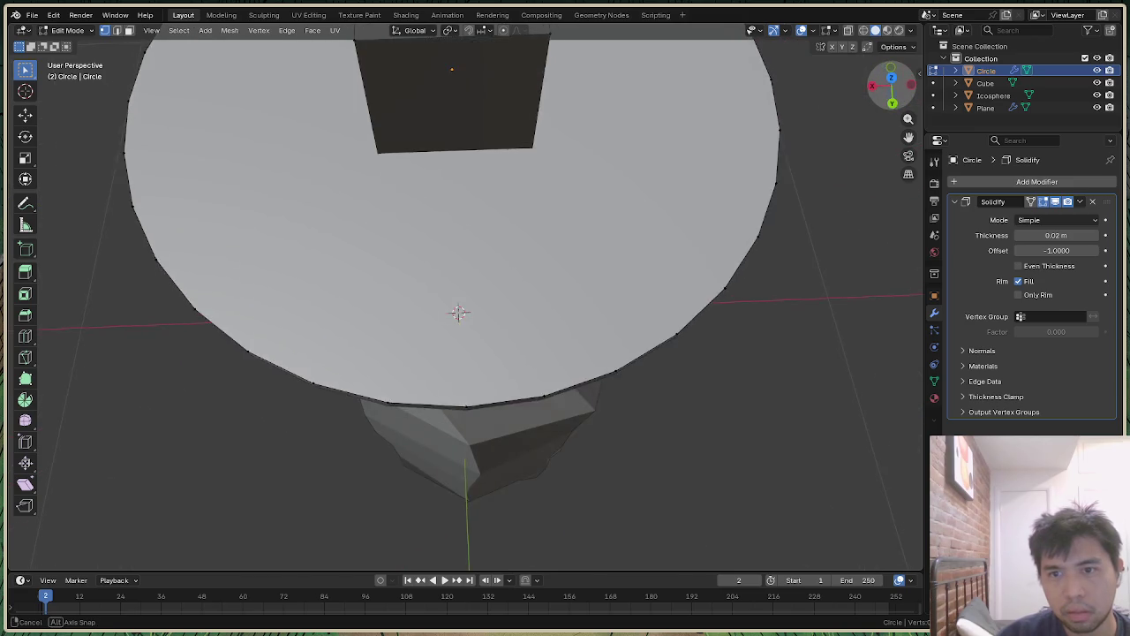
{"action": "middle_click_drag", "start_coordinate": [575, 203], "coordinate": [575, 203]}
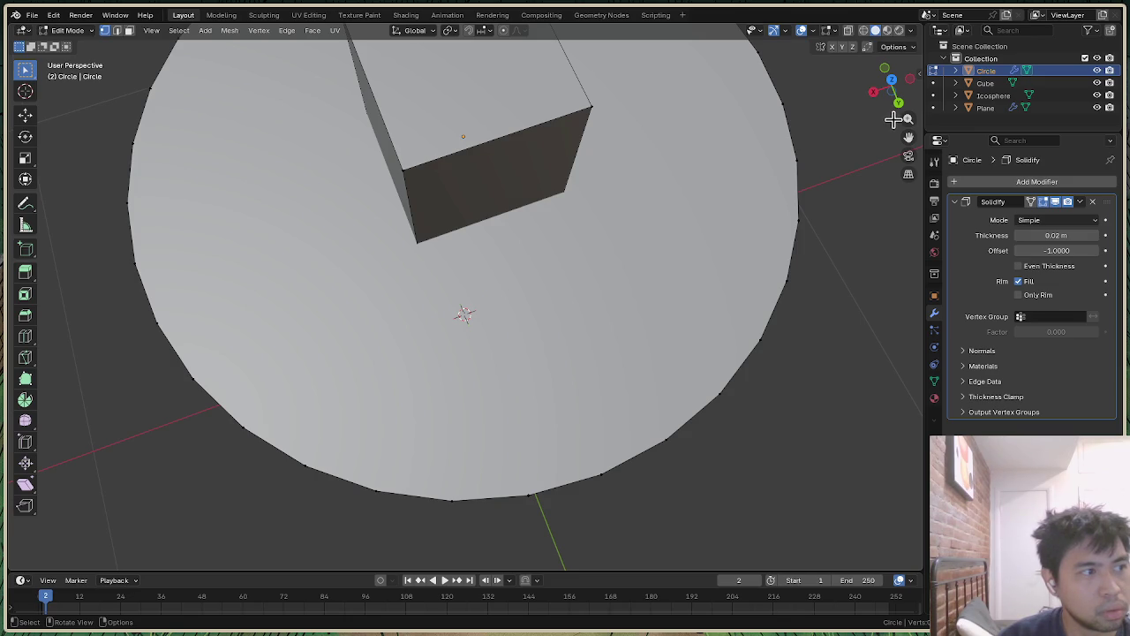
{"action": "left_click_drag", "start_coordinate": [893, 93], "coordinate": [652, 248]}
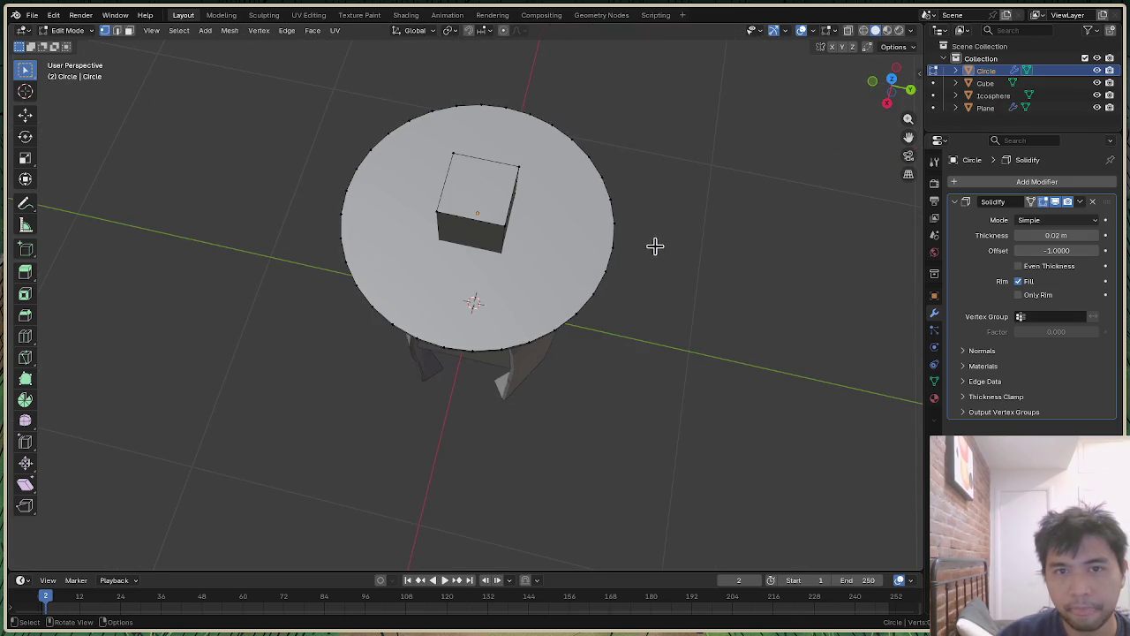
{"action": "left_click_drag", "start_coordinate": [290, 88], "coordinate": [633, 326]}
{"action": "left_click_drag", "start_coordinate": [251, 74], "coordinate": [657, 389]}
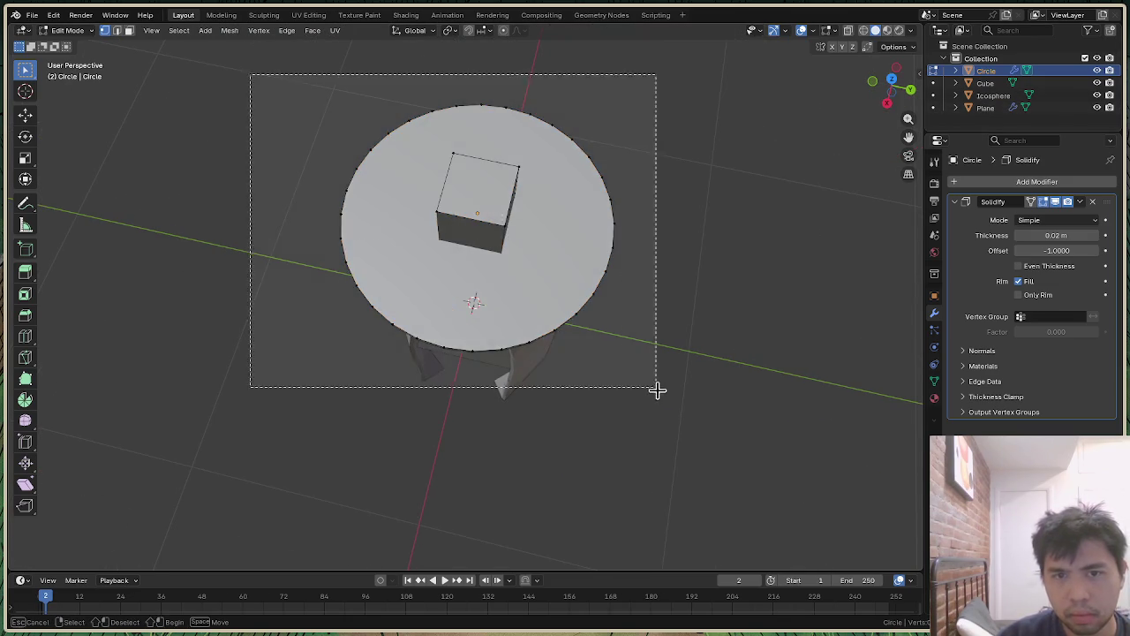
{"action": "right_click", "coordinate": [540, 233]}
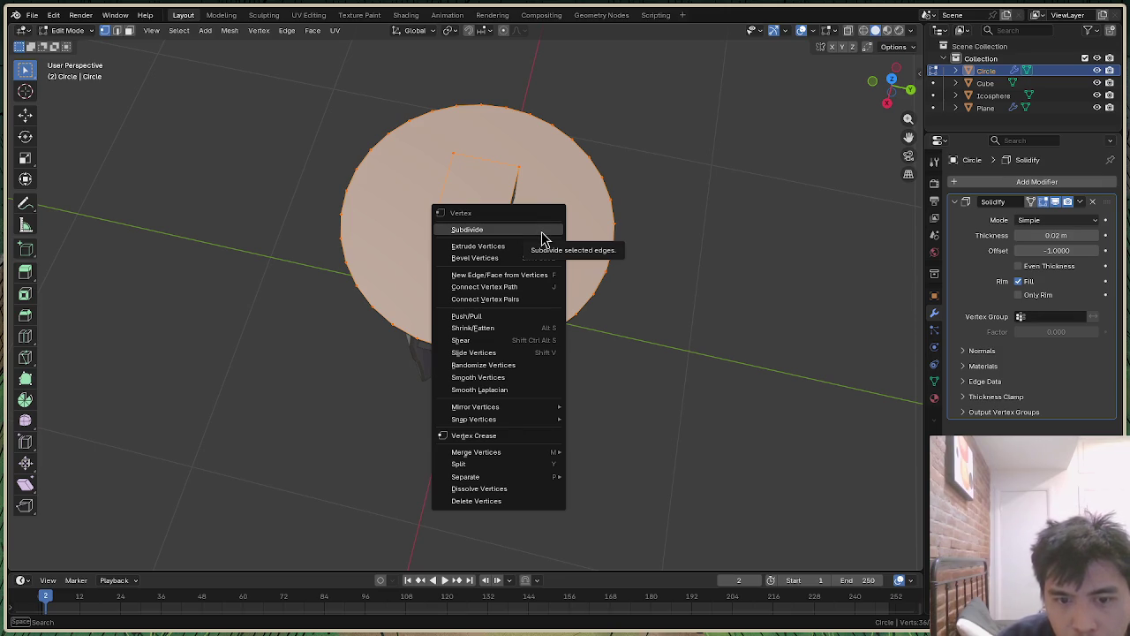
{"action": "left_click", "coordinate": [315, 36]}
{"action": "left_click", "coordinate": [314, 34]}
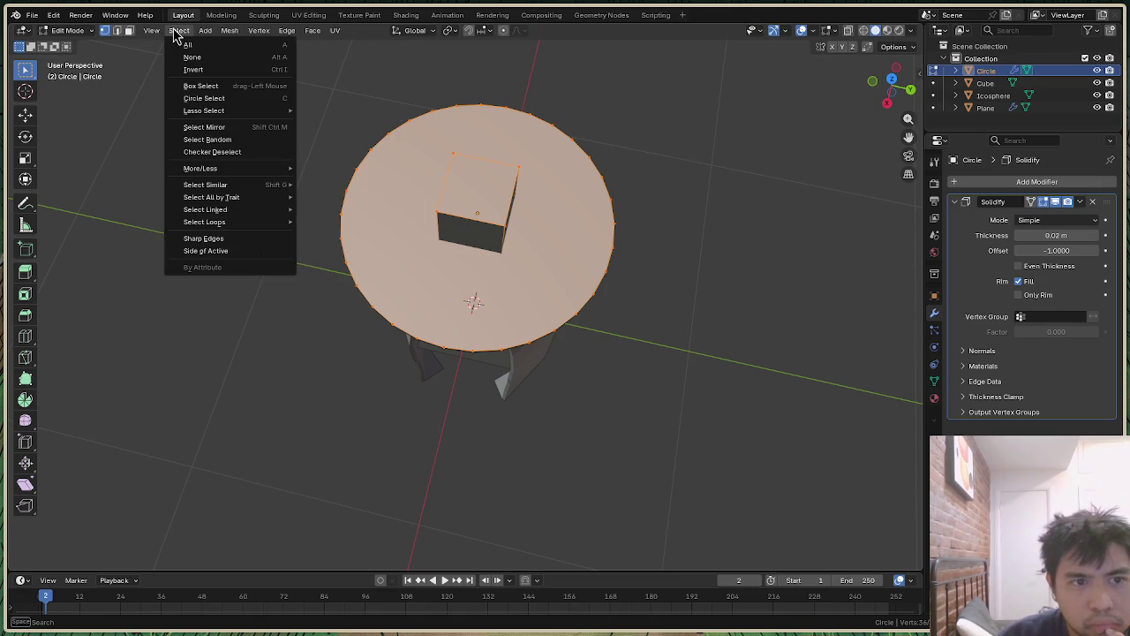
{"action": "mouse_move", "coordinate": [205, 221]}
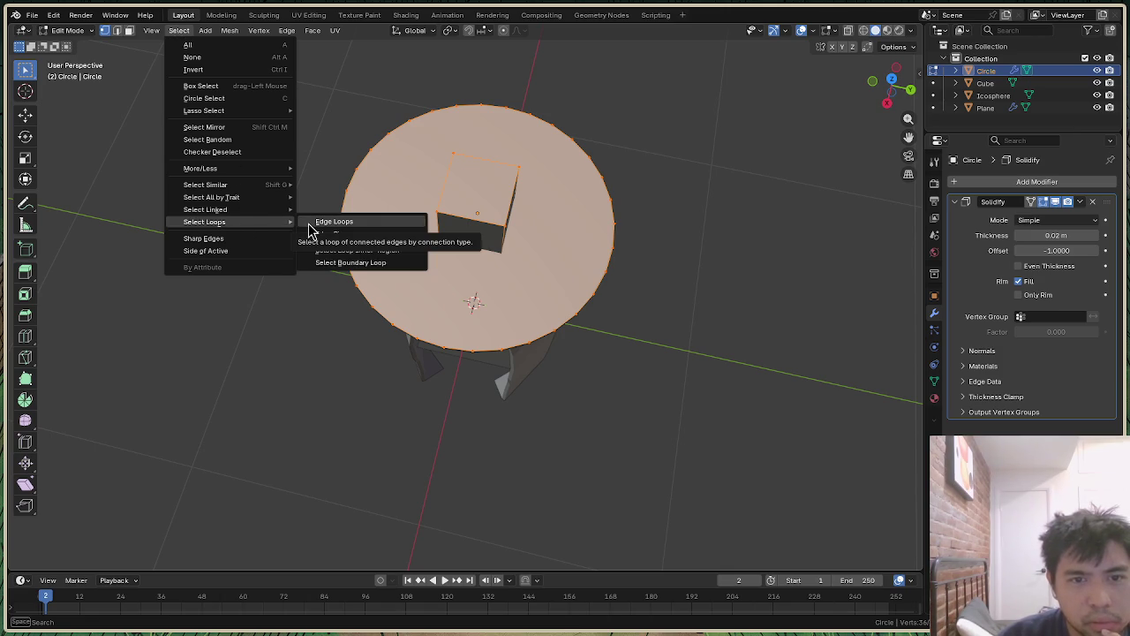
{"action": "left_click_drag", "start_coordinate": [322, 68], "coordinate": [653, 362]}
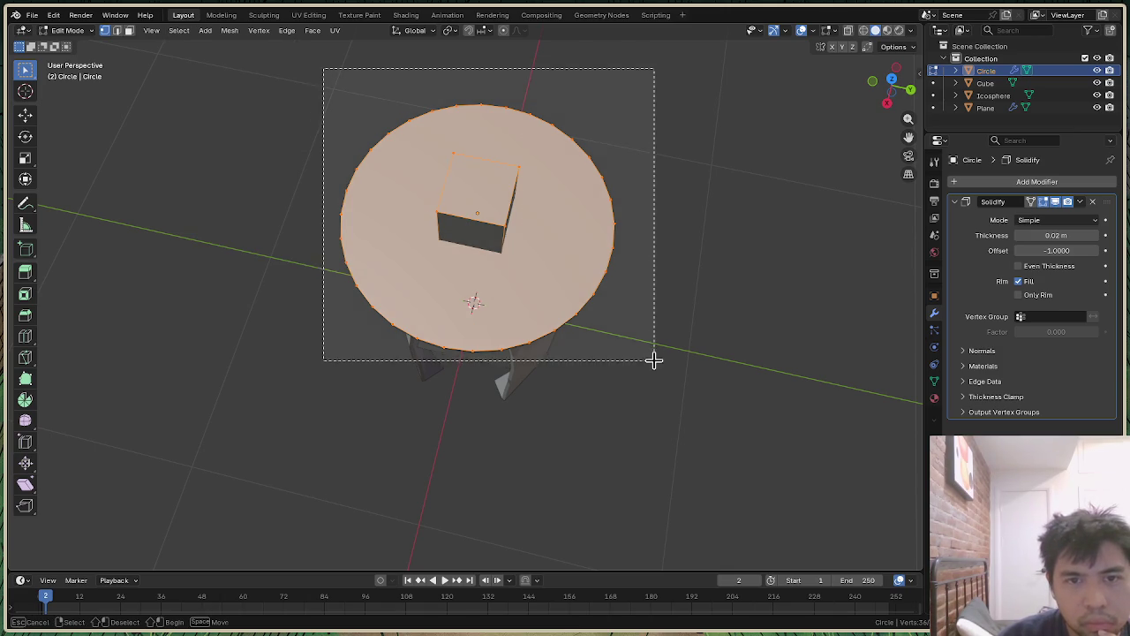
{"action": "right_click", "coordinate": [534, 265]}
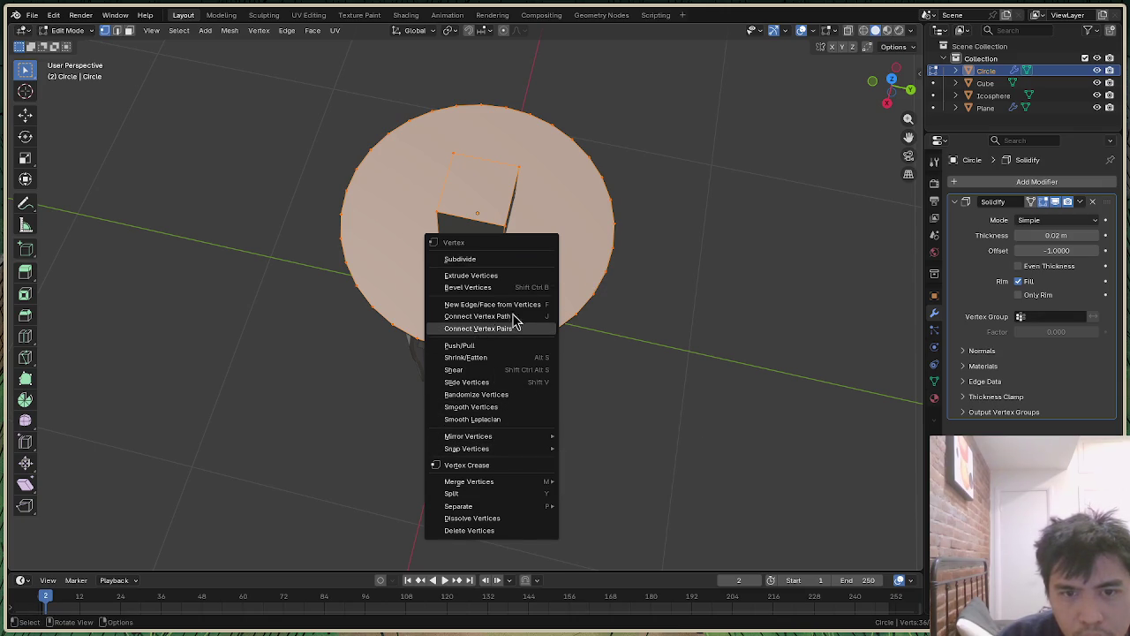
{"action": "mouse_move", "coordinate": [891, 84]}
{"action": "left_mouse_down"}
{"action": "mouse_move", "coordinate": [893, 53]}
{"action": "mouse_move", "coordinate": [892, 97]}
{"action": "left_mouse_up"}
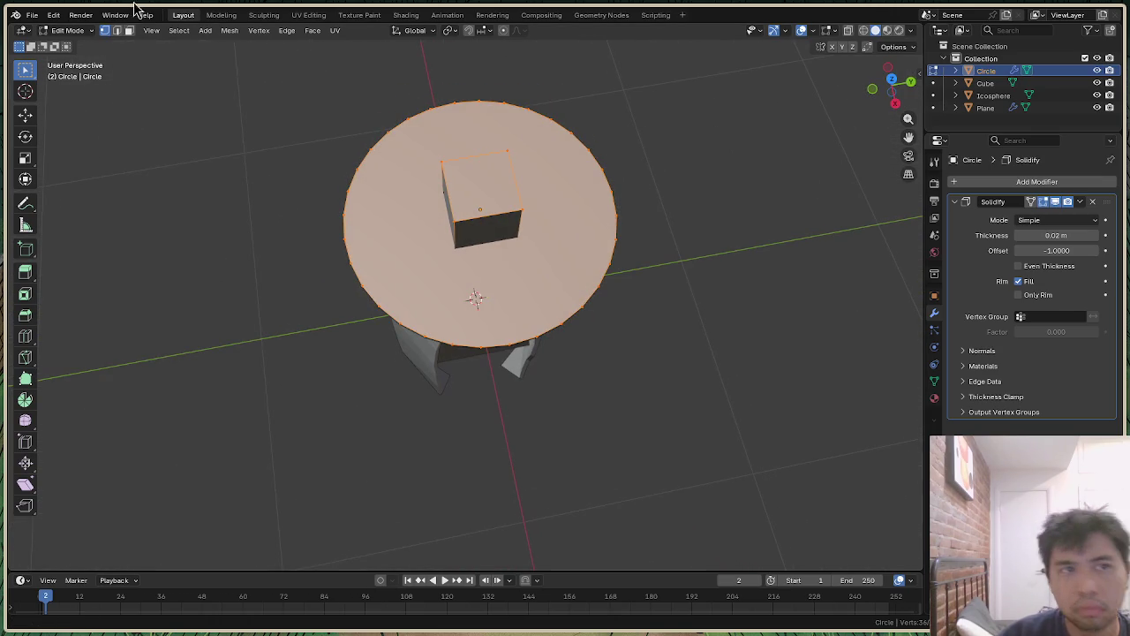
{"action": "left_click", "coordinate": [177, 37]}
{"action": "mouse_move", "coordinate": [151, 30]}
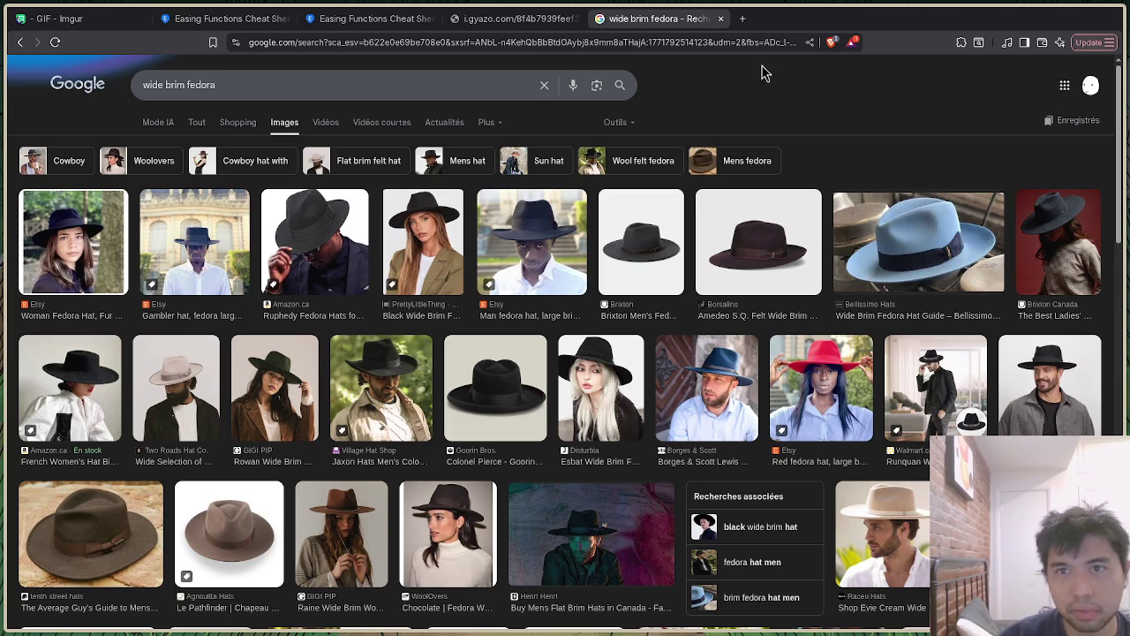
Step: Load the pasted Gyazo mp4 link in a new tab and replay it, pausing at 0:02
{"action": "left_click", "coordinate": [743, 18]}
{"action": "key", "text": "ctrl+v"}
{"action": "key", "text": "Return"}
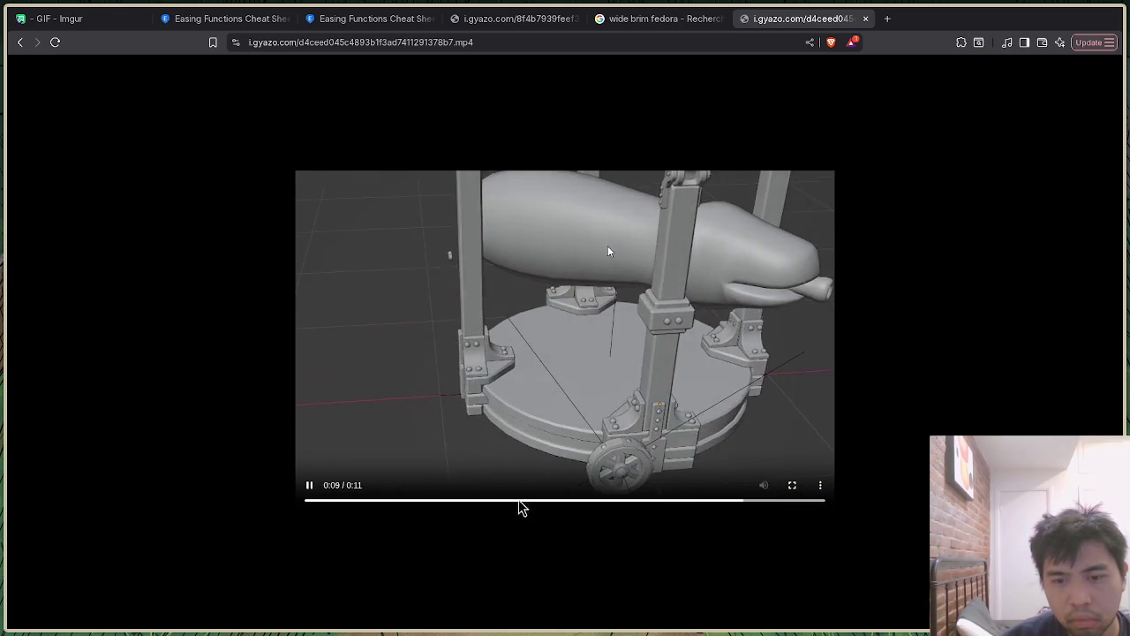
{"action": "left_click", "coordinate": [312, 485]}
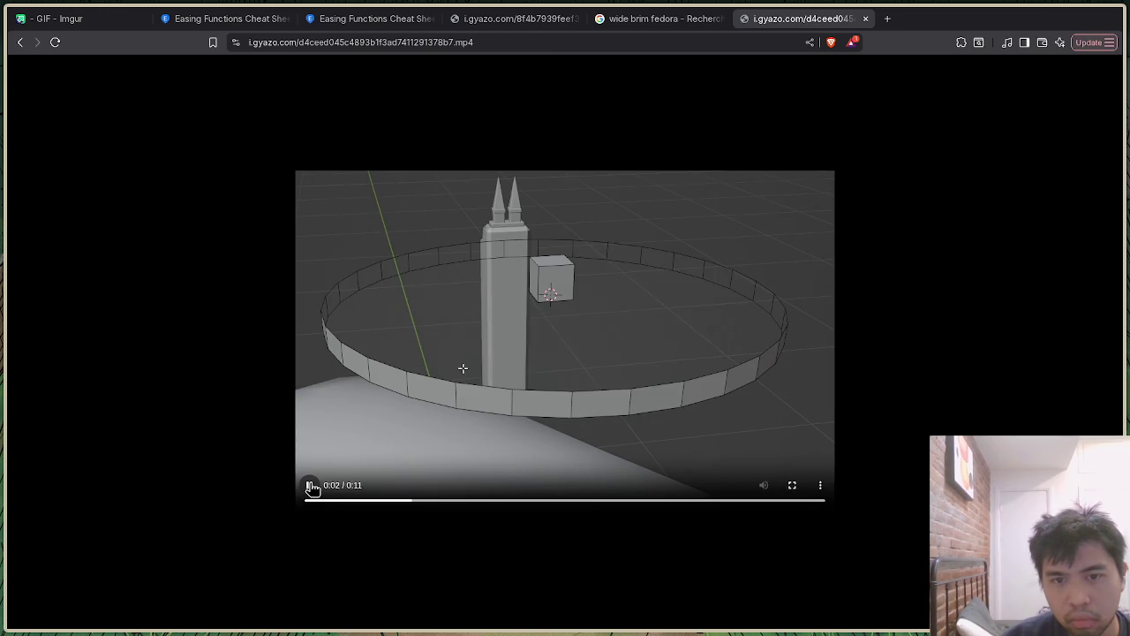
{"action": "left_click", "coordinate": [312, 485]}
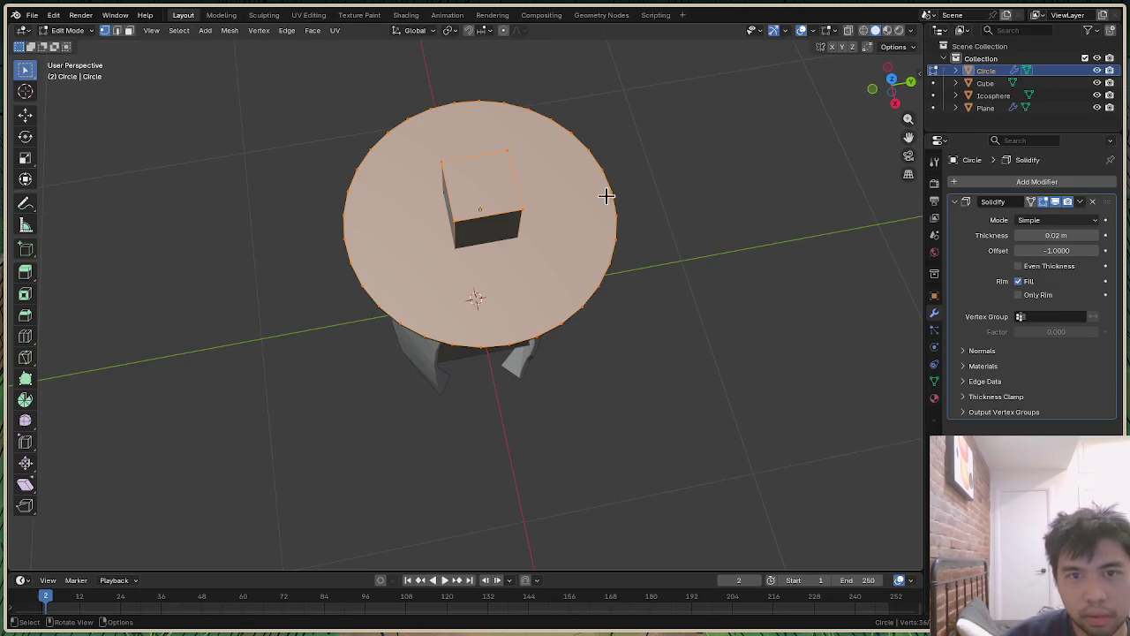
{"action": "key", "text": "alt+a"}
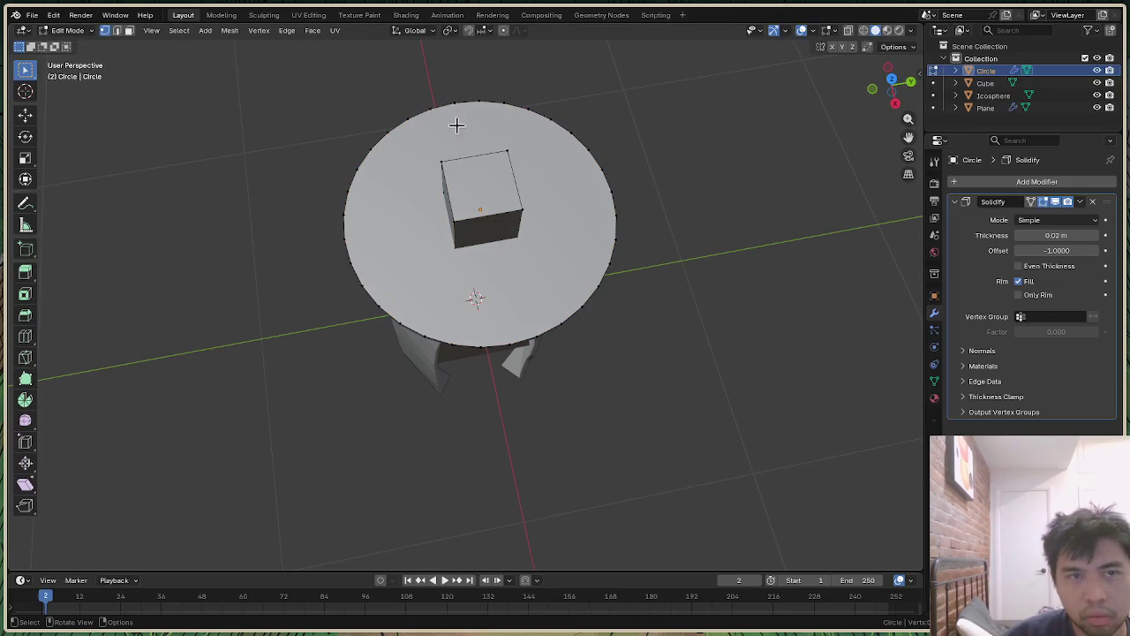
{"action": "key", "text": "3"}
{"action": "key", "text": "x"}
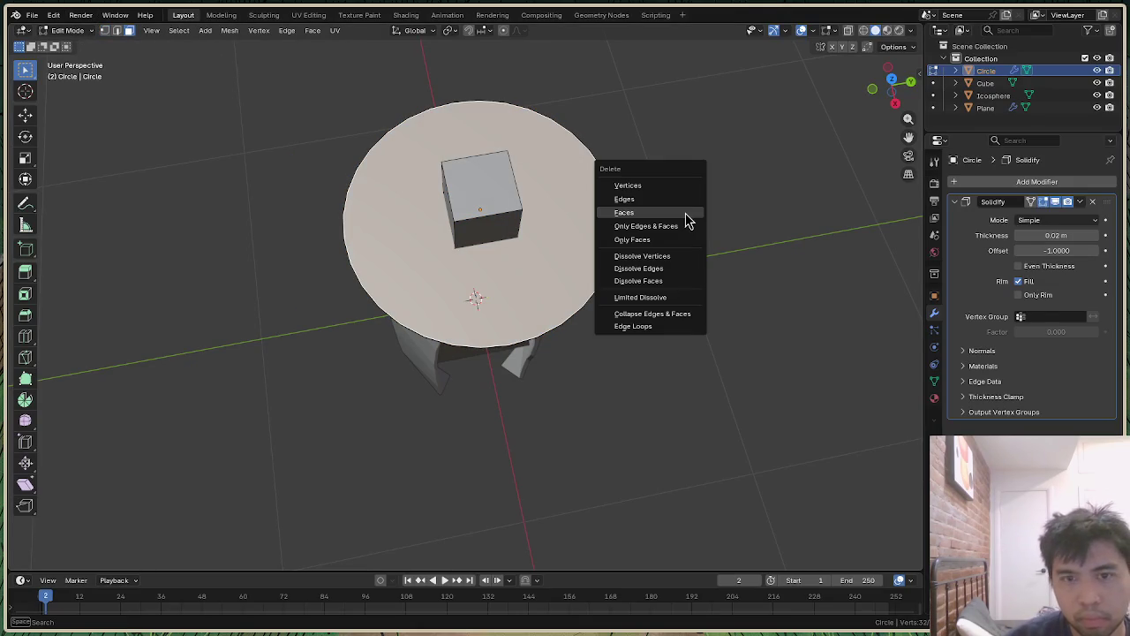
{"action": "left_click", "coordinate": [685, 213]}
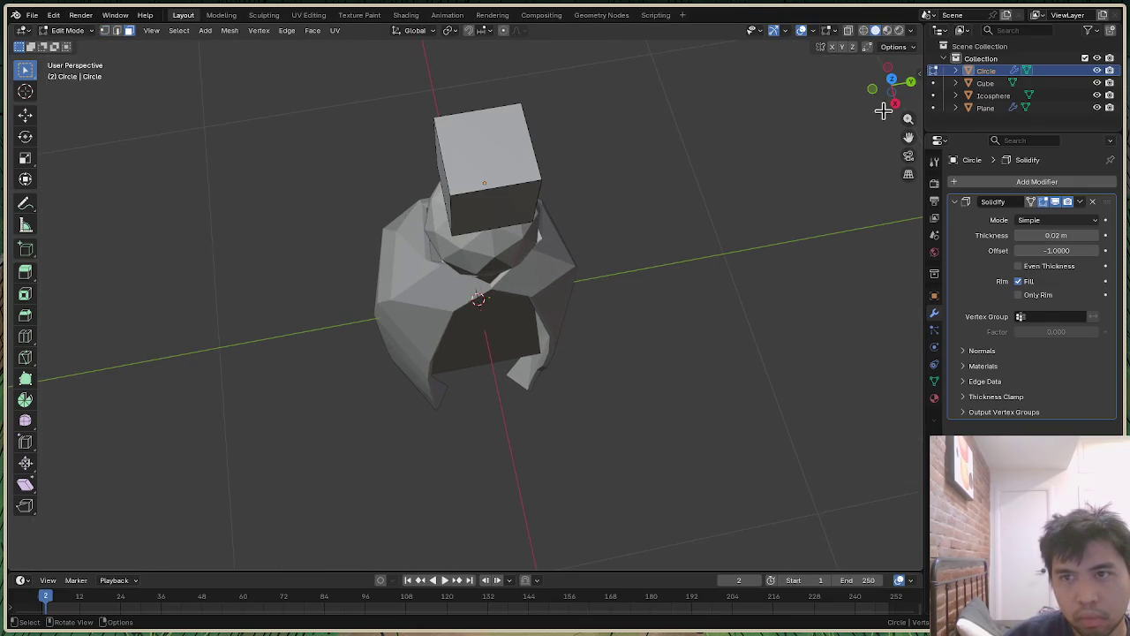
{"action": "mouse_move", "coordinate": [893, 83]}
{"action": "left_mouse_down"}
{"action": "mouse_move", "coordinate": [870, 53]}
{"action": "mouse_move", "coordinate": [747, 182]}
{"action": "left_mouse_up"}
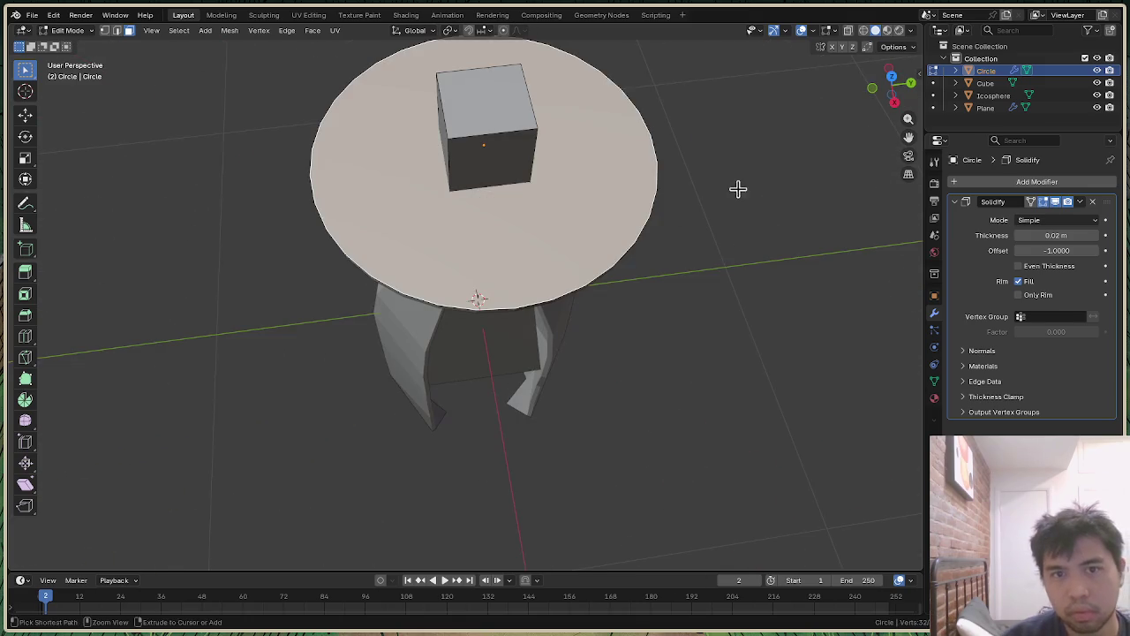
{"action": "key", "text": "ctrl+f"}
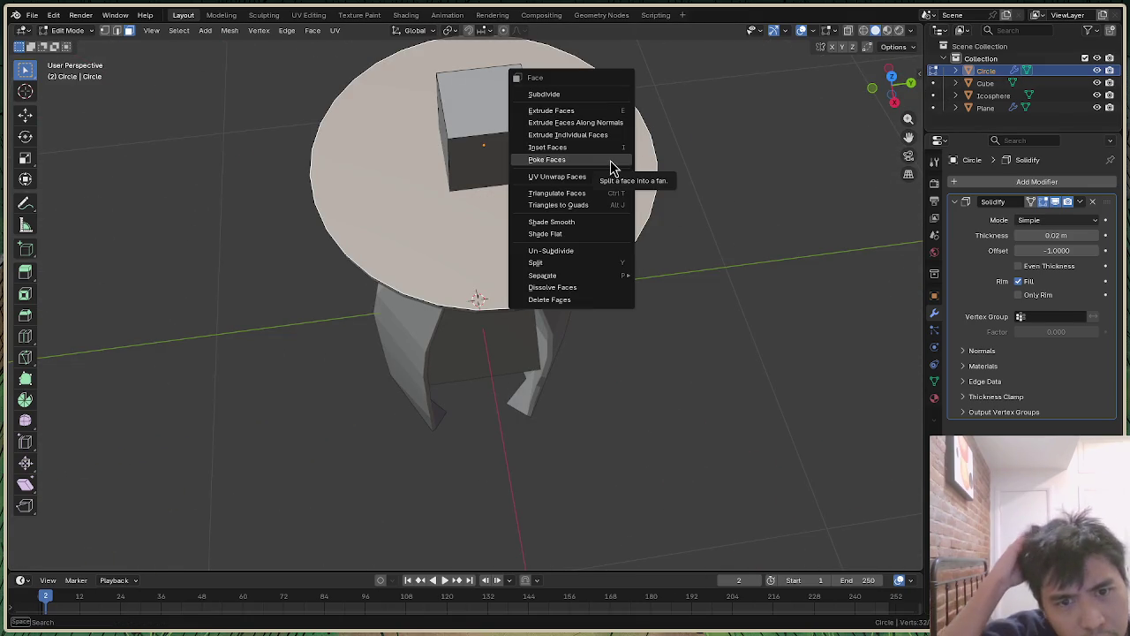
{"action": "left_click_drag", "start_coordinate": [893, 81], "coordinate": [892, 89]}
{"action": "key", "text": "ctrl+f"}
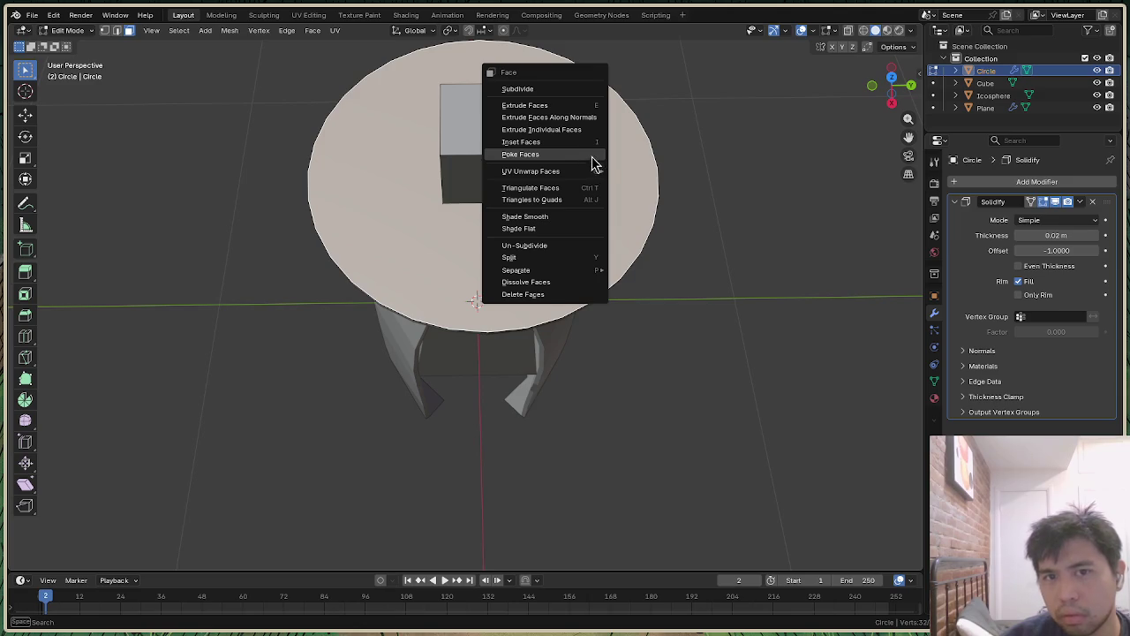
{"action": "key", "text": "Escape"}
{"action": "key", "text": "x"}
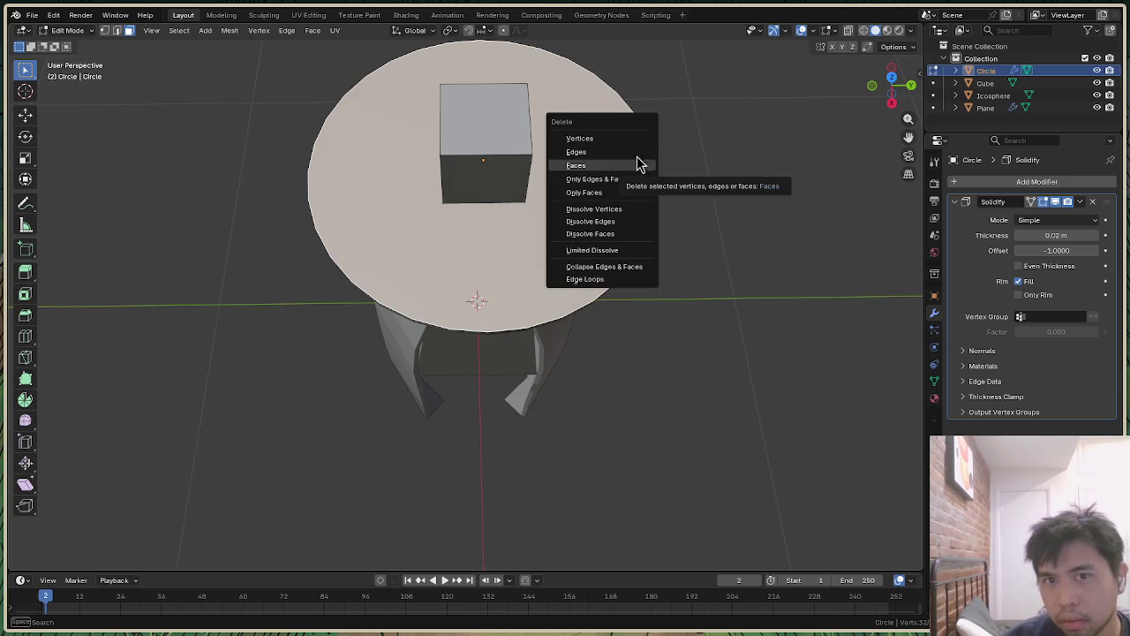
{"action": "left_click", "coordinate": [626, 192]}
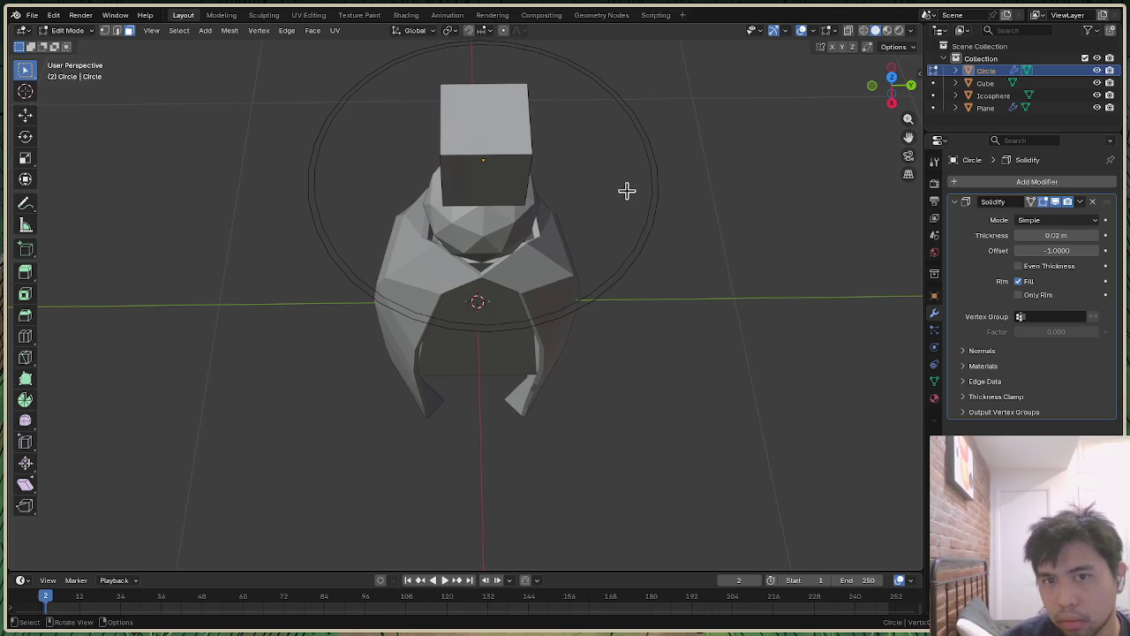
{"action": "left_click_drag", "start_coordinate": [899, 112], "coordinate": [904, 114]}
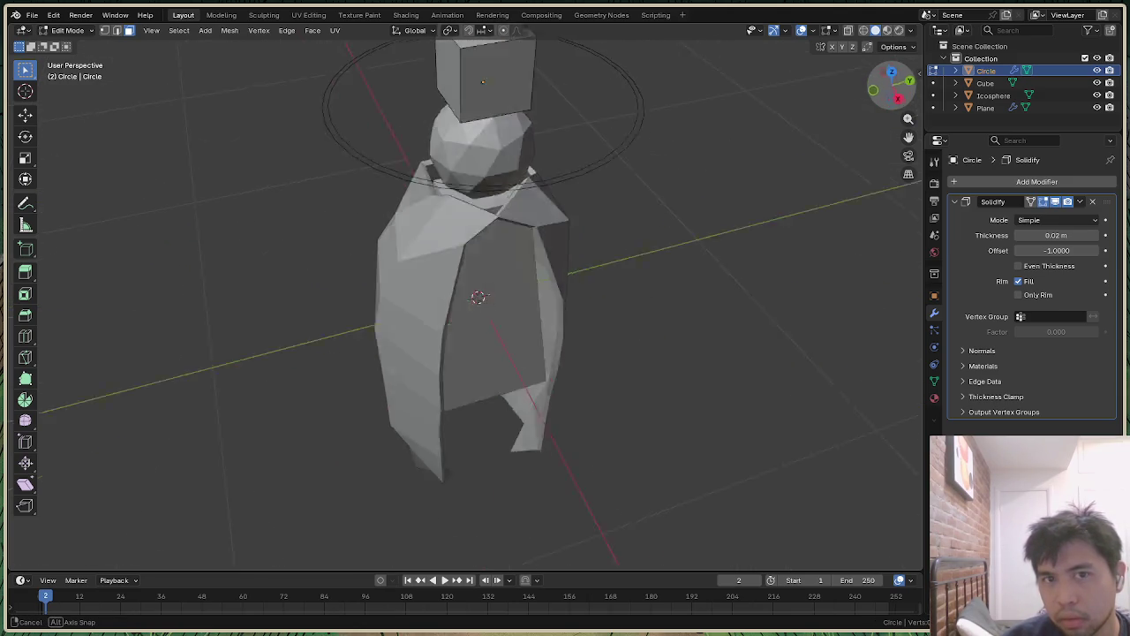
{"action": "key", "text": "f"}
{"action": "key", "text": "ctrl+f"}
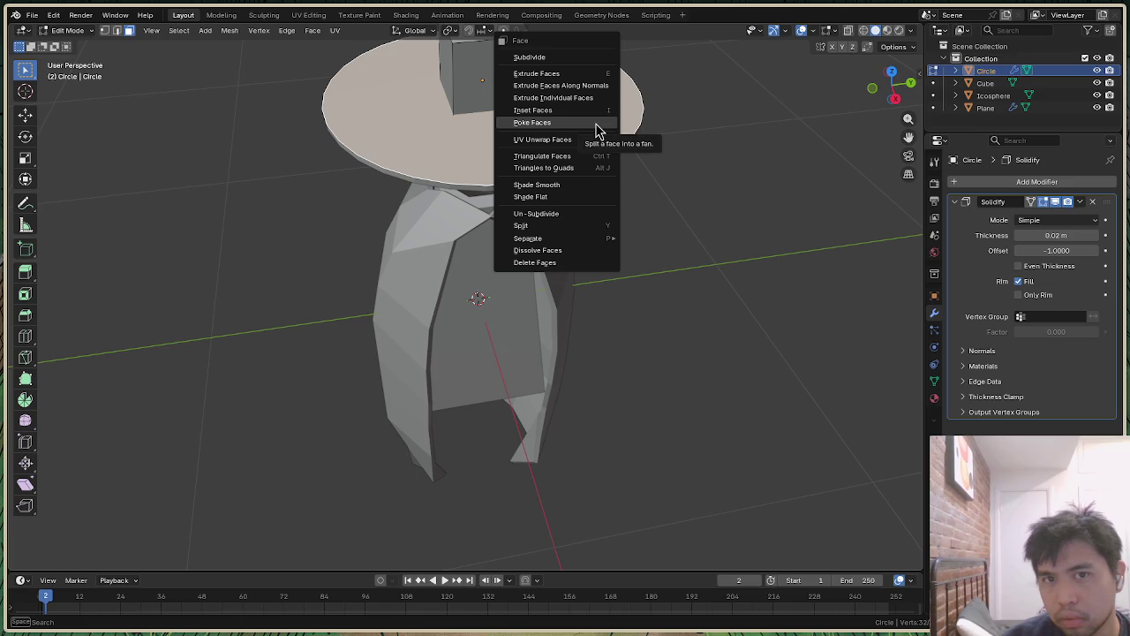
{"action": "key", "text": "Escape"}
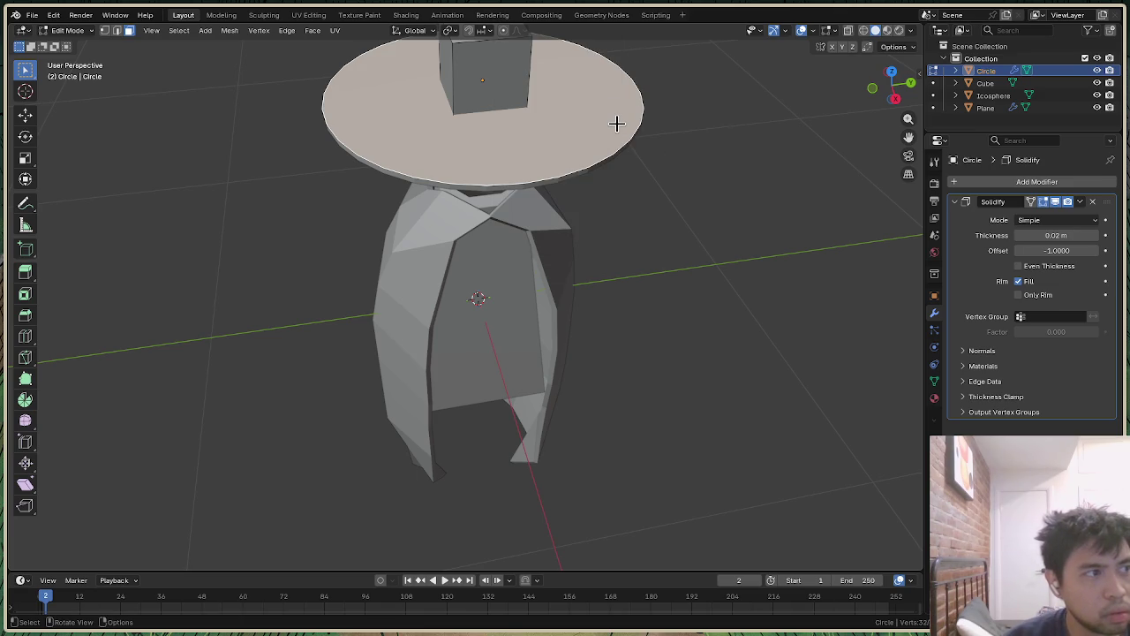
{"action": "key", "text": "x"}
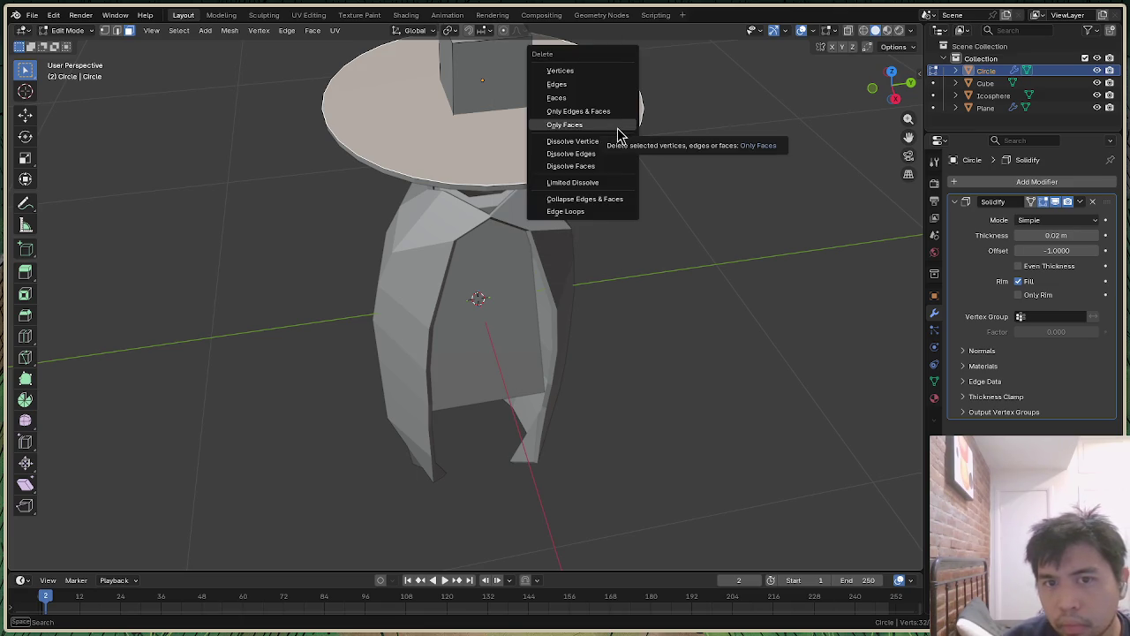
{"action": "left_click", "coordinate": [583, 70]}
{"action": "key", "text": "ctrl+z"}
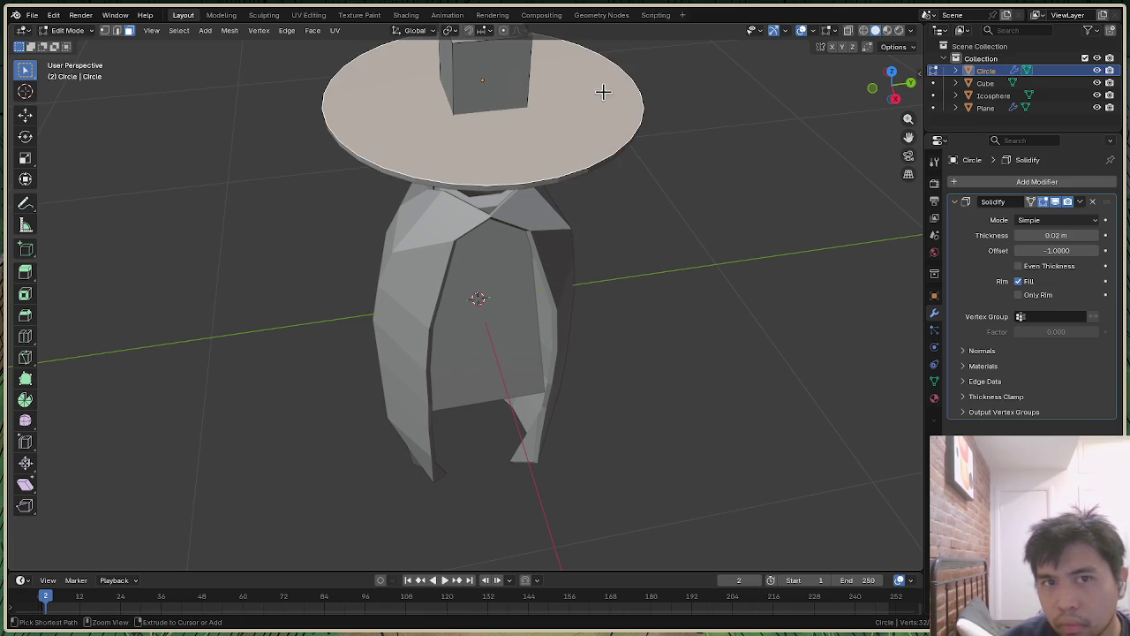
{"action": "key", "text": "x"}
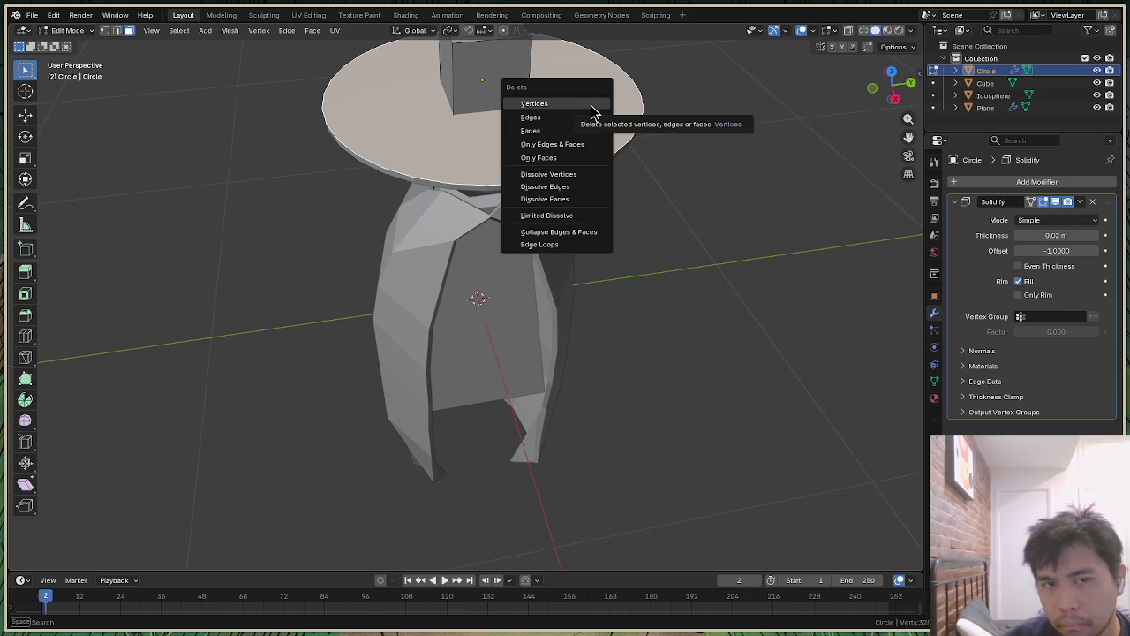
{"action": "mouse_move", "coordinate": [905, 97]}
{"action": "left_mouse_down"}
{"action": "mouse_move", "coordinate": [896, 55]}
{"action": "mouse_move", "coordinate": [902, 98]}
{"action": "left_mouse_up"}
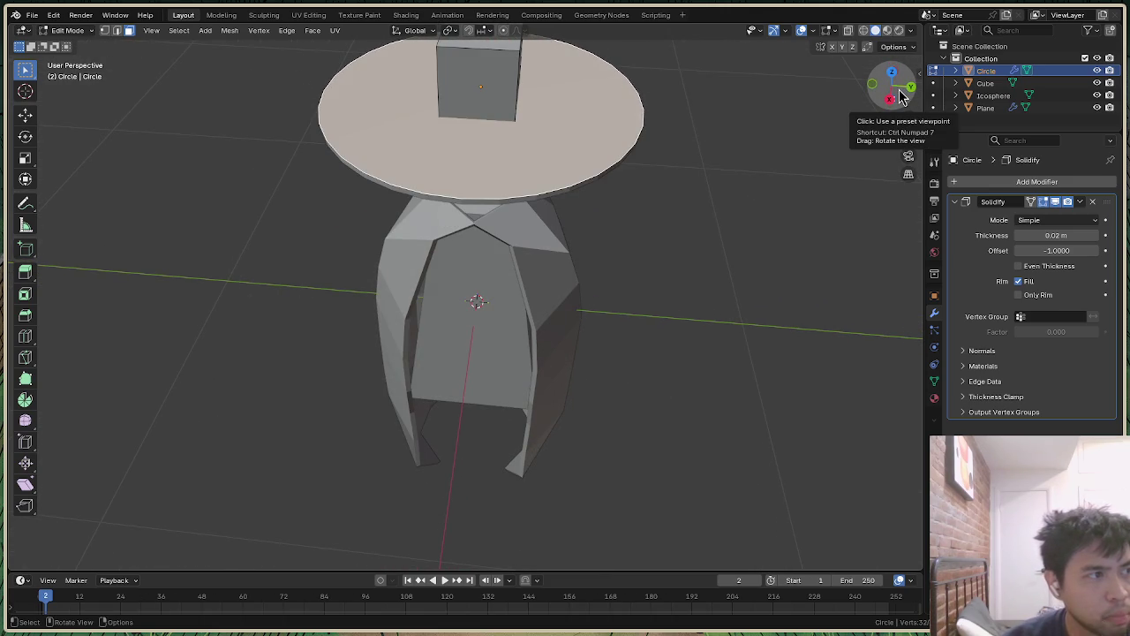
Step: Delete the disc's face, leaving only its outline, and orbit around the figure
{"action": "key", "text": "ctrl+f"}
{"action": "key", "text": "Escape"}
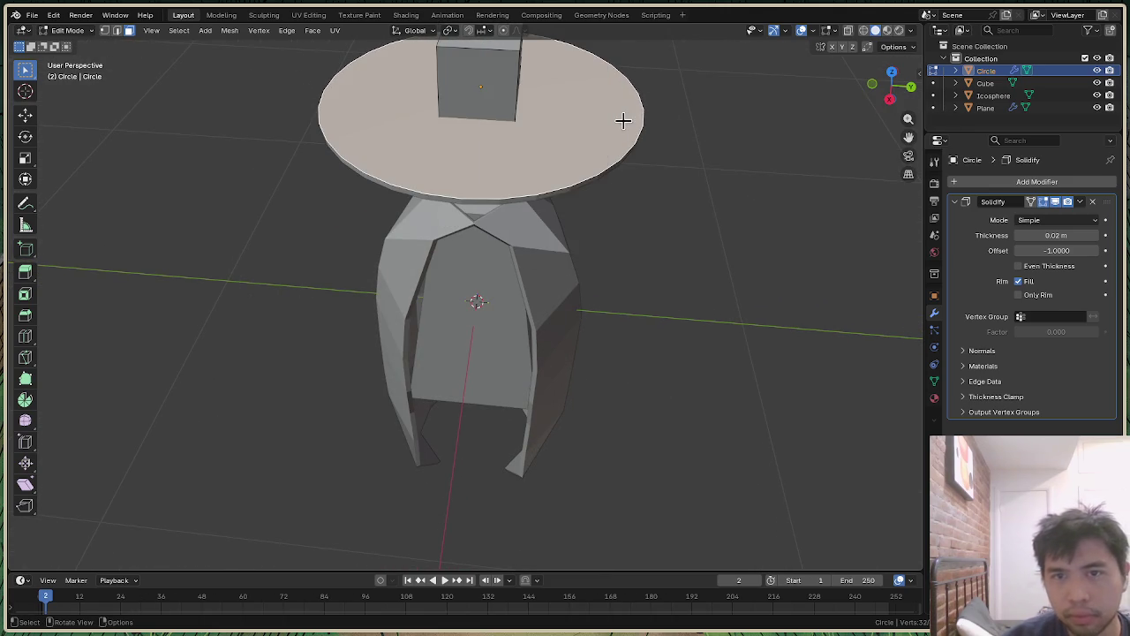
{"action": "key", "text": "x"}
{"action": "left_click", "coordinate": [592, 176]}
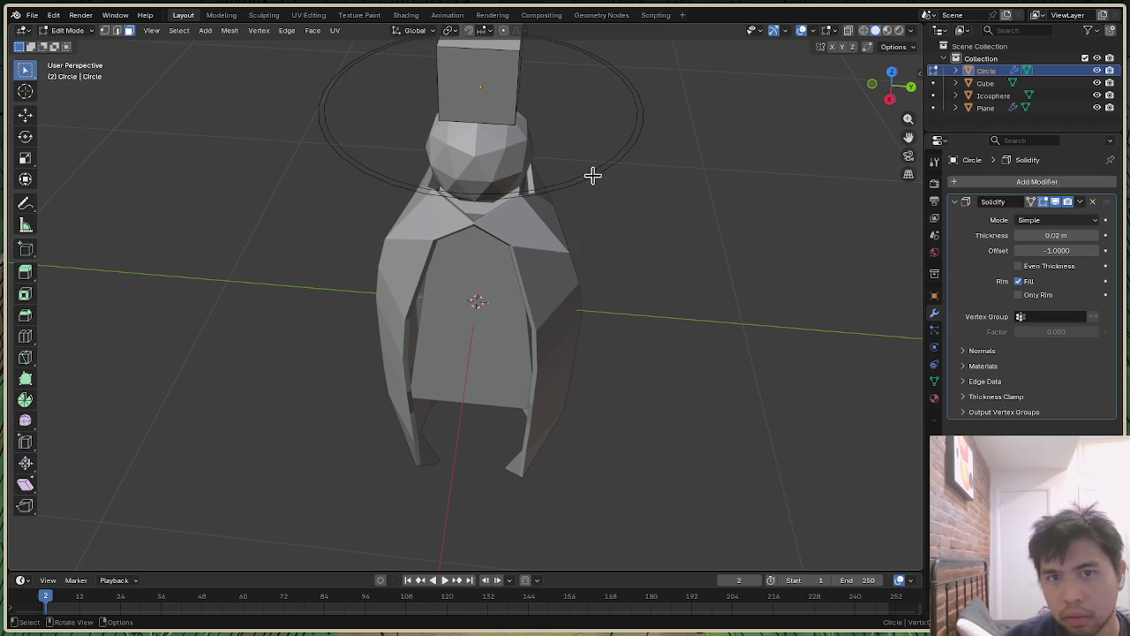
{"action": "mouse_move", "coordinate": [477, 301]}
{"action": "middle_mouse_down"}
{"action": "mouse_move", "coordinate": [530, 292]}
{"action": "mouse_move", "coordinate": [530, 388]}
{"action": "mouse_move", "coordinate": [530, 309]}
{"action": "mouse_move", "coordinate": [530, 340]}
{"action": "mouse_move", "coordinate": [804, 106]}
{"action": "mouse_move", "coordinate": [727, 121]}
{"action": "middle_mouse_up"}
{"action": "mouse_move", "coordinate": [900, 83]}
{"action": "left_mouse_down"}
{"action": "mouse_move", "coordinate": [865, 177]}
{"action": "mouse_move", "coordinate": [803, 150]}
{"action": "mouse_move", "coordinate": [777, 168]}
{"action": "left_mouse_up"}
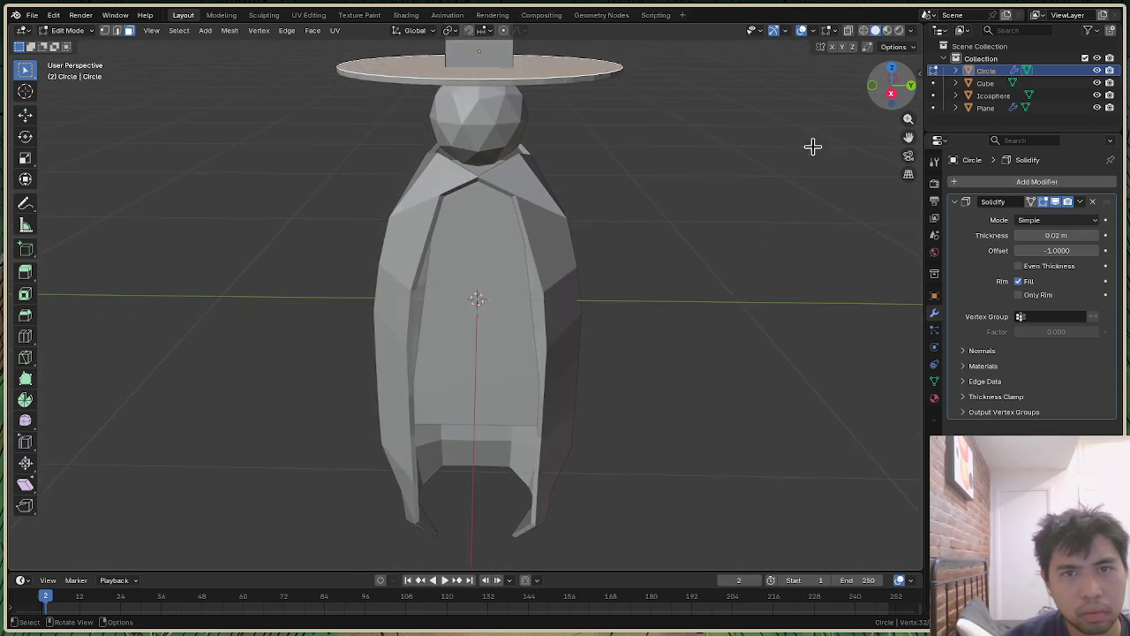
{"action": "scroll", "coordinate": [694, 232], "scroll_direction": "down", "scroll_amount": 3}
{"action": "scroll", "coordinate": [712, 217], "scroll_direction": "up", "scroll_amount": 1}
{"action": "left_click_drag", "start_coordinate": [909, 107], "coordinate": [909, 151]}
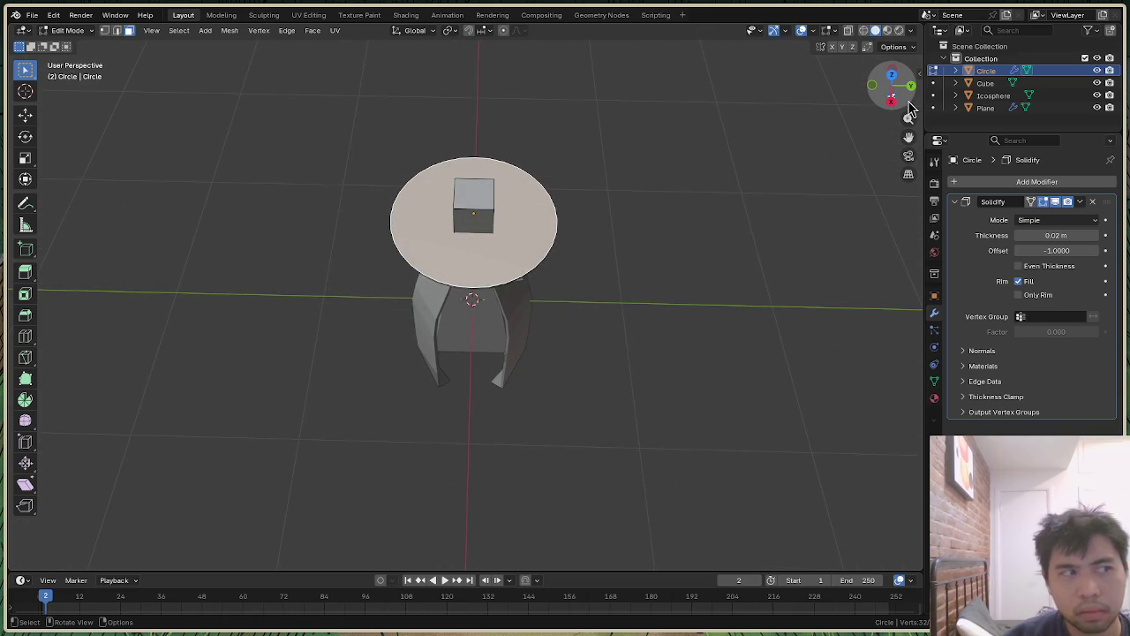
{"action": "scroll", "coordinate": [524, 221], "scroll_direction": "up", "scroll_amount": 1}
Step: Fan the disc into triangles around its centre and select the face beside the cube
{"action": "right_click", "coordinate": [525, 225]}
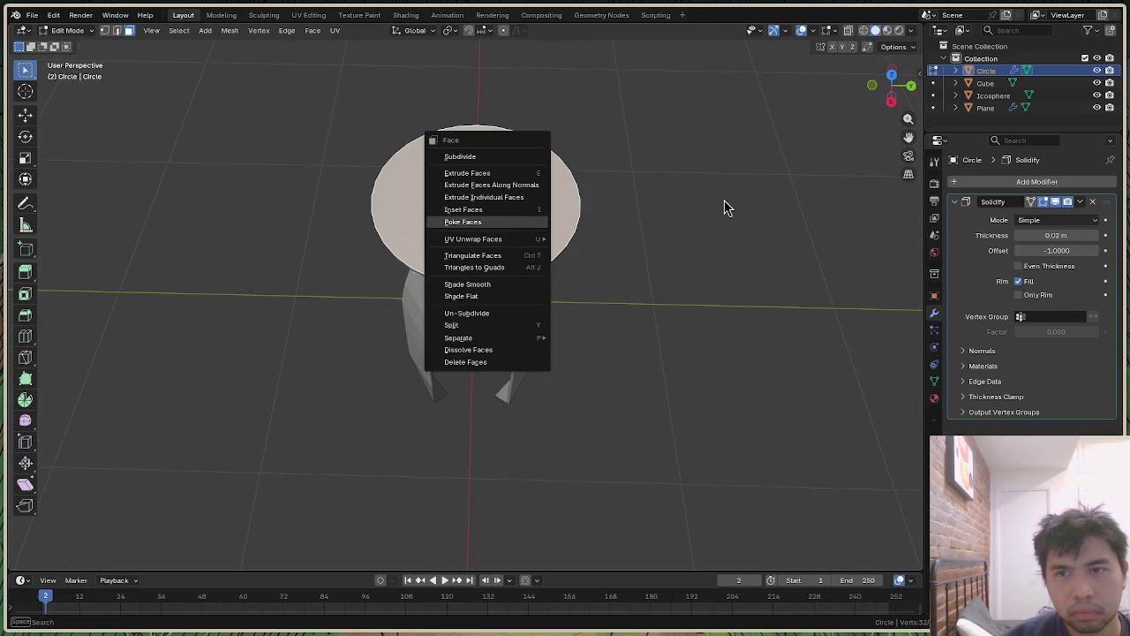
{"action": "left_click", "coordinate": [483, 222]}
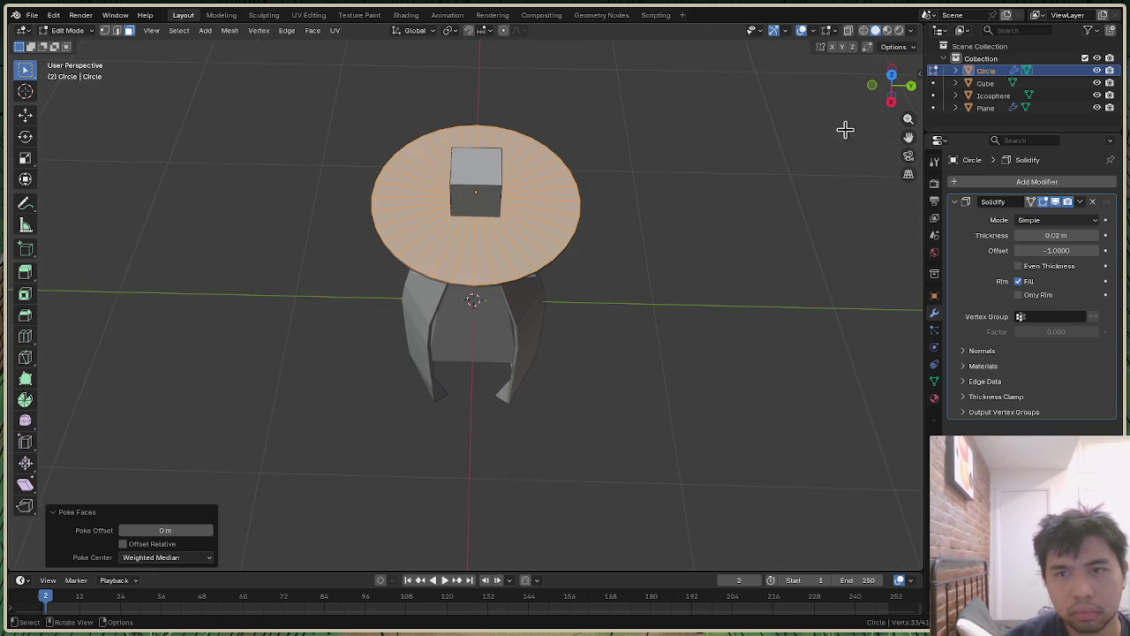
{"action": "left_click_drag", "start_coordinate": [892, 97], "coordinate": [892, 75]}
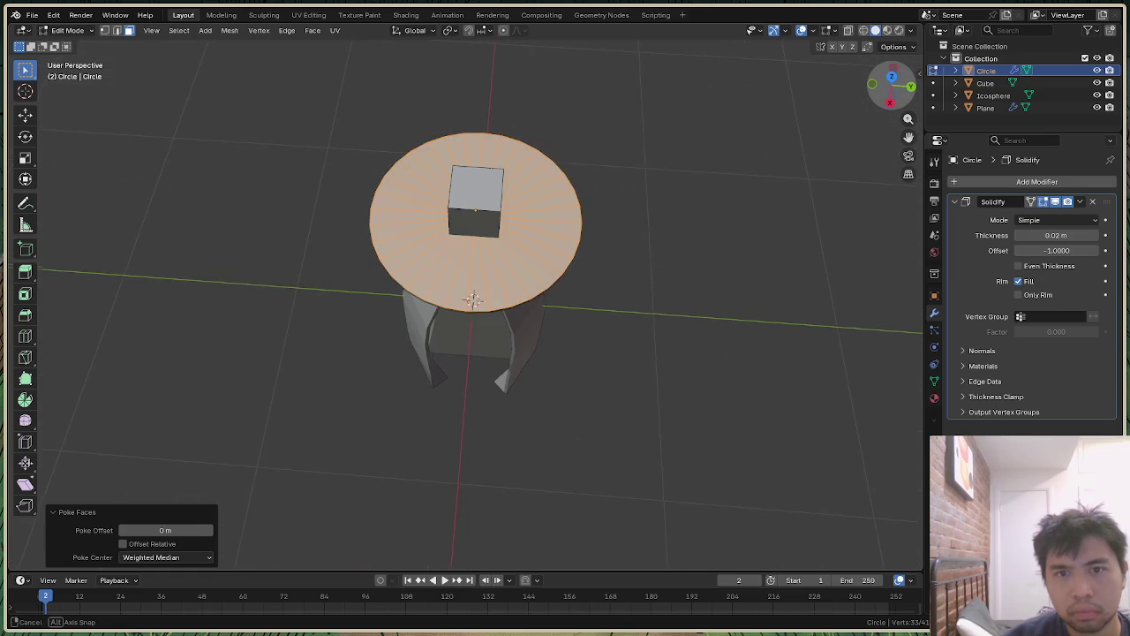
{"action": "scroll", "coordinate": [550, 205], "scroll_direction": "up", "scroll_amount": 1}
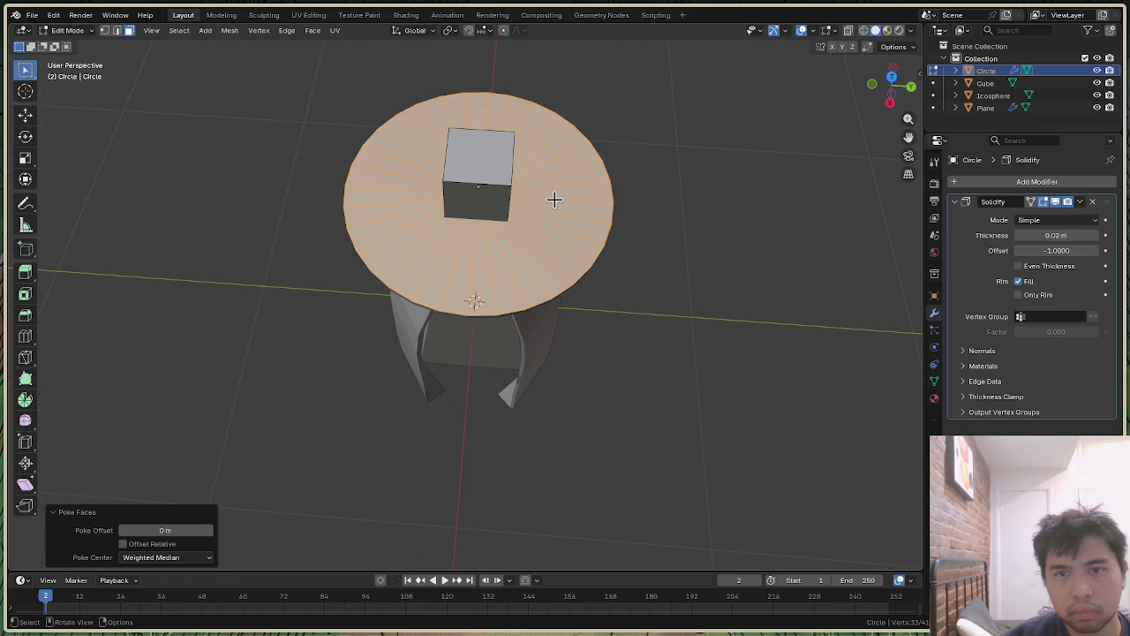
{"action": "left_click", "coordinate": [668, 191]}
{"action": "left_click_drag", "start_coordinate": [283, 85], "coordinate": [692, 333]}
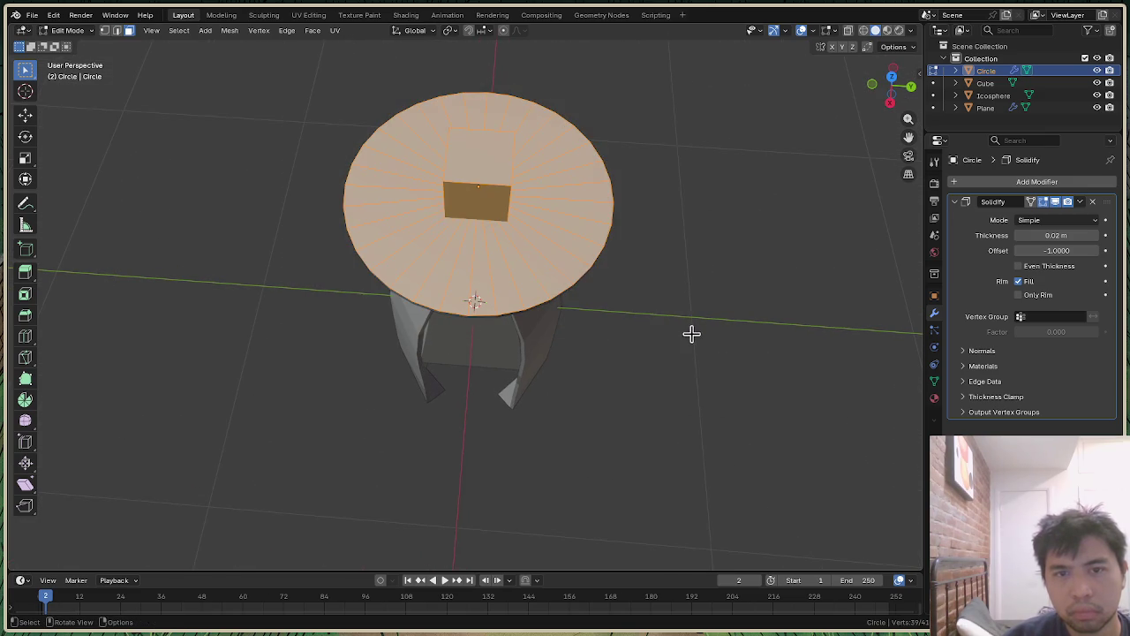
{"action": "left_click", "coordinate": [566, 192]}
Step: Delete the face beside the cube, undo it, and switch to the browser clip
{"action": "key", "text": "ctrl+f"}
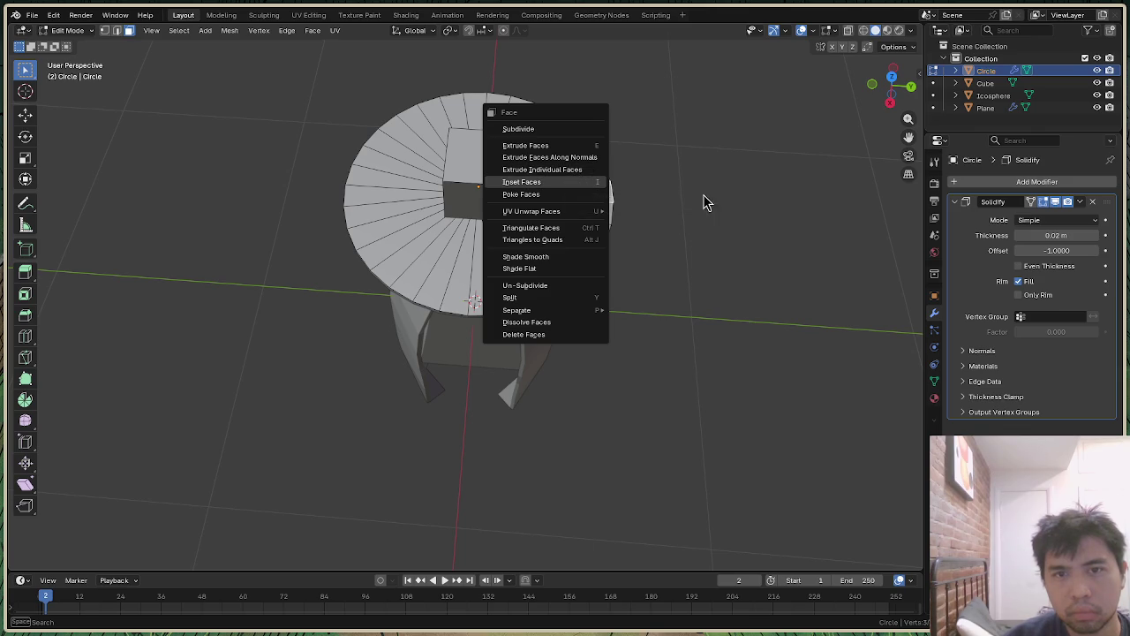
{"action": "key", "text": "x"}
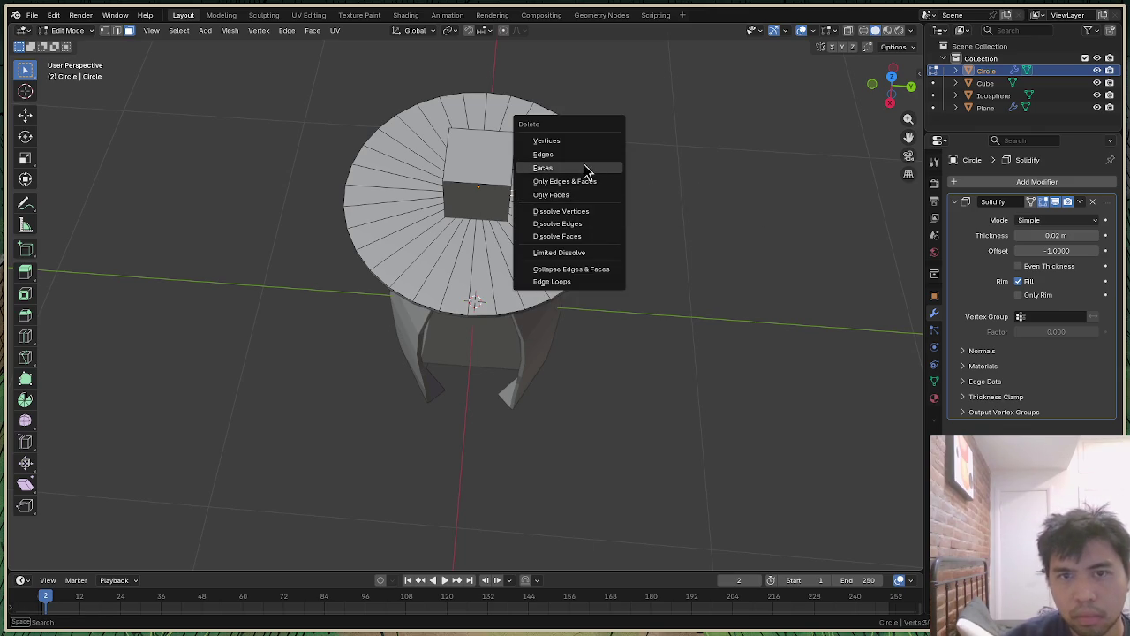
{"action": "left_click", "coordinate": [587, 168]}
{"action": "mouse_move", "coordinate": [901, 108]}
{"action": "left_mouse_down"}
{"action": "mouse_move", "coordinate": [892, 88]}
{"action": "mouse_move", "coordinate": [900, 105]}
{"action": "left_mouse_up"}
{"action": "key", "text": "ctrl+z"}
{"action": "key", "text": "ctrl+z"}
{"action": "key", "text": "ctrl+z"}
{"action": "key", "text": "alt+Tab"}
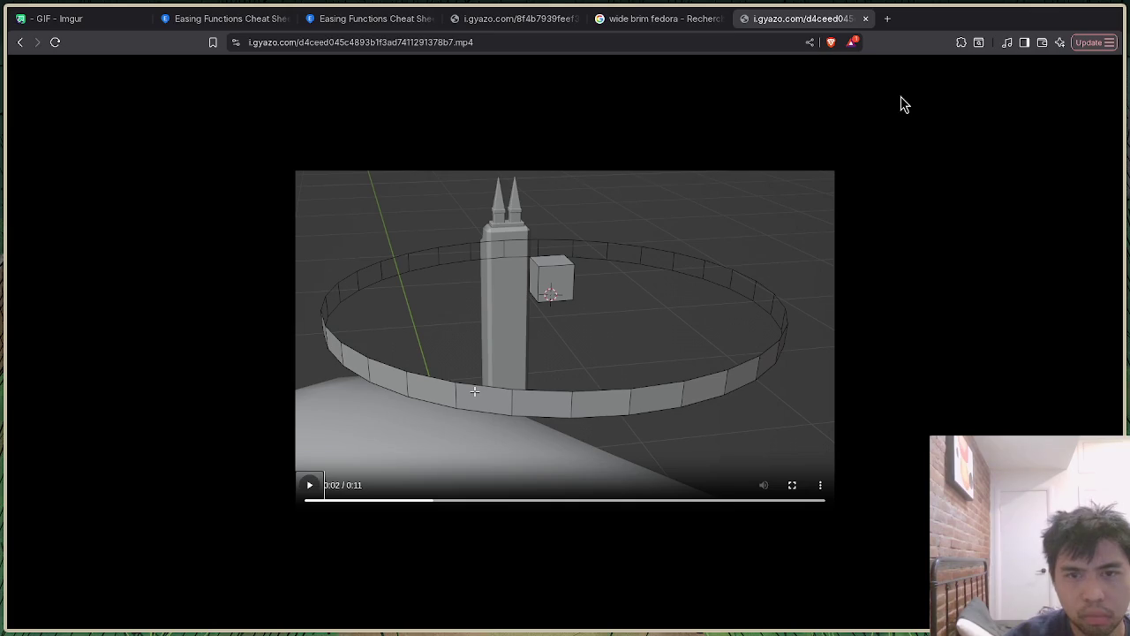
Step: Play the Gyazo clip to 0:04 at the Bridge Edge Loops search, then return to Blender
{"action": "left_click", "coordinate": [535, 436]}
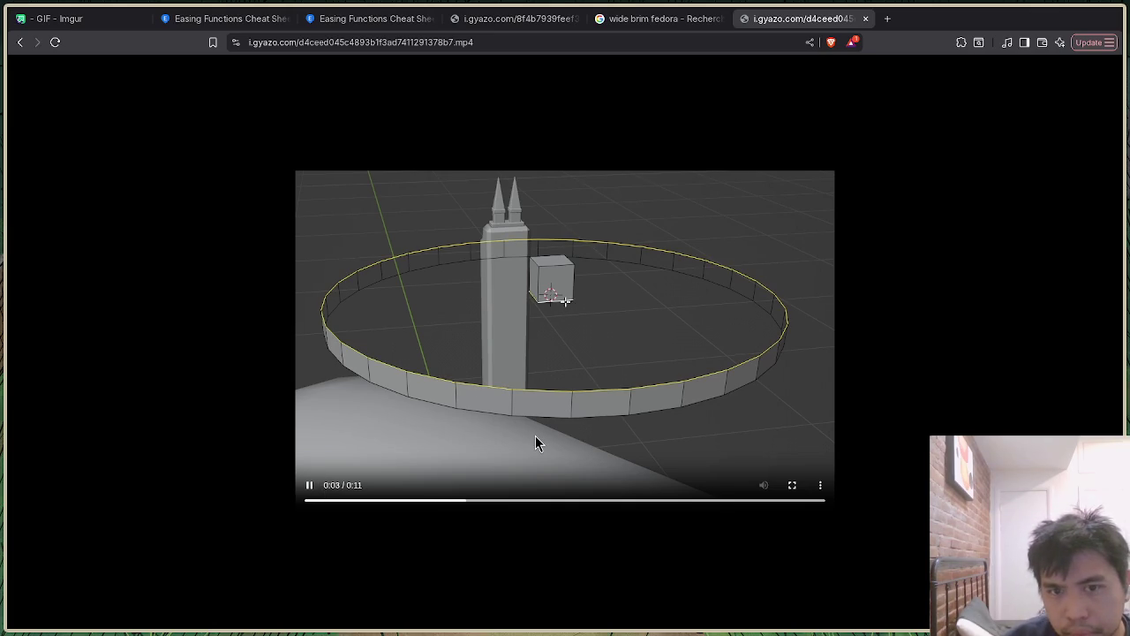
{"action": "left_click", "coordinate": [482, 427]}
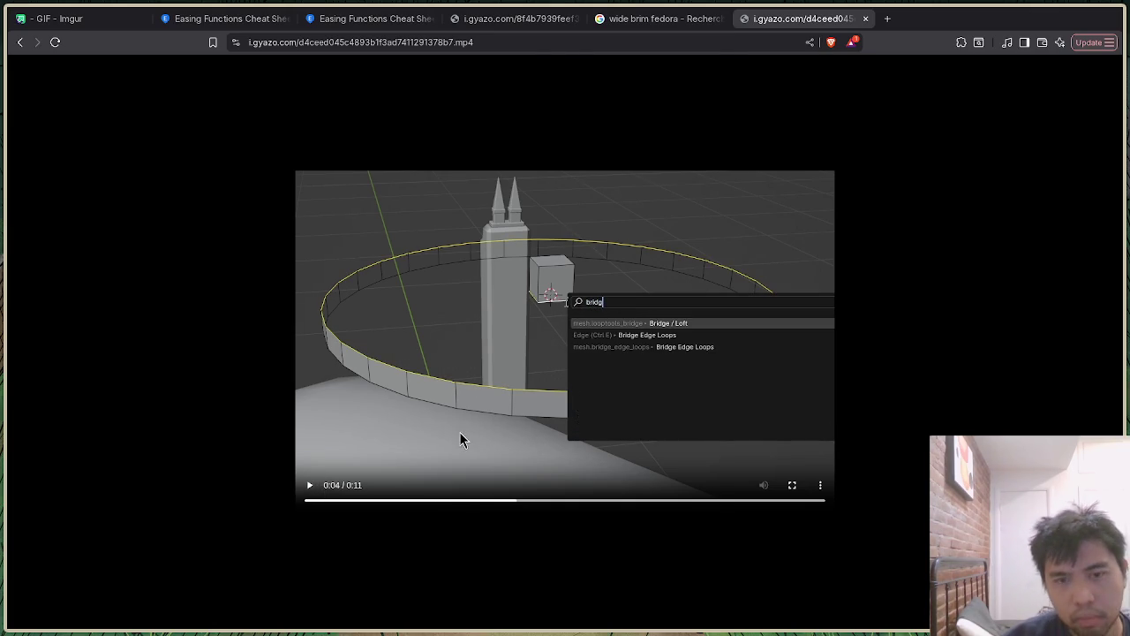
{"action": "key", "text": "alt+Tab"}
{"action": "key", "text": "alt+Tab"}
{"action": "key", "text": "alt+Tab"}
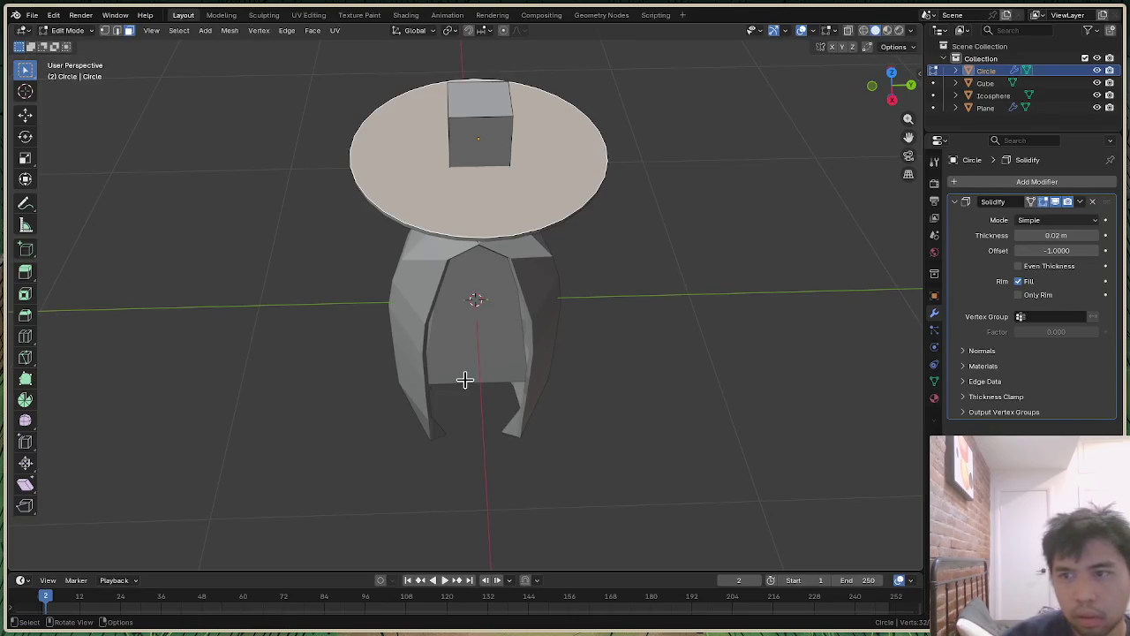
Step: Remove the brim's Solidify modifier and select only the disc
{"action": "left_click", "coordinate": [1094, 203]}
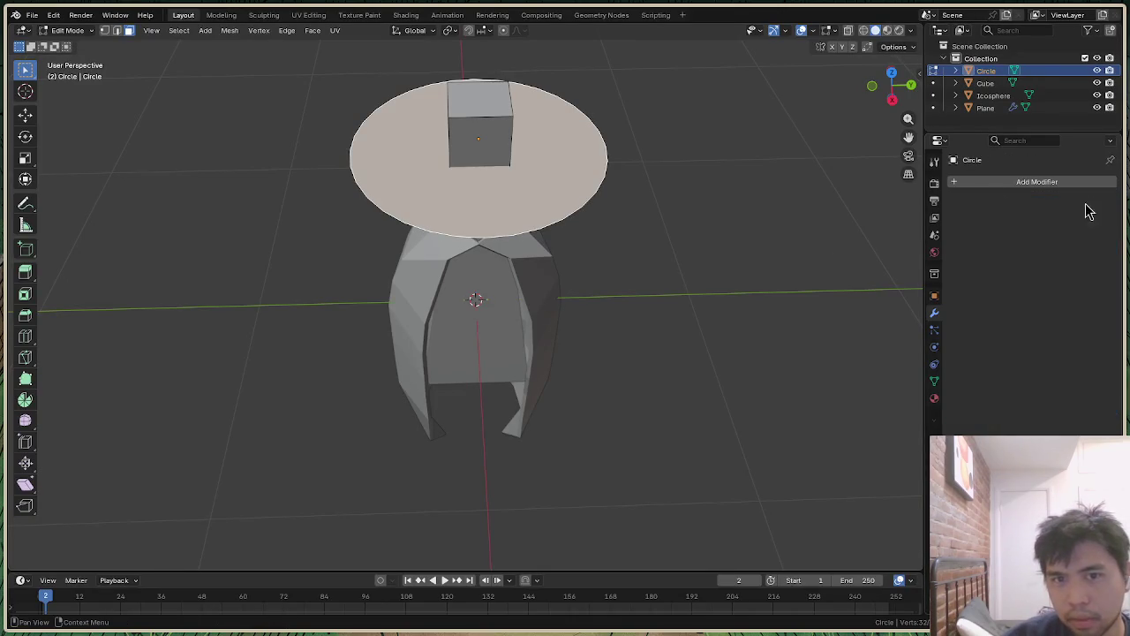
{"action": "mouse_move", "coordinate": [894, 86]}
{"action": "left_mouse_down"}
{"action": "mouse_move", "coordinate": [894, 70]}
{"action": "mouse_move", "coordinate": [894, 97]}
{"action": "left_mouse_up"}
{"action": "left_click_drag", "start_coordinate": [298, 74], "coordinate": [512, 169]}
{"action": "left_click_drag", "start_coordinate": [634, 242], "coordinate": [656, 259]}
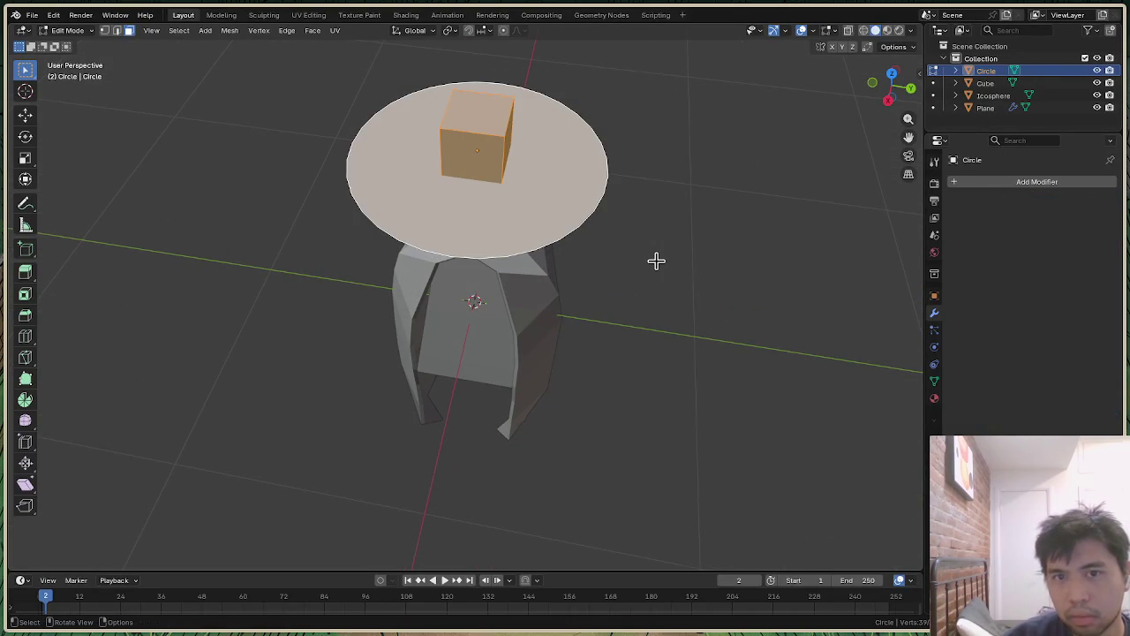
{"action": "left_click", "coordinate": [550, 185]}
Step: Extrude the disc's faces, undo back to flat, and start a fresh Extrude Faces
{"action": "right_click", "coordinate": [570, 188]}
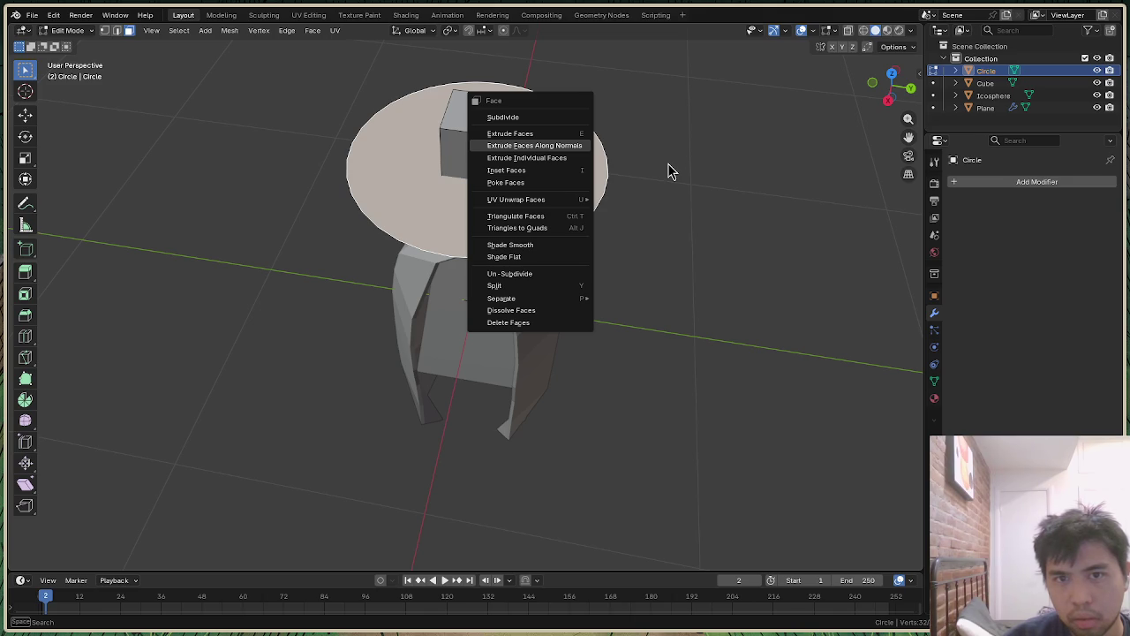
{"action": "left_click", "coordinate": [566, 146]}
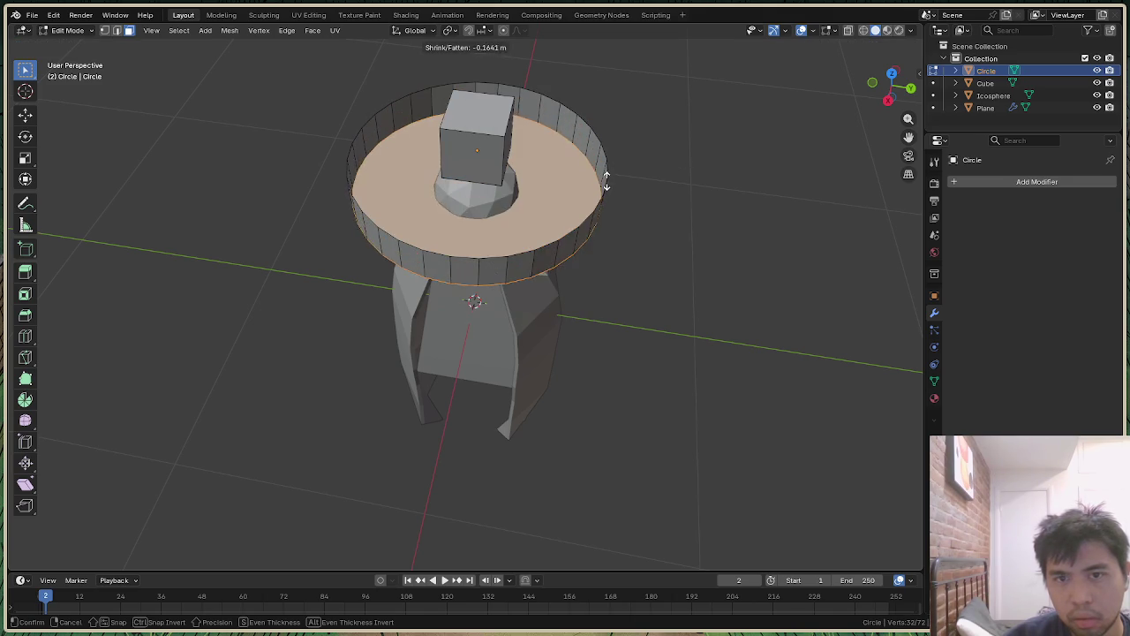
{"action": "left_click", "coordinate": [707, 166]}
{"action": "left_click", "coordinate": [716, 164]}
{"action": "left_click_drag", "start_coordinate": [904, 111], "coordinate": [883, 97]}
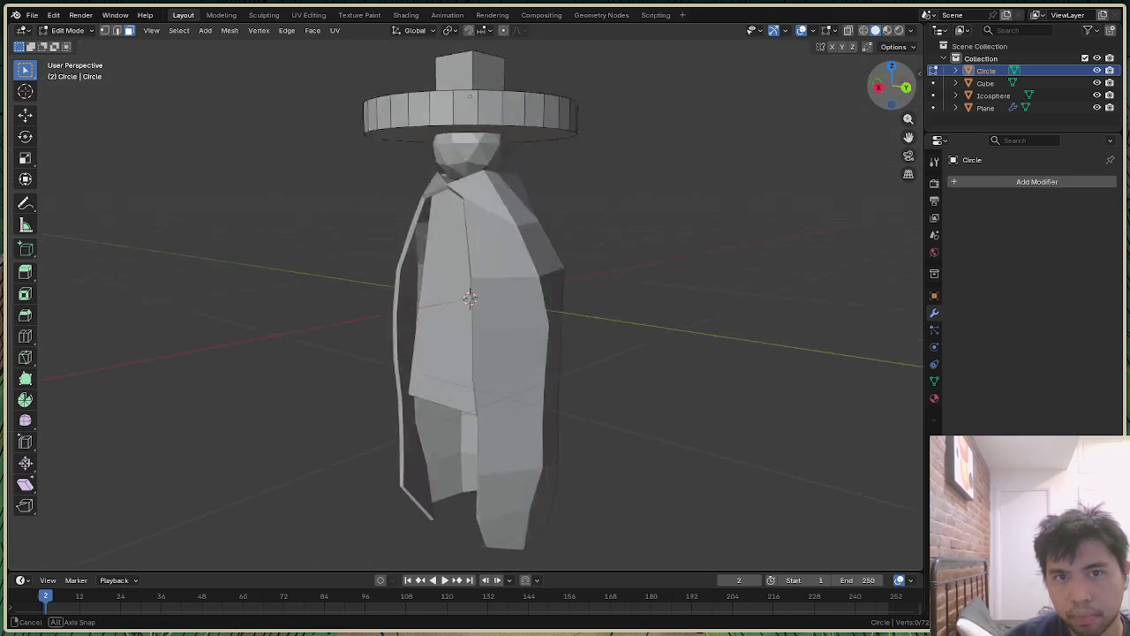
{"action": "key", "text": "ctrl+z"}
{"action": "key", "text": "ctrl+z"}
{"action": "key", "text": "ctrl+z"}
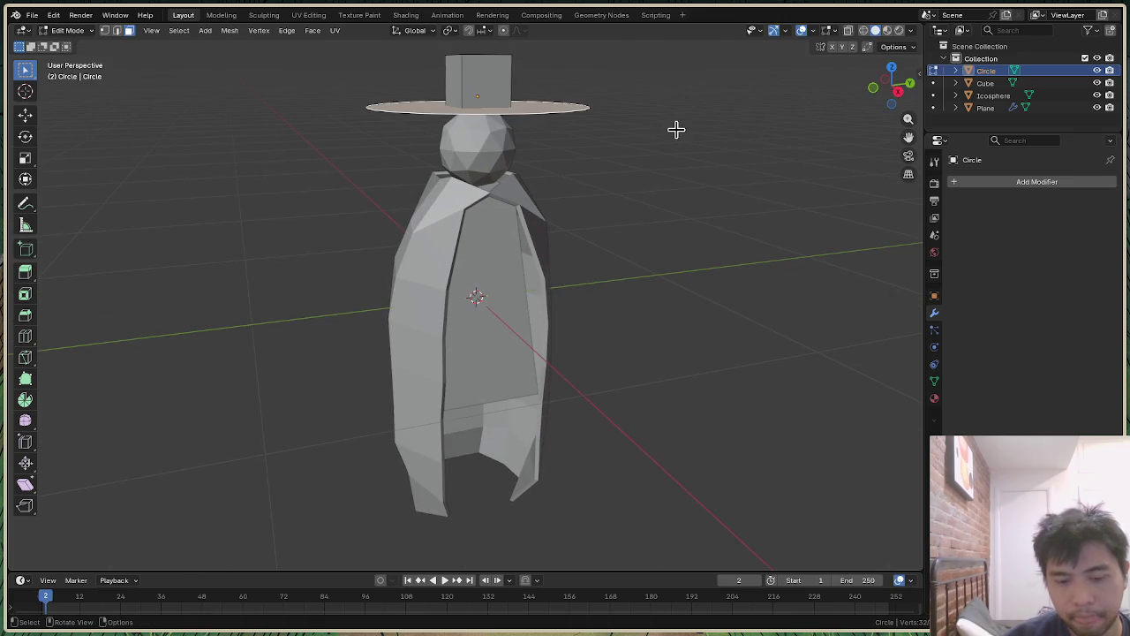
{"action": "key", "text": "ctrl+f"}
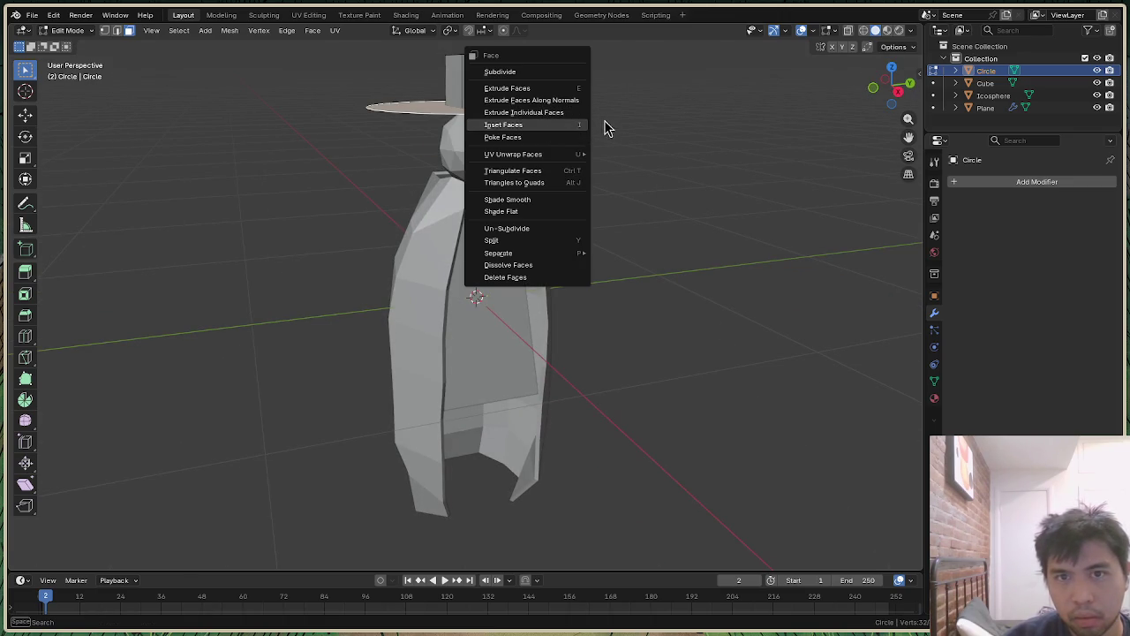
{"action": "left_click", "coordinate": [575, 92]}
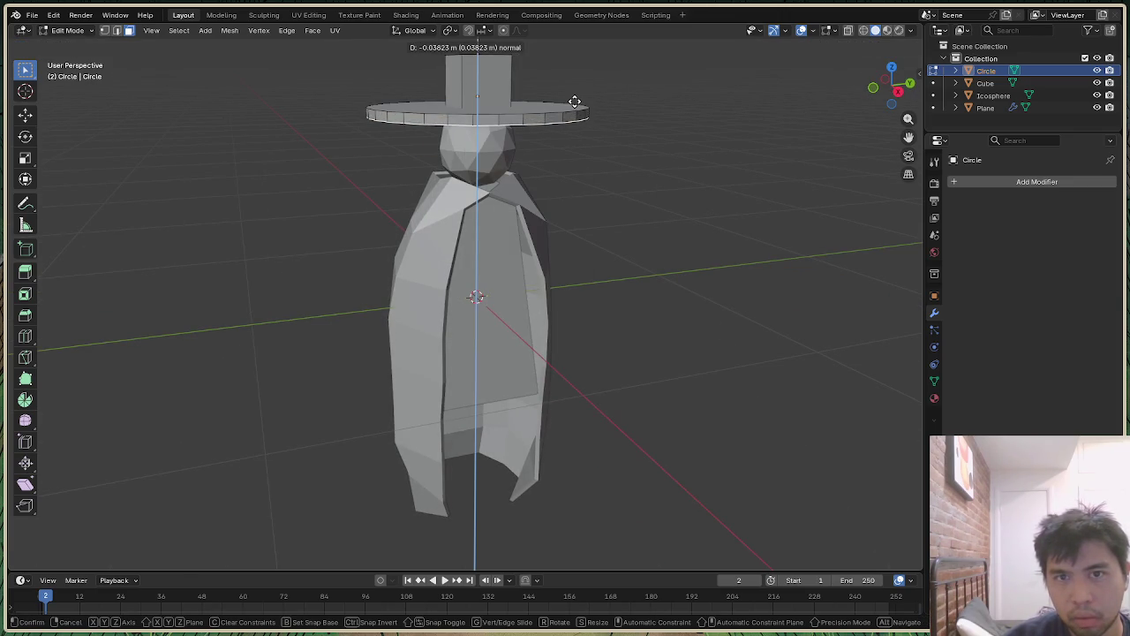
Step: Push the brim extrusion downward, delete the disc's top face, then switch to the reference video
{"action": "left_click", "coordinate": [575, 100]}
{"action": "left_click_drag", "start_coordinate": [883, 88], "coordinate": [880, 107]}
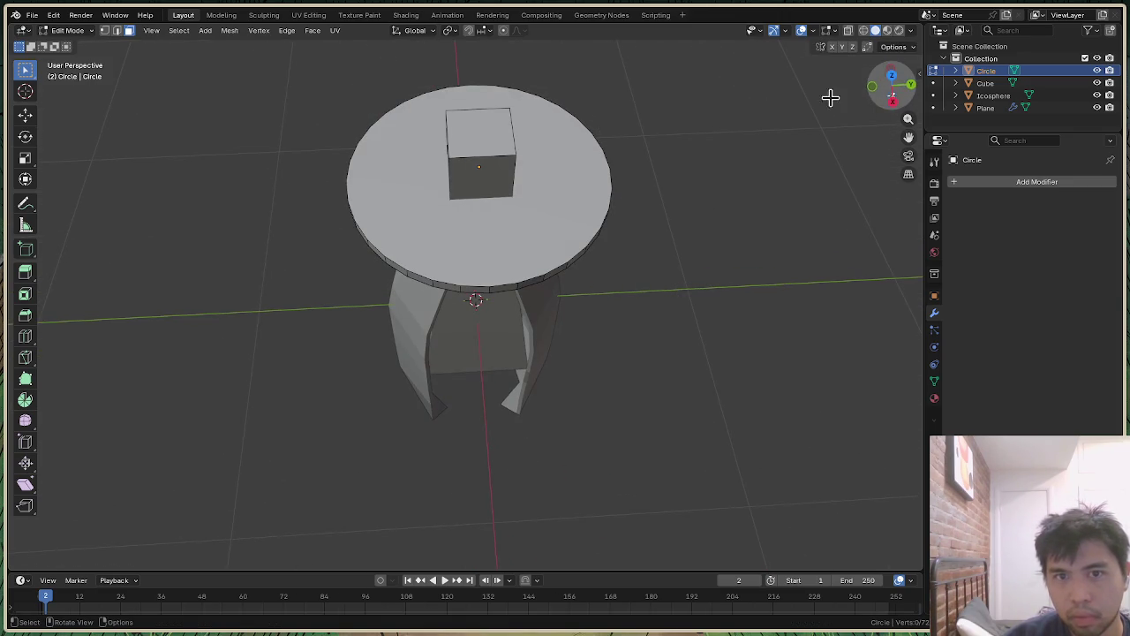
{"action": "left_click", "coordinate": [579, 177]}
{"action": "key", "text": "x"}
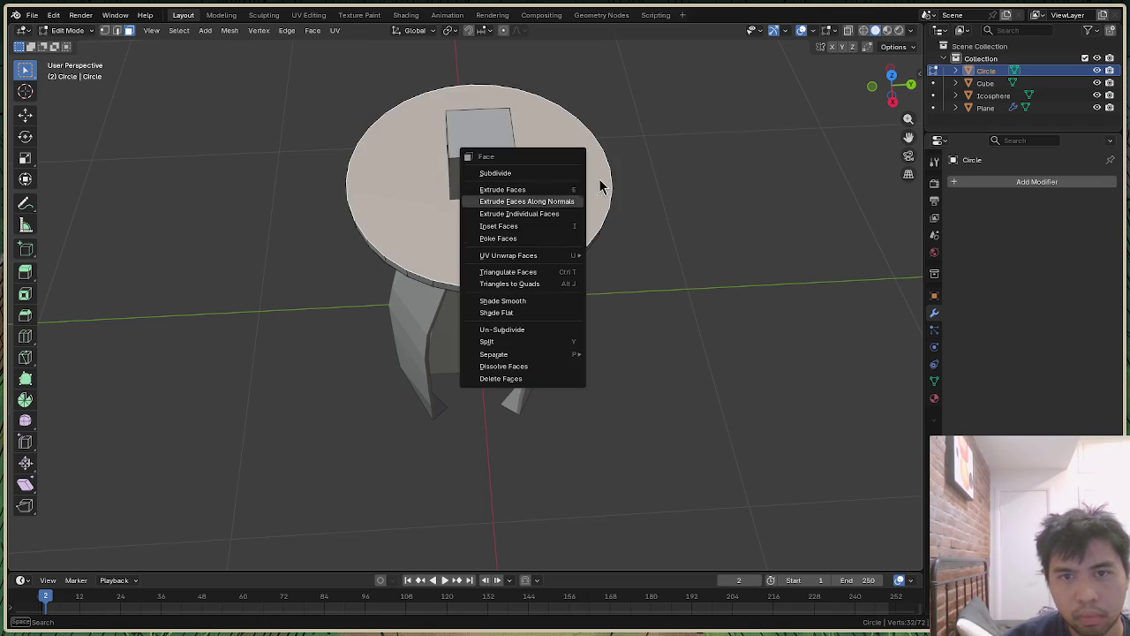
{"action": "key", "text": "x"}
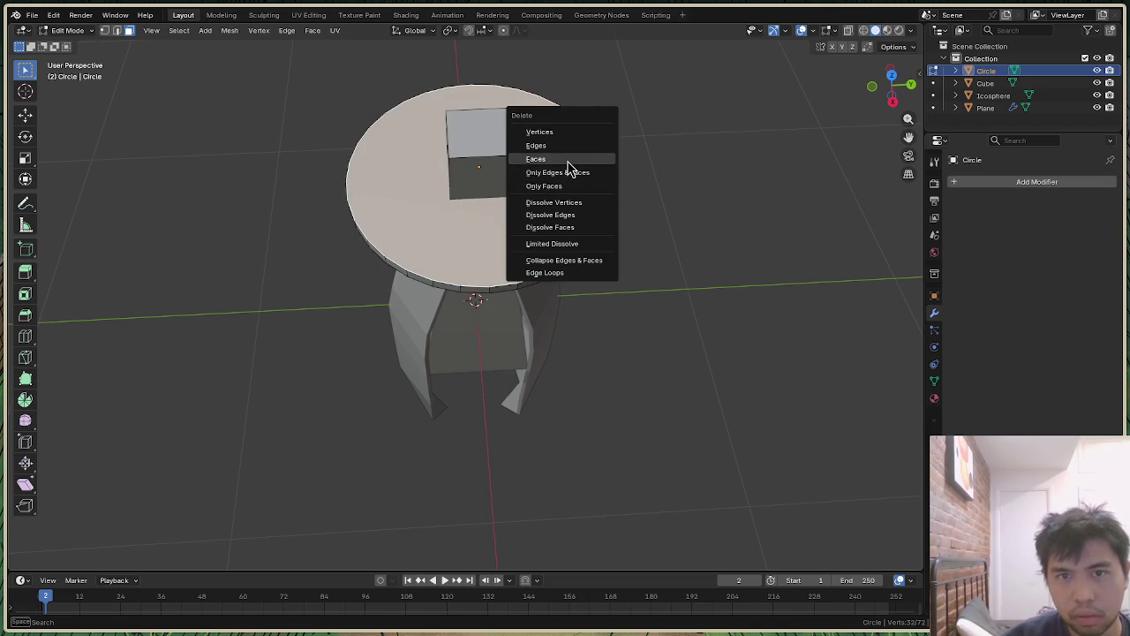
{"action": "left_click", "coordinate": [566, 160]}
{"action": "left_click_drag", "start_coordinate": [880, 107], "coordinate": [902, 103]}
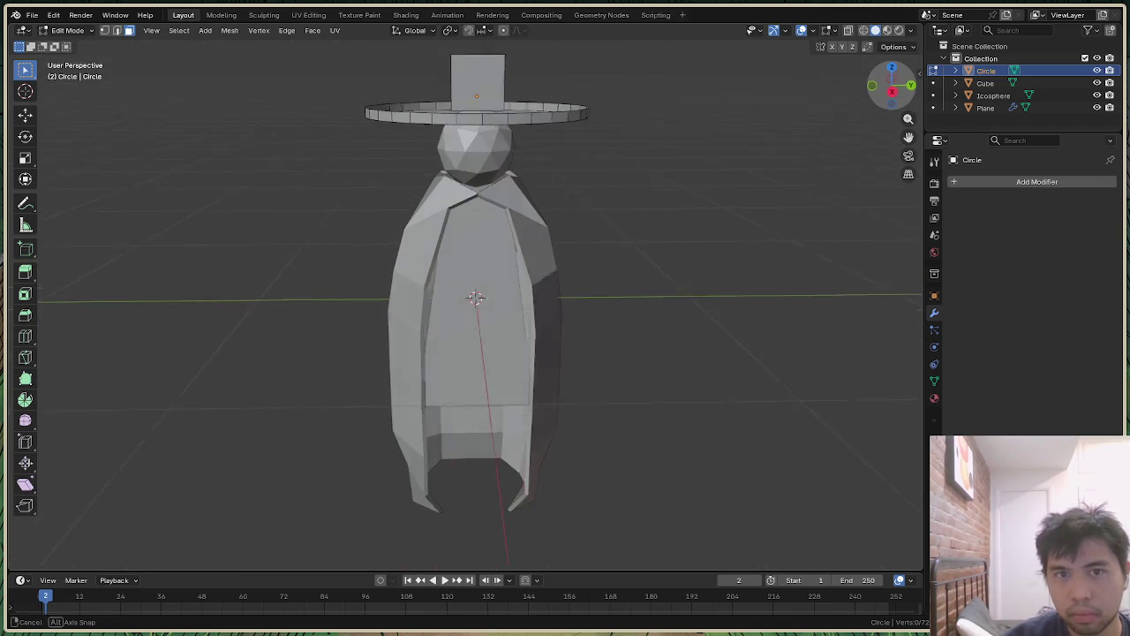
{"action": "key", "text": "alt+Tab"}
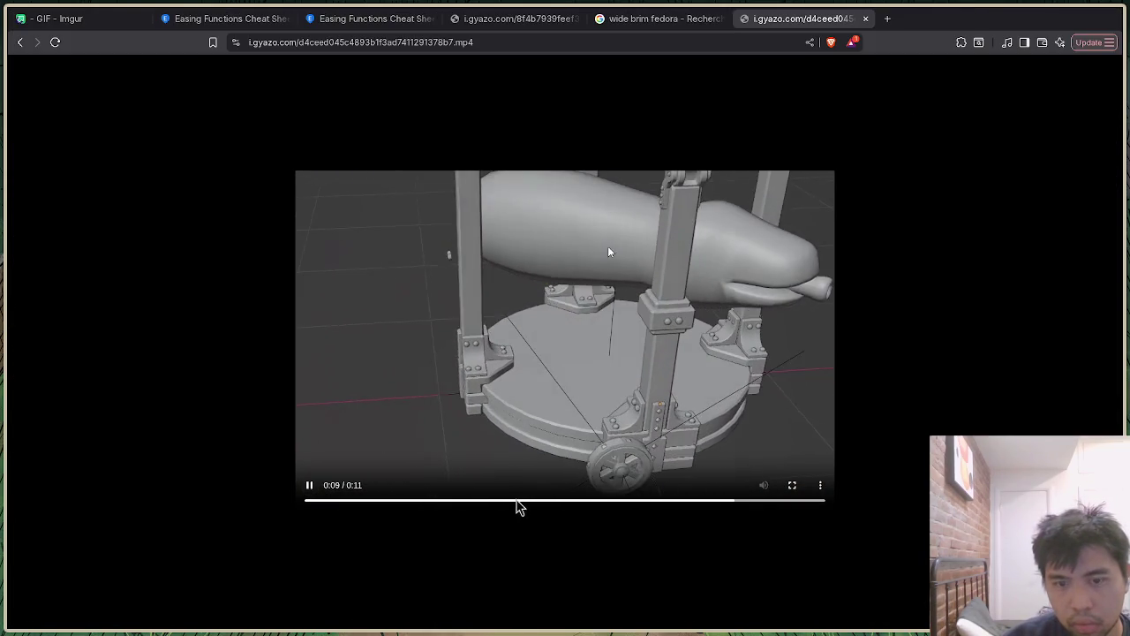
Step: Replay the Gyazo reference clip and pause it at 0:04 on the Bridge Edge Loops search
{"action": "left_click", "coordinate": [310, 485]}
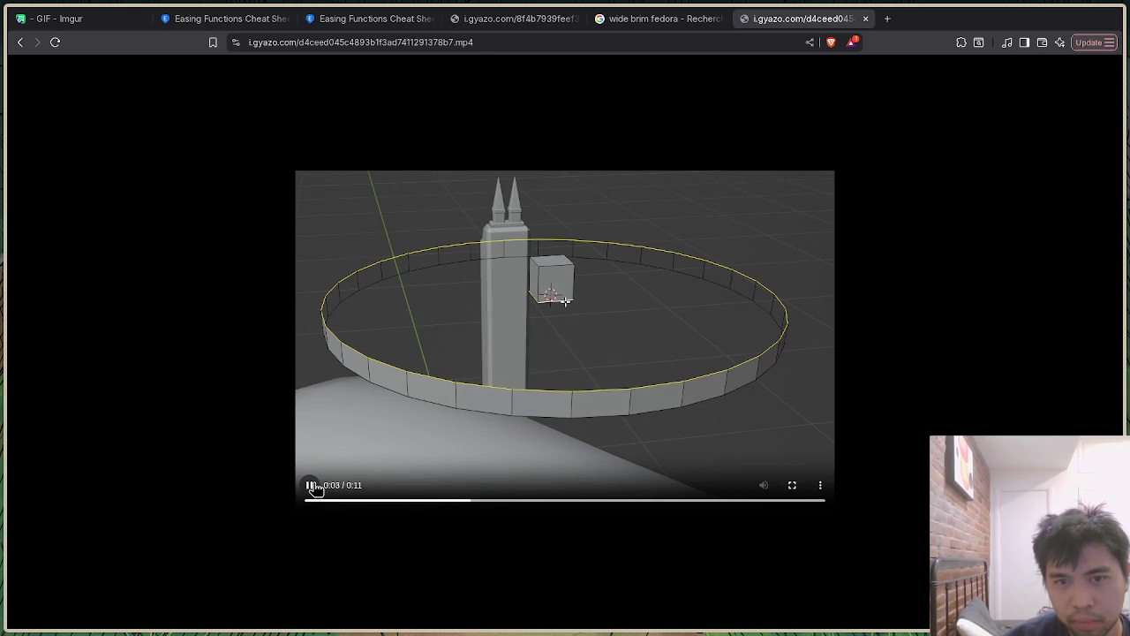
{"action": "left_click", "coordinate": [313, 488]}
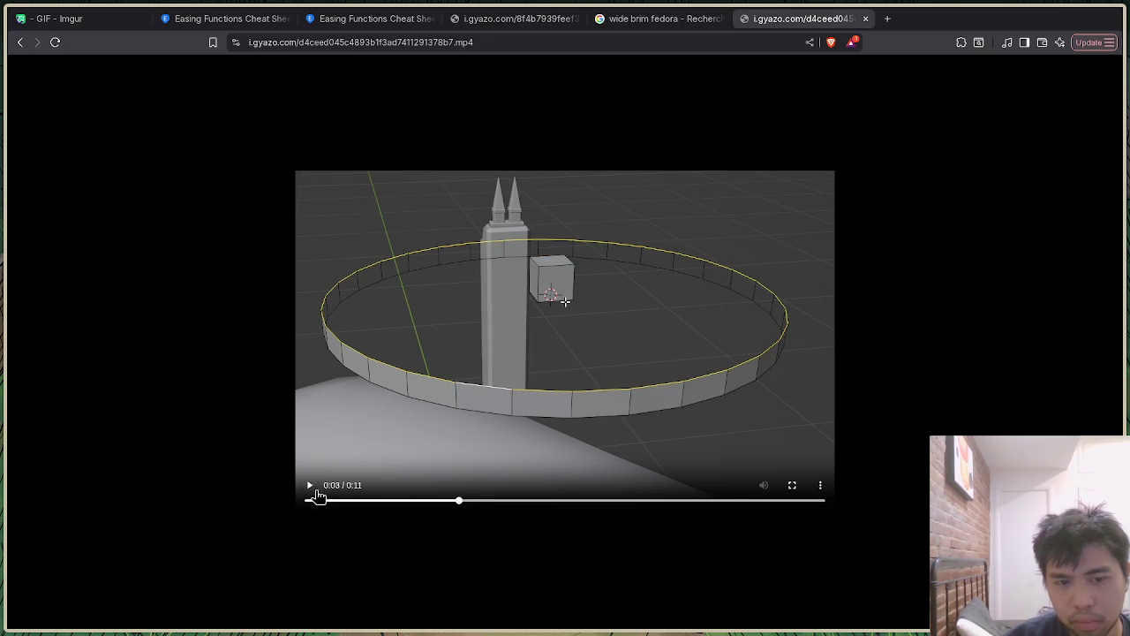
{"action": "left_click", "coordinate": [313, 491]}
{"action": "left_click", "coordinate": [311, 487]}
{"action": "key", "text": "alt+Tab"}
{"action": "key", "text": "alt+Tab"}
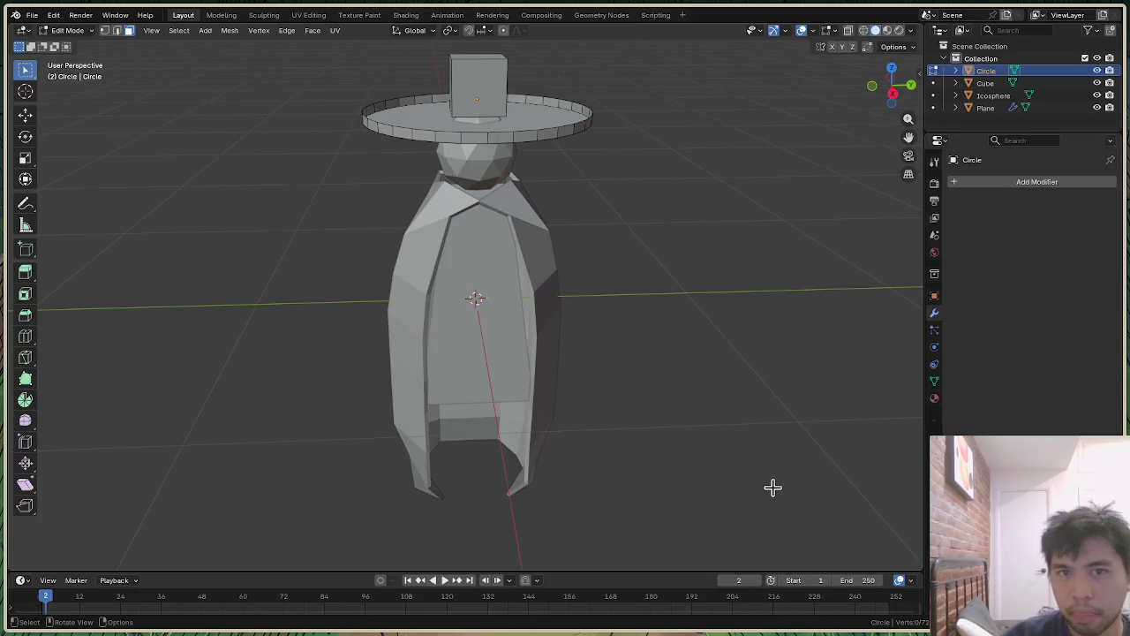
Step: Orbit to look down on the hat and search the Add Modifier list for 'bri'
{"action": "left_click_drag", "start_coordinate": [893, 83], "coordinate": [668, 86]}
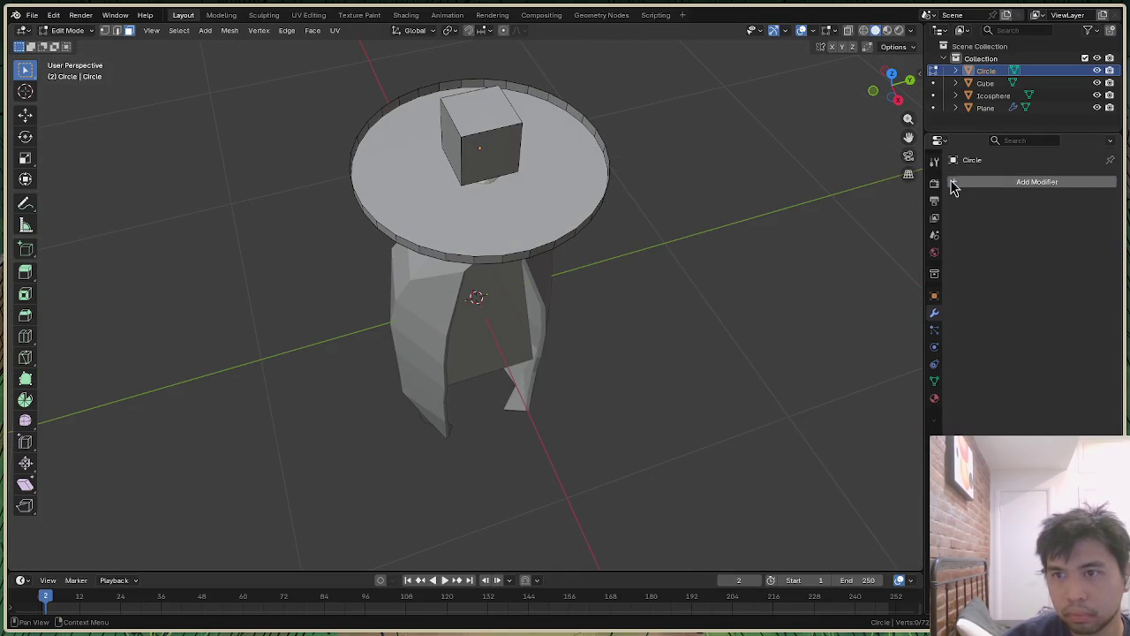
{"action": "left_click", "coordinate": [953, 181]}
{"action": "left_click", "coordinate": [953, 181]}
{"action": "type", "text": "bri"}
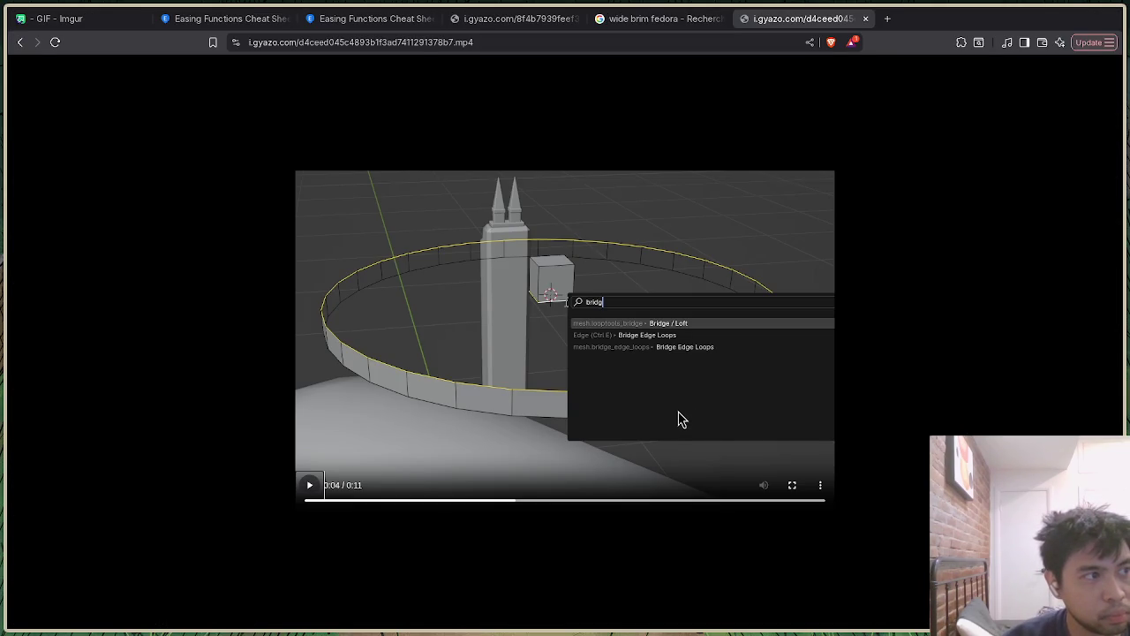
Step: Rewind the reference clip, pause on the 0:04 bridge search, then return to Blender
{"action": "left_click", "coordinate": [474, 420]}
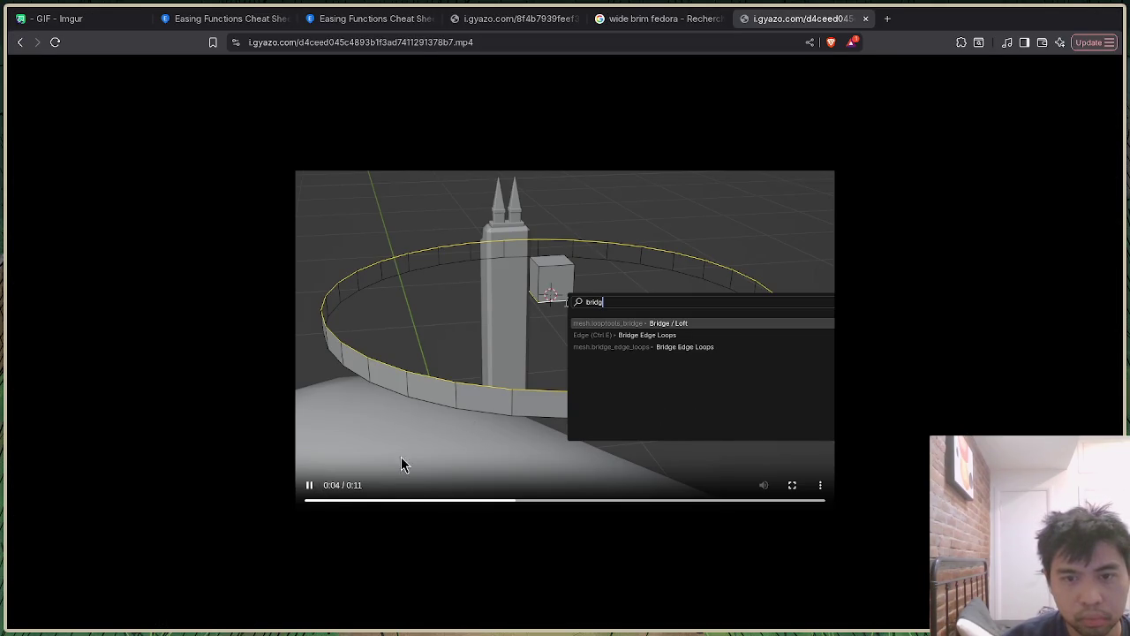
{"action": "left_click", "coordinate": [365, 502]}
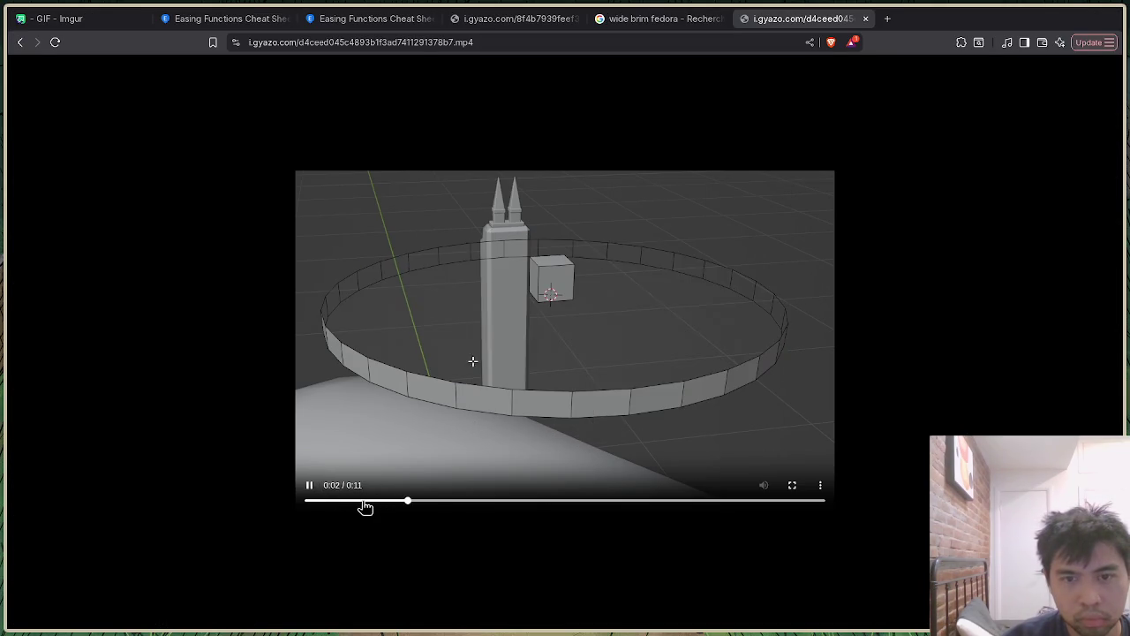
{"action": "left_click", "coordinate": [311, 486]}
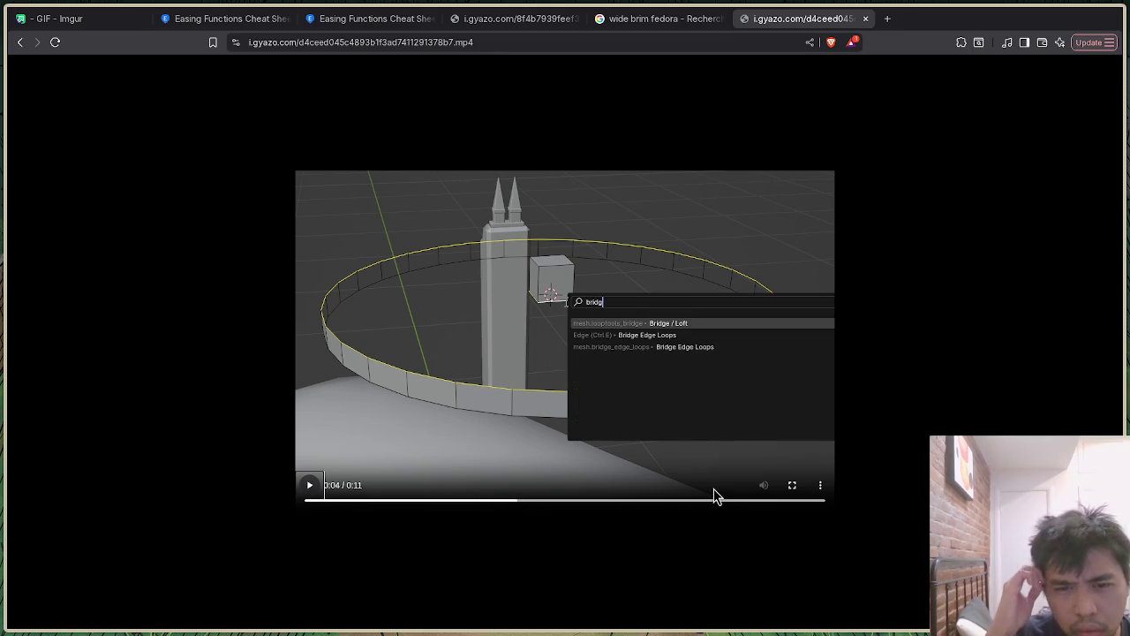
{"action": "key", "text": "alt+Tab"}
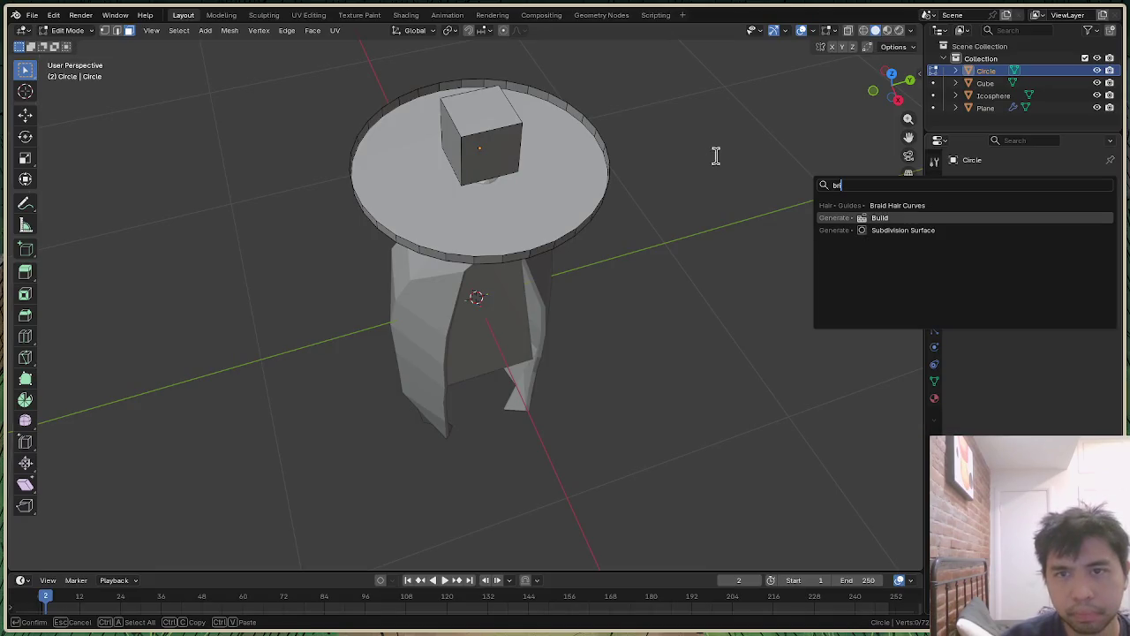
Step: Dismiss the modifier search, clear the selection and pick an edge on the brim's rim
{"action": "key", "text": "Escape"}
{"action": "scroll", "coordinate": [722, 139], "scroll_direction": "up", "scroll_amount": 1}
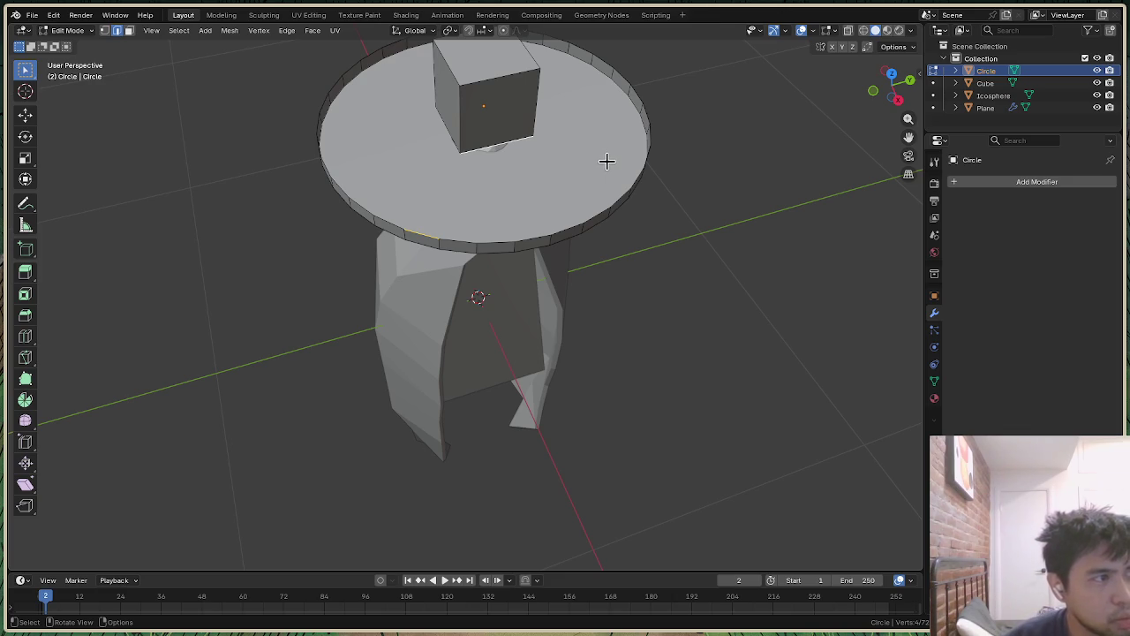
{"action": "left_click", "coordinate": [720, 208]}
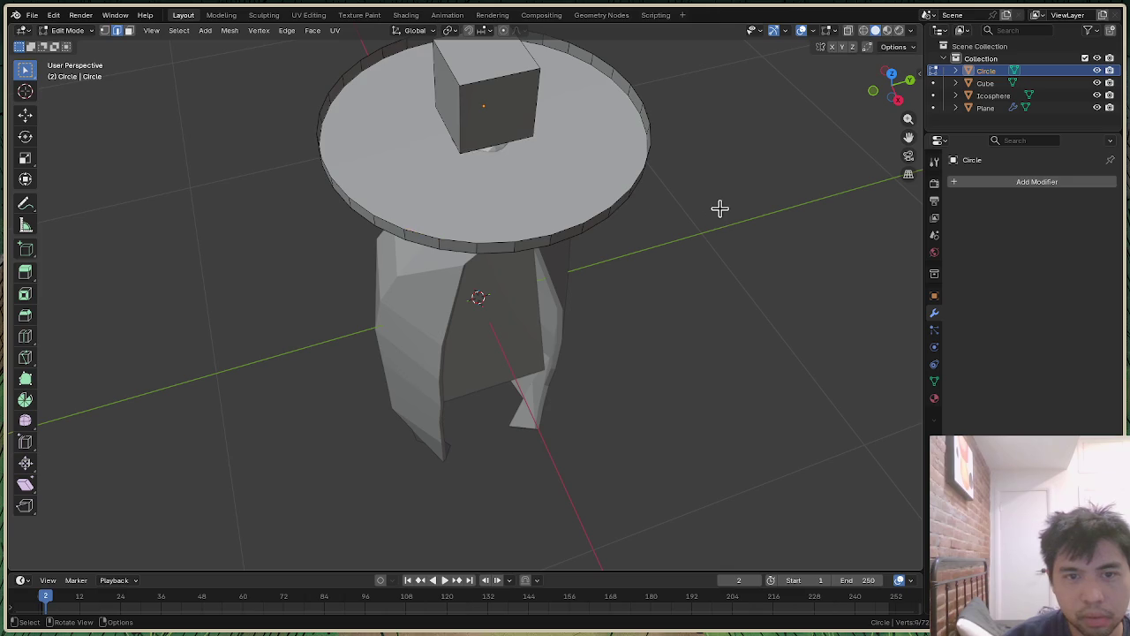
{"action": "left_click", "coordinate": [424, 233], "text": "ctrl"}
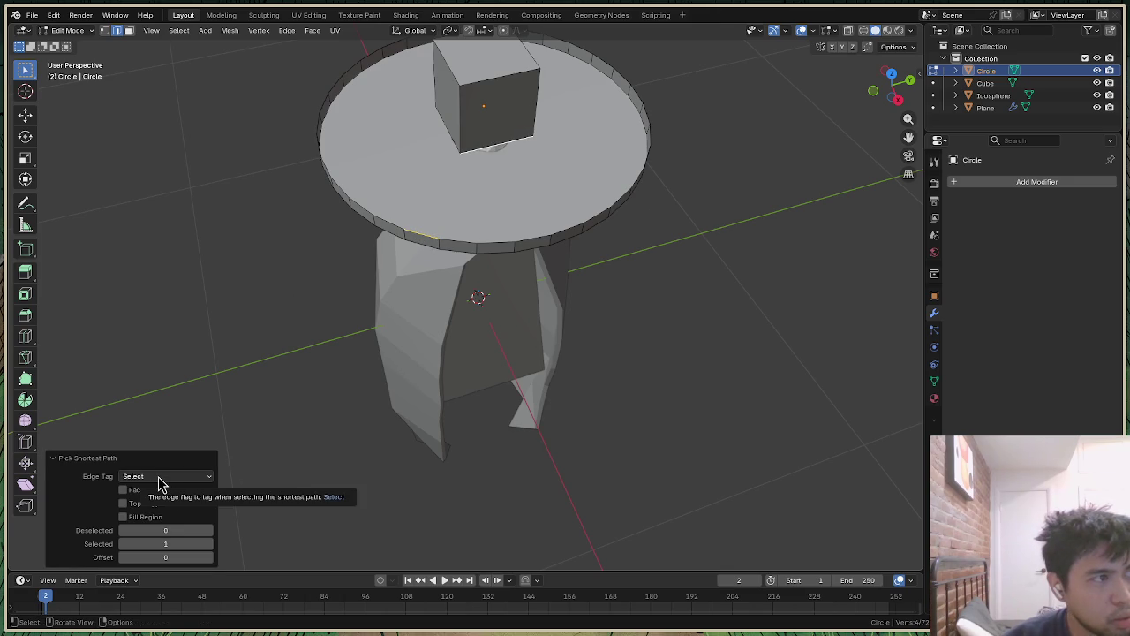
Step: Keep the path pick's edge tag set to Select and orbit to a slightly elevated front view
{"action": "key", "text": "space"}
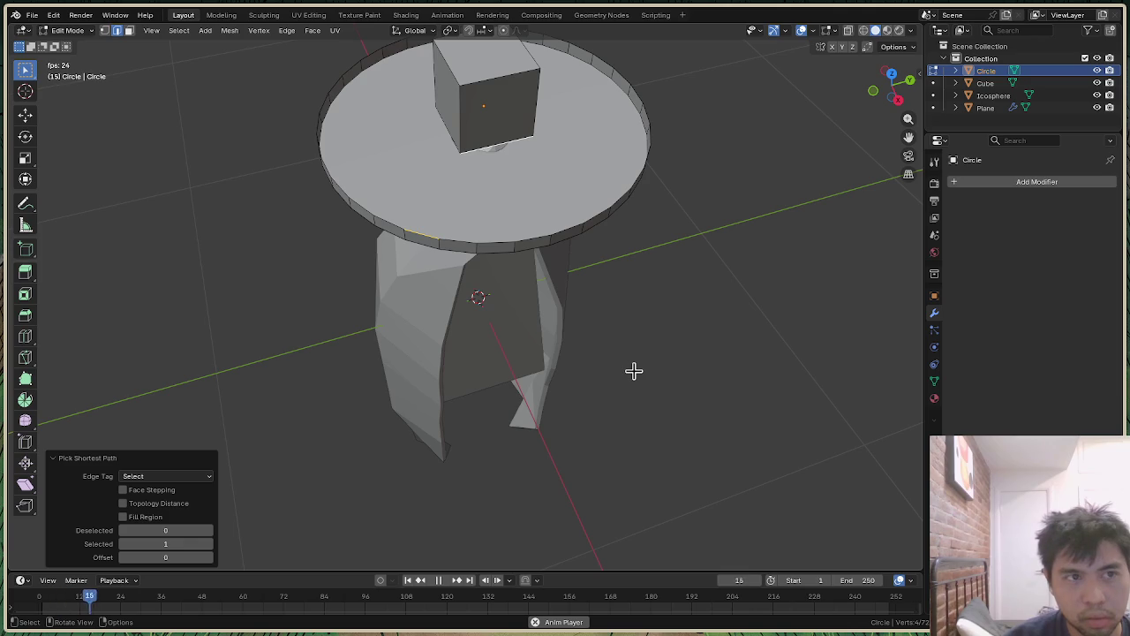
{"action": "key", "text": "ctrl+space"}
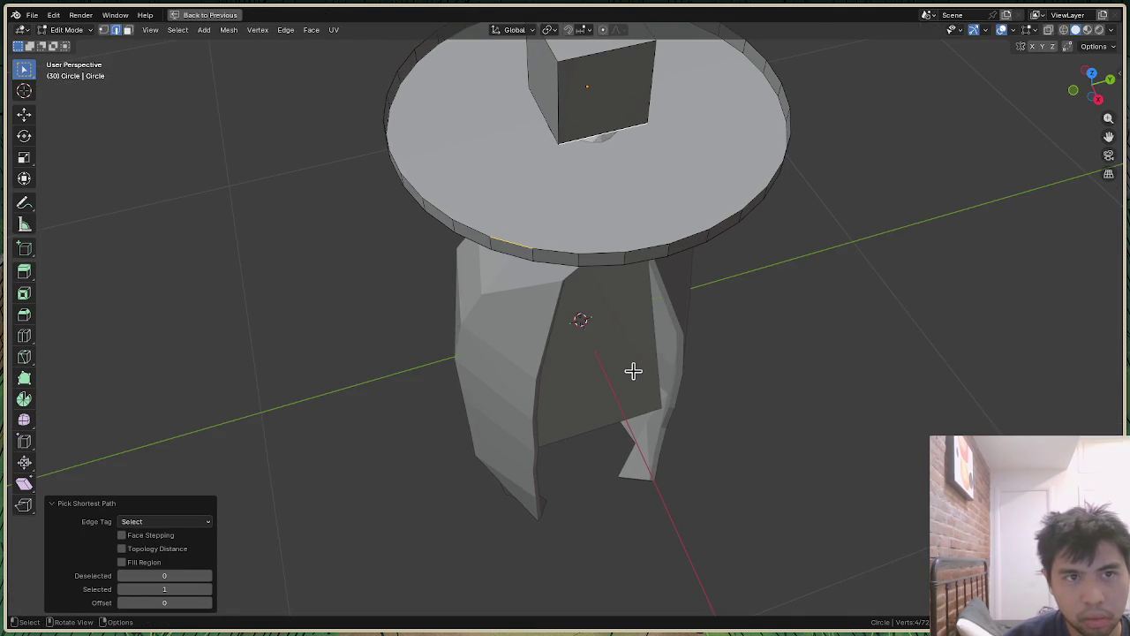
{"action": "key", "text": "ctrl+space"}
{"action": "left_click", "coordinate": [177, 477]}
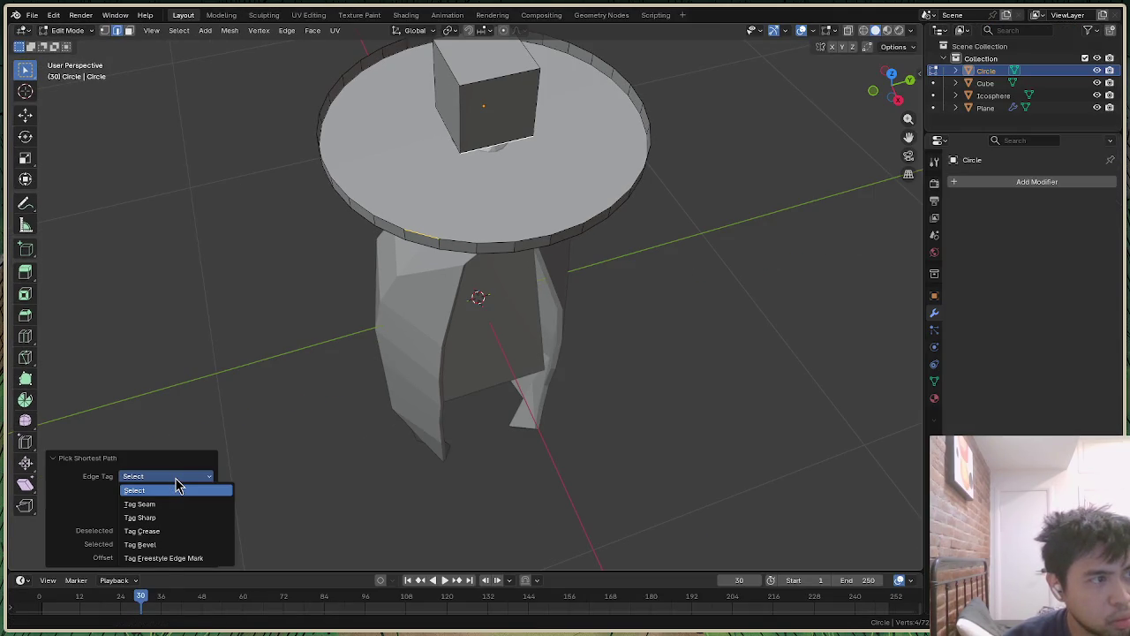
{"action": "left_click", "coordinate": [177, 490]}
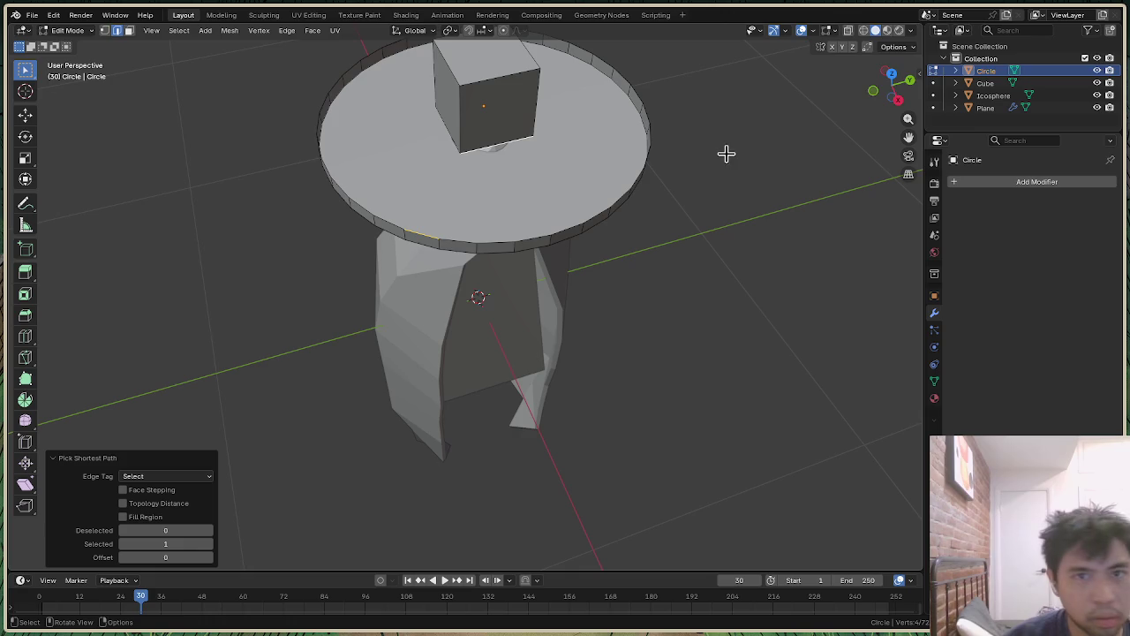
{"action": "left_click_drag", "start_coordinate": [915, 95], "coordinate": [618, 92]}
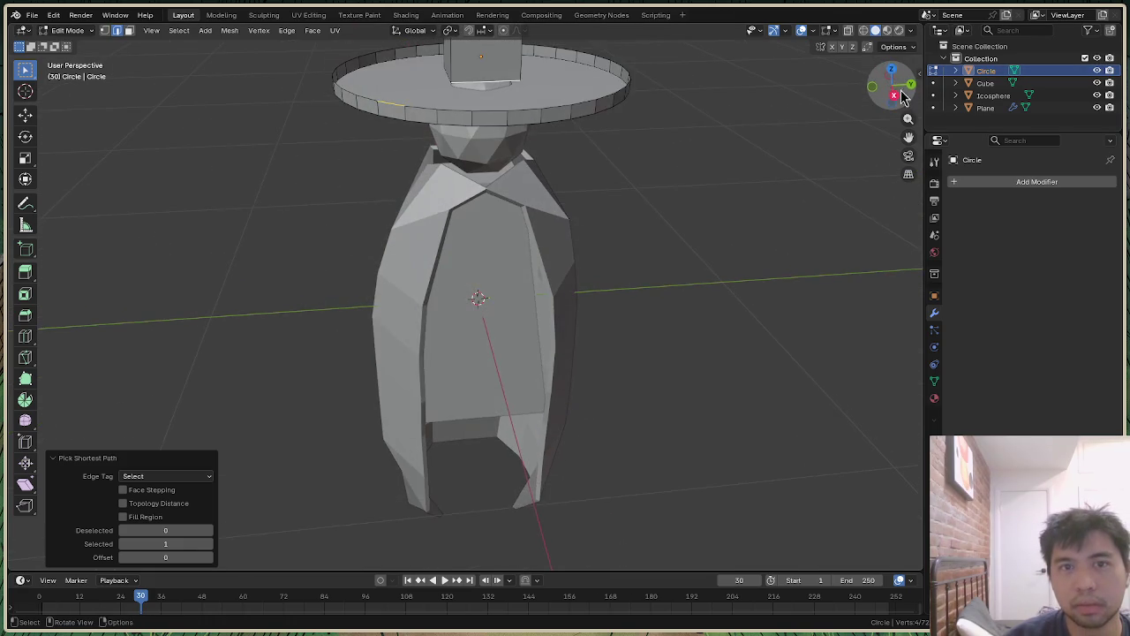
{"action": "scroll", "coordinate": [618, 92], "scroll_direction": "down", "scroll_amount": 3}
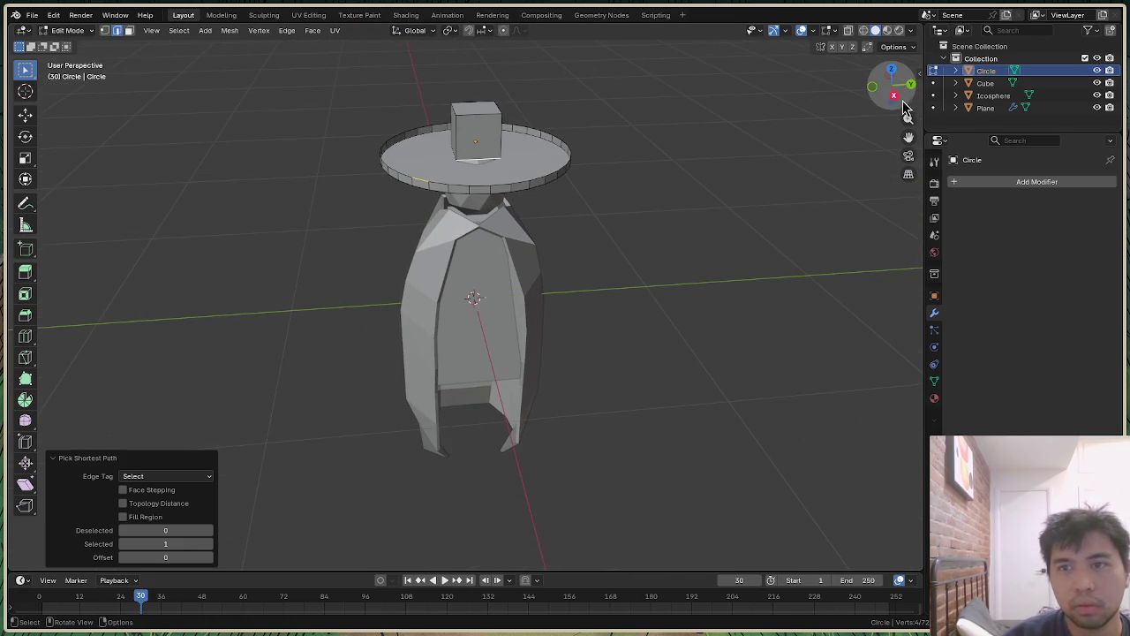
{"action": "left_click_drag", "start_coordinate": [894, 84], "coordinate": [891, 95]}
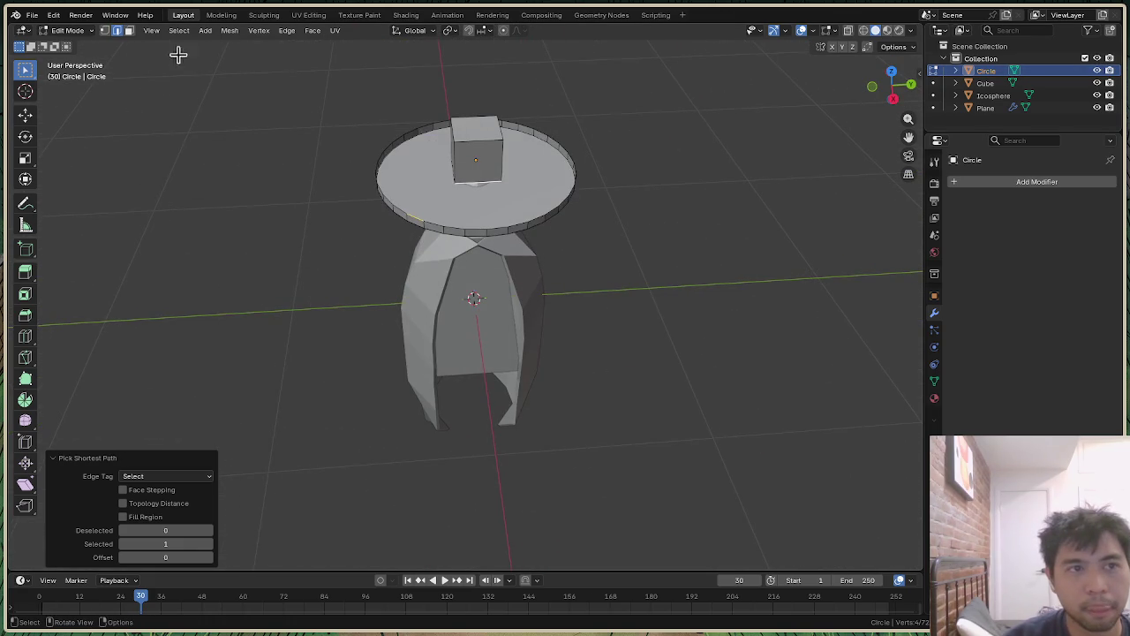
Step: Return to Edit Mode on the circle mesh and orbit to a side view of the figure
{"action": "key", "text": "Tab"}
{"action": "left_click", "coordinate": [75, 30]}
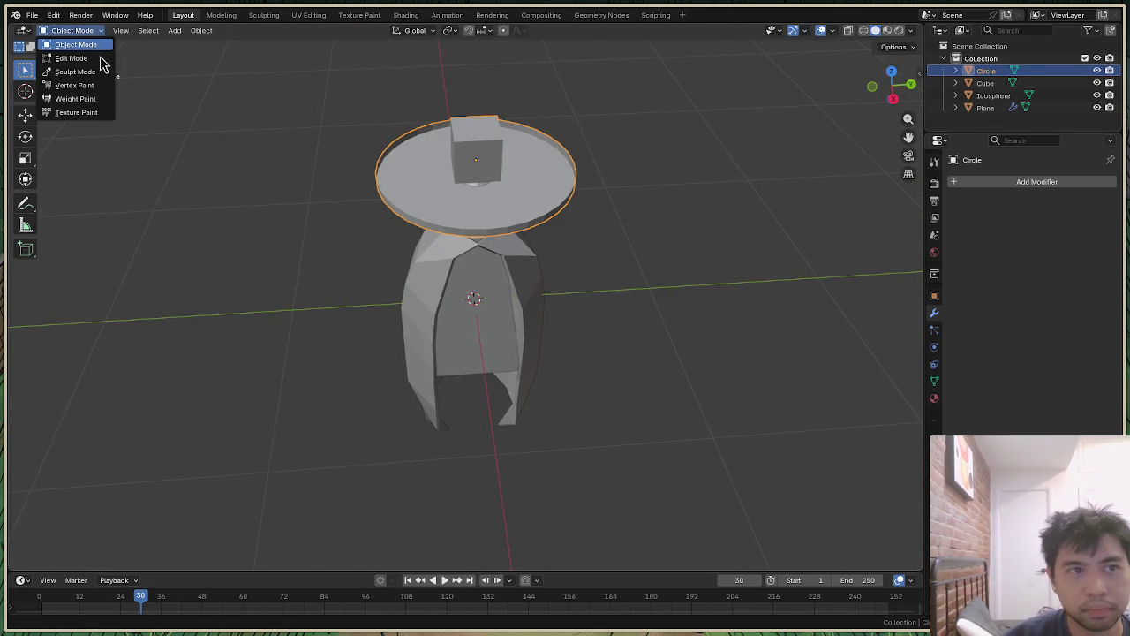
{"action": "left_click", "coordinate": [97, 54]}
{"action": "scroll", "coordinate": [484, 133], "scroll_direction": "up", "scroll_amount": 1}
{"action": "scroll", "coordinate": [512, 105], "scroll_direction": "up", "scroll_amount": 1}
{"action": "scroll", "coordinate": [547, 93], "scroll_direction": "up", "scroll_amount": 1}
{"action": "scroll", "coordinate": [618, 108], "scroll_direction": "down", "scroll_amount": 1}
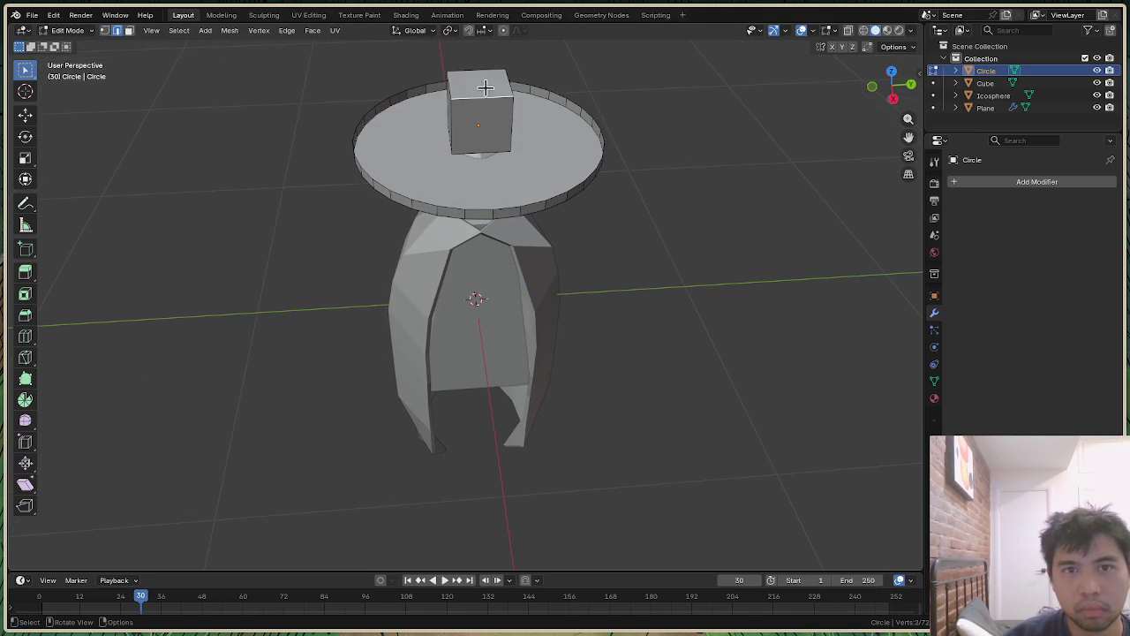
{"action": "left_click_drag", "start_coordinate": [892, 86], "coordinate": [820, 110]}
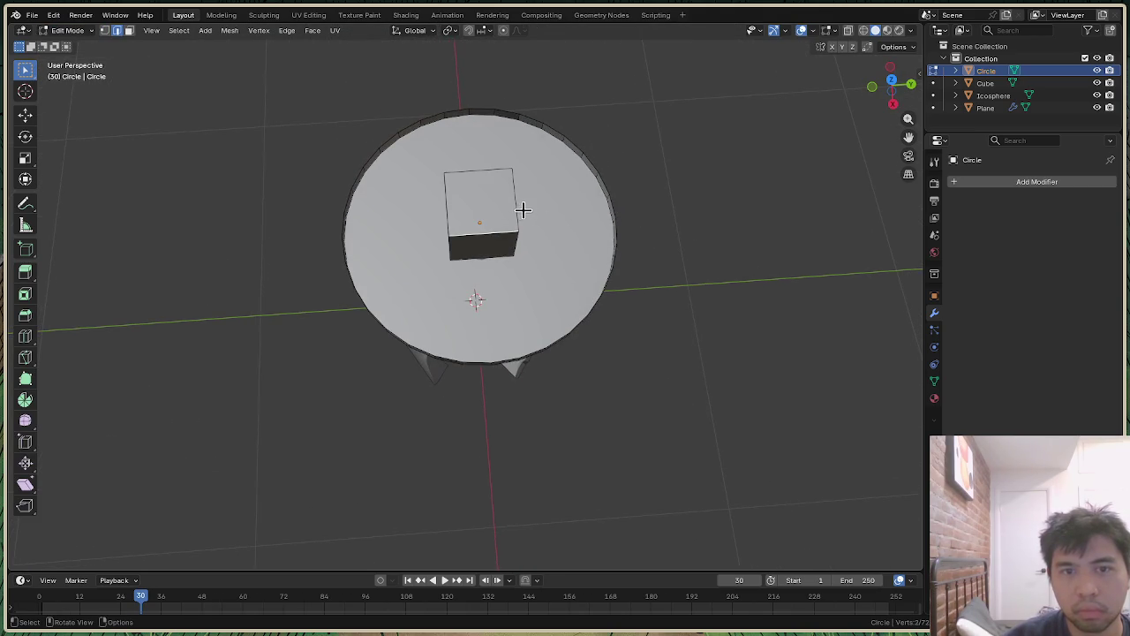
{"action": "left_click_drag", "start_coordinate": [908, 106], "coordinate": [470, 87]}
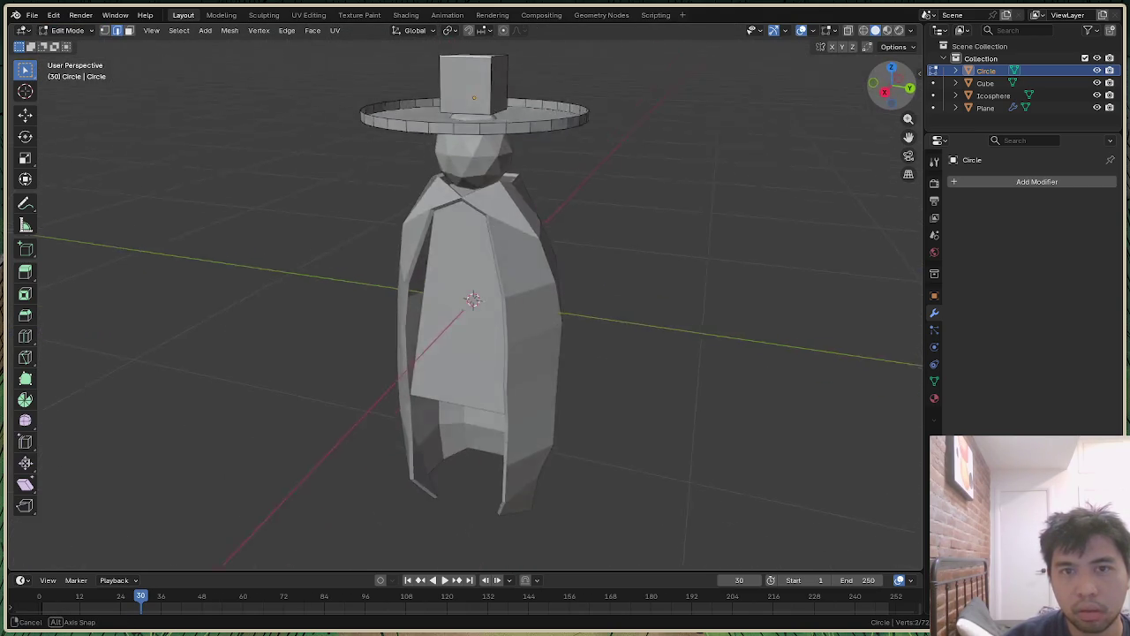
Step: Delete the bottom face of the cube crown in face select mode
{"action": "key", "text": "3"}
{"action": "left_click", "coordinate": [484, 99]}
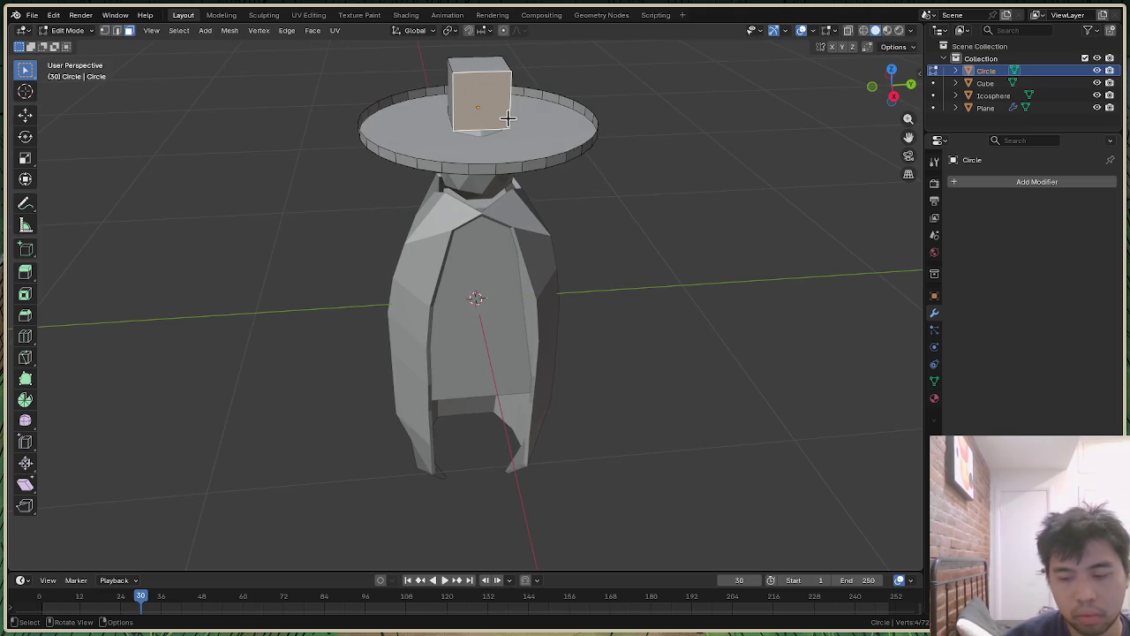
{"action": "key", "text": "x"}
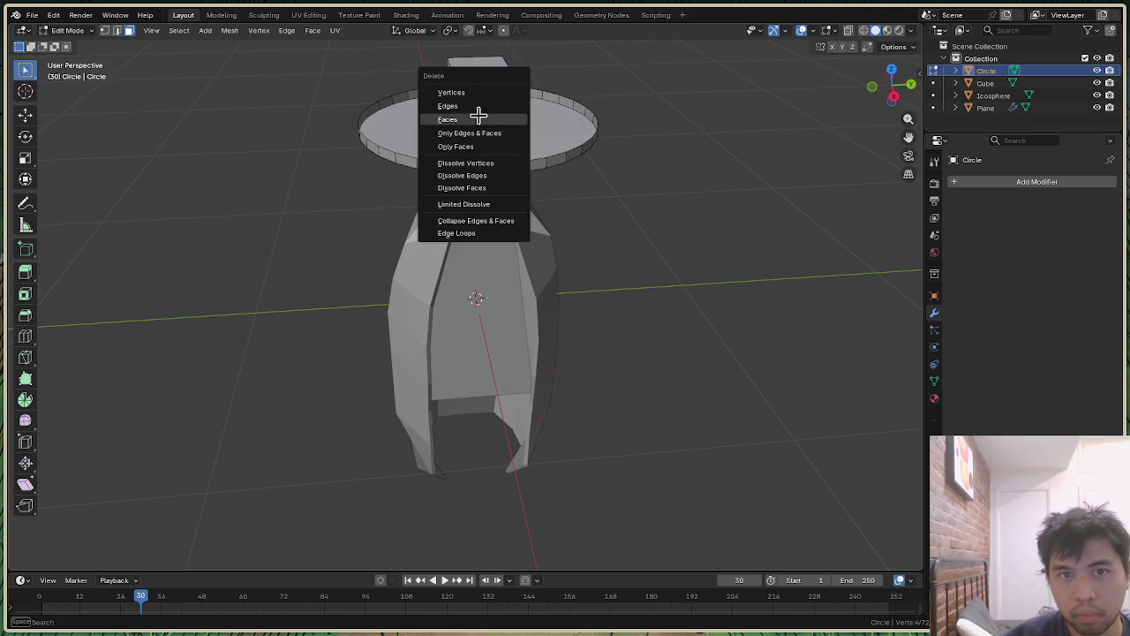
{"action": "left_click", "coordinate": [481, 120]}
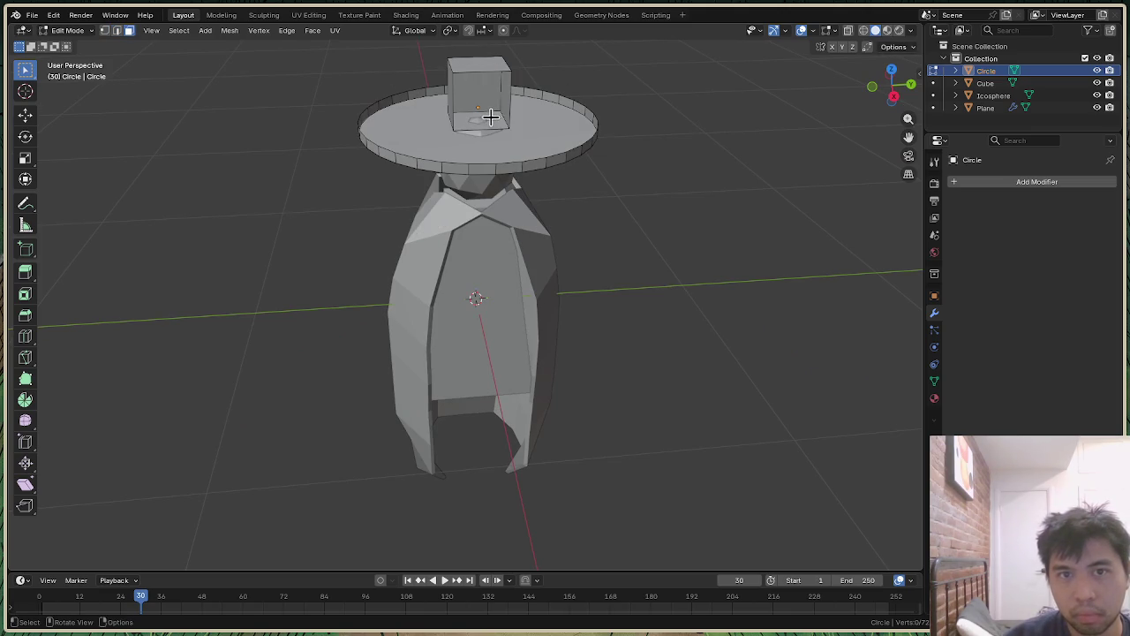
{"action": "key", "text": "x"}
{"action": "left_click", "coordinate": [635, 134]}
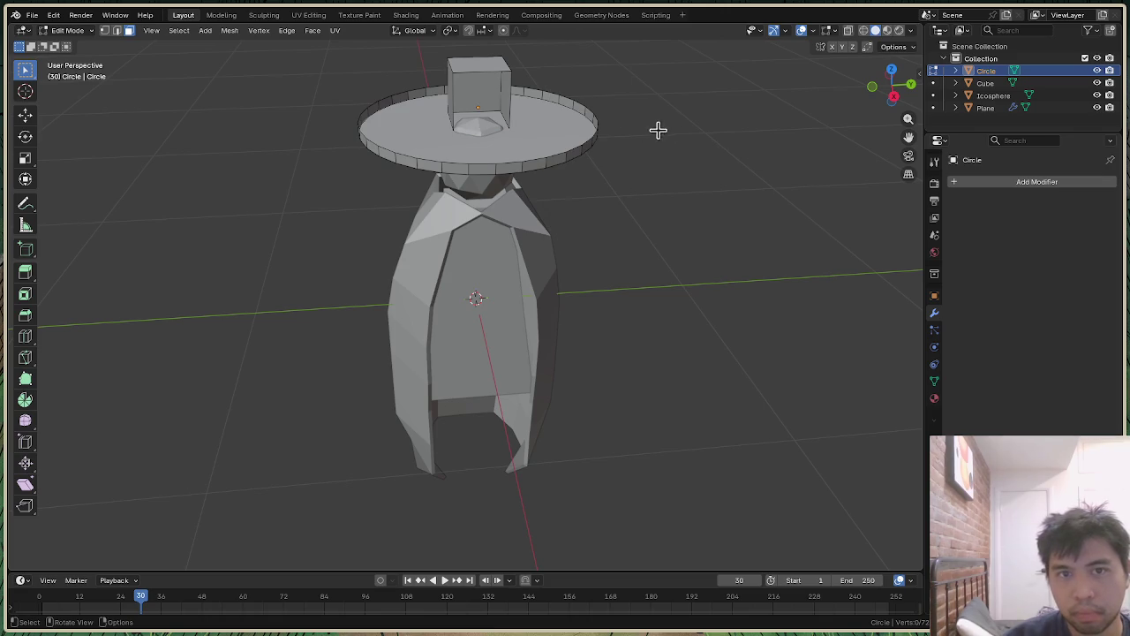
Step: Orbit the view to look up at the open-bottomed hat from below
{"action": "left_click_drag", "start_coordinate": [891, 85], "coordinate": [812, 80]}
{"action": "scroll", "coordinate": [515, 51], "scroll_direction": "up", "scroll_amount": 3}
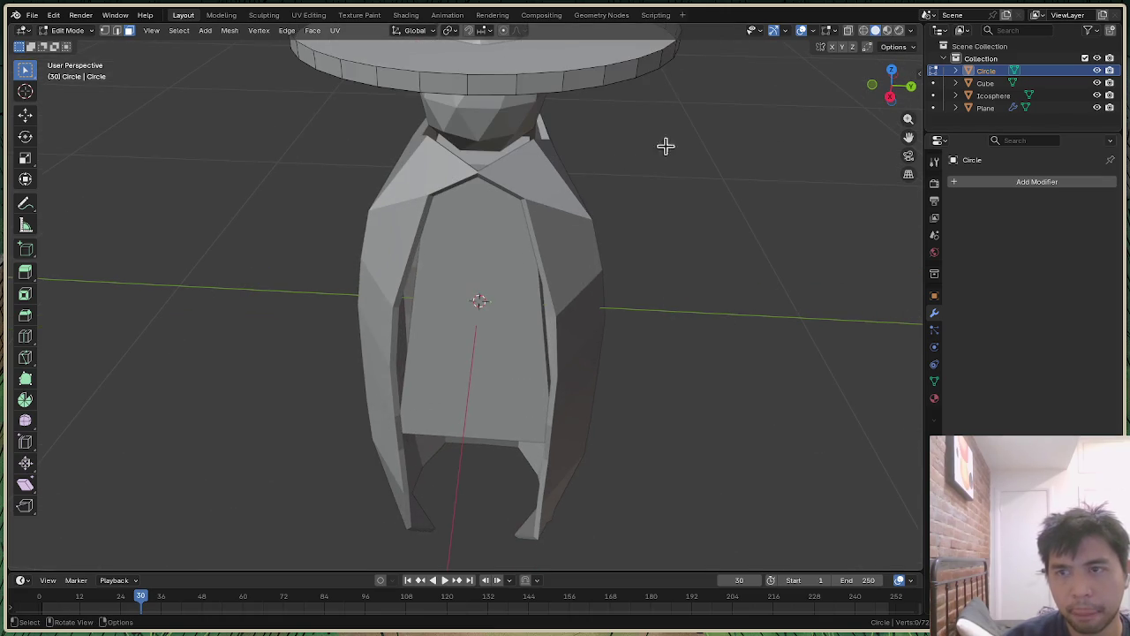
{"action": "scroll", "coordinate": [574, 108], "scroll_direction": "down", "scroll_amount": 5}
{"action": "scroll", "coordinate": [449, 106], "scroll_direction": "up", "scroll_amount": 5}
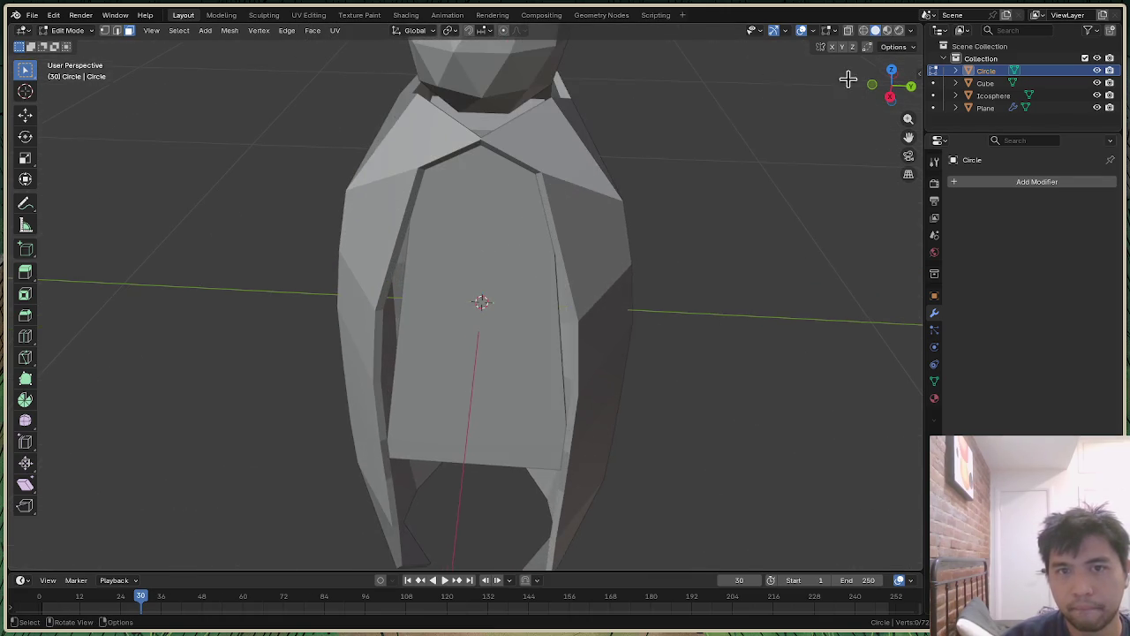
{"action": "mouse_move", "coordinate": [894, 83]}
{"action": "left_mouse_down"}
{"action": "mouse_move", "coordinate": [888, 44]}
{"action": "mouse_move", "coordinate": [606, 104]}
{"action": "left_mouse_up"}
Step: Fill a new face across the four corner vertices at the crown's base, then deselect
{"action": "key", "text": "1"}
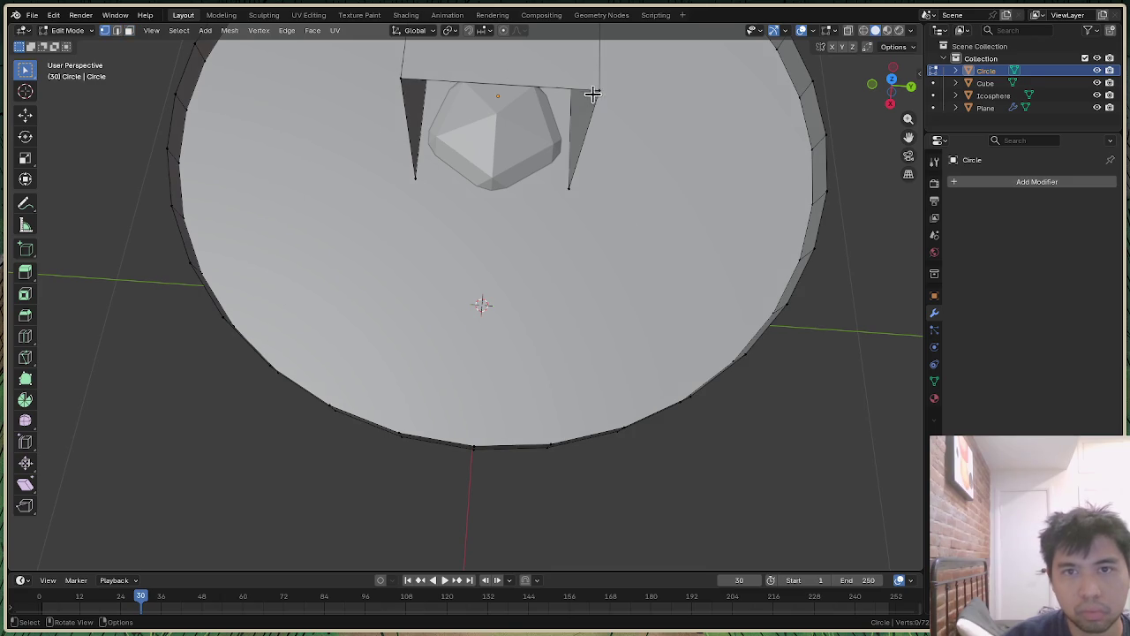
{"action": "left_click", "coordinate": [599, 90]}
{"action": "left_click", "coordinate": [403, 81], "text": "shift"}
{"action": "left_click", "coordinate": [419, 177], "text": "shift"}
{"action": "left_click", "coordinate": [572, 184], "text": "shift"}
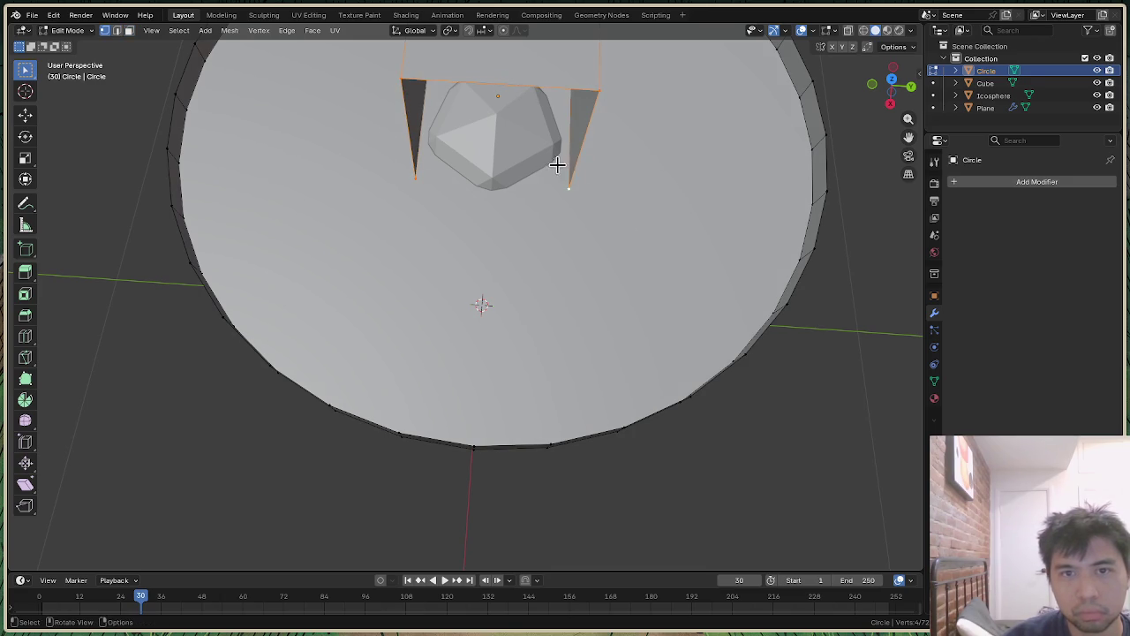
{"action": "right_click", "coordinate": [560, 165]}
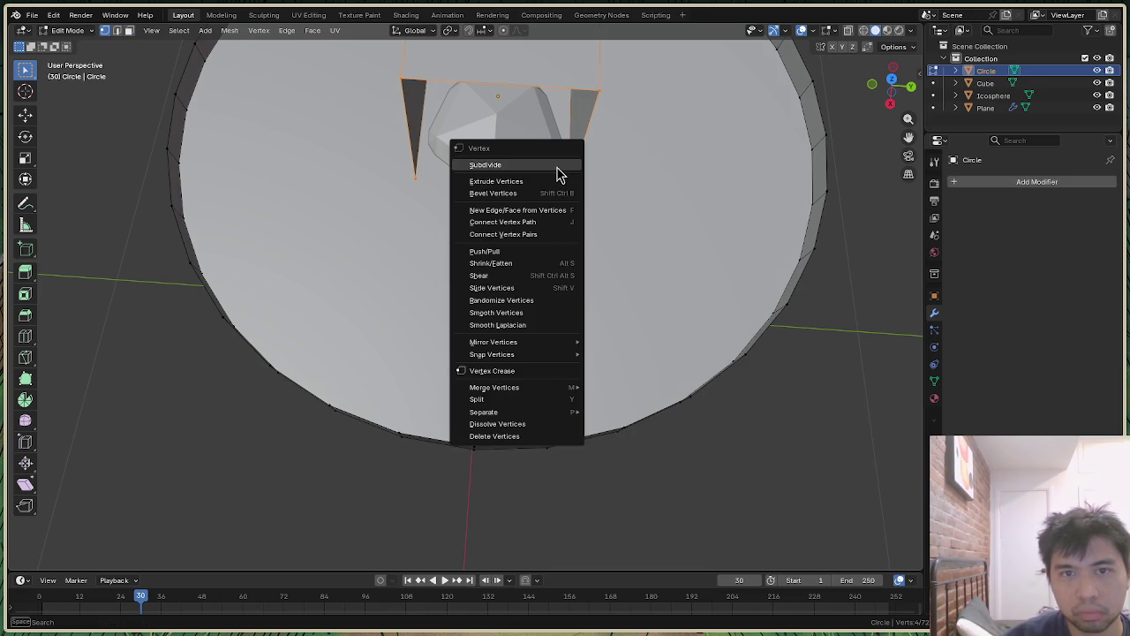
{"action": "left_click", "coordinate": [543, 210]}
{"action": "key", "text": "alt+a"}
{"action": "left_click_drag", "start_coordinate": [899, 107], "coordinate": [897, 88]}
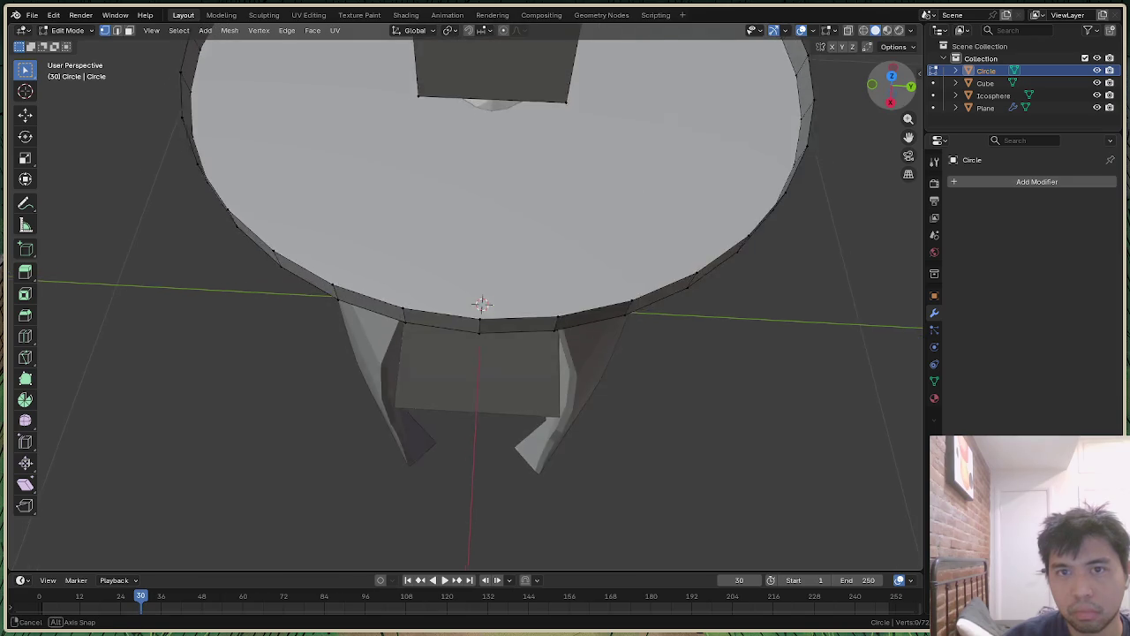
Step: Select a front edge of the brim's rim plus the crown's matching bottom edge
{"action": "left_click", "coordinate": [386, 344], "text": "ctrl"}
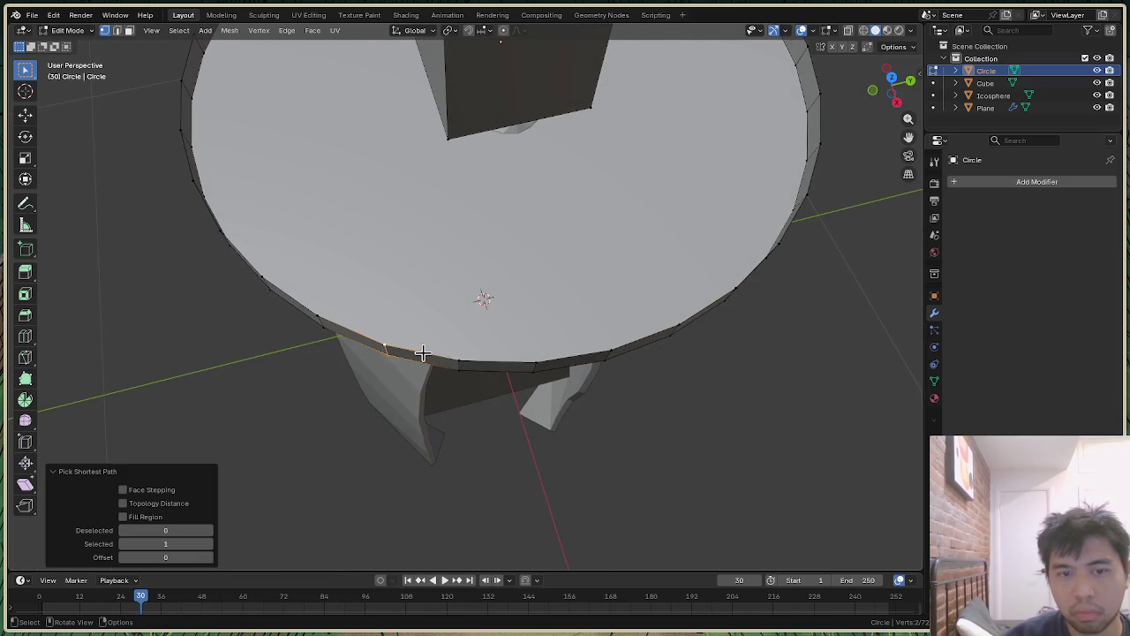
{"action": "key", "text": "ctrl+z"}
{"action": "key", "text": "2"}
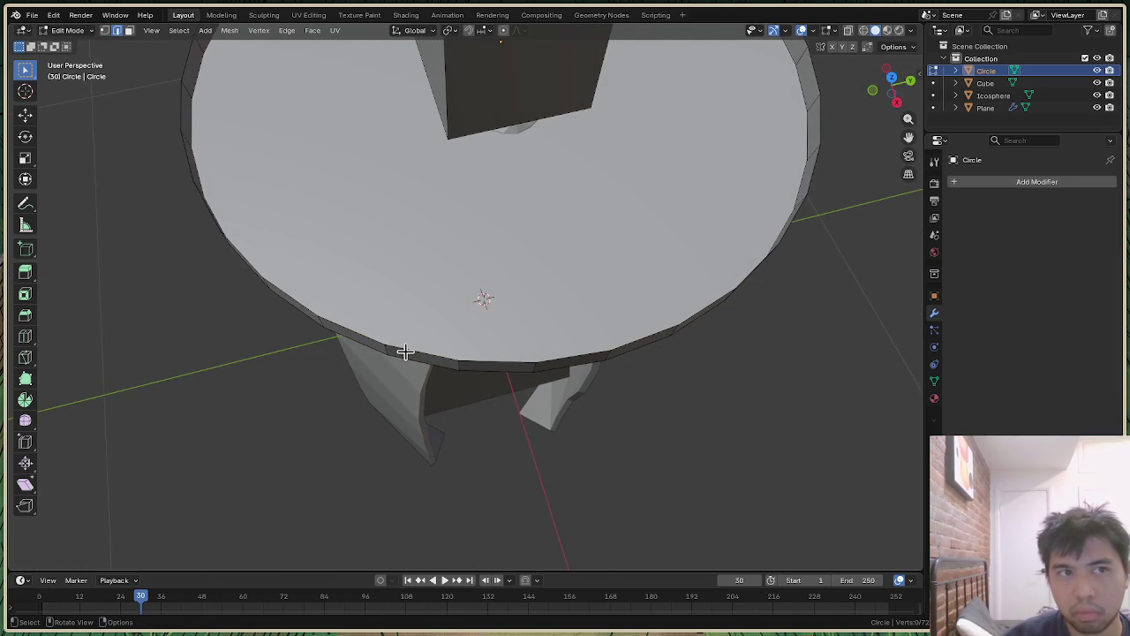
{"action": "left_click", "coordinate": [409, 350], "text": "ctrl"}
{"action": "left_click", "coordinate": [536, 121], "text": "ctrl"}
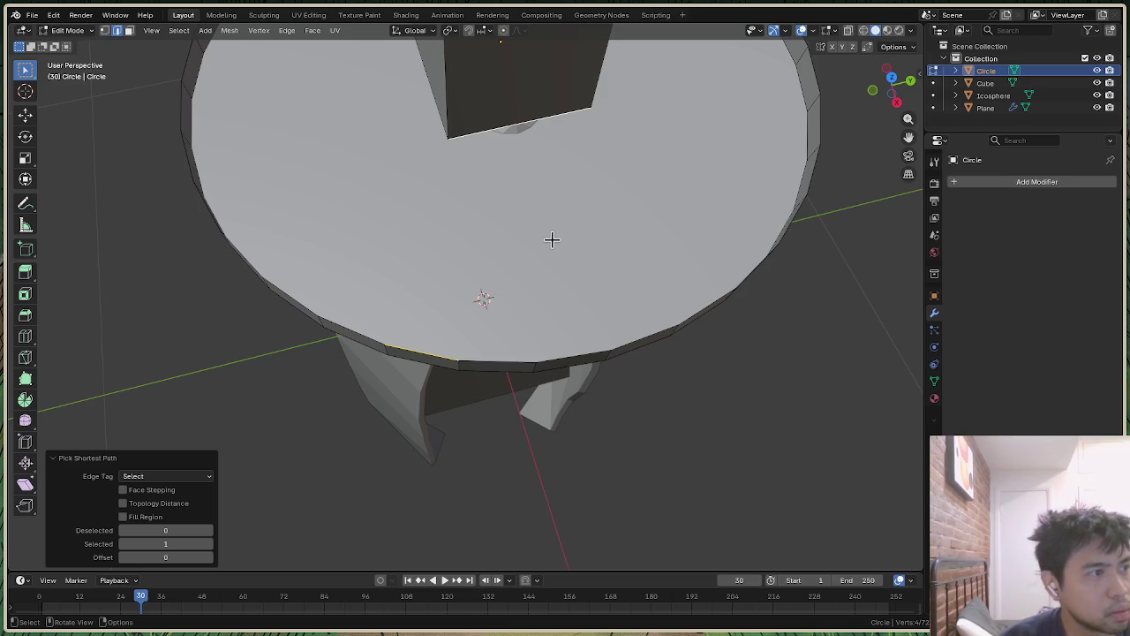
{"action": "key", "text": "ctrl+space"}
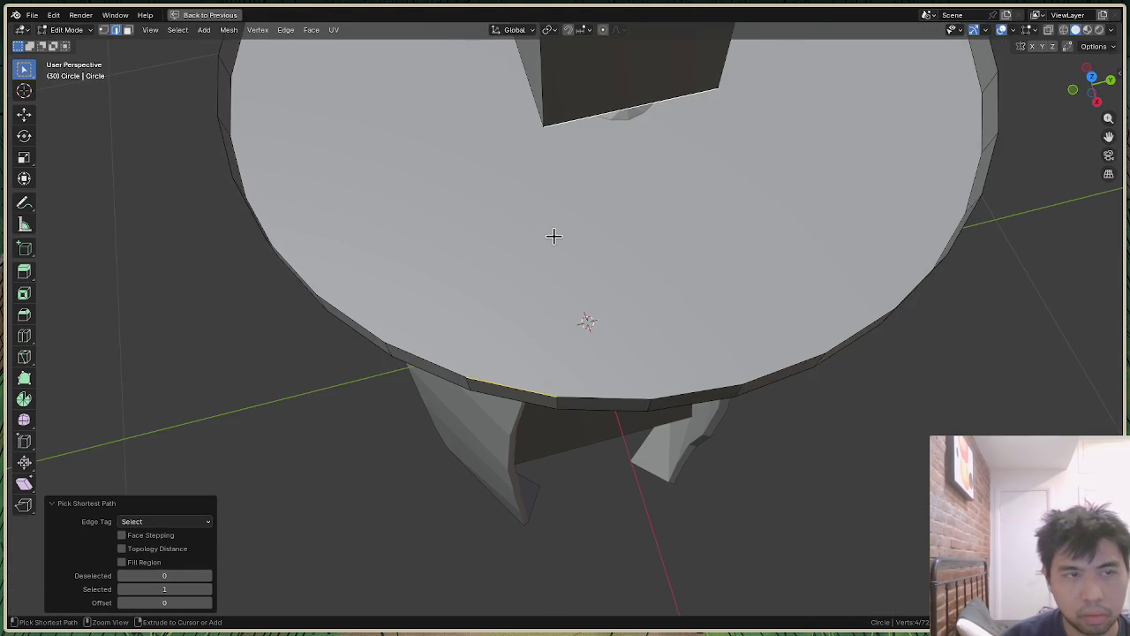
{"action": "key", "text": "ctrl+space"}
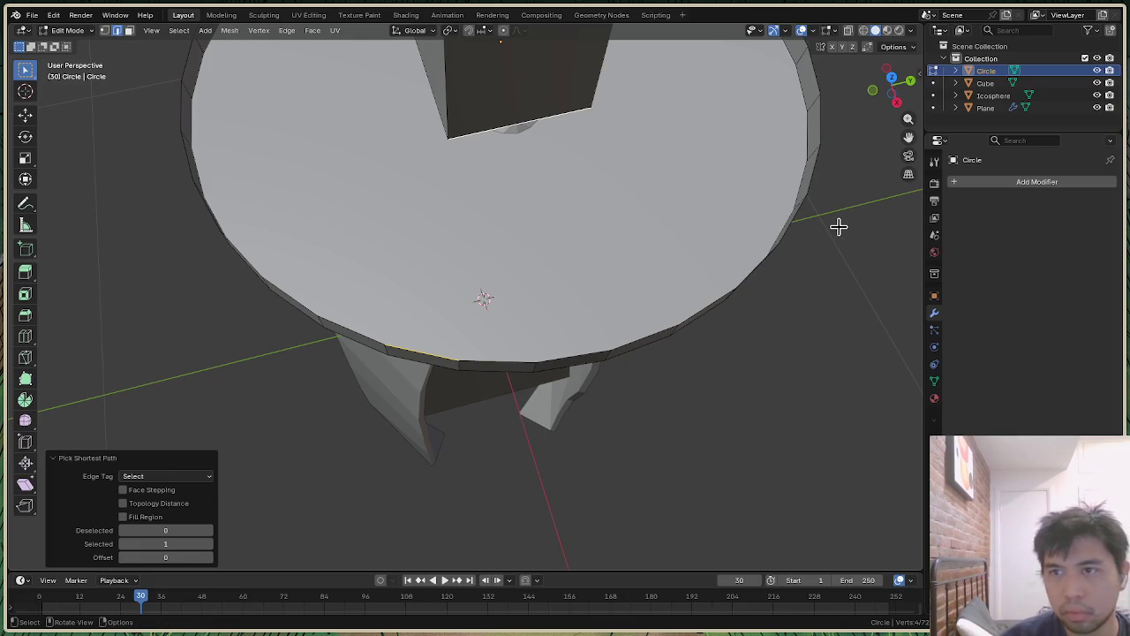
{"action": "key", "text": "alt+Tab"}
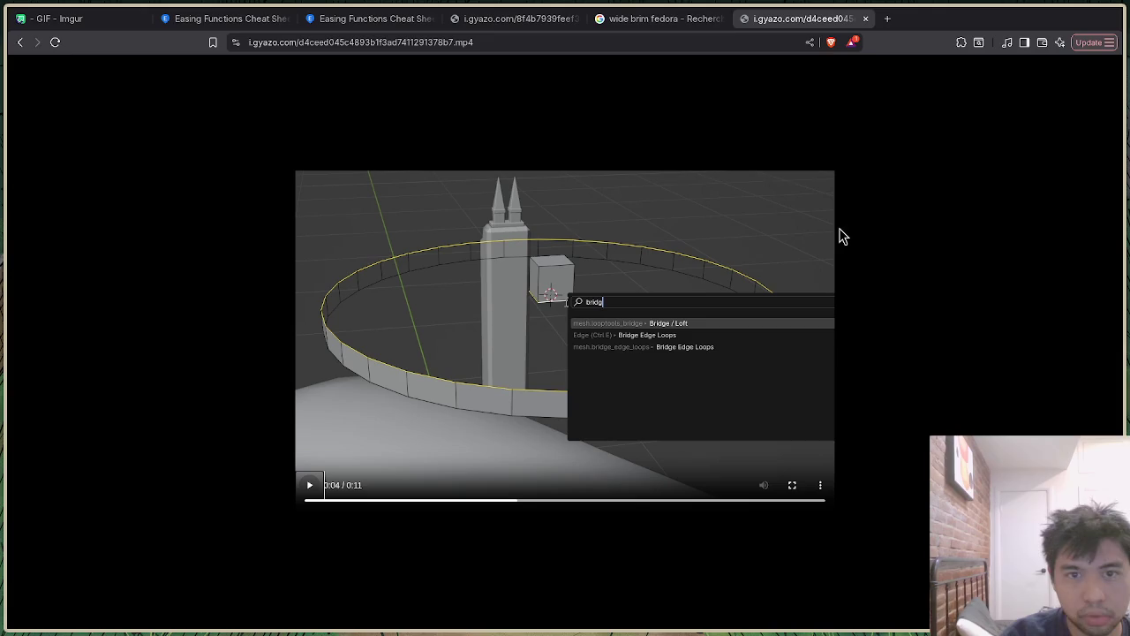
{"action": "left_click", "coordinate": [888, 19]}
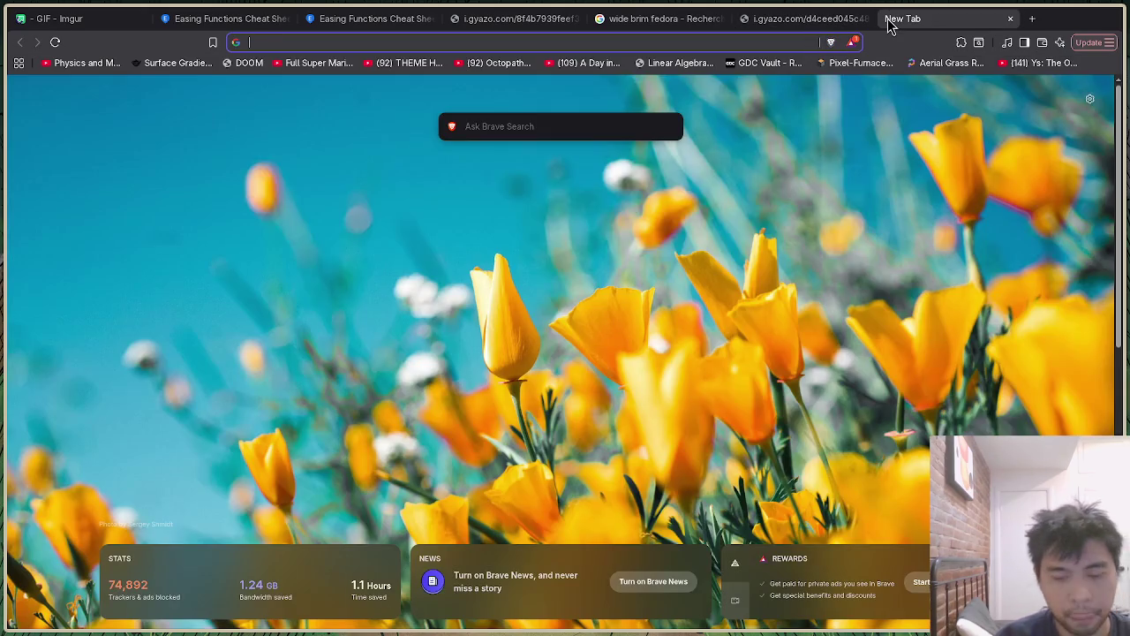
{"action": "type", "text": "bridge edg"}
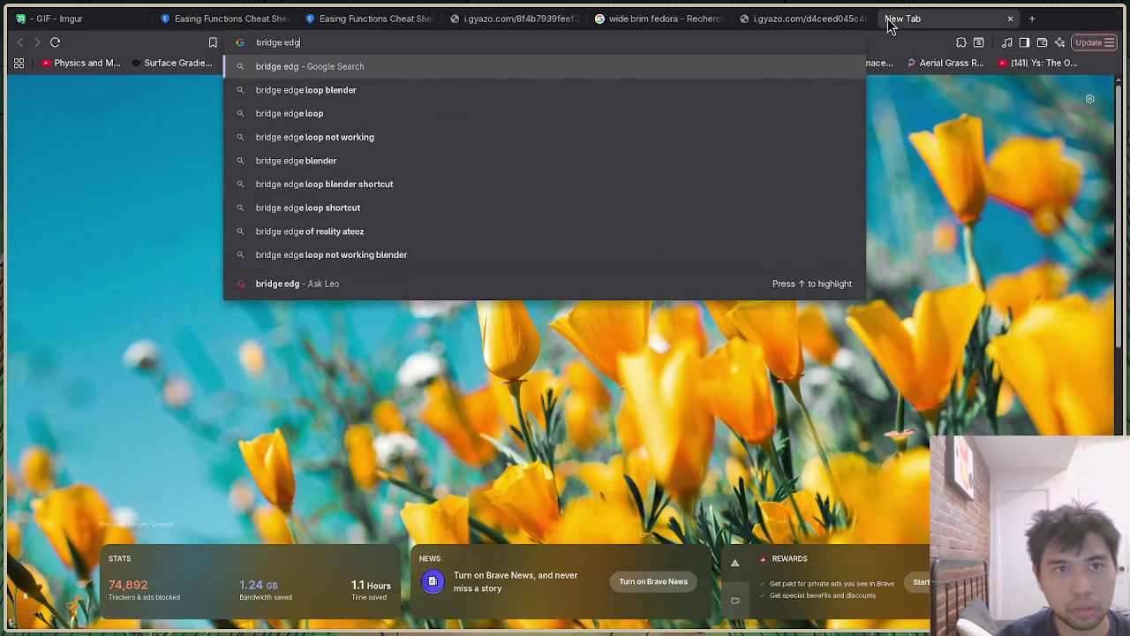
{"action": "type", "text": "e l"}
{"action": "key", "text": "Return"}
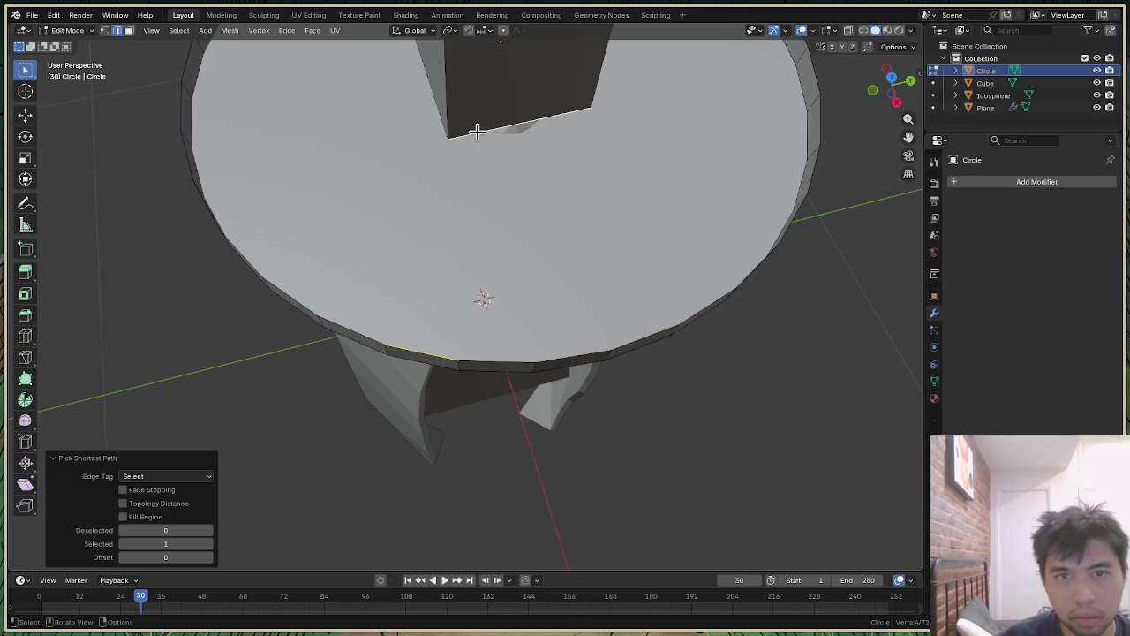
{"action": "key", "text": "ctrl+e"}
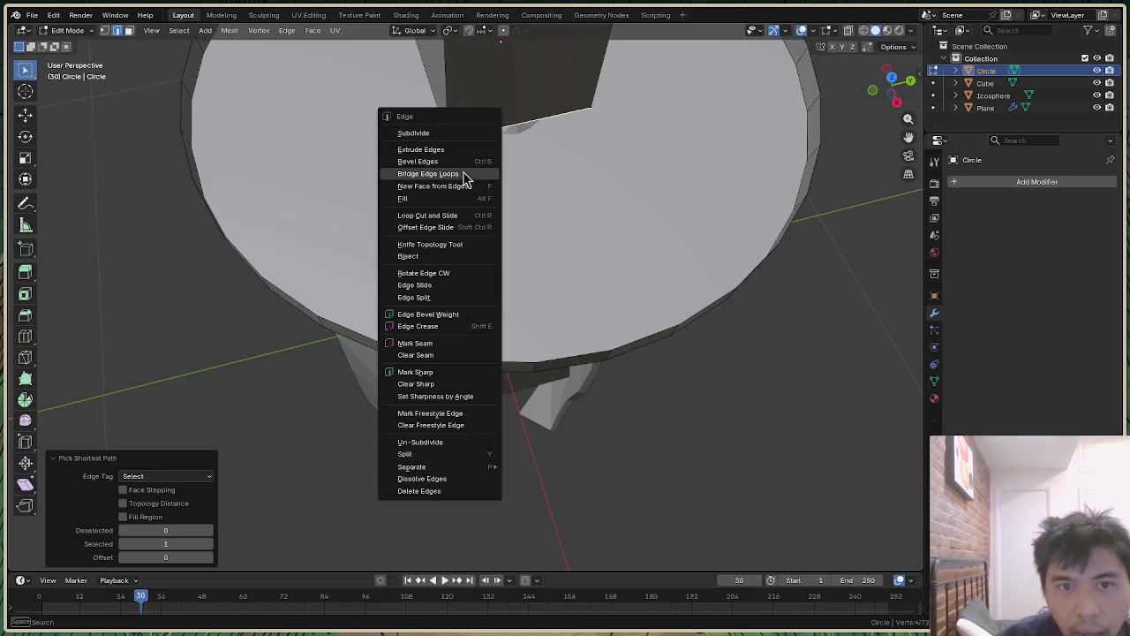
Step: Try bridging the two selected edges with a face, then undo it
{"action": "left_click", "coordinate": [462, 173]}
{"action": "scroll", "coordinate": [530, 212], "scroll_direction": "down", "scroll_amount": 4}
{"action": "scroll", "coordinate": [605, 221], "scroll_direction": "down", "scroll_amount": 3}
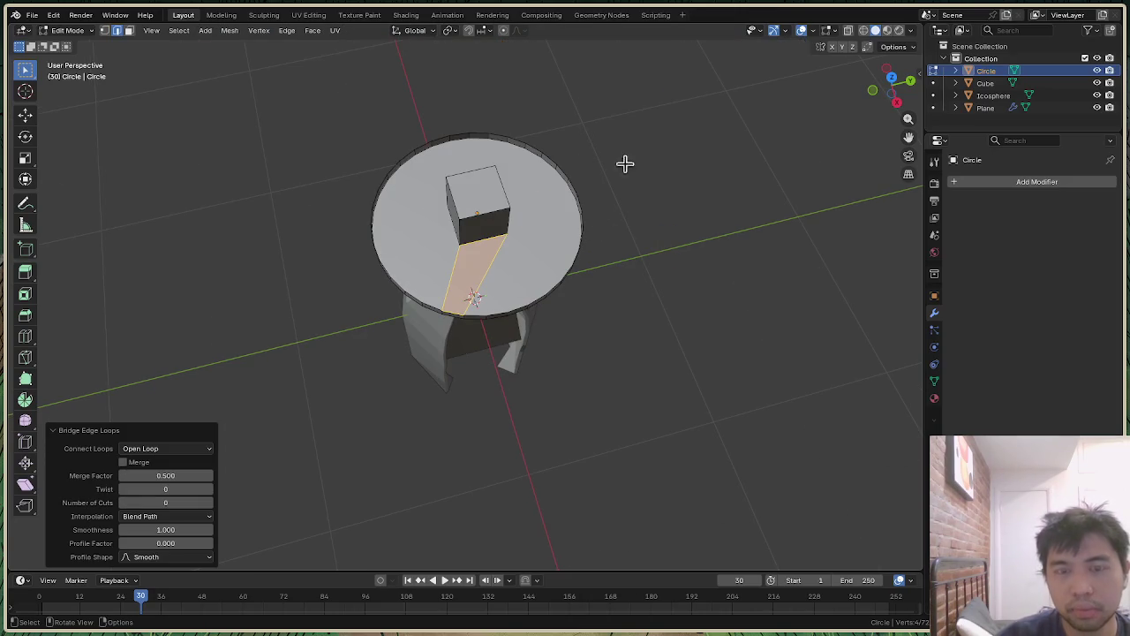
{"action": "scroll", "coordinate": [671, 93], "scroll_direction": "up", "scroll_amount": 2}
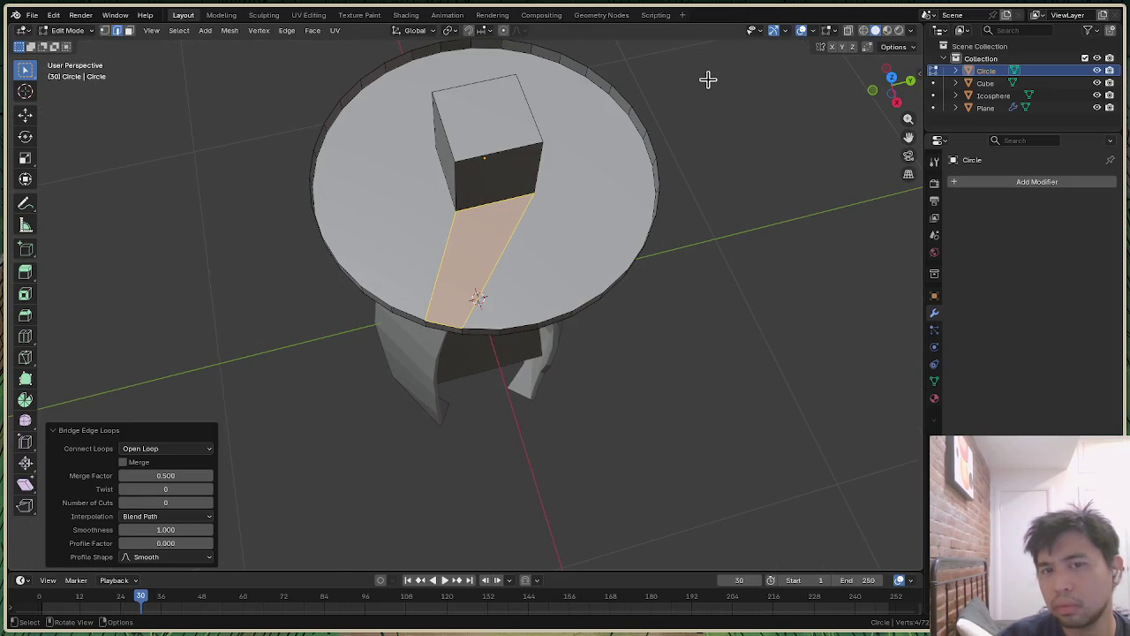
{"action": "key", "text": "ctrl+z"}
{"action": "key", "text": "ctrl+shift+z"}
{"action": "key", "text": "ctrl+z"}
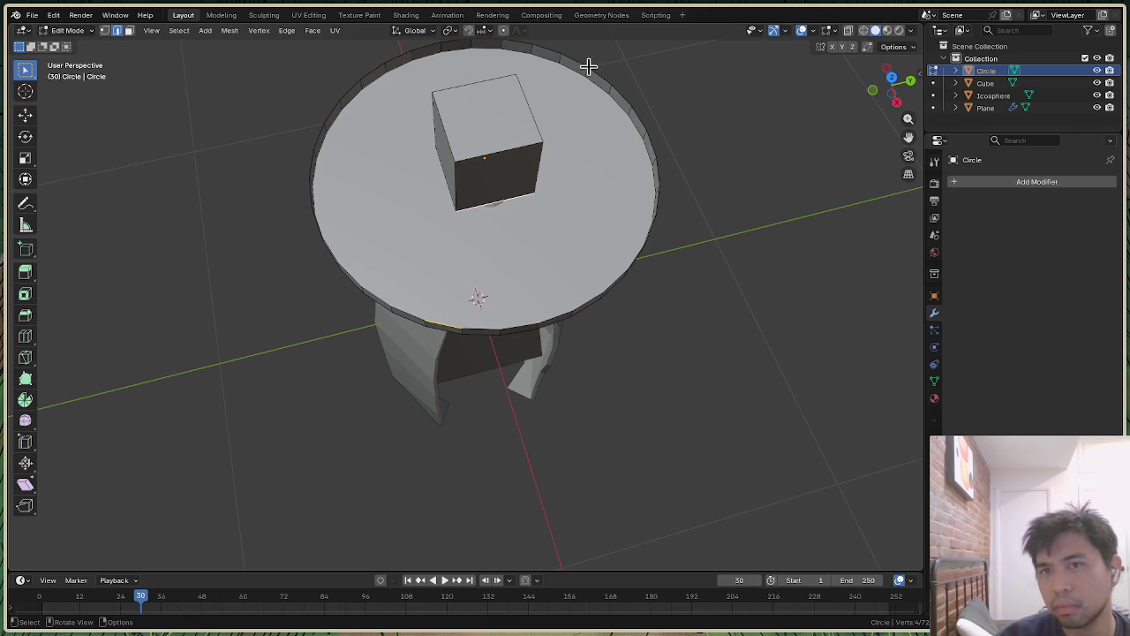
{"action": "left_click_drag", "start_coordinate": [890, 87], "coordinate": [893, 95]}
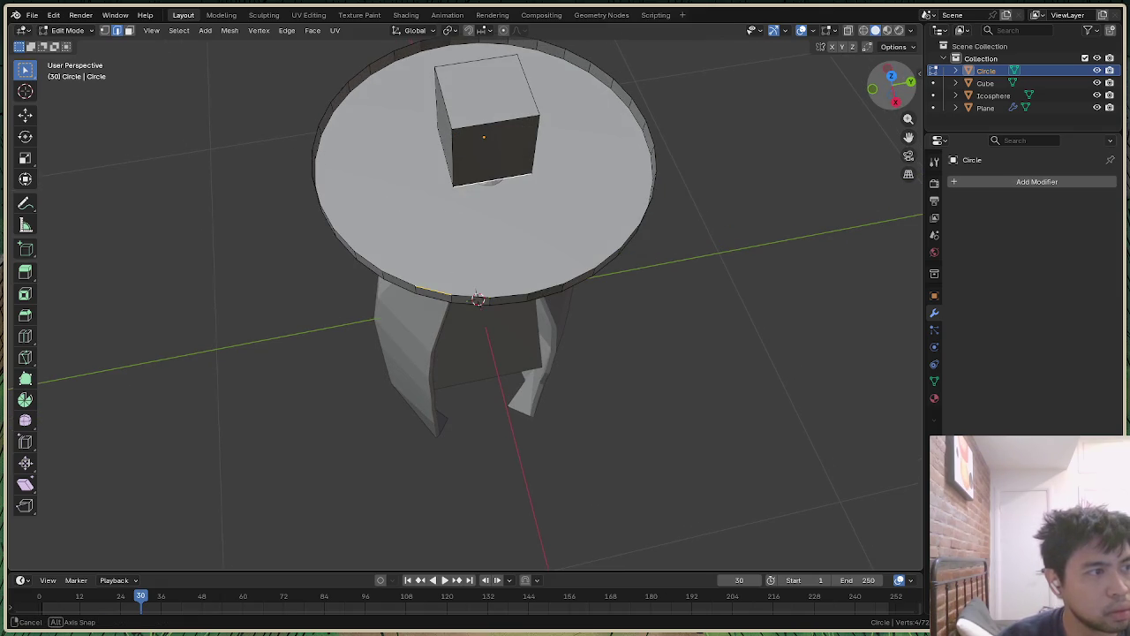
{"action": "left_click_drag", "start_coordinate": [893, 95], "coordinate": [894, 95]}
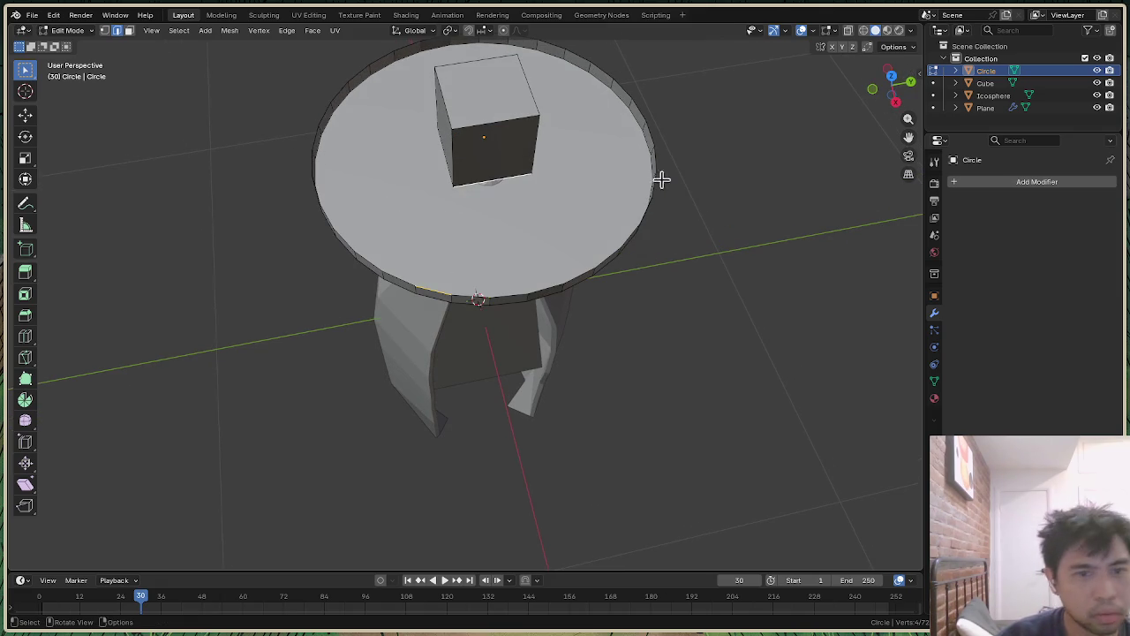
Step: Experiment with selecting brim rim edges, then switch editing to the Circle object
{"action": "left_click", "coordinate": [506, 296], "text": "shift"}
{"action": "left_click", "coordinate": [568, 287], "text": "shift"}
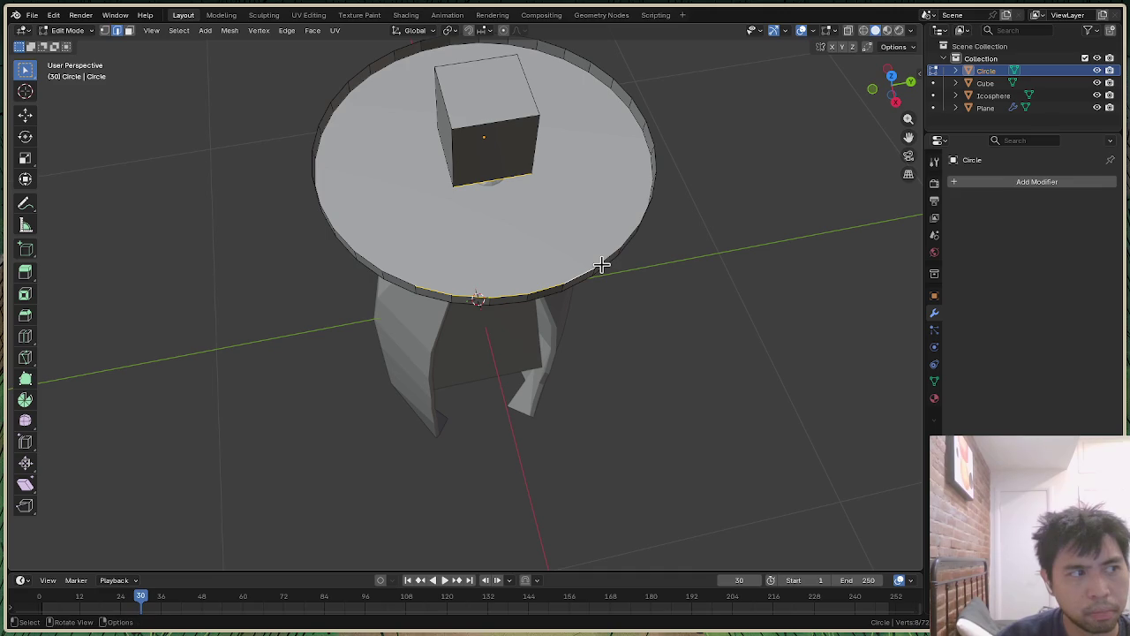
{"action": "left_click", "coordinate": [800, 204]}
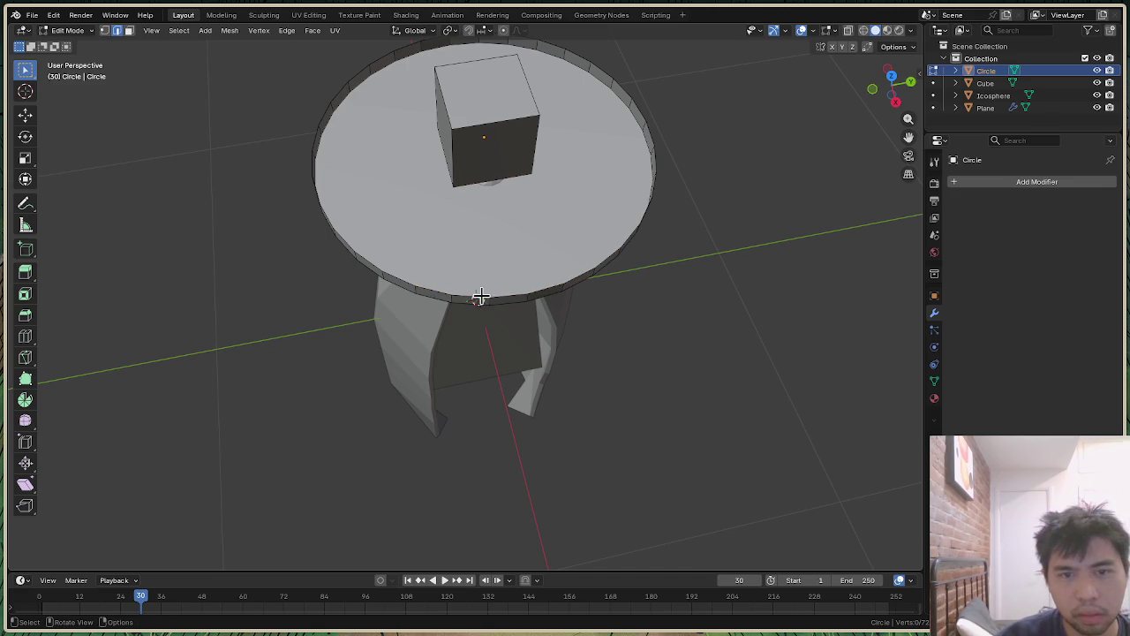
{"action": "left_click", "coordinate": [438, 291], "text": "ctrl"}
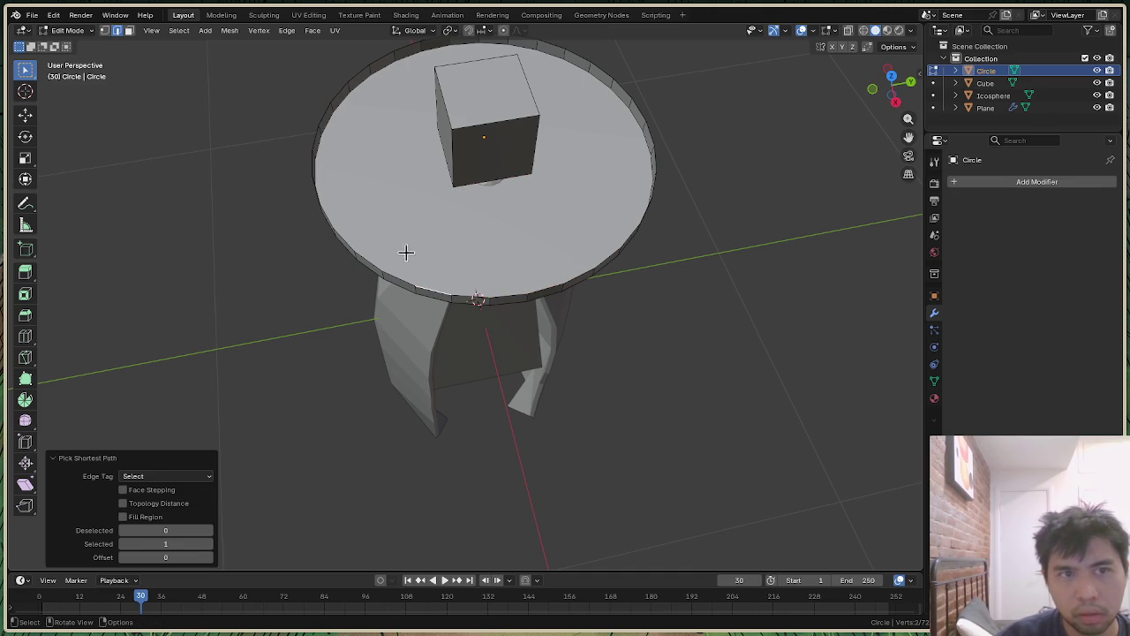
{"action": "left_click", "coordinate": [474, 297]}
{"action": "left_click", "coordinate": [492, 300], "text": "ctrl"}
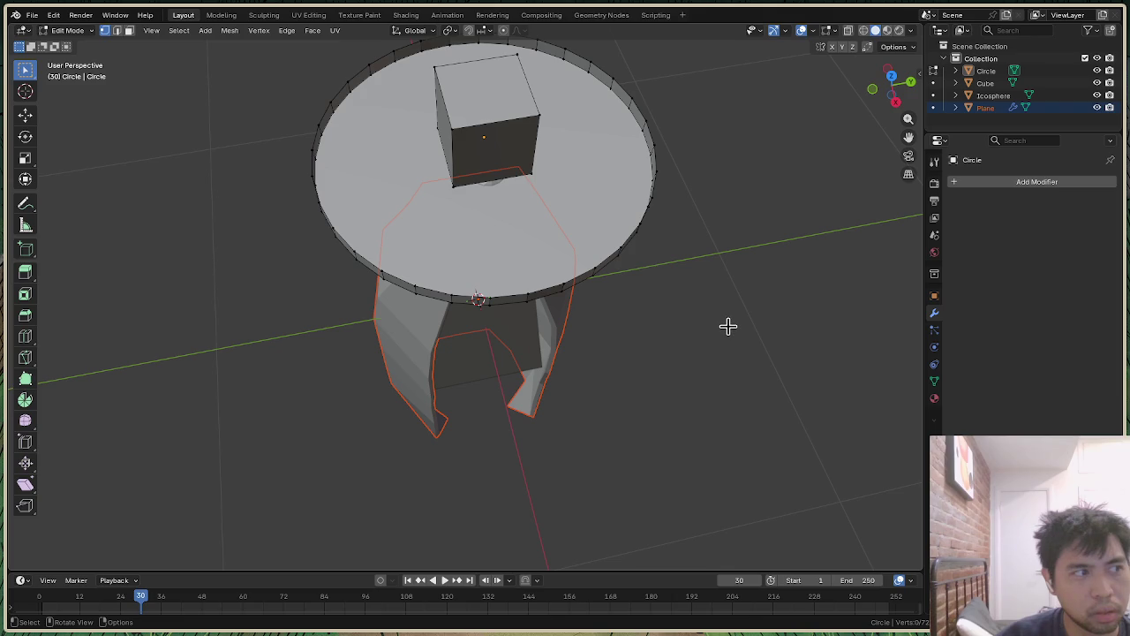
{"action": "key", "text": "2"}
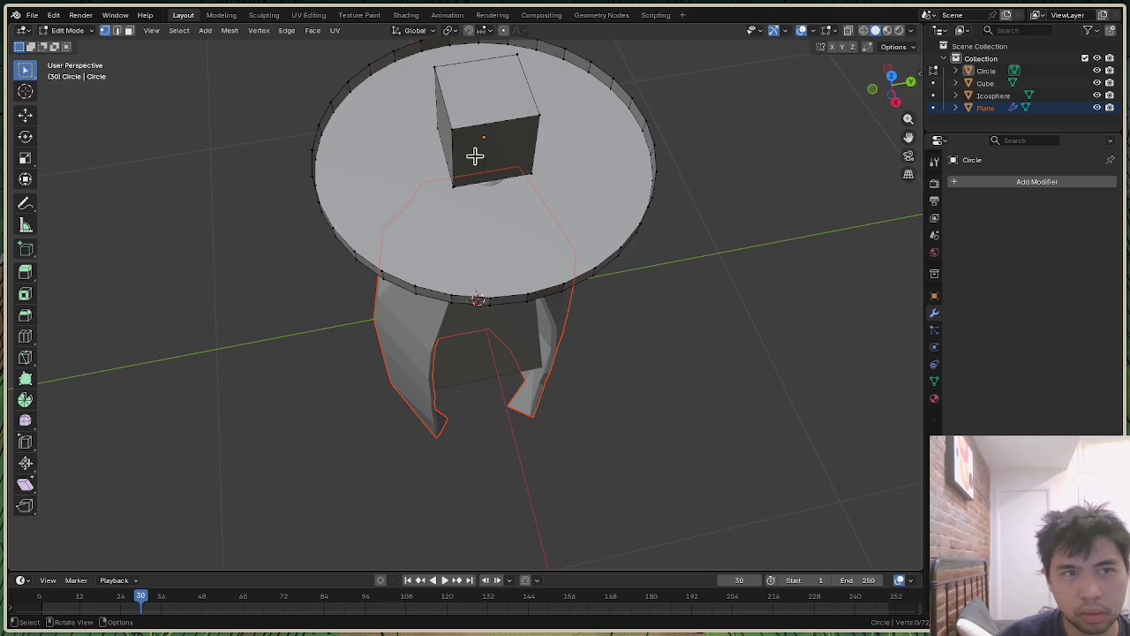
{"action": "left_click", "coordinate": [429, 285], "text": "alt"}
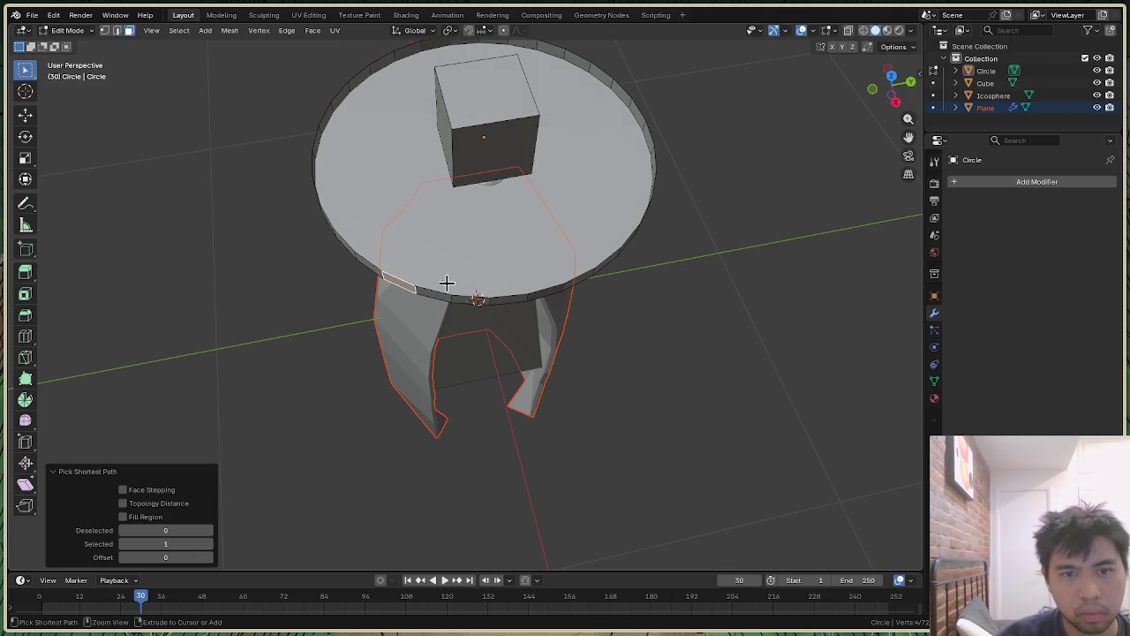
{"action": "key", "text": "2"}
{"action": "left_click", "coordinate": [431, 288], "text": "ctrl"}
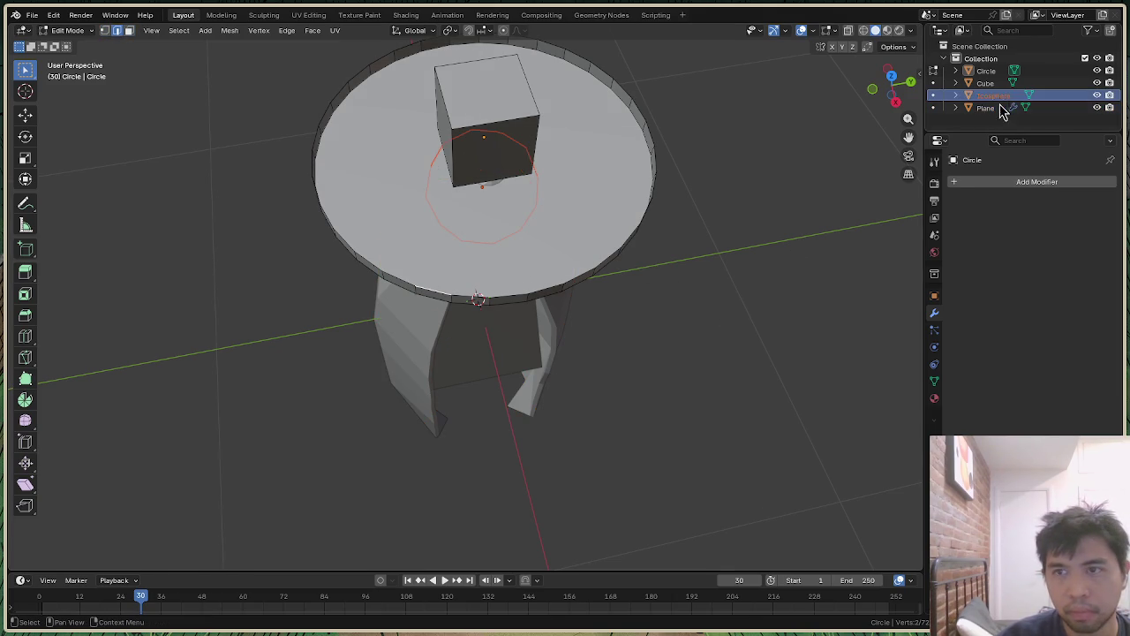
{"action": "left_click", "coordinate": [987, 71]}
Step: Select the disc's rim loop with a cube edge loop and try the Ctrl+E bridge
{"action": "left_click", "coordinate": [401, 283], "text": "ctrl"}
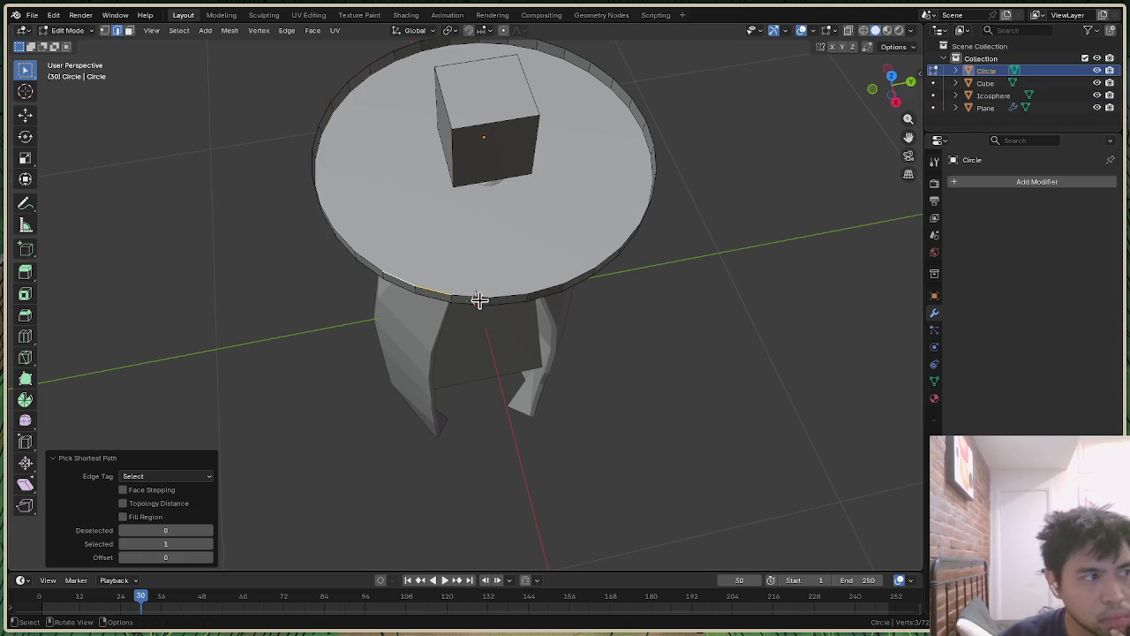
{"action": "left_click", "coordinate": [372, 265], "text": "alt"}
{"action": "left_click", "coordinate": [527, 171], "text": "alt"}
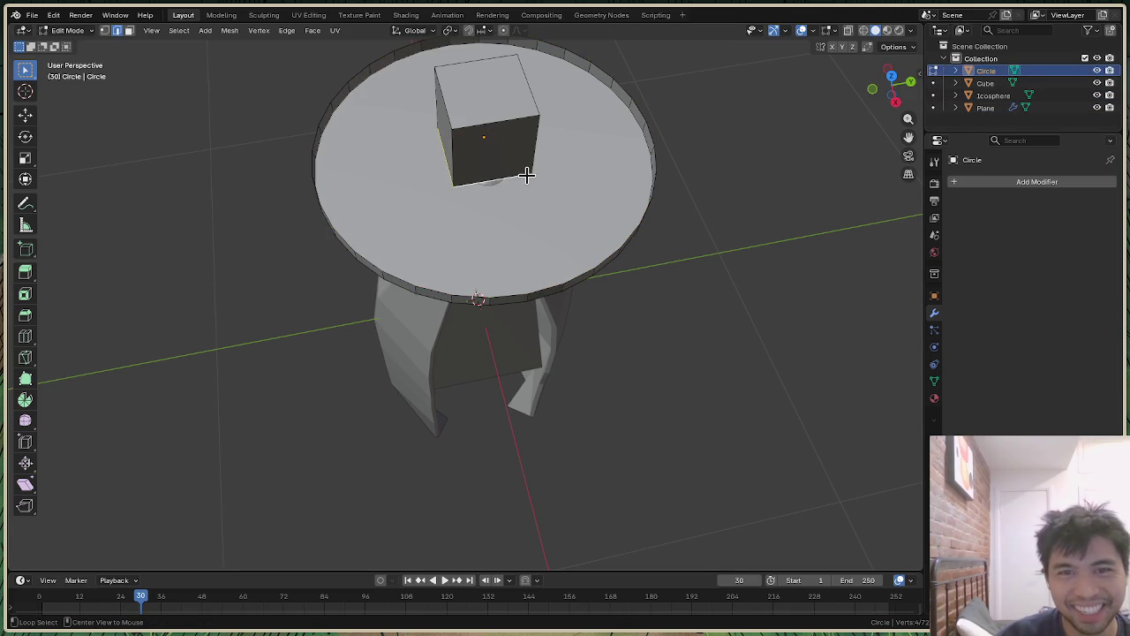
{"action": "left_click", "coordinate": [405, 282], "text": "alt"}
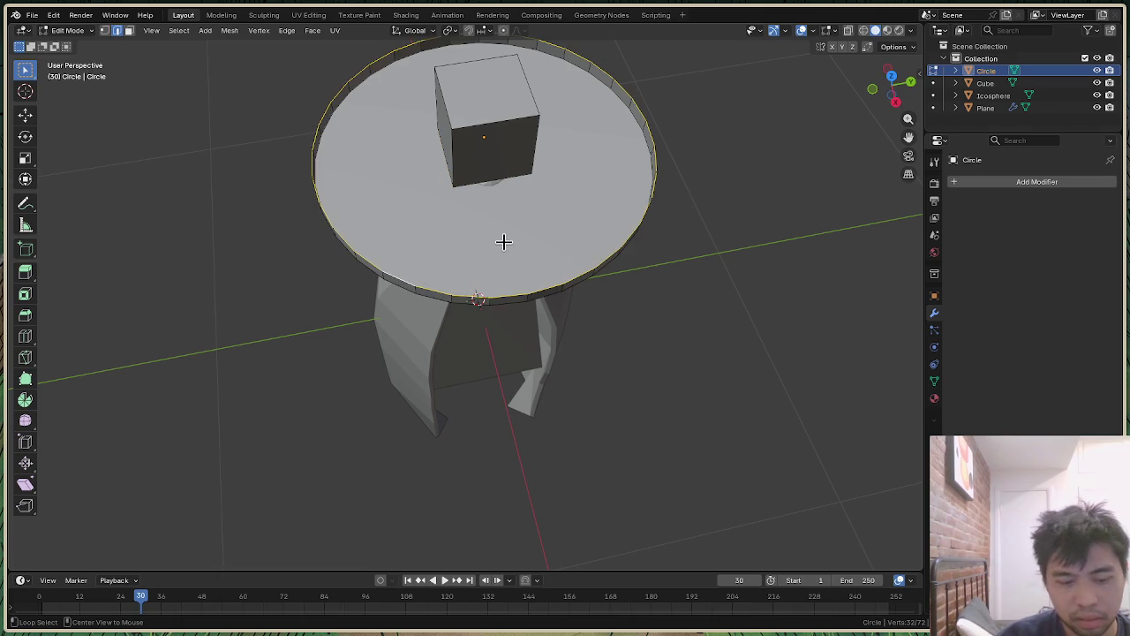
{"action": "left_click", "coordinate": [521, 176], "text": "ctrl+alt"}
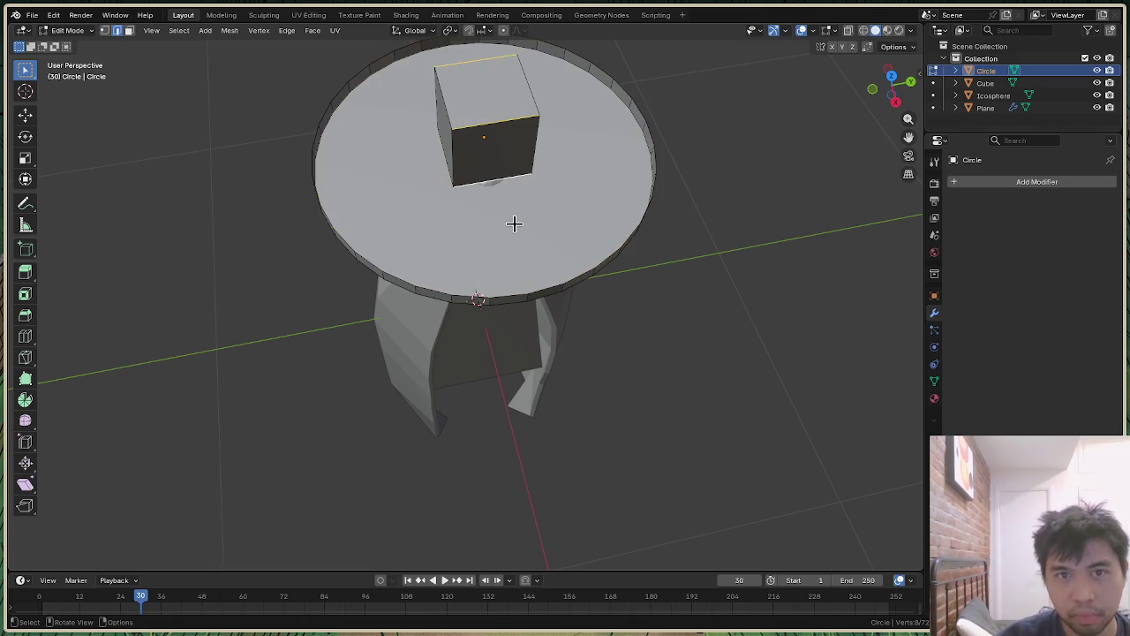
{"action": "left_click", "coordinate": [399, 279], "text": "alt"}
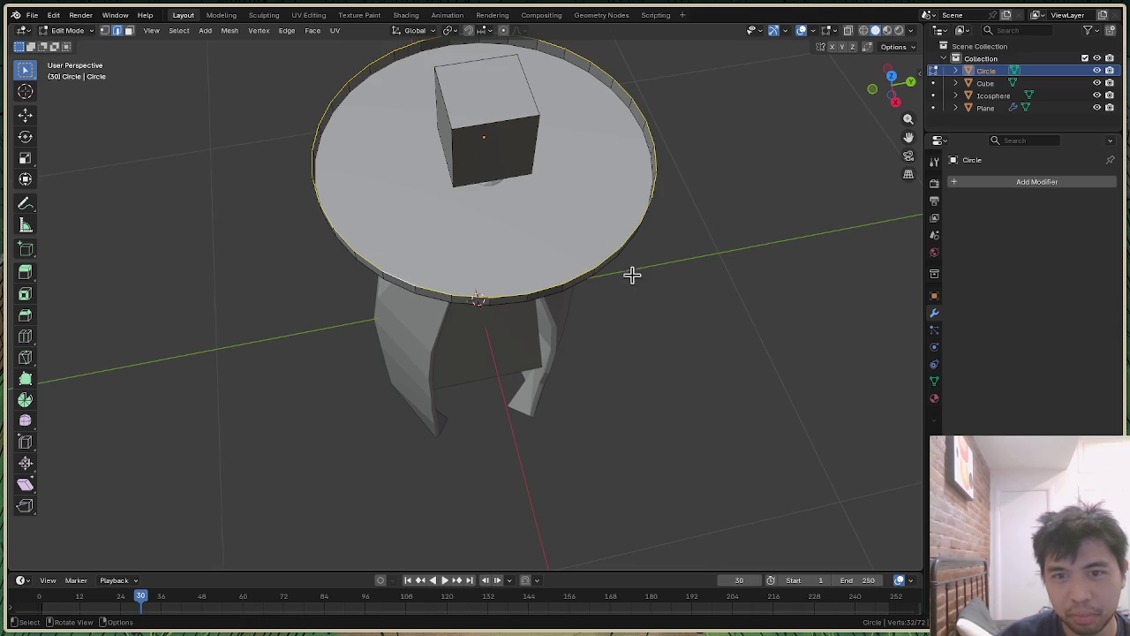
{"action": "key", "text": "ctrl+e"}
{"action": "left_click", "coordinate": [606, 262]}
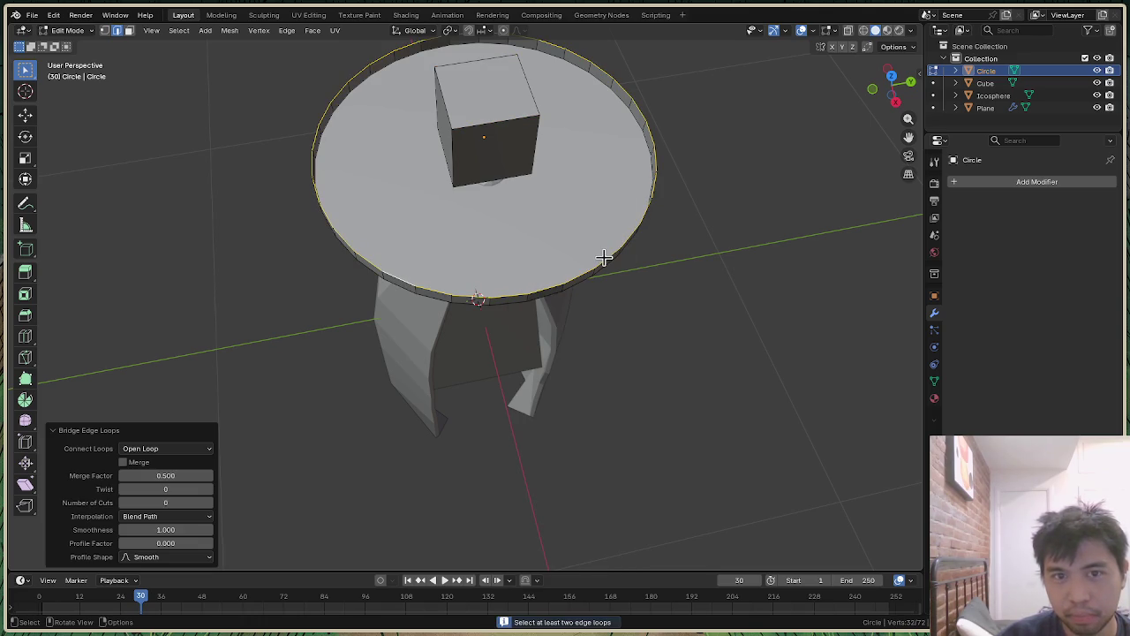
Step: Reselect just the disc's outer rim loop and bring up the edge operations menu
{"action": "left_click", "coordinate": [518, 178], "text": "alt"}
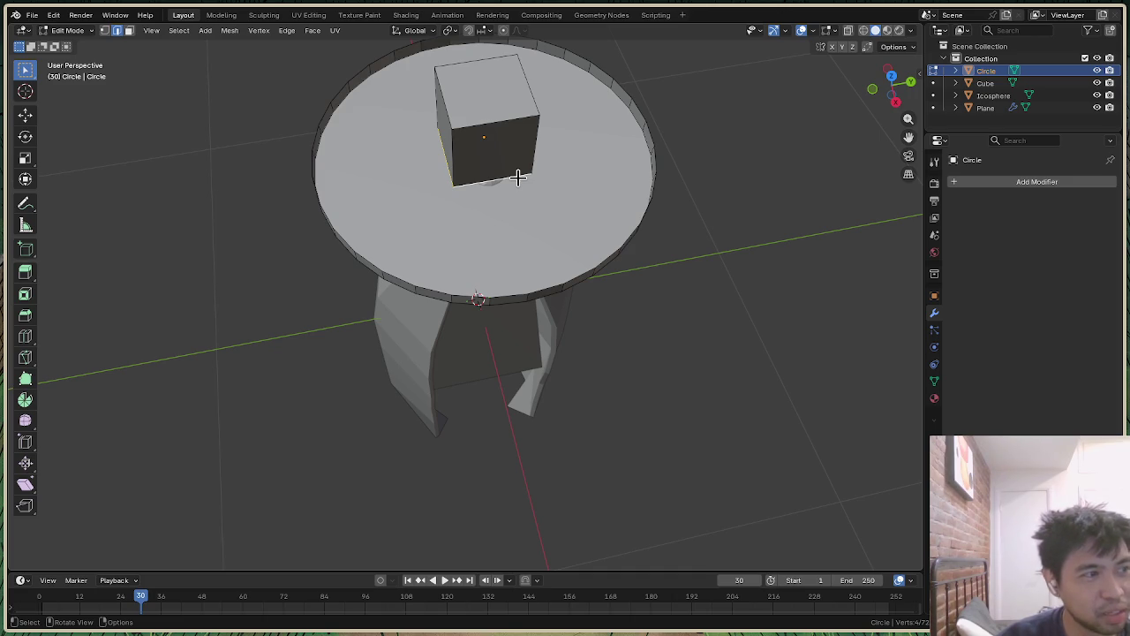
{"action": "left_click", "coordinate": [727, 328]}
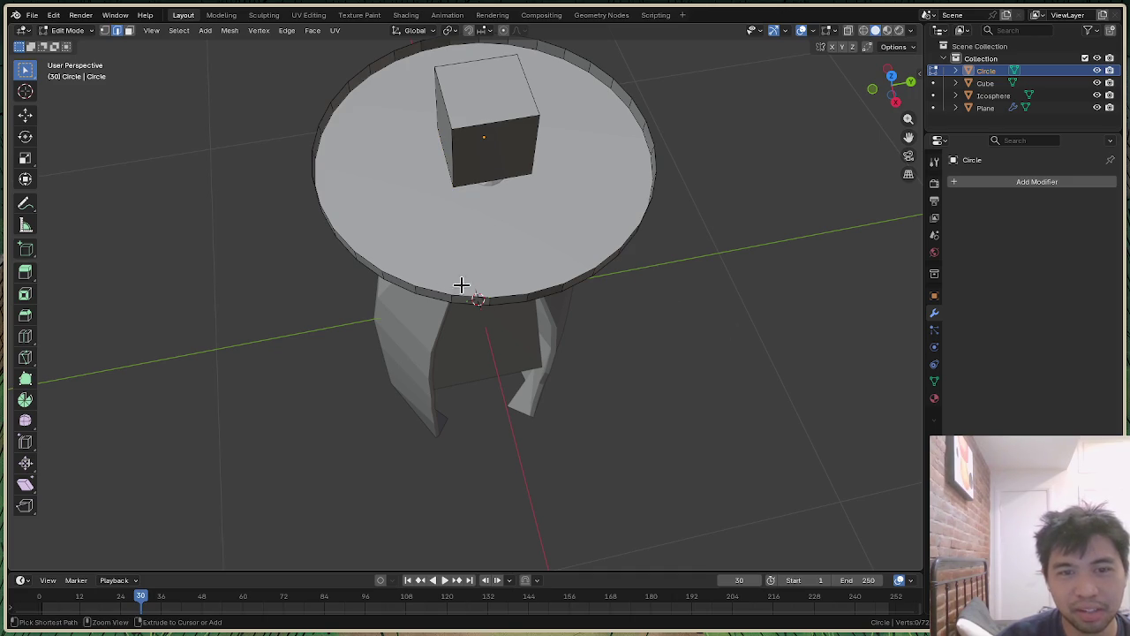
{"action": "left_click", "coordinate": [401, 281], "text": "alt"}
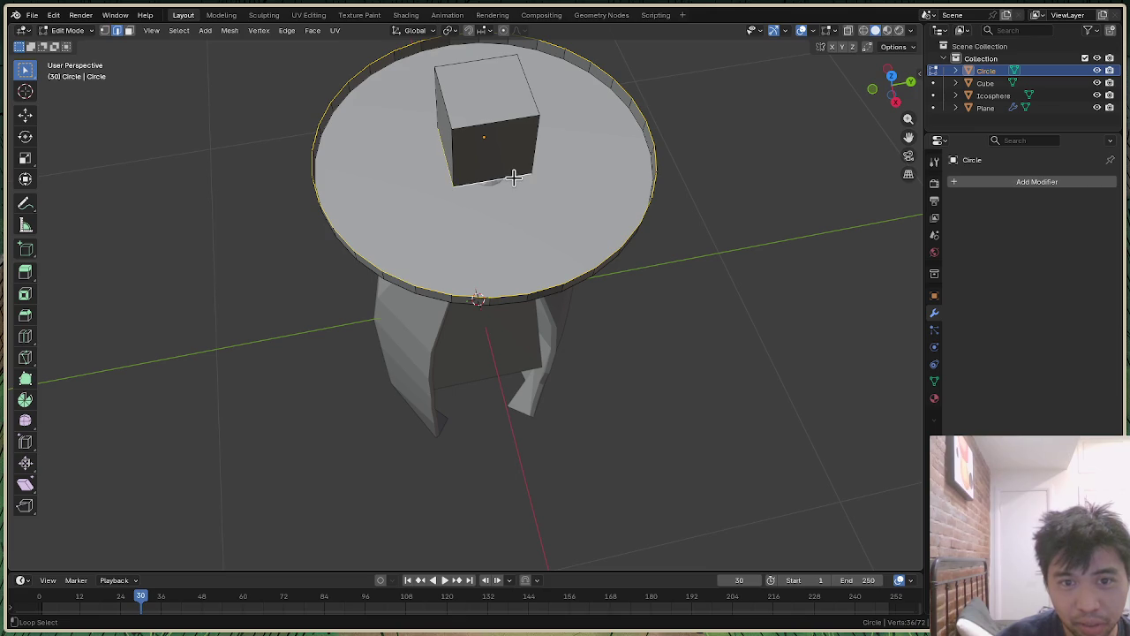
{"action": "right_click", "coordinate": [575, 278]}
Step: Bridge the rim loop to the cube crown, orbit to check the fan faces, and deselect
{"action": "left_click", "coordinate": [568, 279]}
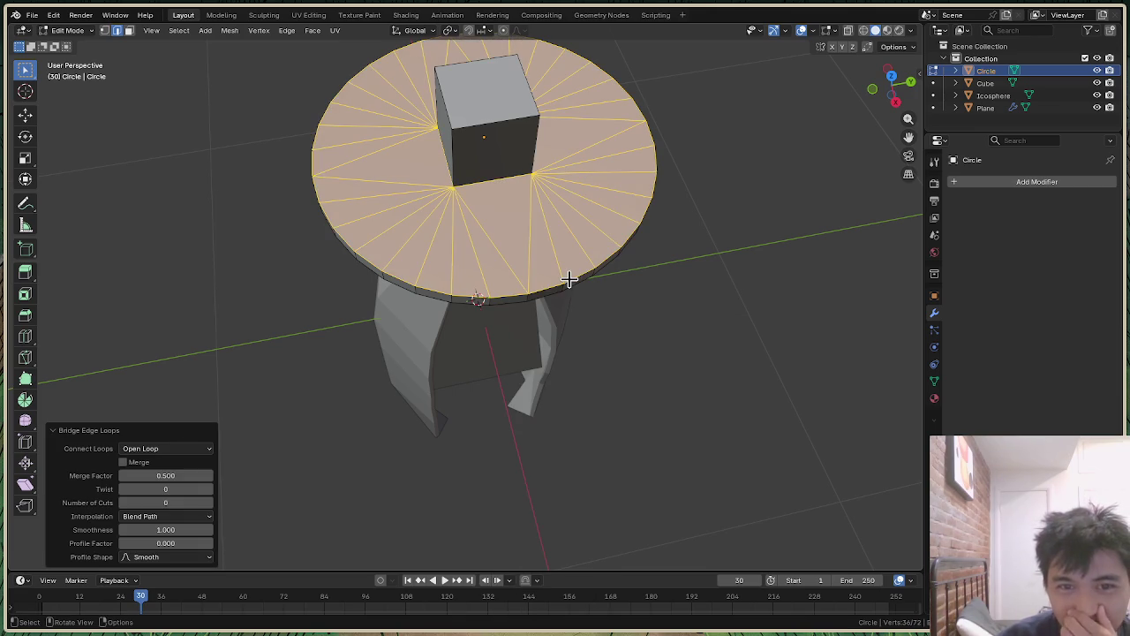
{"action": "left_click_drag", "start_coordinate": [895, 83], "coordinate": [883, 44]}
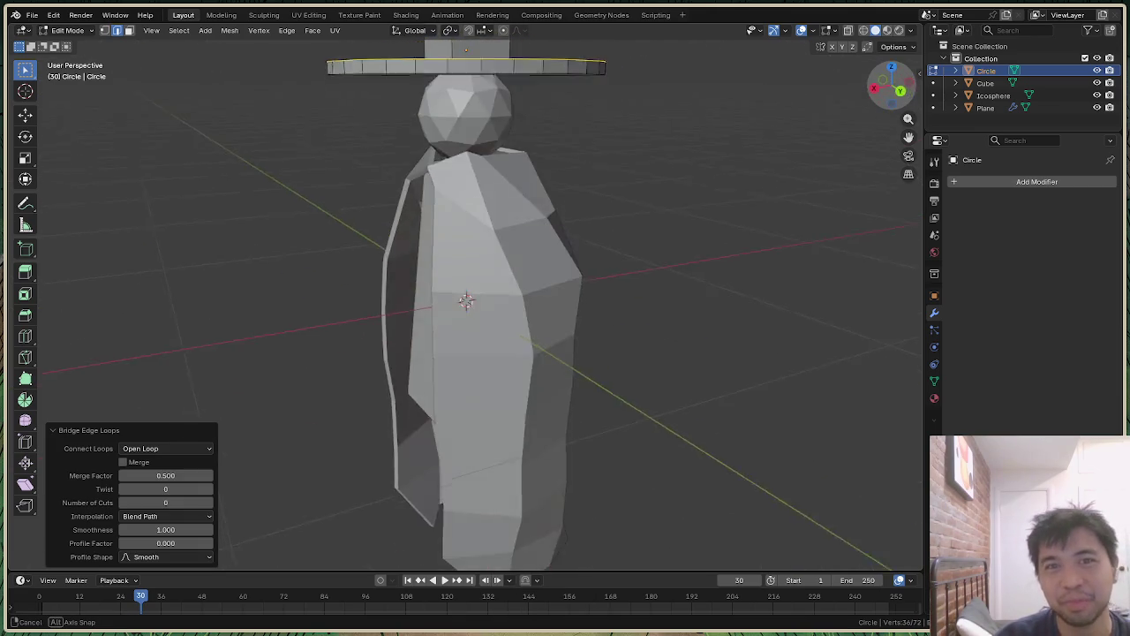
{"action": "left_click_drag", "start_coordinate": [890, 87], "coordinate": [893, 86]}
{"action": "left_click", "coordinate": [833, 157]}
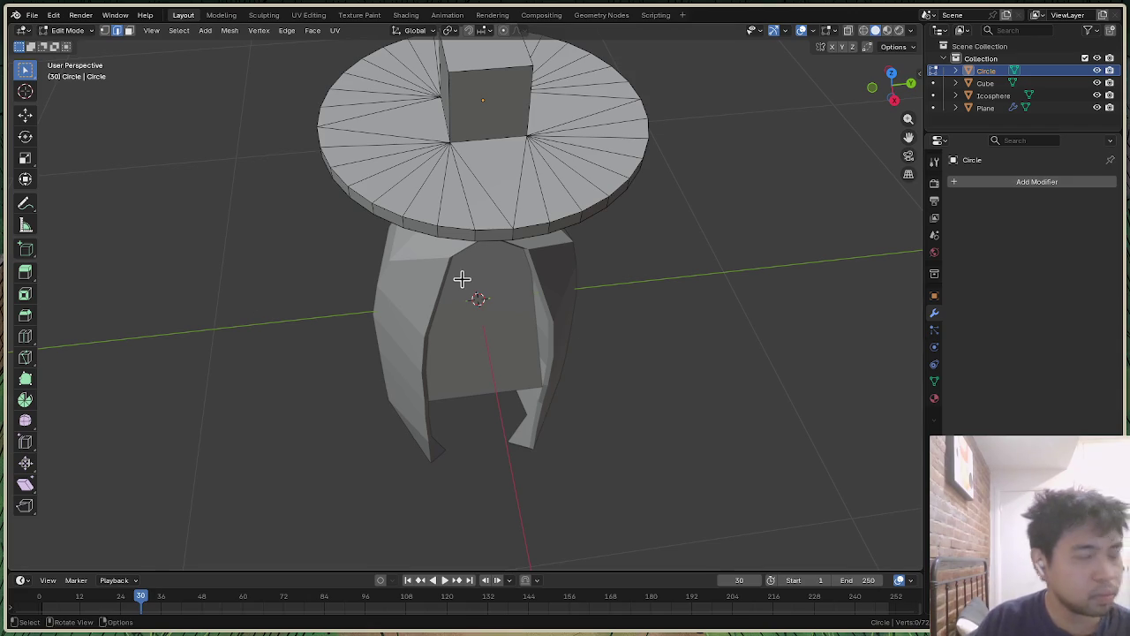
{"action": "key", "text": "alt+Tab"}
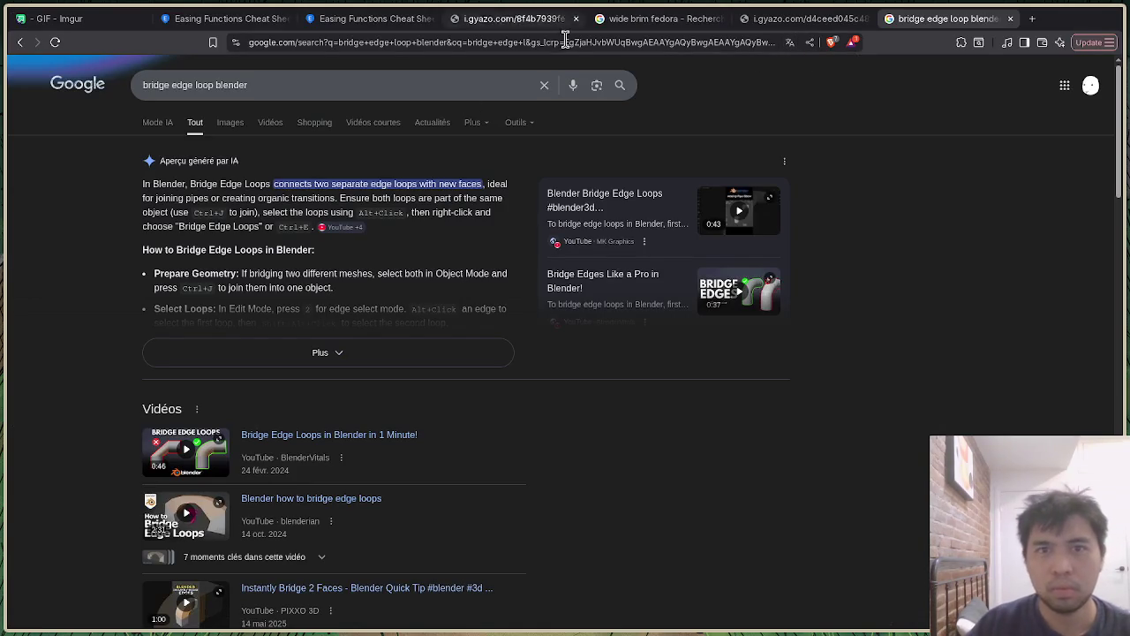
Step: Load the Gyazo keymap-preferences screenshot link in Brave, then return to Blender
{"action": "left_click", "coordinate": [566, 41]}
{"action": "type", "text": "https://i.gyazo.com/e617483b4ce1fd3ad0f50dae9b449041.png"}
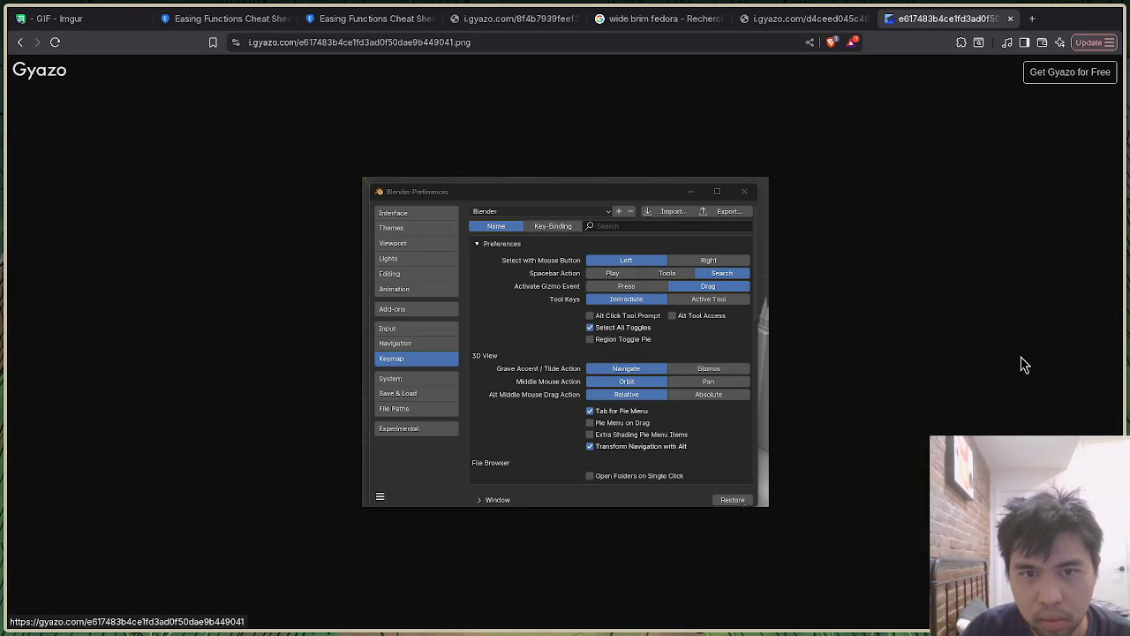
{"action": "key", "text": "alt+Tab"}
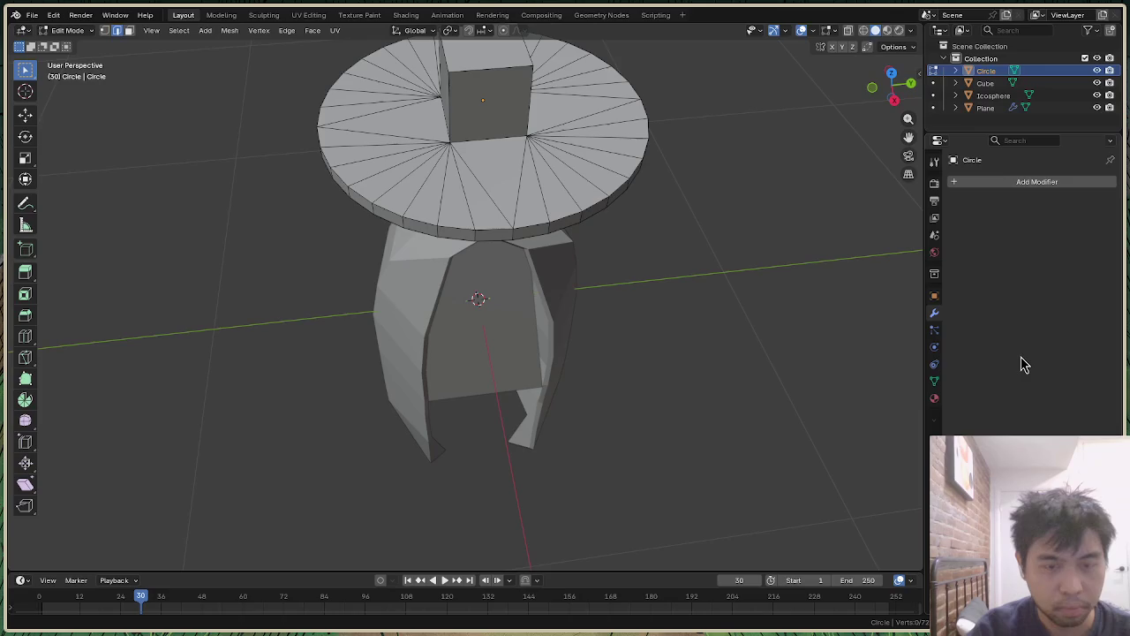
Step: In the Preferences Keymap section, enable Tab for Pie Menu and make Spacebar open Search
{"action": "left_click", "coordinate": [54, 15]}
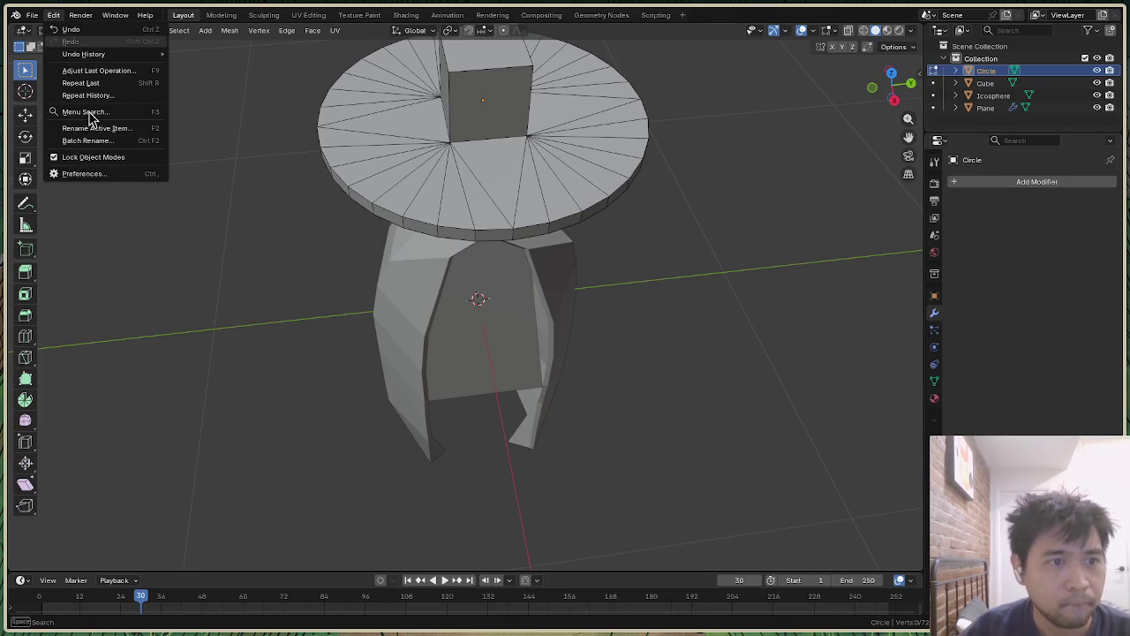
{"action": "left_click", "coordinate": [88, 174]}
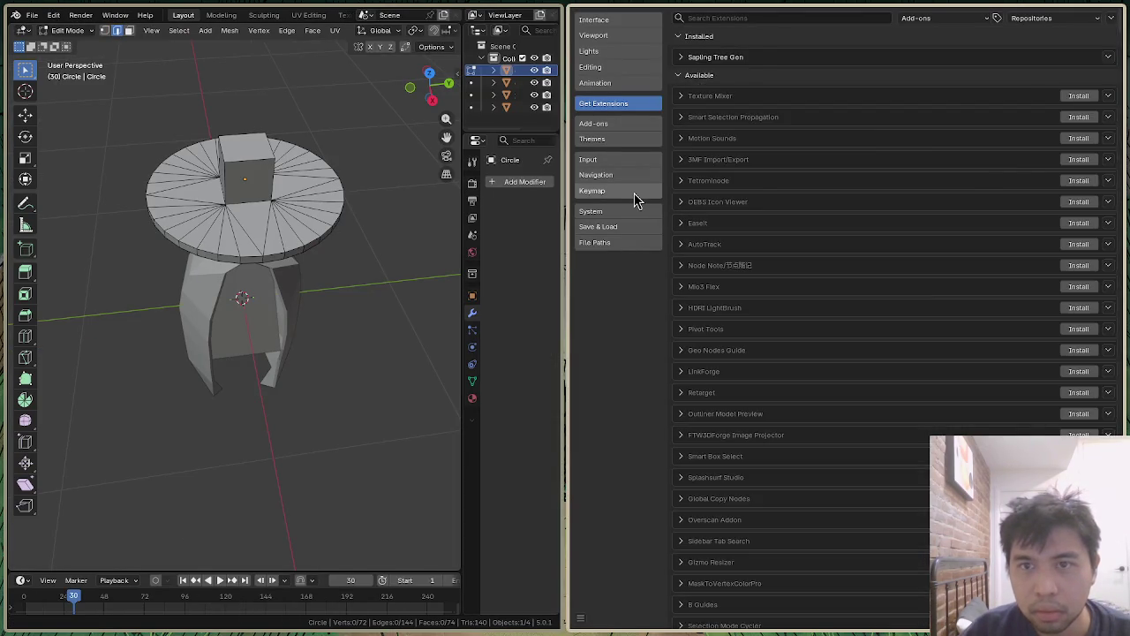
{"action": "left_click", "coordinate": [634, 191]}
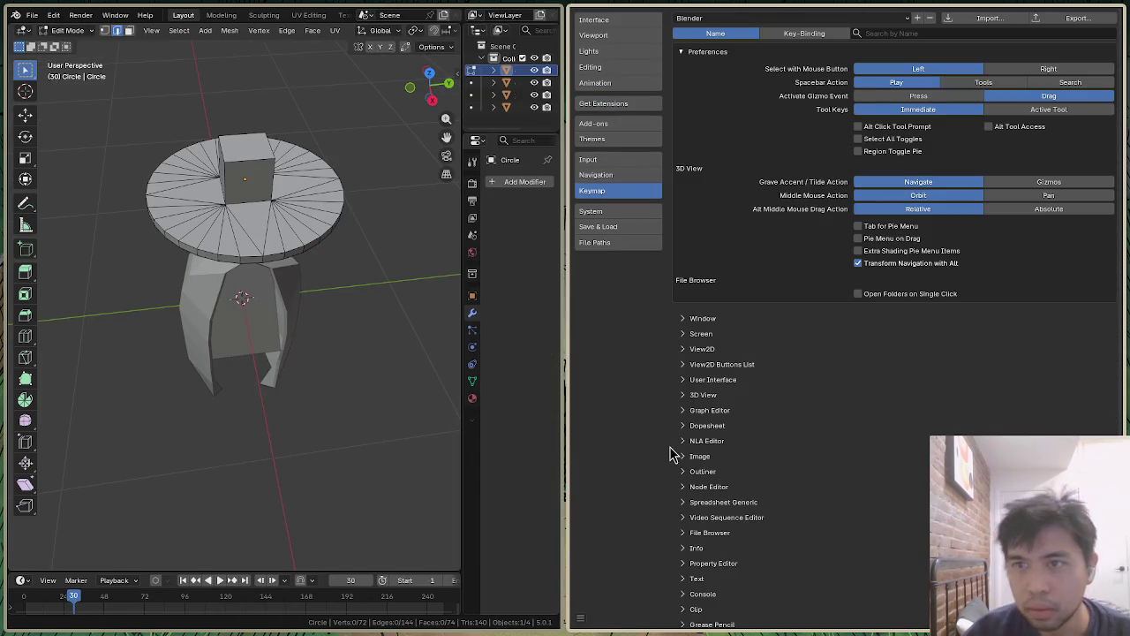
{"action": "key", "text": "alt+Tab"}
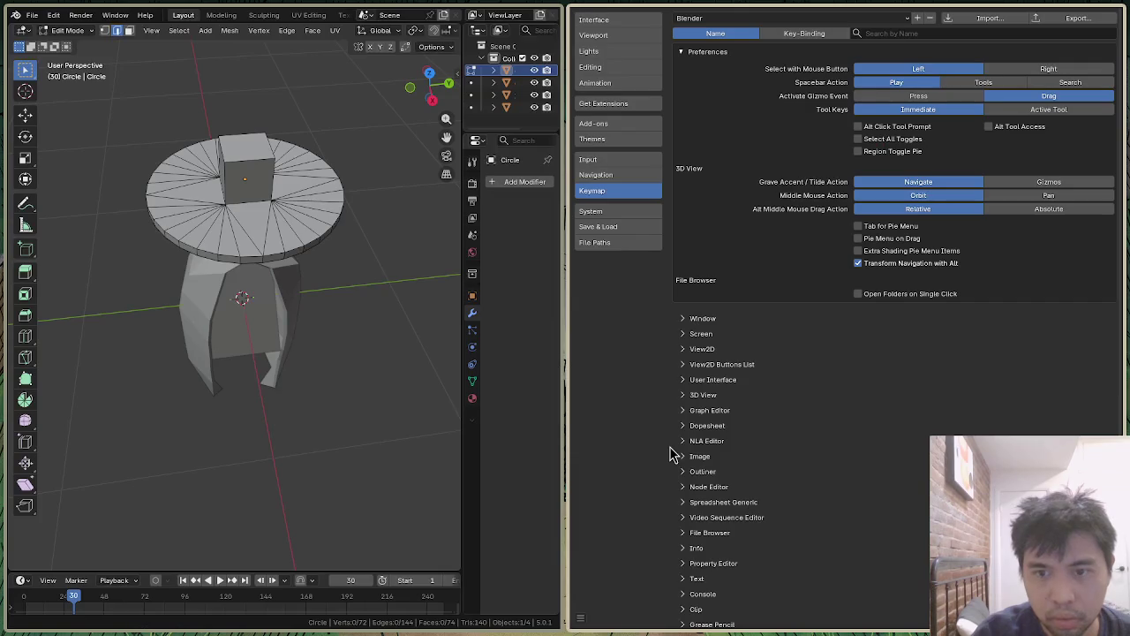
{"action": "left_click", "coordinate": [858, 226]}
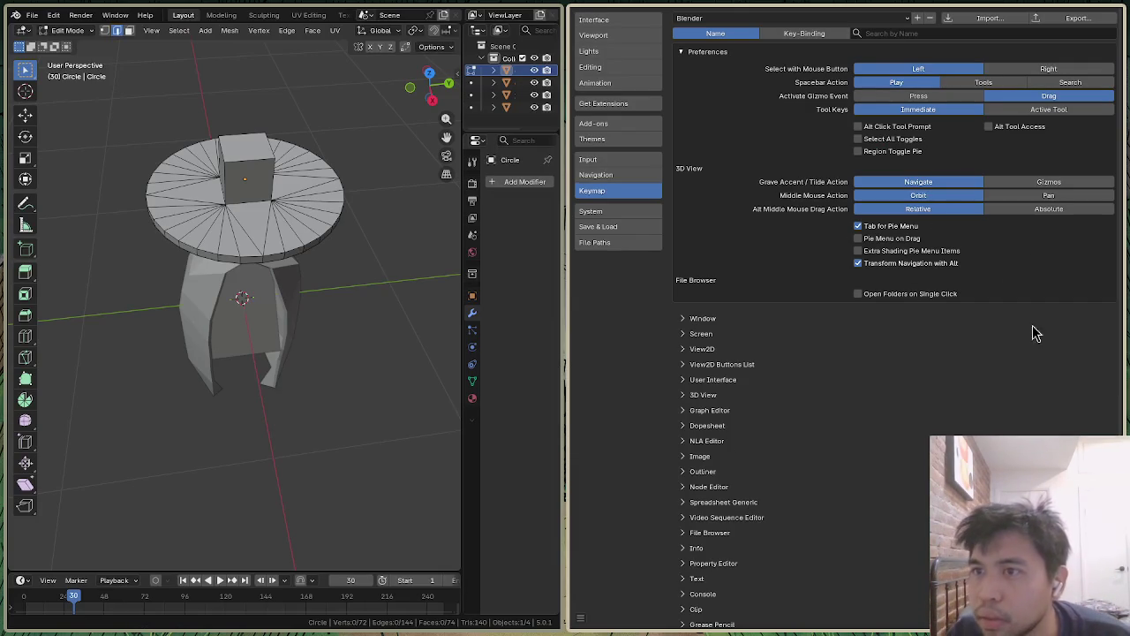
{"action": "left_click", "coordinate": [1066, 83]}
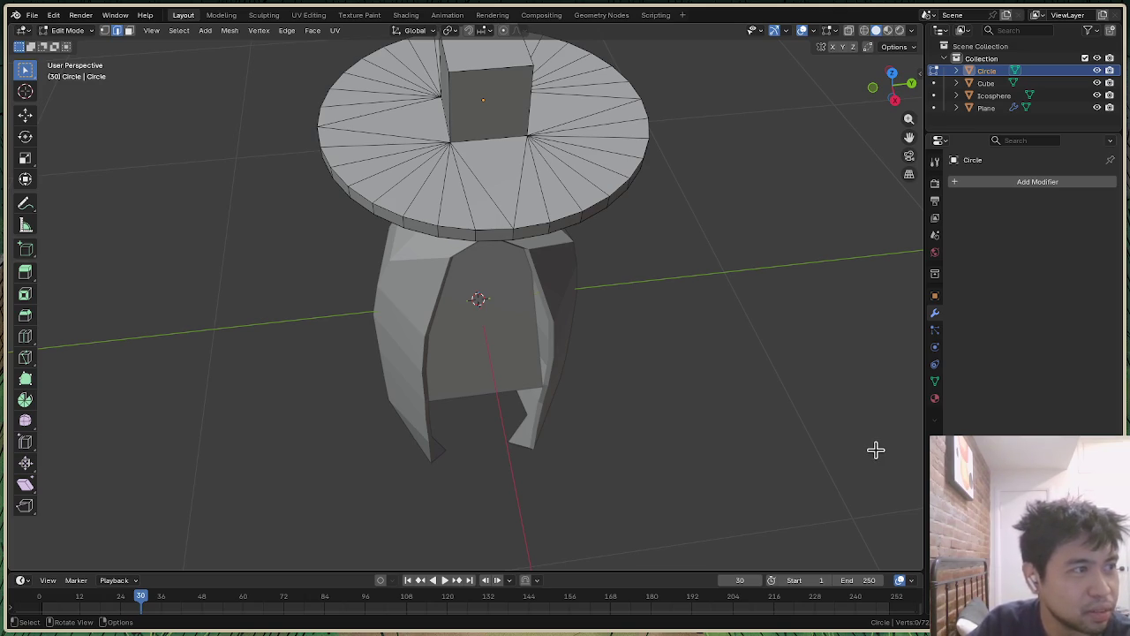
Step: Zoom in on the hat brim from a level front view and switch to vertex select mode
{"action": "scroll", "coordinate": [602, 276], "scroll_direction": "down", "scroll_amount": 5}
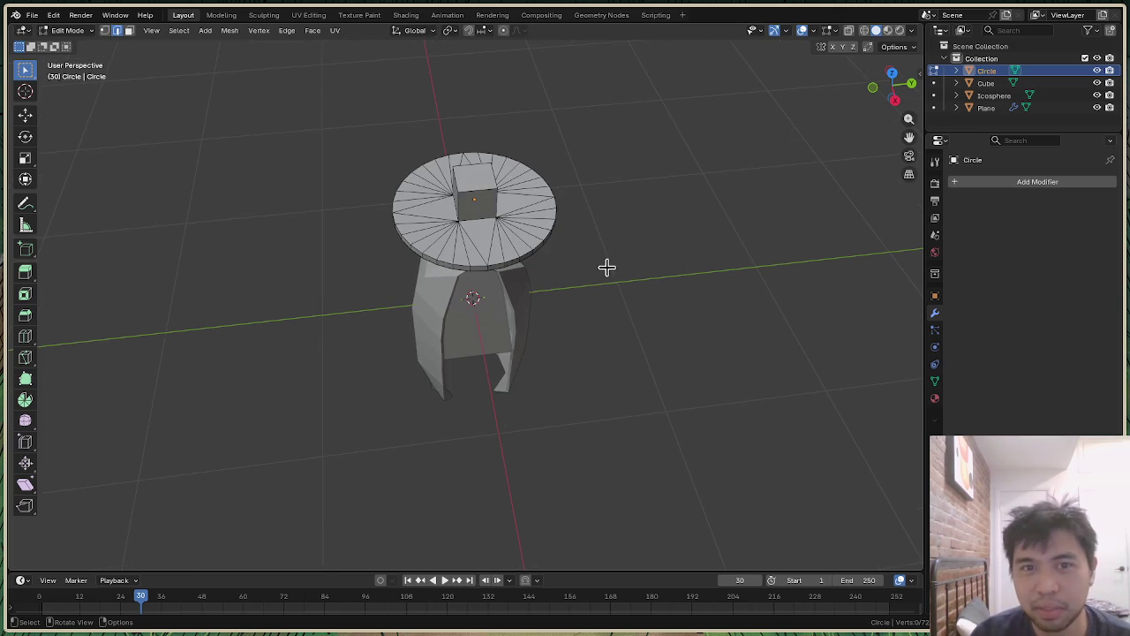
{"action": "mouse_move", "coordinate": [895, 83]}
{"action": "left_mouse_down"}
{"action": "mouse_move", "coordinate": [893, 71]}
{"action": "mouse_move", "coordinate": [885, 108]}
{"action": "left_mouse_up"}
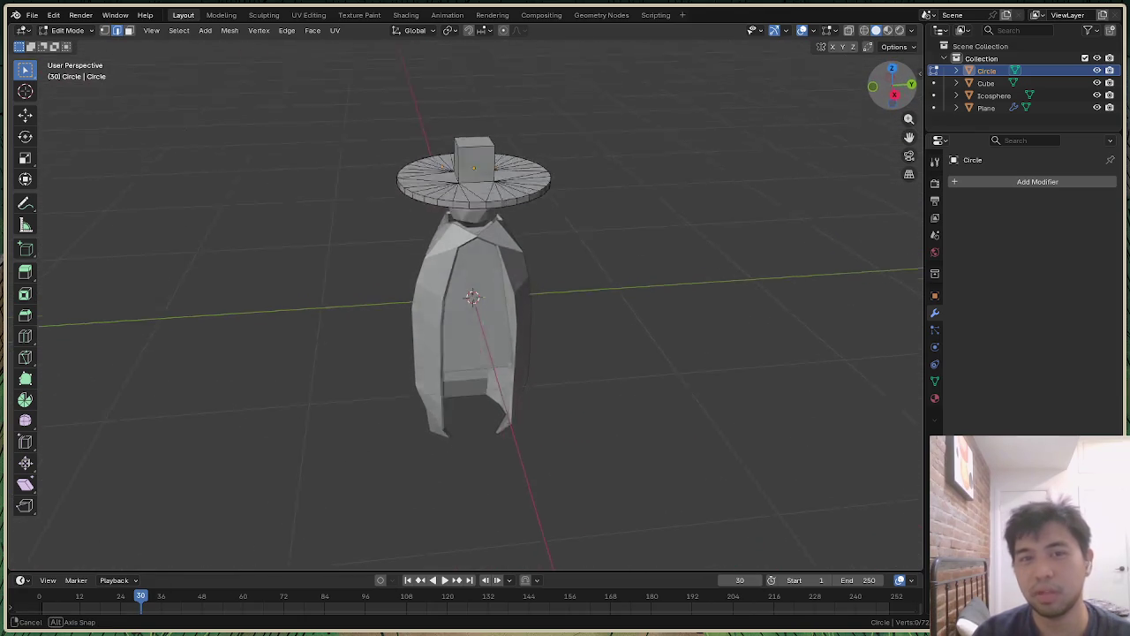
{"action": "scroll", "coordinate": [550, 197], "scroll_direction": "up", "scroll_amount": 3}
{"action": "scroll", "coordinate": [556, 164], "scroll_direction": "up", "scroll_amount": 2}
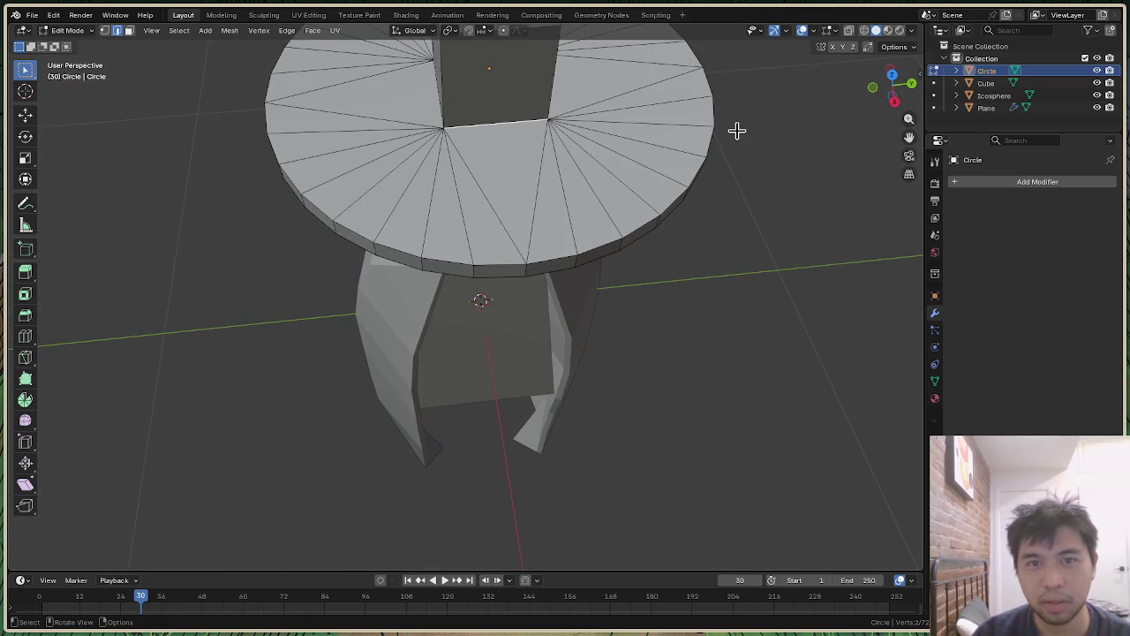
{"action": "key", "text": "1"}
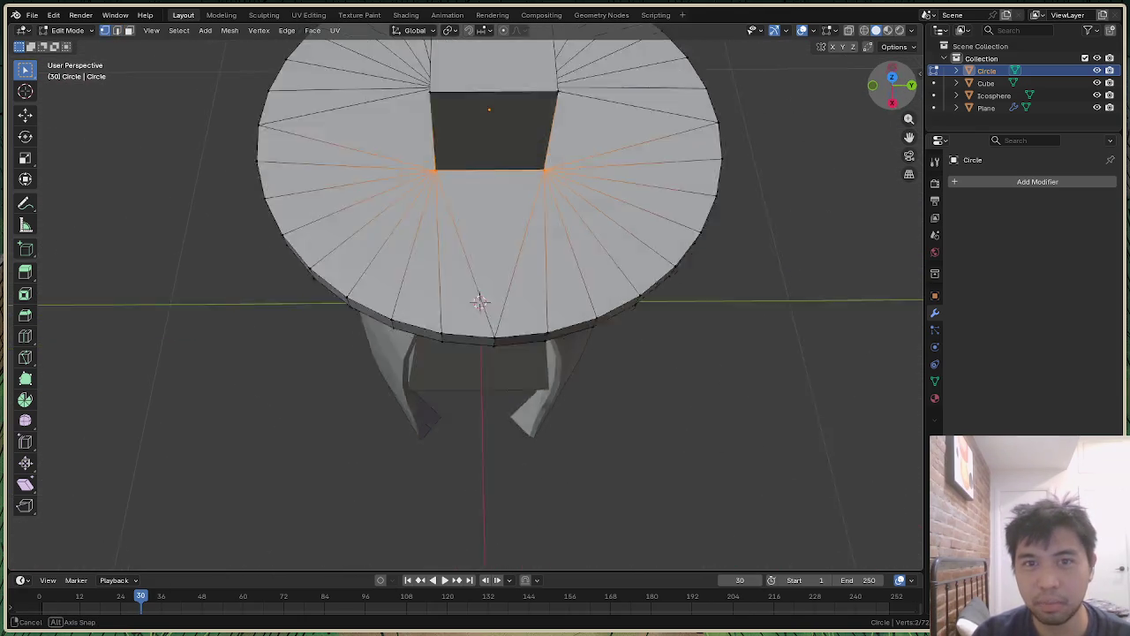